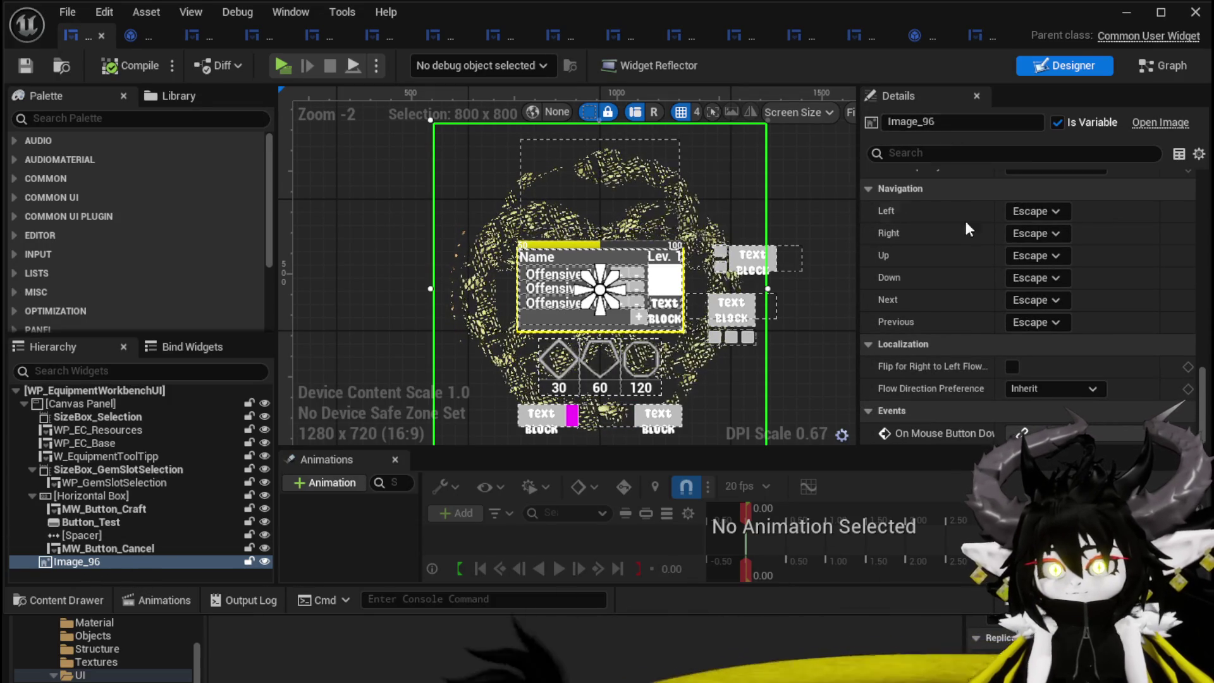
- Set Image_96's ZOrder to -2 and compile and save the widget blueprint
{"action": "scroll", "coordinate": [978, 253], "scroll_direction": "up", "scroll_amount": 15}
{"action": "scroll", "coordinate": [977, 253], "scroll_direction": "up", "scroll_amount": 5}
{"action": "left_click", "coordinate": [1023, 337]}
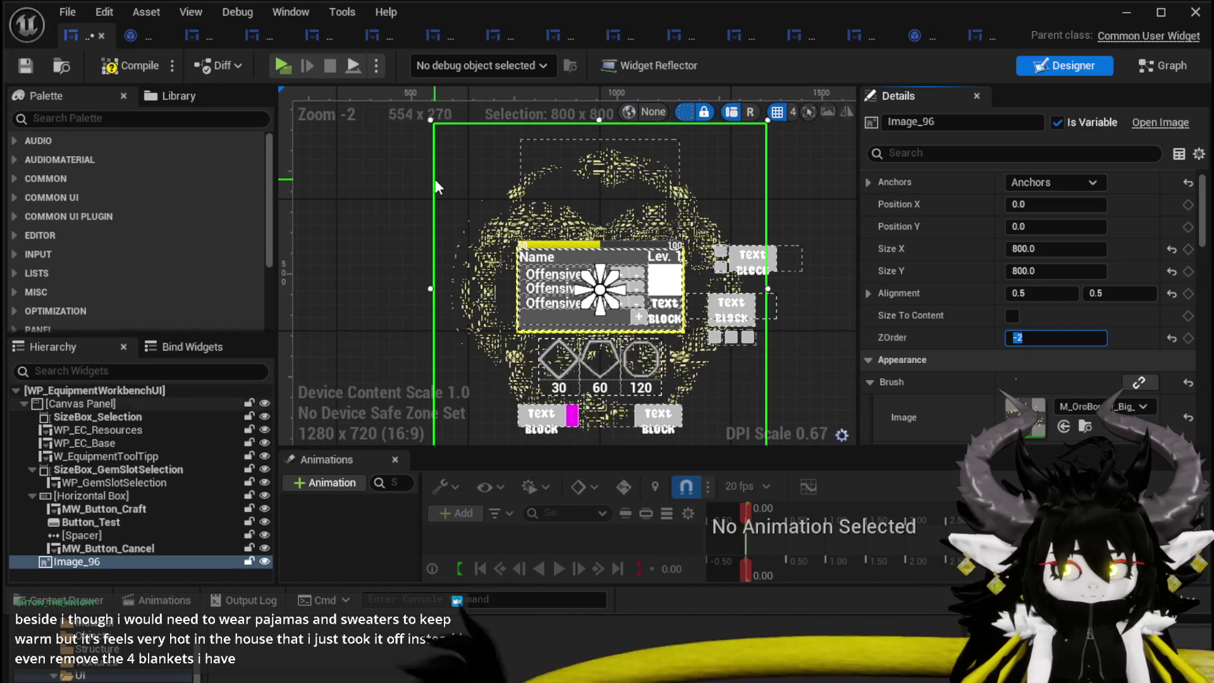
{"action": "key", "text": "Return"}
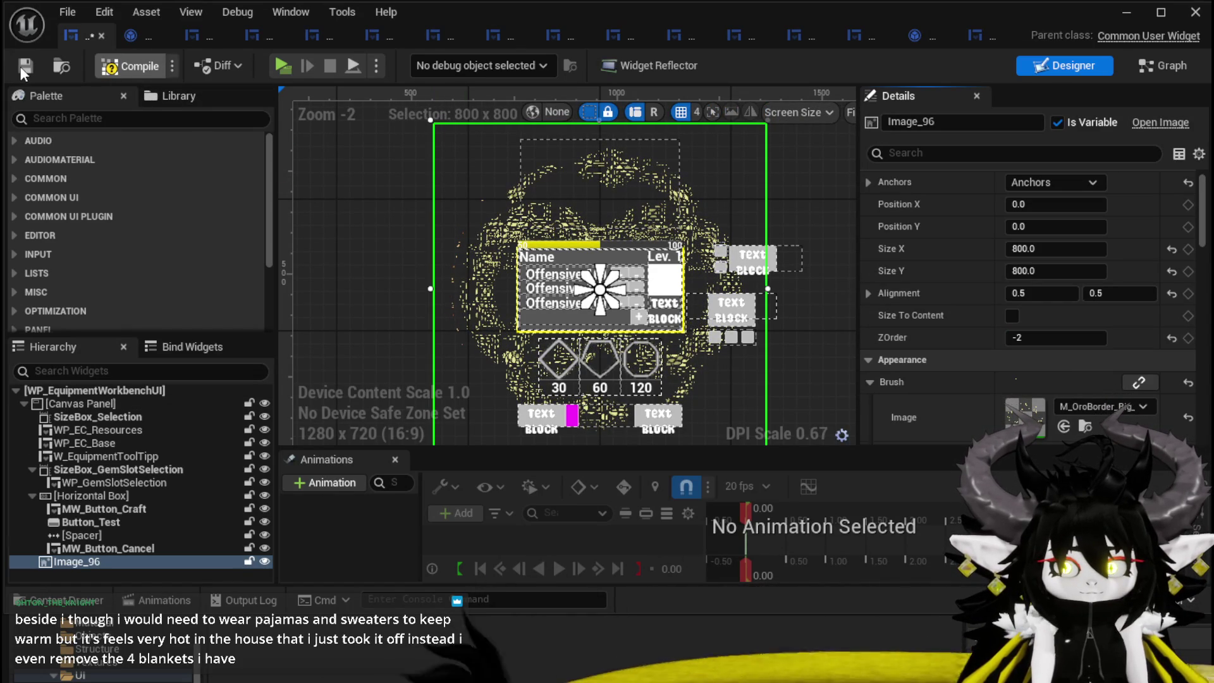
{"action": "left_click", "coordinate": [21, 69]}
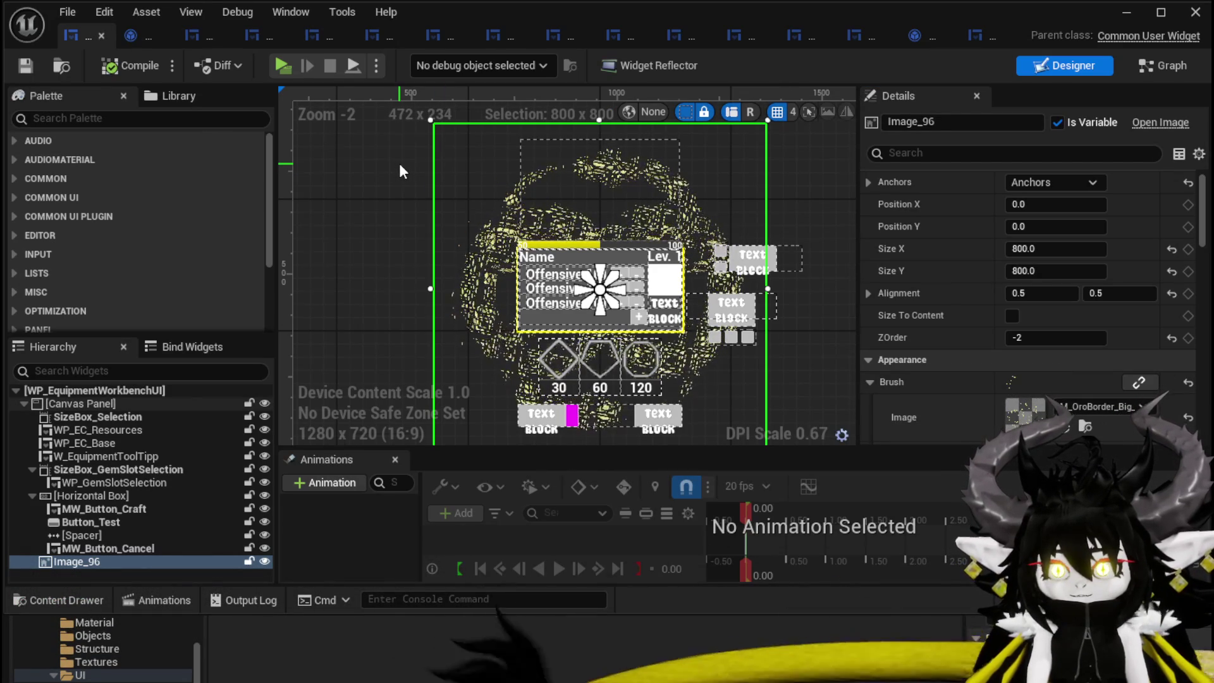
- Check the widget's graph, return to the designer, and add a new widget animation
{"action": "scroll", "coordinate": [420, 208], "scroll_direction": "down", "scroll_amount": 1}
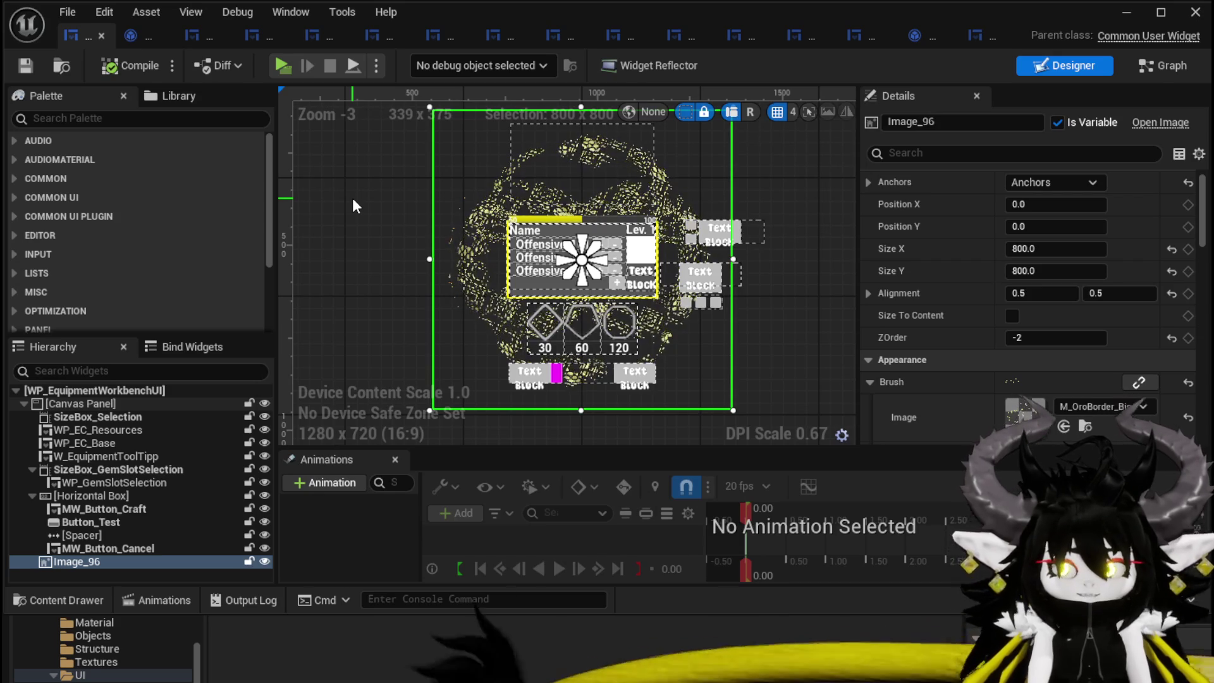
{"action": "scroll", "coordinate": [1126, 230], "scroll_direction": "down", "scroll_amount": 5}
{"action": "mouse_move", "coordinate": [1203, 237]}
{"action": "left_mouse_down"}
{"action": "mouse_move", "coordinate": [1203, 316]}
{"action": "mouse_move", "coordinate": [1208, 187]}
{"action": "left_mouse_up"}
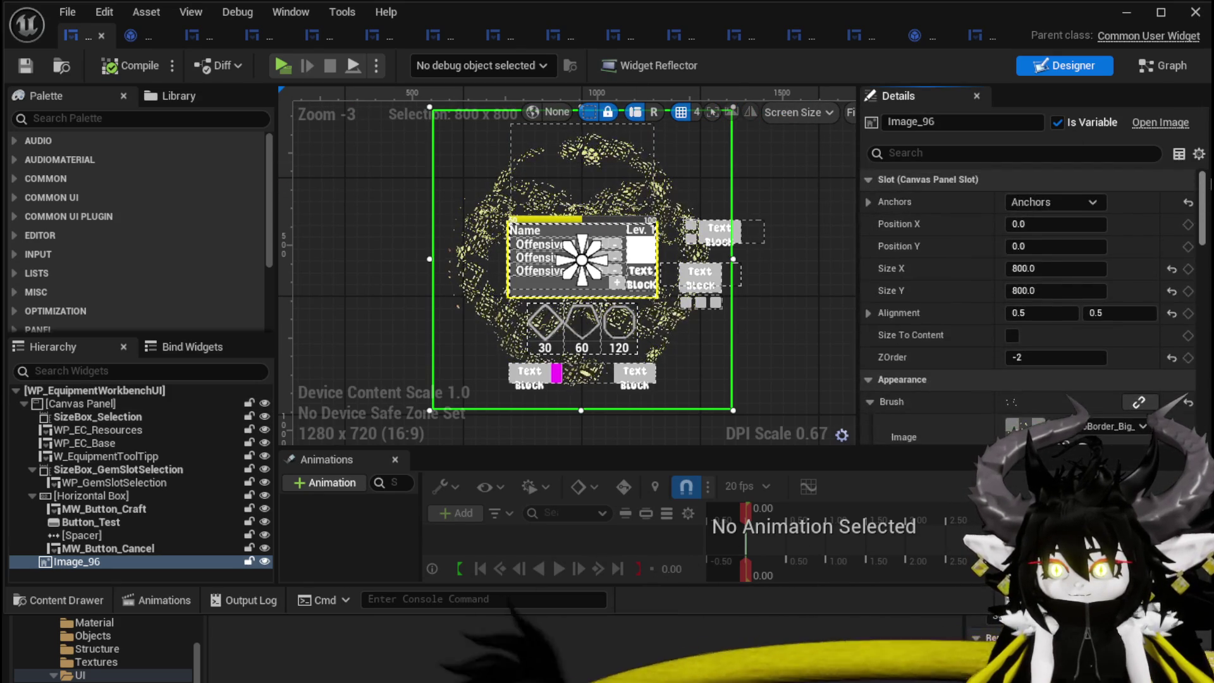
{"action": "left_click", "coordinate": [1158, 63]}
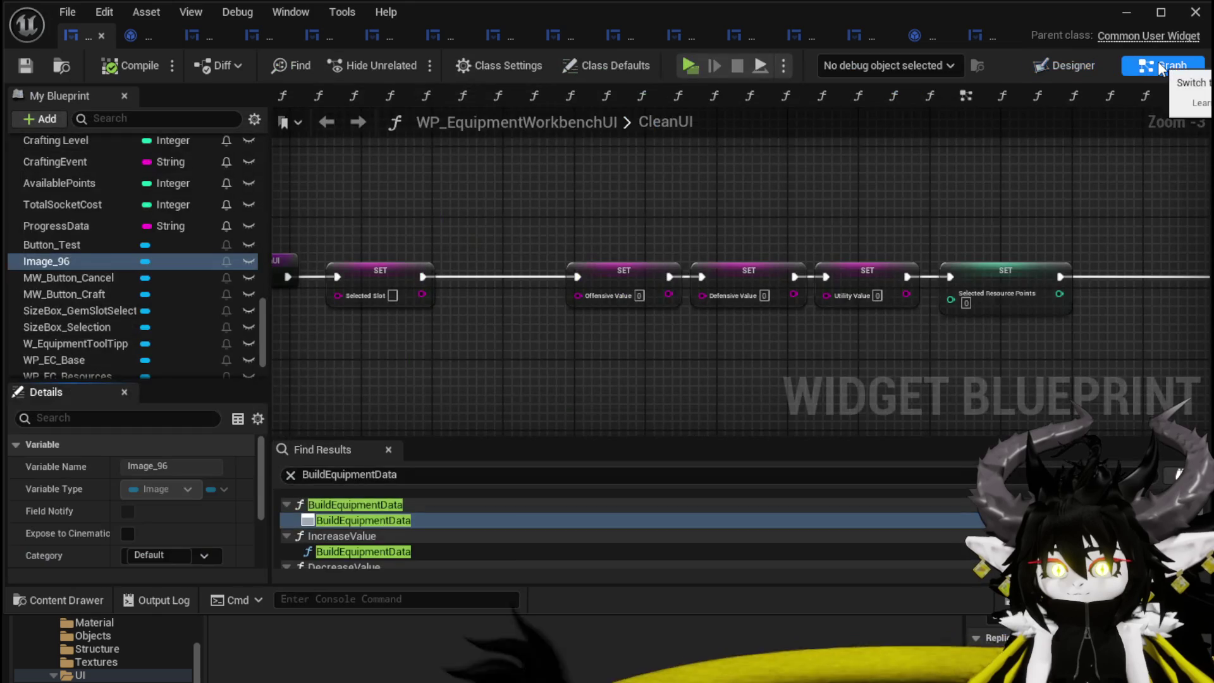
{"action": "left_click", "coordinate": [1075, 66]}
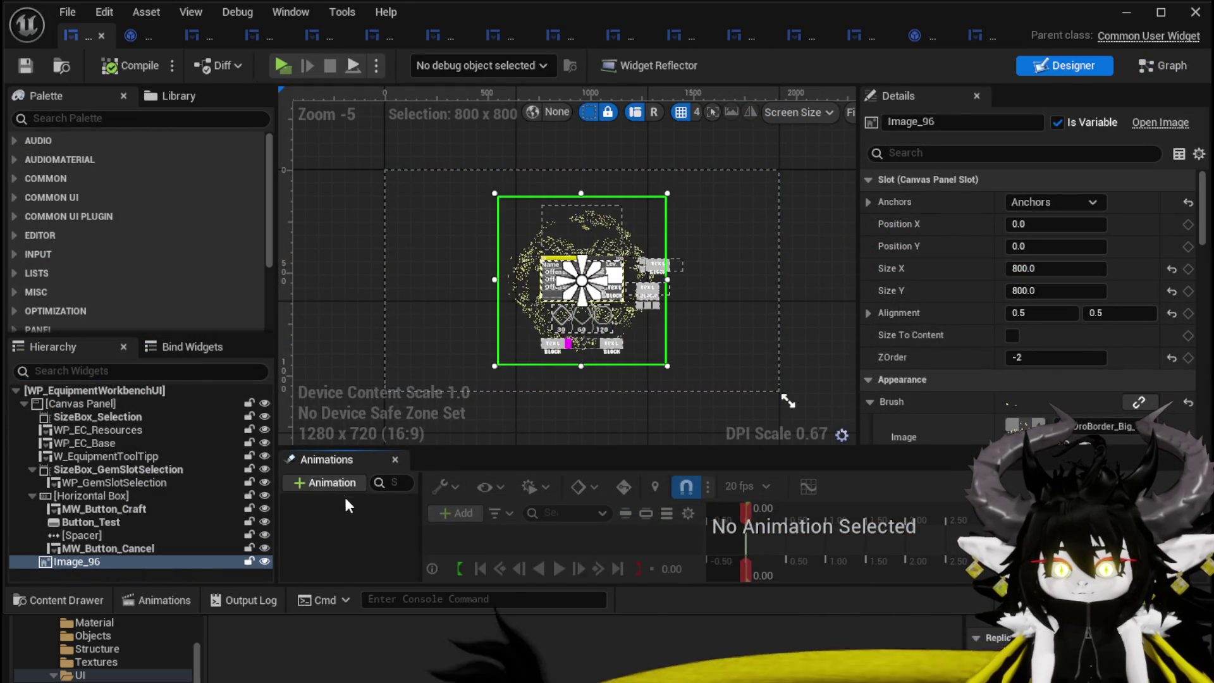
{"action": "left_click", "coordinate": [337, 483]}
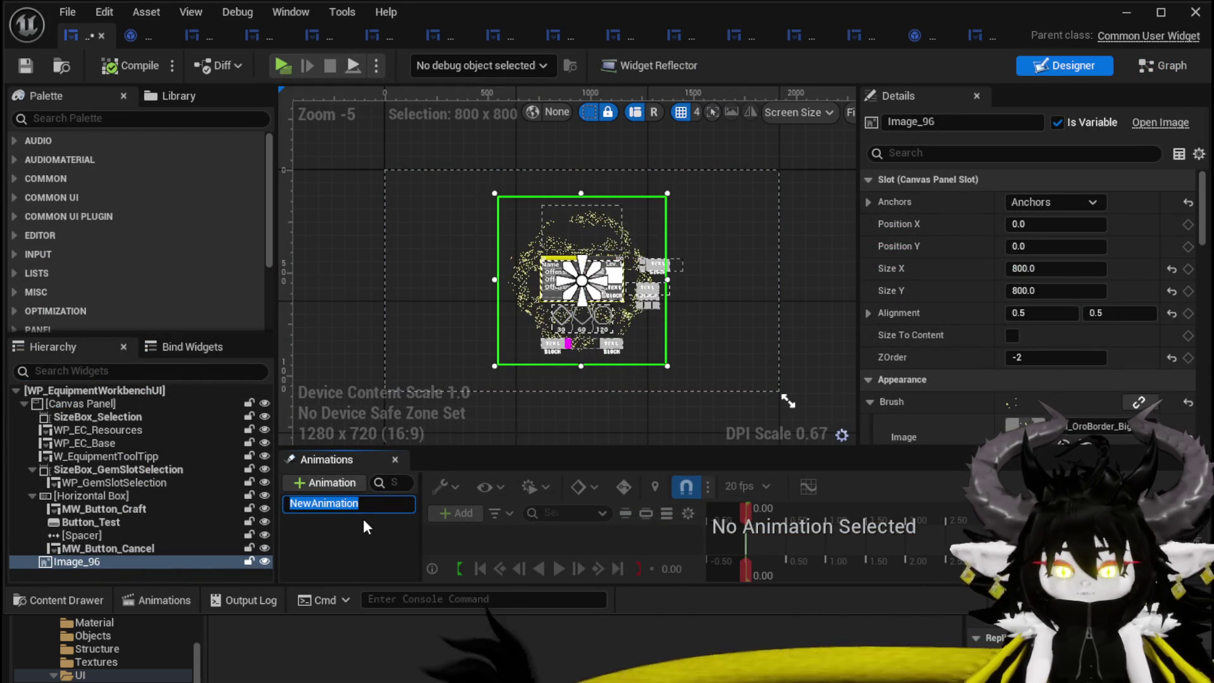
- Name the new animation Craft, add an Image_96 track, and enlarge the timeline area
{"action": "type", "text": "Craft"}
{"action": "key", "text": "Return"}
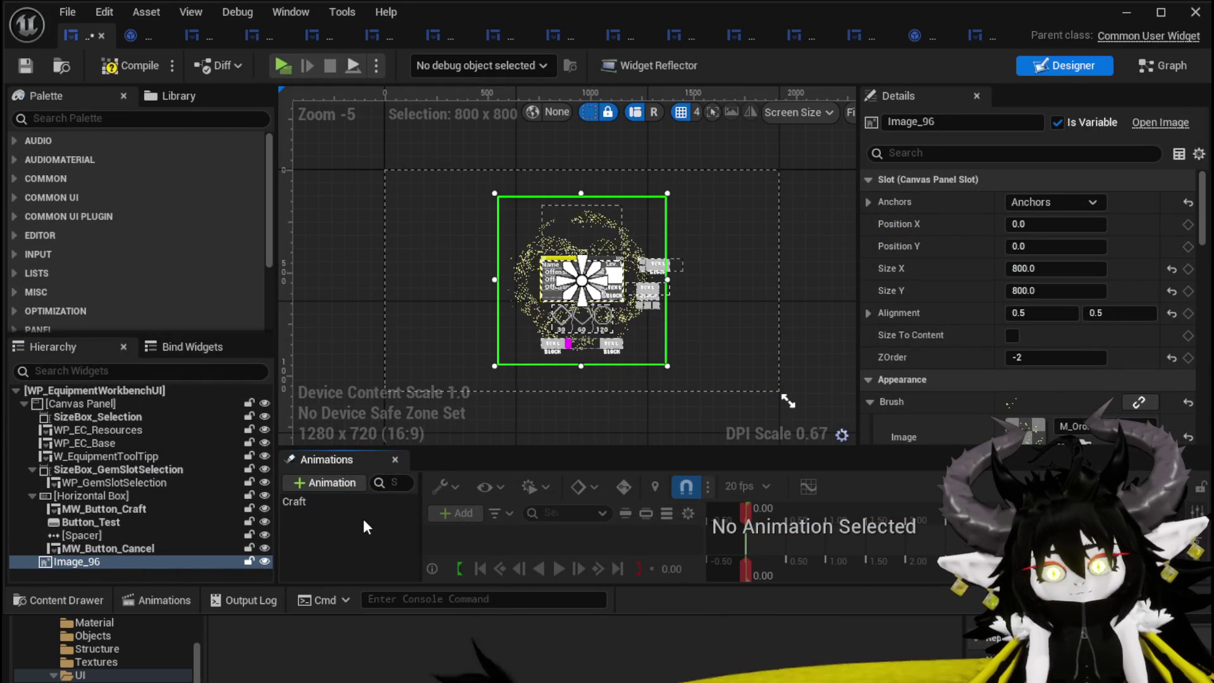
{"action": "left_click", "coordinate": [314, 499]}
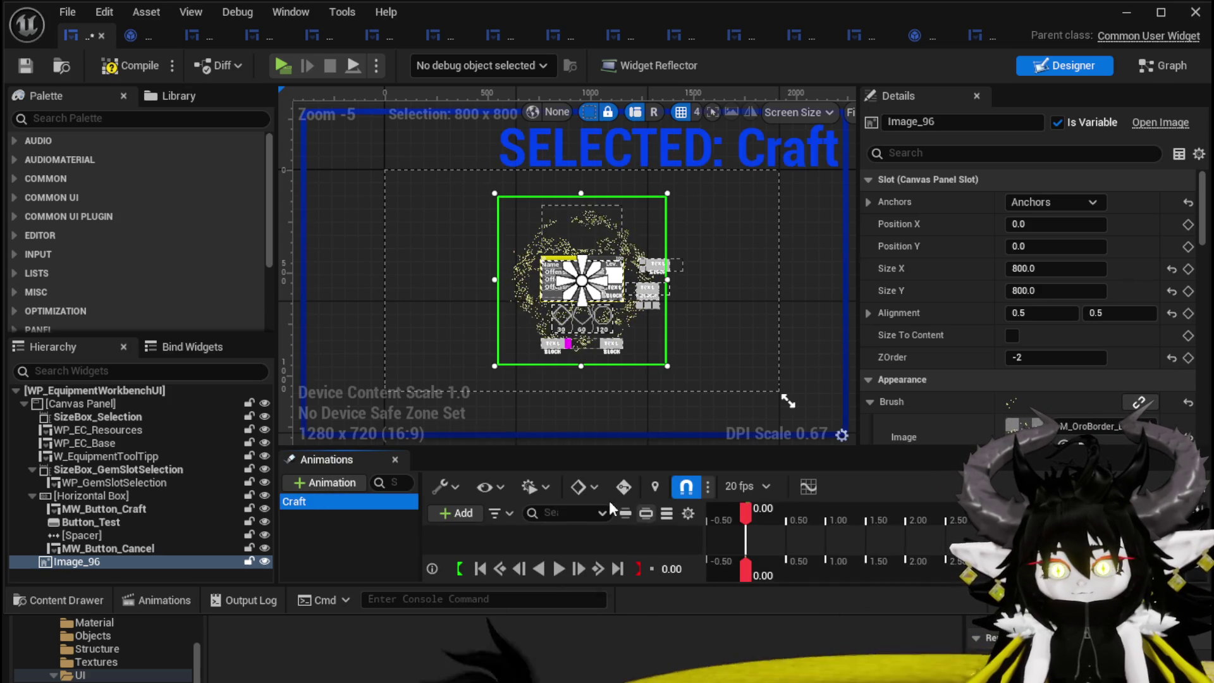
{"action": "left_click", "coordinate": [456, 511]}
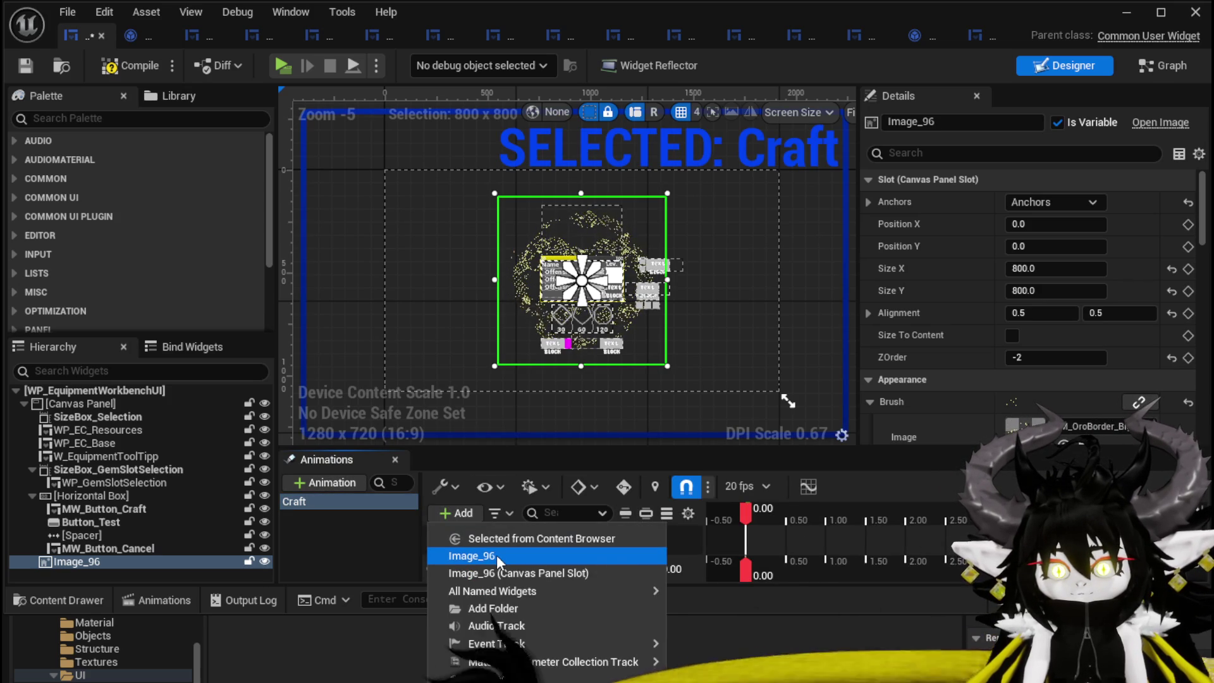
{"action": "key", "text": "Escape"}
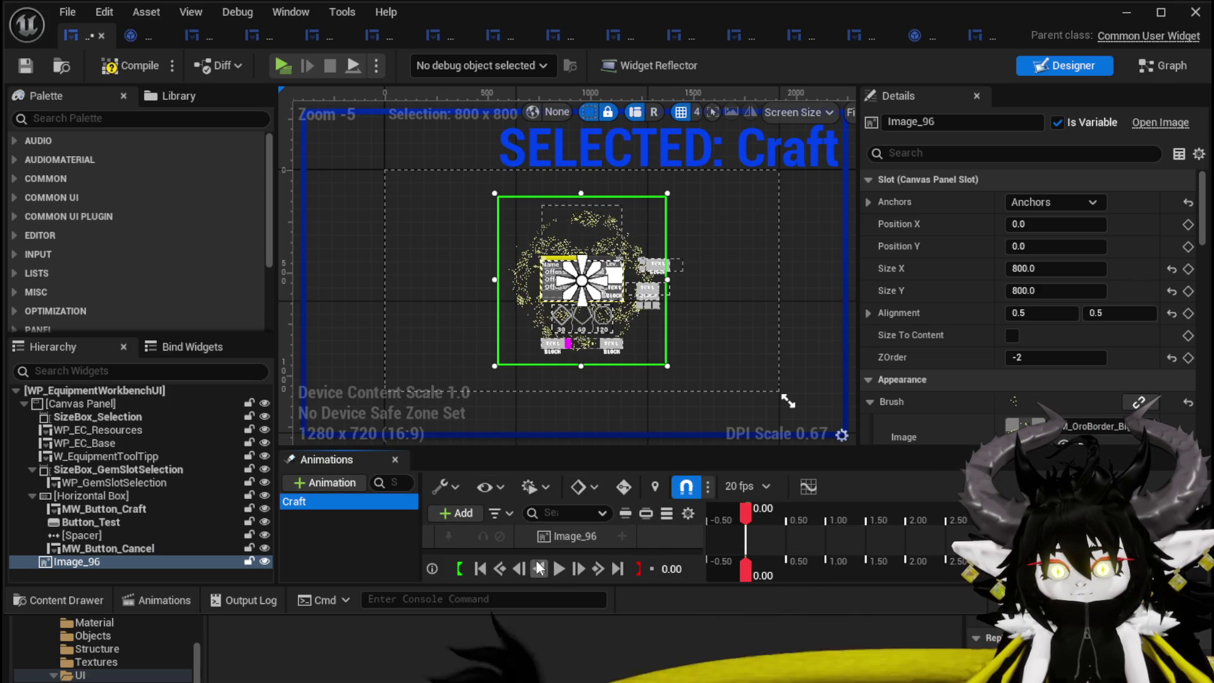
{"action": "left_click_drag", "start_coordinate": [617, 448], "coordinate": [613, 393]}
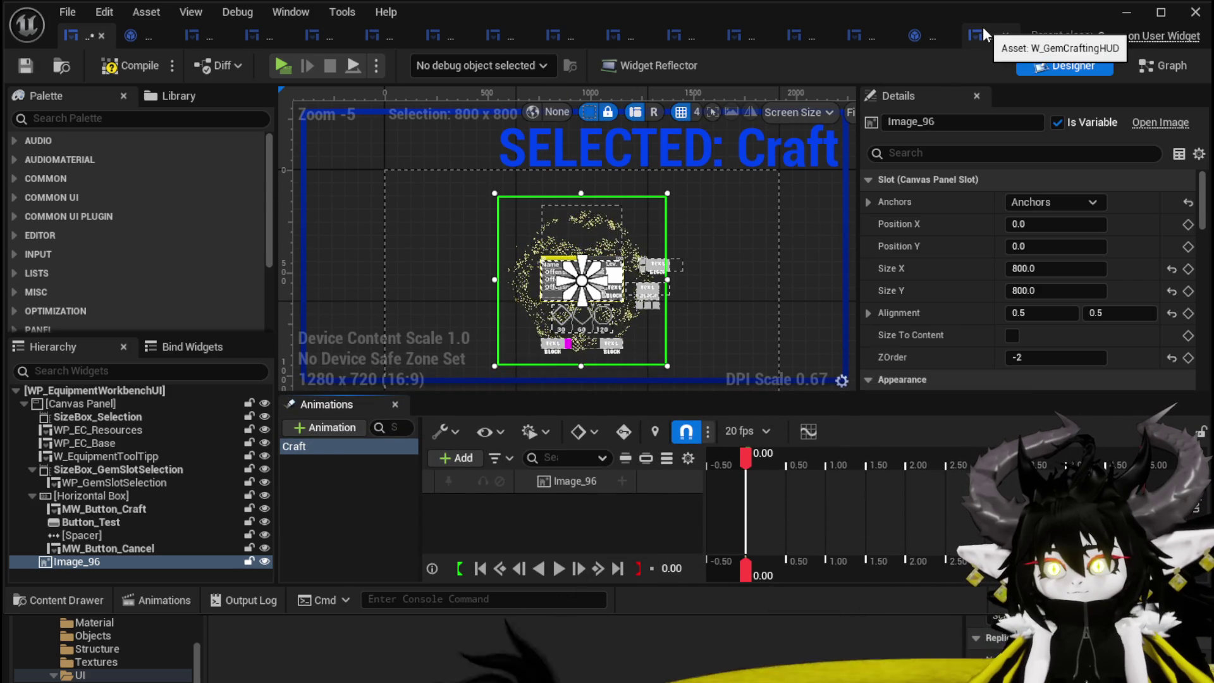
{"action": "left_click", "coordinate": [983, 29]}
{"action": "left_click_drag", "start_coordinate": [588, 448], "coordinate": [588, 311]}
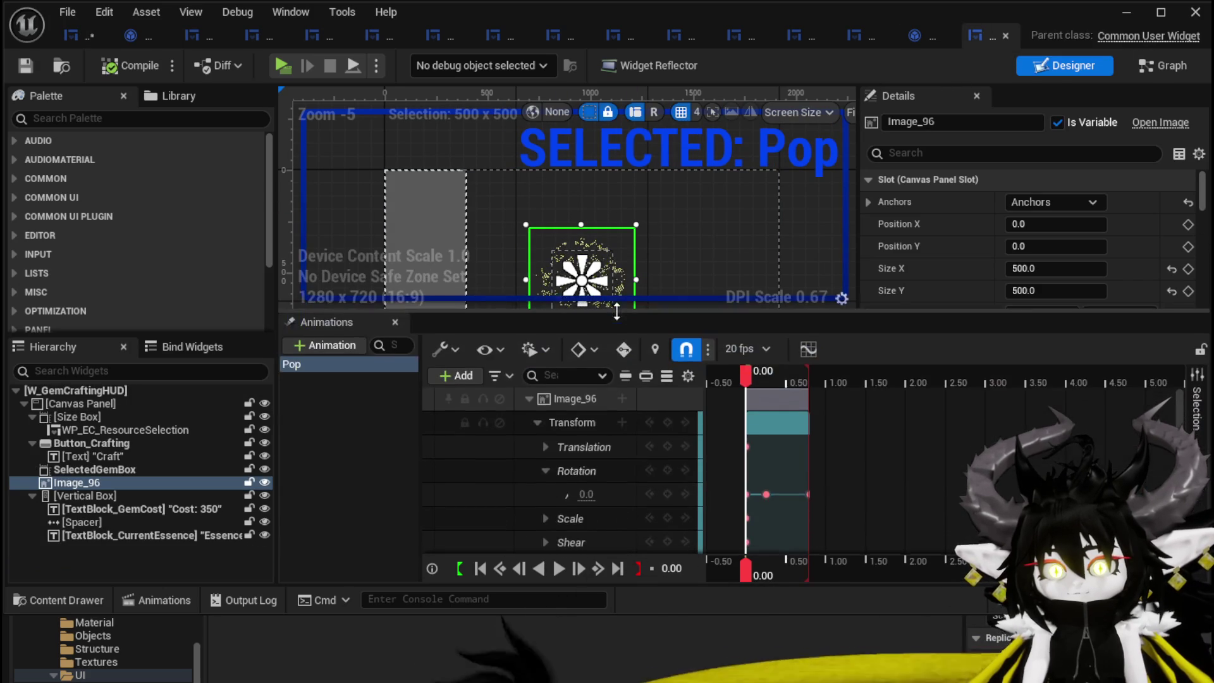
{"action": "left_click", "coordinate": [577, 469]}
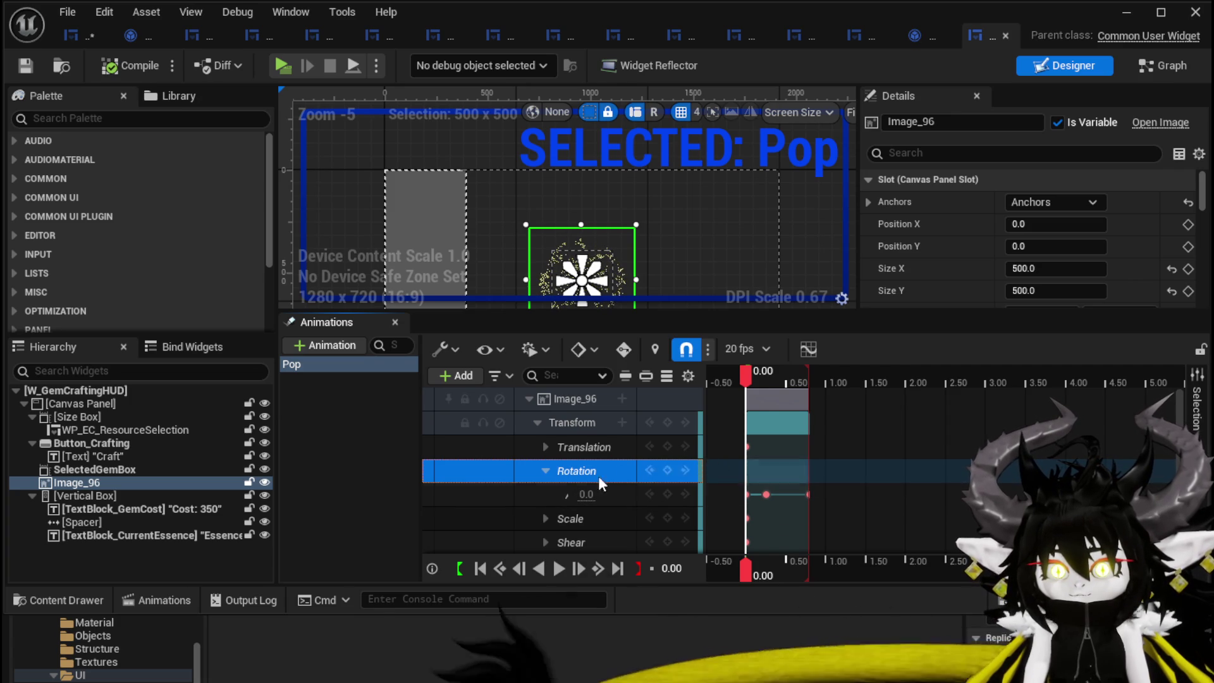
{"action": "mouse_move", "coordinate": [746, 377]}
{"action": "left_mouse_down"}
{"action": "mouse_move", "coordinate": [810, 379]}
{"action": "mouse_move", "coordinate": [745, 373]}
{"action": "left_mouse_up"}
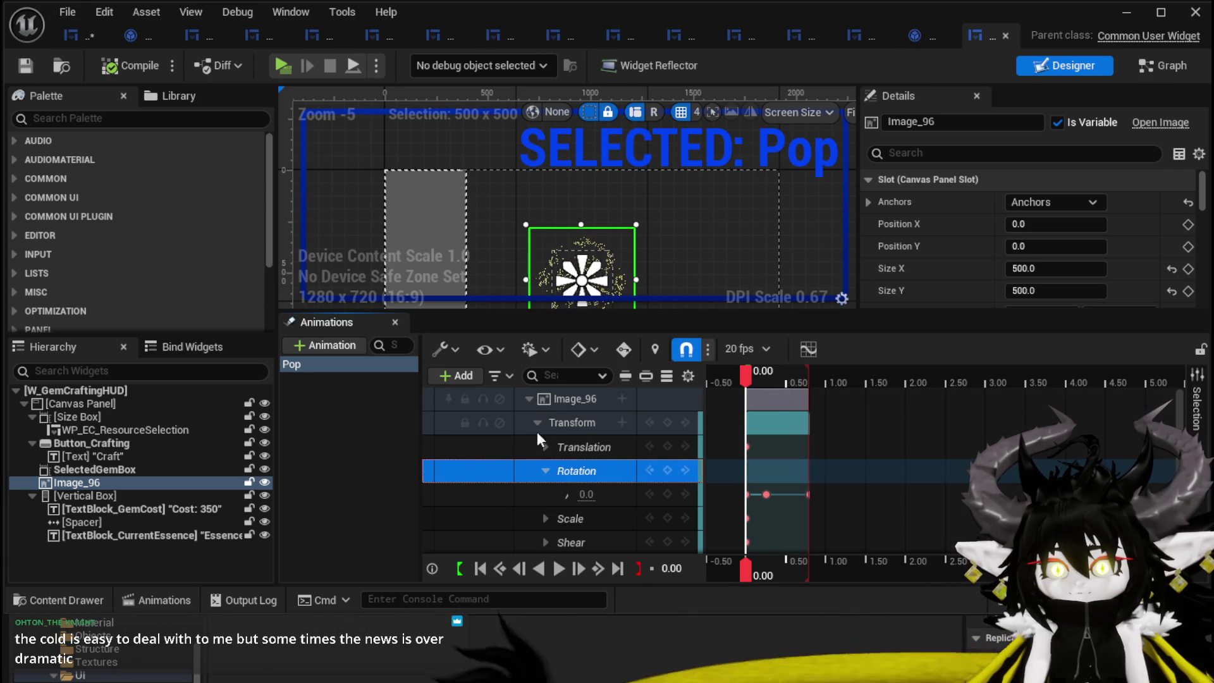
{"action": "left_click", "coordinate": [86, 35]}
{"action": "left_click", "coordinate": [600, 482]}
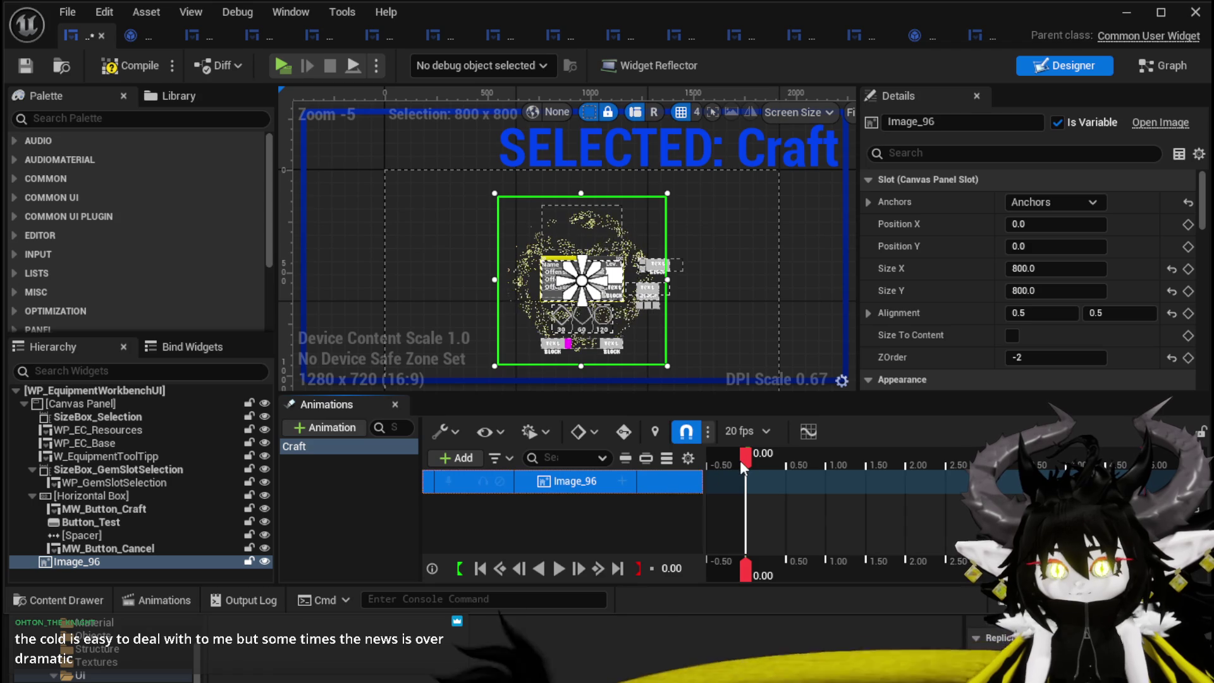
- Add a Transform track to Image_96 and key Rotation 360 at 0.80 seconds
{"action": "left_click_drag", "start_coordinate": [753, 455], "coordinate": [810, 455]}
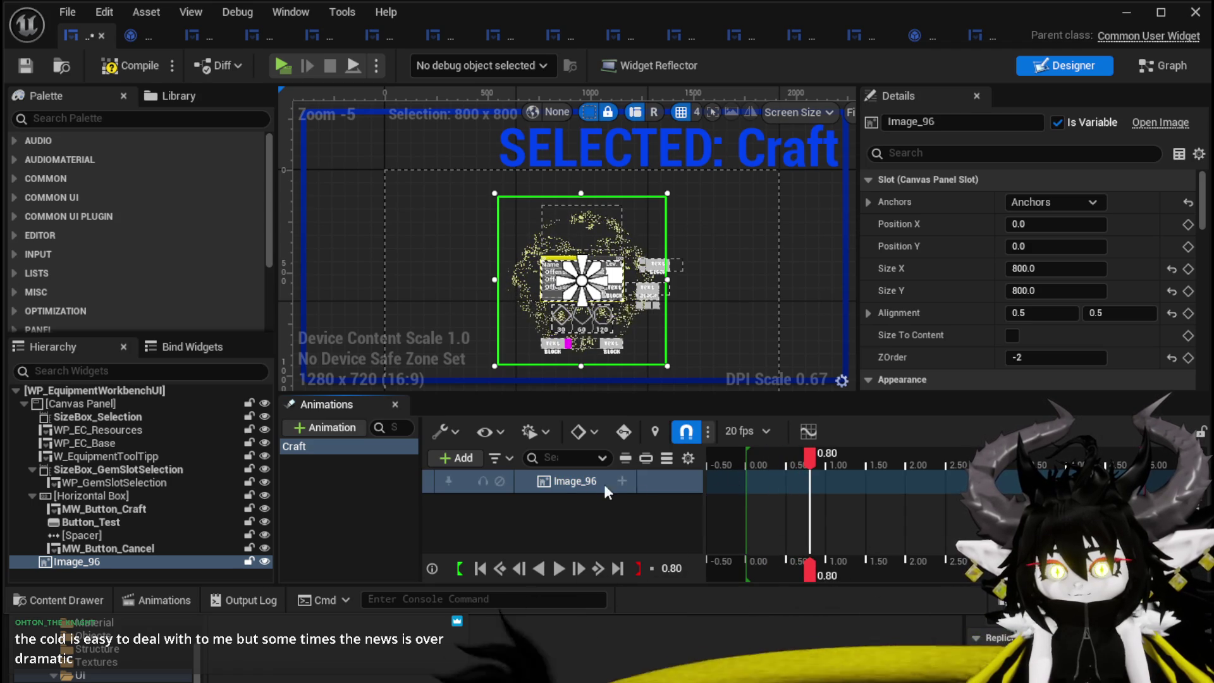
{"action": "left_click", "coordinate": [620, 481]}
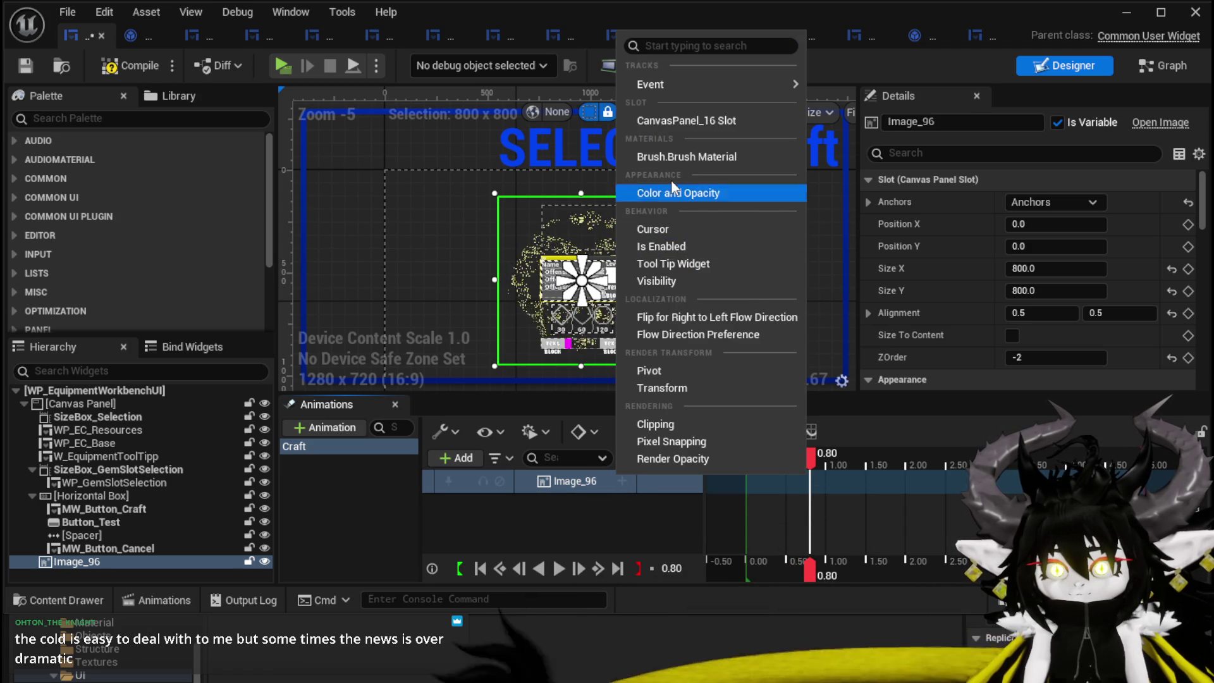
{"action": "left_click", "coordinate": [685, 388]}
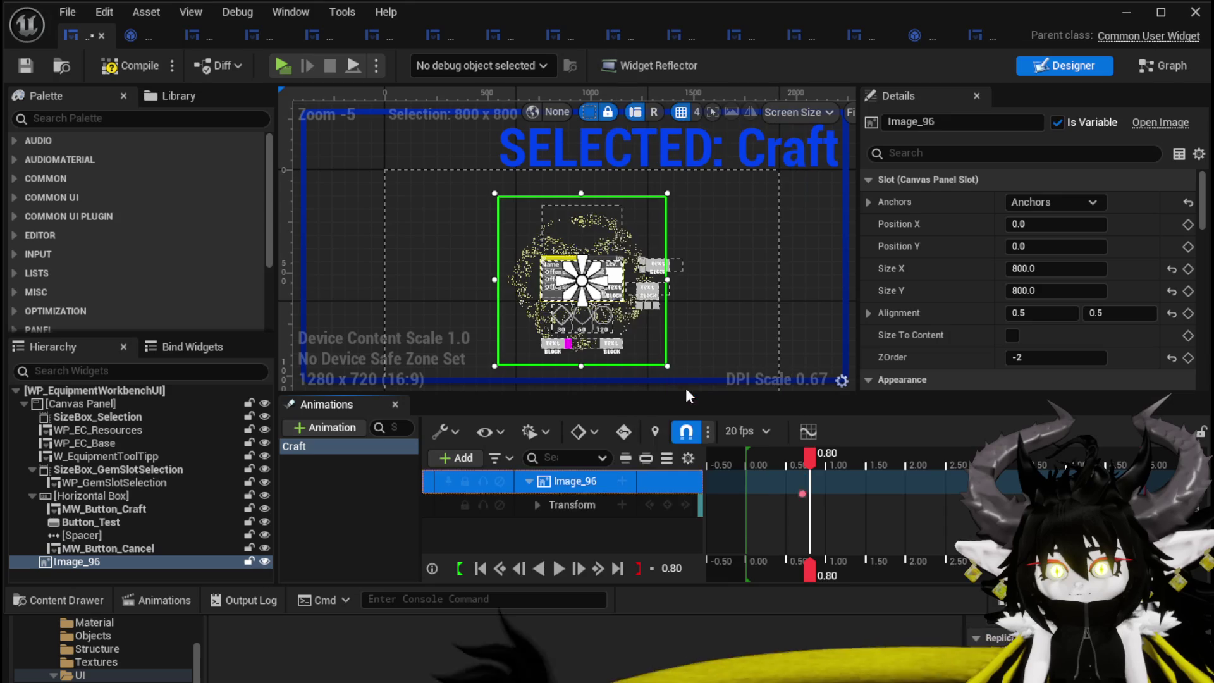
{"action": "left_click", "coordinate": [537, 505]}
{"action": "scroll", "coordinate": [579, 499], "scroll_direction": "down", "scroll_amount": 2}
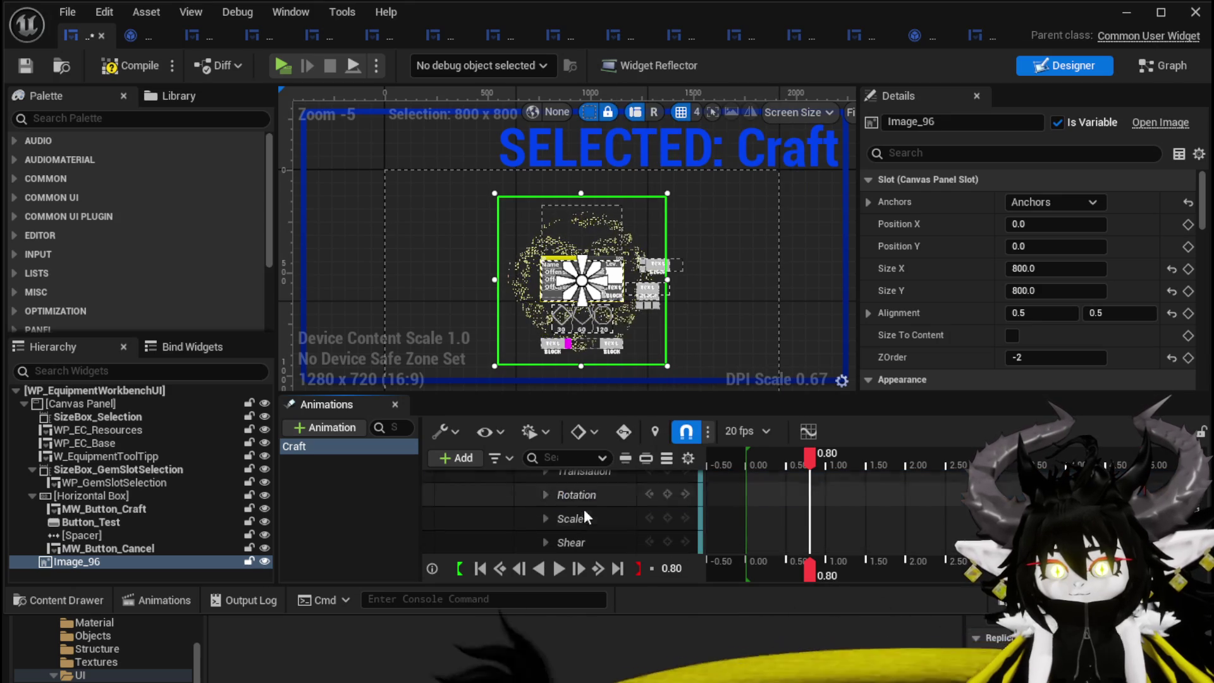
{"action": "left_click", "coordinate": [545, 496]}
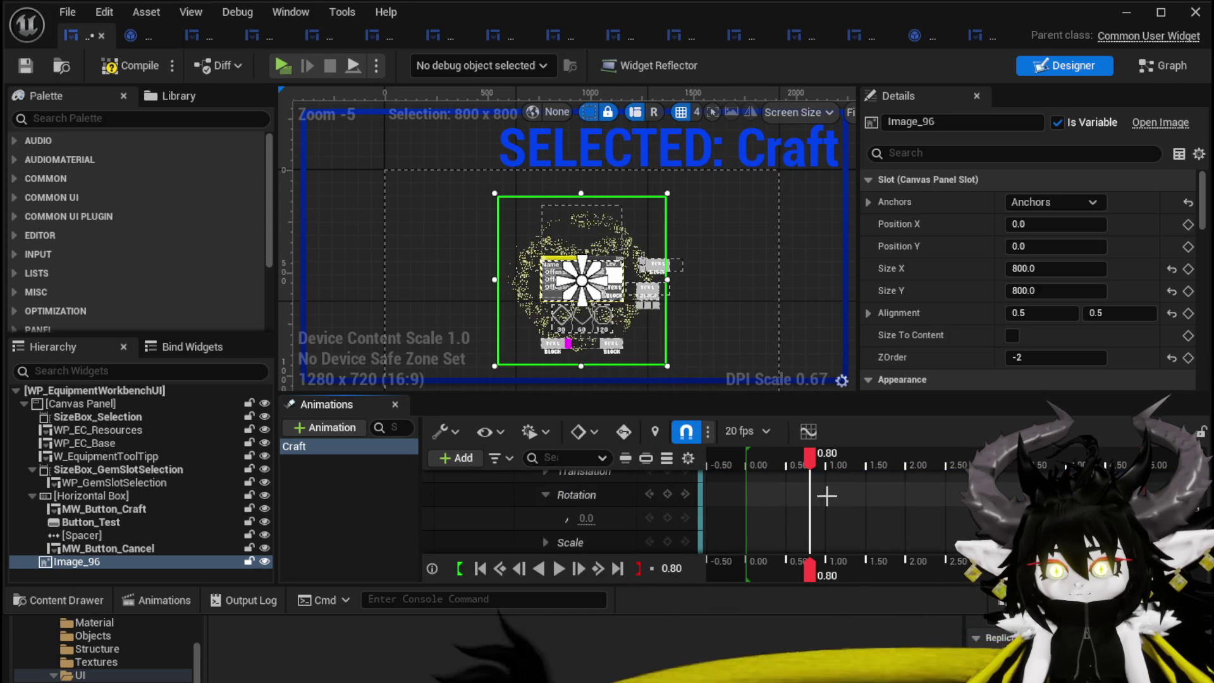
{"action": "scroll", "coordinate": [717, 498], "scroll_direction": "up", "scroll_amount": 1}
{"action": "left_click", "coordinate": [583, 543]}
{"action": "type", "text": "360"}
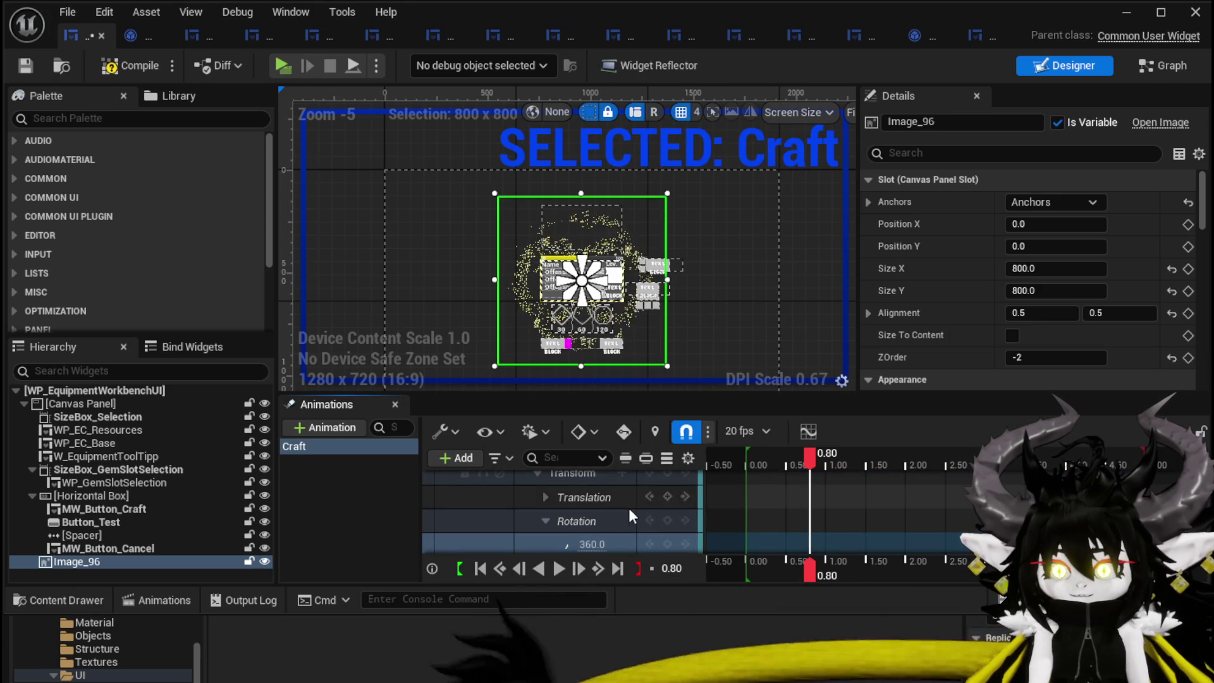
{"action": "key", "text": "Return"}
- Key Rotation 0 at 0.00 and 30 at 0.20, then compile and save the widget
{"action": "left_click_drag", "start_coordinate": [809, 456], "coordinate": [745, 462]}
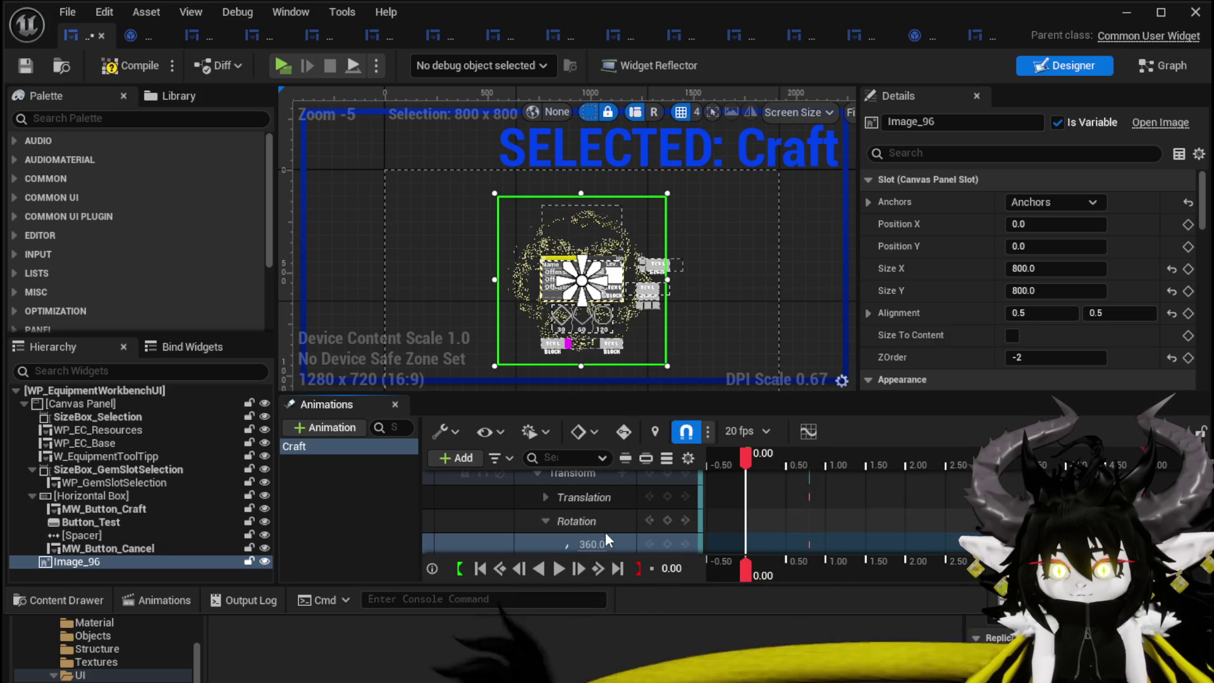
{"action": "left_click", "coordinate": [666, 544]}
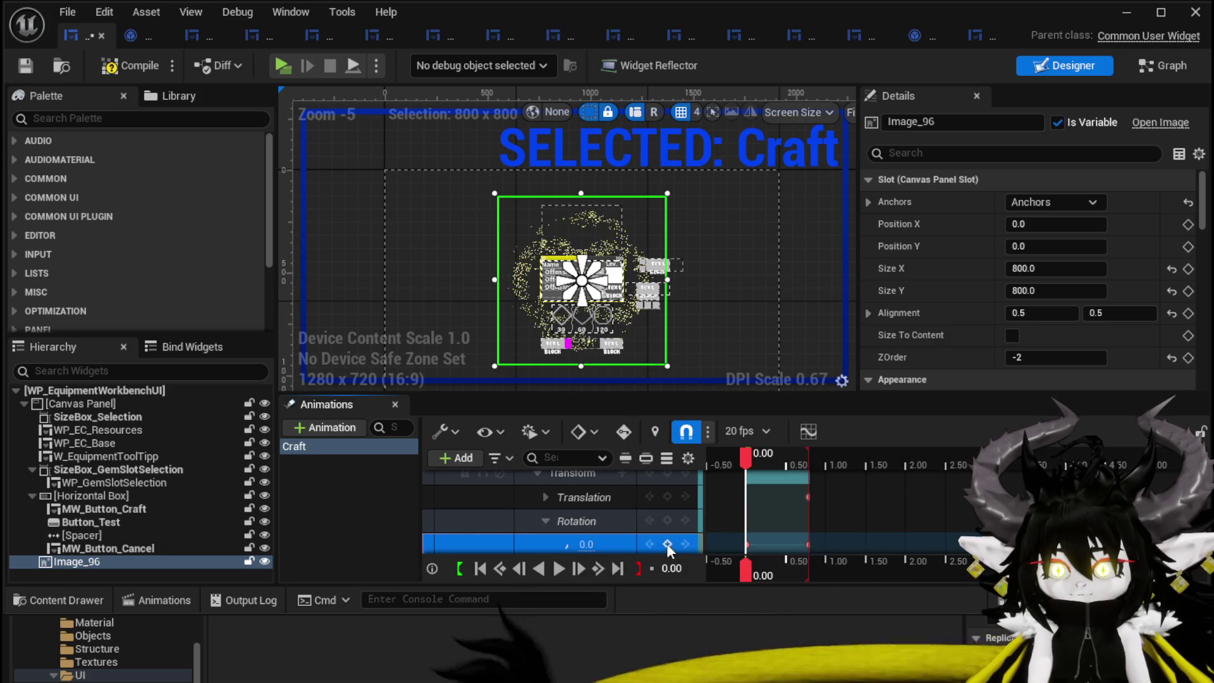
{"action": "left_click_drag", "start_coordinate": [750, 466], "coordinate": [764, 466]}
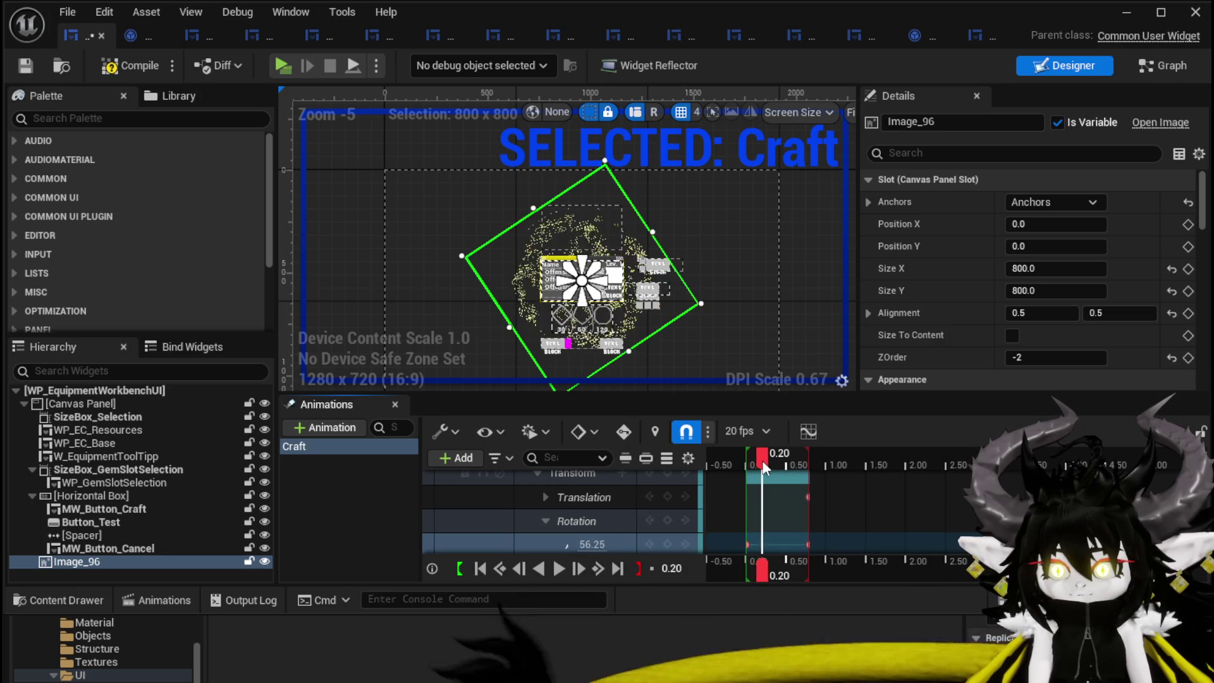
{"action": "left_click", "coordinate": [596, 542]}
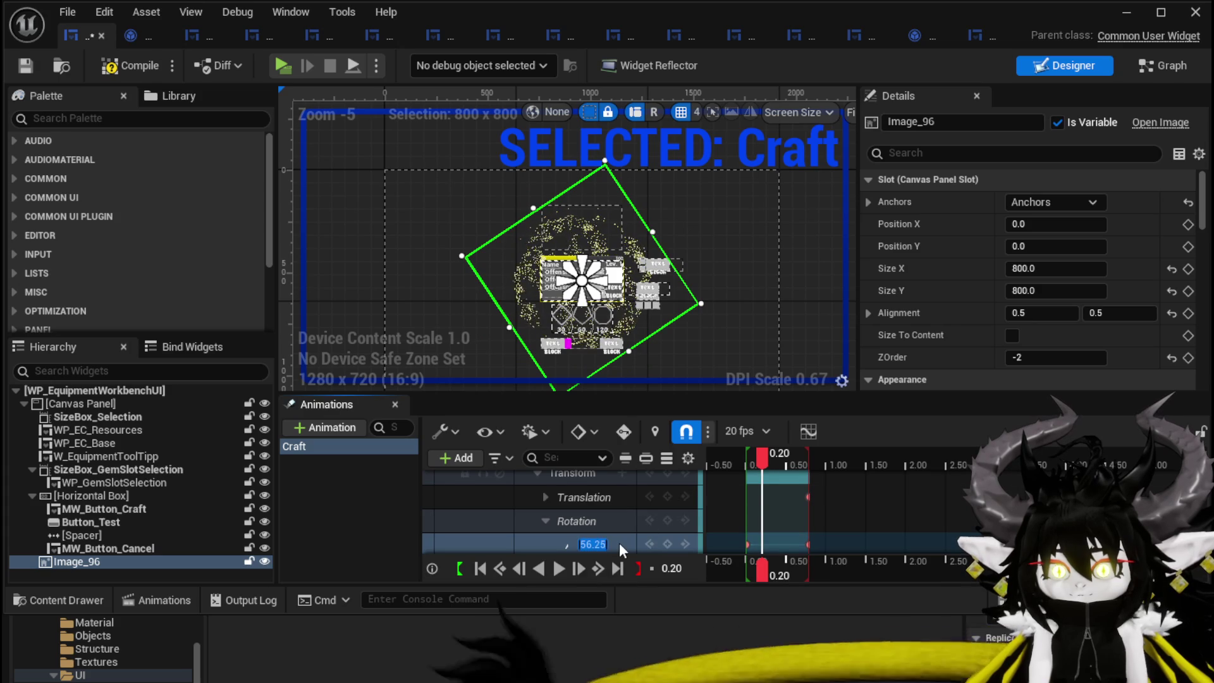
{"action": "type", "text": "30"}
{"action": "key", "text": "Return"}
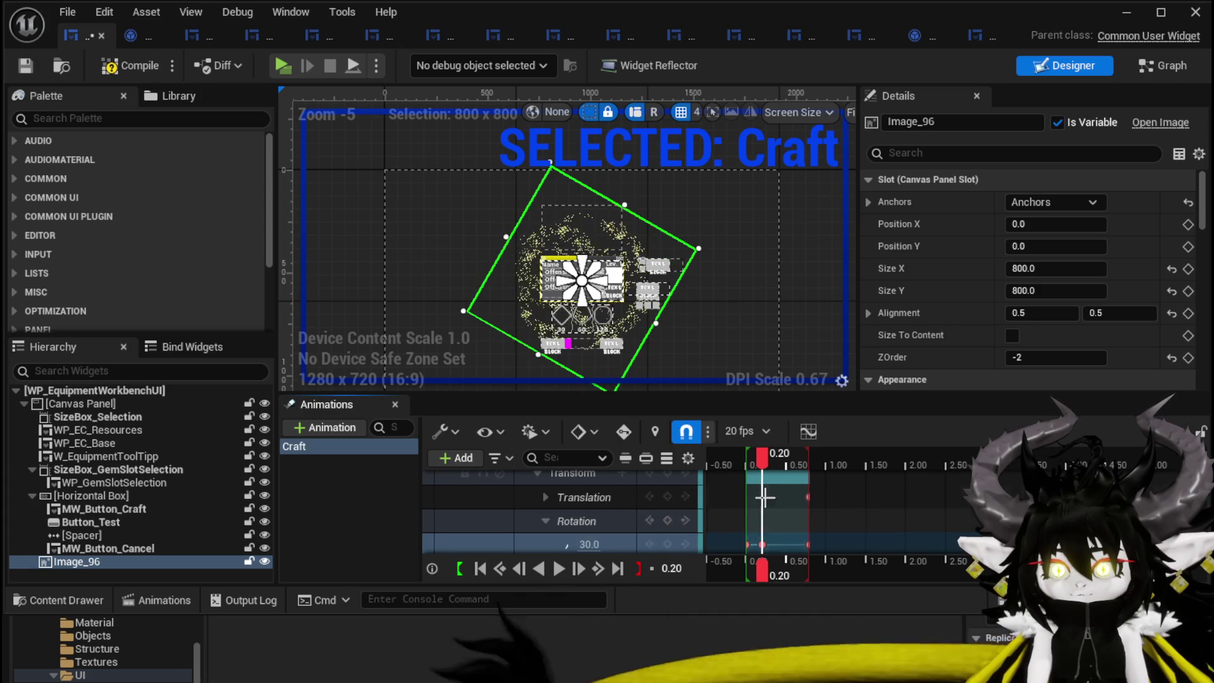
{"action": "mouse_move", "coordinate": [763, 457]}
{"action": "left_mouse_down"}
{"action": "mouse_move", "coordinate": [750, 461]}
{"action": "mouse_move", "coordinate": [809, 462]}
{"action": "left_mouse_up"}
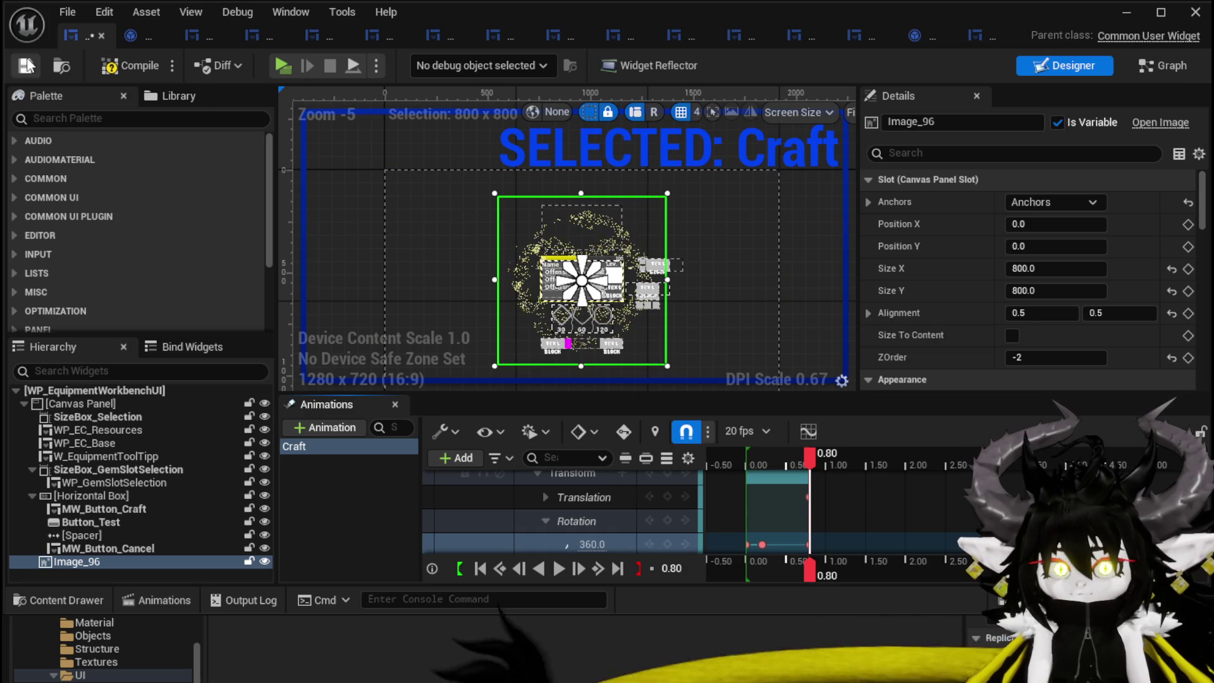
{"action": "left_click", "coordinate": [29, 63]}
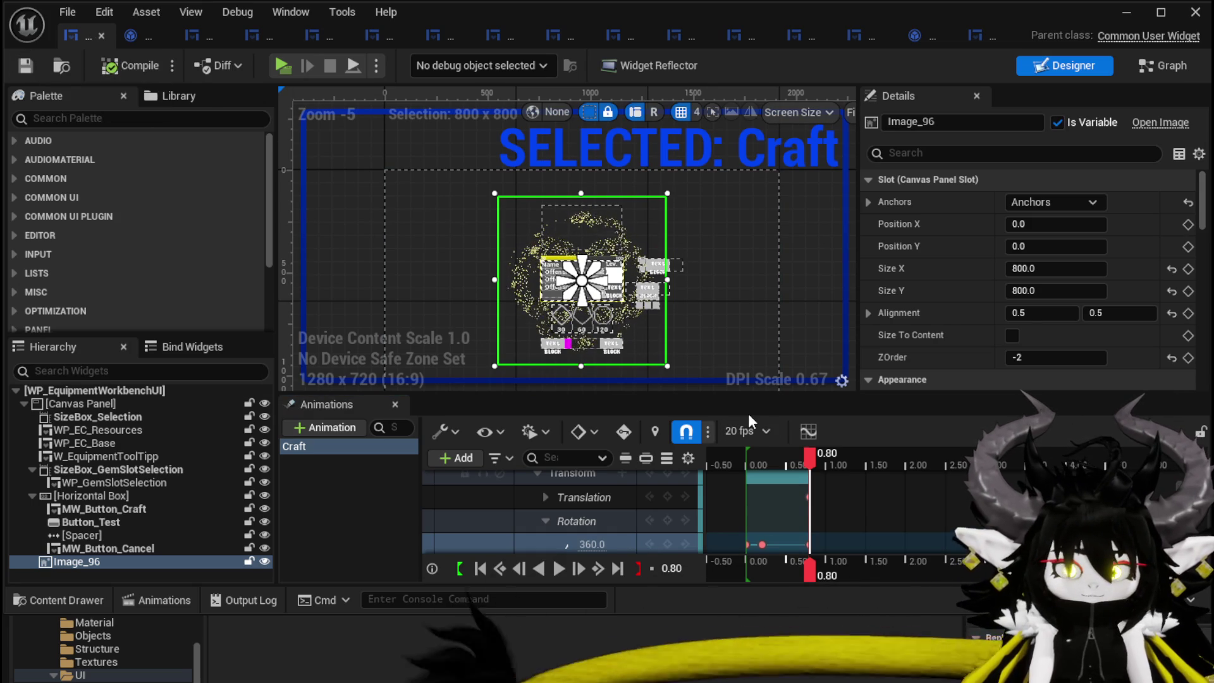
{"action": "left_click_drag", "start_coordinate": [806, 453], "coordinate": [745, 453]}
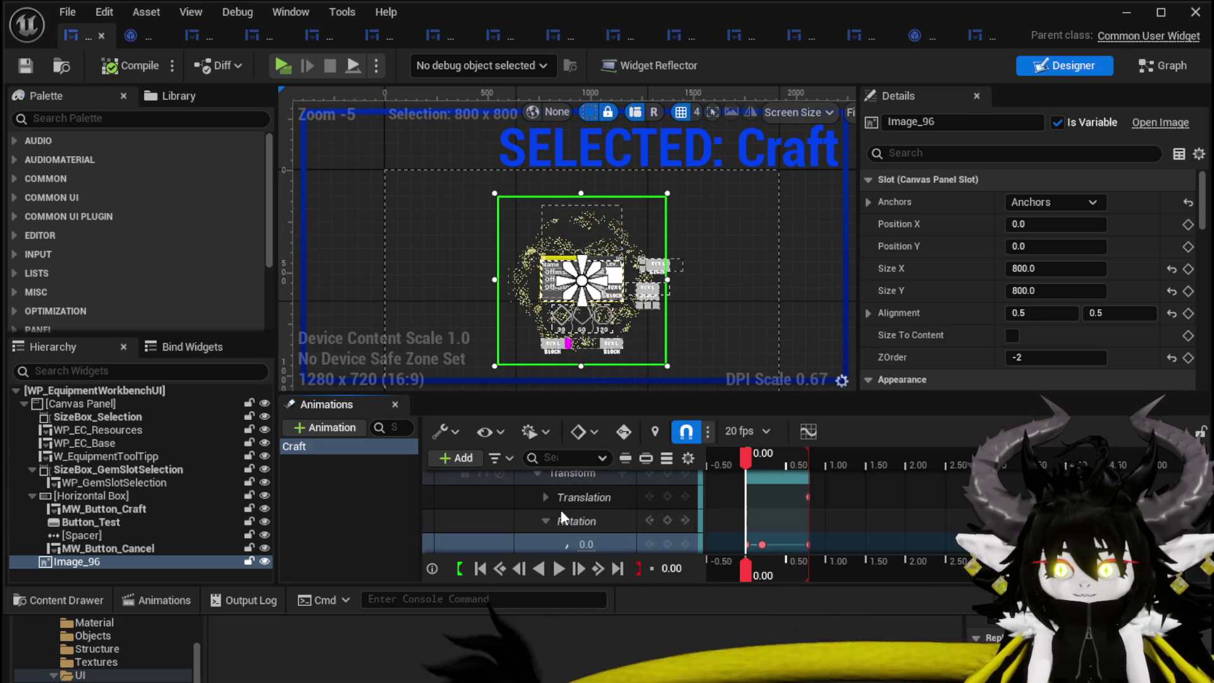
- At 0.50 seconds, key Image_96's Translation X to 0.1 and Scale to 1.2 × 1.2
{"action": "left_click", "coordinate": [544, 520]}
{"action": "left_click", "coordinate": [545, 497]}
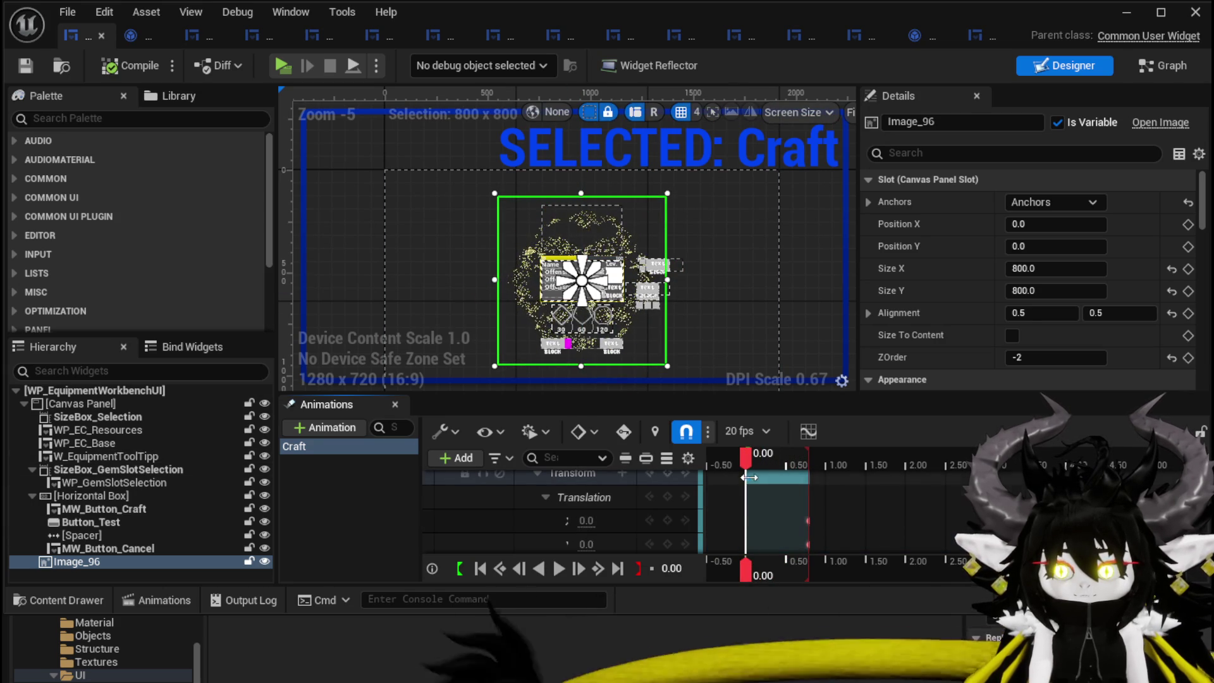
{"action": "left_click_drag", "start_coordinate": [751, 456], "coordinate": [783, 456]}
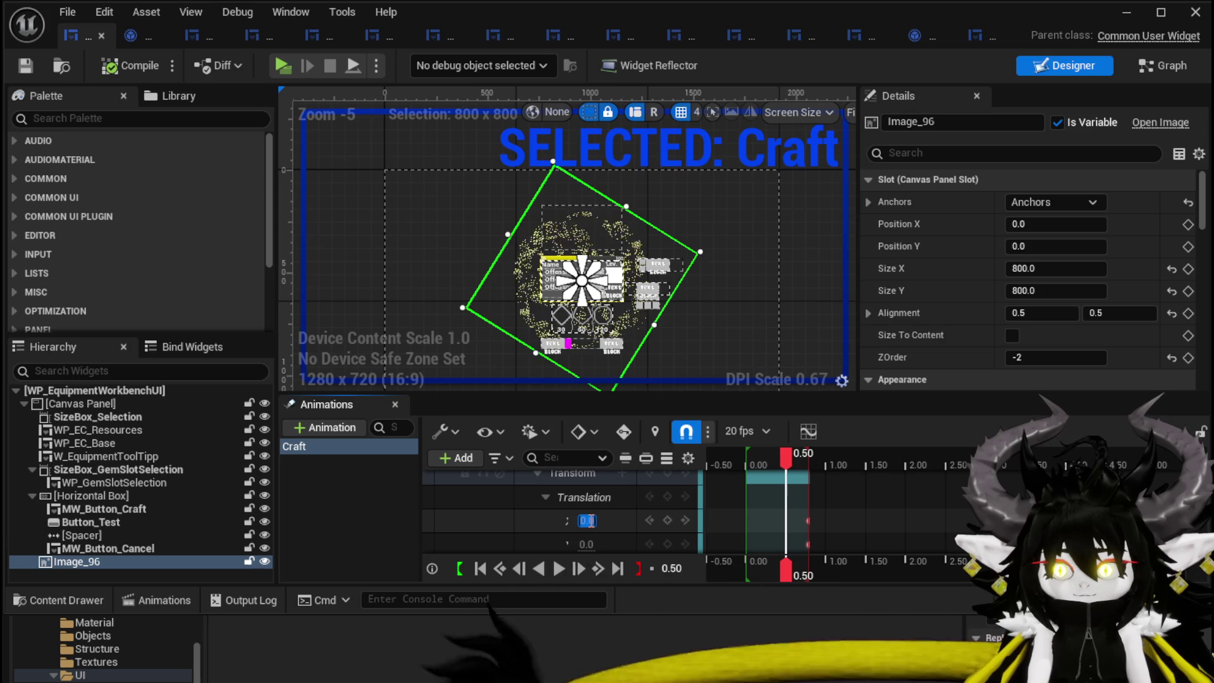
{"action": "type", "text": "0.1"}
{"action": "key", "text": "Return"}
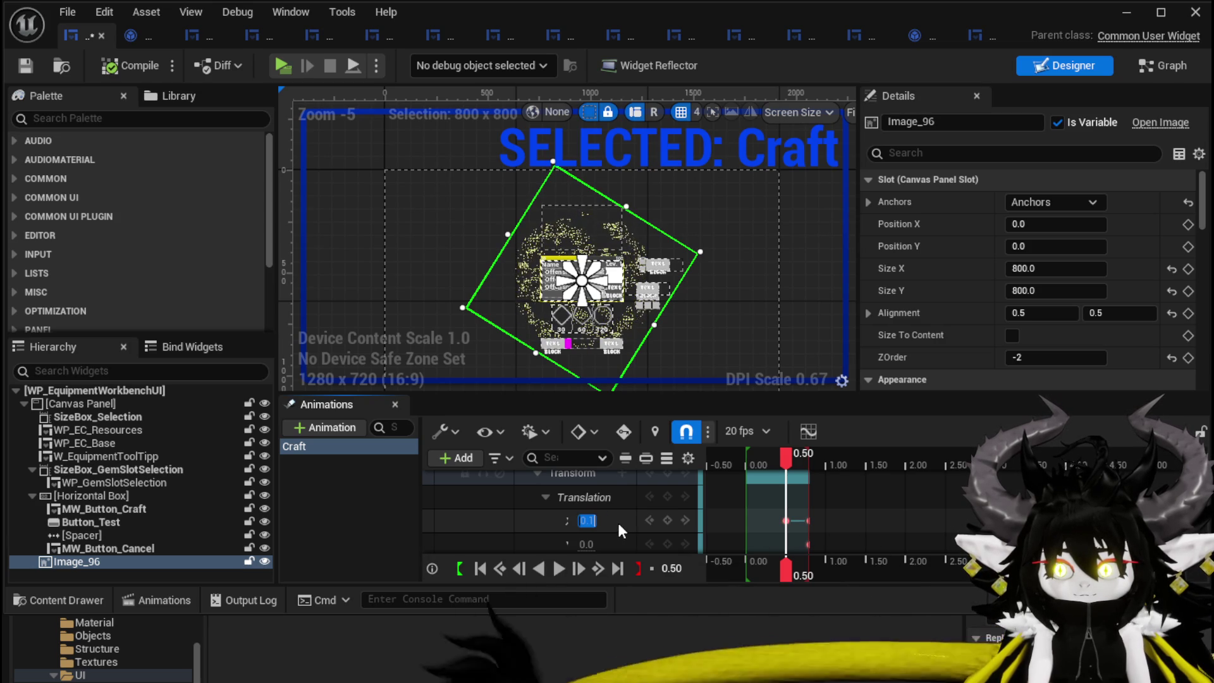
{"action": "left_click", "coordinate": [544, 497]}
{"action": "left_click", "coordinate": [546, 542]}
{"action": "scroll", "coordinate": [548, 543], "scroll_direction": "down", "scroll_amount": 3}
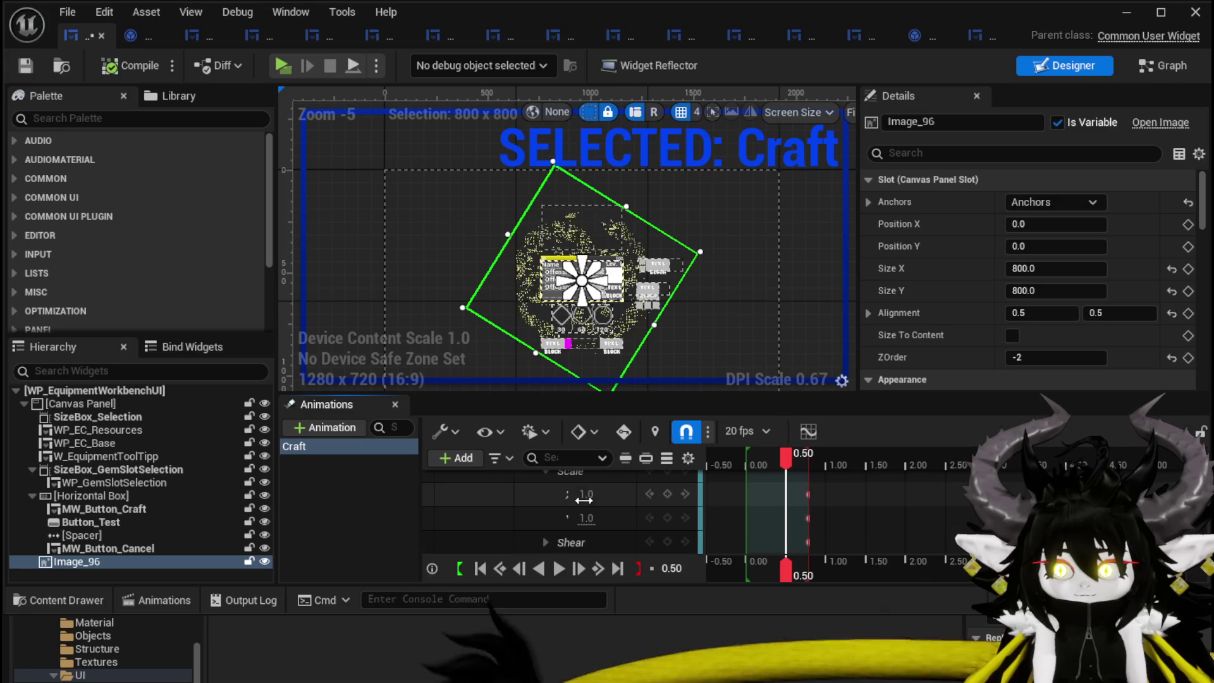
{"action": "type", "text": "1.2"}
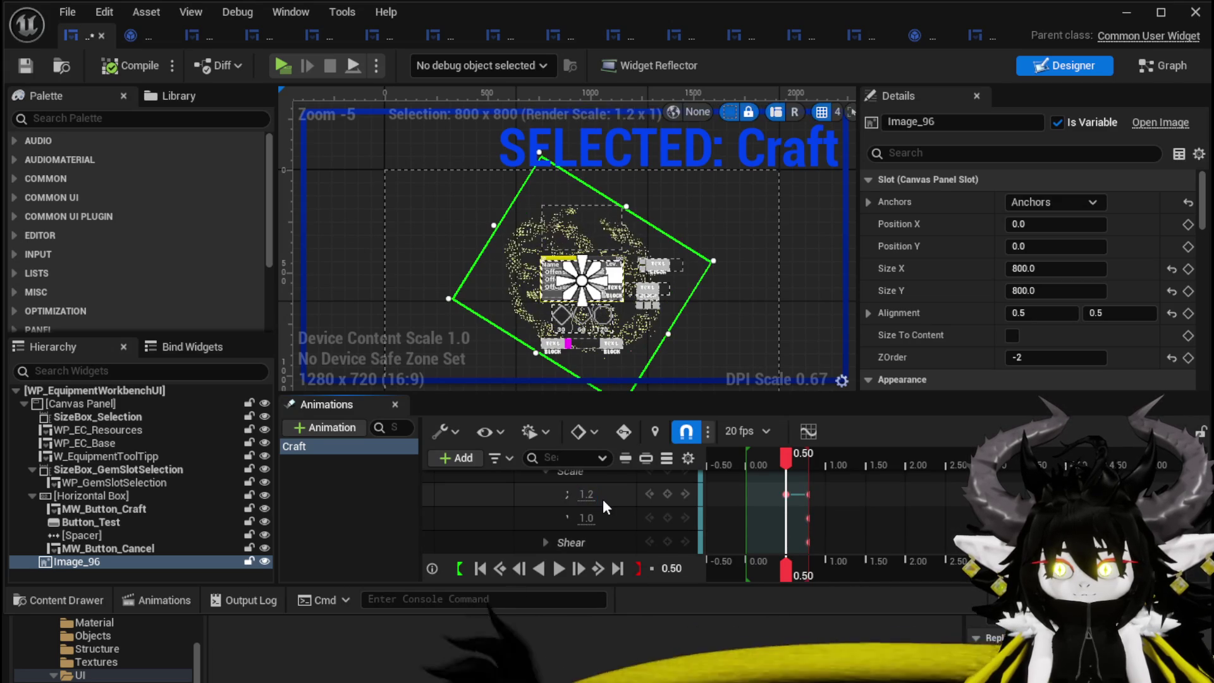
{"action": "key", "text": "Tab"}
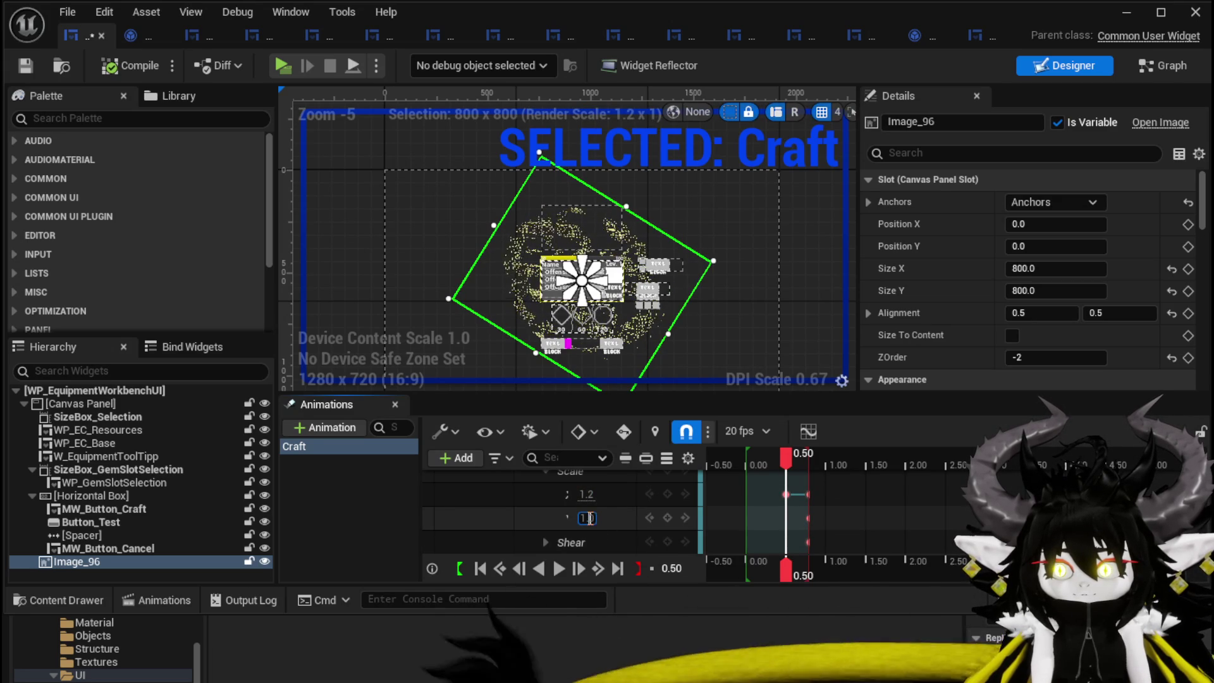
{"action": "type", "text": "1.2"}
{"action": "key", "text": "Return"}
- Key Image_96's Scale at 1.0 × 1.0 at the start and preview the growth
{"action": "mouse_move", "coordinate": [787, 457]}
{"action": "left_mouse_down"}
{"action": "mouse_move", "coordinate": [808, 459]}
{"action": "mouse_move", "coordinate": [739, 458]}
{"action": "left_mouse_up"}
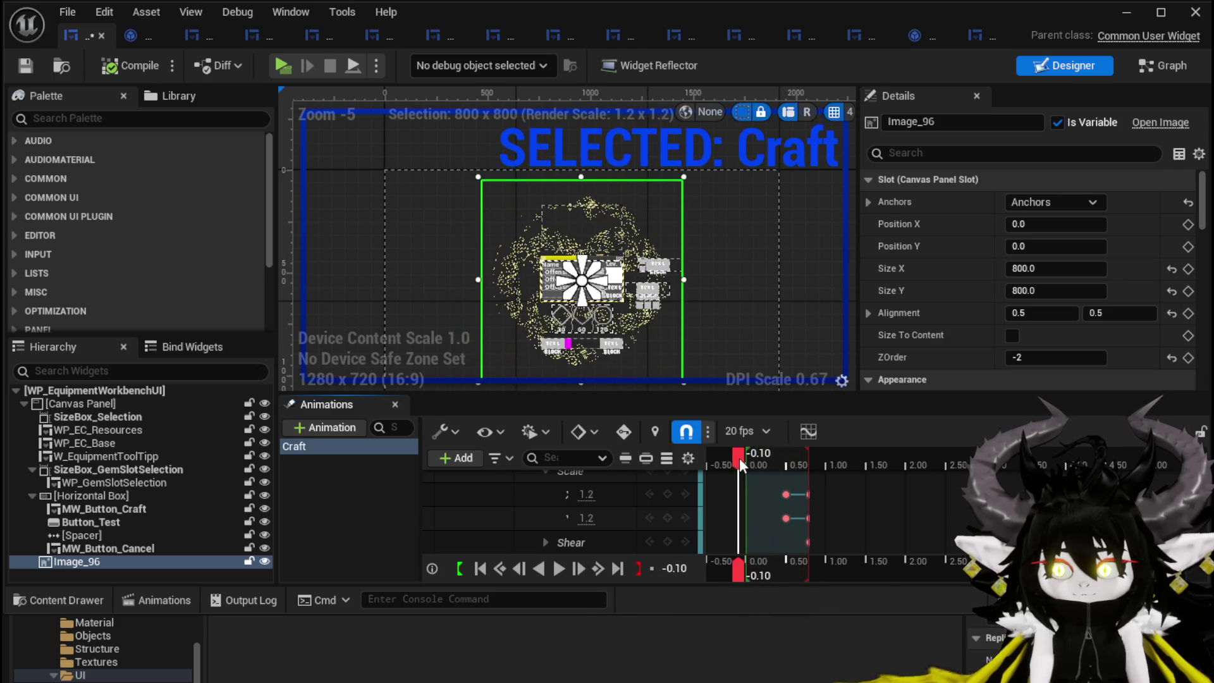
{"action": "left_click", "coordinate": [588, 493]}
{"action": "type", "text": "1"}
{"action": "key", "text": "Return"}
{"action": "left_click", "coordinate": [588, 517]}
{"action": "type", "text": "10"}
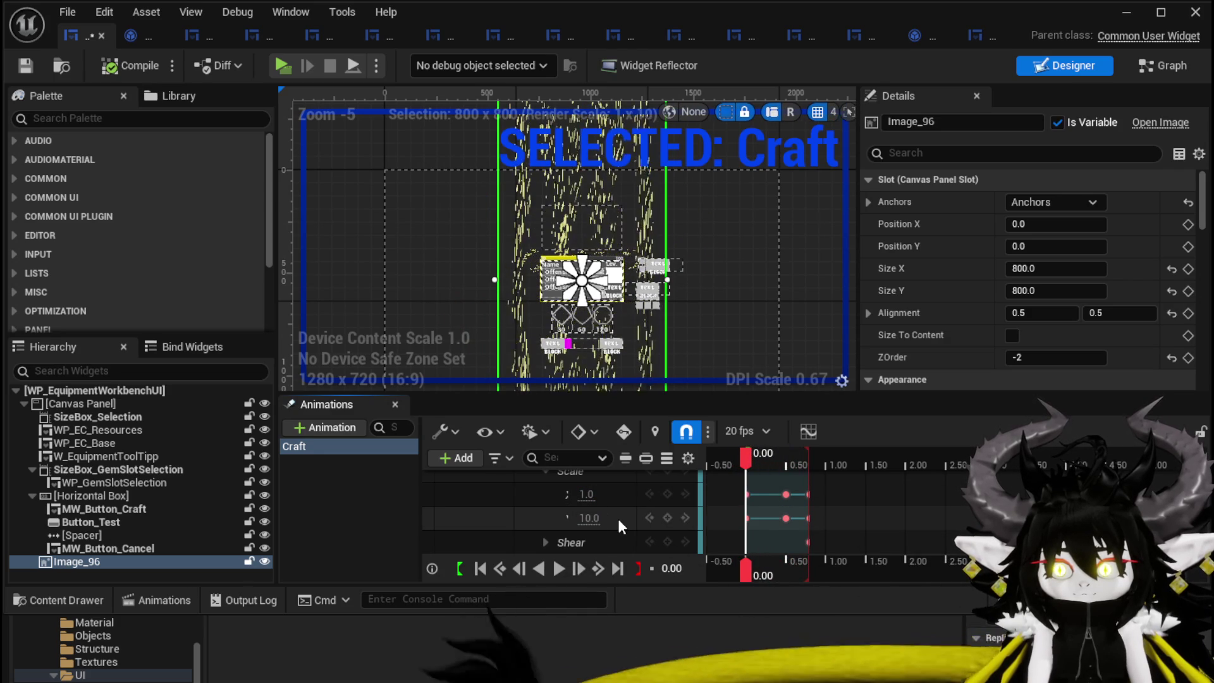
{"action": "type", "text": "1"}
{"action": "key", "text": "Return"}
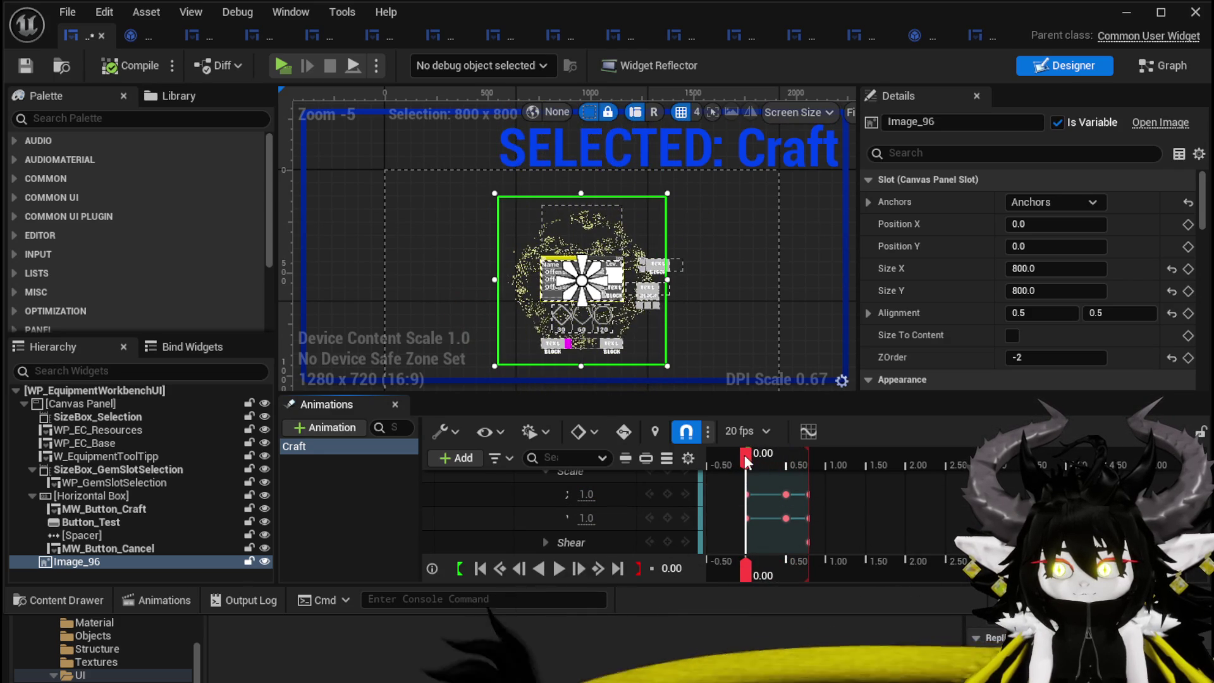
{"action": "left_click", "coordinate": [803, 458]}
{"action": "left_click_drag", "start_coordinate": [802, 458], "coordinate": [746, 458]}
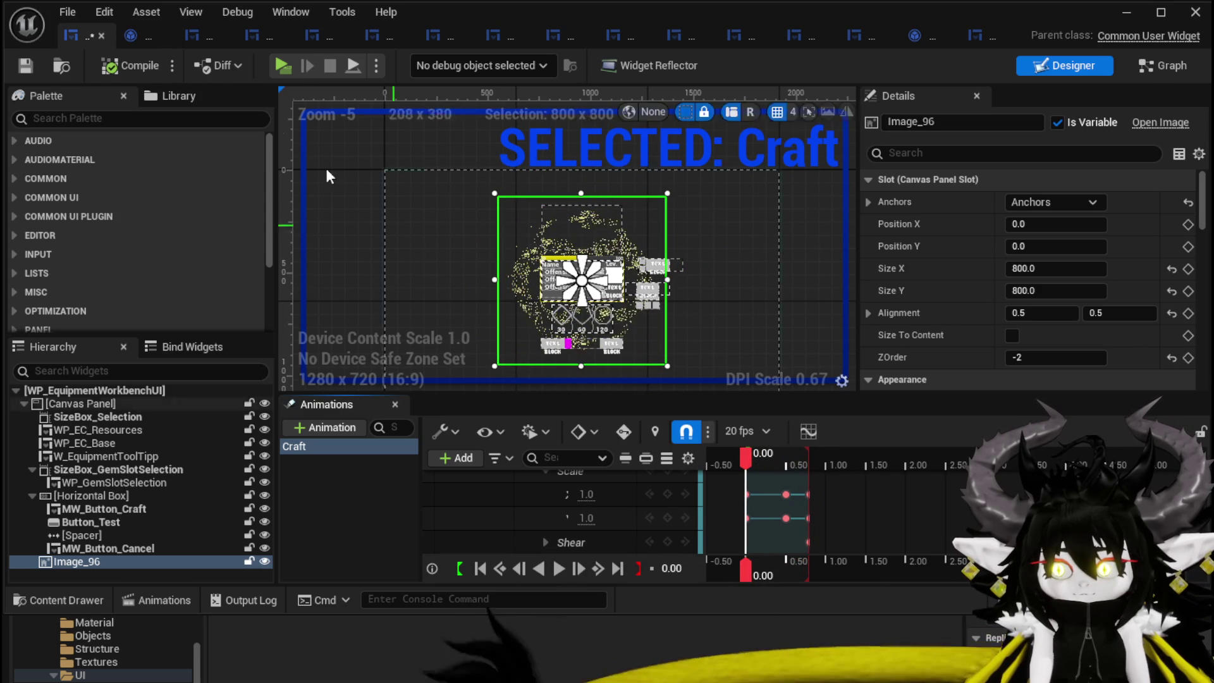
{"action": "left_click", "coordinate": [548, 292]}
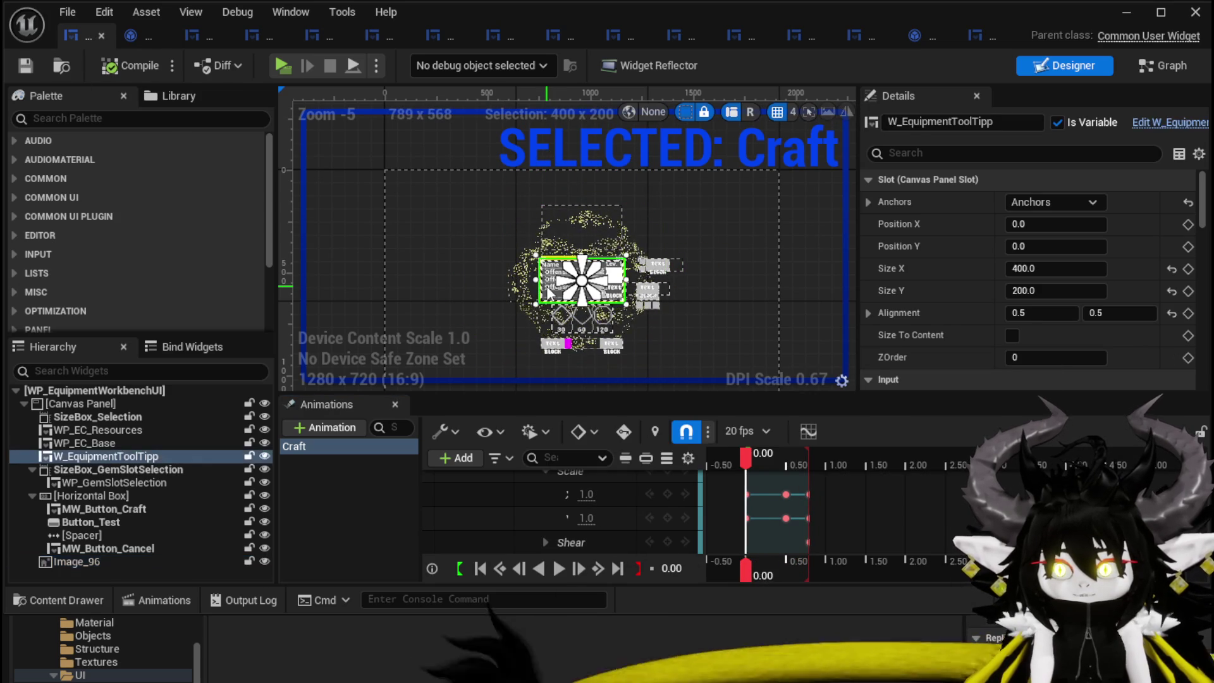
- Add a W_EquipmentToolTipp track to Craft with a Transform property and expand its Scale
{"action": "scroll", "coordinate": [560, 496], "scroll_direction": "up", "scroll_amount": 5}
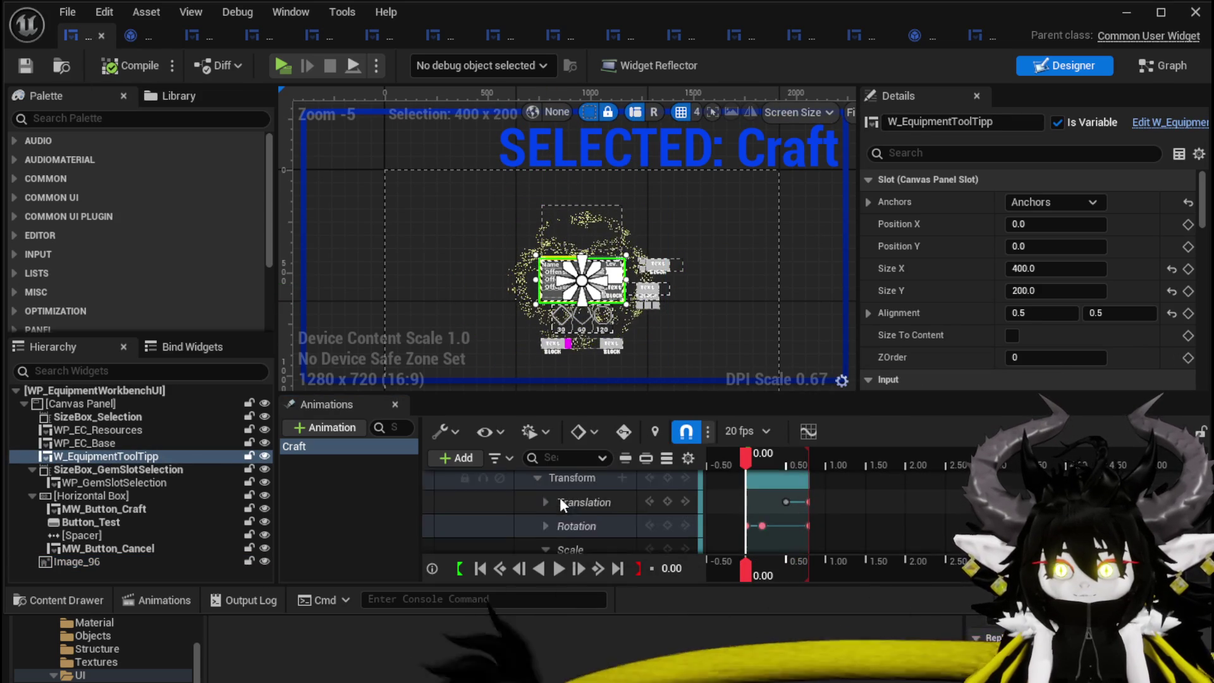
{"action": "left_click", "coordinate": [530, 481]}
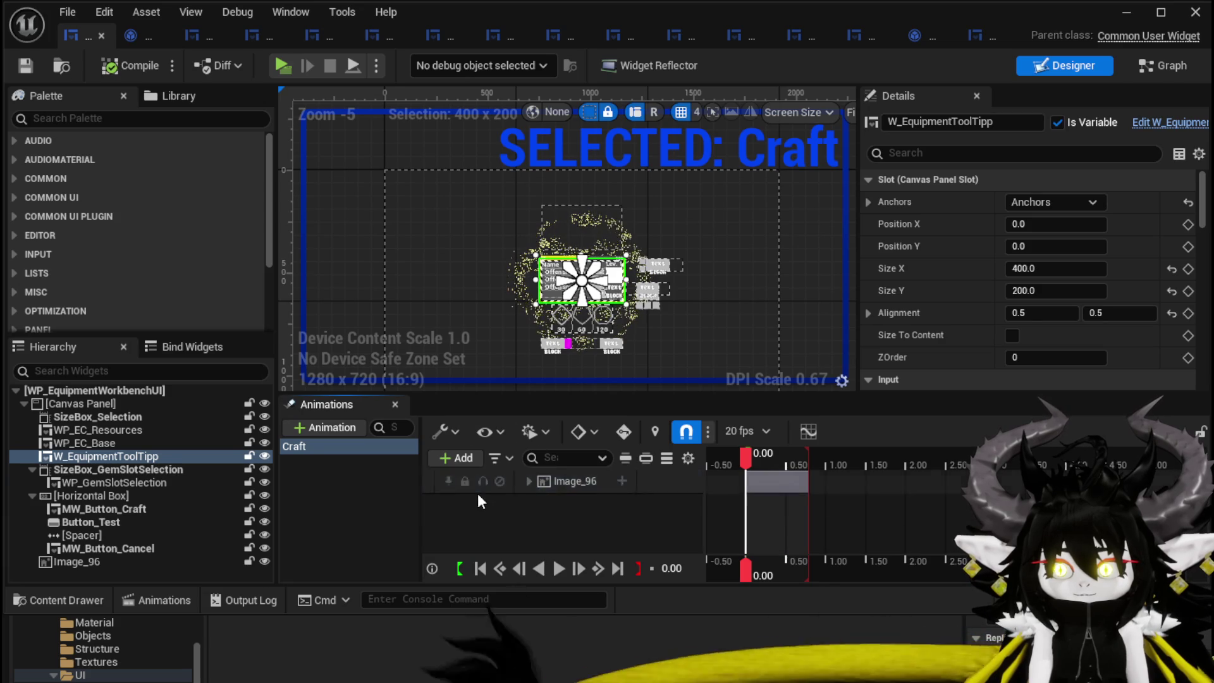
{"action": "left_click", "coordinate": [464, 460]}
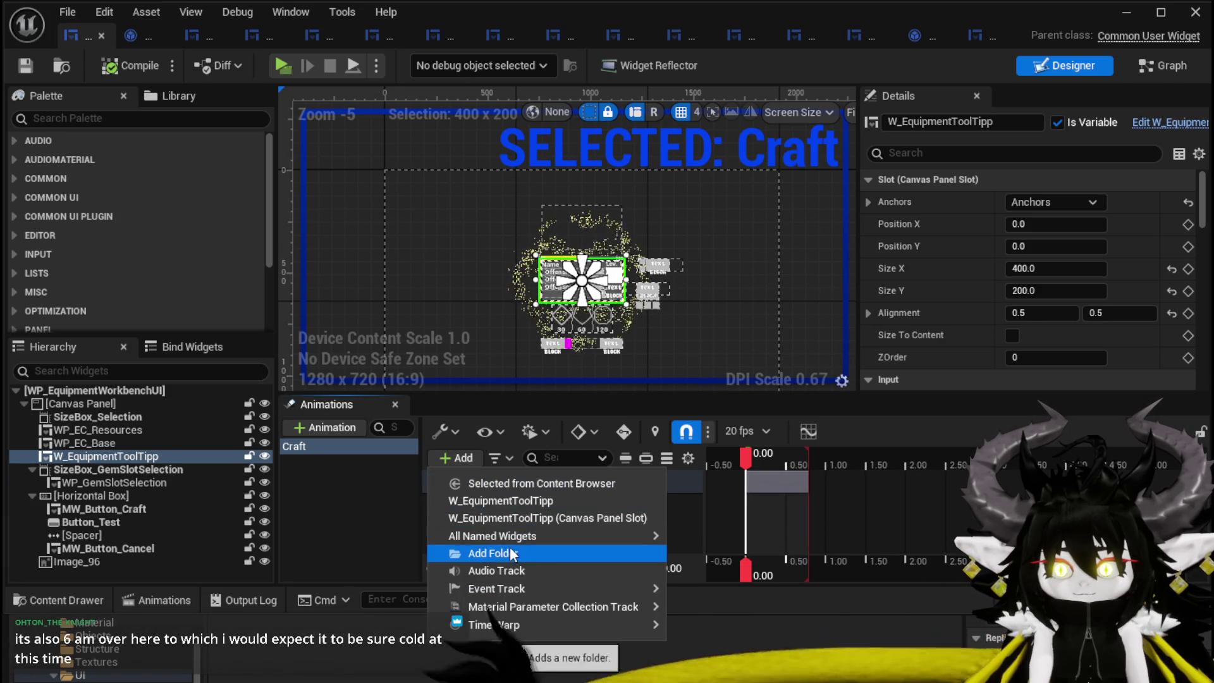
{"action": "left_click", "coordinate": [517, 500]}
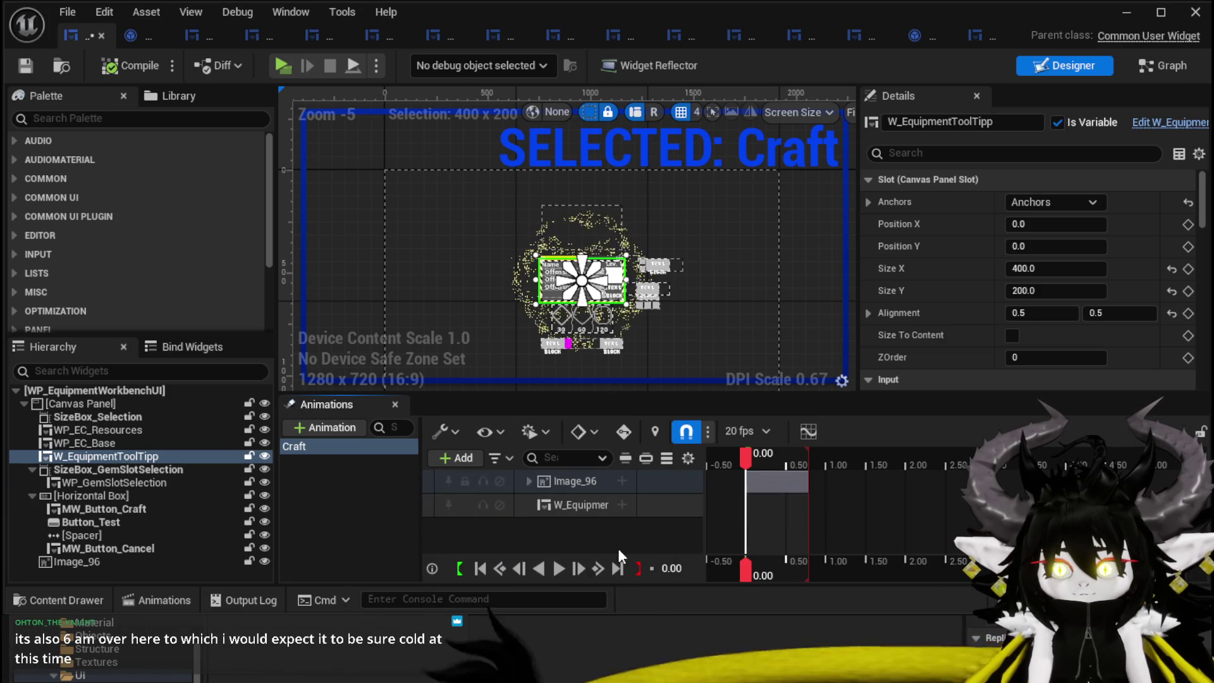
{"action": "left_click", "coordinate": [622, 505]}
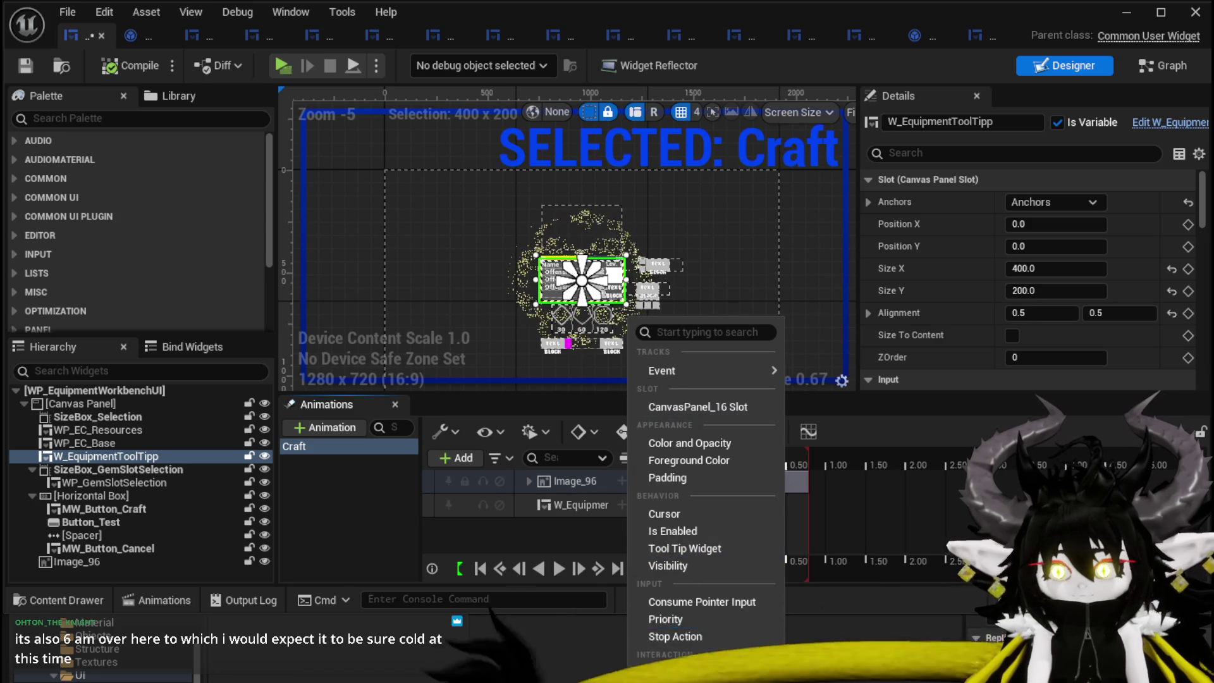
{"action": "left_click", "coordinate": [677, 672]}
{"action": "left_click", "coordinate": [536, 529]}
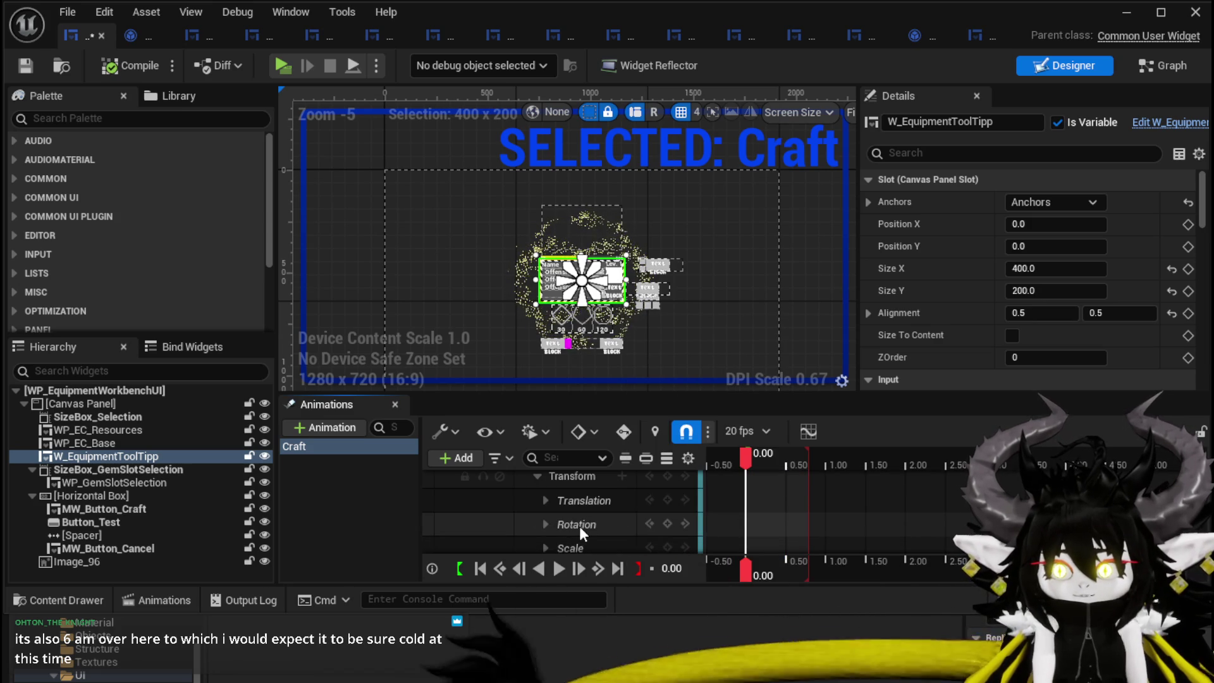
{"action": "left_click", "coordinate": [546, 545]}
{"action": "scroll", "coordinate": [607, 527], "scroll_direction": "down", "scroll_amount": 2}
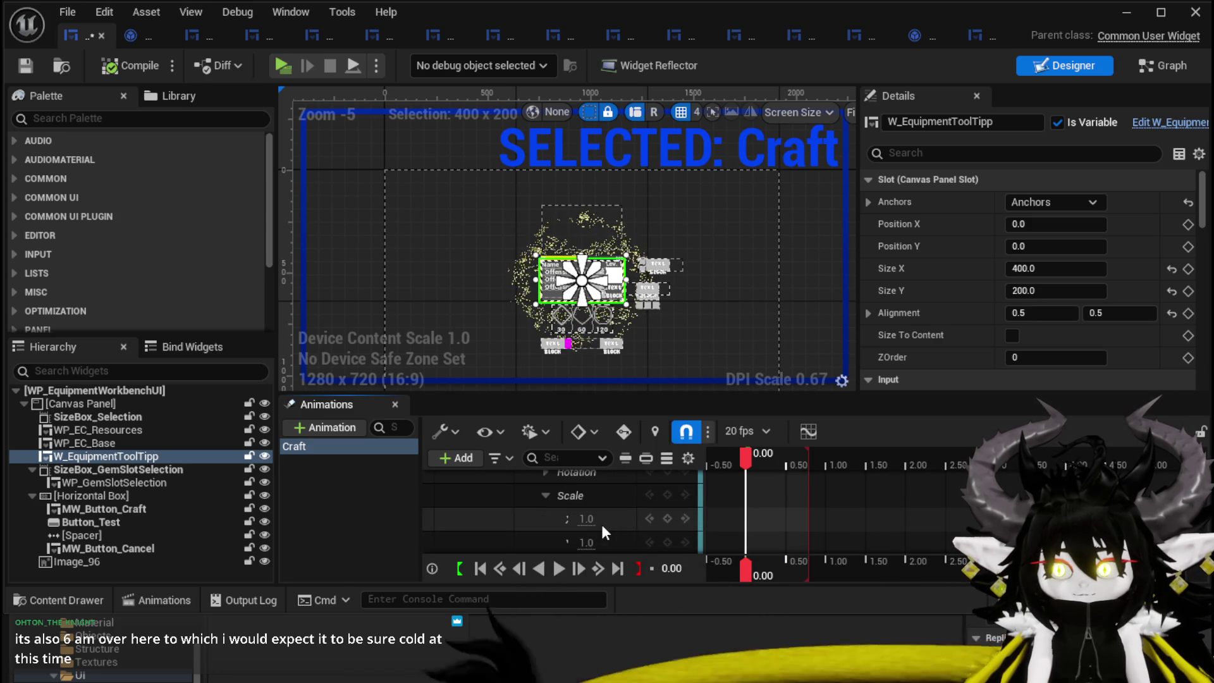
{"action": "left_click_drag", "start_coordinate": [770, 457], "coordinate": [801, 461]}
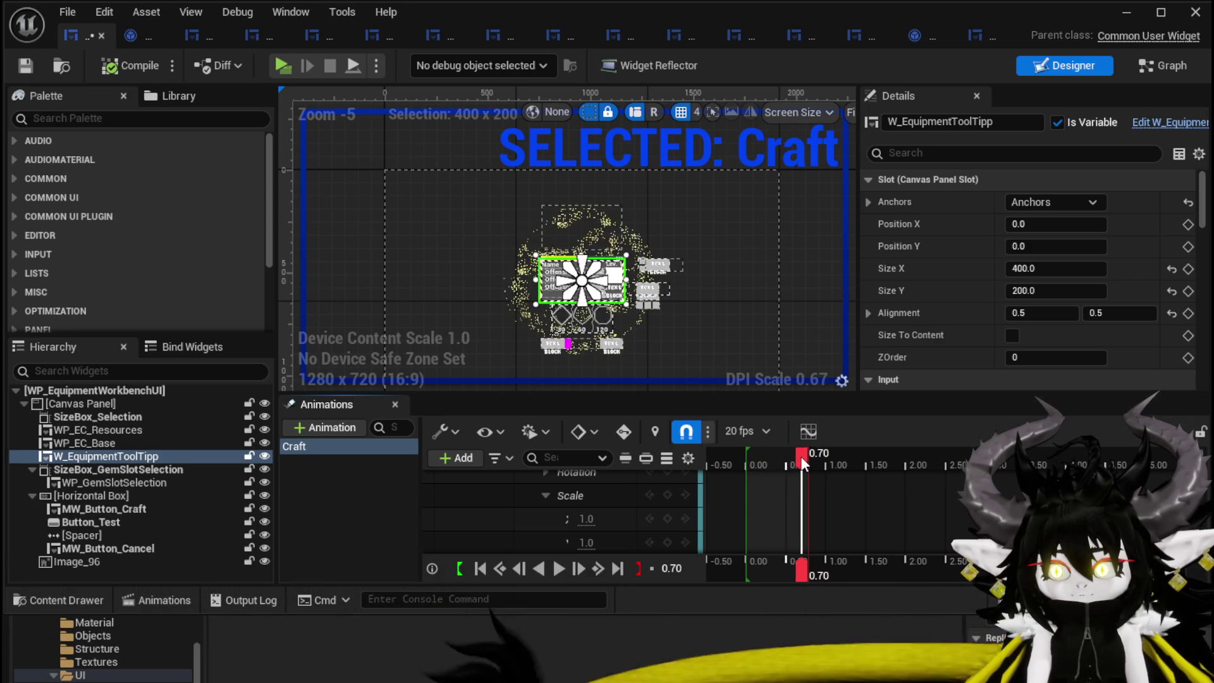
- Key the tooltip's Scale X and Y values at 0.70 seconds
{"action": "left_click", "coordinate": [589, 520]}
{"action": "left_click_drag", "start_coordinate": [589, 520], "coordinate": [600, 516]}
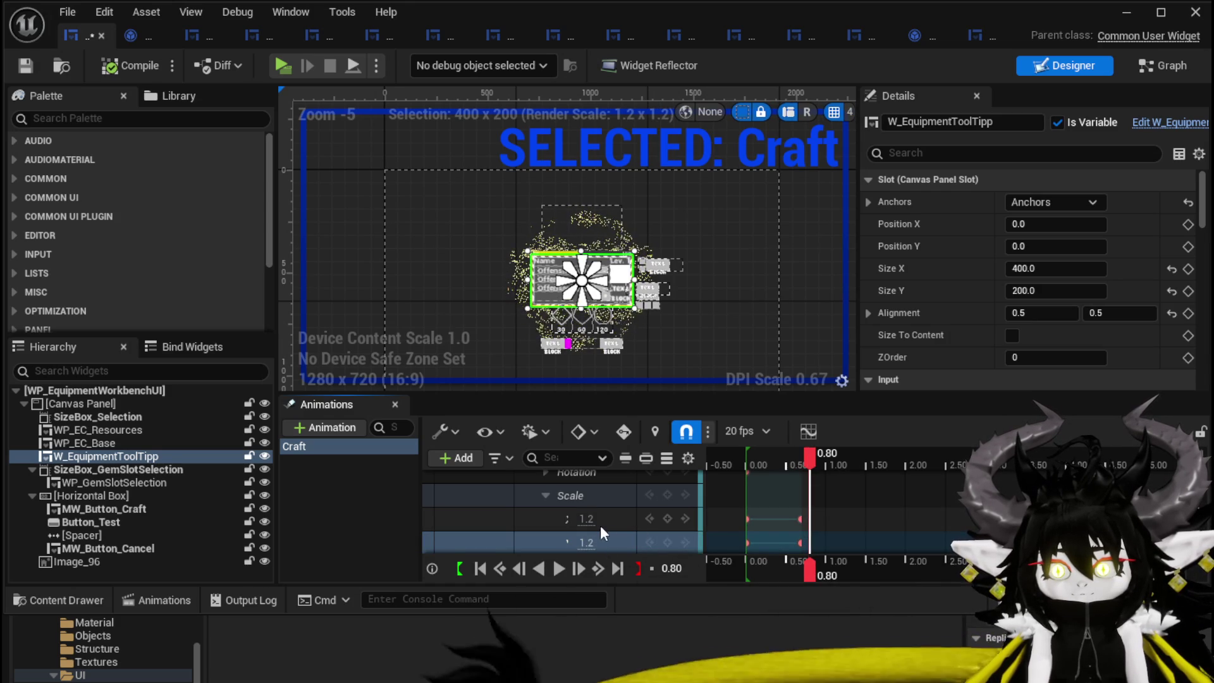
{"action": "key", "text": "Return"}
{"action": "left_click", "coordinate": [588, 541]}
{"action": "type", "text": "1"}
{"action": "key", "text": "Return"}
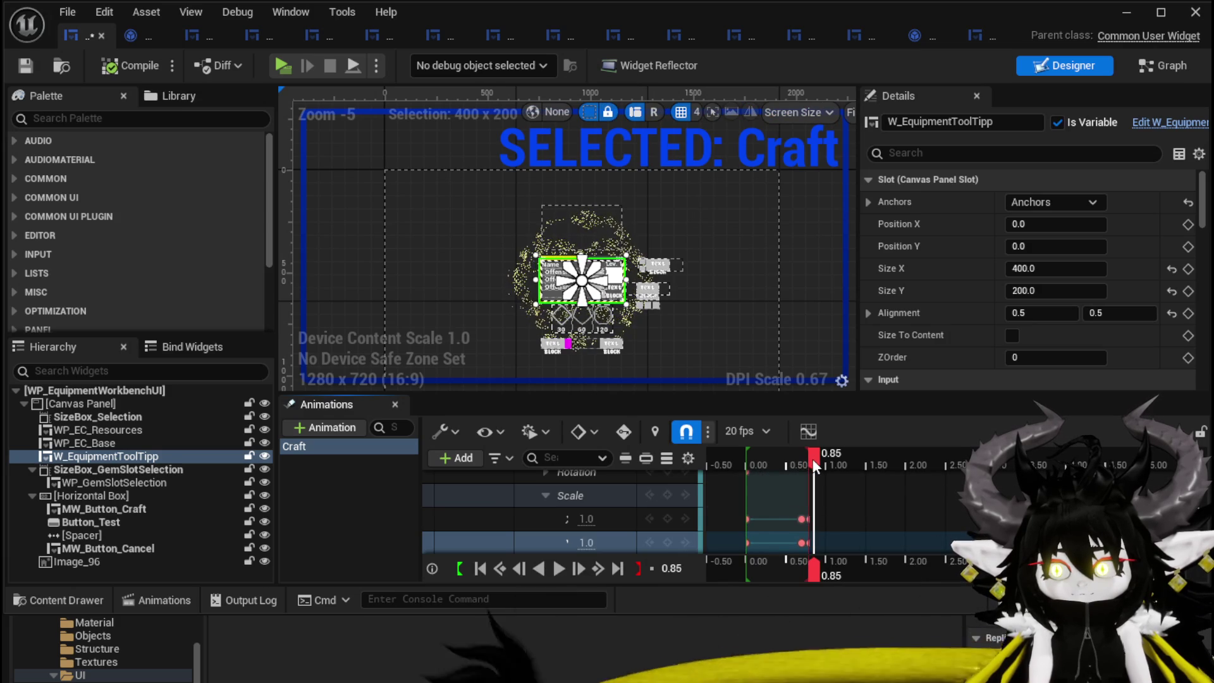
- Key the tooltip's Scale at 1 × 1 at 0.50 seconds, then minimize the widget editor
{"action": "left_click_drag", "start_coordinate": [809, 459], "coordinate": [784, 463]}
{"action": "left_click", "coordinate": [589, 518]}
{"action": "type", "text": "16035"}
{"action": "key", "text": "Return"}
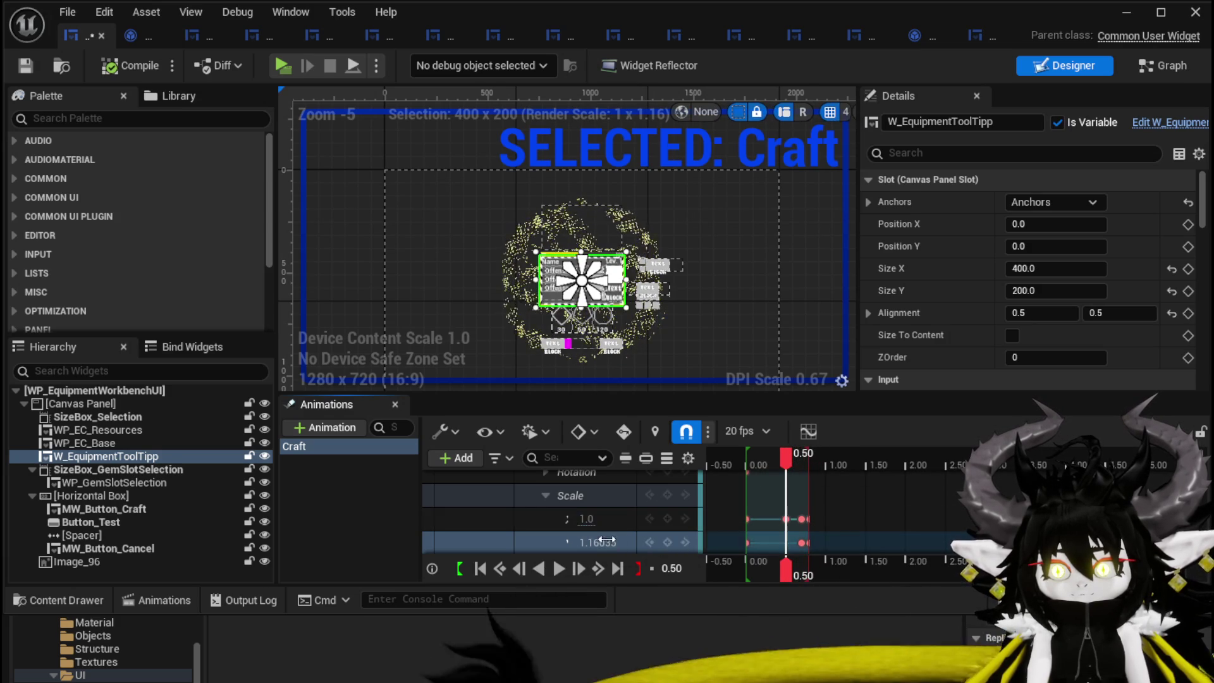
{"action": "key", "text": "Return"}
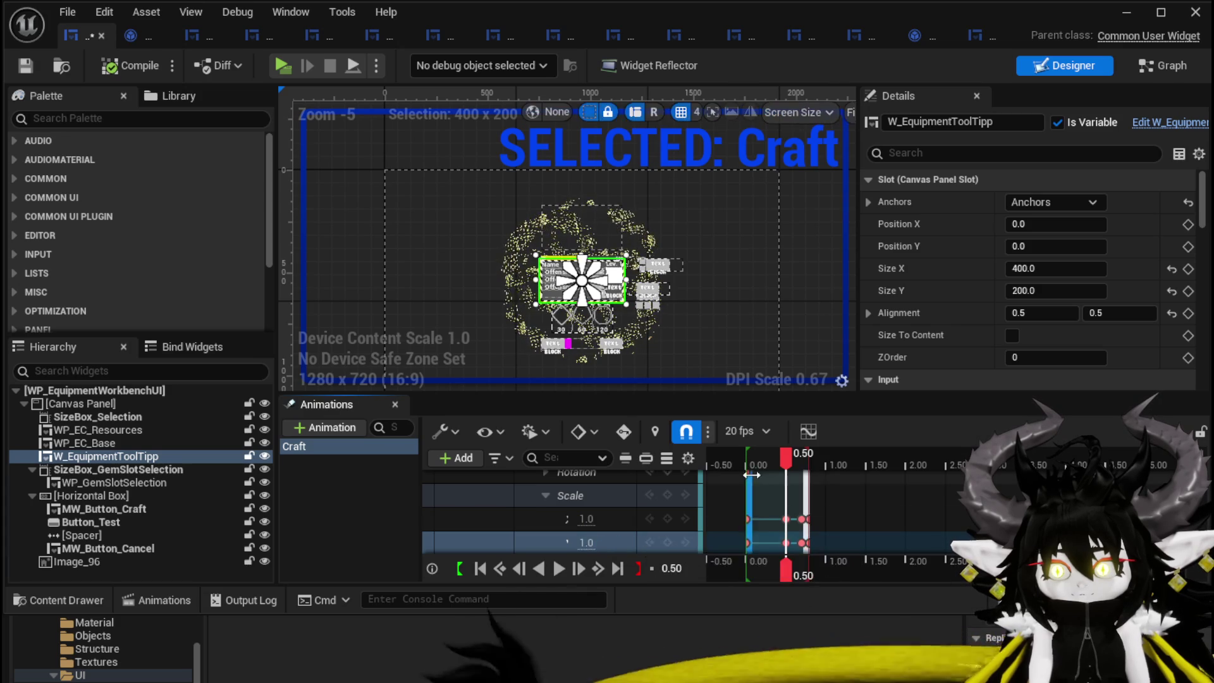
{"action": "mouse_move", "coordinate": [784, 460]}
{"action": "left_mouse_down"}
{"action": "mouse_move", "coordinate": [747, 466]}
{"action": "mouse_move", "coordinate": [811, 472]}
{"action": "left_mouse_up"}
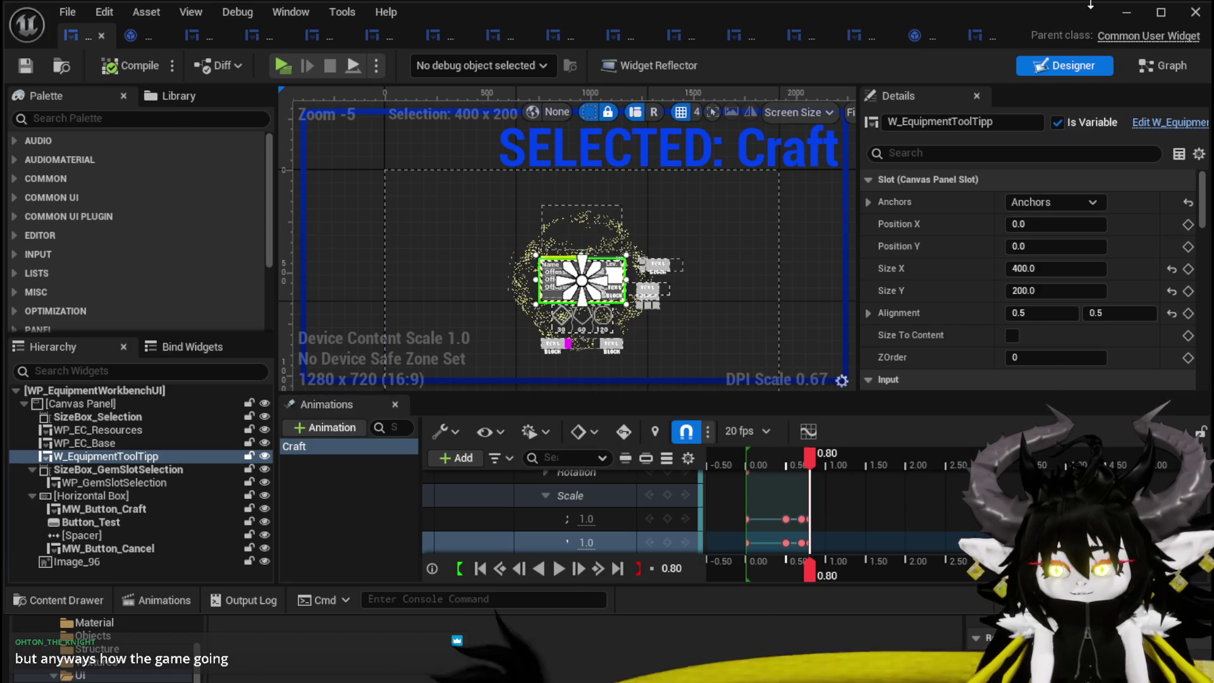
{"action": "left_click", "coordinate": [1125, 14]}
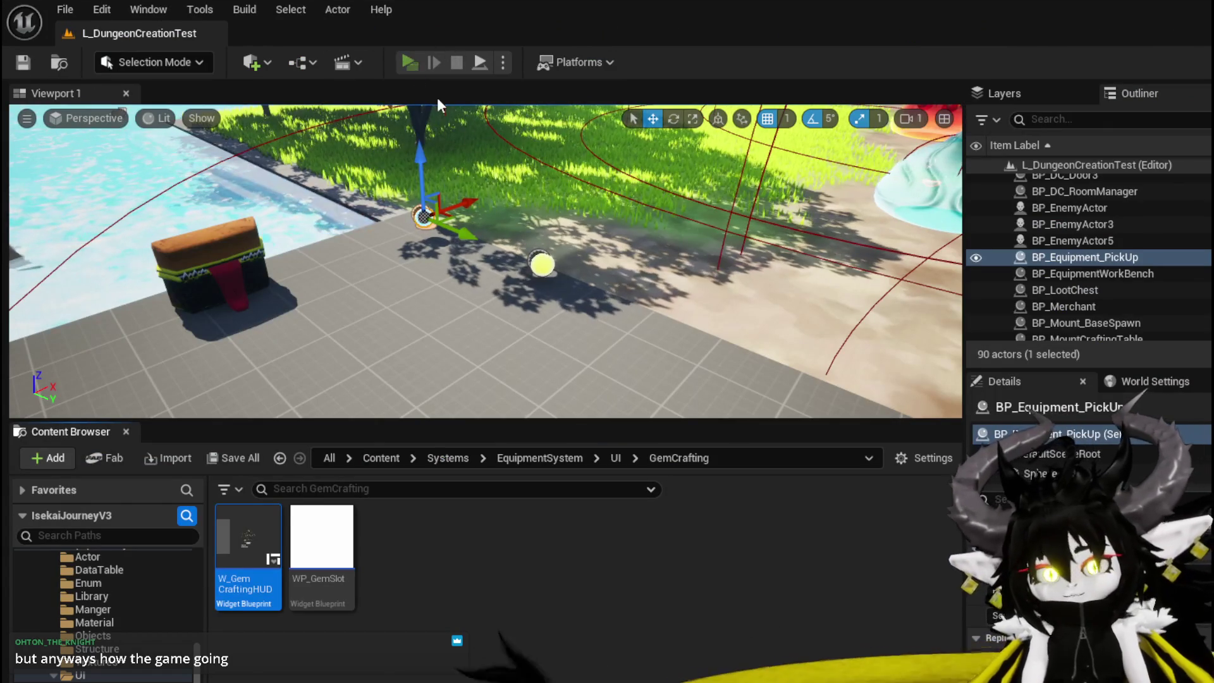
- Play-test the level, browse the ability panel and Single Wind DMG card, then use the workbench
{"action": "left_click", "coordinate": [409, 63]}
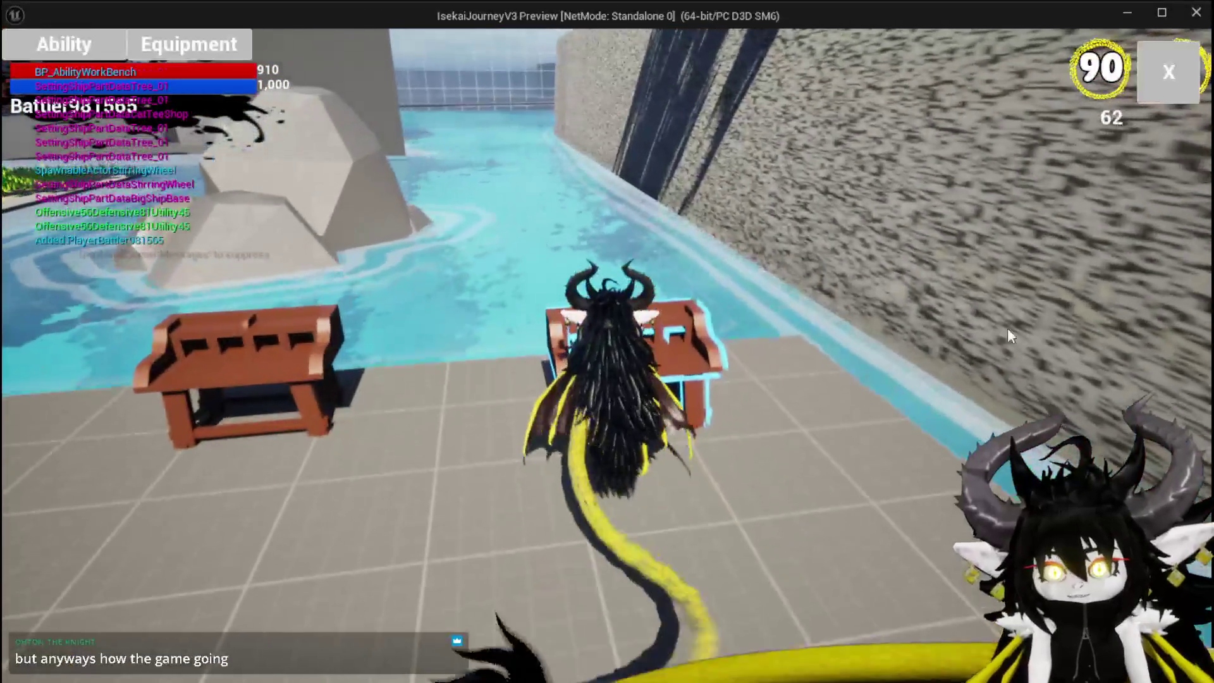
{"action": "key", "text": "e"}
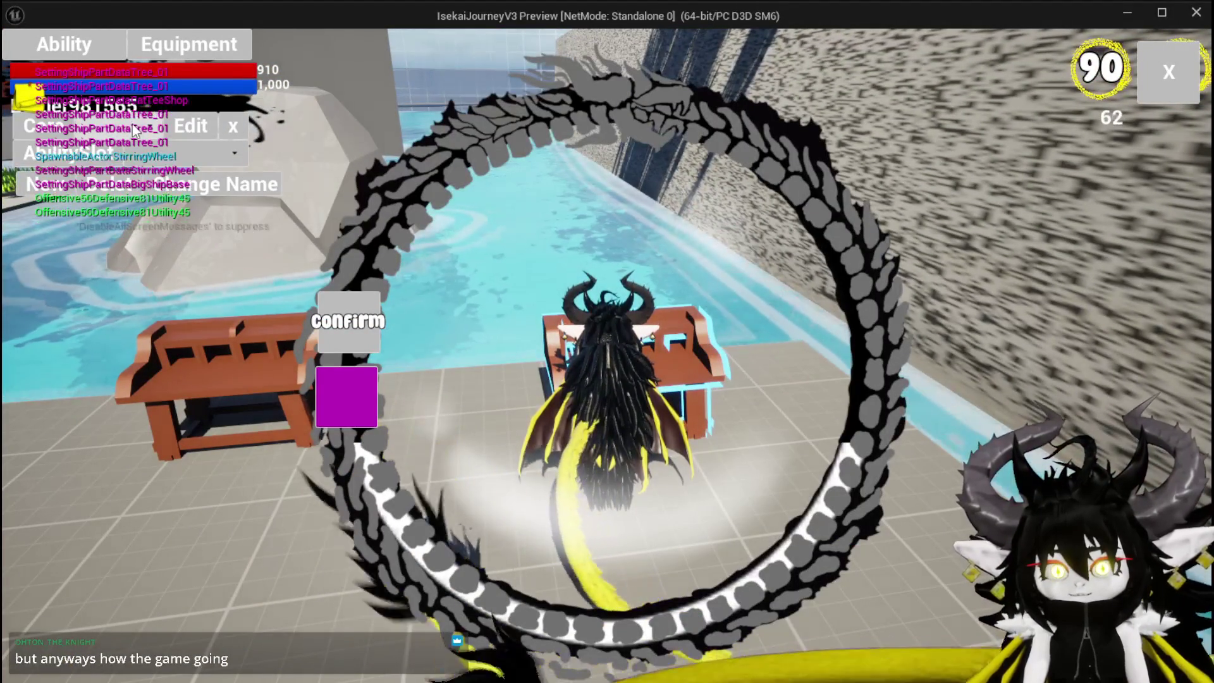
{"action": "left_click", "coordinate": [157, 155]}
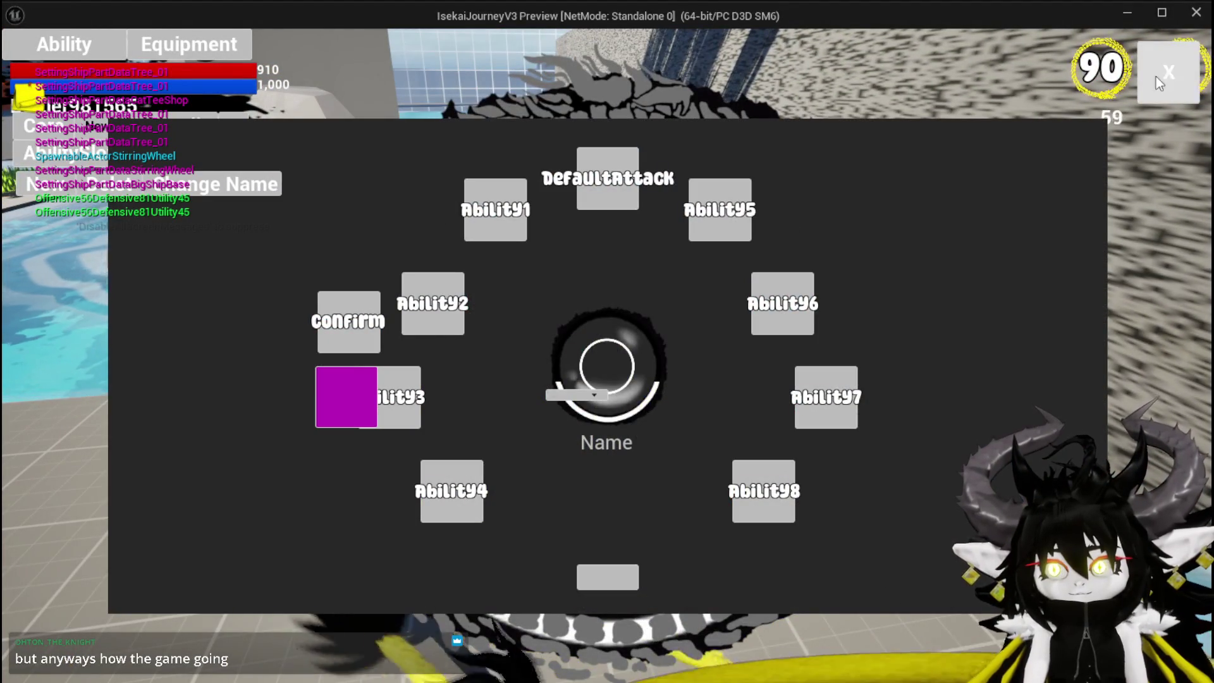
{"action": "left_click", "coordinate": [1138, 89]}
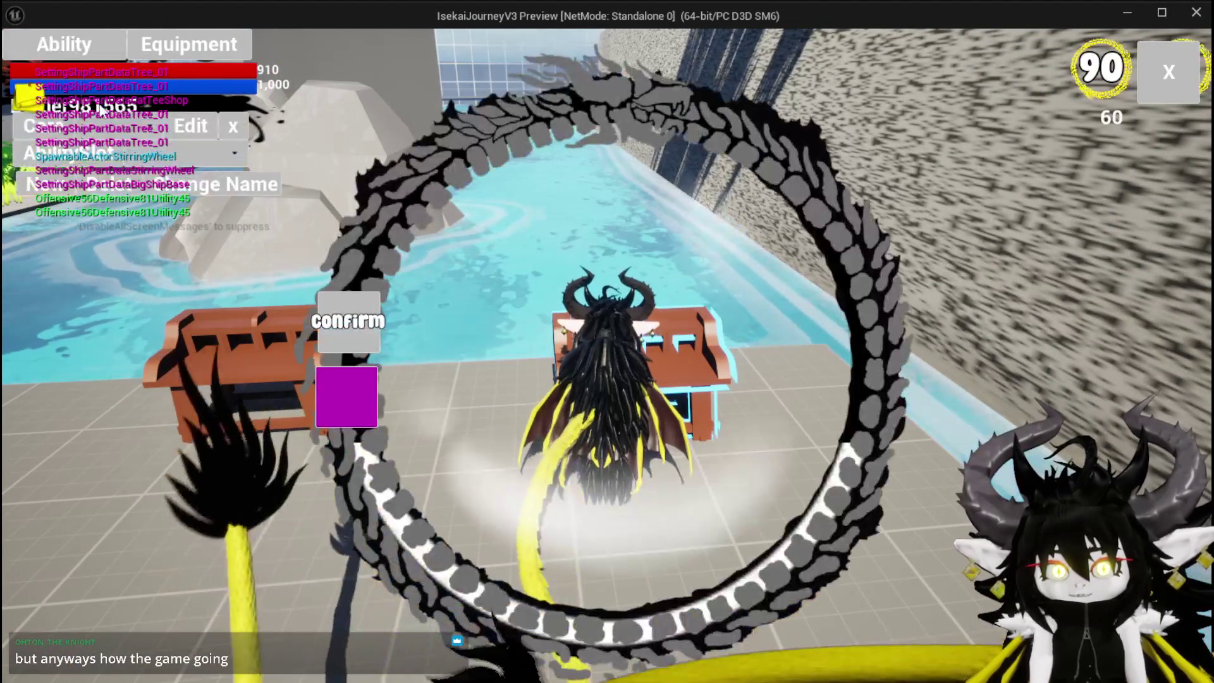
{"action": "key", "text": "Tab"}
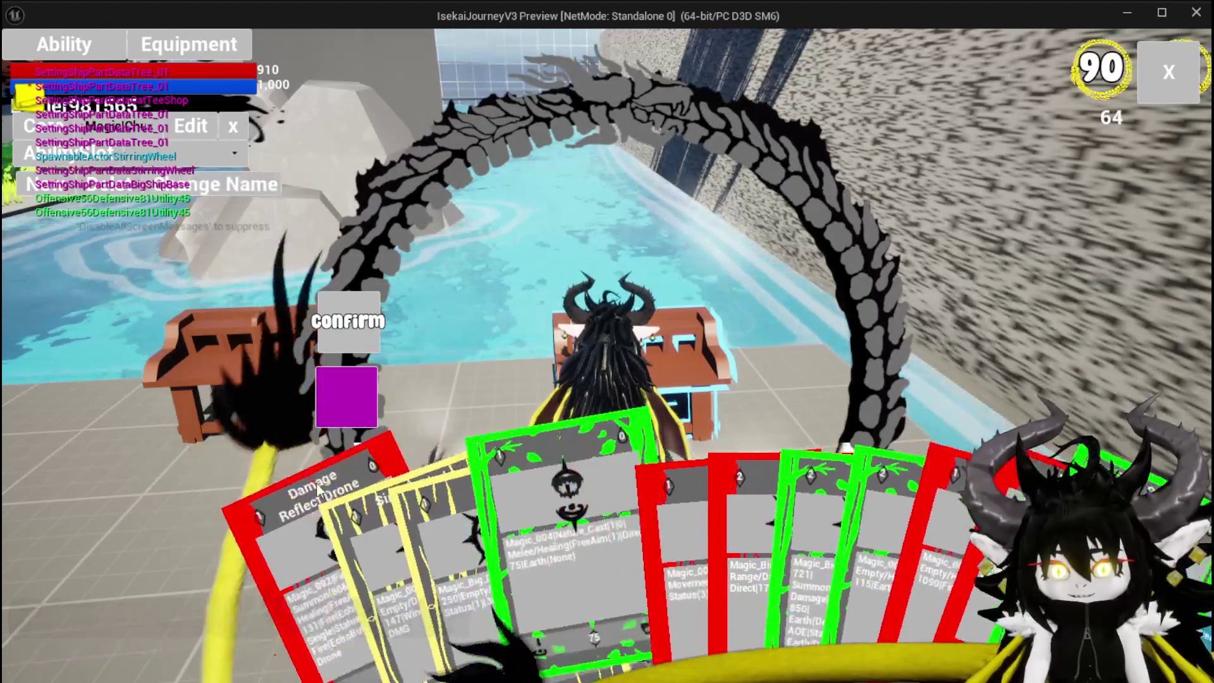
{"action": "left_click", "coordinate": [365, 513]}
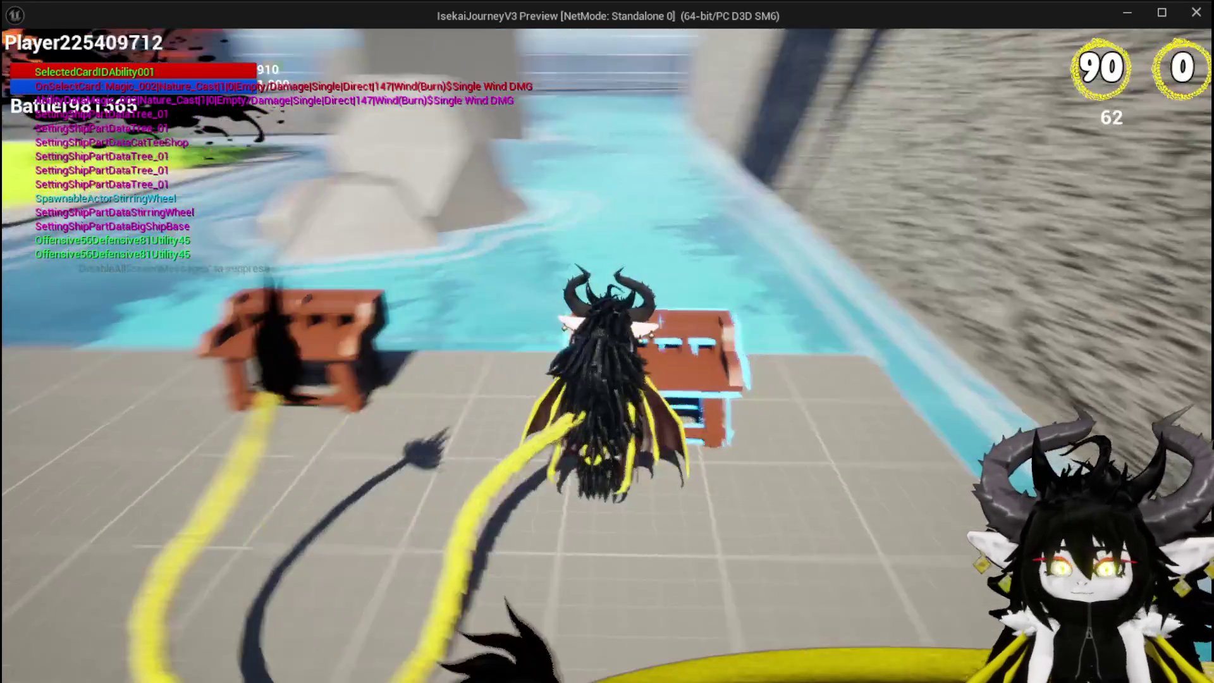
{"action": "key", "text": "e"}
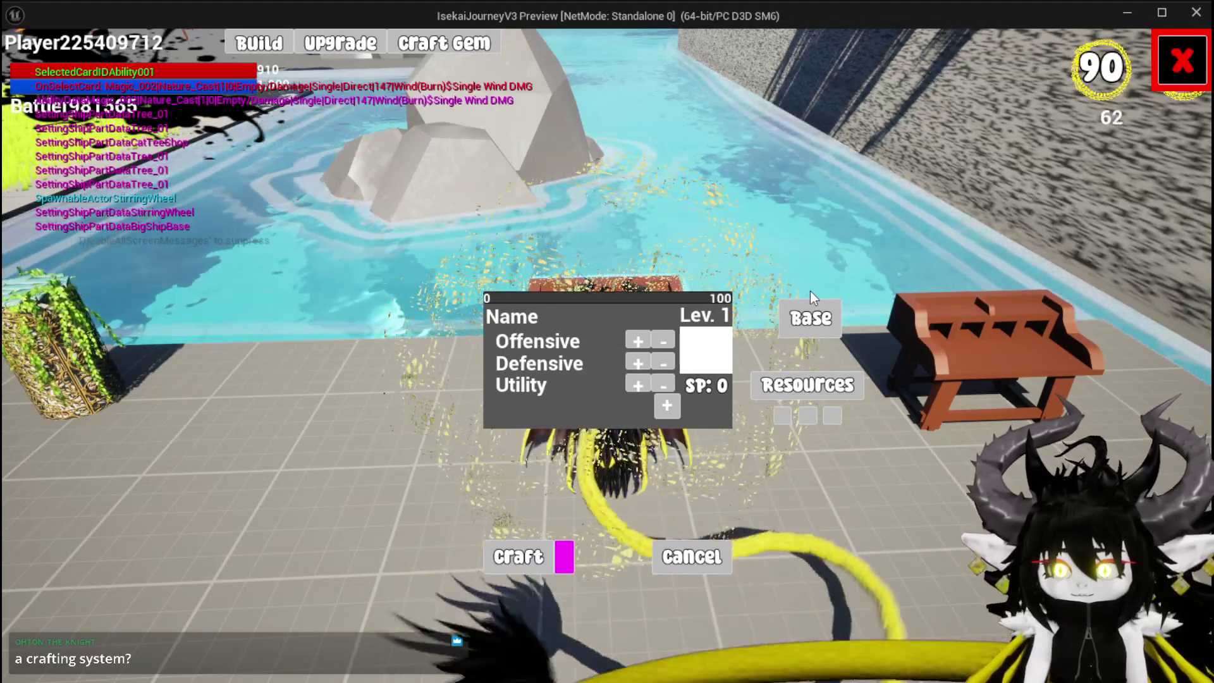
- Choose Chest as the item and add three red crafting resources
{"action": "left_click", "coordinate": [810, 316]}
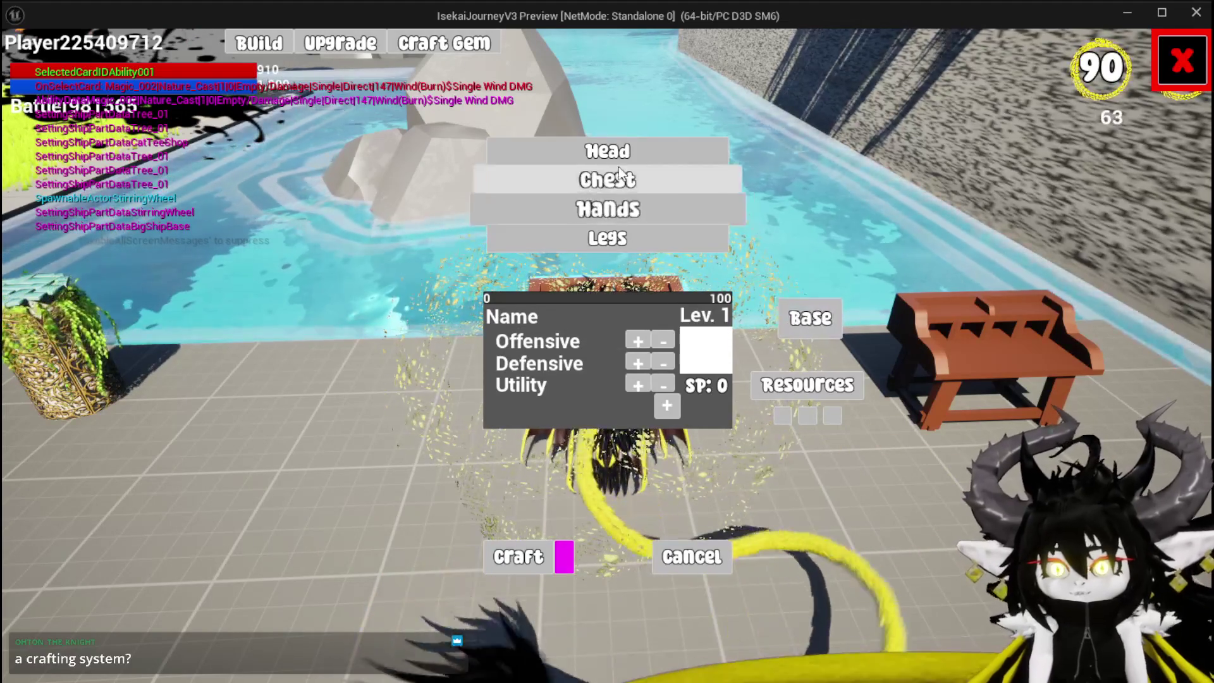
{"action": "left_click", "coordinate": [622, 187]}
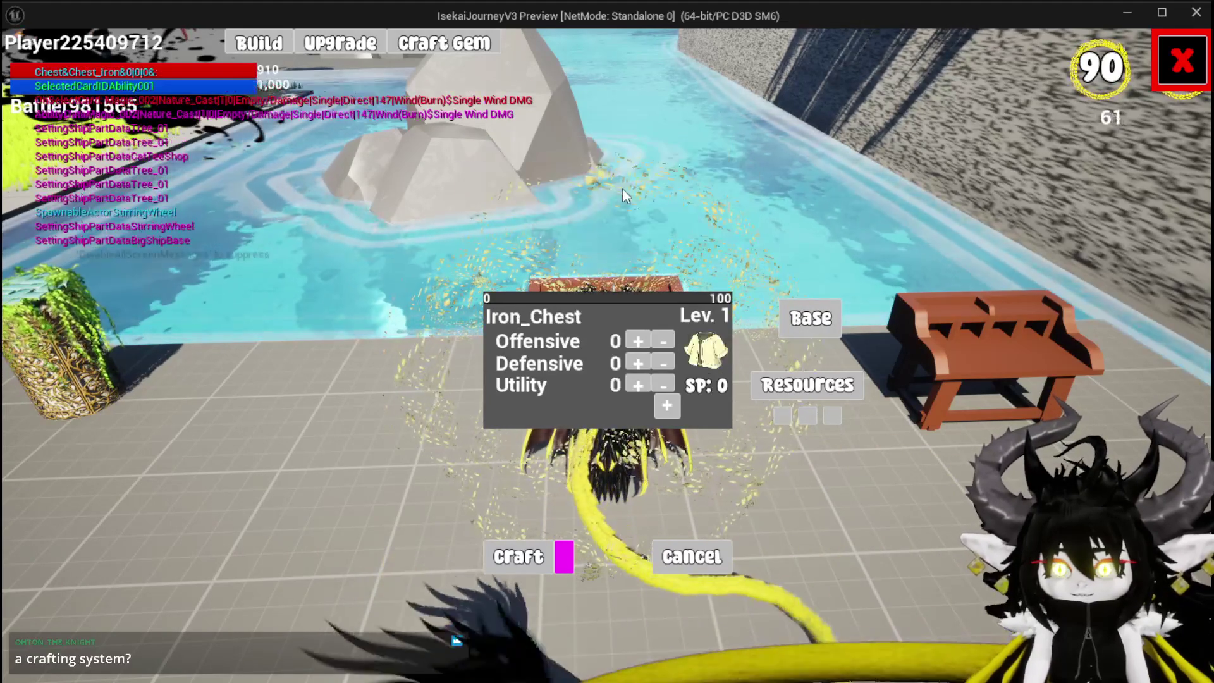
{"action": "left_click", "coordinate": [782, 387]}
{"action": "left_click", "coordinate": [657, 172]}
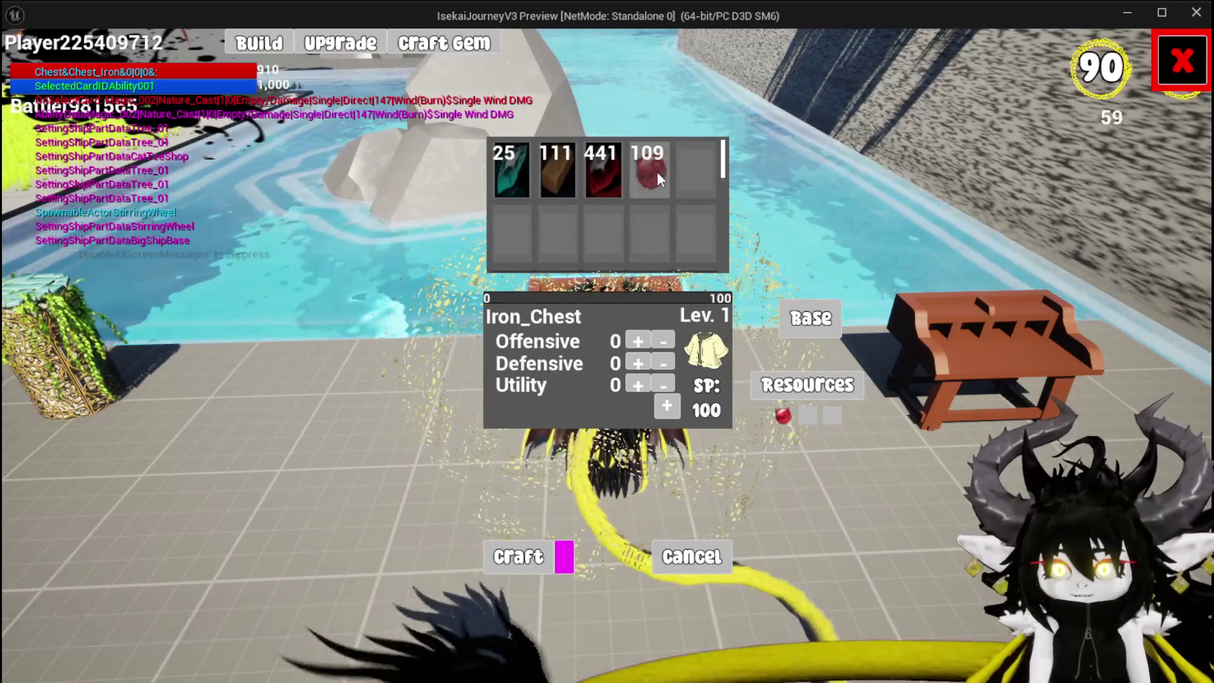
{"action": "left_click", "coordinate": [617, 173]}
{"action": "left_click", "coordinate": [617, 171]}
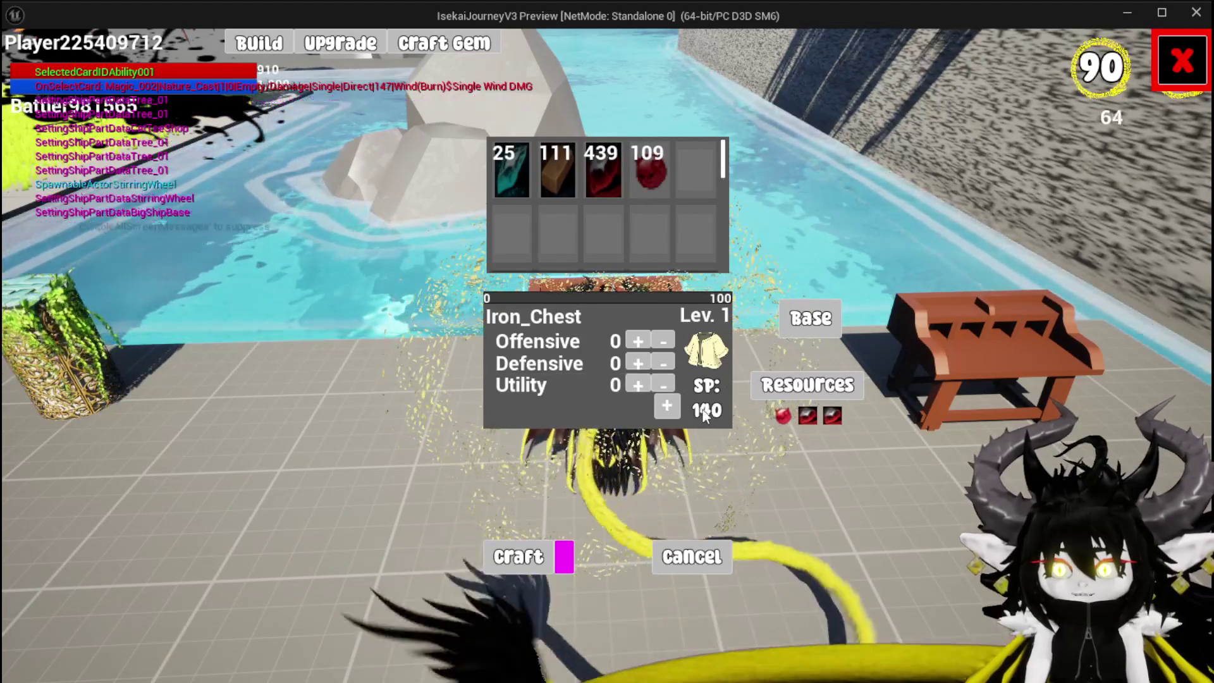
- Add a 30-point gem socket, assign Offensive 50, Defensive 30, Utility 24, craft, and close
{"action": "left_click", "coordinate": [667, 407]}
{"action": "left_click", "coordinate": [545, 471]}
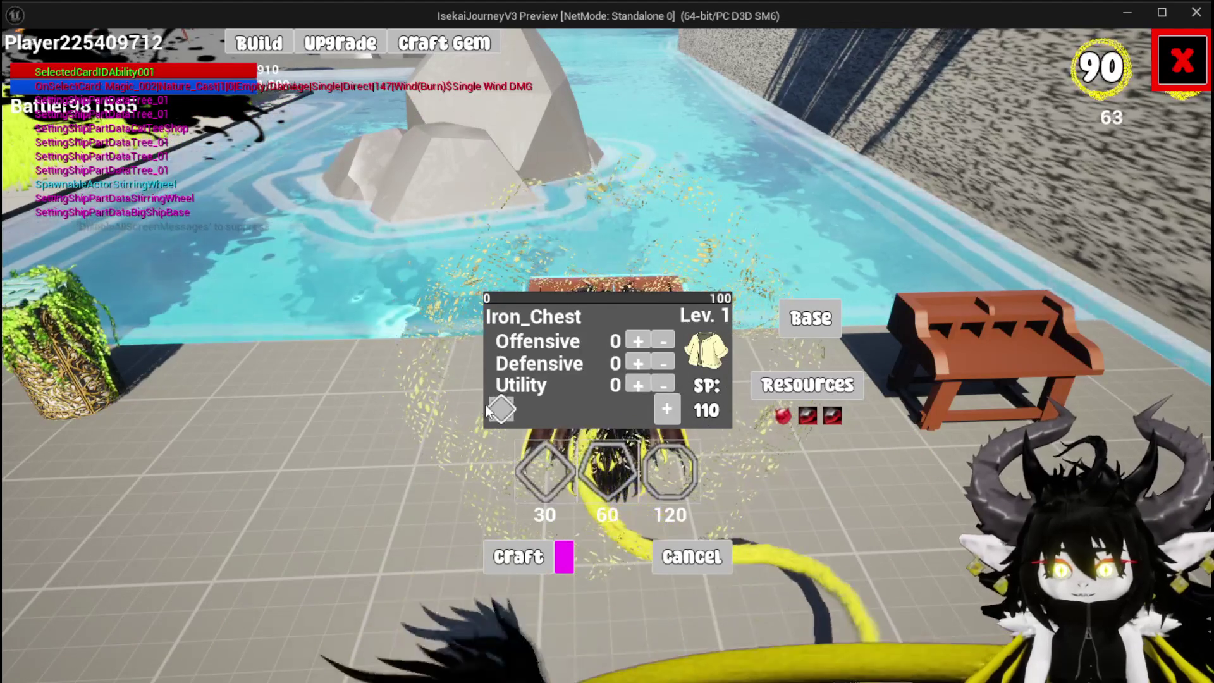
{"action": "mouse_move", "coordinate": [637, 385]}
{"action": "left_mouse_down"}
{"action": "mouse_move", "coordinate": [630, 367]}
{"action": "mouse_move", "coordinate": [650, 343]}
{"action": "mouse_move", "coordinate": [628, 343]}
{"action": "mouse_move", "coordinate": [664, 341]}
{"action": "left_mouse_up"}
{"action": "left_click", "coordinate": [630, 367]}
{"action": "left_click", "coordinate": [665, 341]}
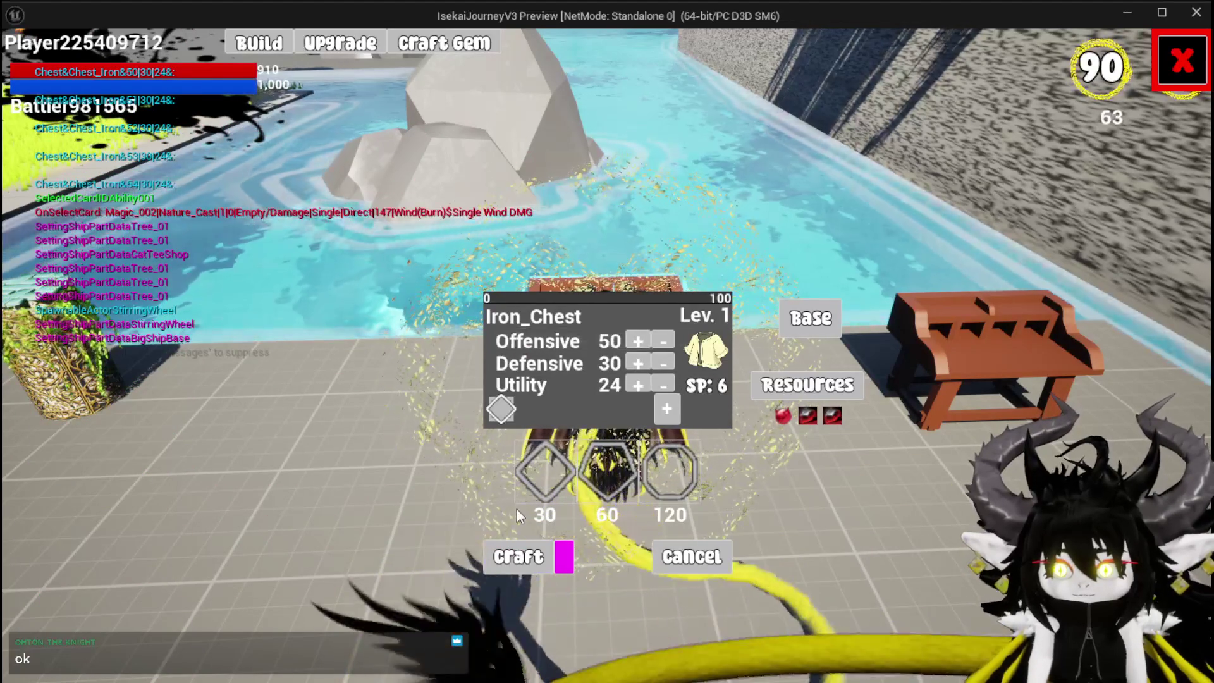
{"action": "left_click", "coordinate": [512, 563]}
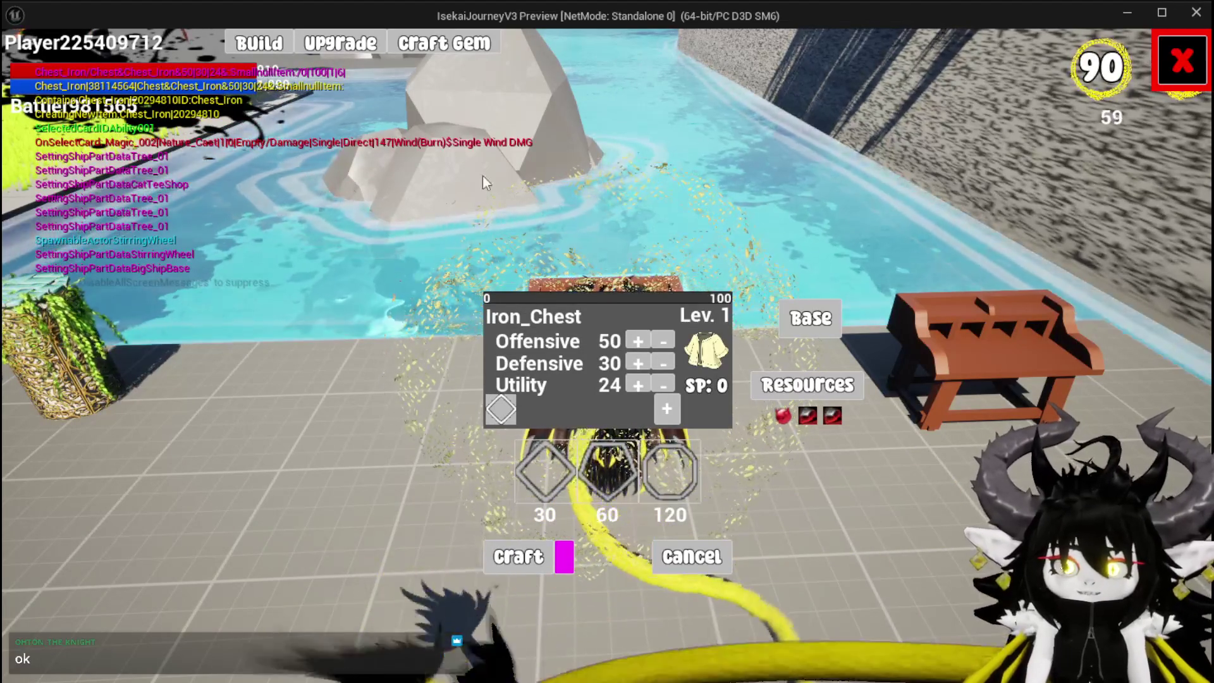
{"action": "left_click", "coordinate": [1181, 61]}
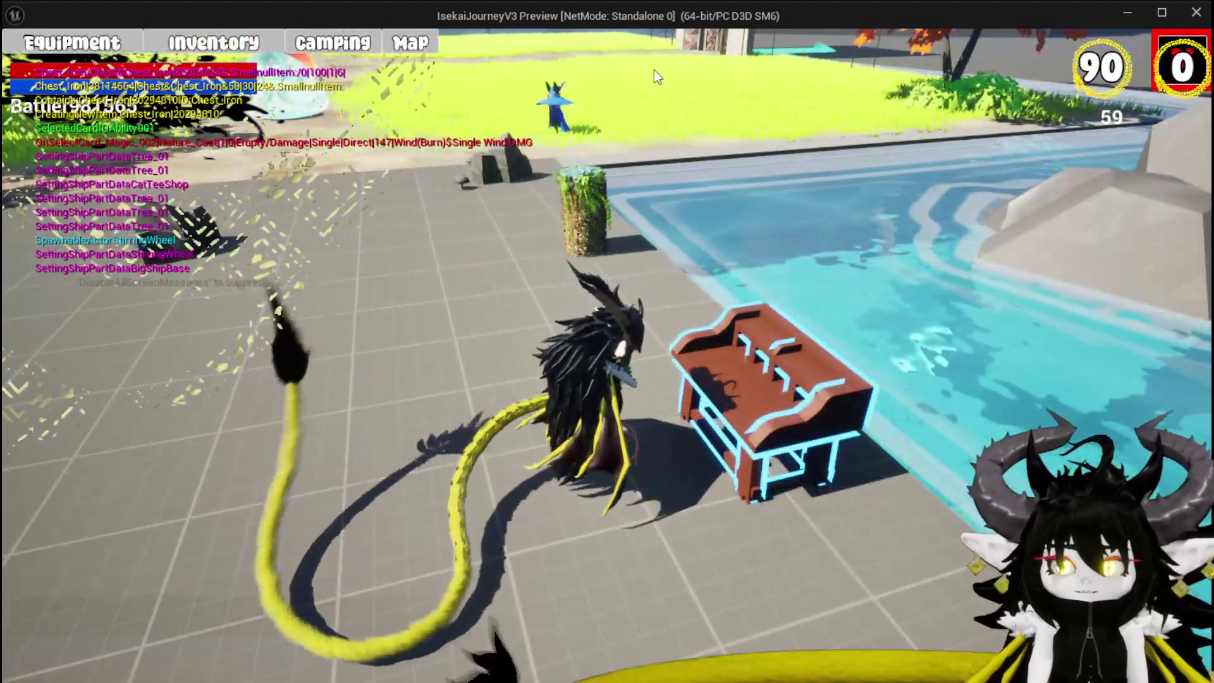
- Inspect the Iron_Chest in the equipment inventory and load it into the upgrade panel
{"action": "key", "text": "Tab"}
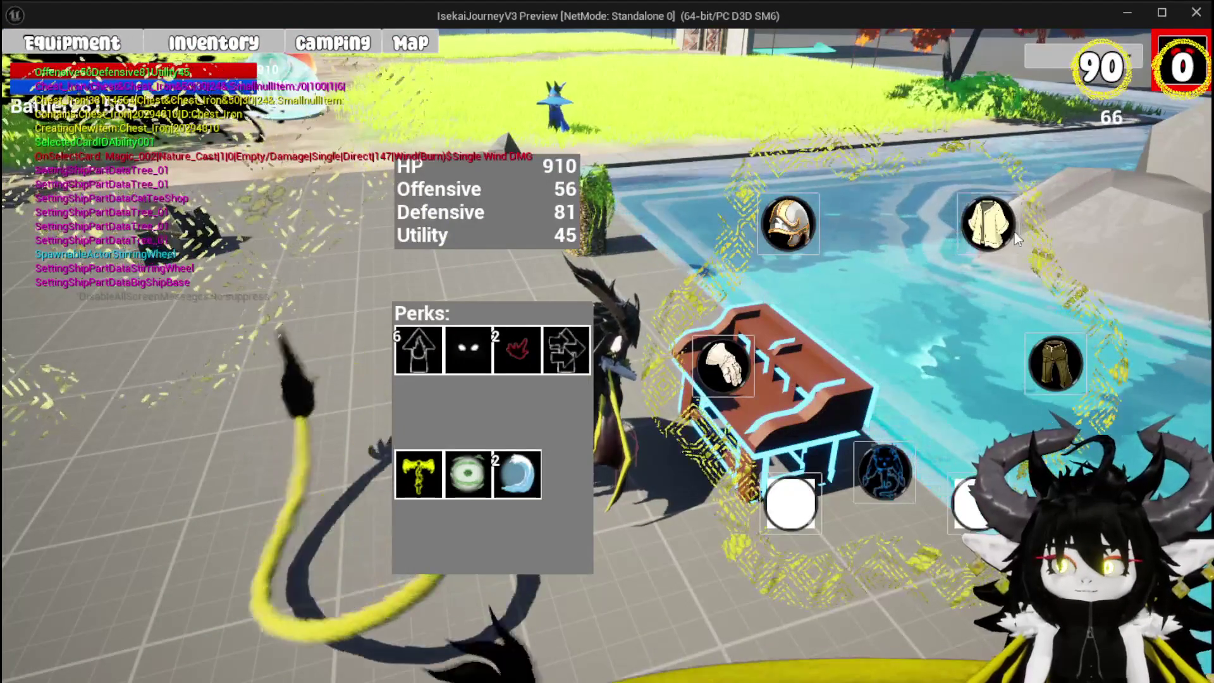
{"action": "left_click", "coordinate": [1024, 248]}
{"action": "mouse_move", "coordinate": [162, 433]}
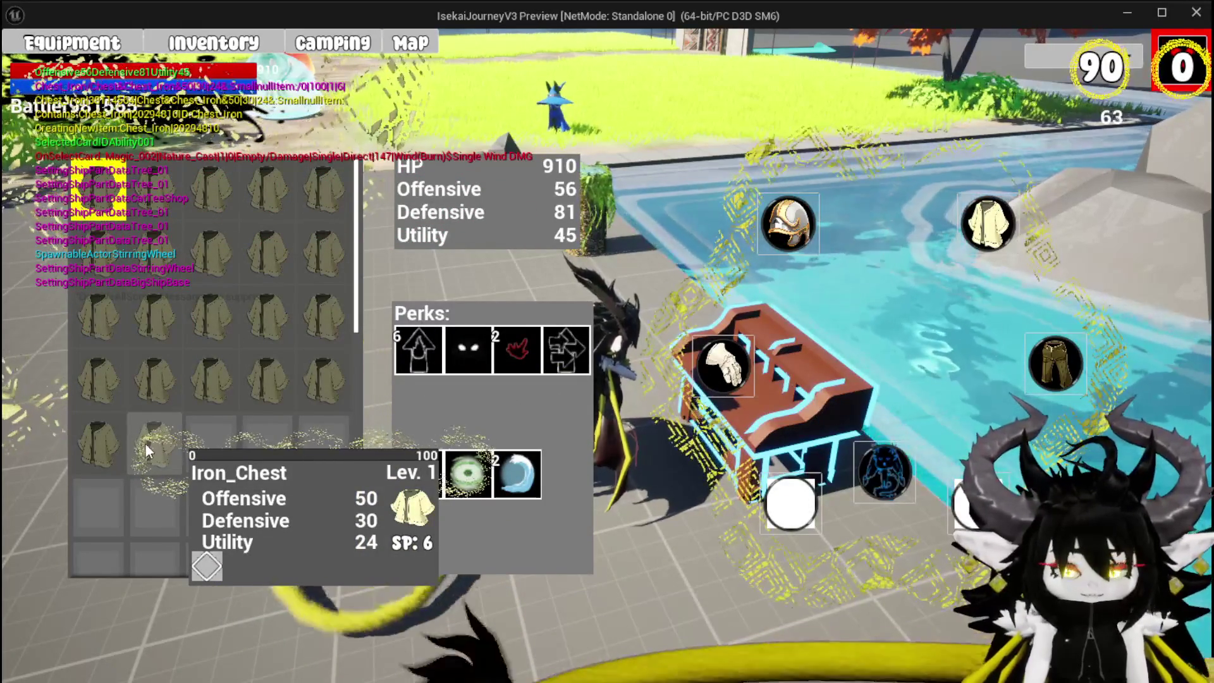
{"action": "left_click", "coordinate": [333, 42]}
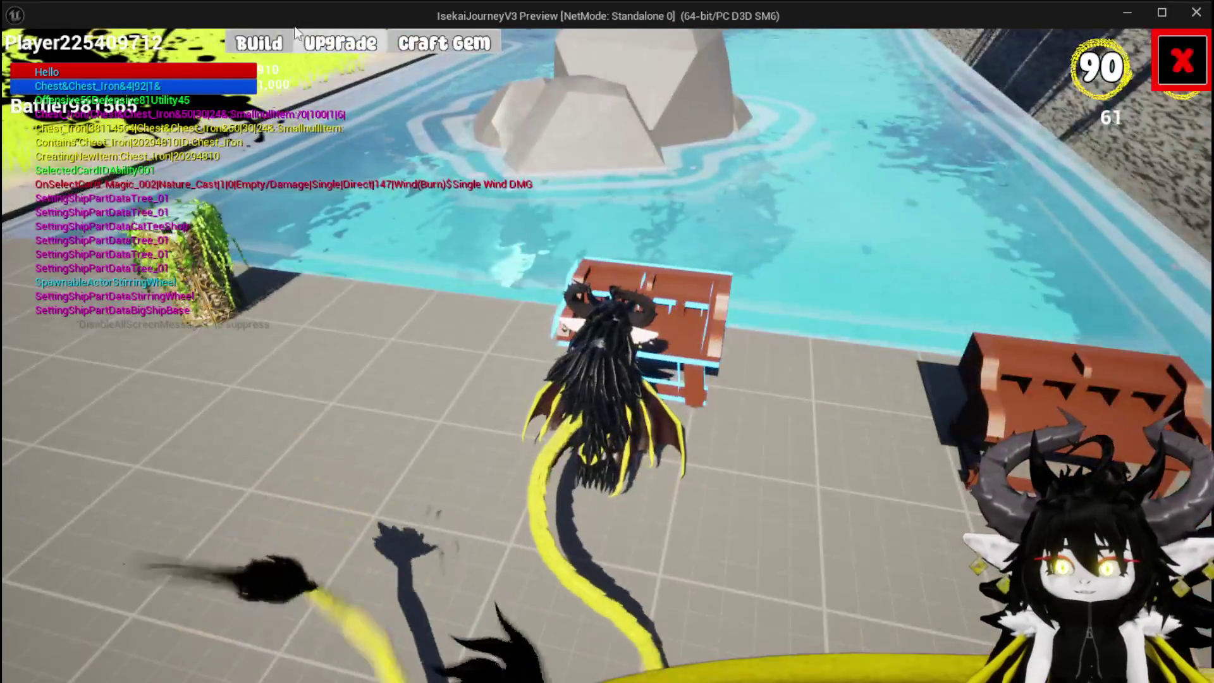
{"action": "left_click", "coordinate": [418, 44]}
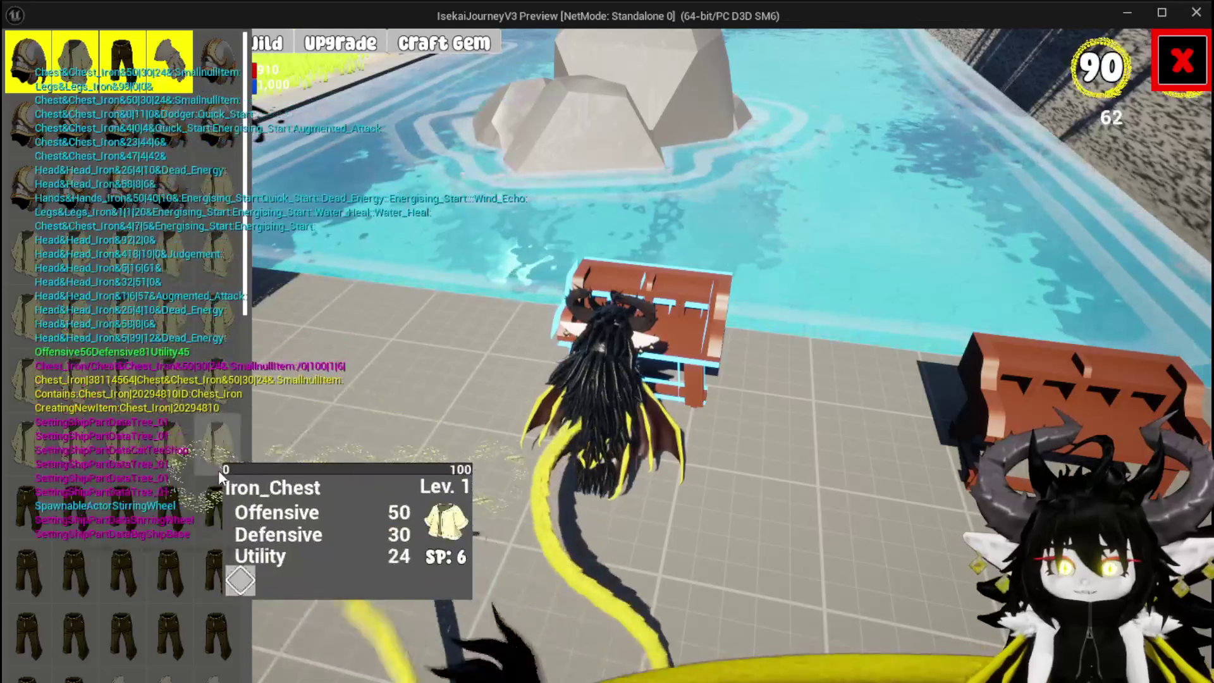
{"action": "left_click", "coordinate": [222, 460]}
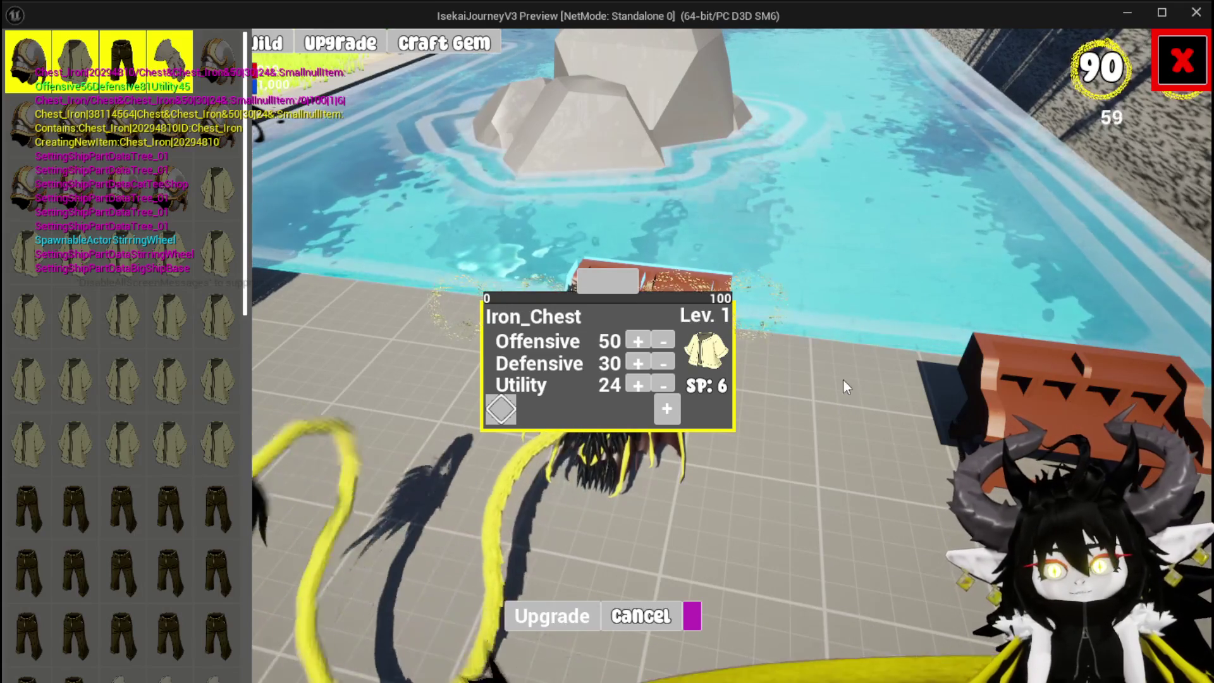
- Exit the game preview and save the level
{"action": "key", "text": "Escape"}
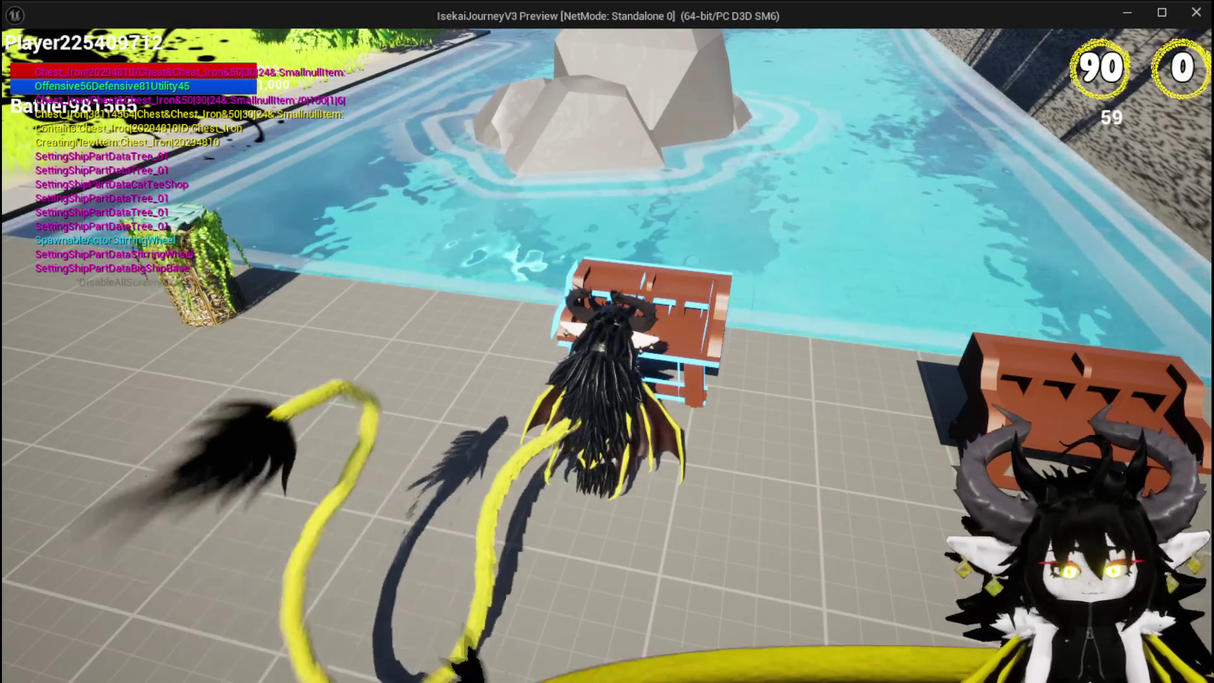
{"action": "key", "text": "Escape"}
{"action": "left_click", "coordinate": [24, 62]}
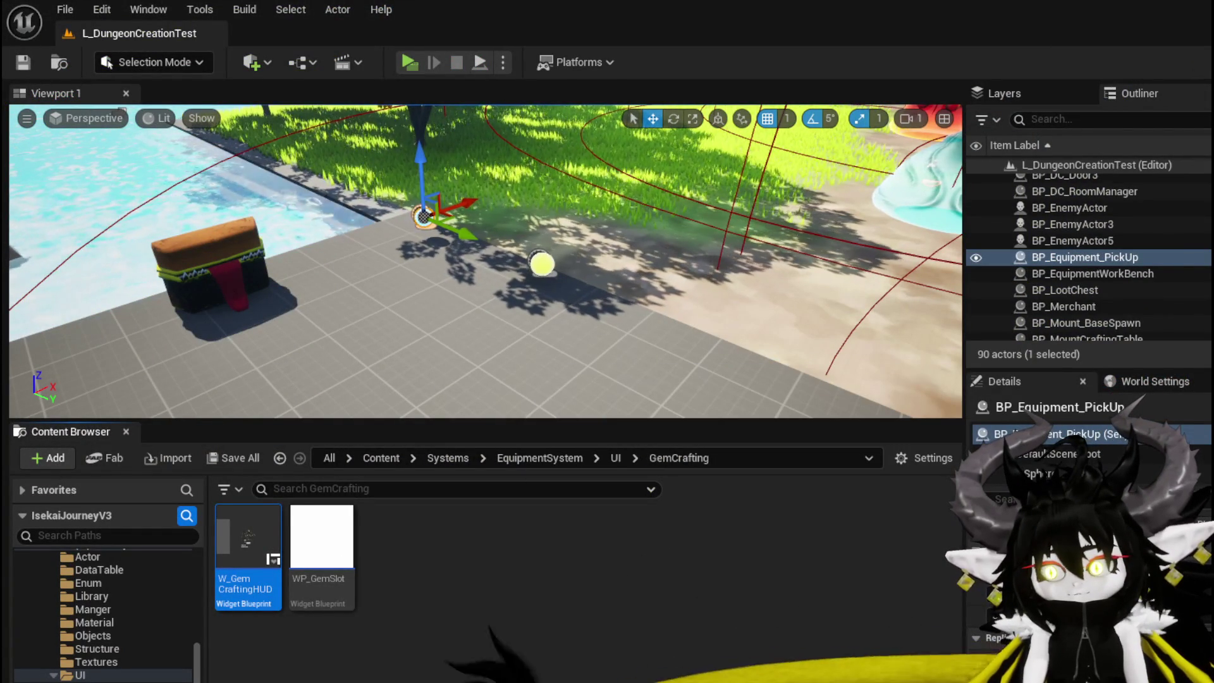
- Switch back to the WP_EquipmentWorkbenchUI editor window and zoom into the Designer canvas
{"action": "key", "text": "alt+Tab"}
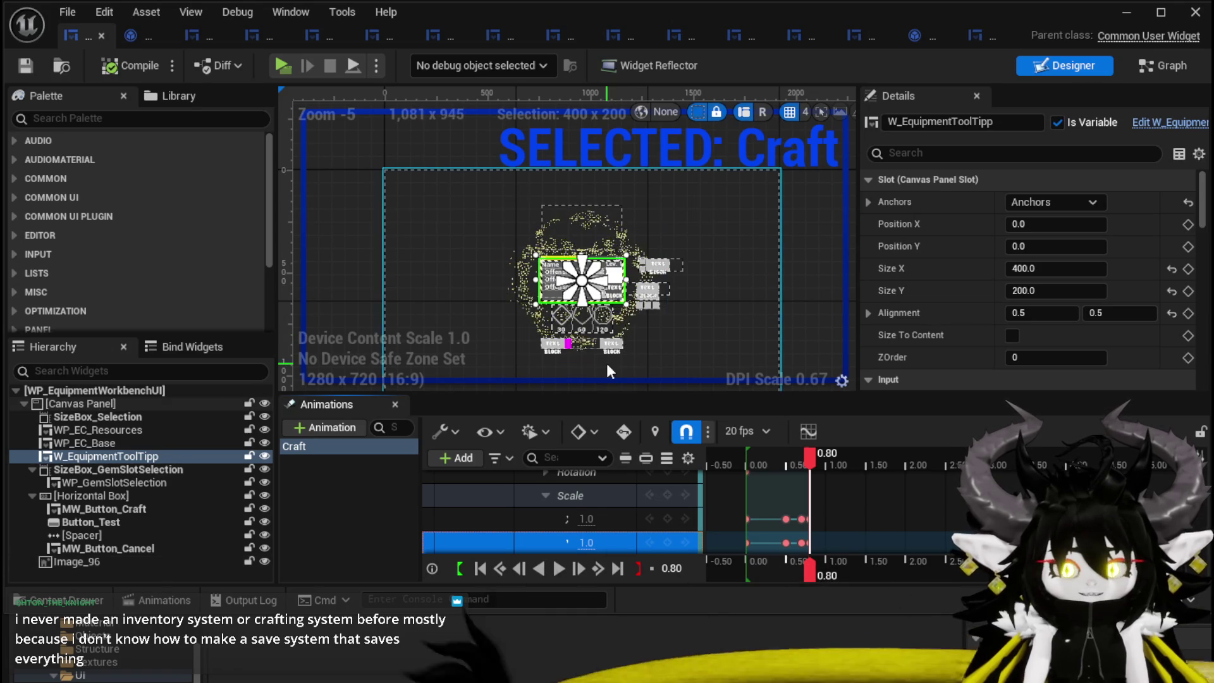
{"action": "scroll", "coordinate": [620, 342], "scroll_direction": "up", "scroll_amount": 1}
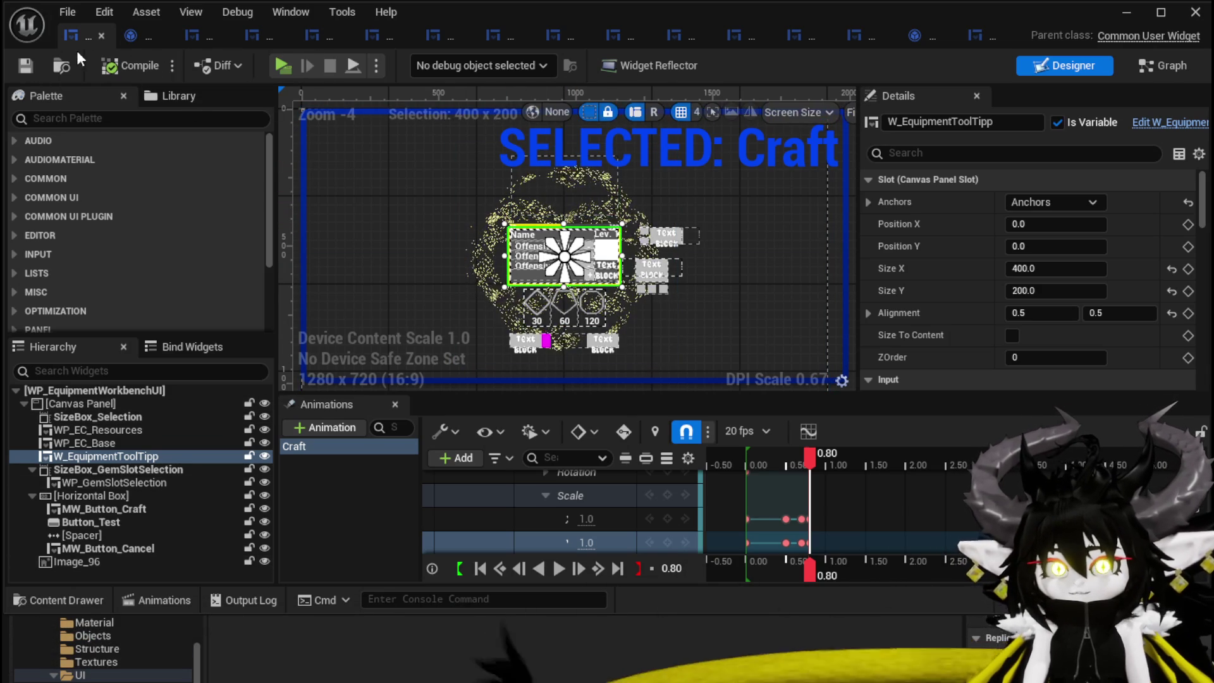
- Start a play test of the level and double jump toward the water
{"action": "left_click", "coordinate": [1126, 12]}
{"action": "left_click", "coordinate": [410, 62]}
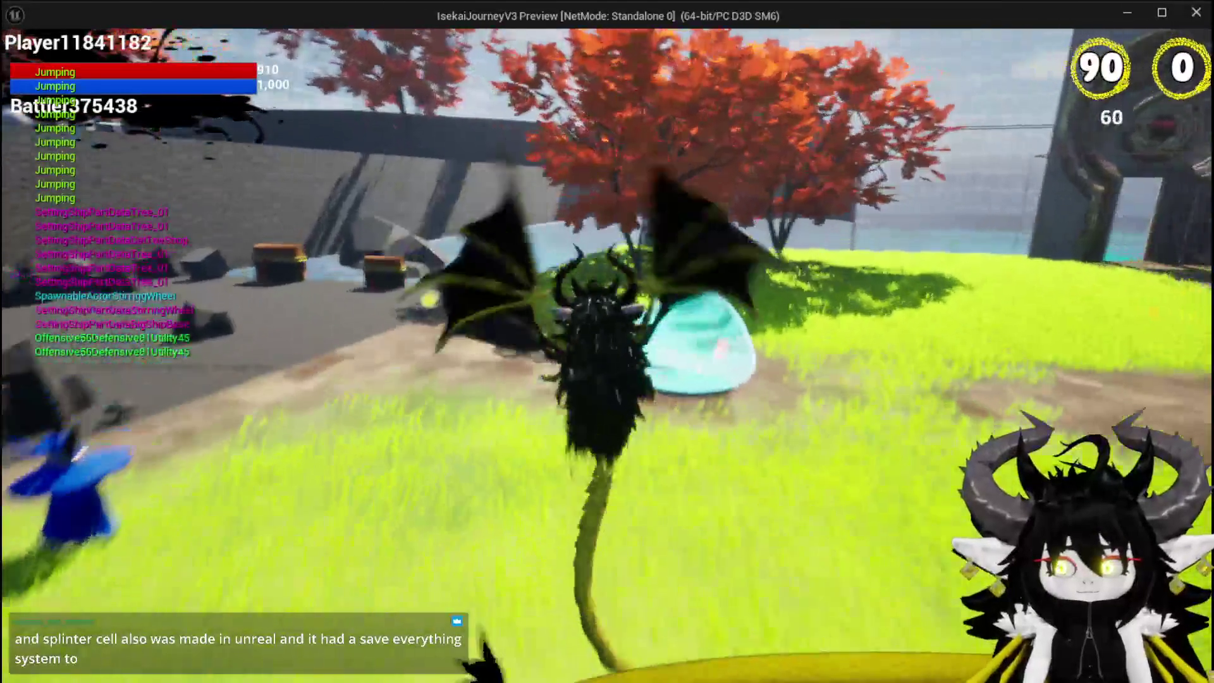
{"action": "key", "text": "space"}
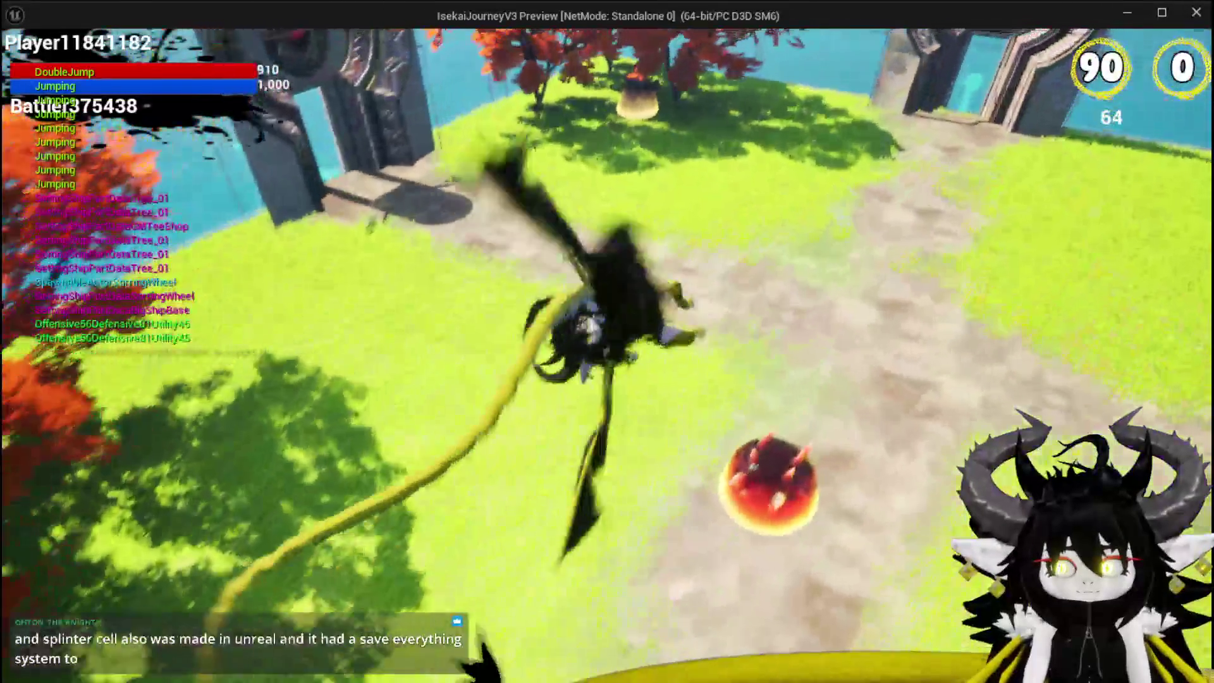
{"action": "key", "text": "space"}
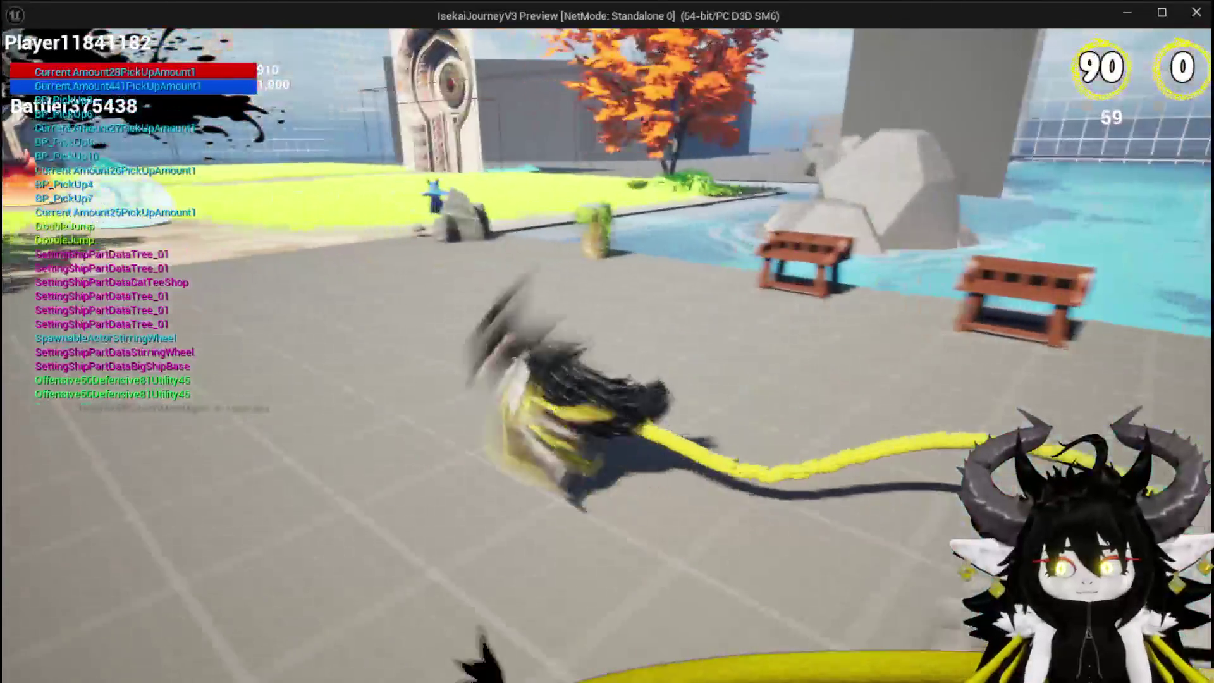
- Save the game from the in-game settings menu, jump around, then stop the preview
{"action": "key", "text": "Escape"}
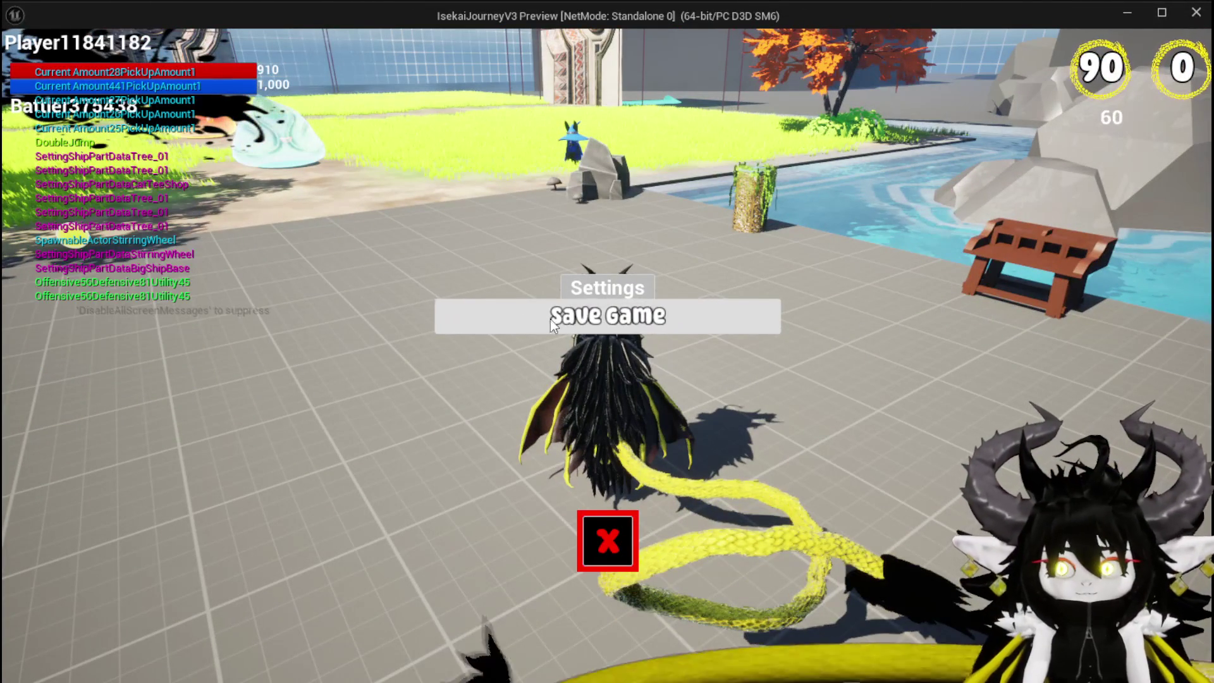
{"action": "left_click", "coordinate": [525, 316]}
{"action": "left_click", "coordinate": [607, 540]}
{"action": "key", "text": "space"}
{"action": "key", "text": "space"}
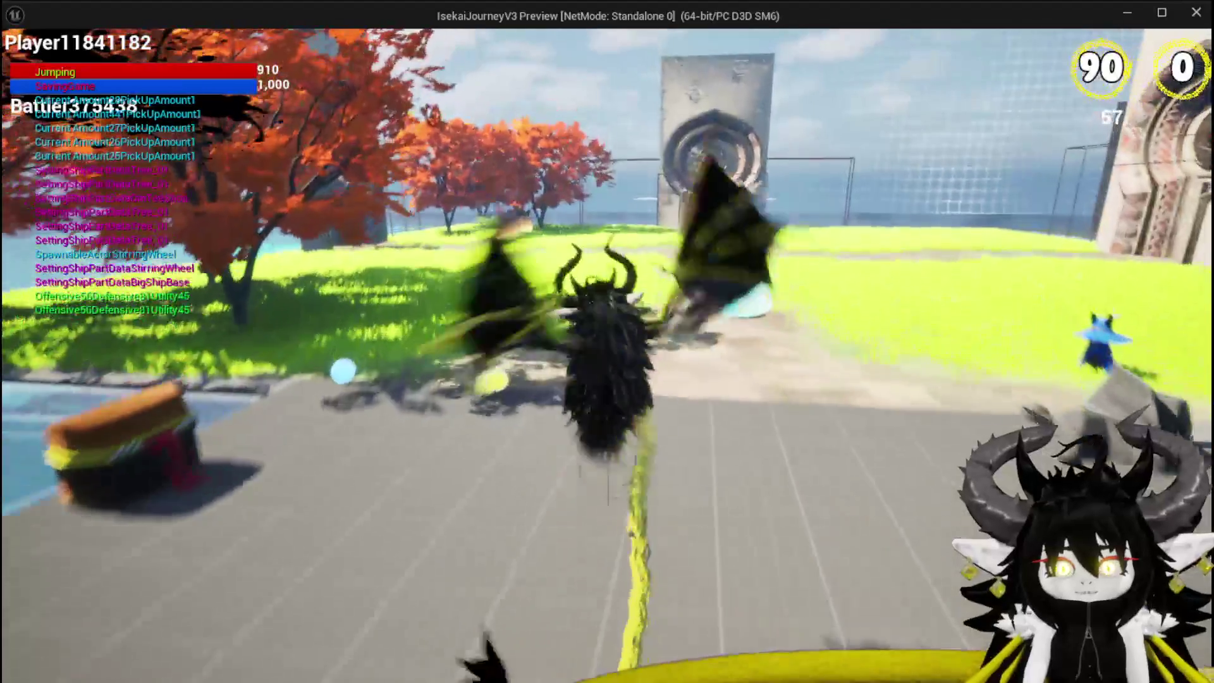
{"action": "key", "text": "space"}
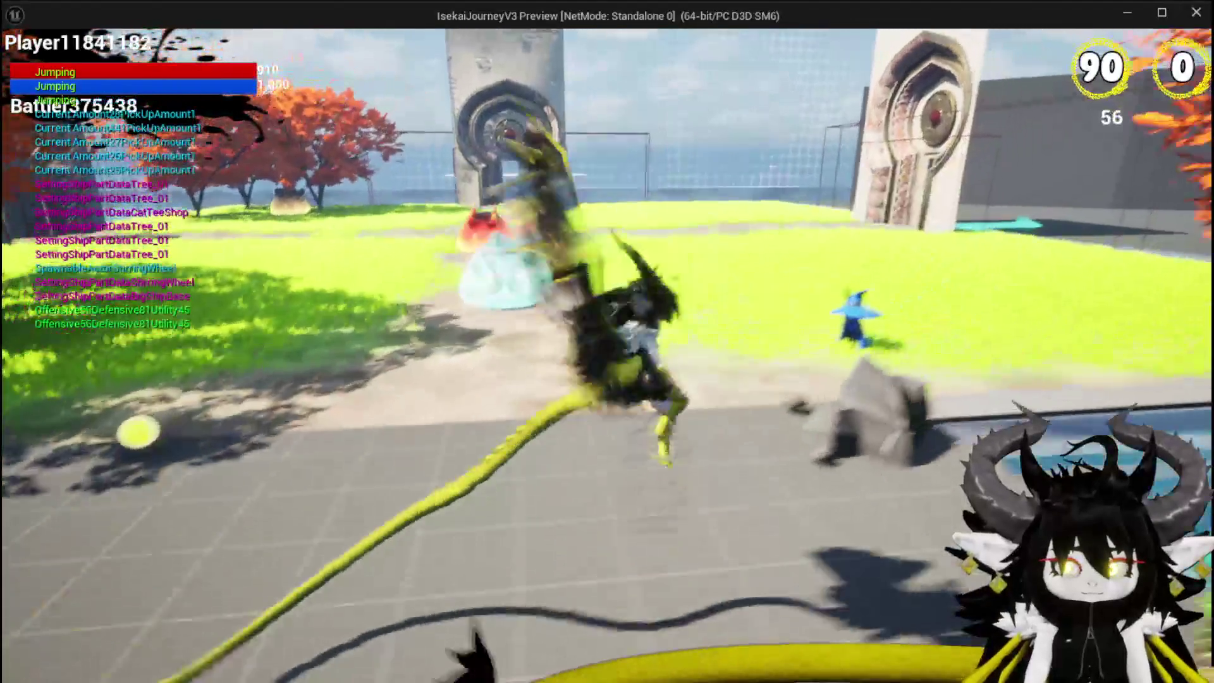
{"action": "key", "text": "Escape"}
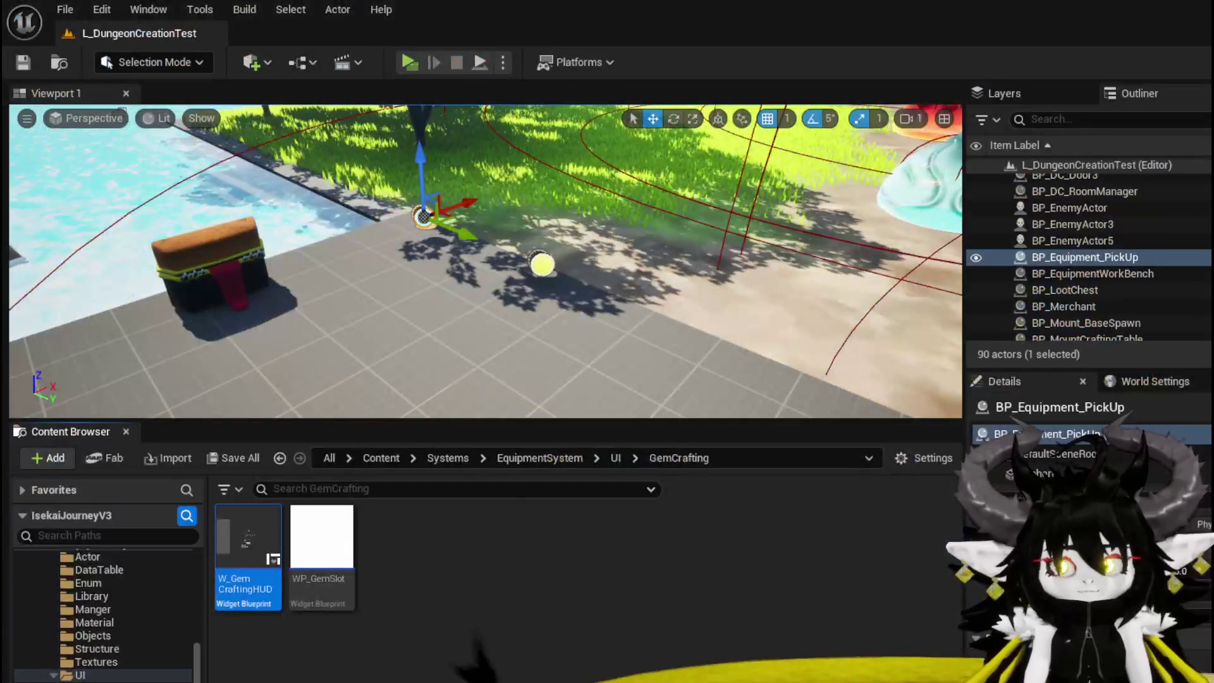
- Return to WP_EquipmentWorkbenchUI, save it, and switch to its node graph
{"action": "key", "text": "ctrl+s"}
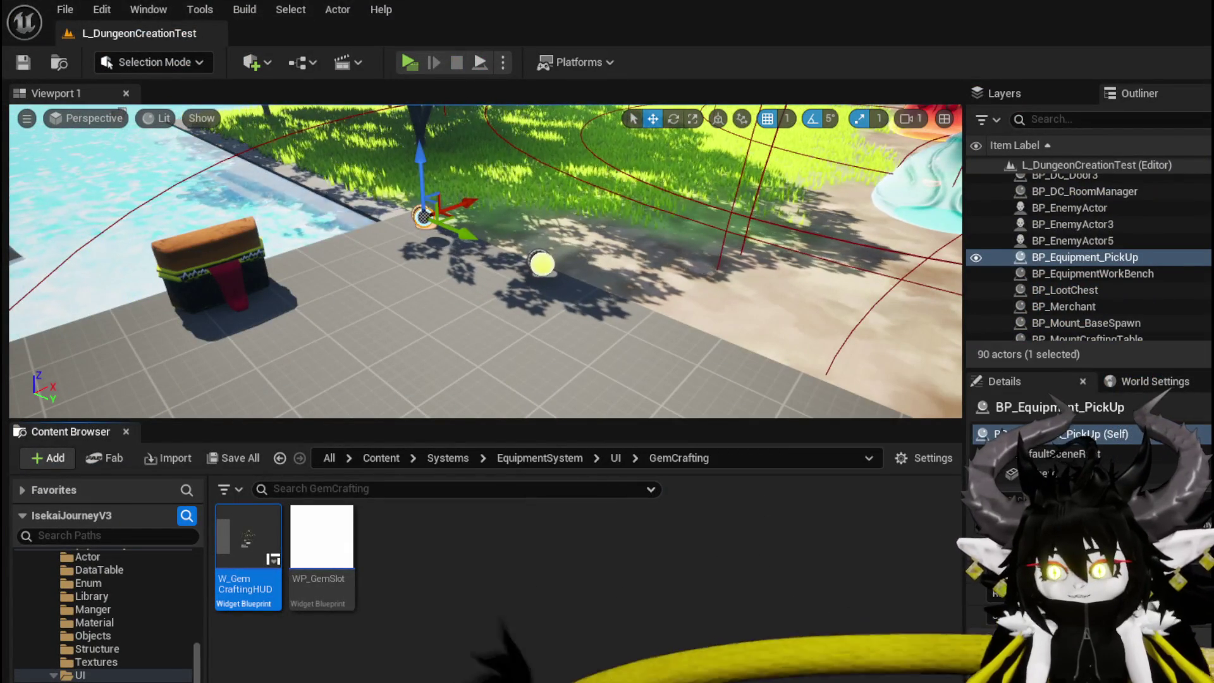
{"action": "key", "text": "alt+Tab"}
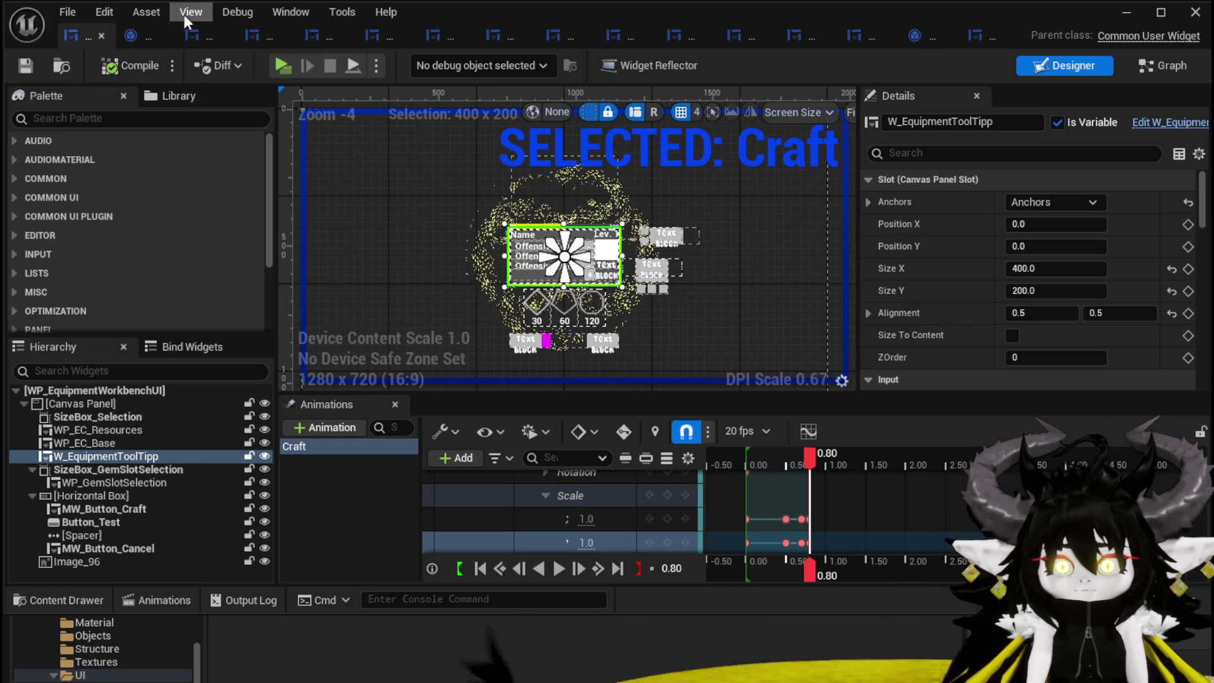
{"action": "left_click", "coordinate": [38, 68]}
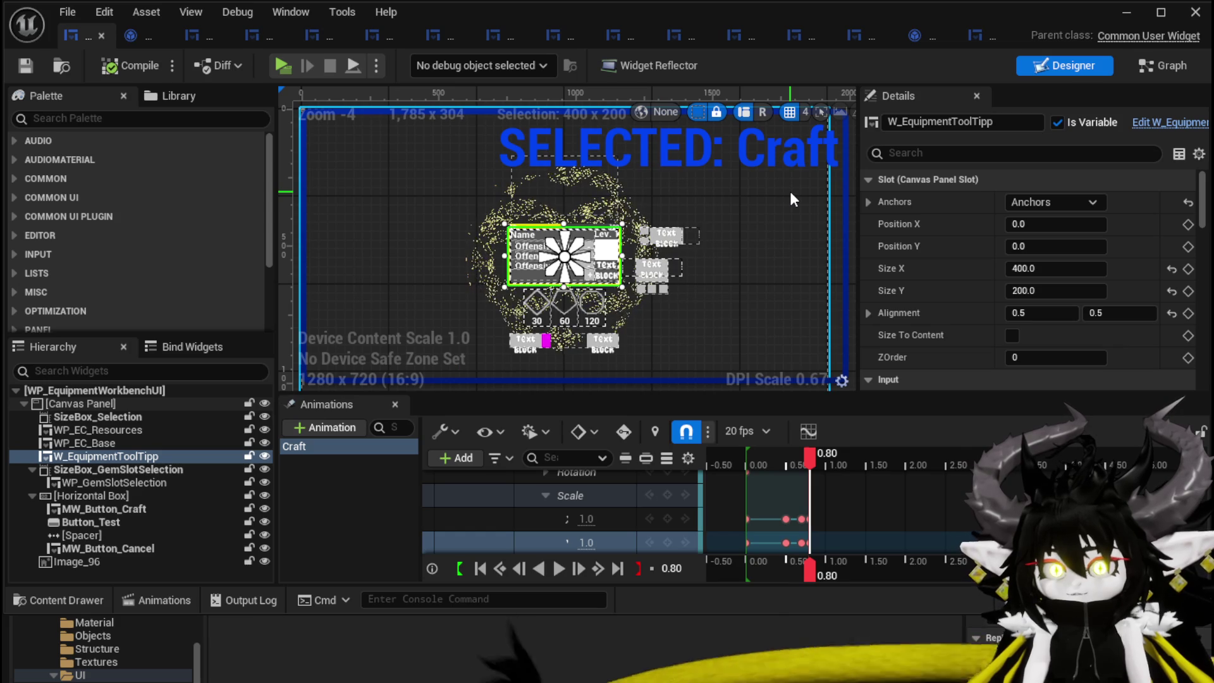
{"action": "left_click", "coordinate": [1157, 67]}
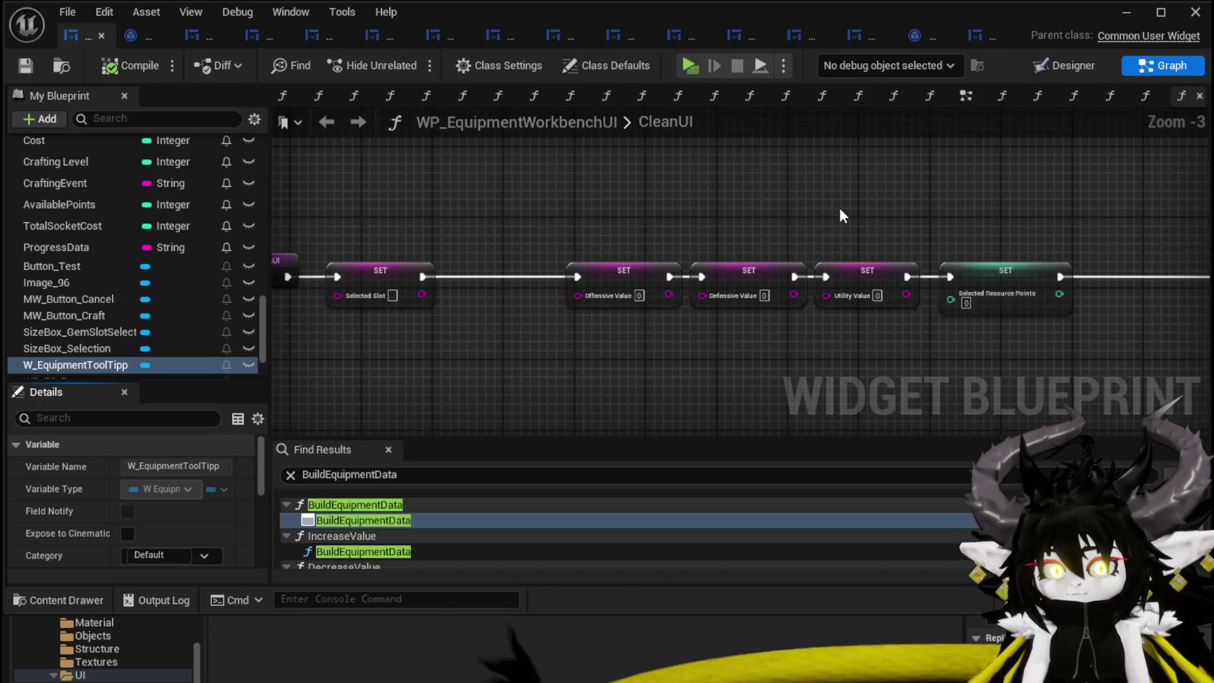
- In the EventGraph, add a Play Animation Forward node driven by the Craft animation
{"action": "left_click", "coordinate": [965, 95]}
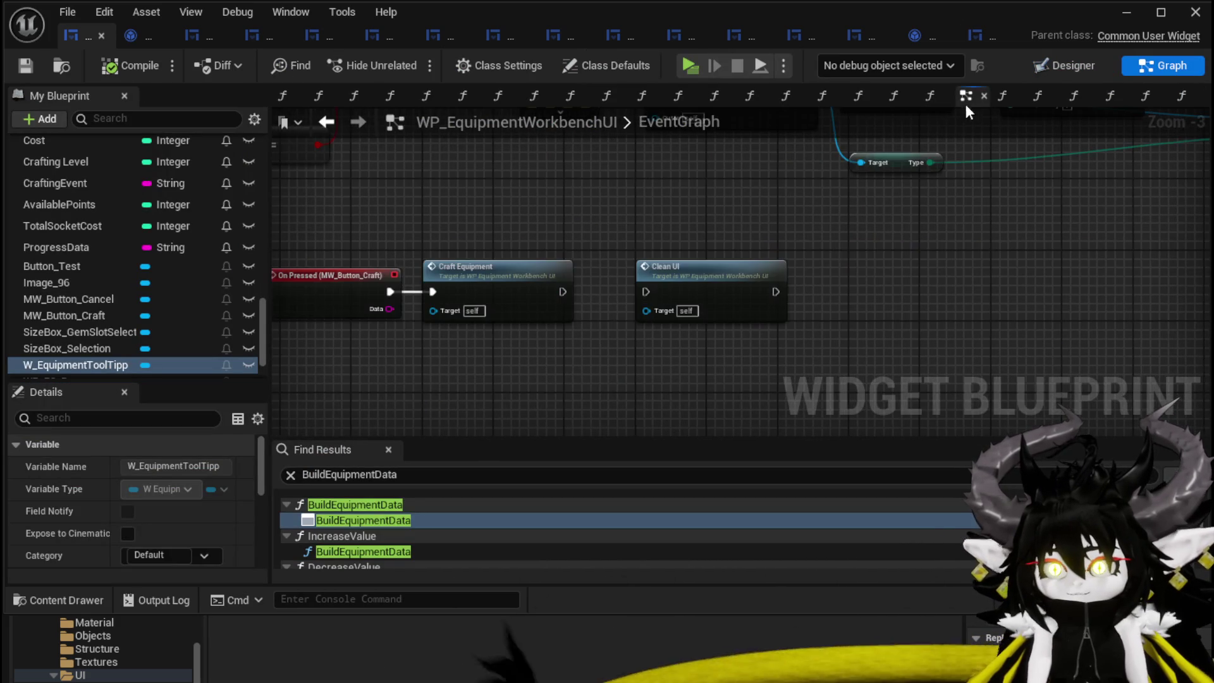
{"action": "scroll", "coordinate": [123, 278], "scroll_direction": "up", "scroll_amount": 10}
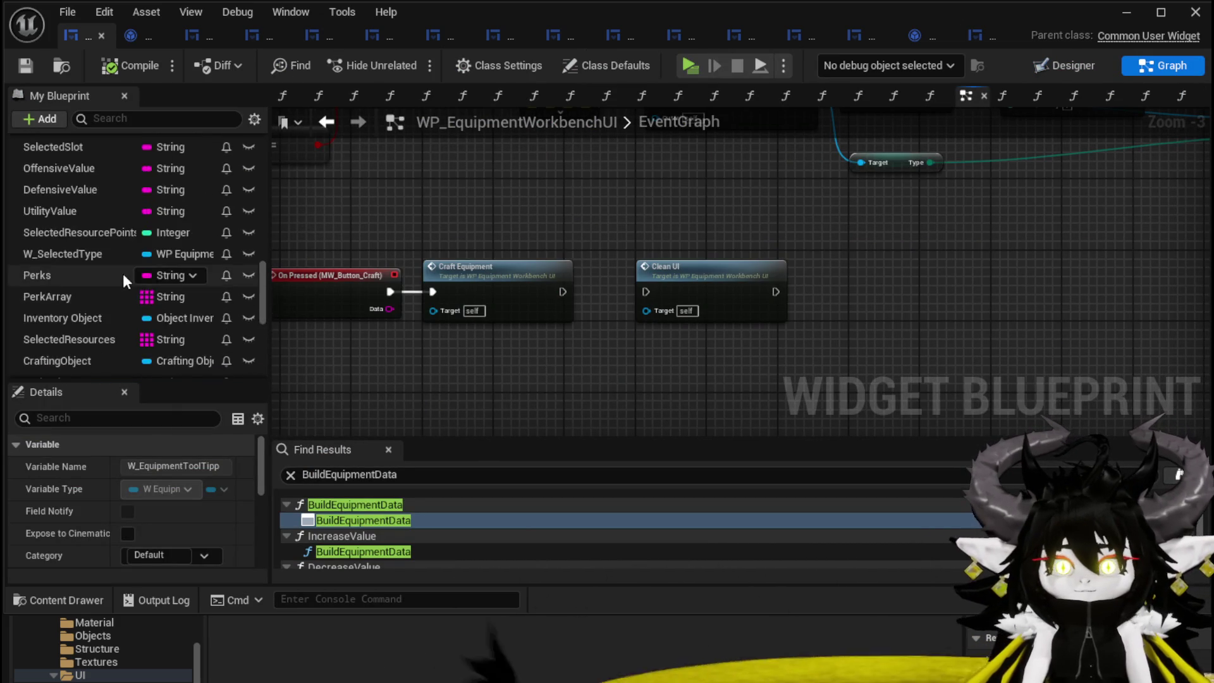
{"action": "left_click", "coordinate": [14, 271]}
{"action": "left_click_drag", "start_coordinate": [43, 285], "coordinate": [502, 349]}
{"action": "left_click_drag", "start_coordinate": [548, 290], "coordinate": [632, 316]}
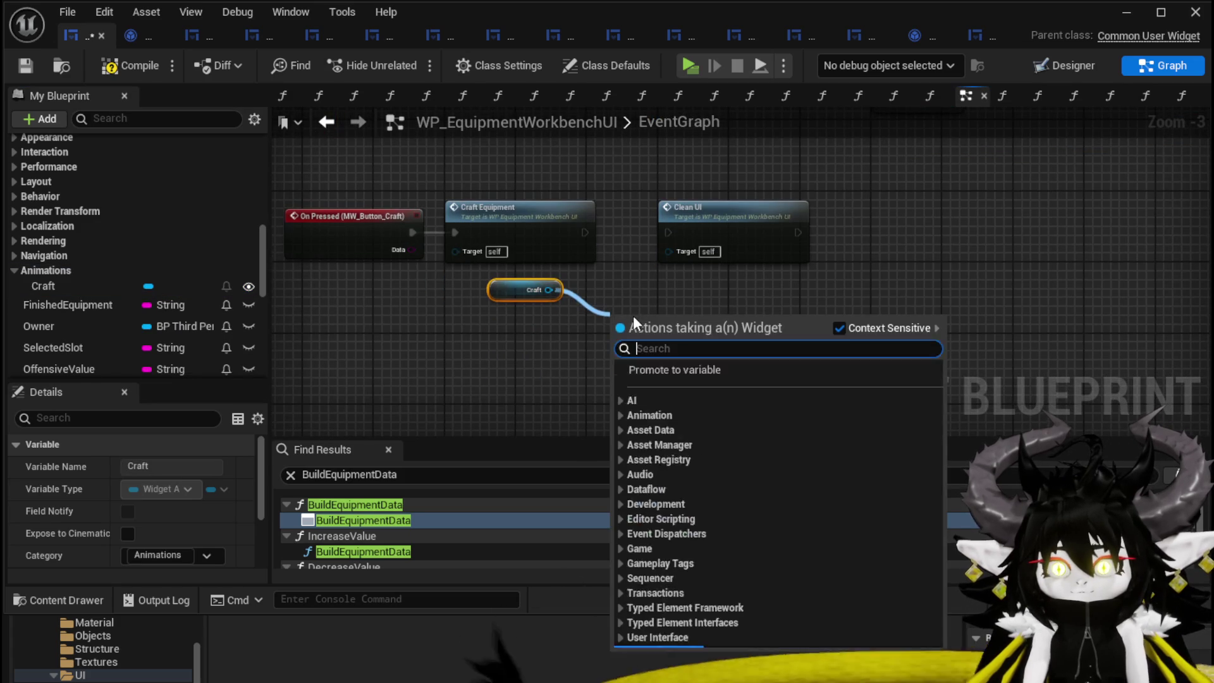
{"action": "type", "text": "Play Ani"}
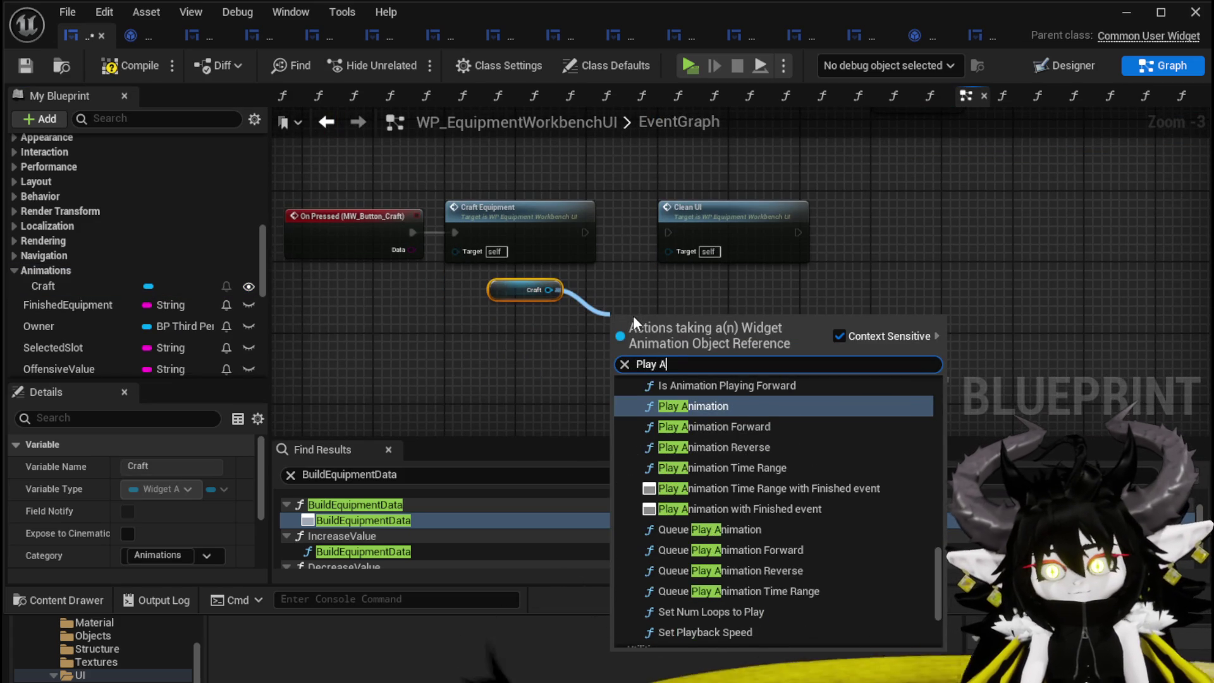
{"action": "left_click", "coordinate": [758, 430]}
- Run Play Animation Forward between Craft Equipment and Clean UI with Restore State on, then compile and save
{"action": "left_click_drag", "start_coordinate": [765, 238], "coordinate": [951, 238]}
{"action": "mouse_move", "coordinate": [662, 336]}
{"action": "left_mouse_down"}
{"action": "mouse_move", "coordinate": [689, 255]}
{"action": "mouse_move", "coordinate": [679, 228]}
{"action": "left_mouse_up"}
{"action": "mouse_move", "coordinate": [584, 232]}
{"action": "left_mouse_down"}
{"action": "mouse_move", "coordinate": [604, 250]}
{"action": "mouse_move", "coordinate": [644, 234]}
{"action": "mouse_move", "coordinate": [632, 233]}
{"action": "left_mouse_up"}
{"action": "left_click", "coordinate": [689, 307]}
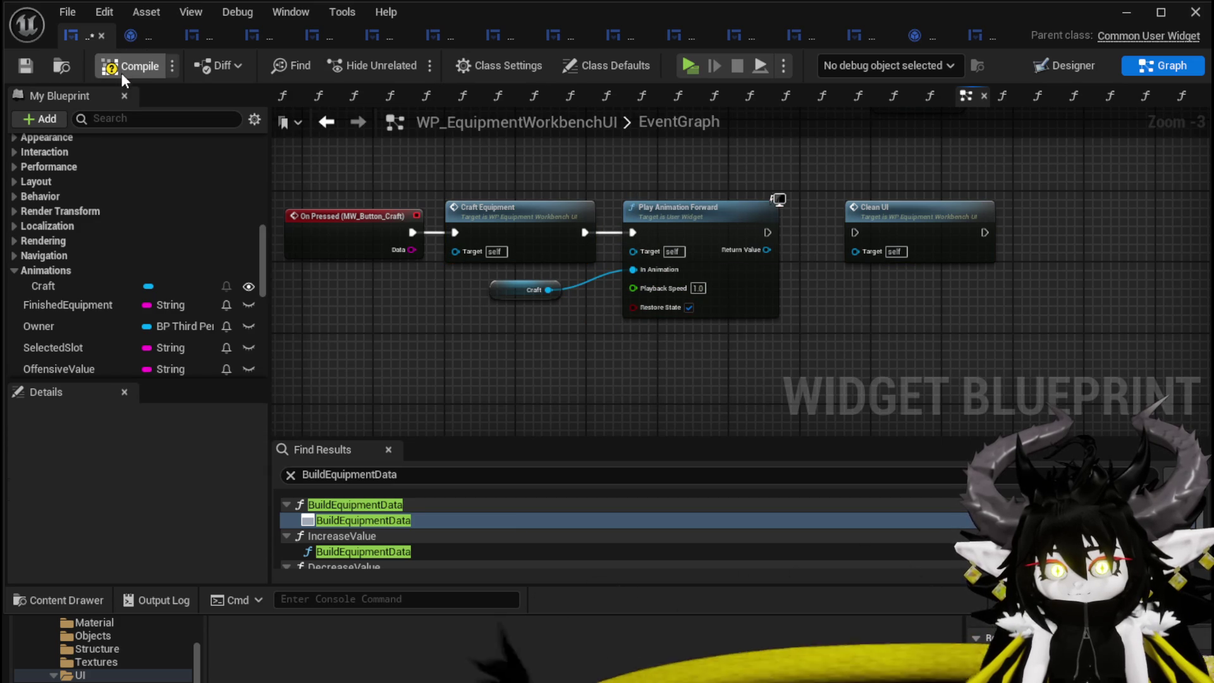
{"action": "left_click", "coordinate": [25, 64]}
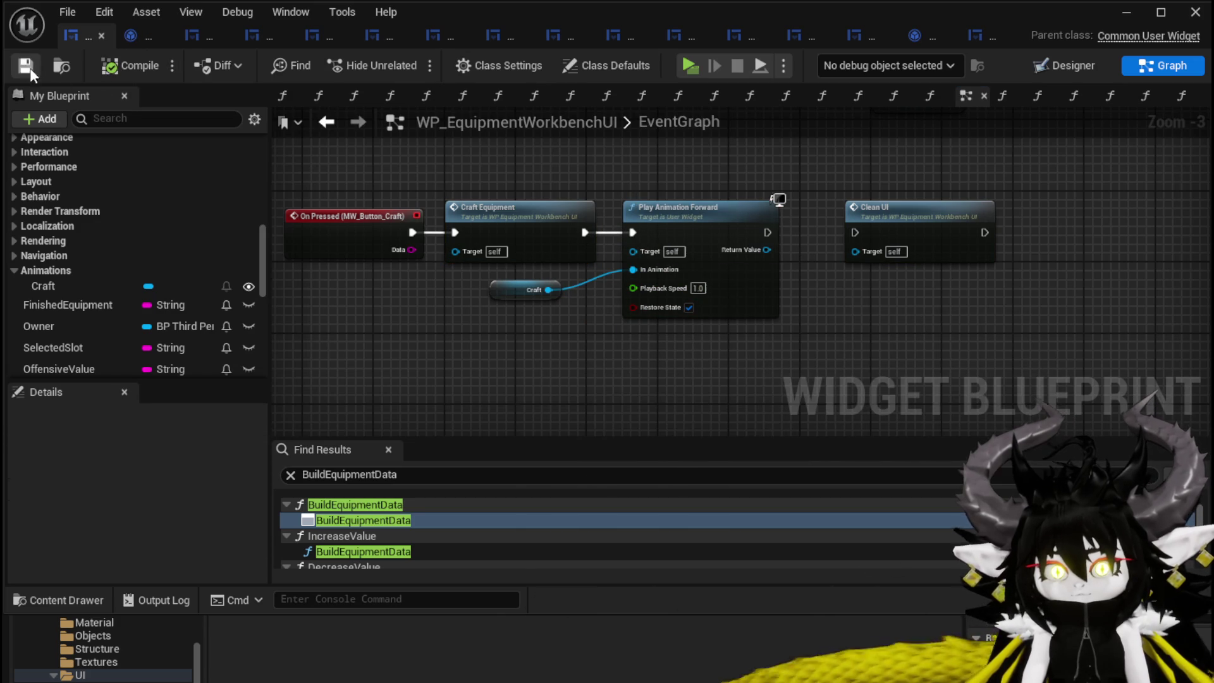
{"action": "left_click_drag", "start_coordinate": [501, 290], "coordinate": [628, 193]}
{"action": "left_click", "coordinate": [580, 174]}
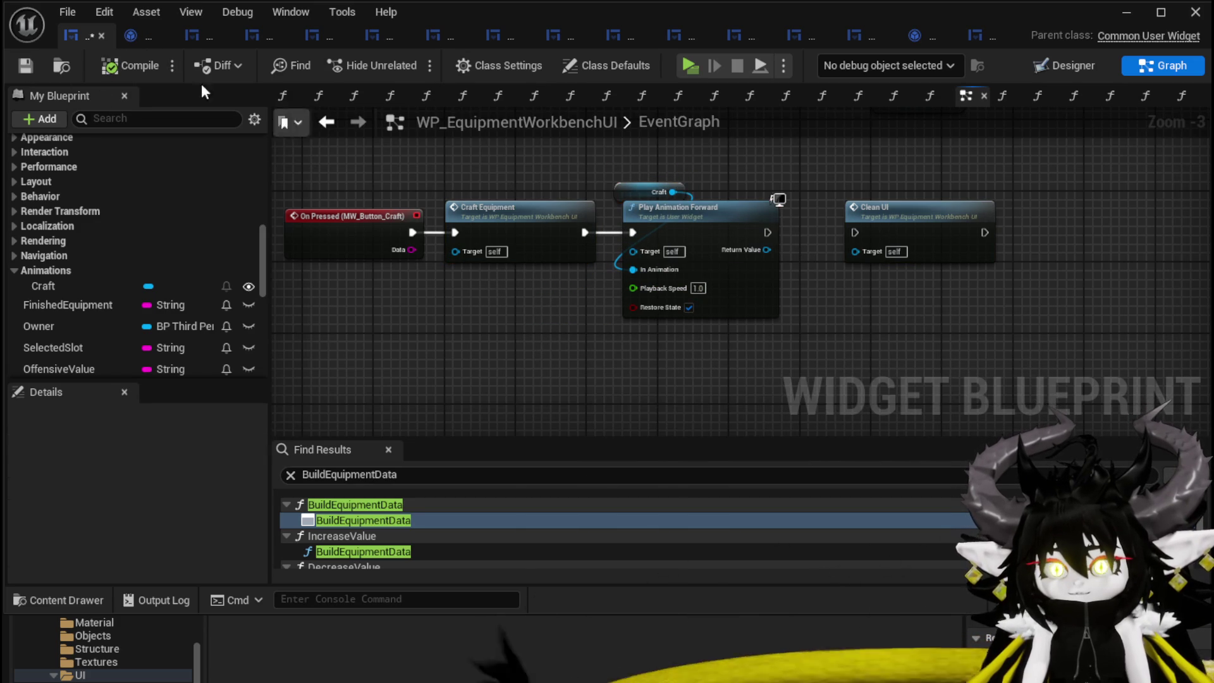
{"action": "left_click", "coordinate": [38, 65]}
- Start a standalone play test, walk to the workbench, and craft a Head item (Iron_Head)
{"action": "left_click", "coordinate": [1126, 12]}
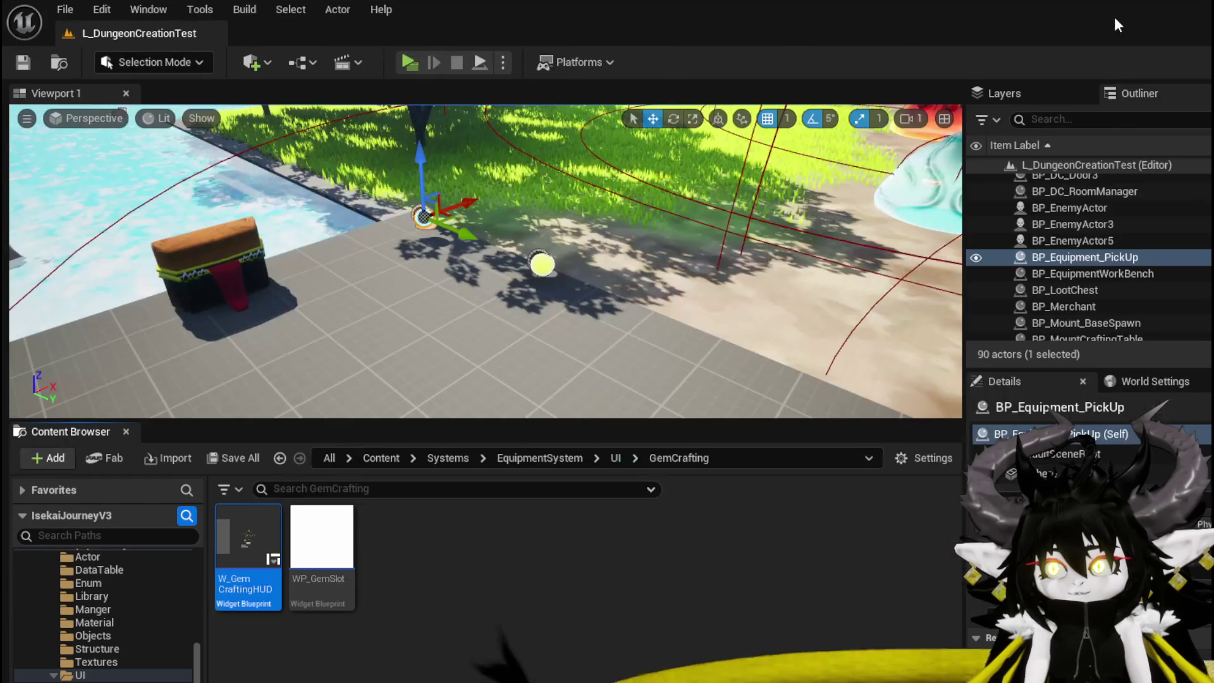
{"action": "left_click", "coordinate": [404, 61]}
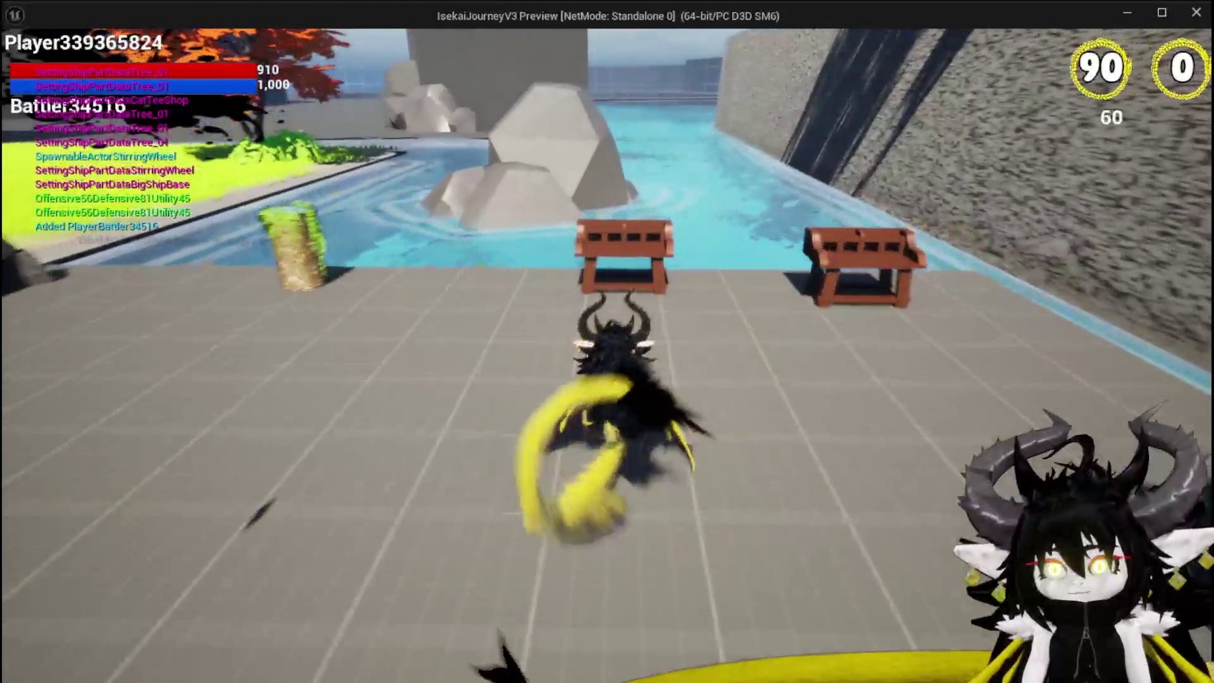
{"action": "key", "text": "w"}
{"action": "key", "text": "e"}
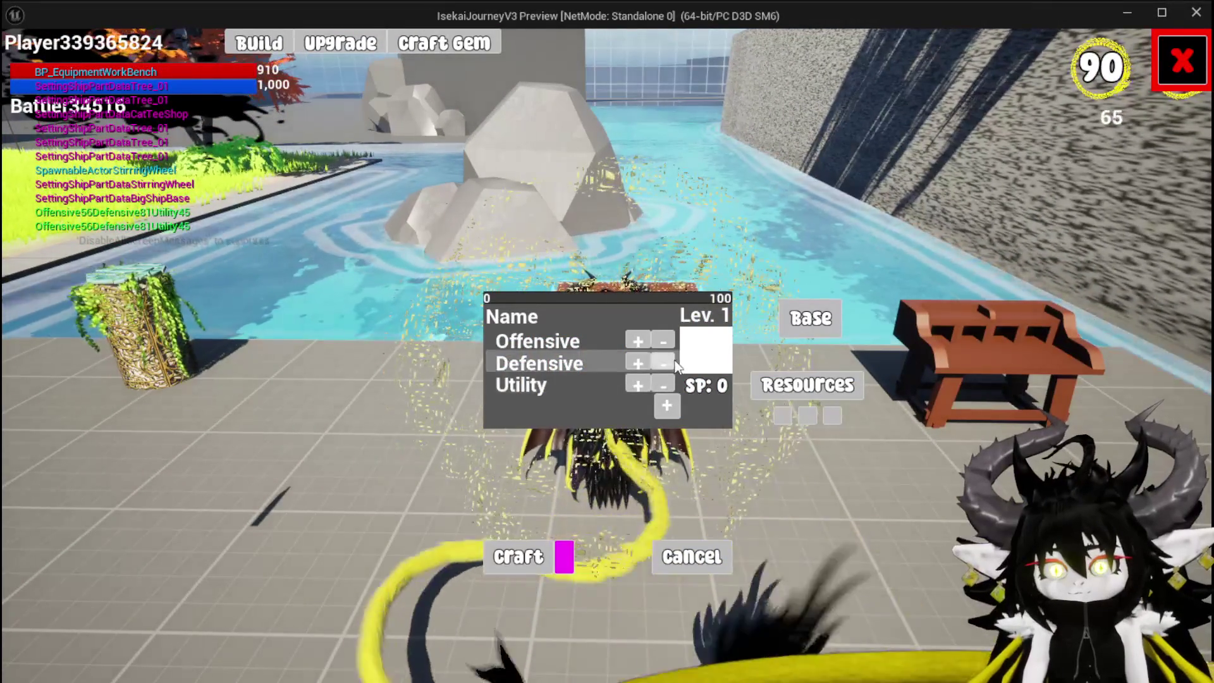
{"action": "left_click", "coordinate": [556, 554]}
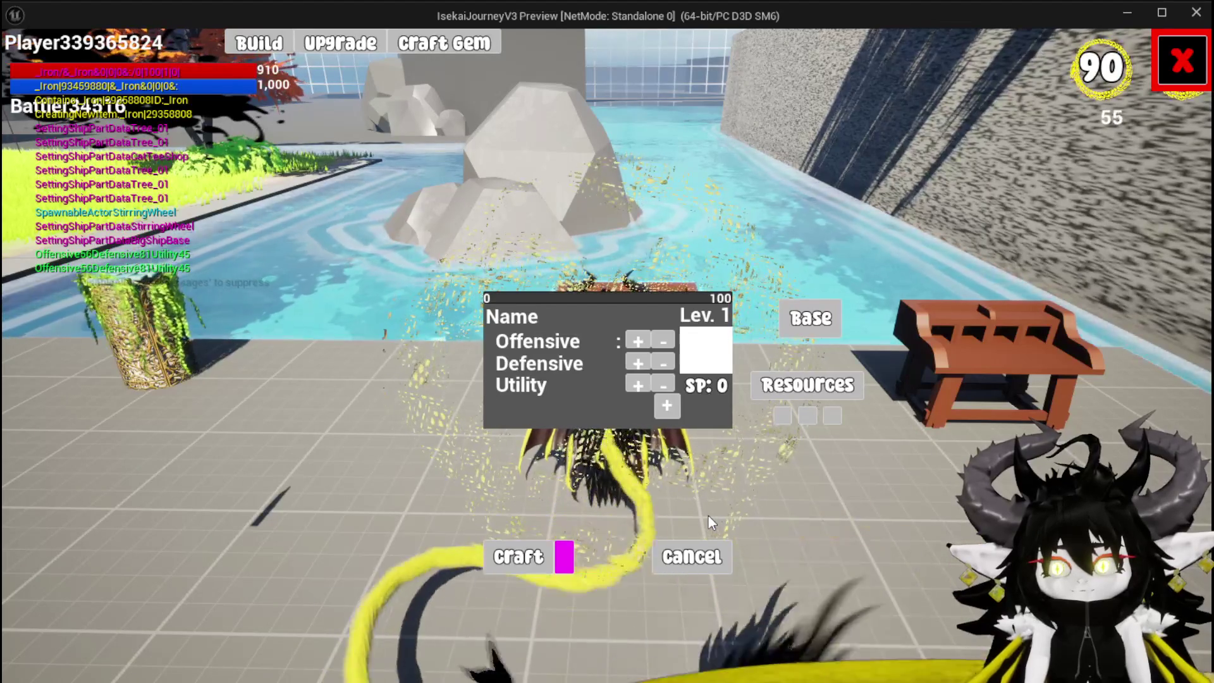
{"action": "left_click", "coordinate": [804, 326]}
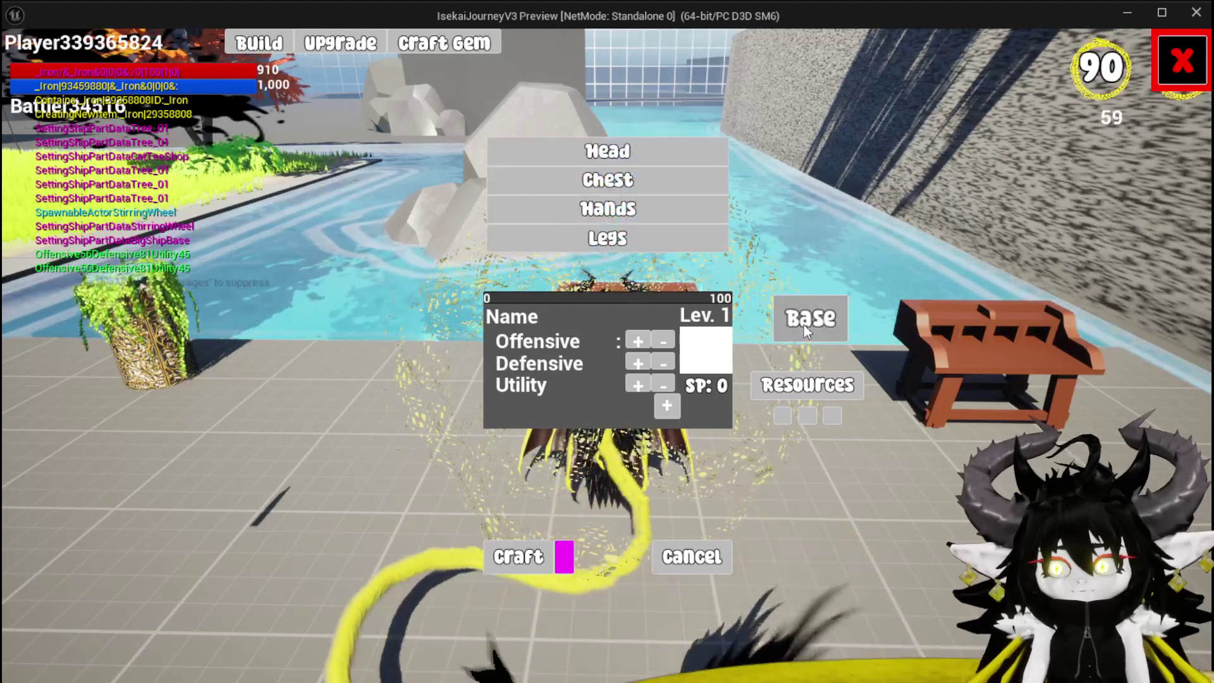
{"action": "left_click", "coordinate": [607, 150]}
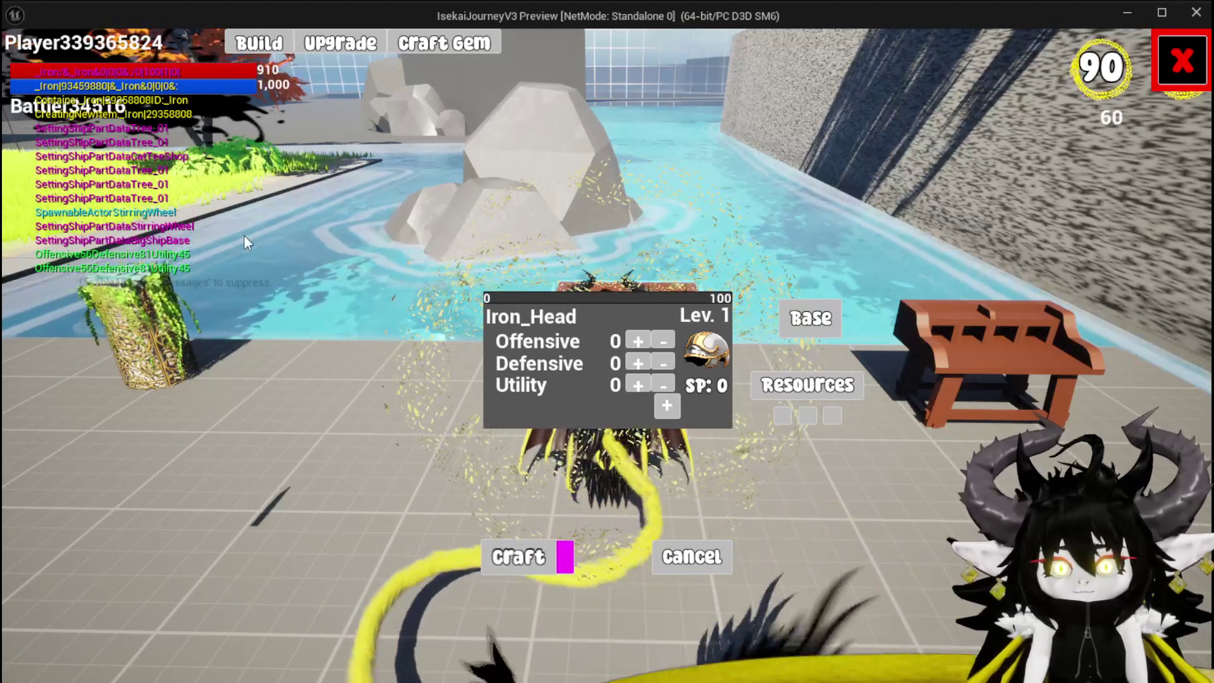
{"action": "left_click", "coordinate": [506, 555]}
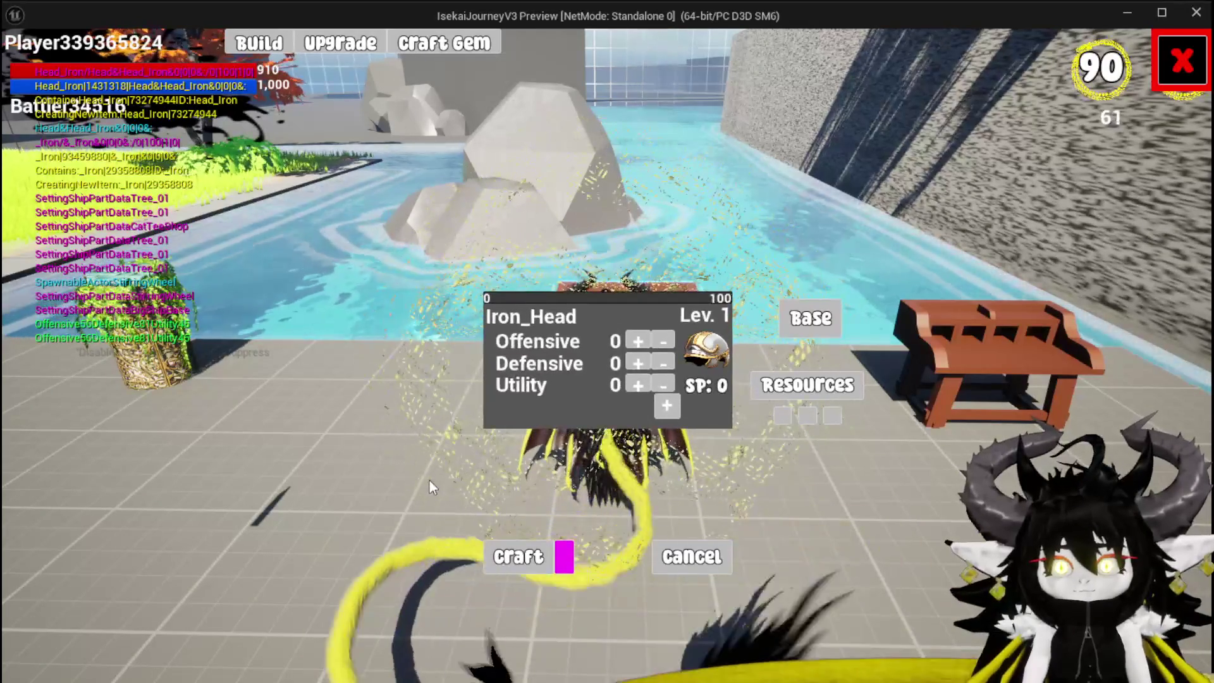
- Equip the new Iron_Head in the head slot from the Equipment screen
{"action": "left_click", "coordinate": [1177, 64]}
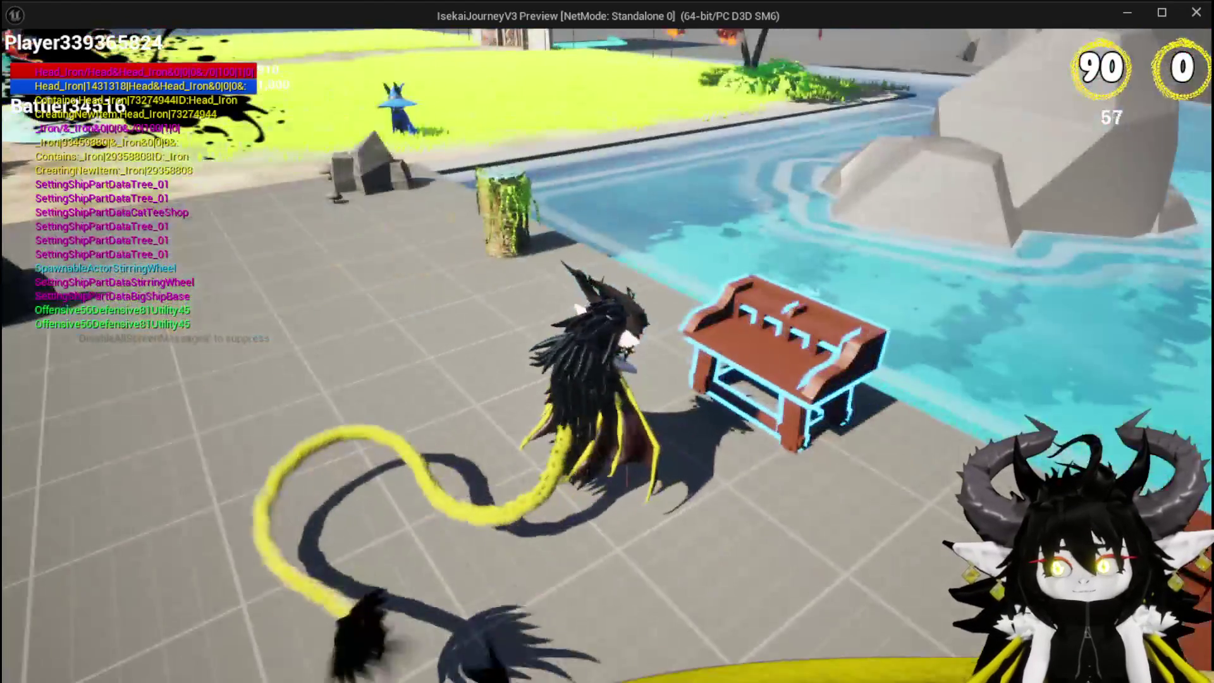
{"action": "left_click", "coordinate": [758, 218]}
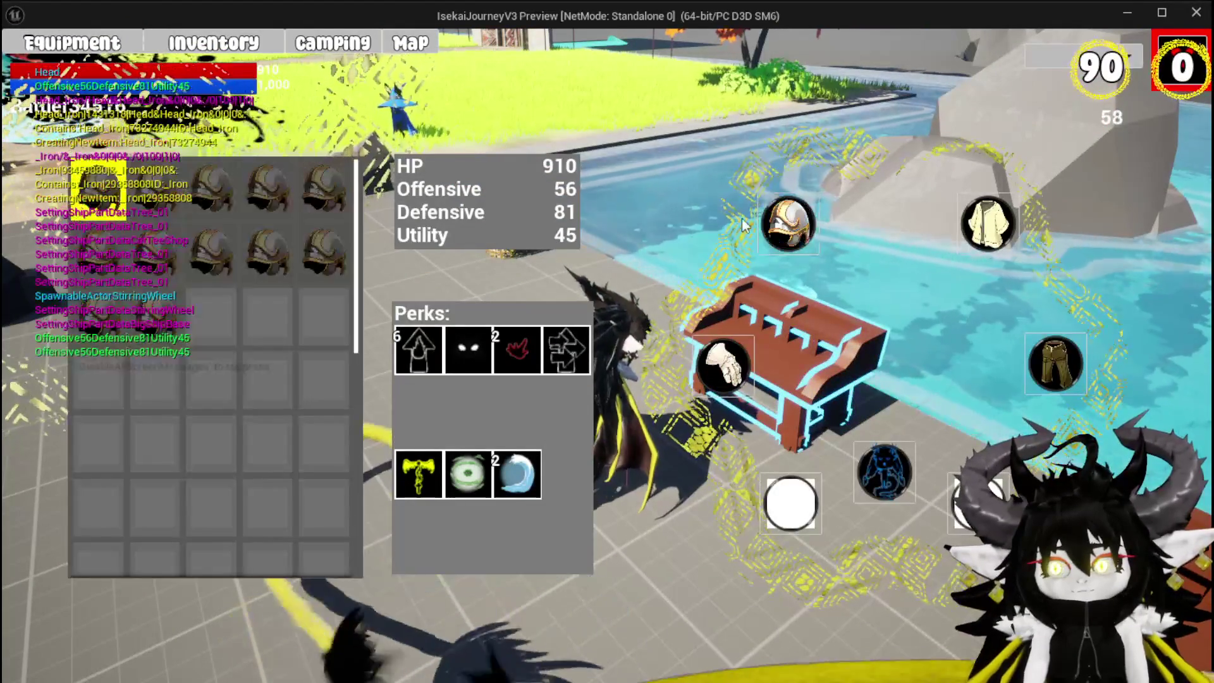
{"action": "mouse_move", "coordinate": [139, 314]}
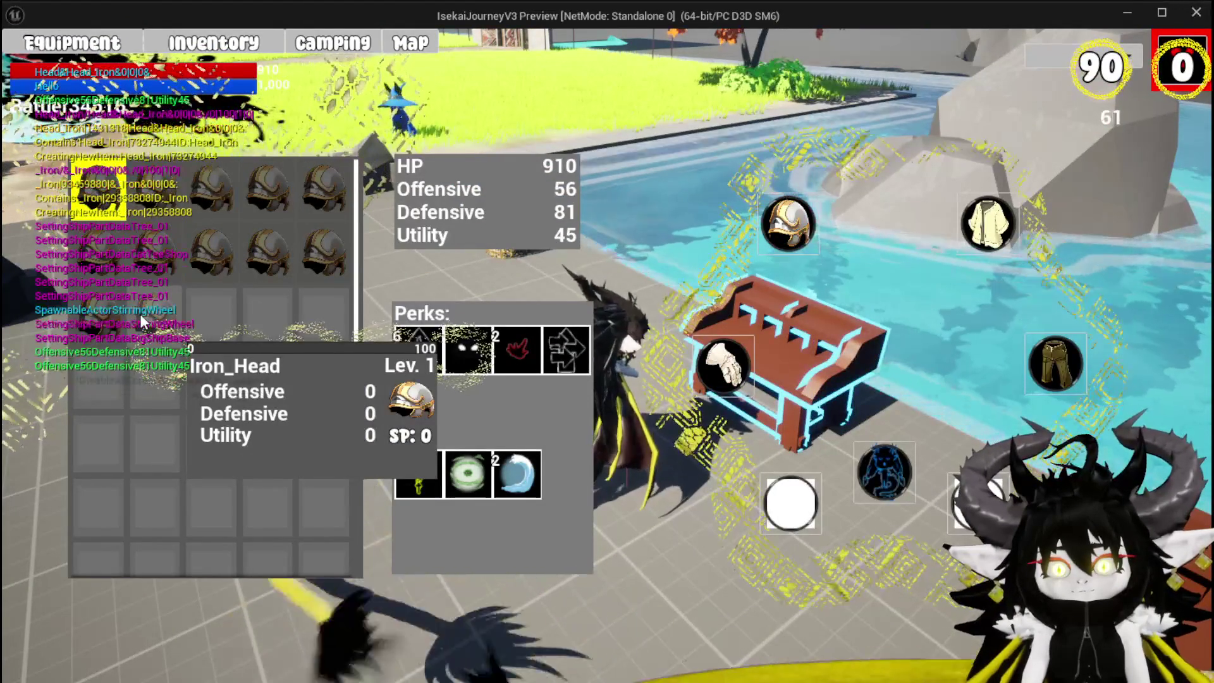
{"action": "left_click", "coordinate": [139, 313]}
{"action": "left_click", "coordinate": [517, 334]}
{"action": "mouse_move", "coordinate": [99, 191]}
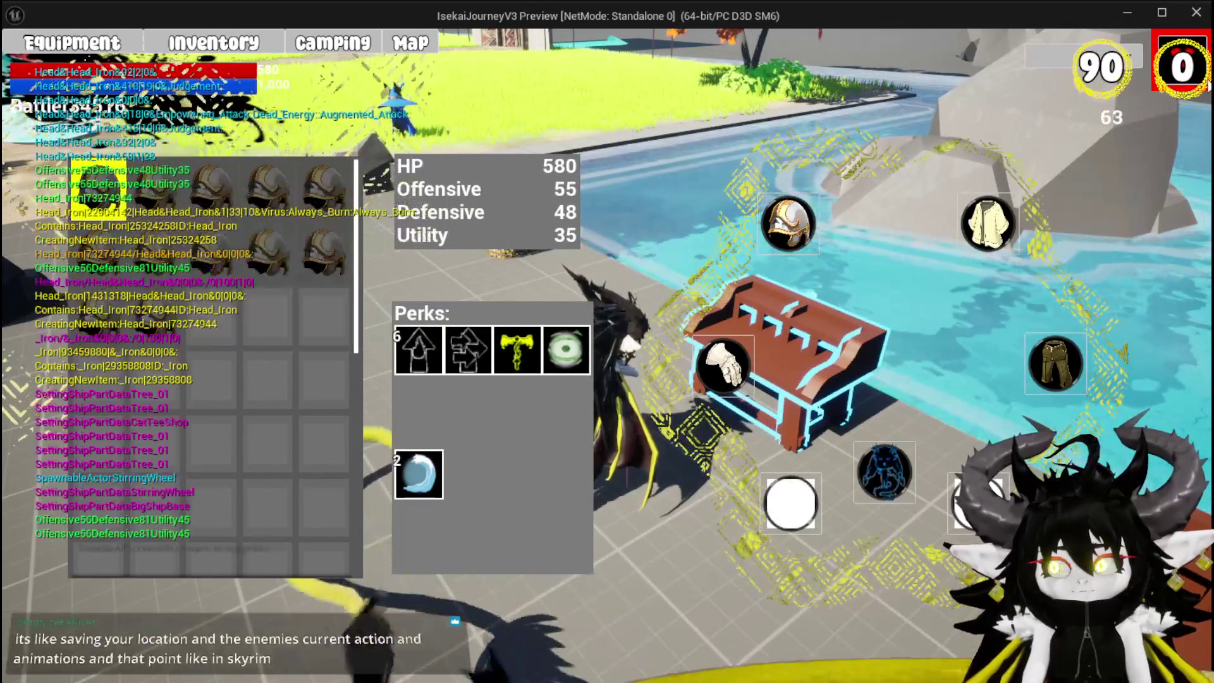
{"action": "key", "text": "Tab"}
- Fight the water slime, finish it with Magic_Big_01, and collect both flame essences
{"action": "key", "text": "w"}
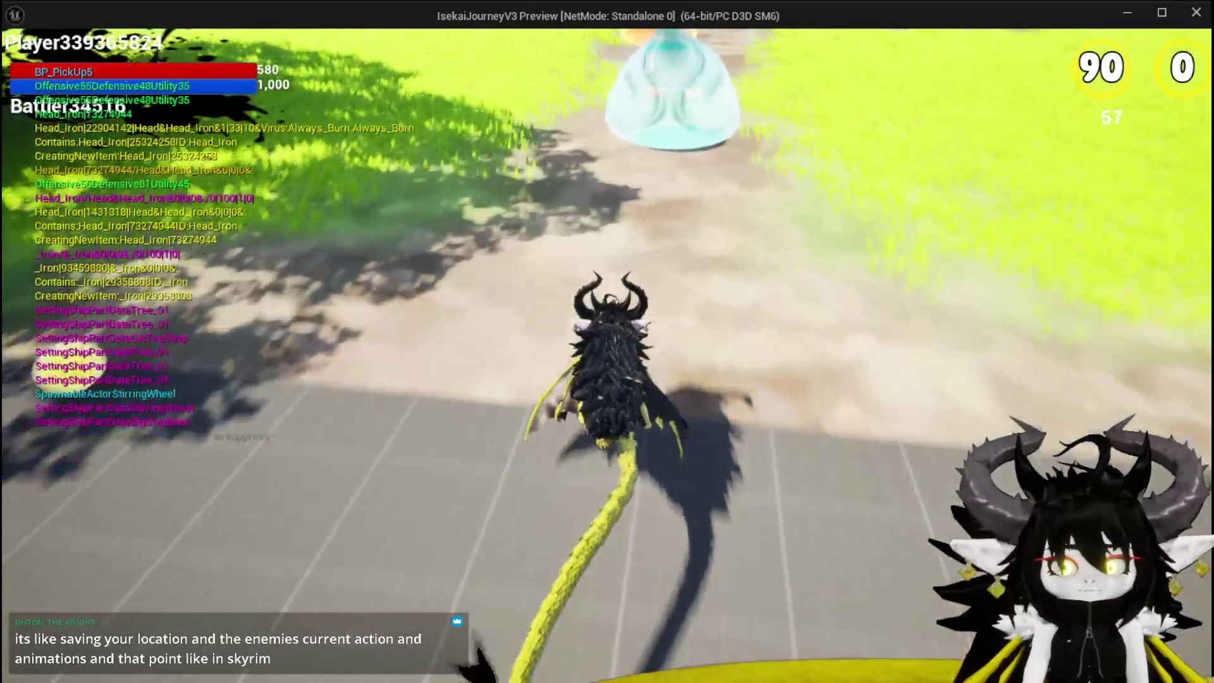
{"action": "key", "text": "w"}
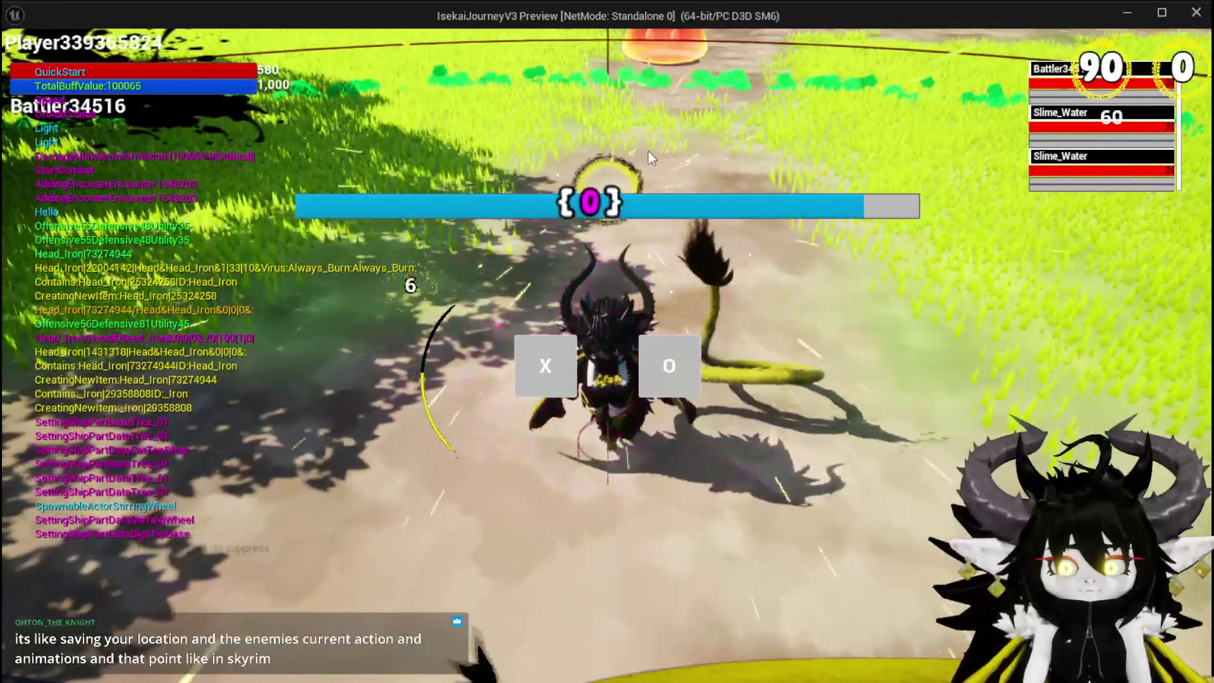
{"action": "left_click", "coordinate": [657, 364]}
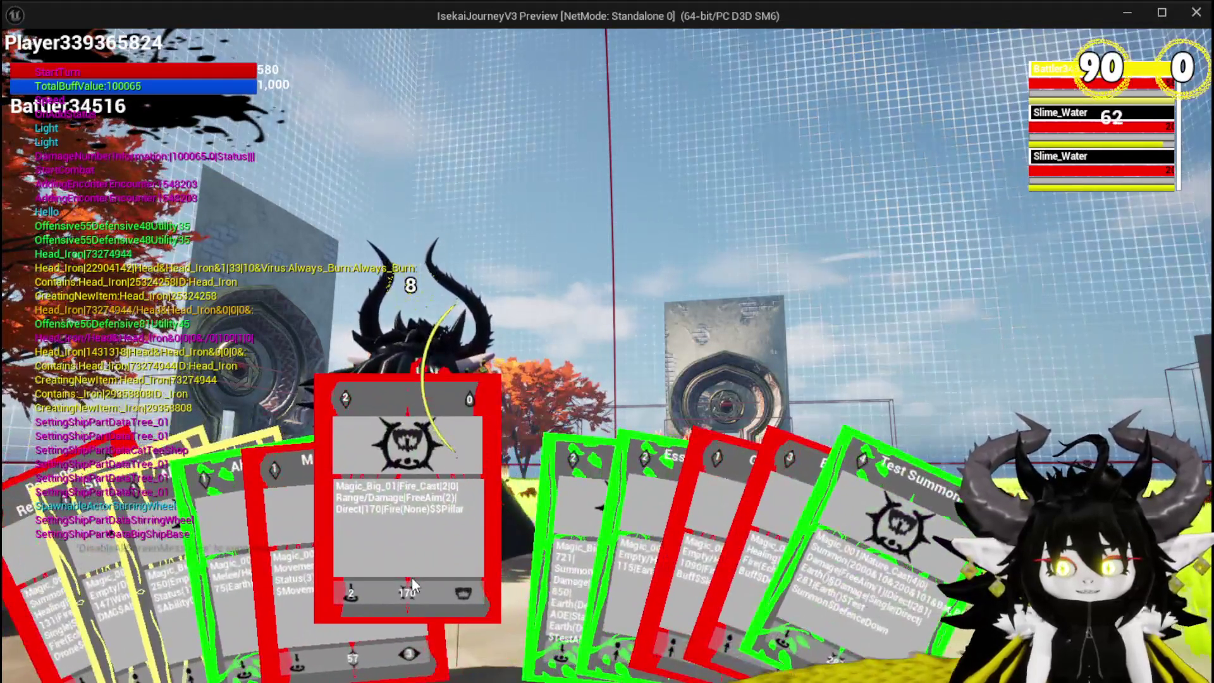
{"action": "left_click", "coordinate": [412, 576]}
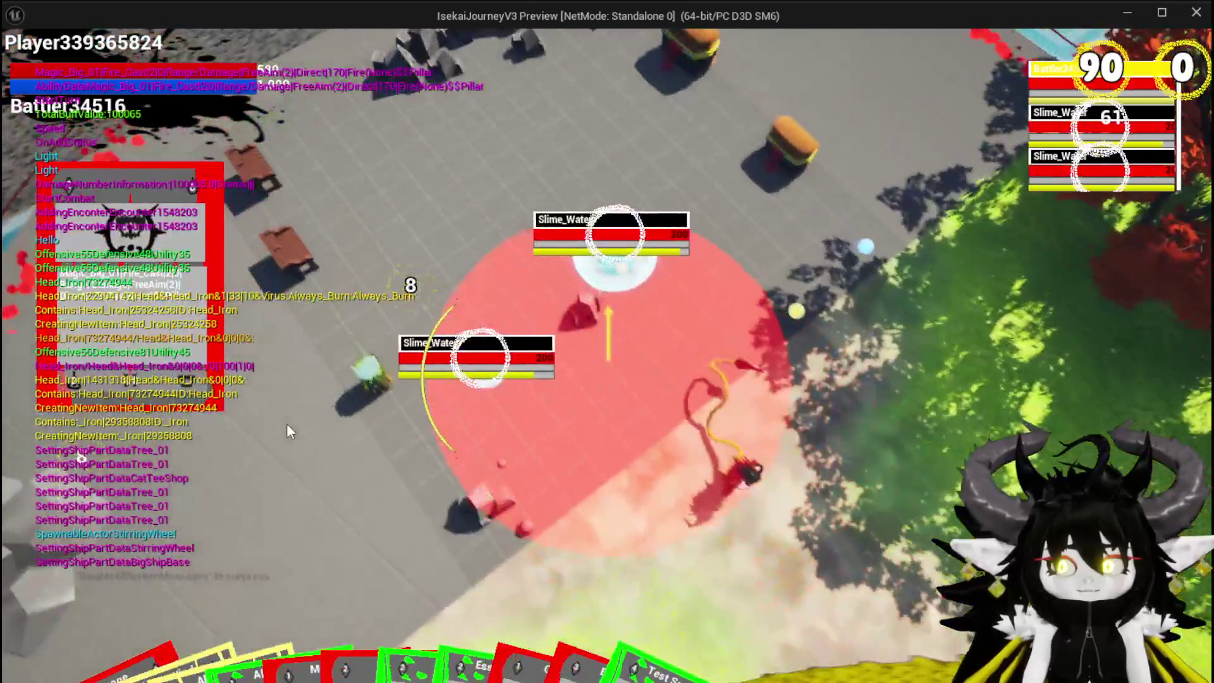
{"action": "left_click", "coordinate": [287, 424]}
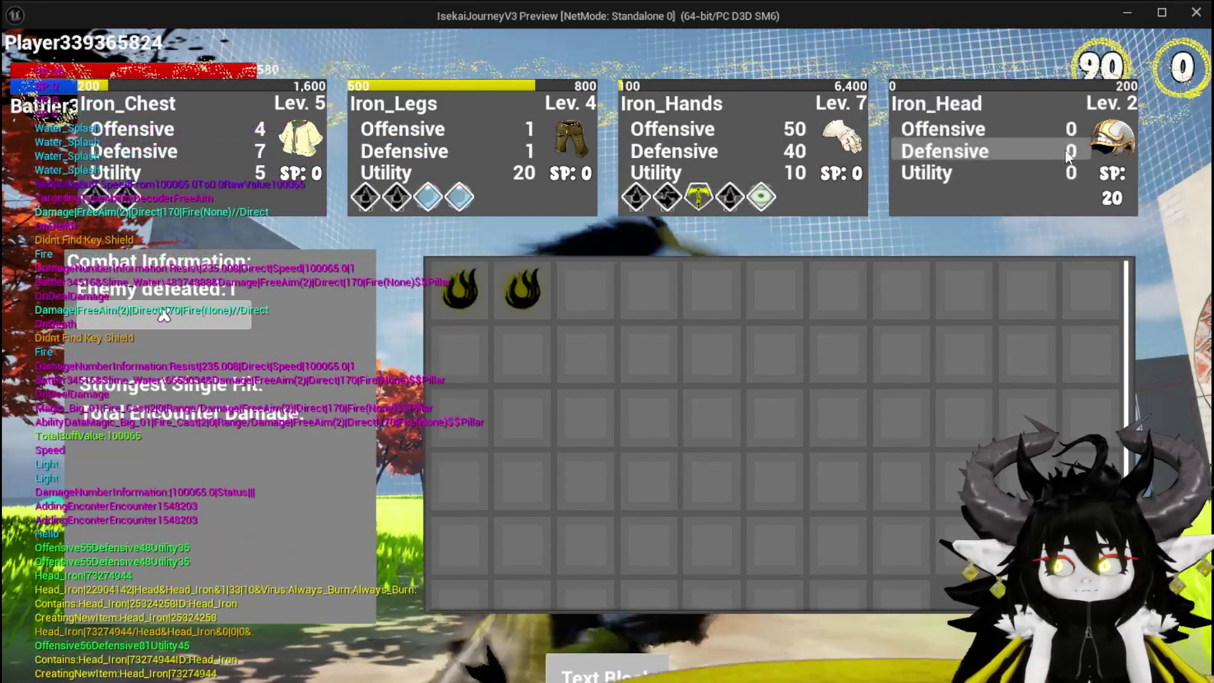
{"action": "left_click", "coordinate": [450, 279]}
{"action": "left_click", "coordinate": [459, 290]}
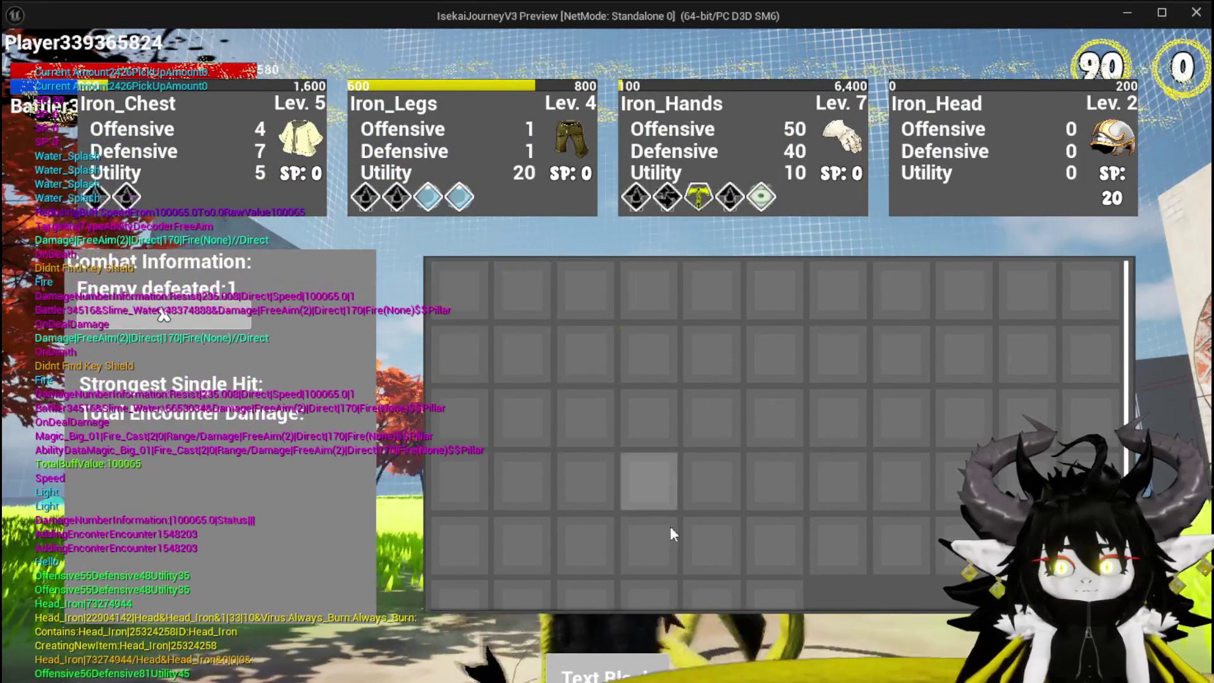
{"action": "left_click", "coordinate": [163, 316]}
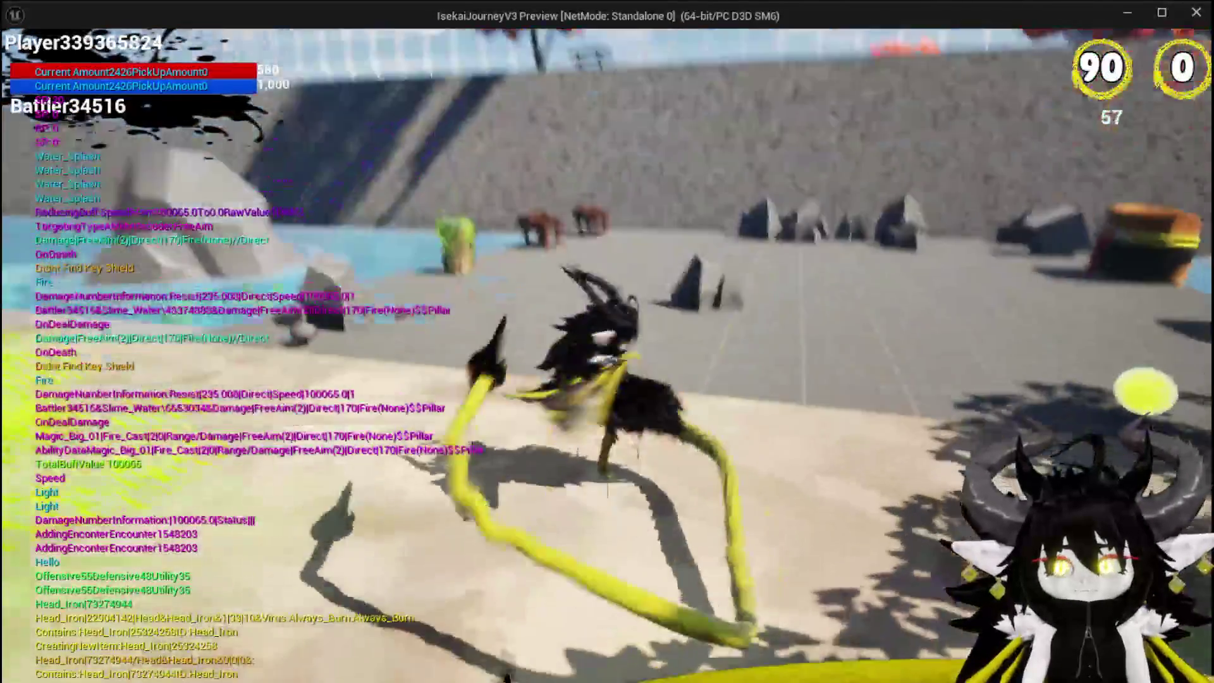
- At the workbench, upgrade the Iron_Head by adding 20 points to Offensive
{"action": "key", "text": "space"}
{"action": "key", "text": "e"}
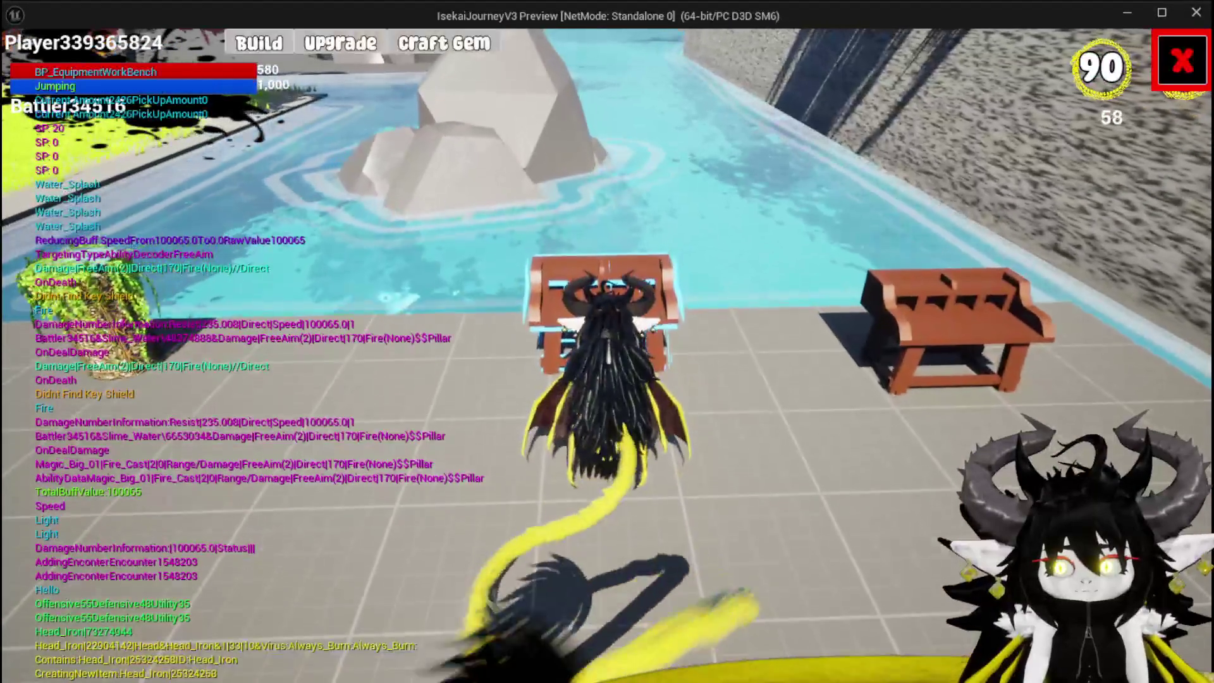
{"action": "left_click", "coordinate": [320, 48]}
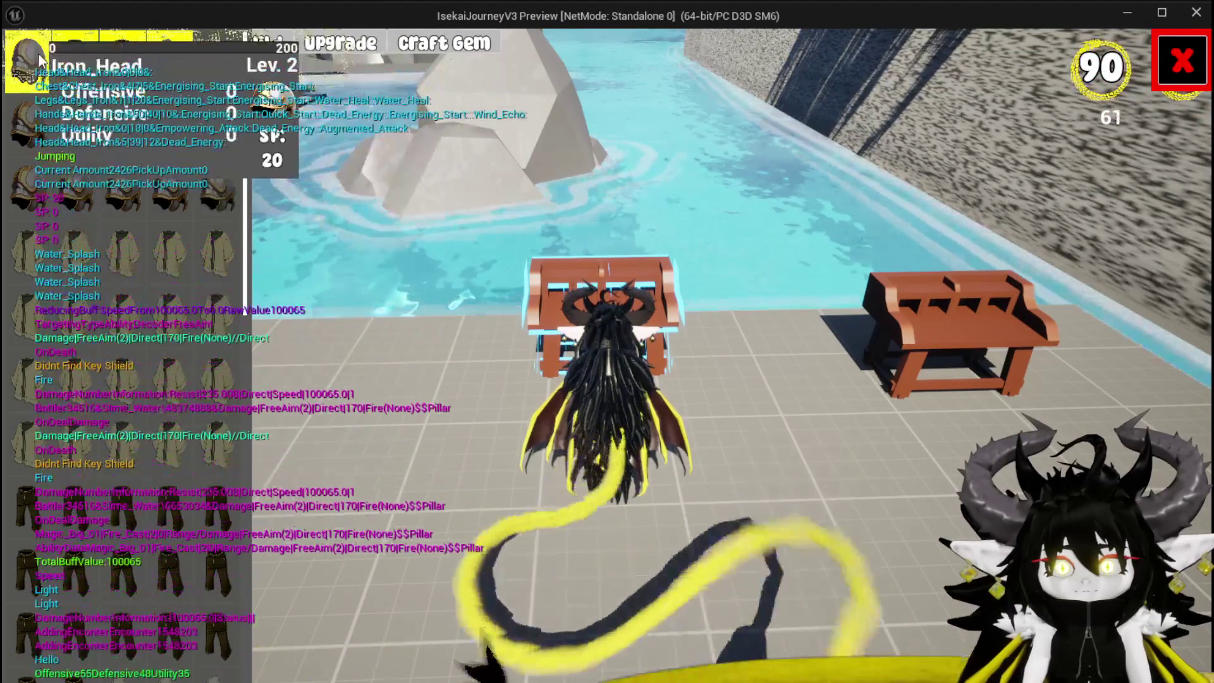
{"action": "left_click", "coordinate": [39, 61]}
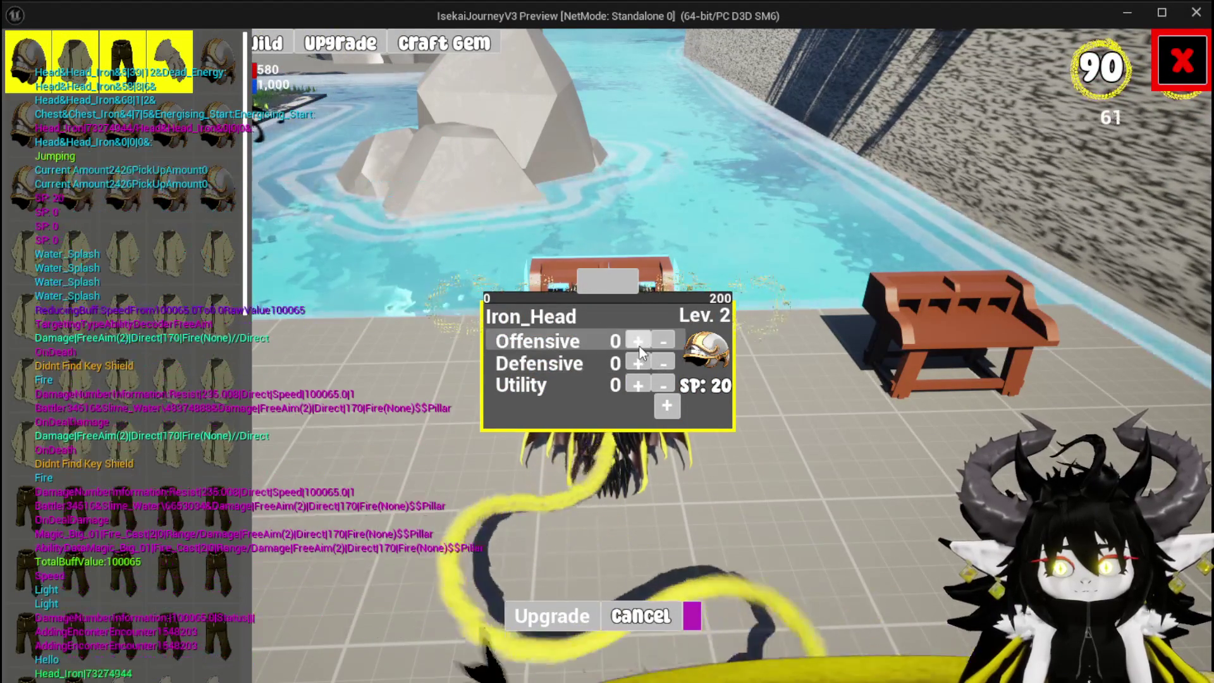
{"action": "left_click", "coordinate": [638, 342]}
{"action": "left_click", "coordinate": [638, 342]}
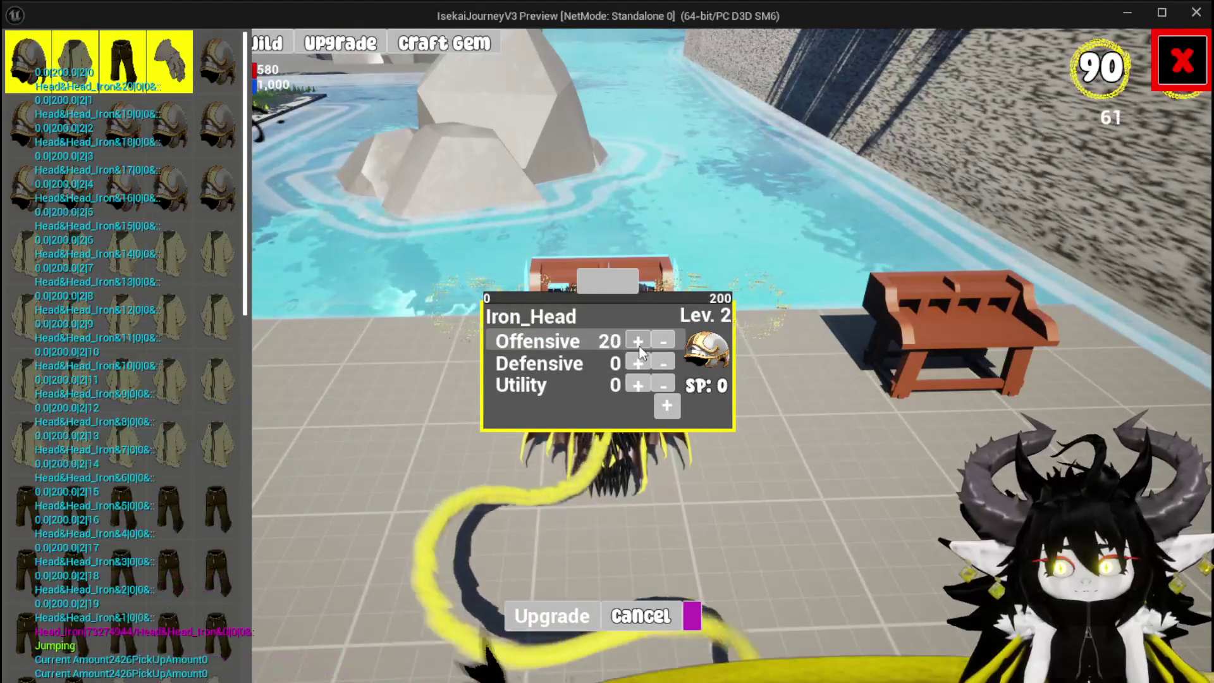
{"action": "left_click", "coordinate": [555, 621]}
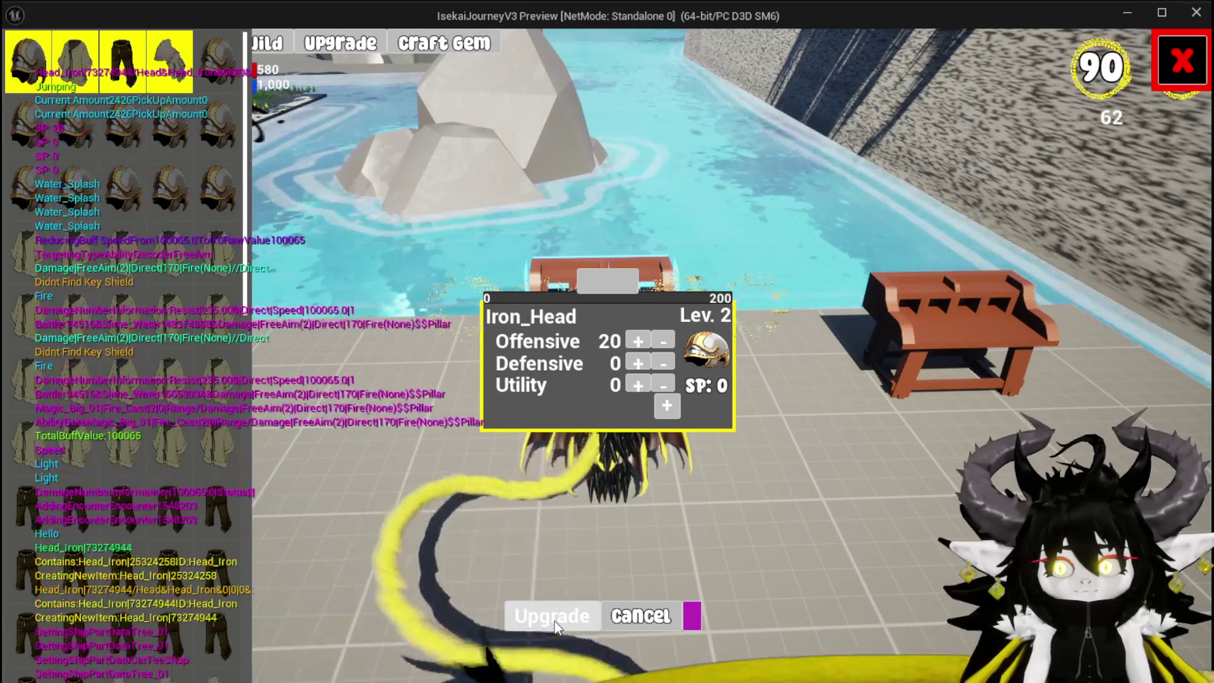
{"action": "left_click", "coordinate": [1174, 63]}
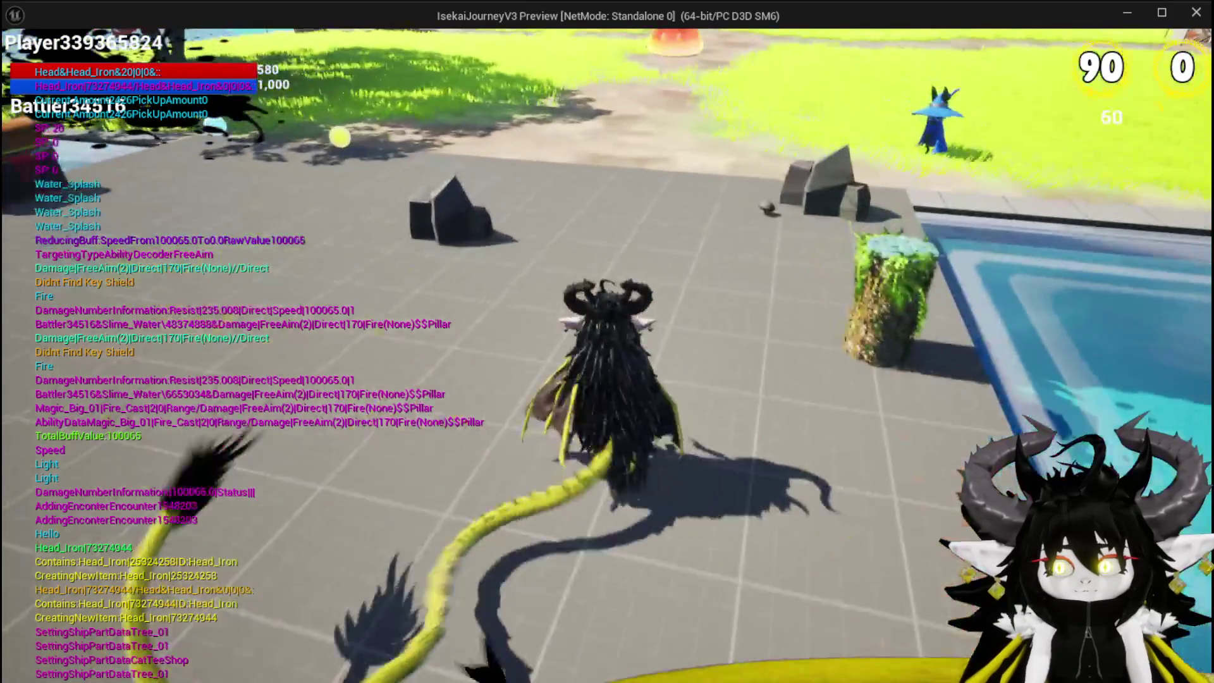
- Check the Equipment screen, then run into the slimes to start a battle
{"action": "left_click", "coordinate": [98, 54]}
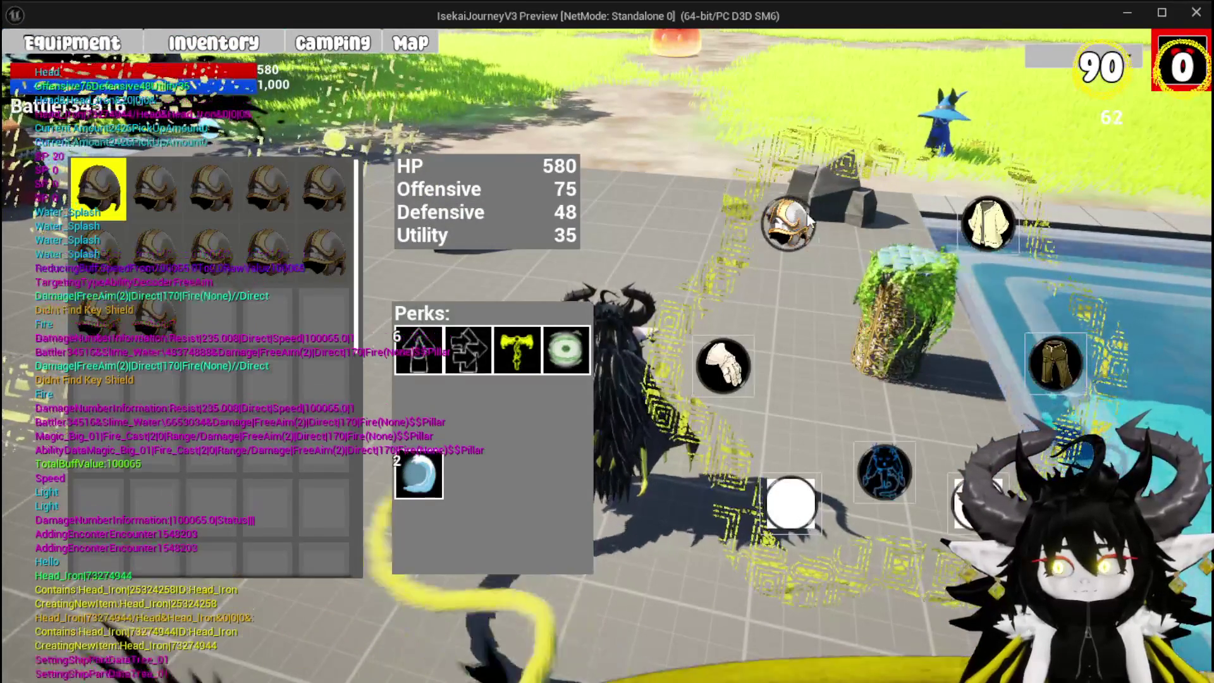
{"action": "mouse_move", "coordinate": [224, 174]}
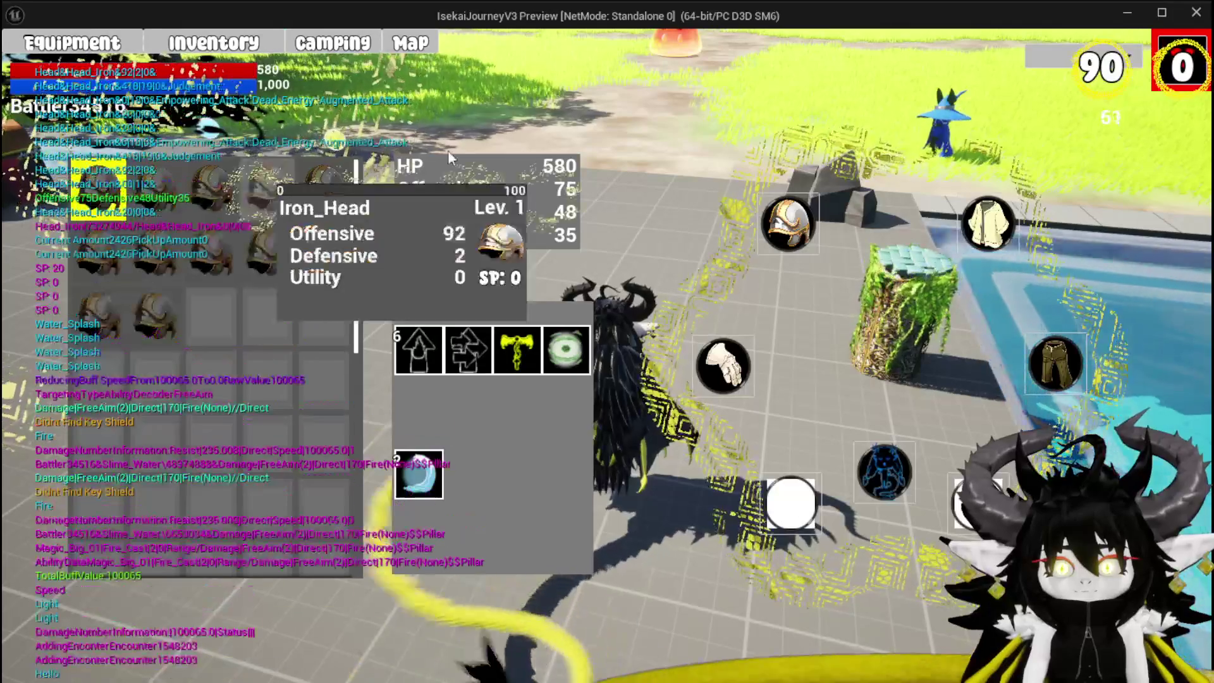
{"action": "left_click", "coordinate": [1183, 68]}
{"action": "key", "text": "w"}
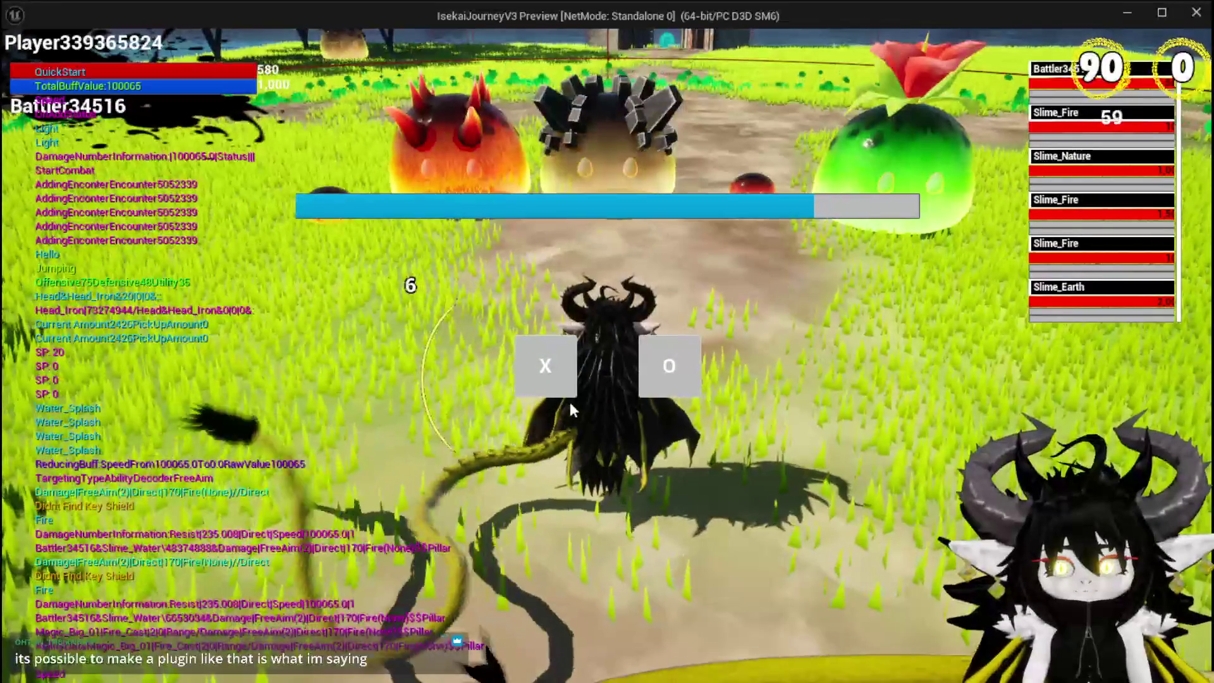
{"action": "left_click", "coordinate": [560, 373]}
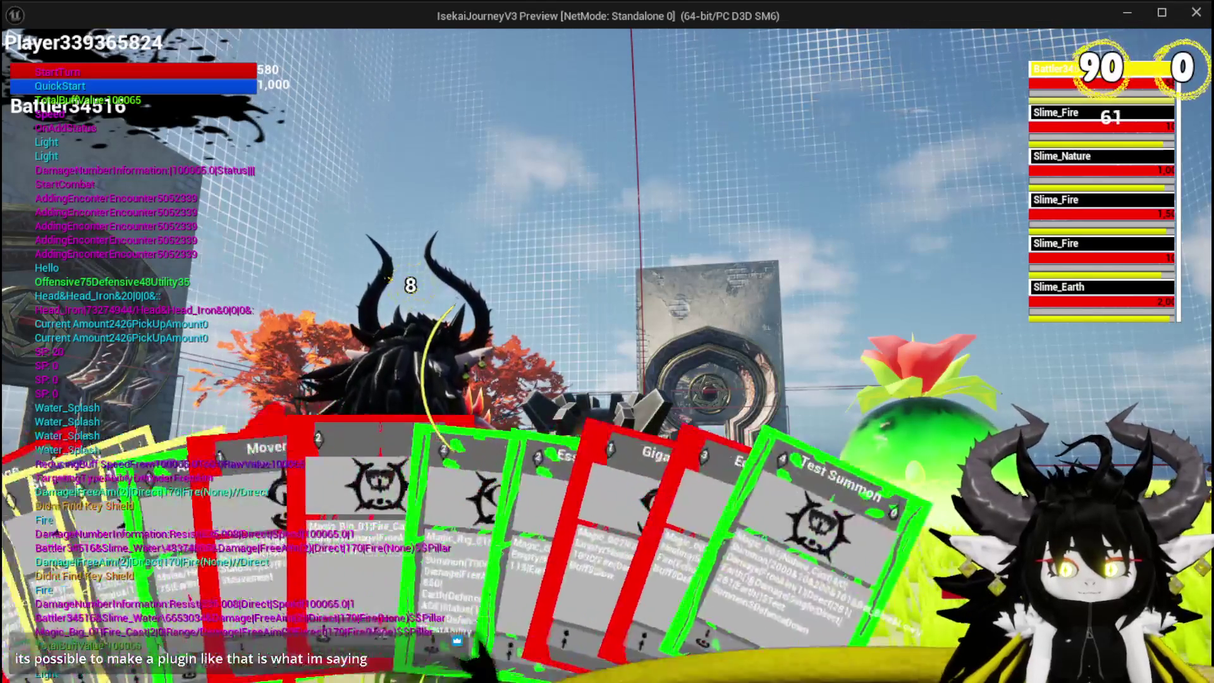
- Cast Magic_Big_01 at the slimes, play Giga Buff, then cast Magic_Big_01 again
{"action": "left_click", "coordinate": [407, 544]}
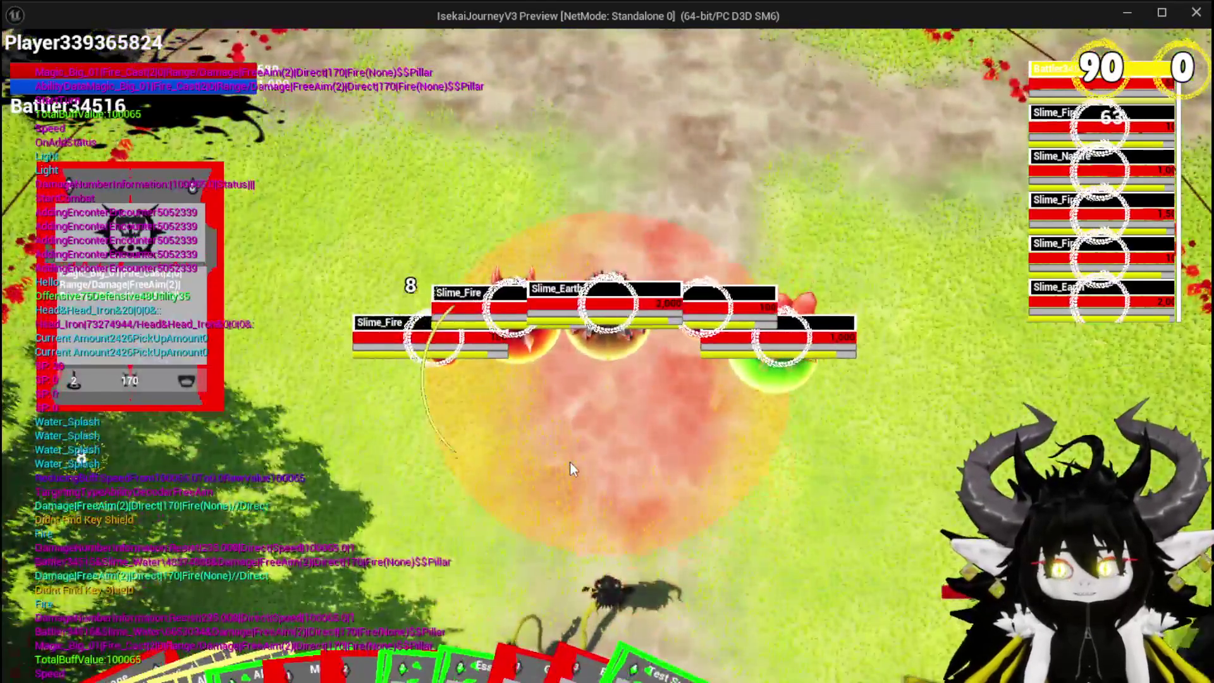
{"action": "left_click", "coordinate": [570, 462]}
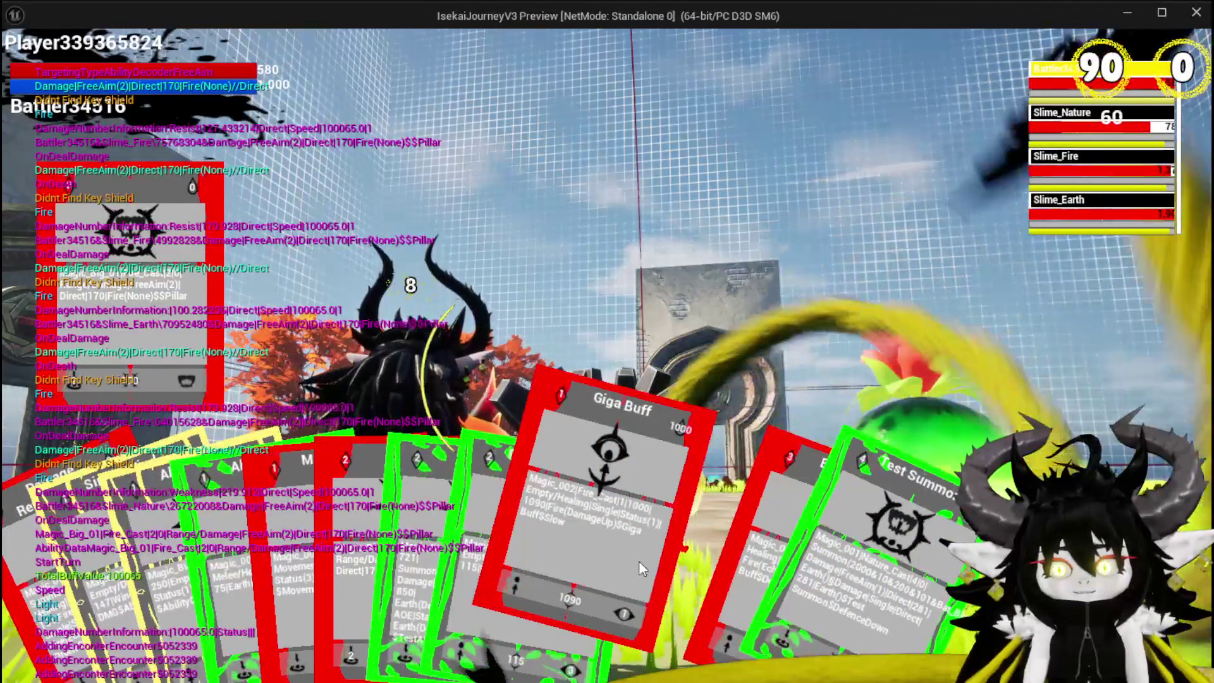
{"action": "left_click", "coordinate": [639, 561]}
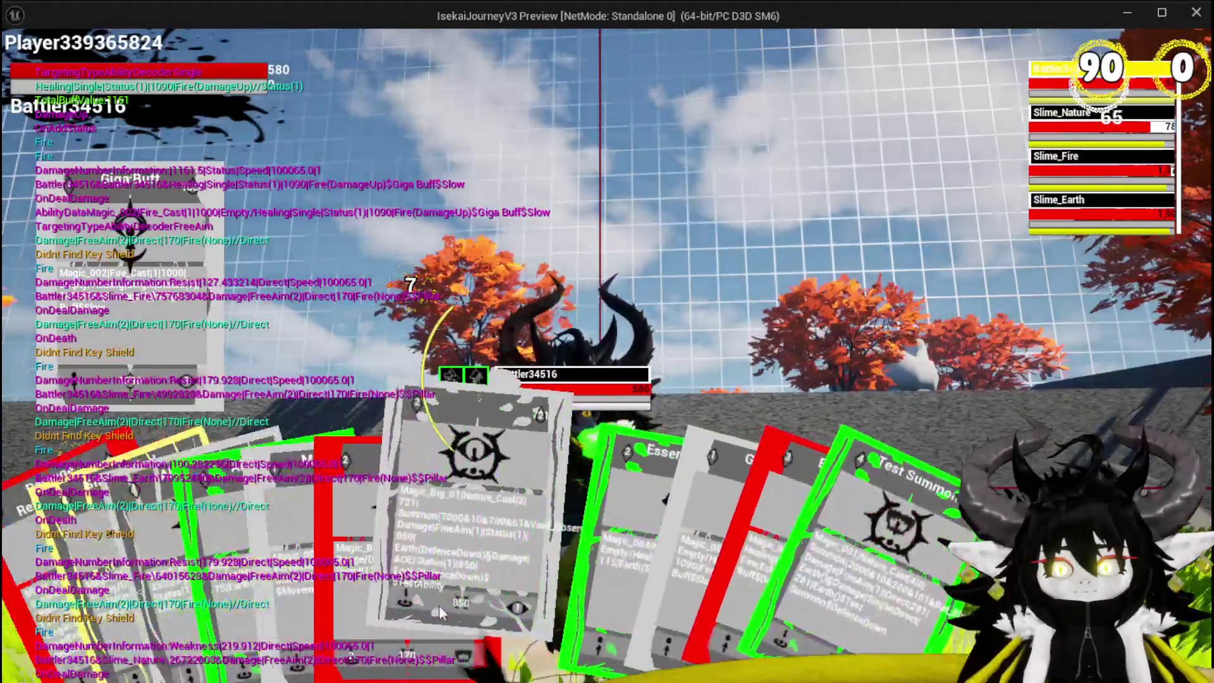
{"action": "left_click", "coordinate": [367, 553]}
{"action": "left_click", "coordinate": [366, 554]}
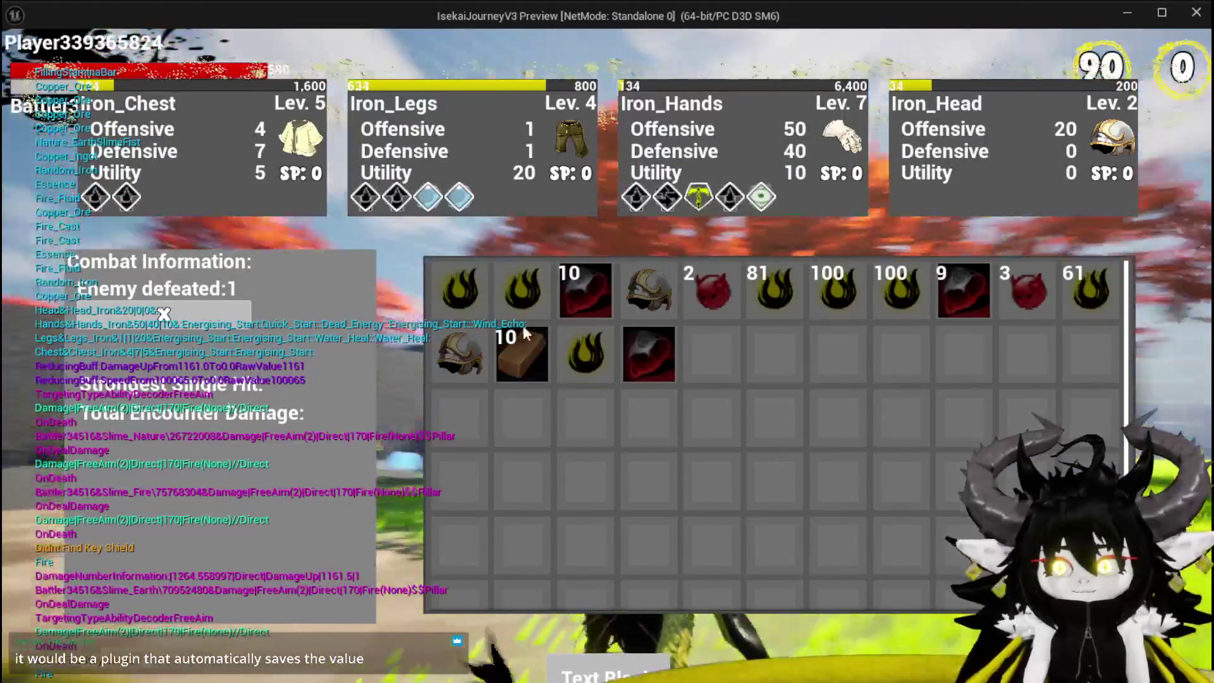
- Close the post-battle inventory screen and stop the play session
{"action": "mouse_move", "coordinate": [480, 295]}
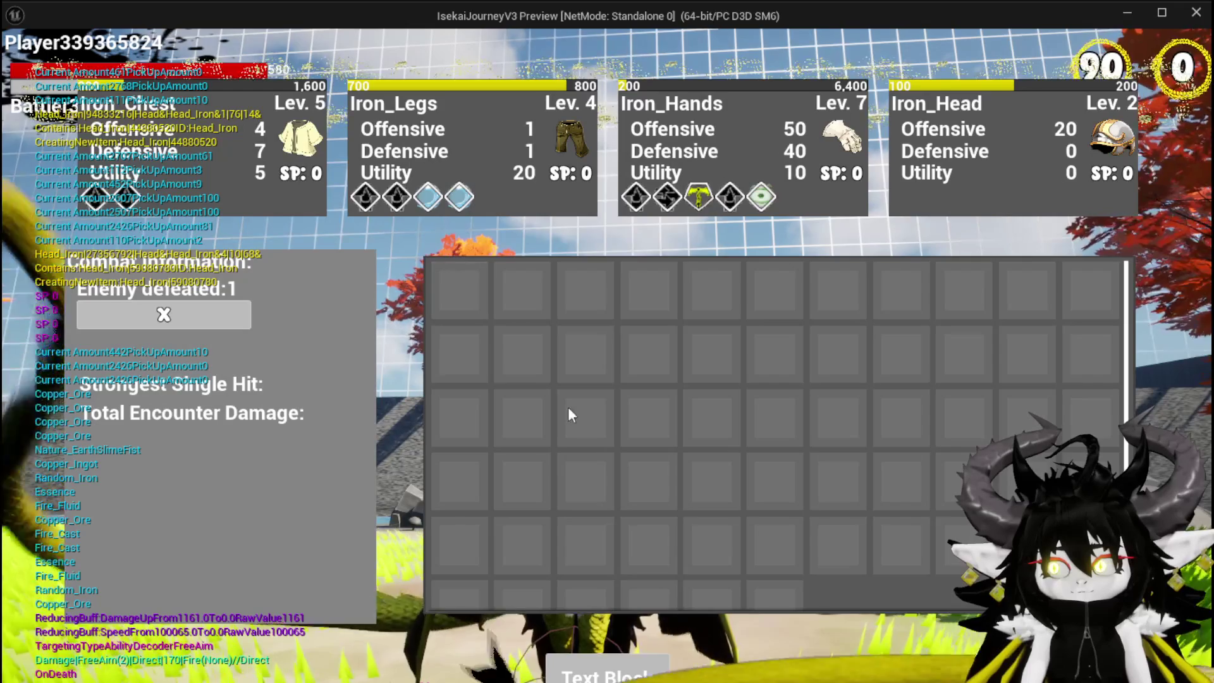
{"action": "left_click", "coordinate": [619, 675]}
{"action": "key", "text": "w"}
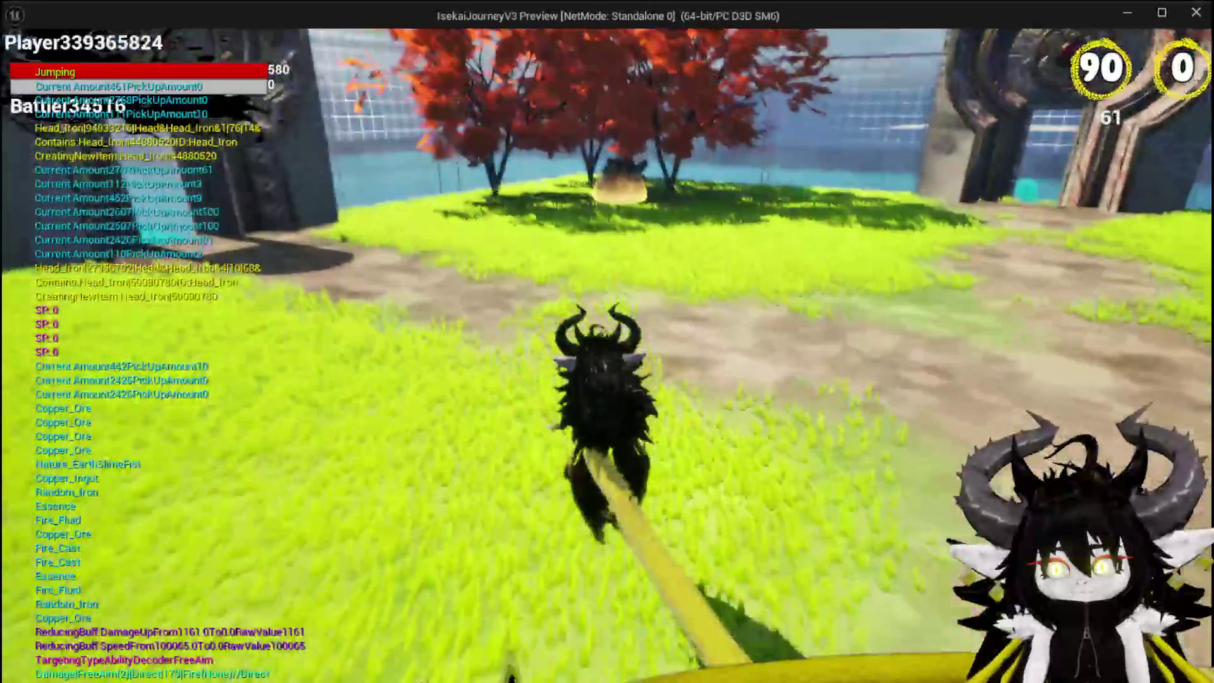
{"action": "key", "text": "alt+Tab"}
{"action": "key", "text": "Escape"}
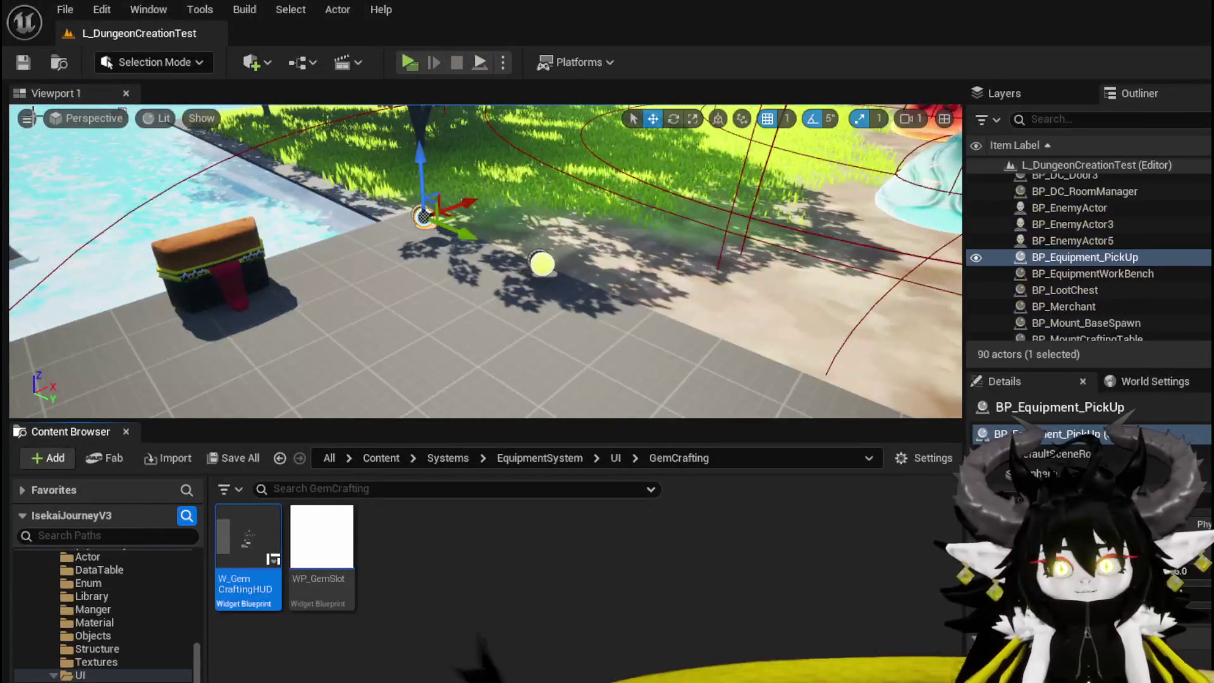
- Save the map and insert a Branch node after the Craft button's On Pressed event
{"action": "left_click", "coordinate": [25, 66]}
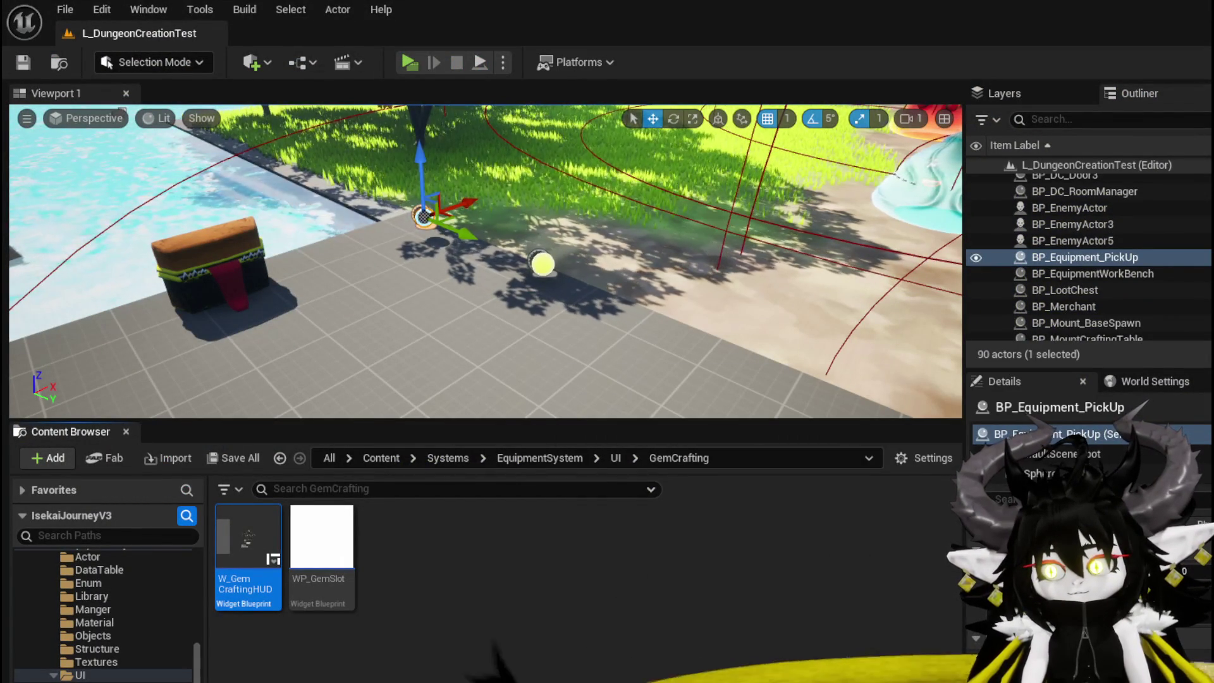
{"action": "key", "text": "alt+Tab"}
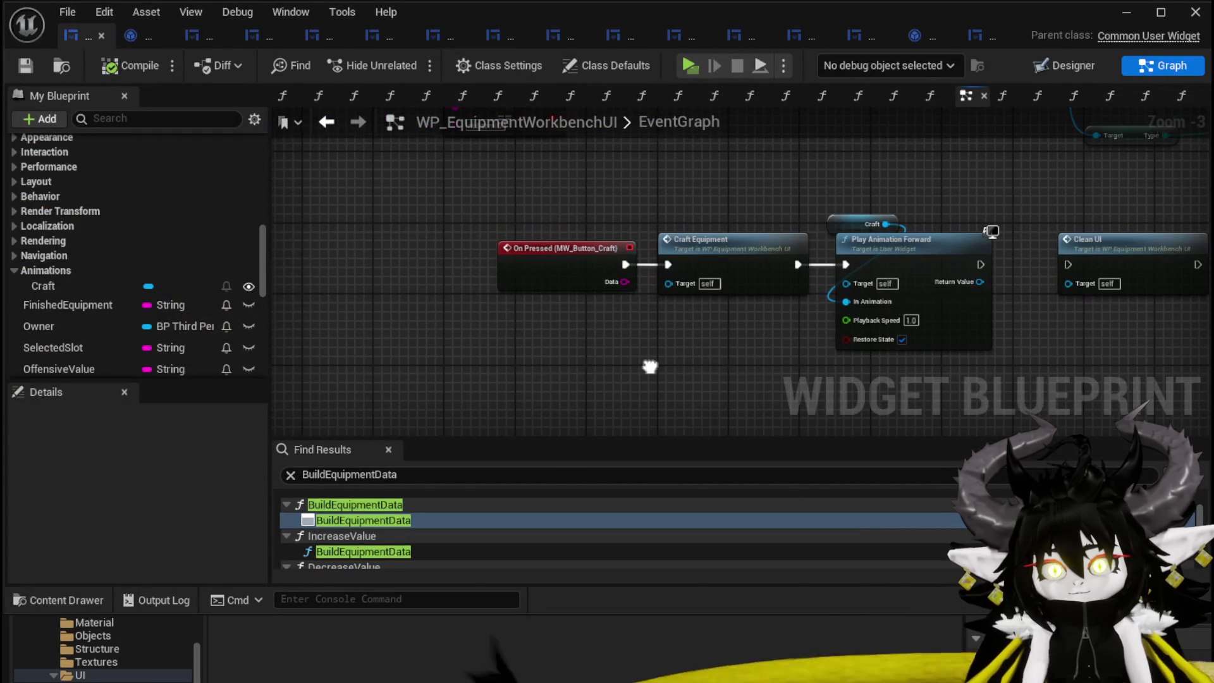
{"action": "left_click_drag", "start_coordinate": [519, 252], "coordinate": [343, 259]}
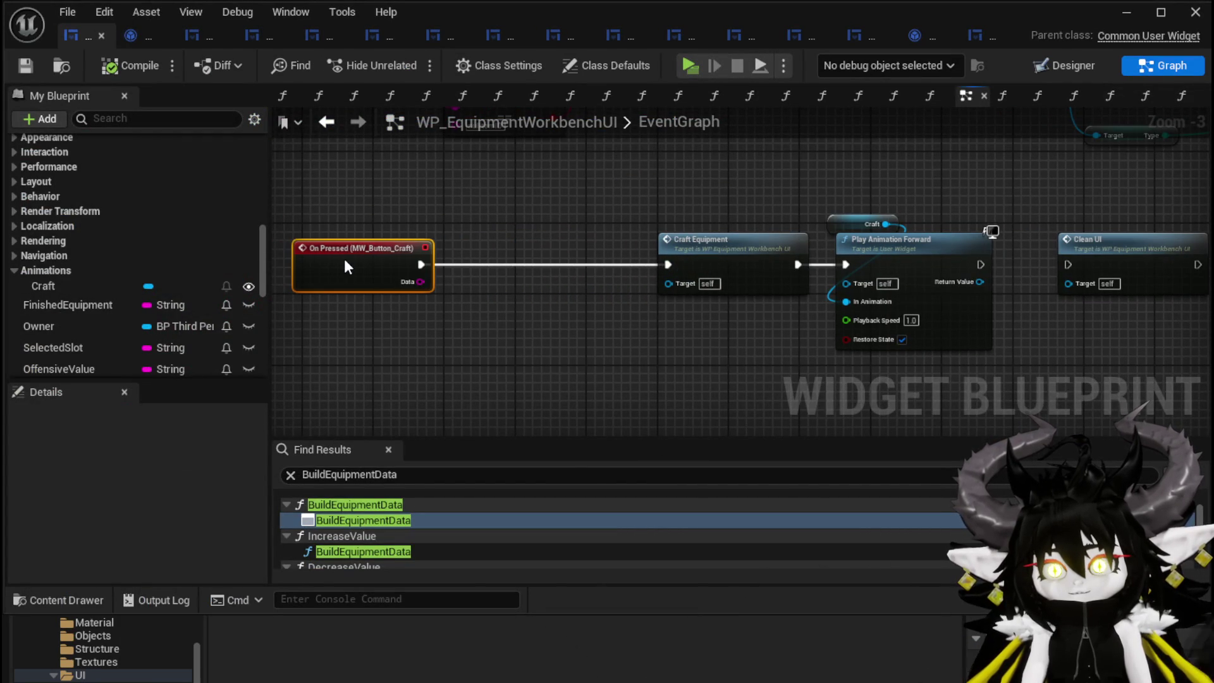
{"action": "left_click", "coordinate": [571, 302]}
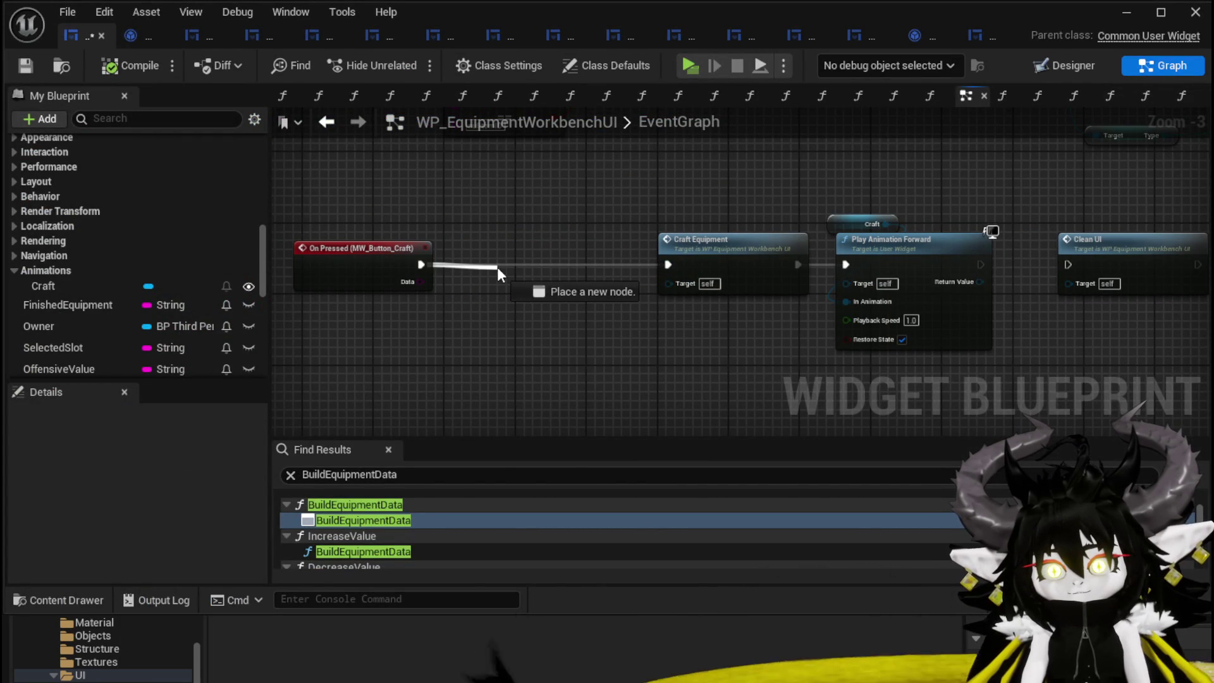
{"action": "key", "text": "b"}
{"action": "left_click_drag", "start_coordinate": [420, 264], "coordinate": [496, 266]}
{"action": "left_click_drag", "start_coordinate": [559, 327], "coordinate": [621, 302]}
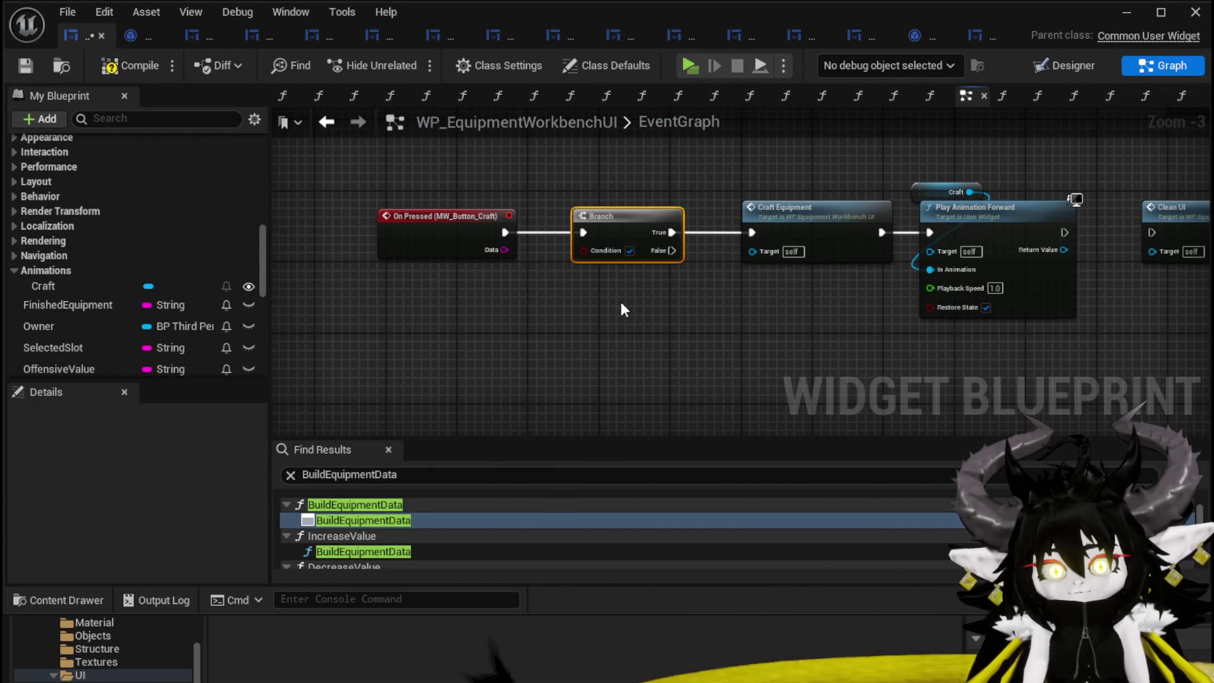
- Feed SelectedSlot's Is Empty result into the Branch Condition
{"action": "mouse_move", "coordinate": [70, 295]}
{"action": "left_mouse_down"}
{"action": "mouse_move", "coordinate": [339, 333]}
{"action": "mouse_move", "coordinate": [412, 325]}
{"action": "left_mouse_up"}
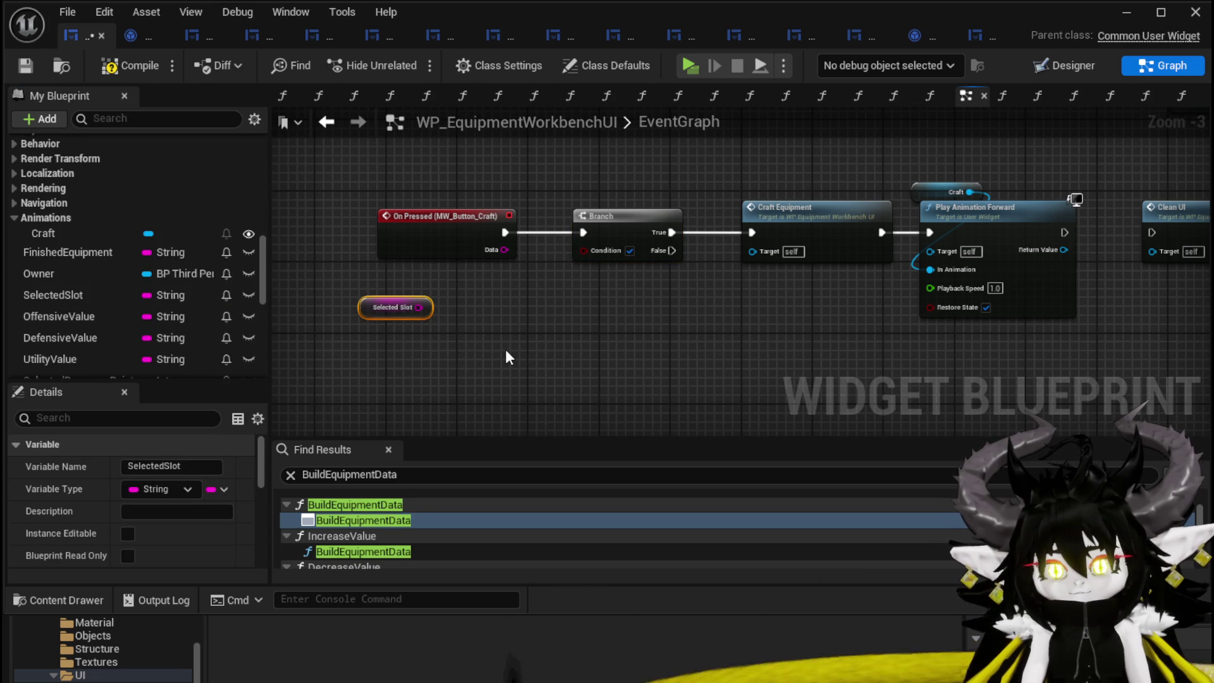
{"action": "scroll", "coordinate": [506, 356], "scroll_direction": "up", "scroll_amount": 3}
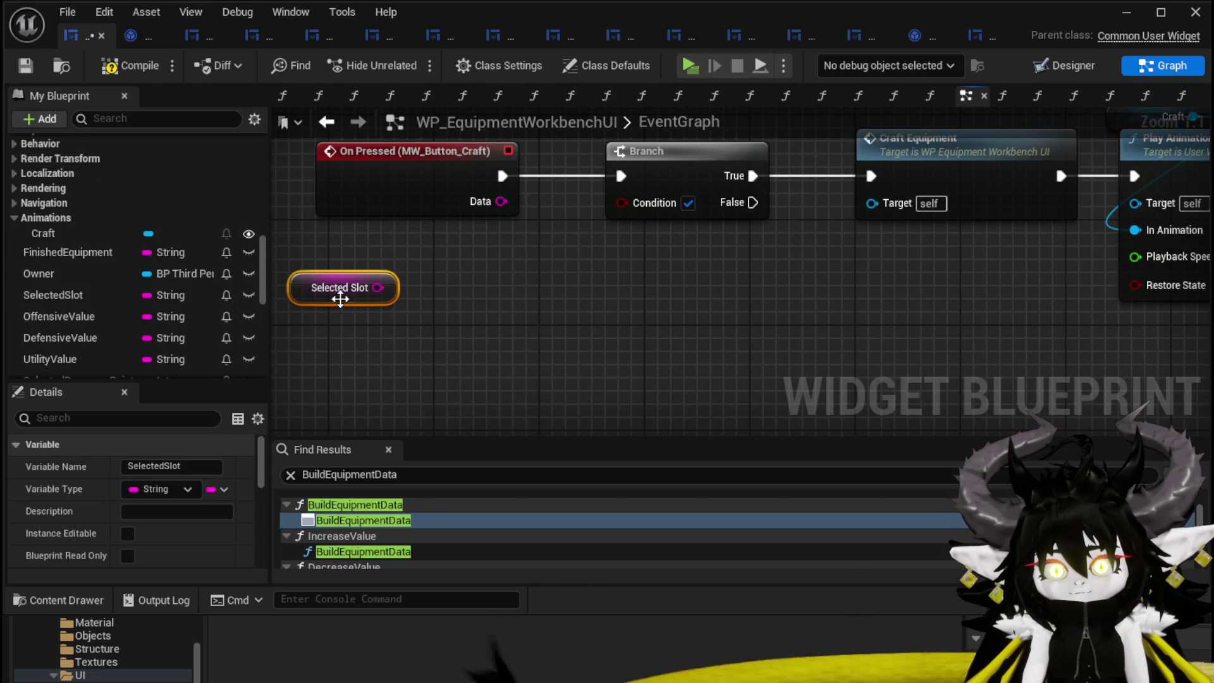
{"action": "left_click_drag", "start_coordinate": [377, 287], "coordinate": [449, 298]}
{"action": "type", "text": "is empty"}
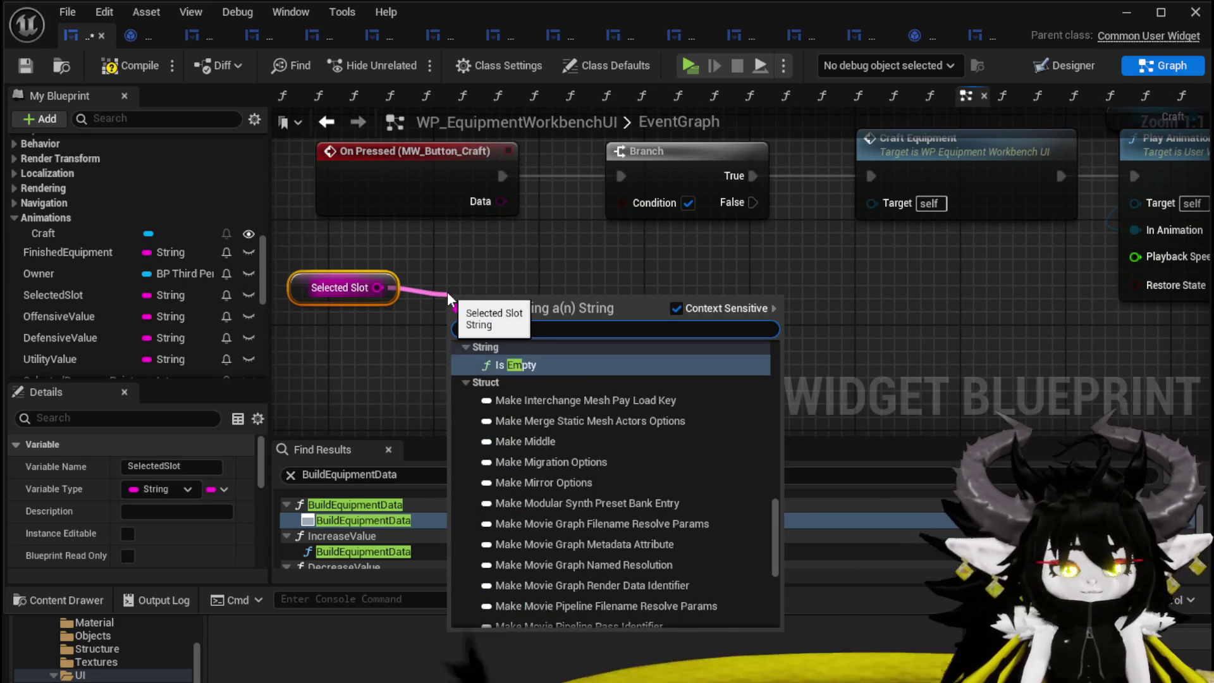
{"action": "key", "text": "Return"}
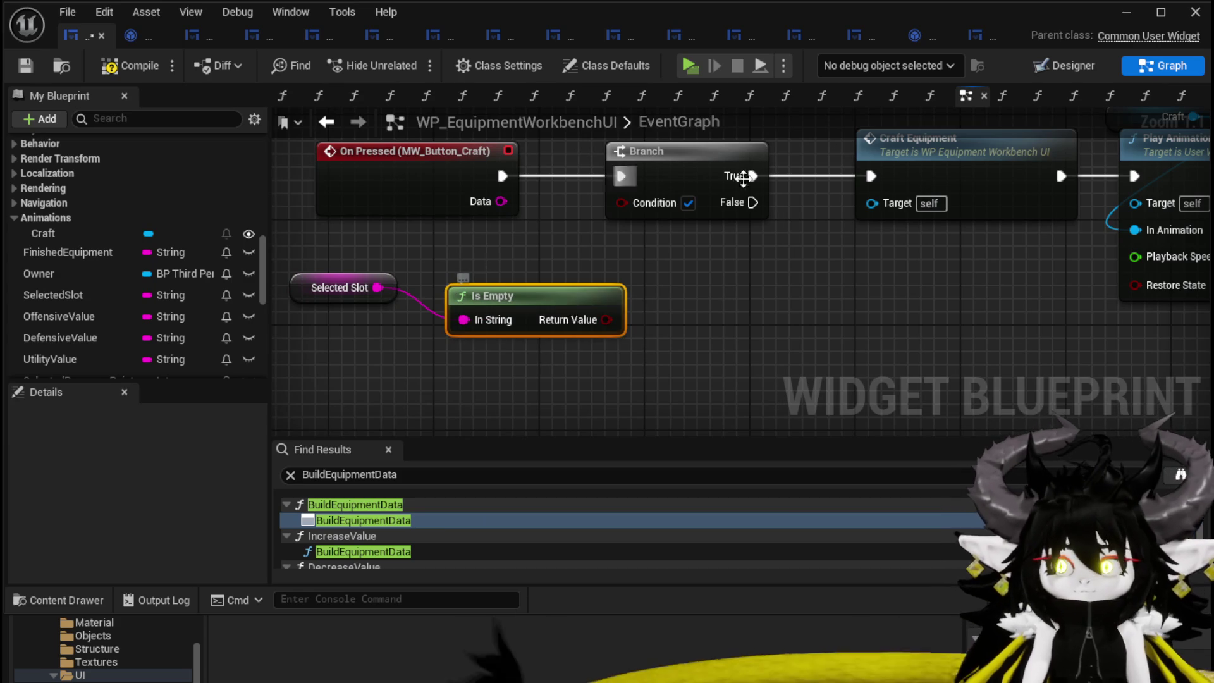
{"action": "left_click_drag", "start_coordinate": [636, 212], "coordinate": [630, 207]}
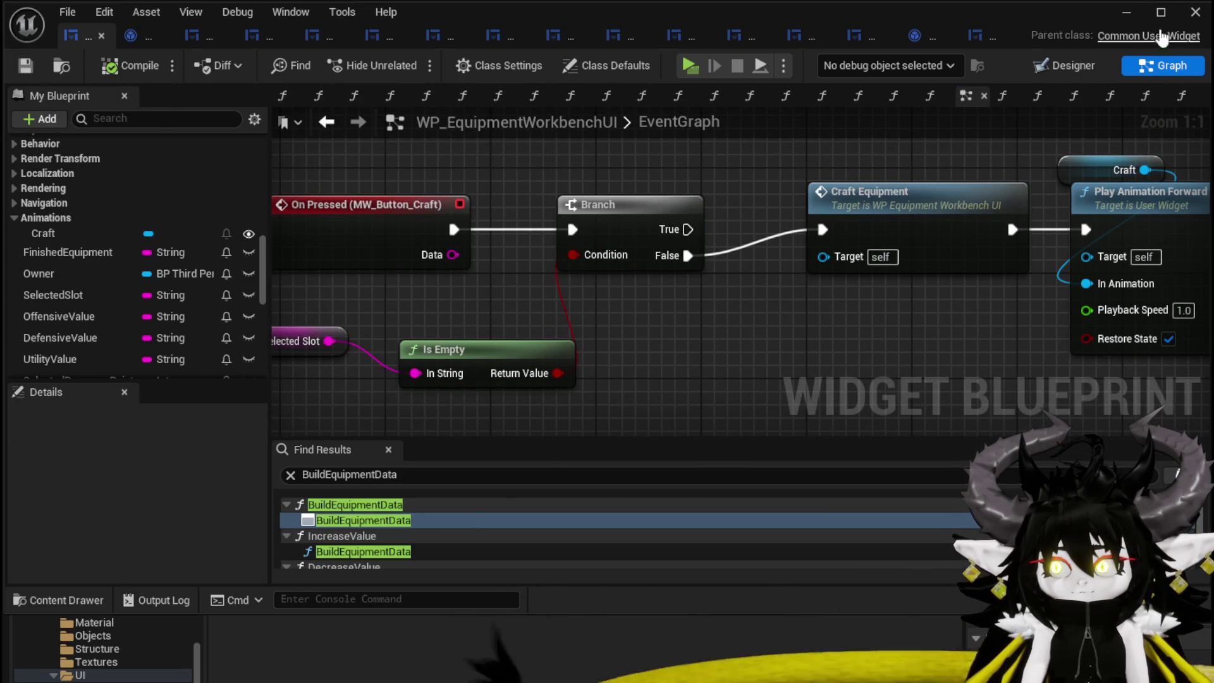
{"action": "left_click", "coordinate": [1125, 12]}
- Play-test the workbench upgrade panel with the Chest slot chosen and resources shown, then stop
{"action": "left_click", "coordinate": [404, 59]}
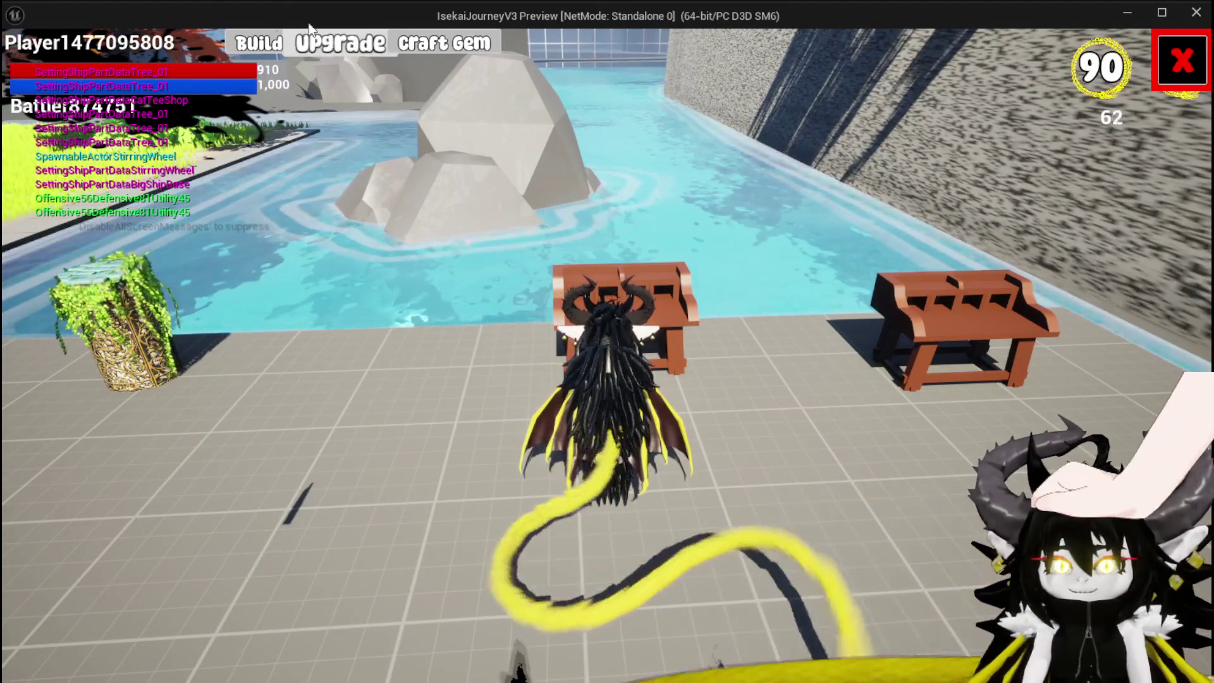
{"action": "left_click", "coordinate": [350, 43]}
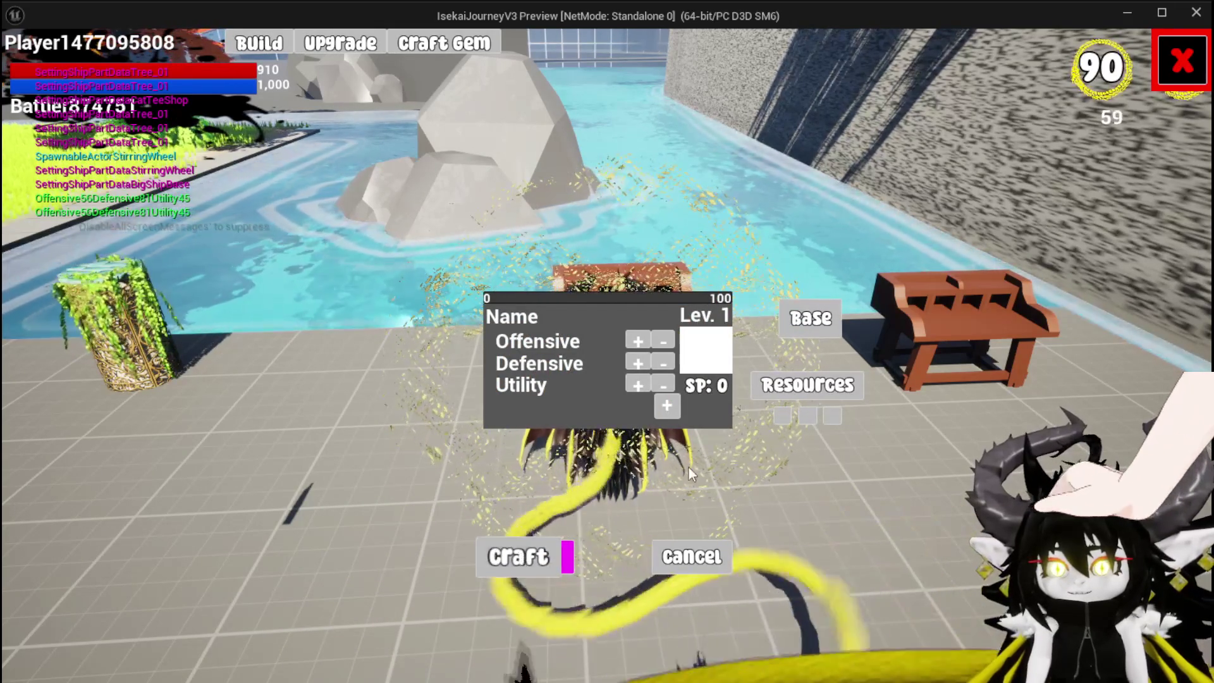
{"action": "left_click", "coordinate": [706, 350]}
{"action": "left_click", "coordinate": [608, 184]}
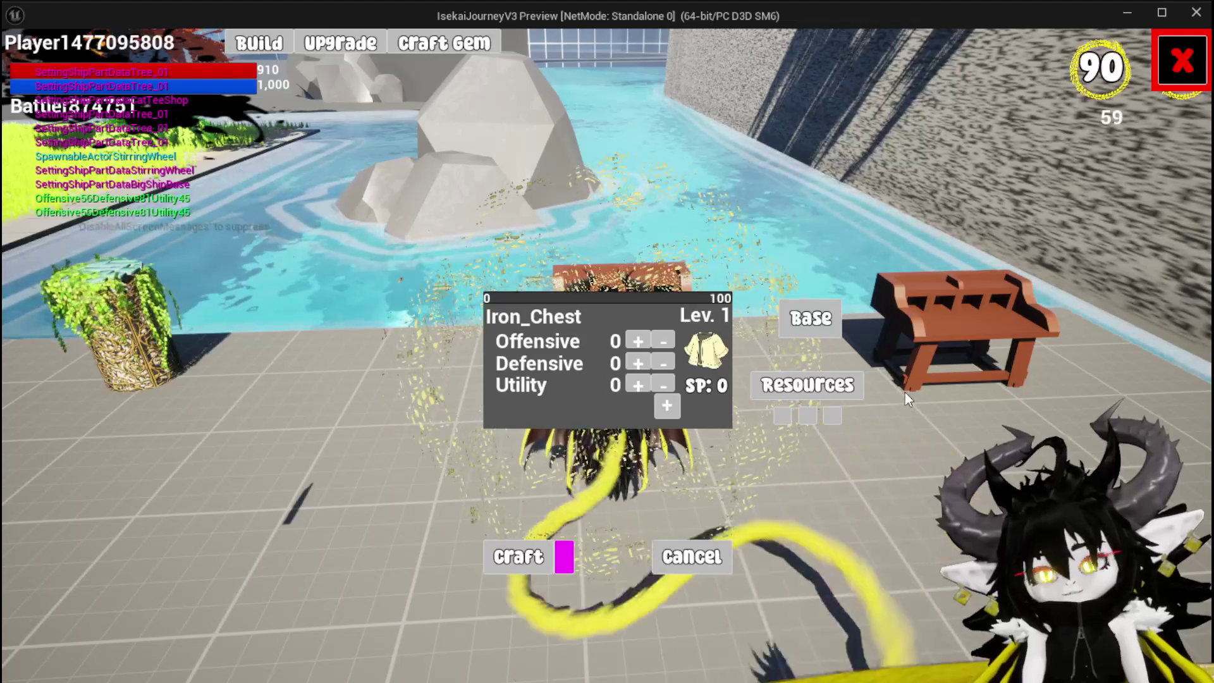
{"action": "left_click", "coordinate": [808, 384]}
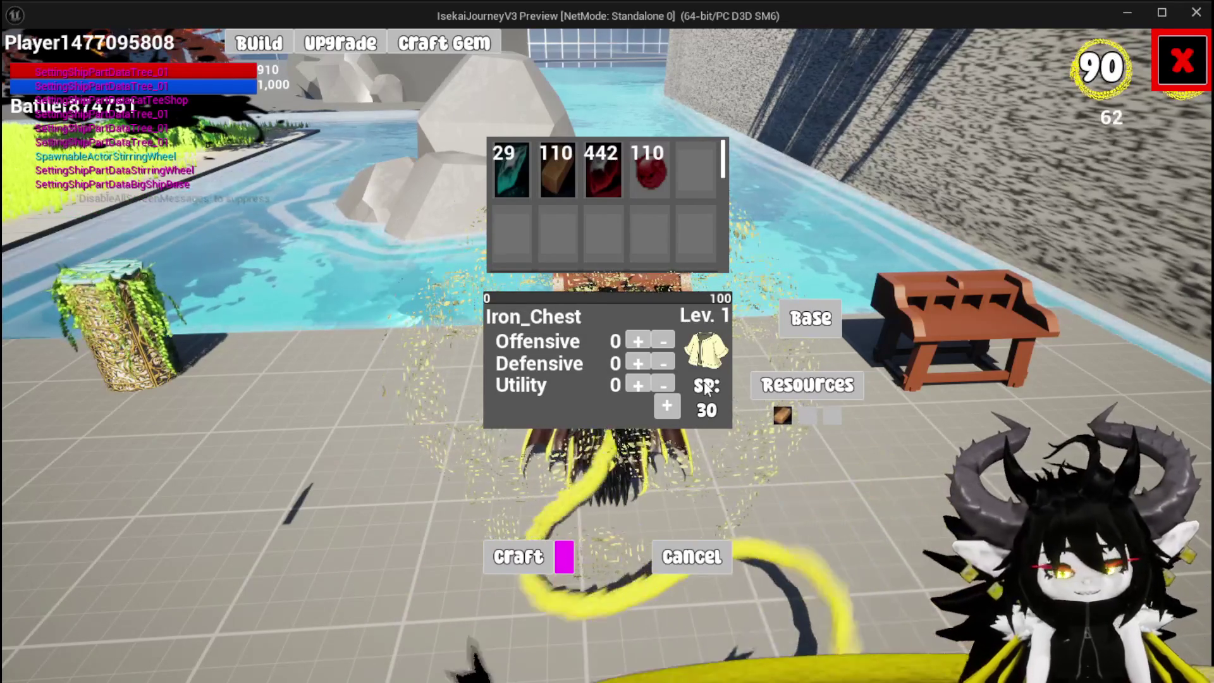
{"action": "key", "text": "Escape"}
{"action": "key", "text": "ctrl+s"}
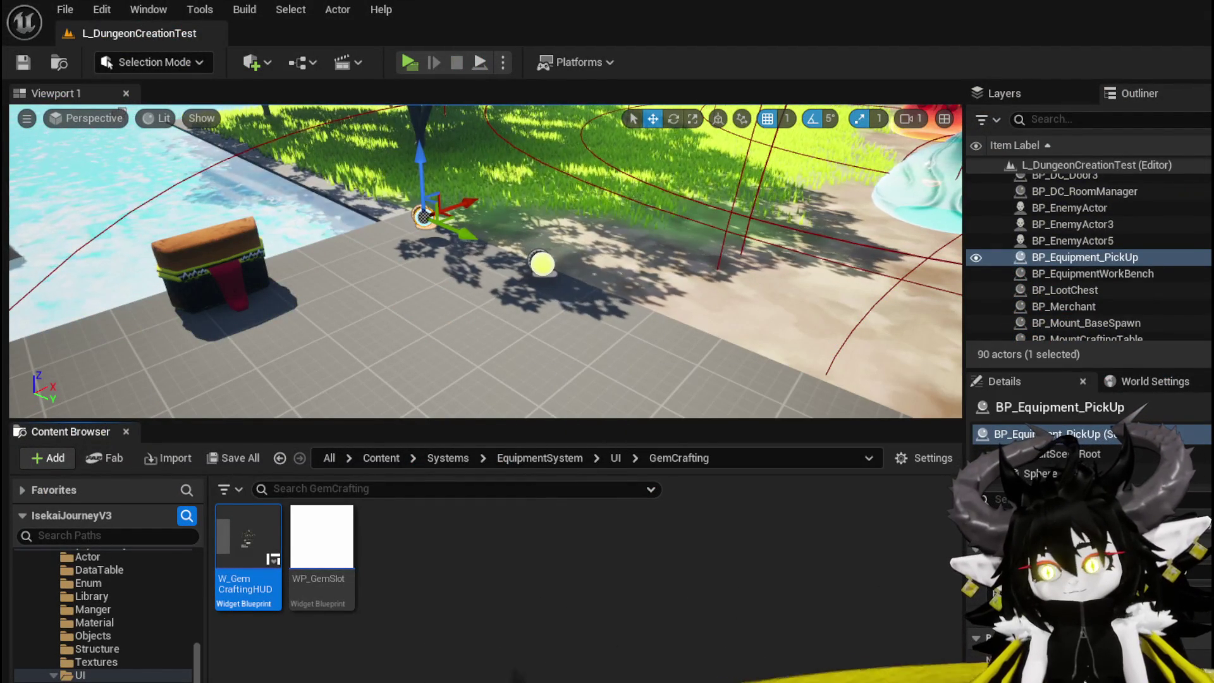
- Return to W_EquipmentToolTipp's Designer and select the Vertical Box holding the level and icon
{"action": "key", "text": "alt+Tab"}
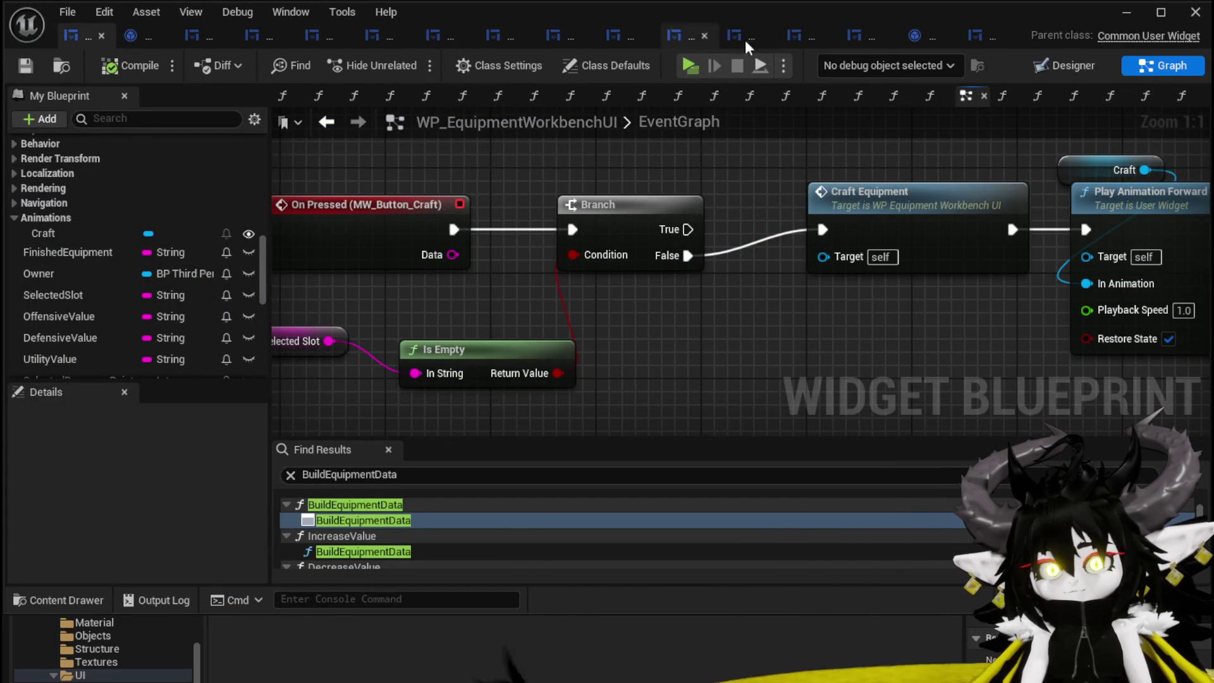
{"action": "left_click", "coordinate": [549, 37]}
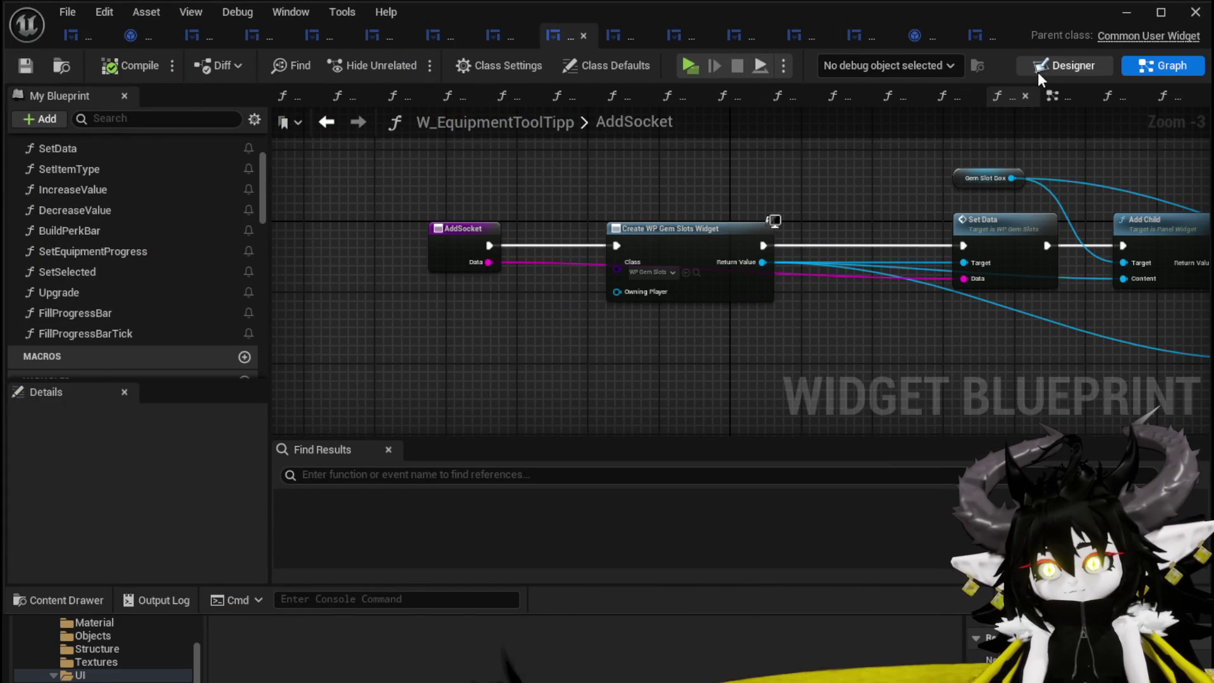
{"action": "left_click", "coordinate": [1037, 70]}
{"action": "scroll", "coordinate": [537, 294], "scroll_direction": "up", "scroll_amount": 3}
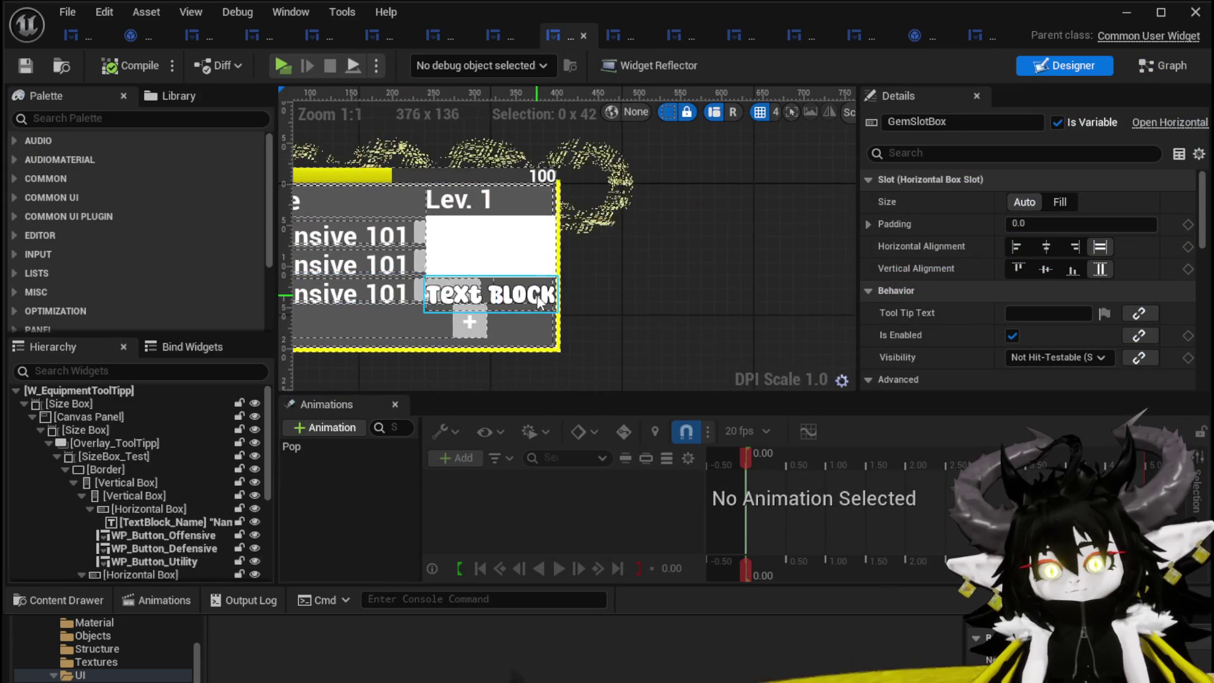
{"action": "left_click", "coordinate": [540, 298]}
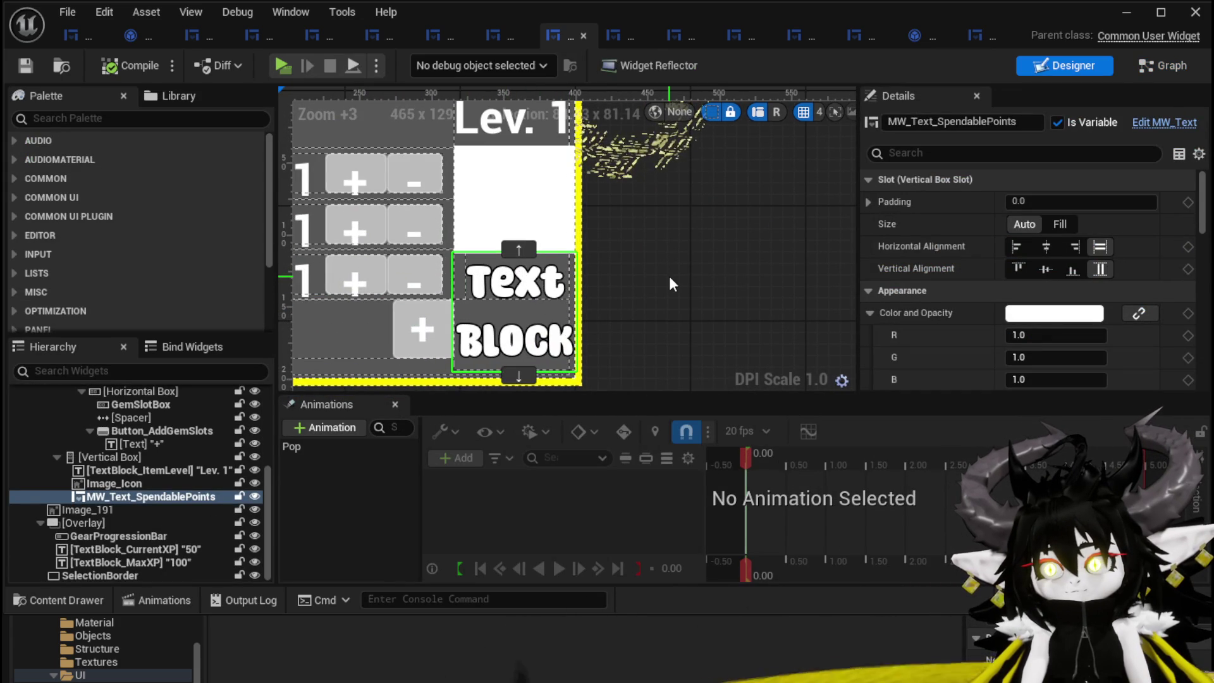
{"action": "scroll", "coordinate": [669, 275], "scroll_direction": "down", "scroll_amount": 3}
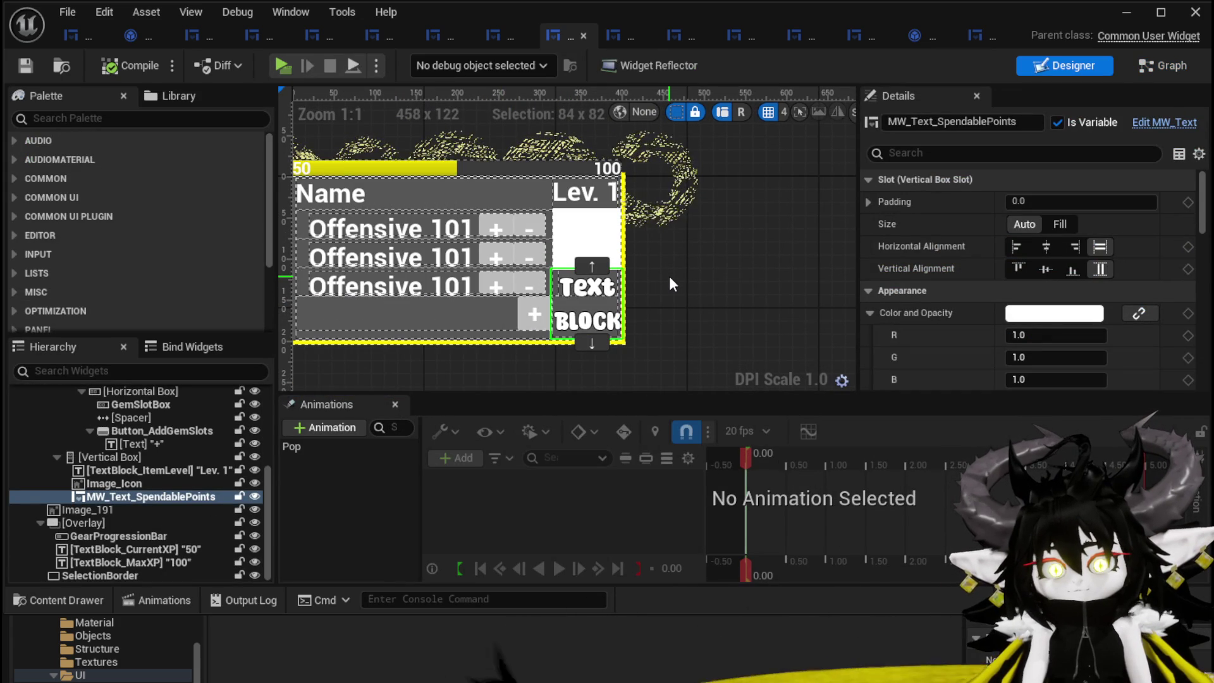
{"action": "scroll", "coordinate": [669, 276], "scroll_direction": "up", "scroll_amount": 2}
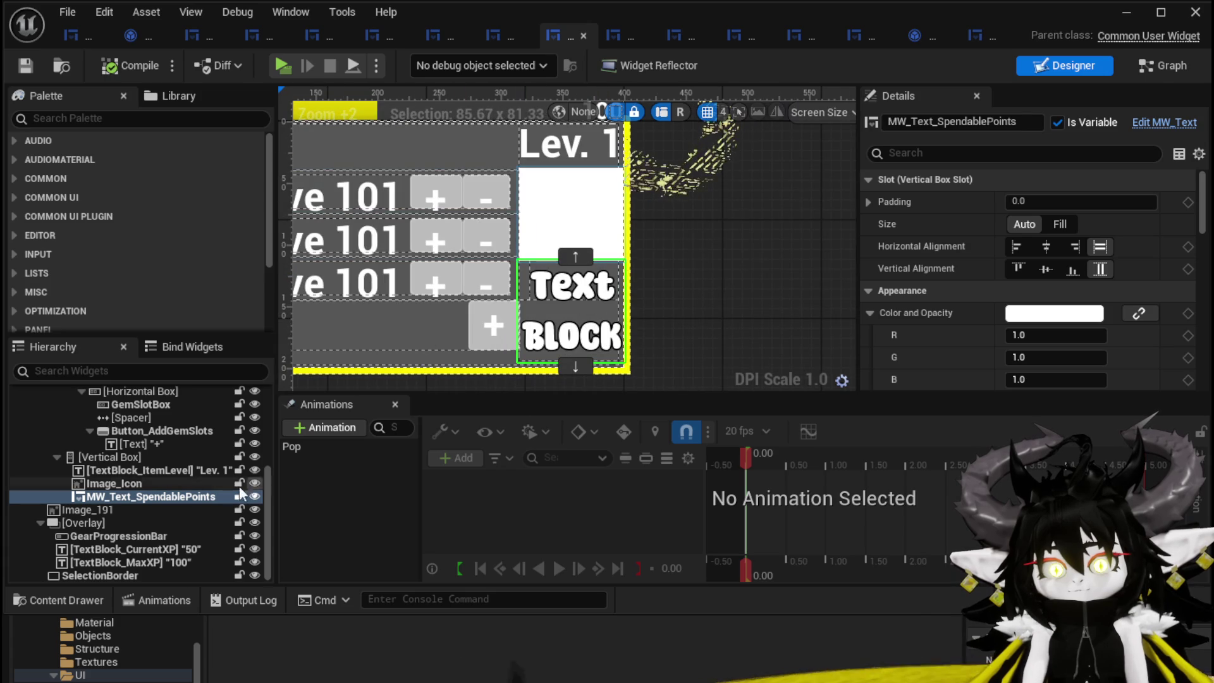
{"action": "scroll", "coordinate": [131, 454], "scroll_direction": "up", "scroll_amount": 2}
{"action": "left_click", "coordinate": [109, 483]}
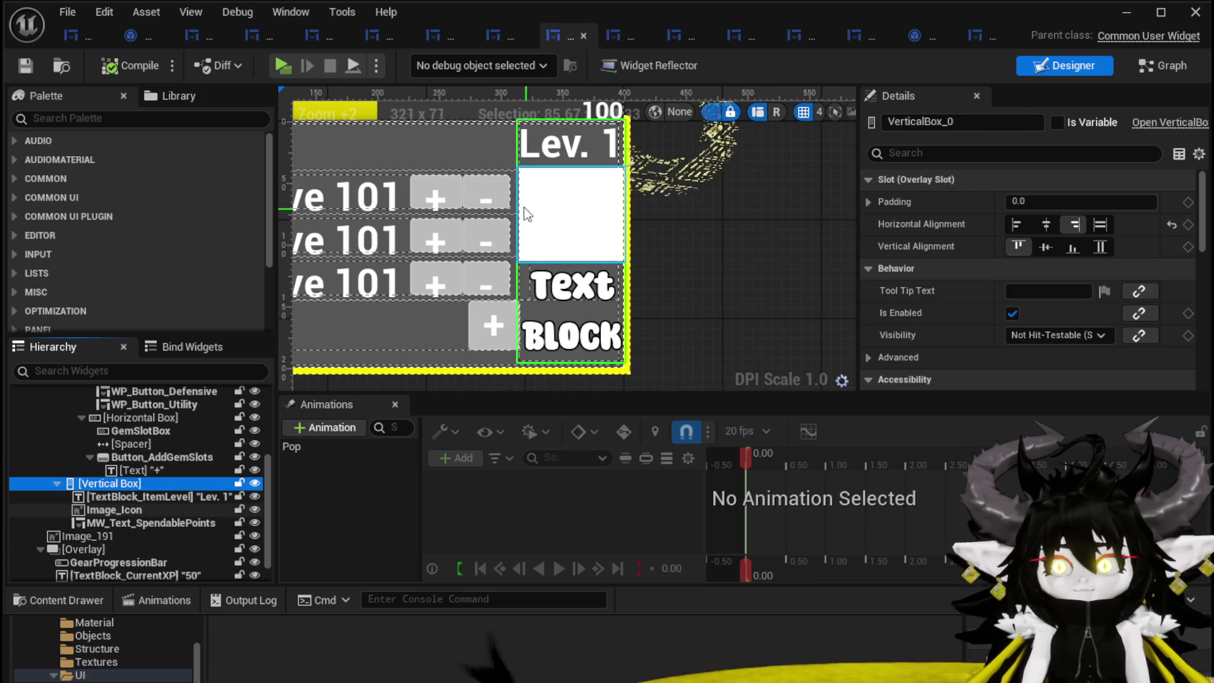
{"action": "scroll", "coordinate": [141, 443], "scroll_direction": "up", "scroll_amount": 4}
{"action": "scroll", "coordinate": [696, 340], "scroll_direction": "down", "scroll_amount": 2}
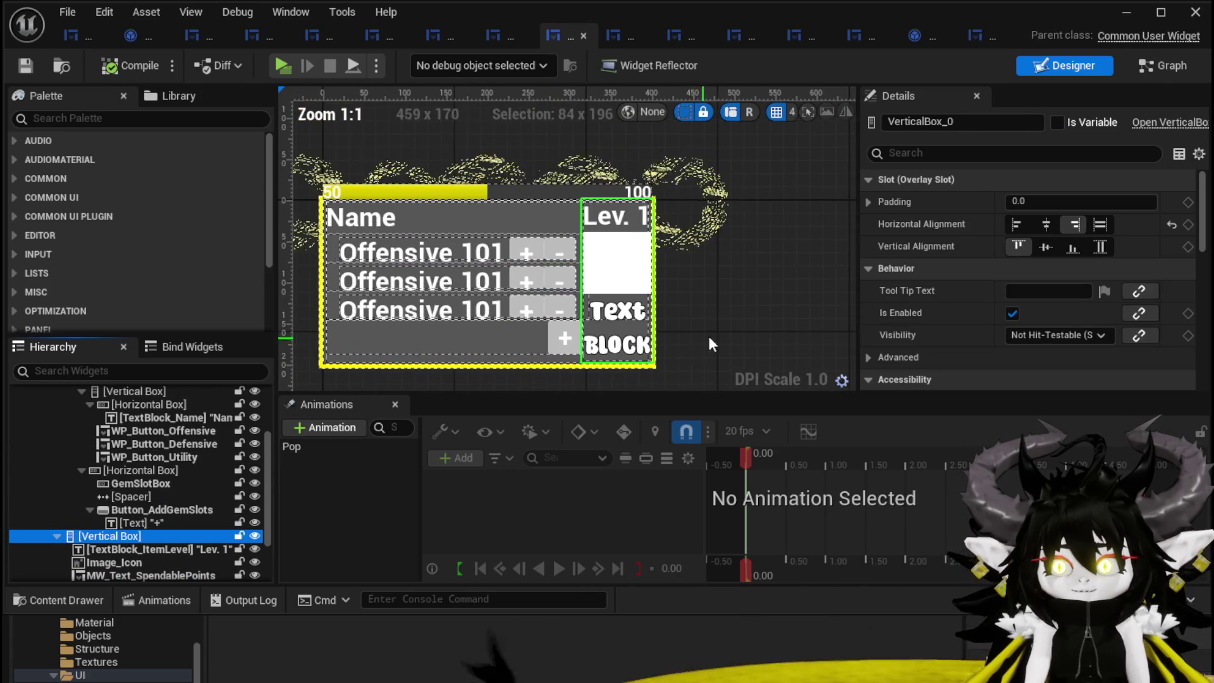
{"action": "scroll", "coordinate": [163, 481], "scroll_direction": "up", "scroll_amount": 6}
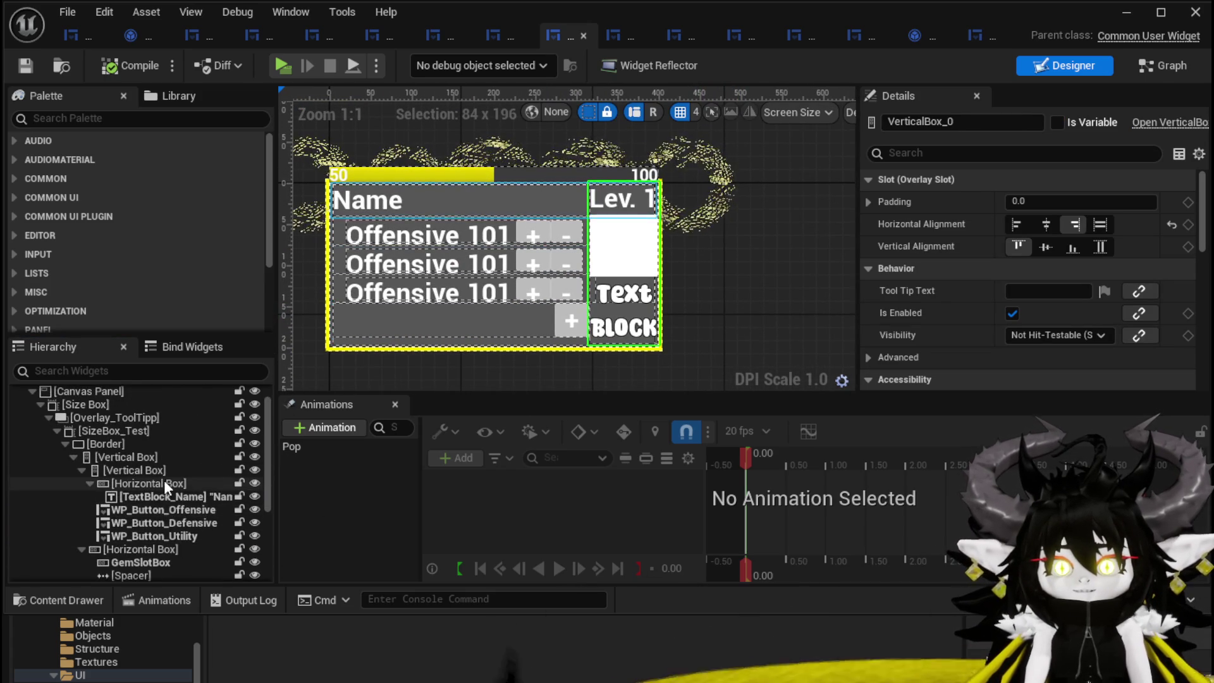
{"action": "scroll", "coordinate": [131, 434], "scroll_direction": "down", "scroll_amount": 4}
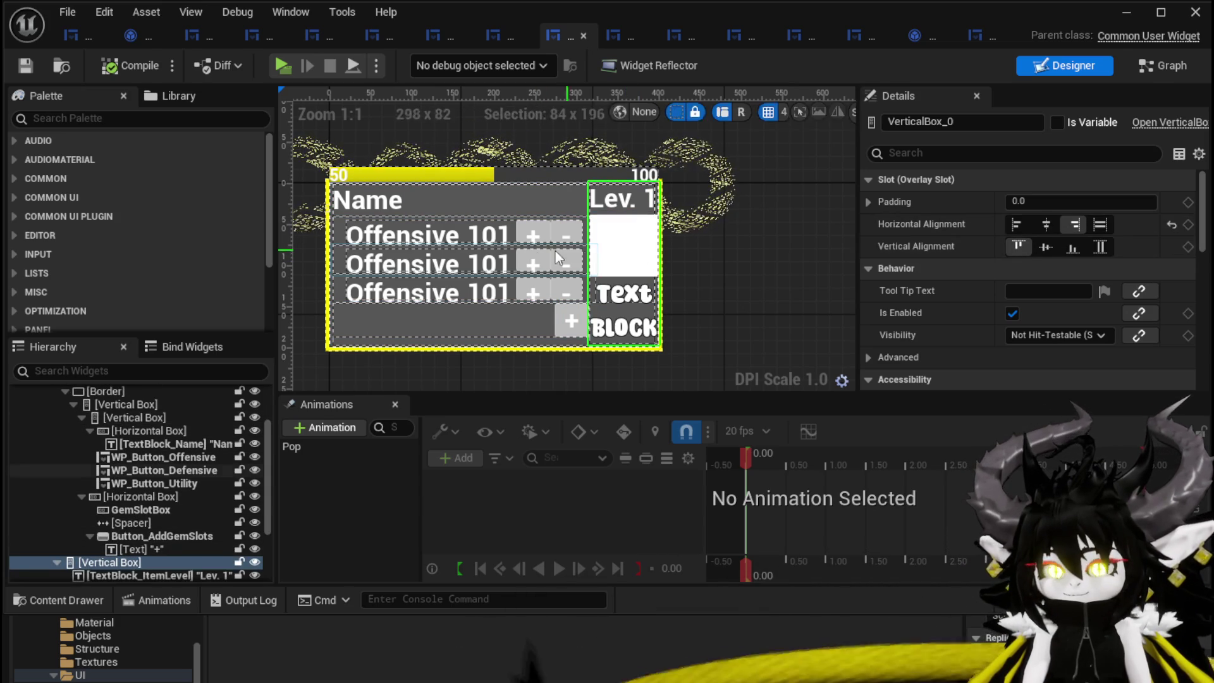
{"action": "scroll", "coordinate": [149, 468], "scroll_direction": "up", "scroll_amount": 2}
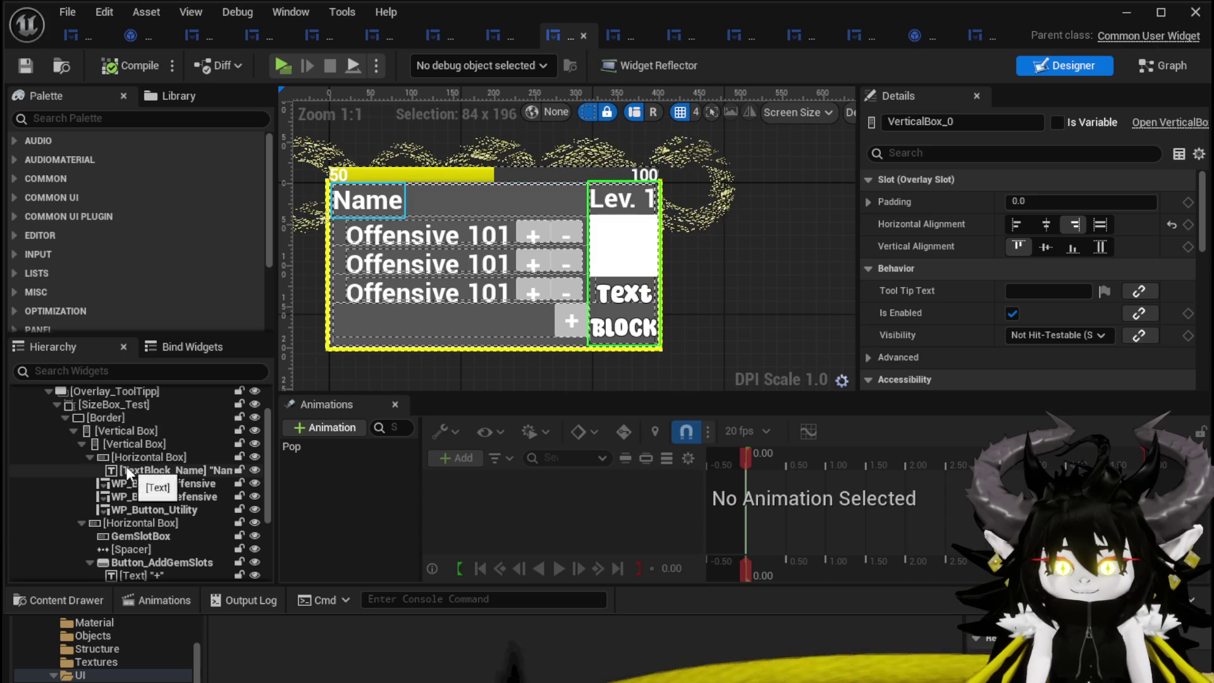
- Collapse the inner Vertical Box, Horizontal Box, Border and Overlay_ToolTipp branches in the hierarchy
{"action": "left_click", "coordinate": [82, 443]}
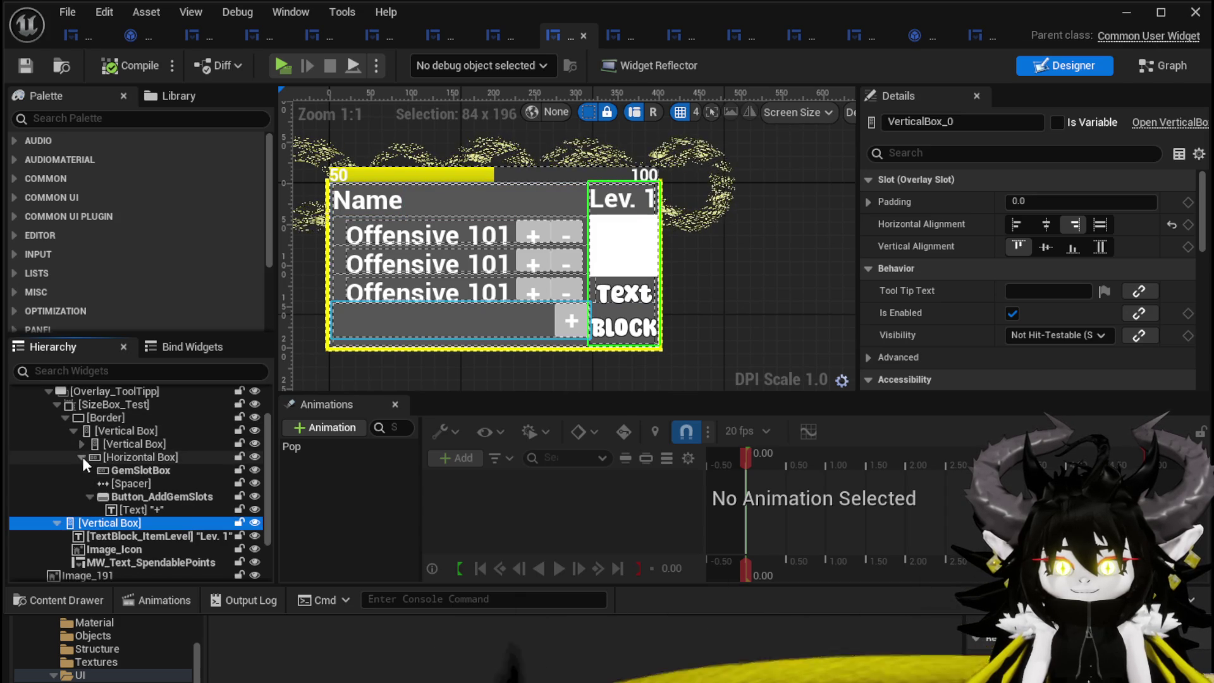
{"action": "left_click", "coordinate": [82, 456]}
{"action": "left_click", "coordinate": [68, 417]}
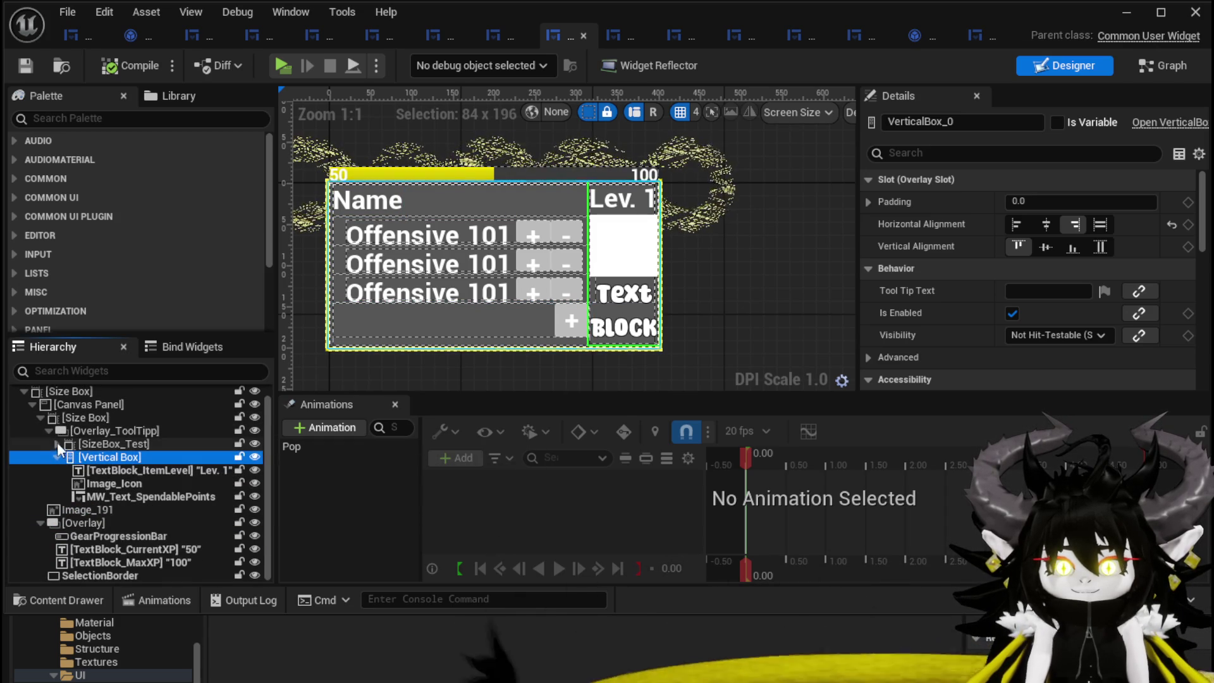
{"action": "left_click", "coordinate": [50, 431]}
{"action": "left_click", "coordinate": [48, 443]}
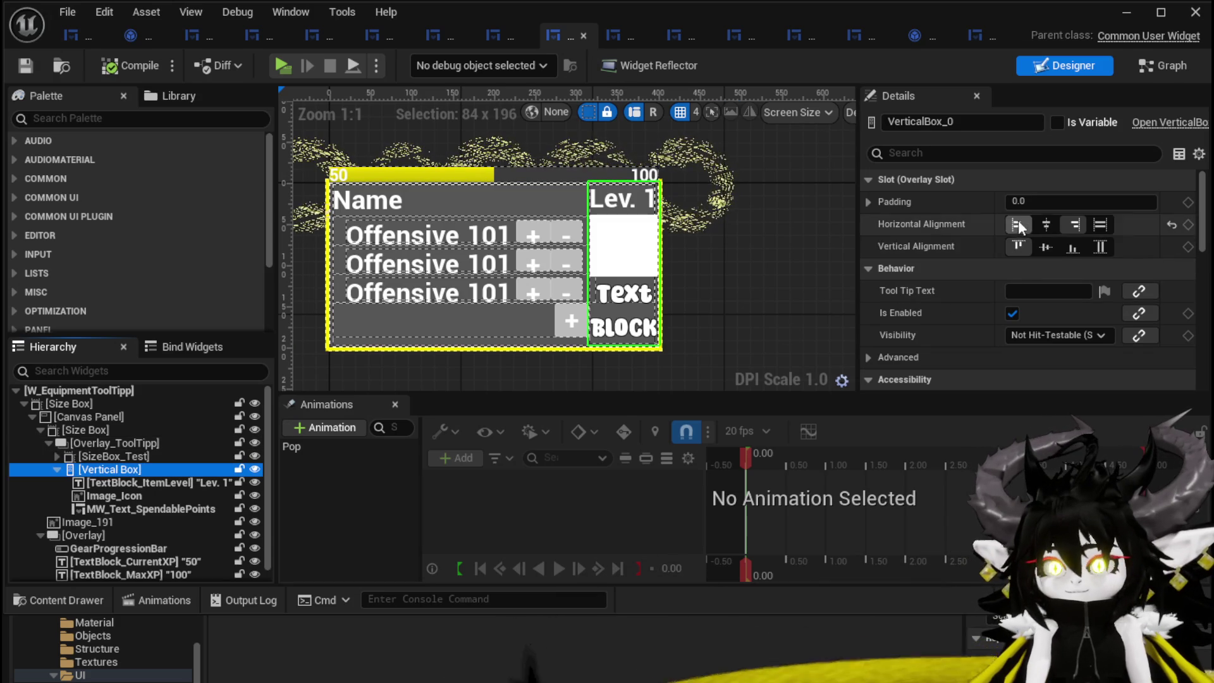
- Try a left padding of 100 on the Vertical Box, then reset it to 0
{"action": "left_click", "coordinate": [1037, 200]}
{"action": "left_click", "coordinate": [868, 201]}
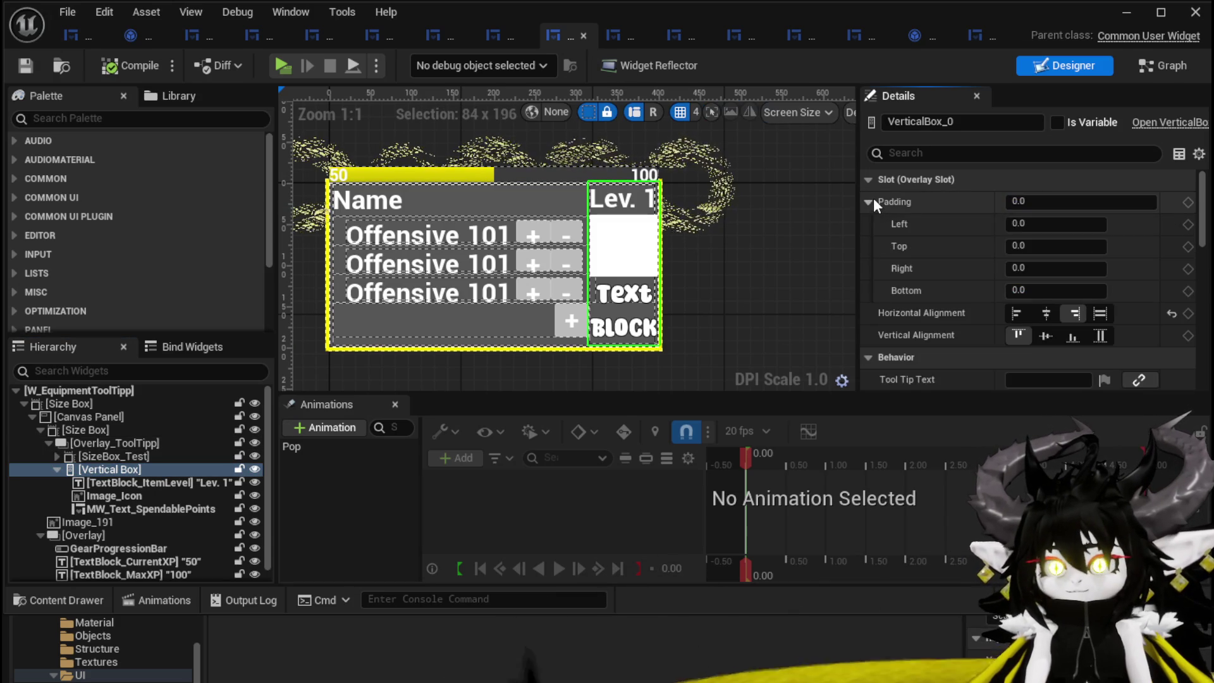
{"action": "scroll", "coordinate": [687, 287], "scroll_direction": "up", "scroll_amount": 2}
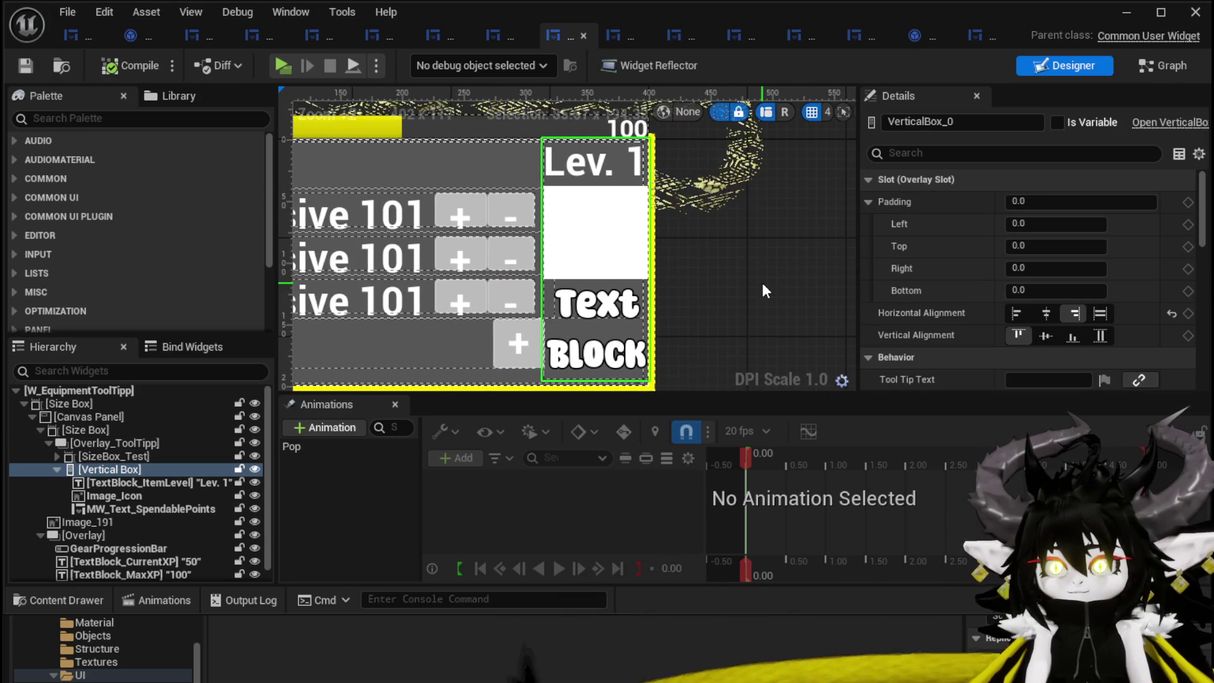
{"action": "scroll", "coordinate": [761, 282], "scroll_direction": "down", "scroll_amount": 1}
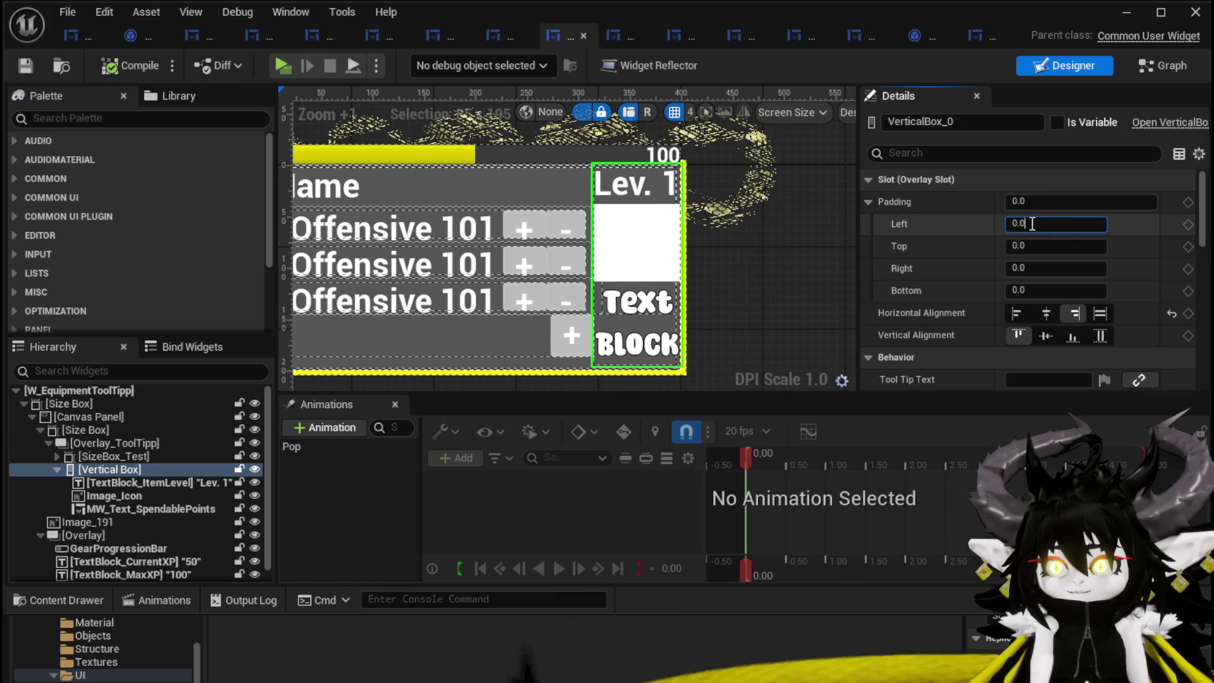
{"action": "left_click", "coordinate": [1066, 227]}
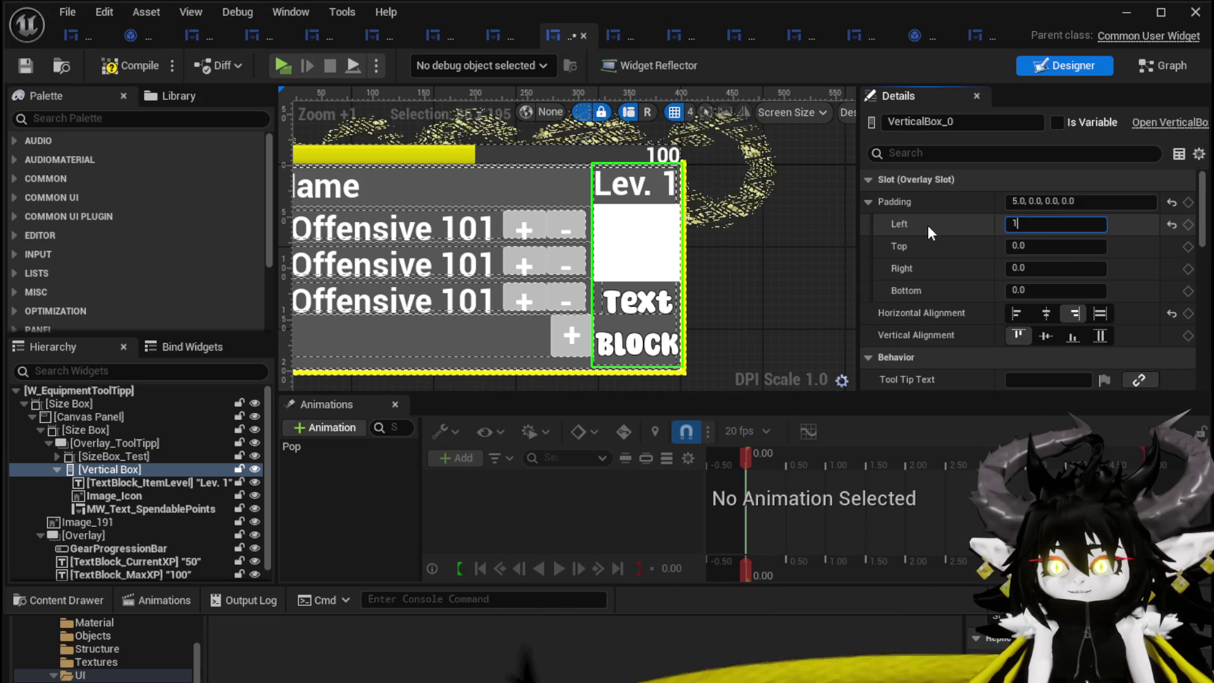
{"action": "type", "text": "100"}
{"action": "key", "text": "Return"}
{"action": "left_click", "coordinate": [1052, 225]}
{"action": "type", "text": "0"}
{"action": "key", "text": "Return"}
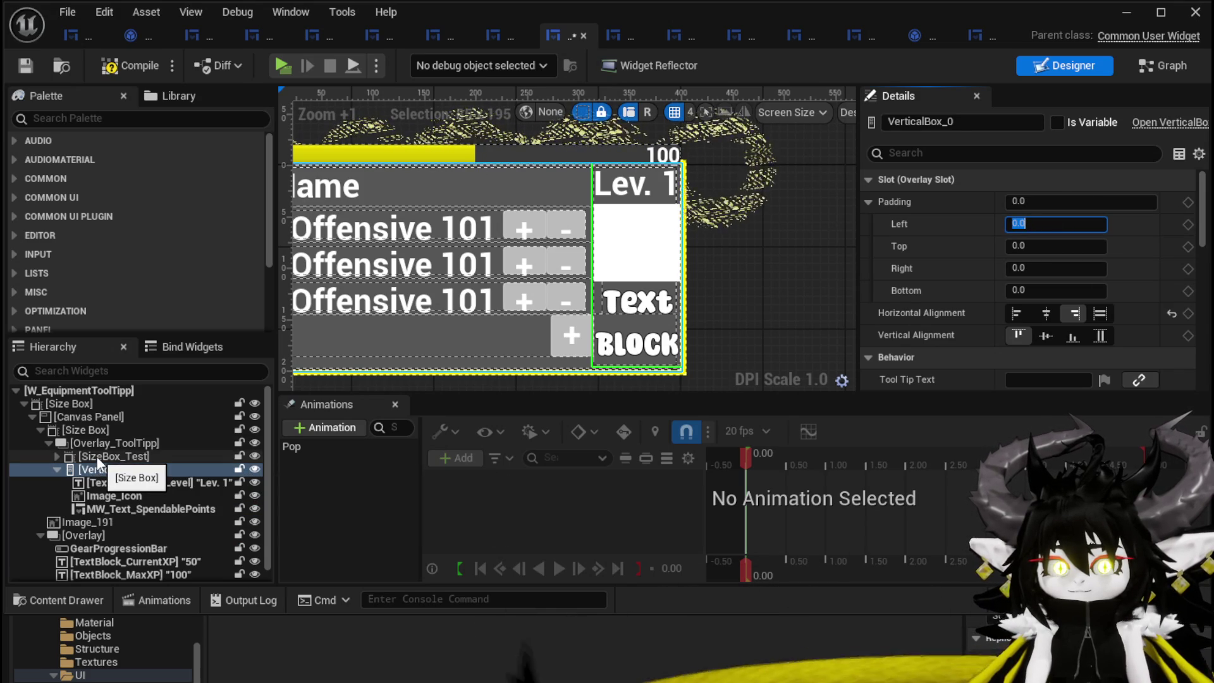
- Check SizeBox_Test and Overlay_ToolTipp, then switch the Vertical Box alignment from Center back to Right
{"action": "left_click", "coordinate": [58, 457]}
{"action": "left_click", "coordinate": [59, 457]}
{"action": "left_click", "coordinate": [102, 456]}
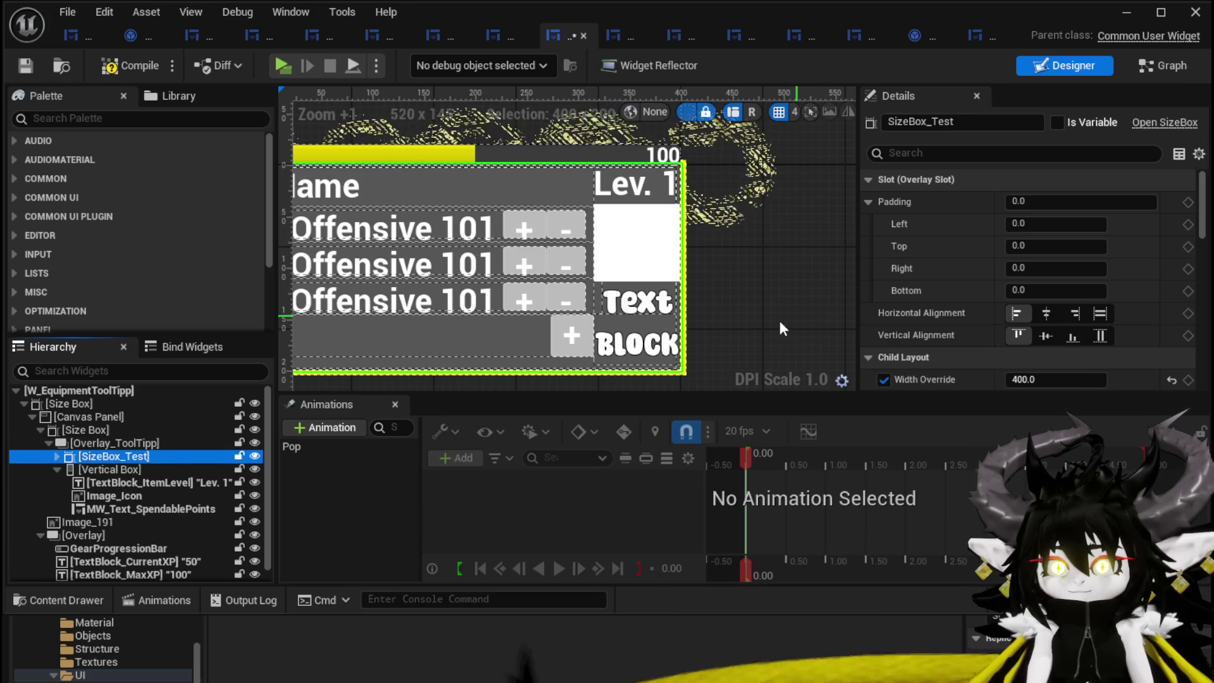
{"action": "left_click", "coordinate": [150, 444]}
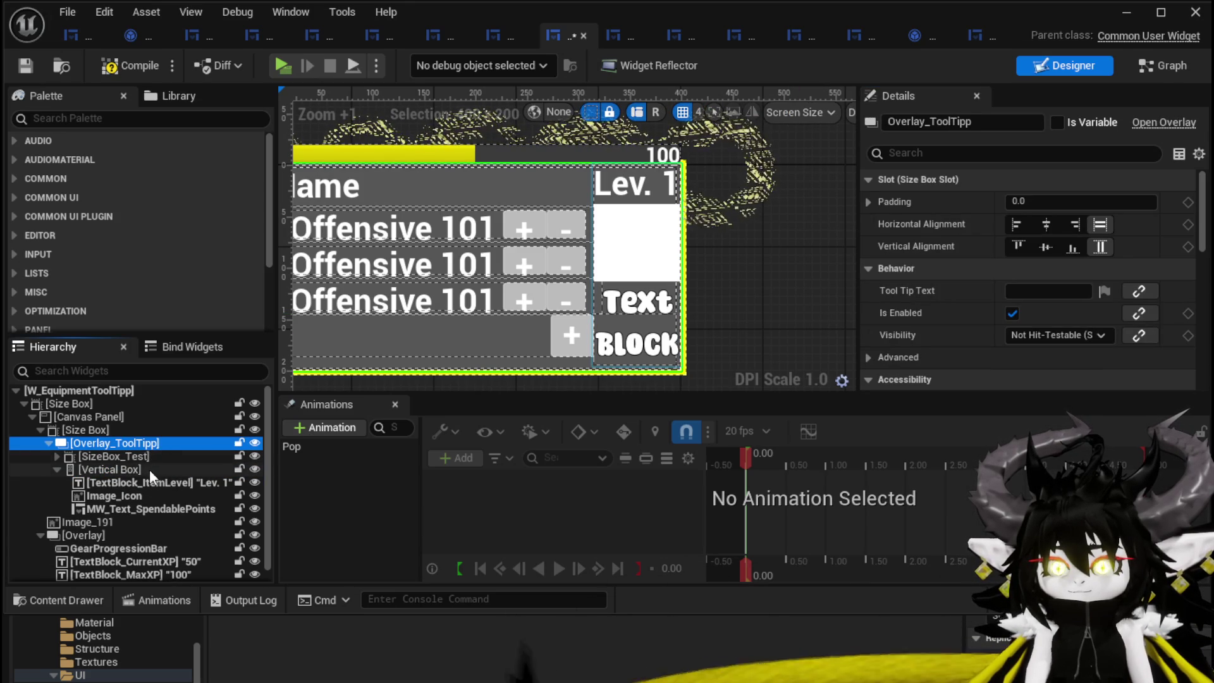
{"action": "left_click", "coordinate": [134, 469]}
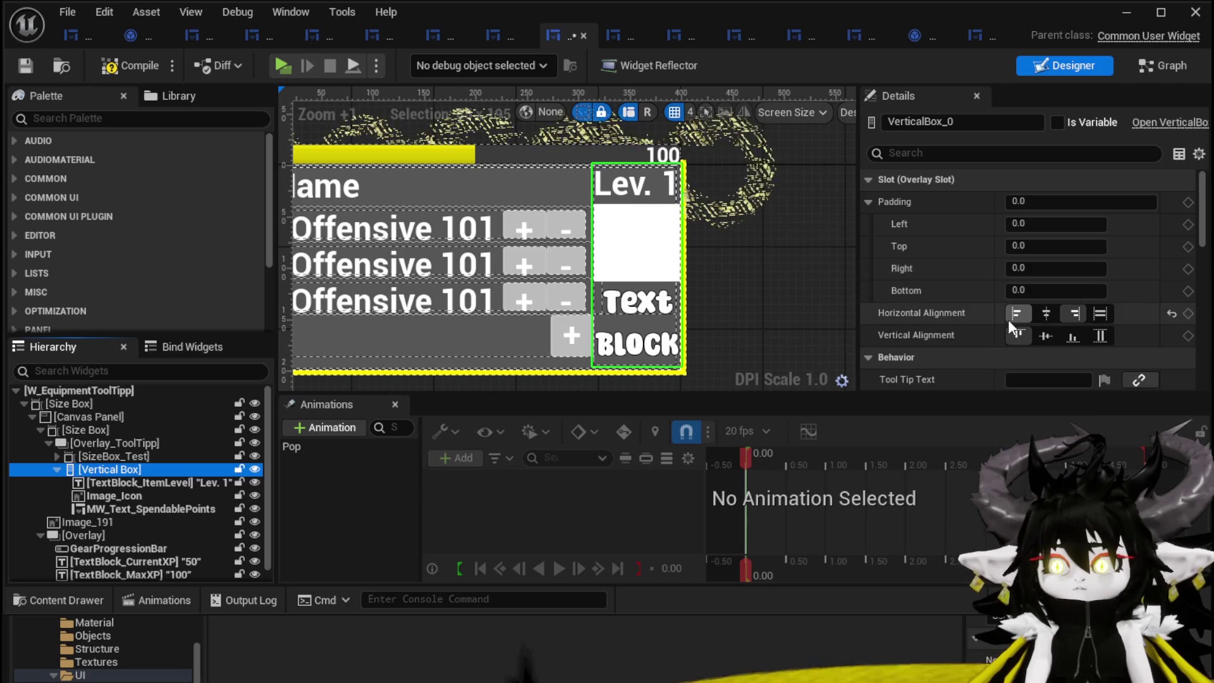
{"action": "left_click", "coordinate": [1043, 314]}
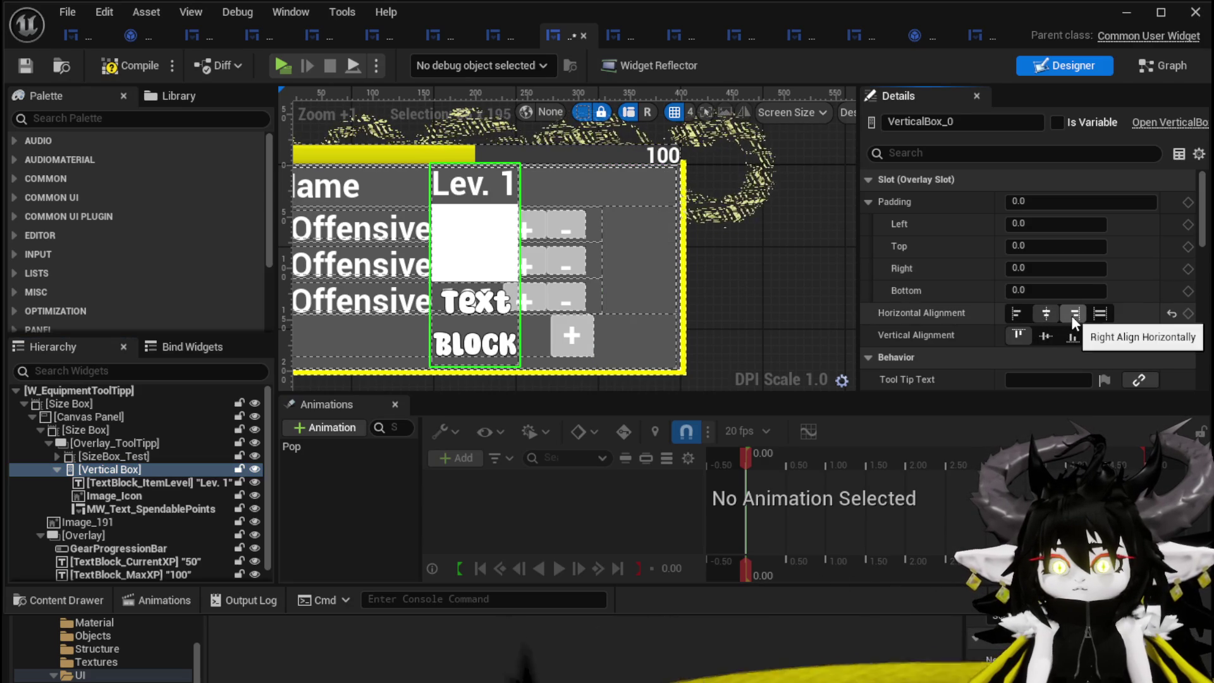
{"action": "left_click", "coordinate": [1071, 317]}
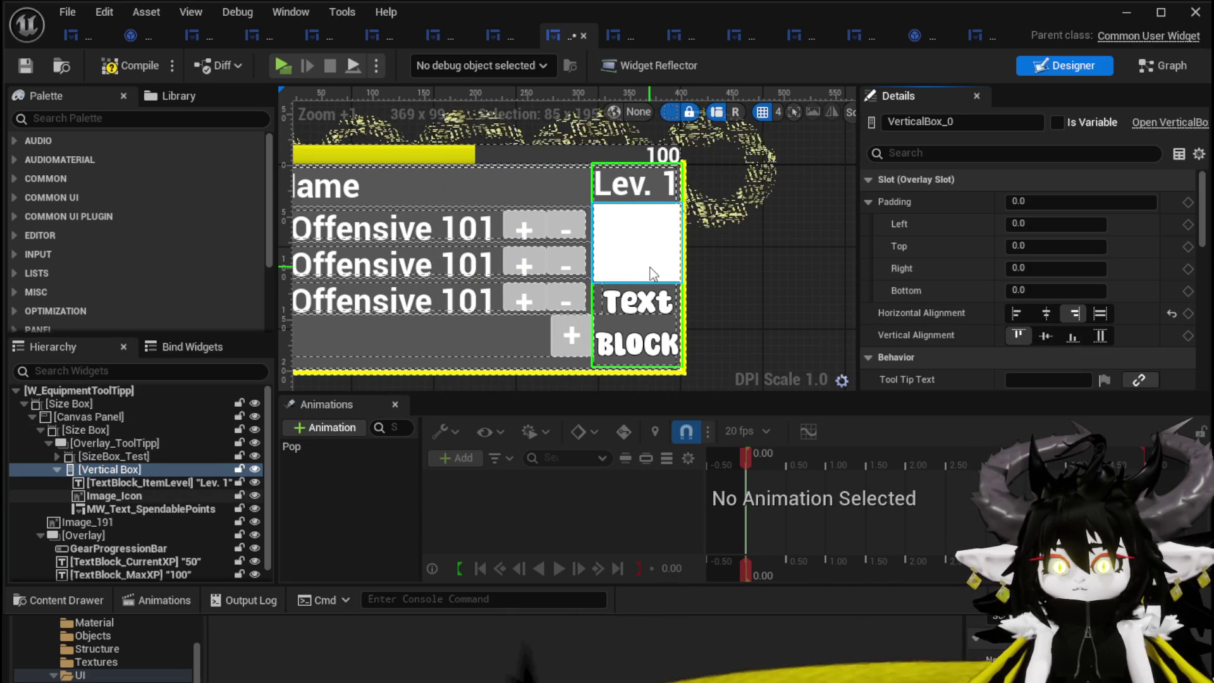
{"action": "left_click", "coordinate": [617, 250]}
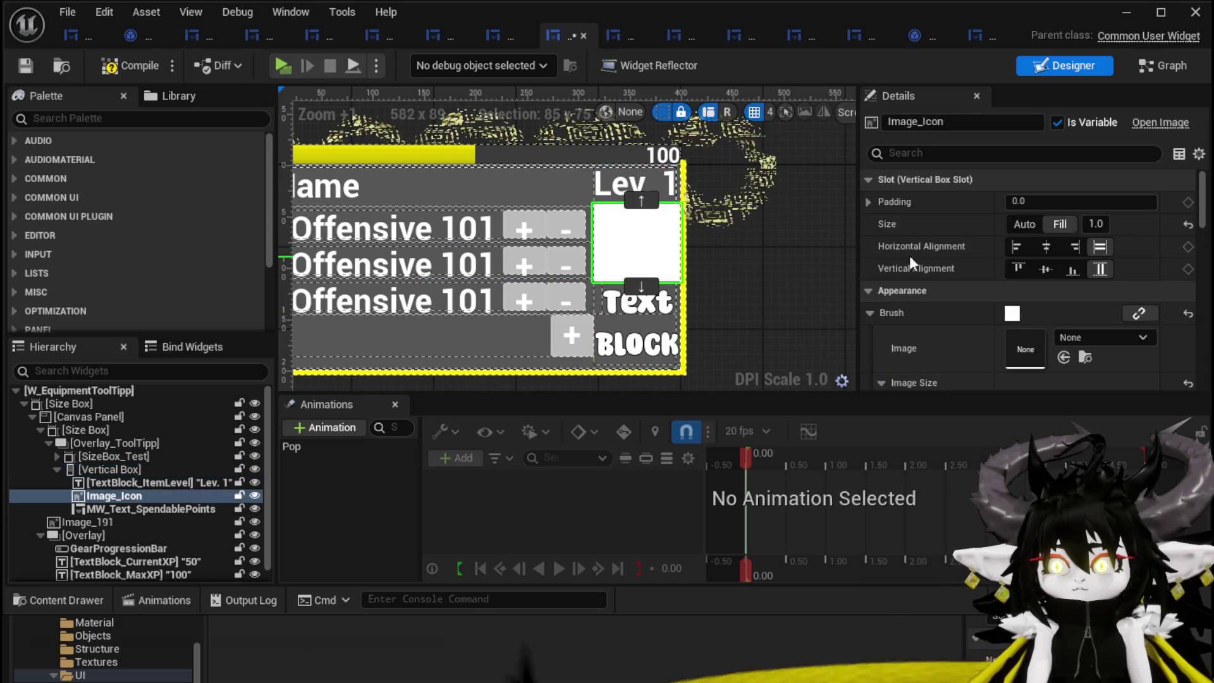
{"action": "left_click", "coordinate": [1046, 201]}
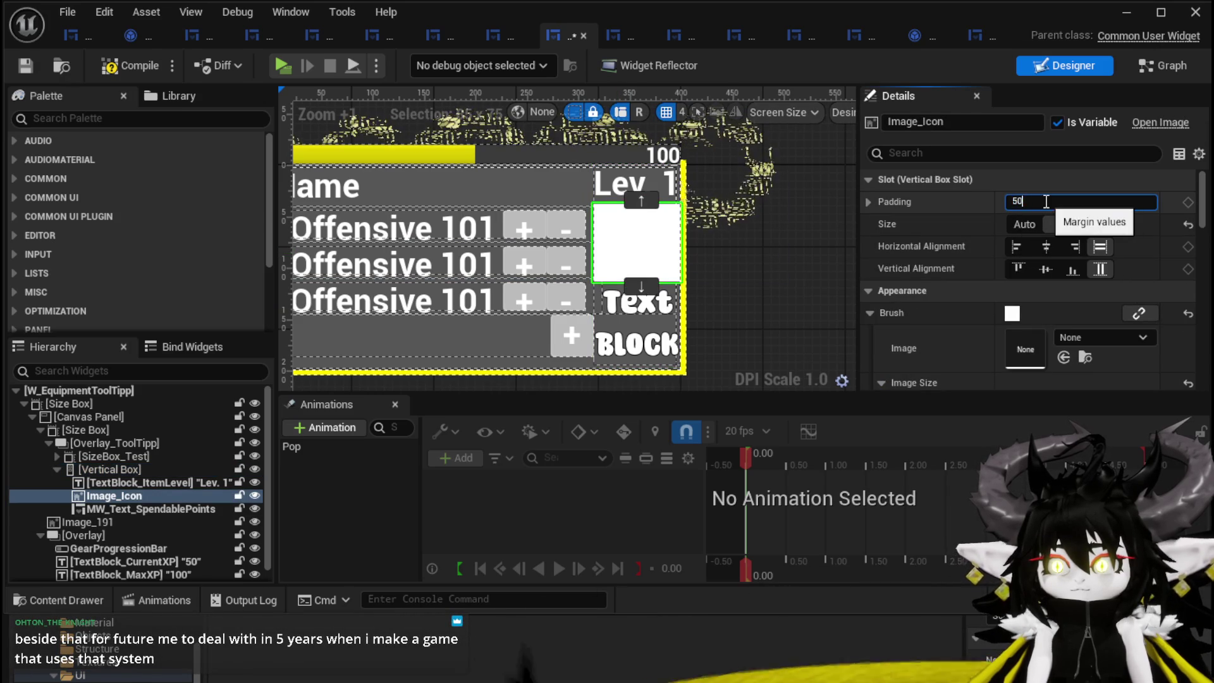
{"action": "key", "text": "Return"}
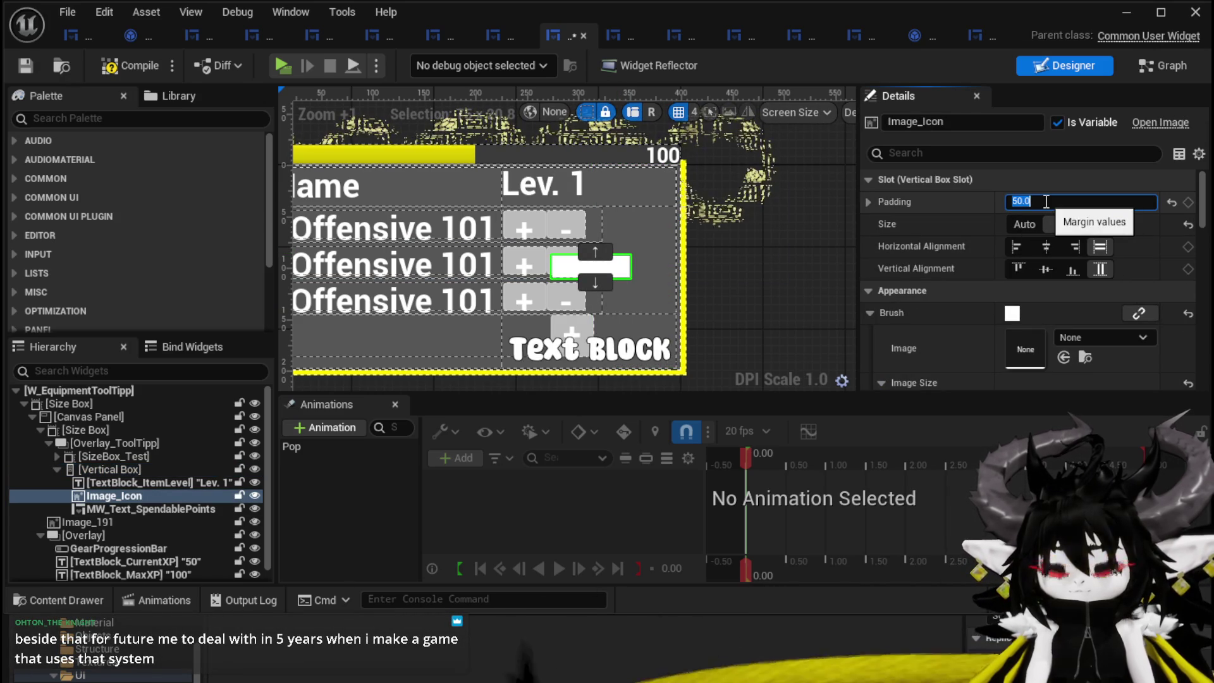
{"action": "left_click", "coordinate": [1169, 206]}
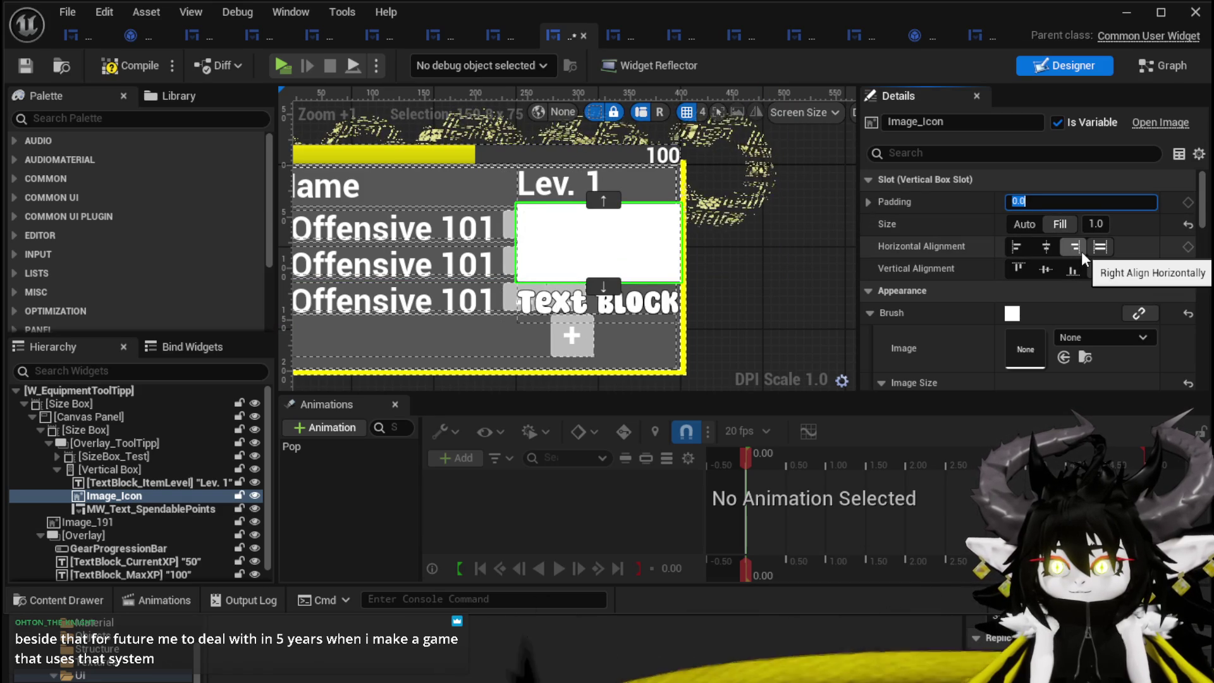
{"action": "scroll", "coordinate": [935, 279], "scroll_direction": "down", "scroll_amount": 2}
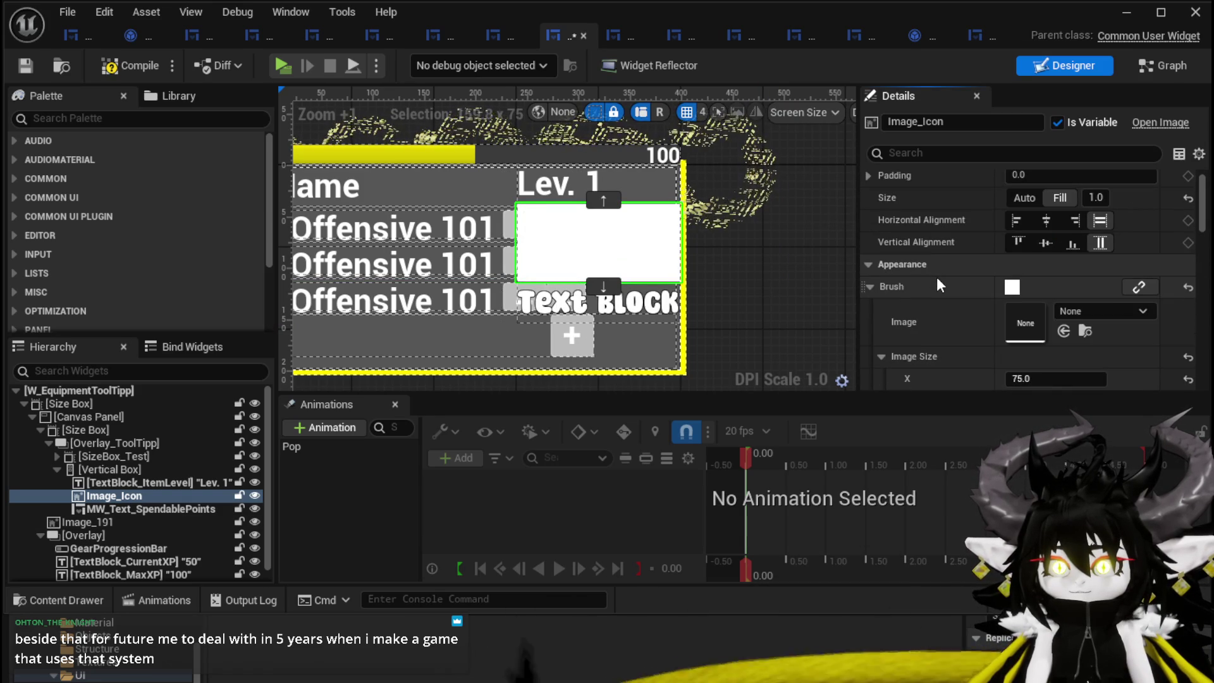
{"action": "left_click", "coordinate": [99, 483]}
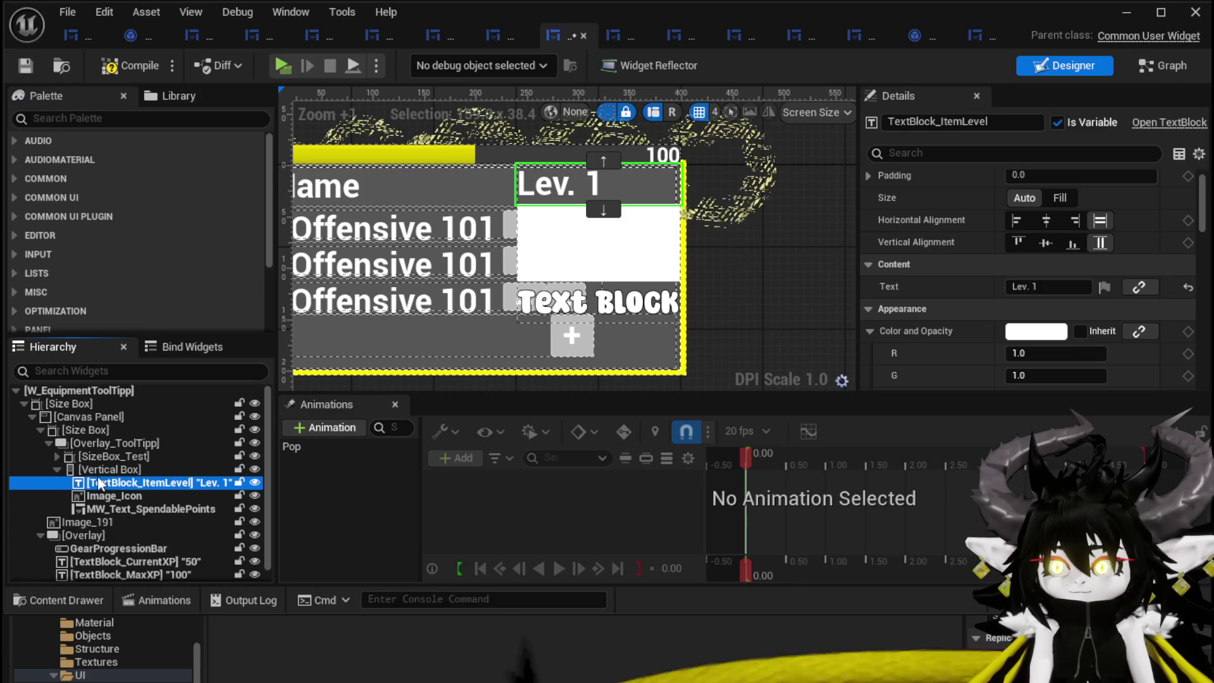
{"action": "left_click", "coordinate": [104, 509]}
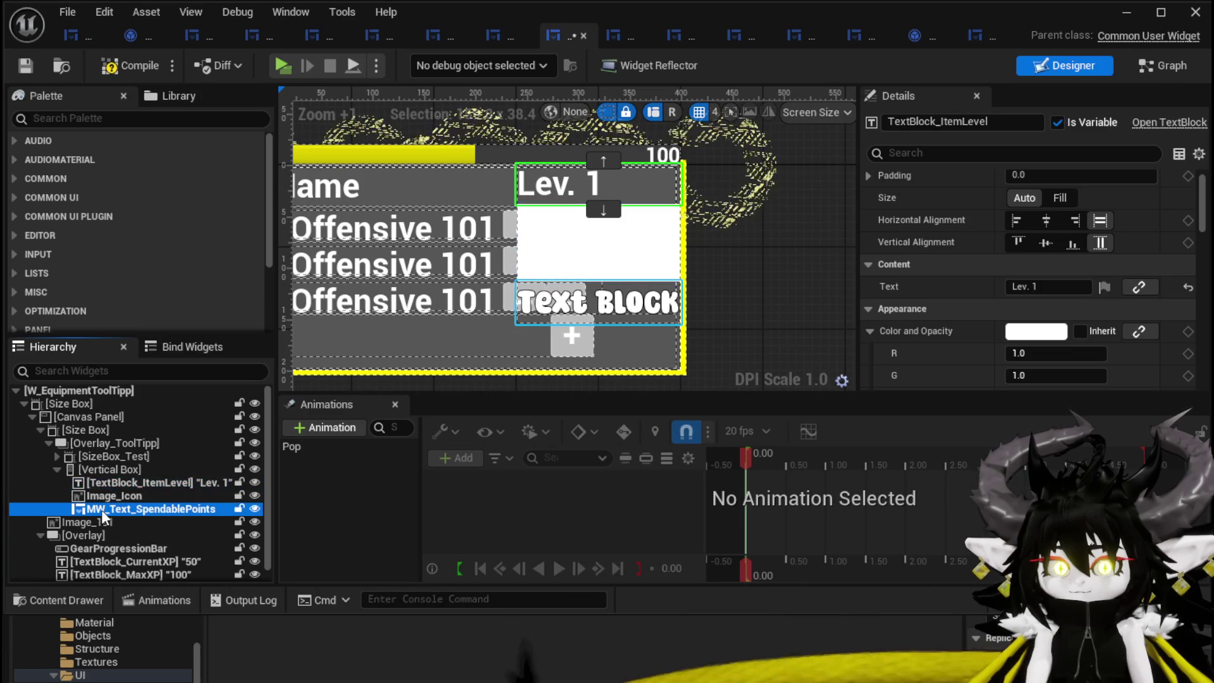
{"action": "left_click", "coordinate": [112, 497]}
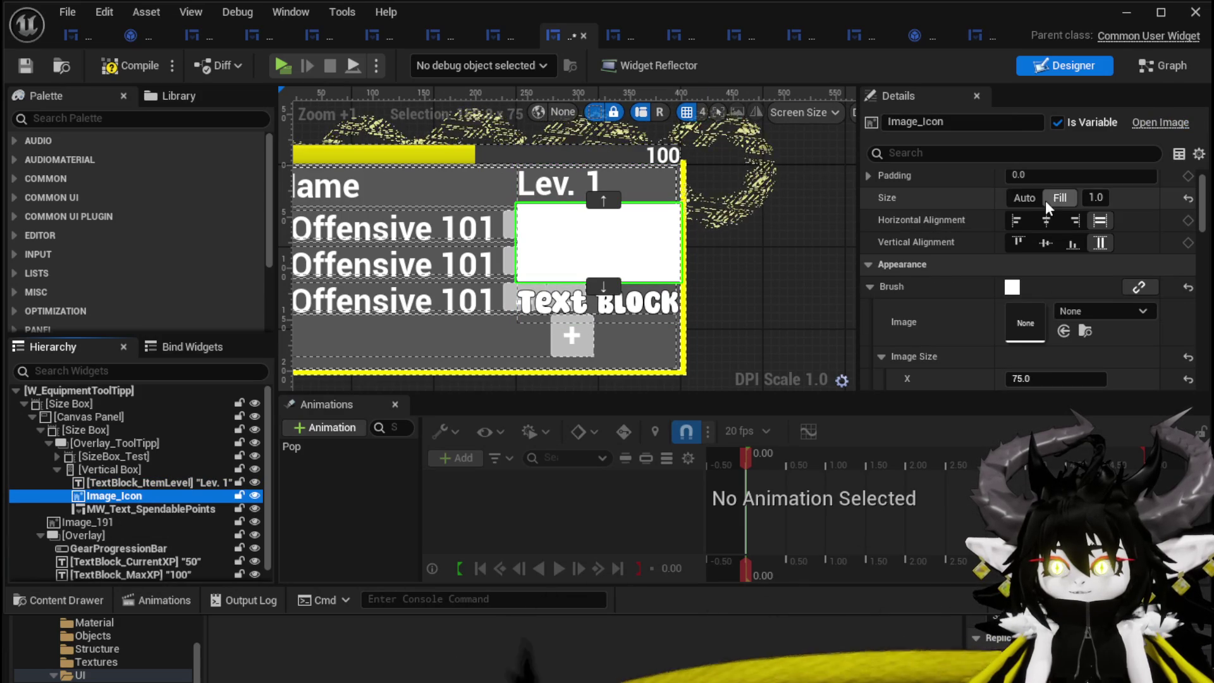
{"action": "left_click", "coordinate": [1073, 221]}
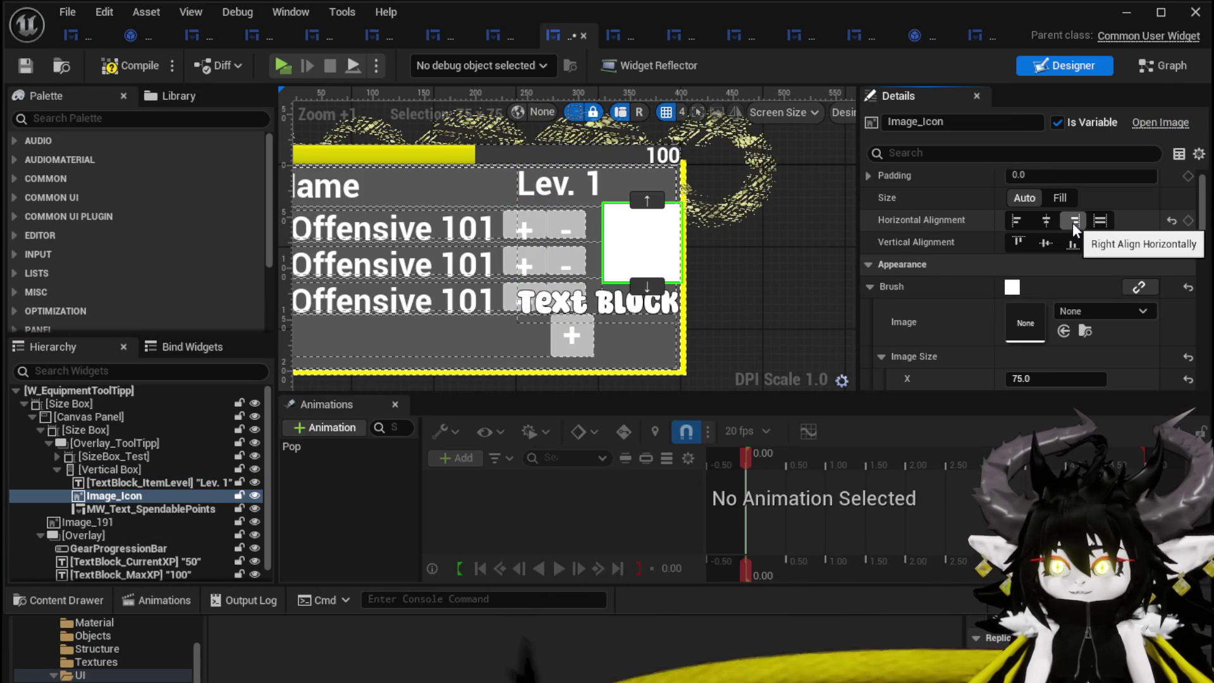
{"action": "scroll", "coordinate": [759, 218], "scroll_direction": "down", "scroll_amount": 1}
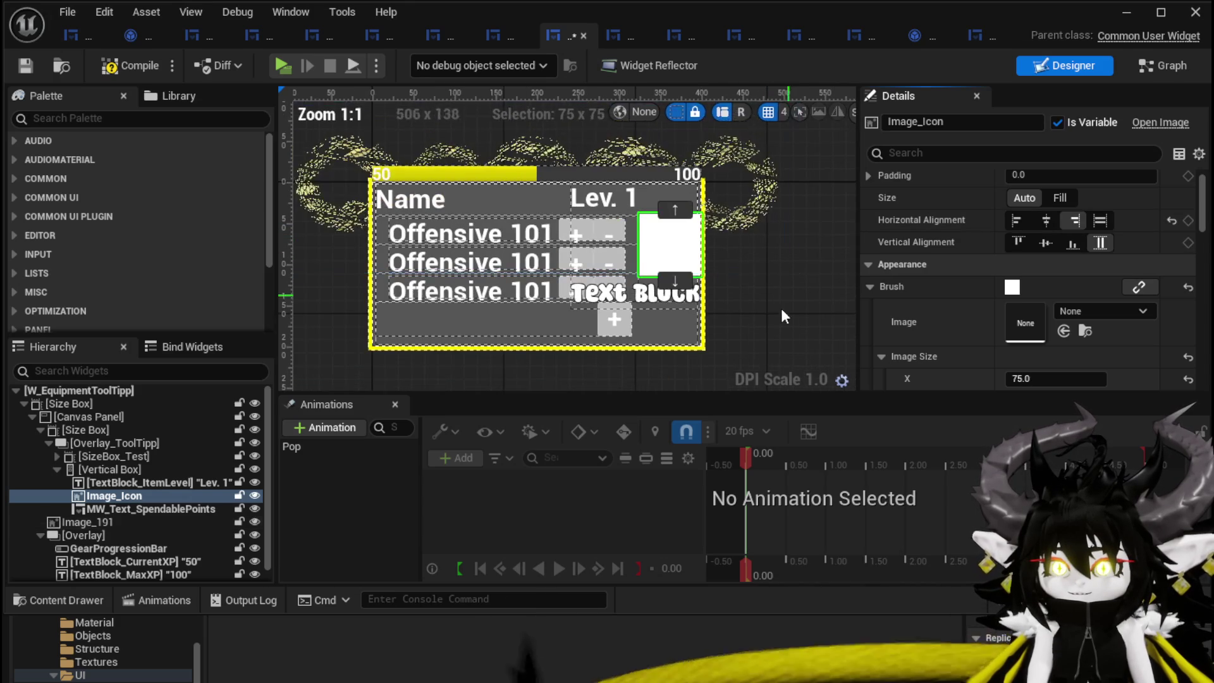
{"action": "left_click", "coordinate": [778, 321]}
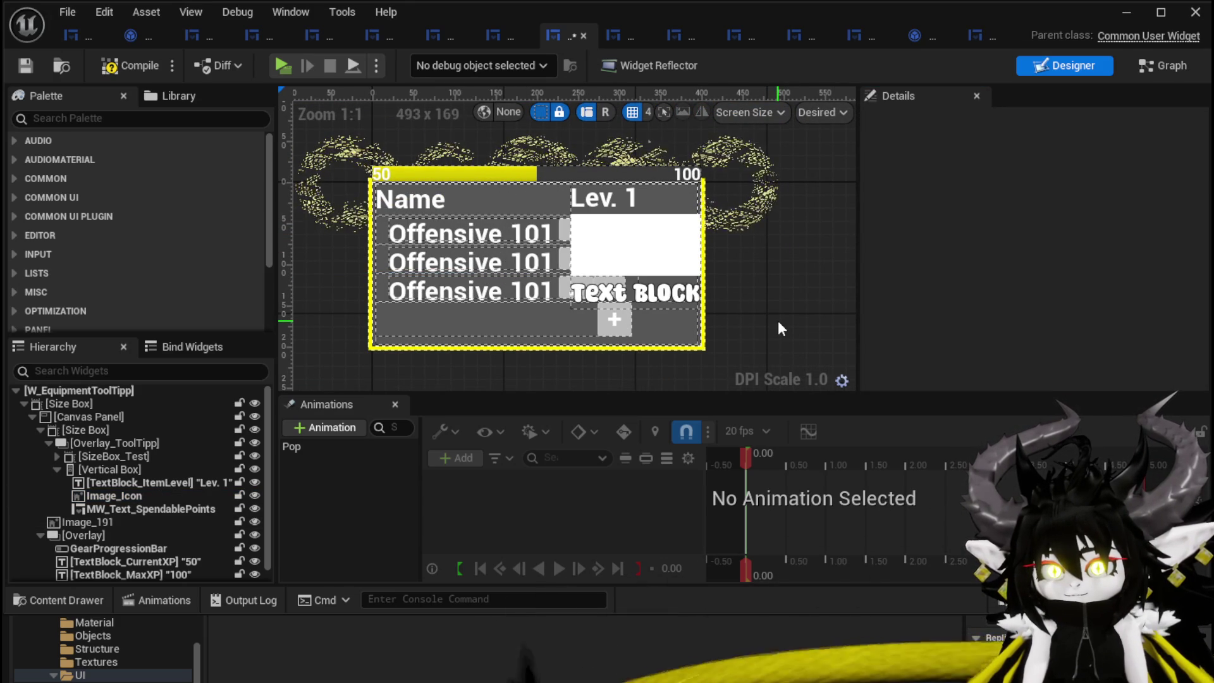
{"action": "left_click", "coordinate": [667, 249]}
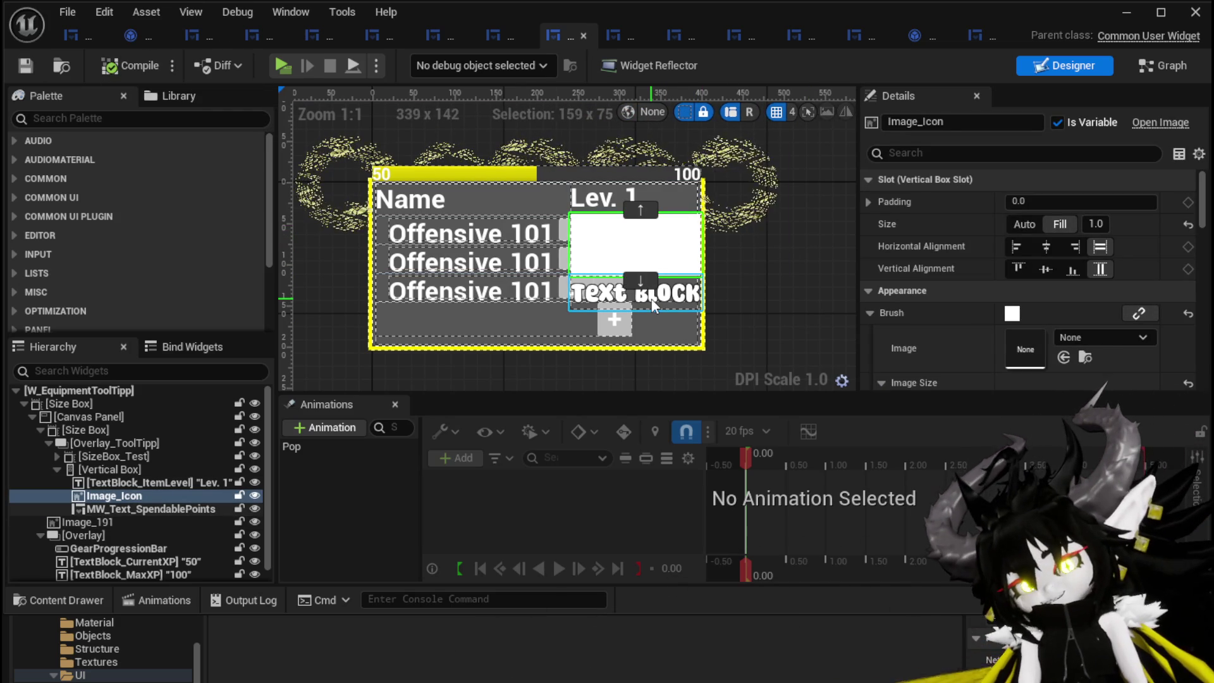
{"action": "scroll", "coordinate": [699, 185], "scroll_direction": "down", "scroll_amount": 5}
{"action": "scroll", "coordinate": [727, 188], "scroll_direction": "up", "scroll_amount": 7}
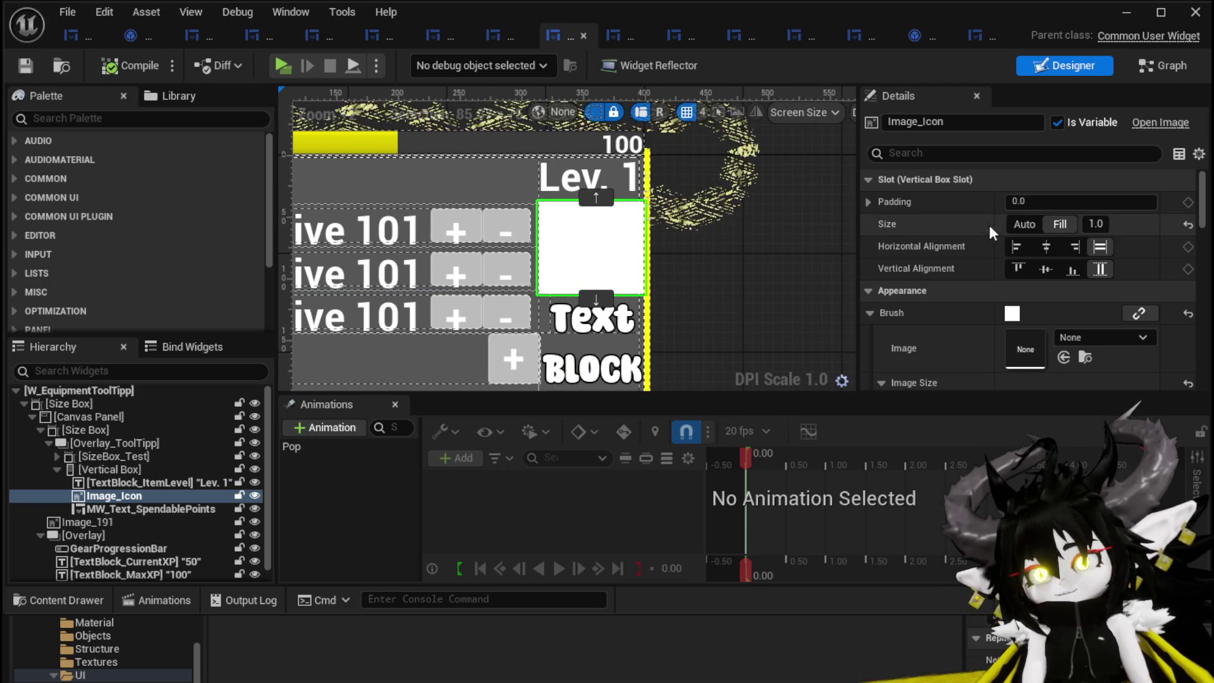
{"action": "left_click", "coordinate": [135, 509]}
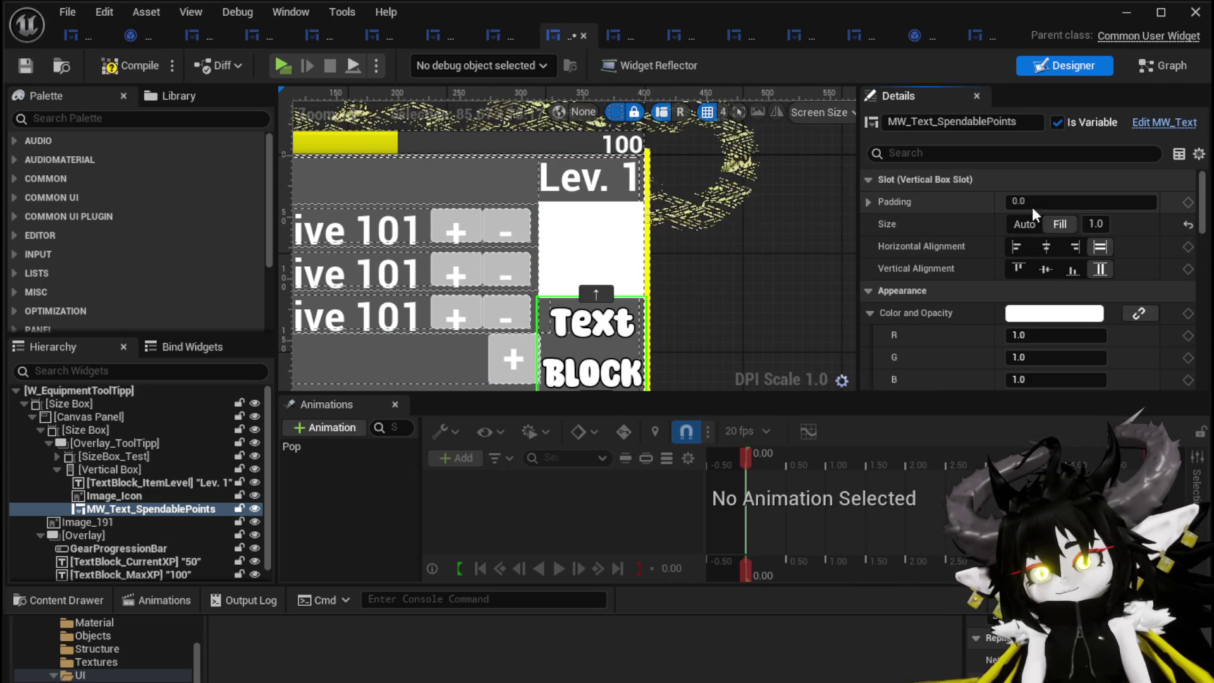
- Set MW_Text_SpendablePoints' left slot padding to -5 after trying 5, then minimize the editor
{"action": "key", "text": "Return"}
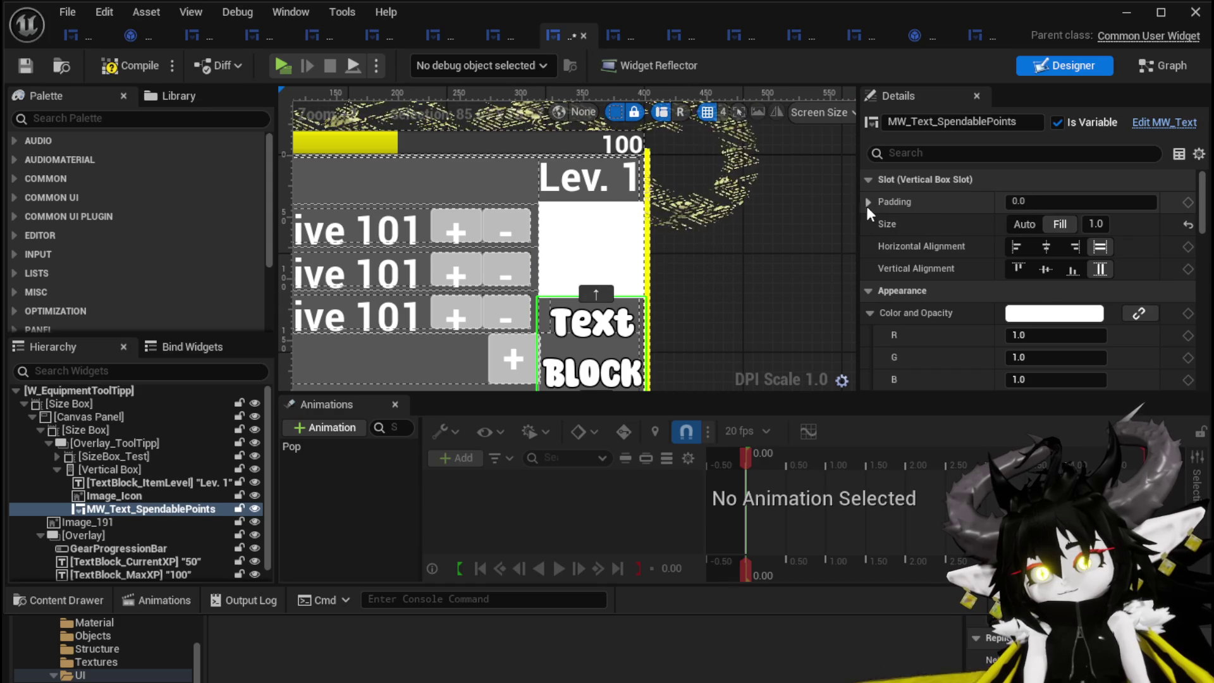
{"action": "left_click", "coordinate": [868, 202]}
{"action": "left_click", "coordinate": [1039, 223]}
{"action": "type", "text": "5"}
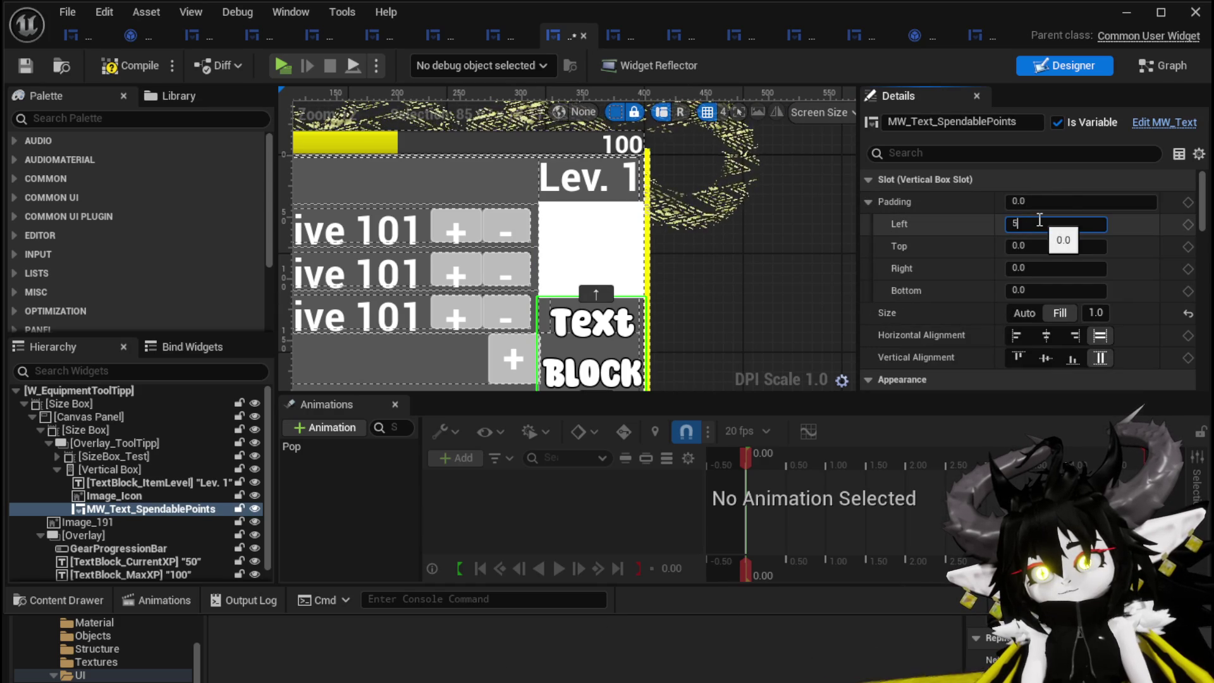
{"action": "key", "text": "Return"}
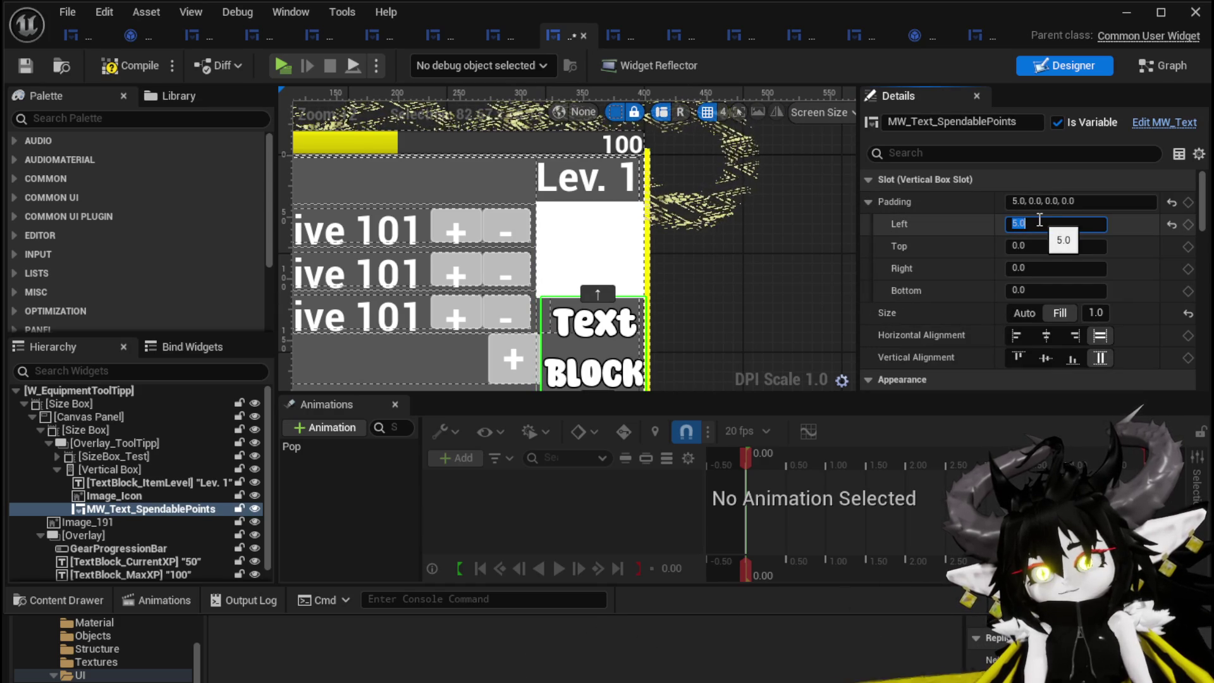
{"action": "type", "text": "-5"}
{"action": "key", "text": "Return"}
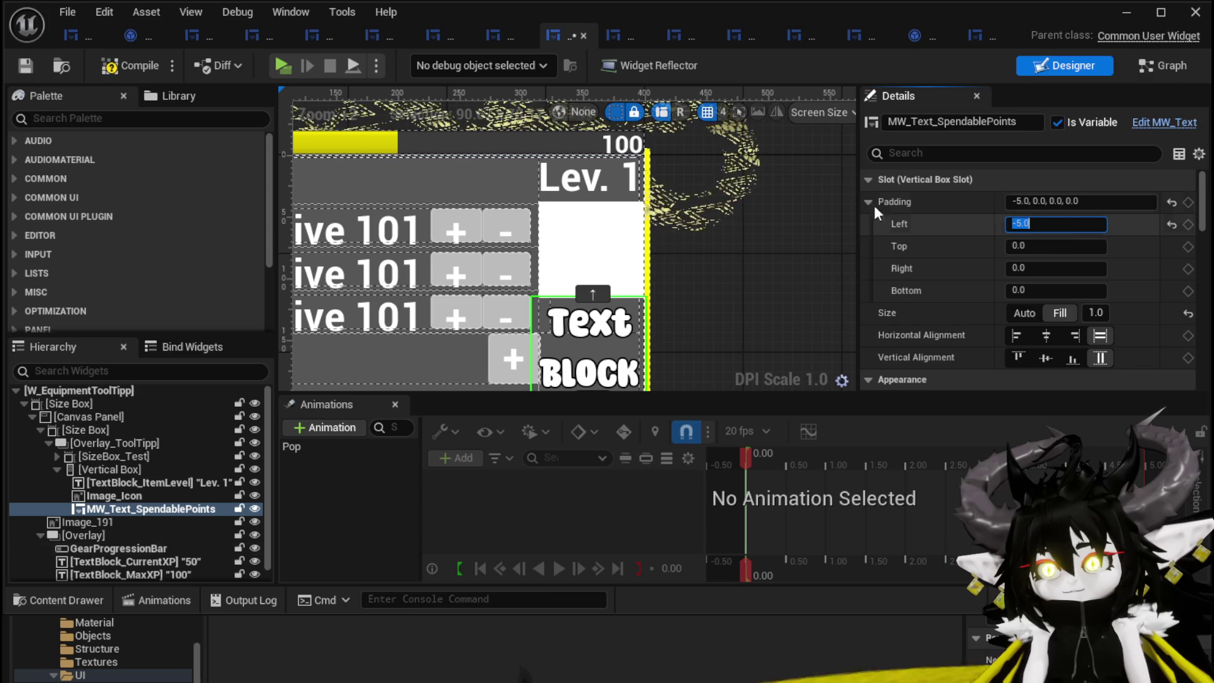
{"action": "left_click", "coordinate": [130, 66]}
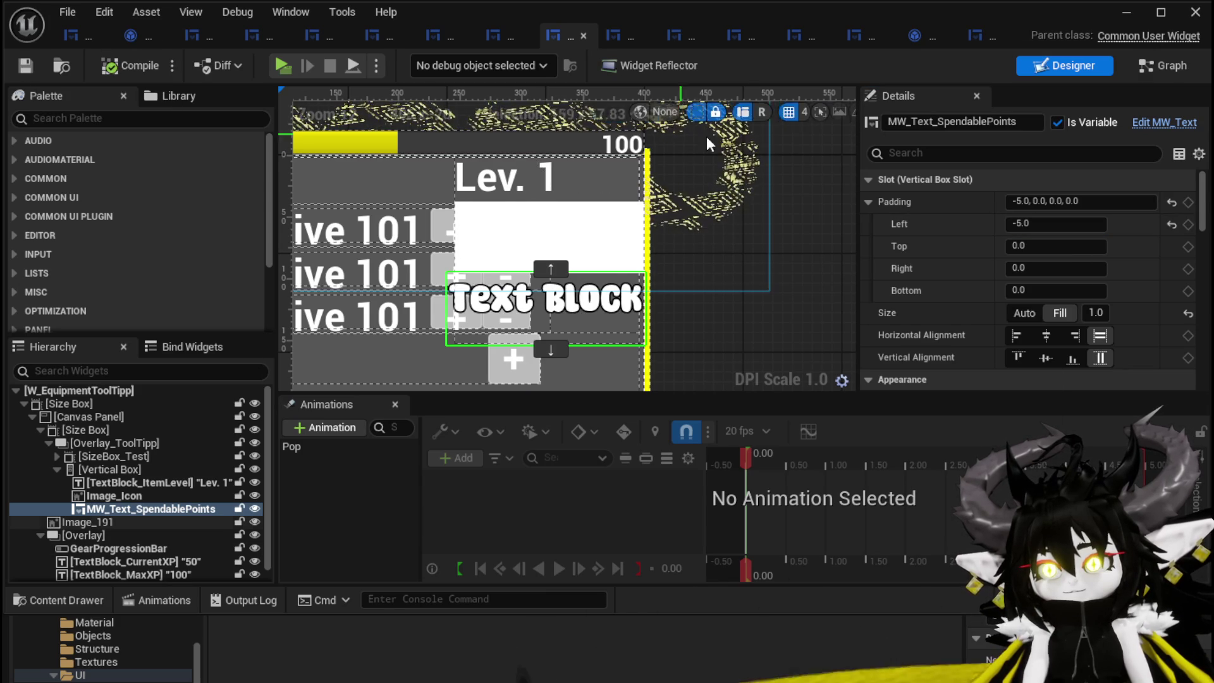
{"action": "scroll", "coordinate": [568, 122], "scroll_direction": "down", "scroll_amount": 4}
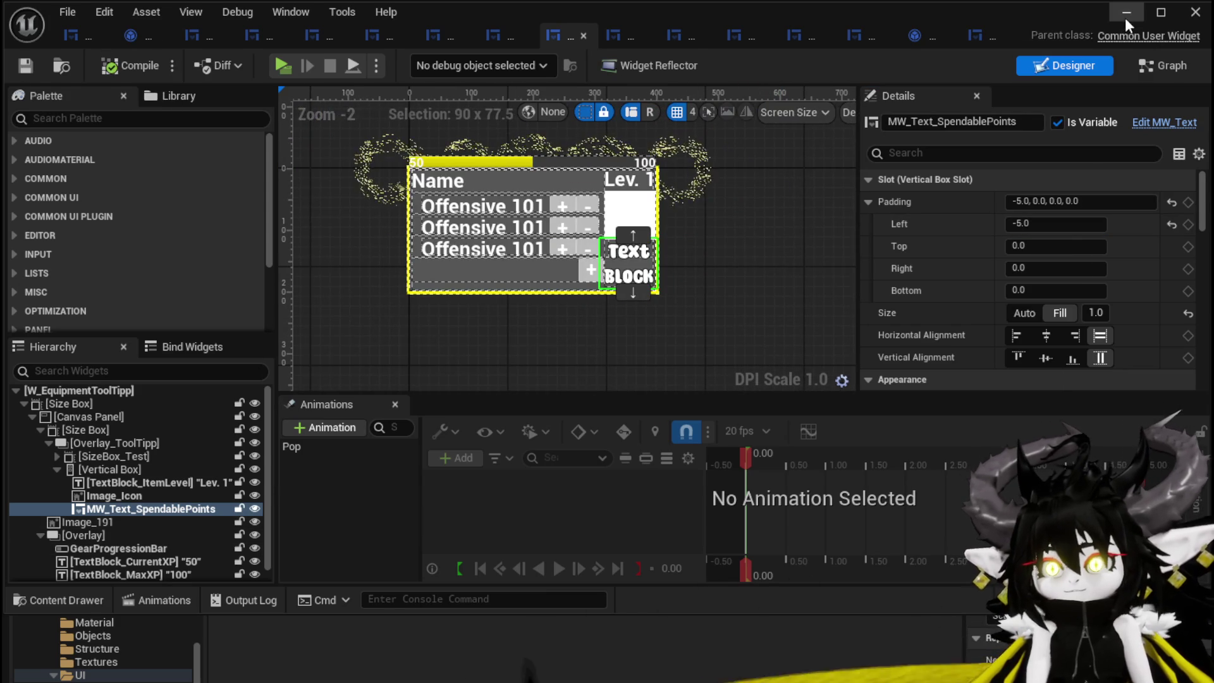
{"action": "left_click", "coordinate": [1124, 18]}
- Launch a Standalone Game and add three red gems to the workbench craft
{"action": "left_click", "coordinate": [401, 62]}
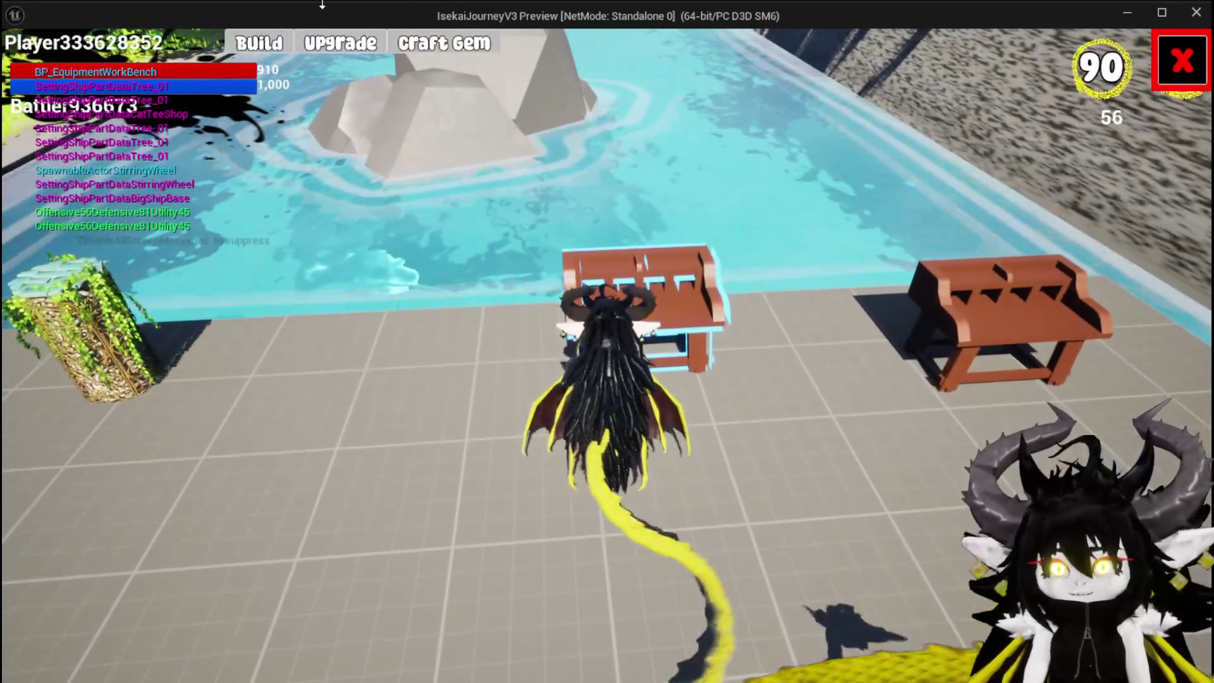
{"action": "left_click", "coordinate": [265, 42]}
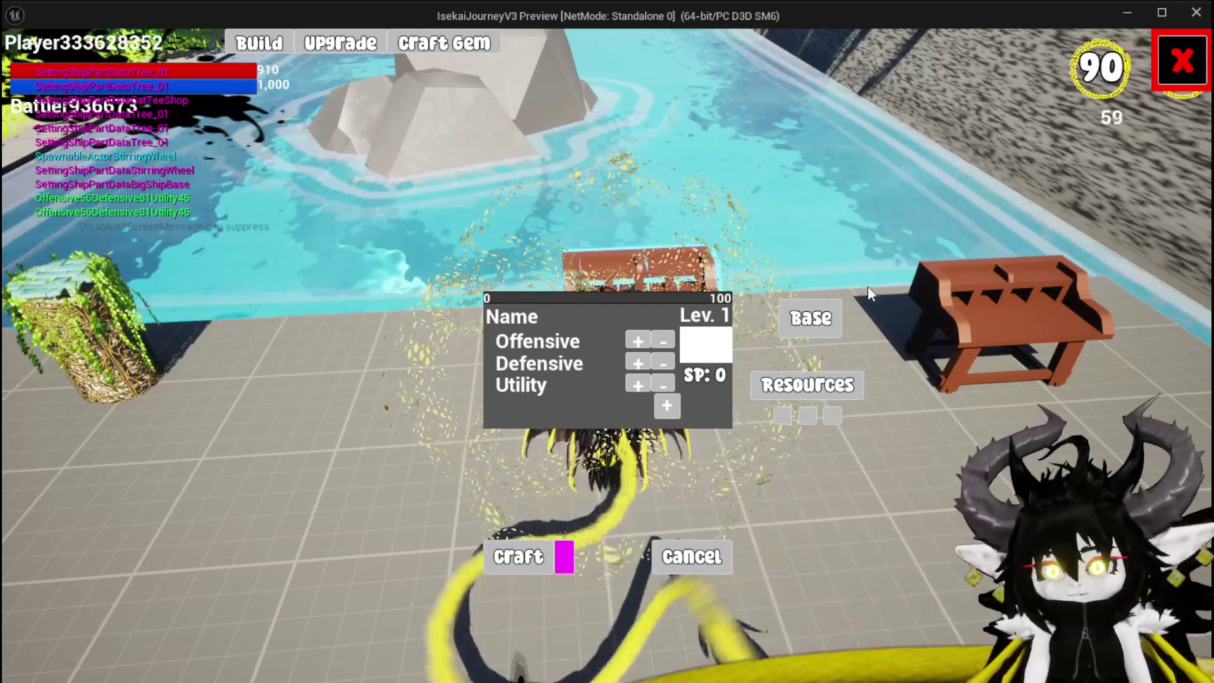
{"action": "left_click", "coordinate": [806, 385]}
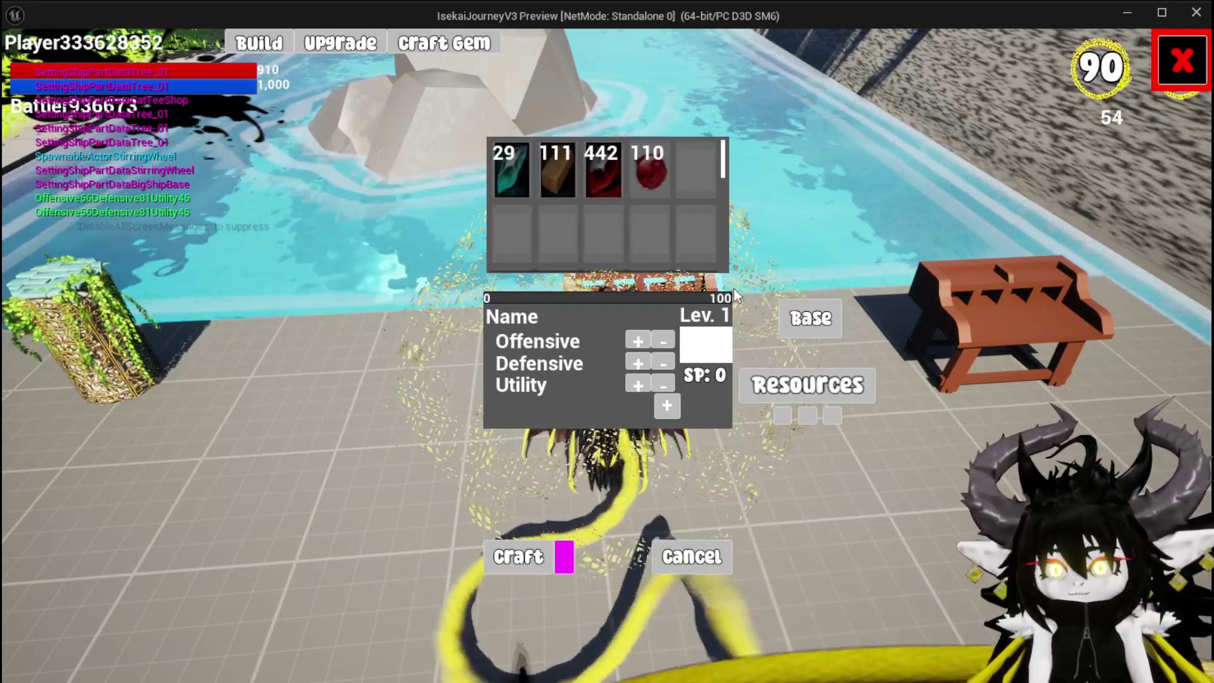
{"action": "left_click", "coordinate": [651, 180]}
{"action": "double_click", "coordinate": [617, 180]}
- Spend all skill points on Defensive and close the crafting panel
{"action": "left_click", "coordinate": [641, 356]}
{"action": "left_click", "coordinate": [640, 356]}
{"action": "left_click", "coordinate": [641, 358]}
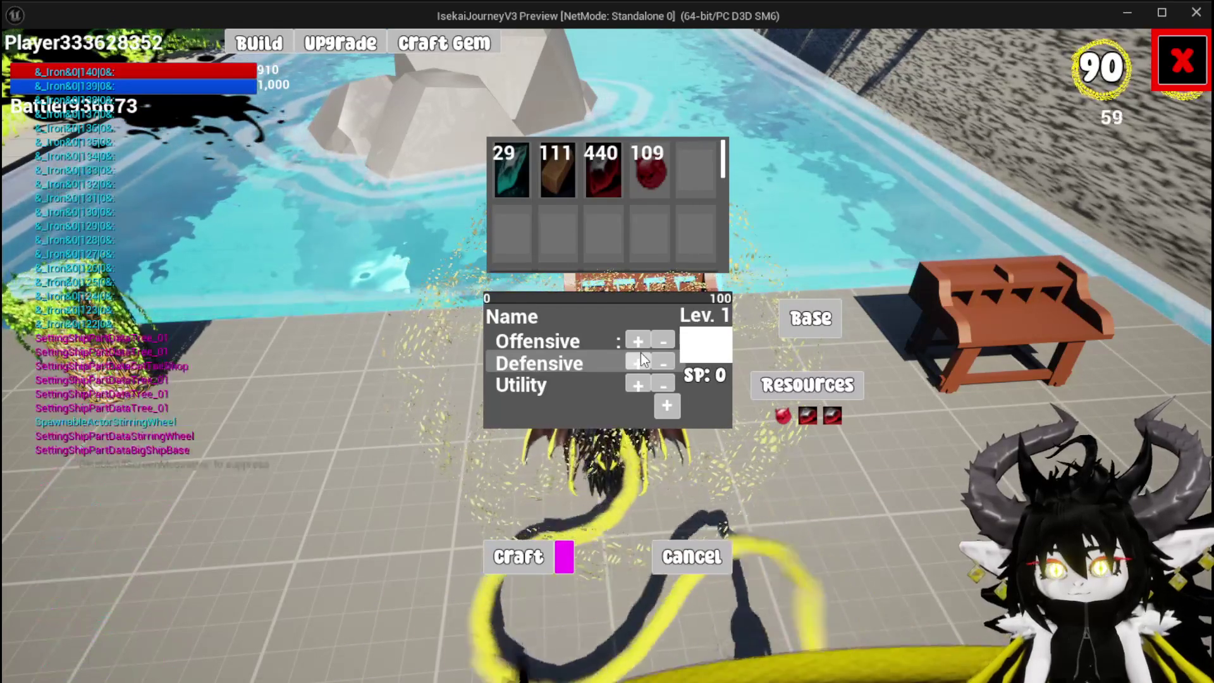
{"action": "left_click", "coordinate": [1154, 74]}
- Stop the current preview and start a fresh play session
{"action": "key", "text": "w"}
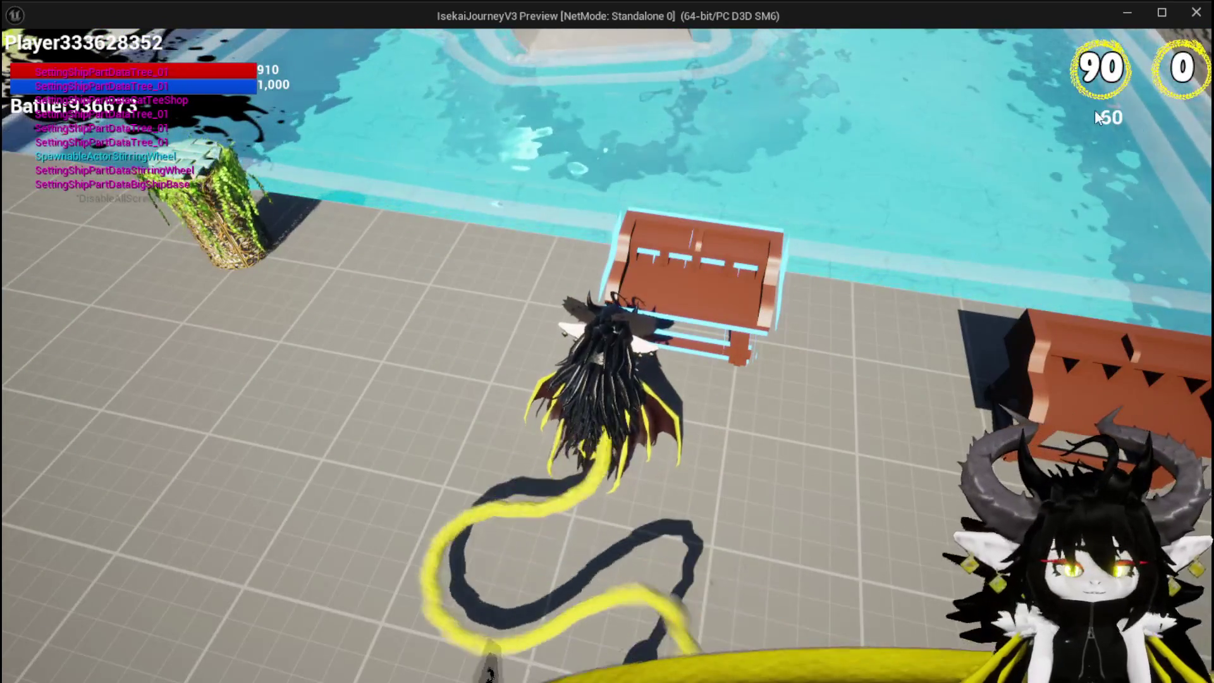
{"action": "key", "text": "Escape"}
{"action": "key", "text": "ctrl+s"}
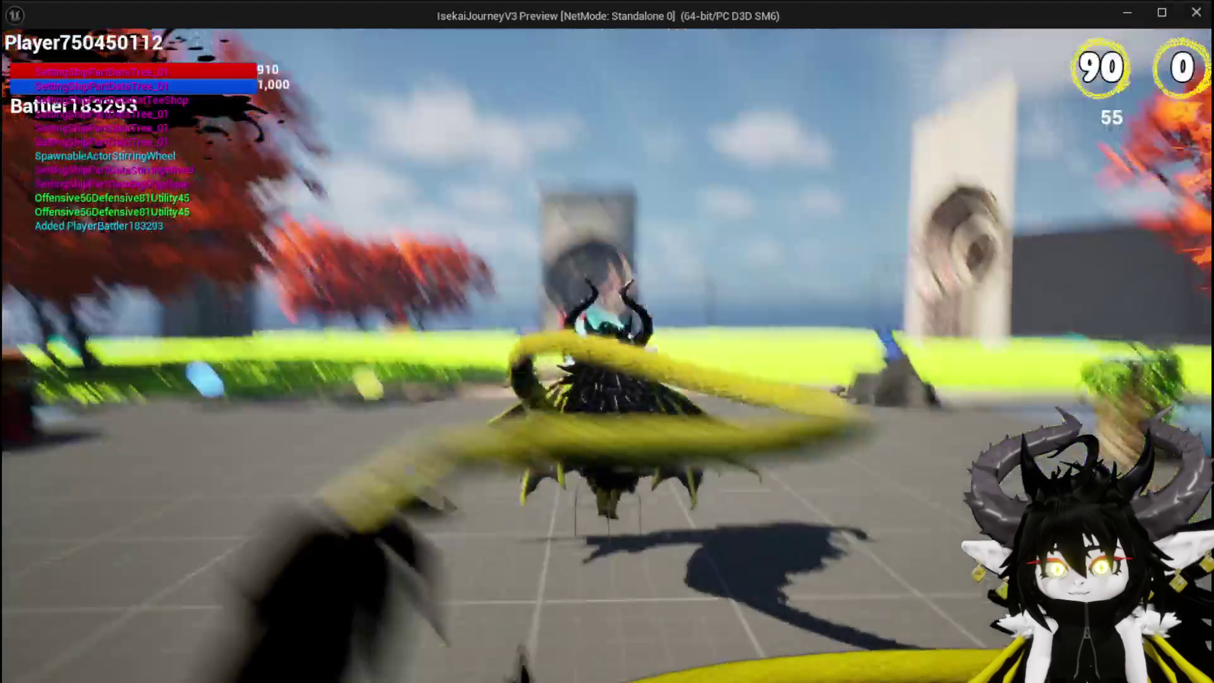
{"action": "key", "text": "w"}
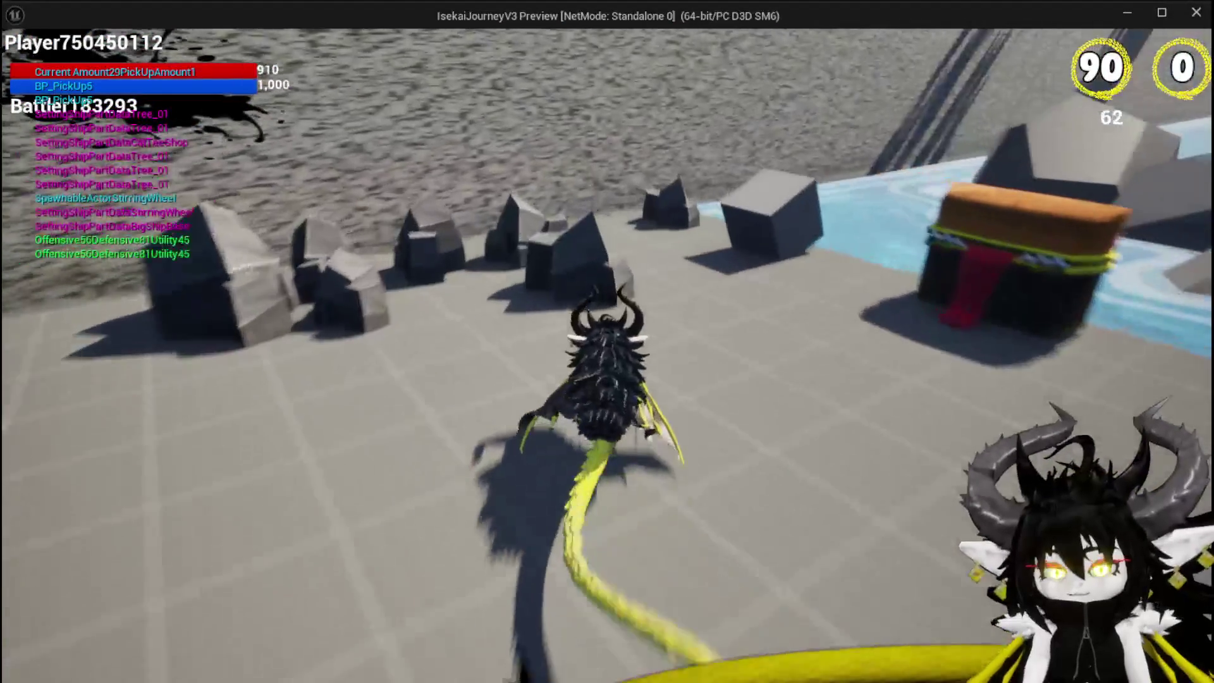
- Open the equipment menu and view the Iron_Head helmet's stats in the head slot
{"action": "key", "text": "Tab"}
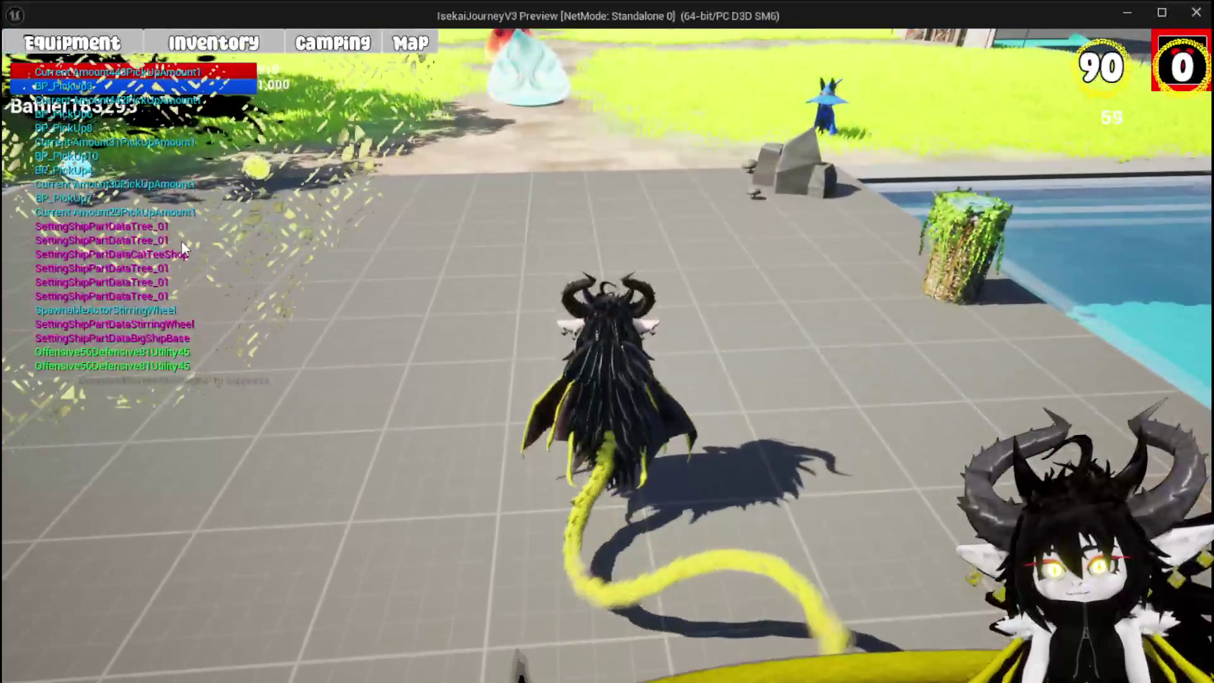
{"action": "mouse_move", "coordinate": [517, 374]}
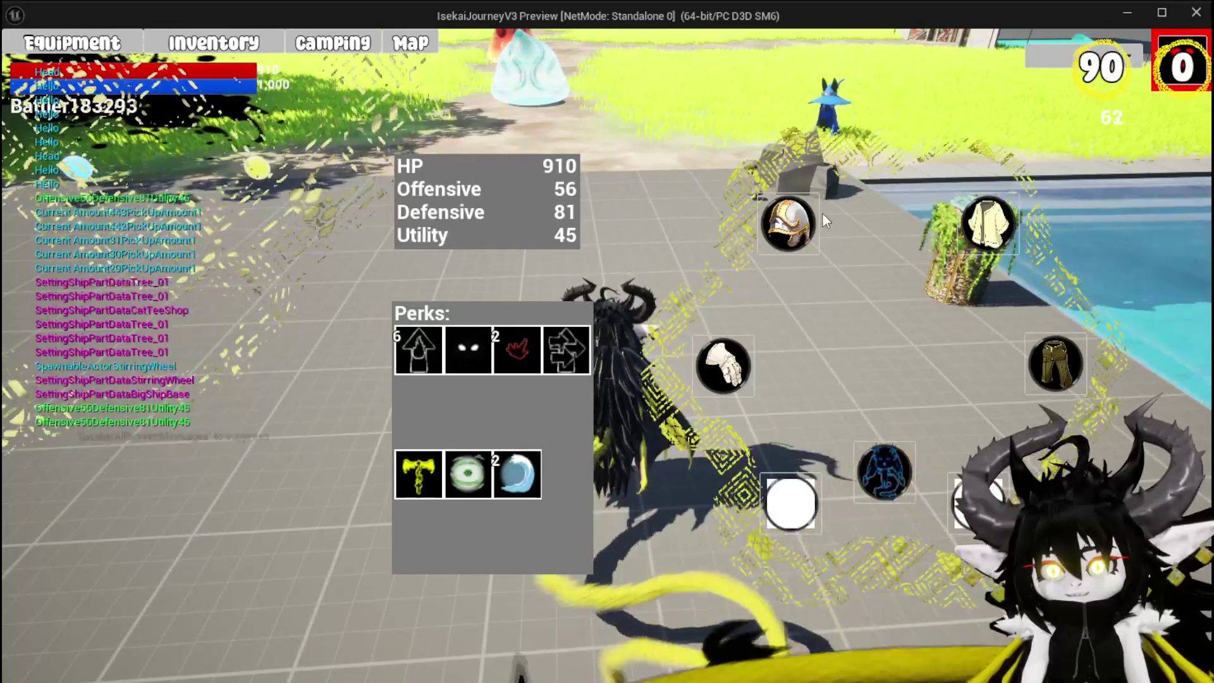
{"action": "left_click", "coordinate": [790, 218]}
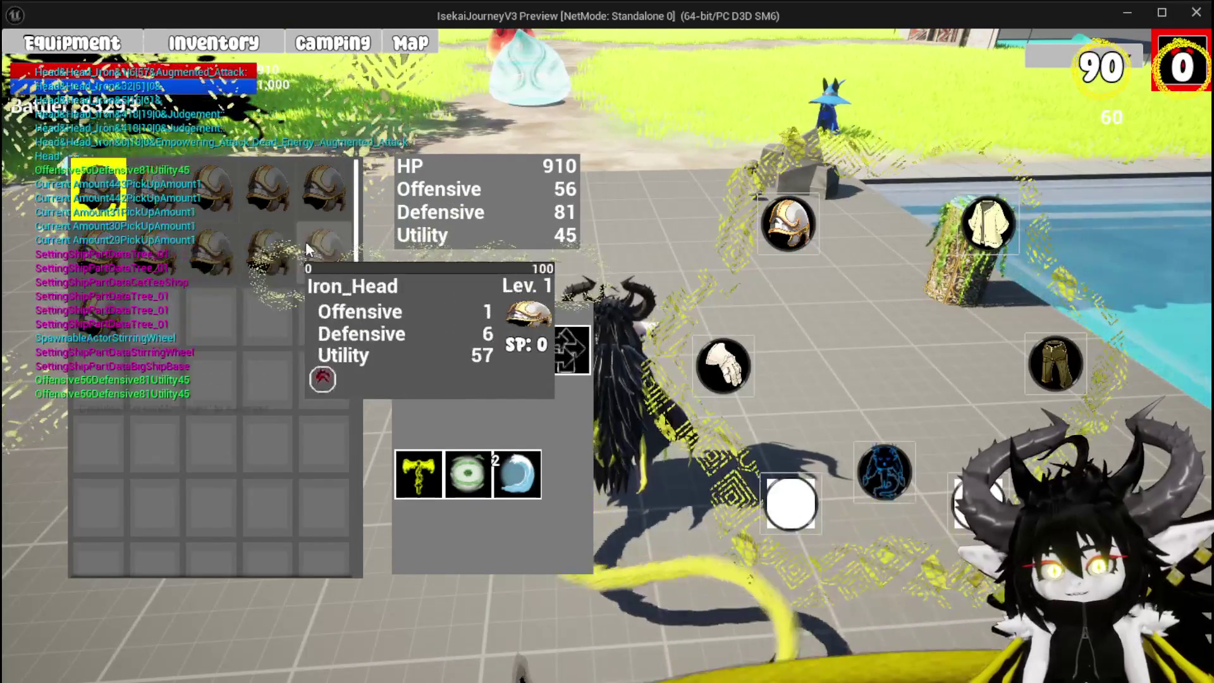
{"action": "mouse_move", "coordinate": [284, 226]}
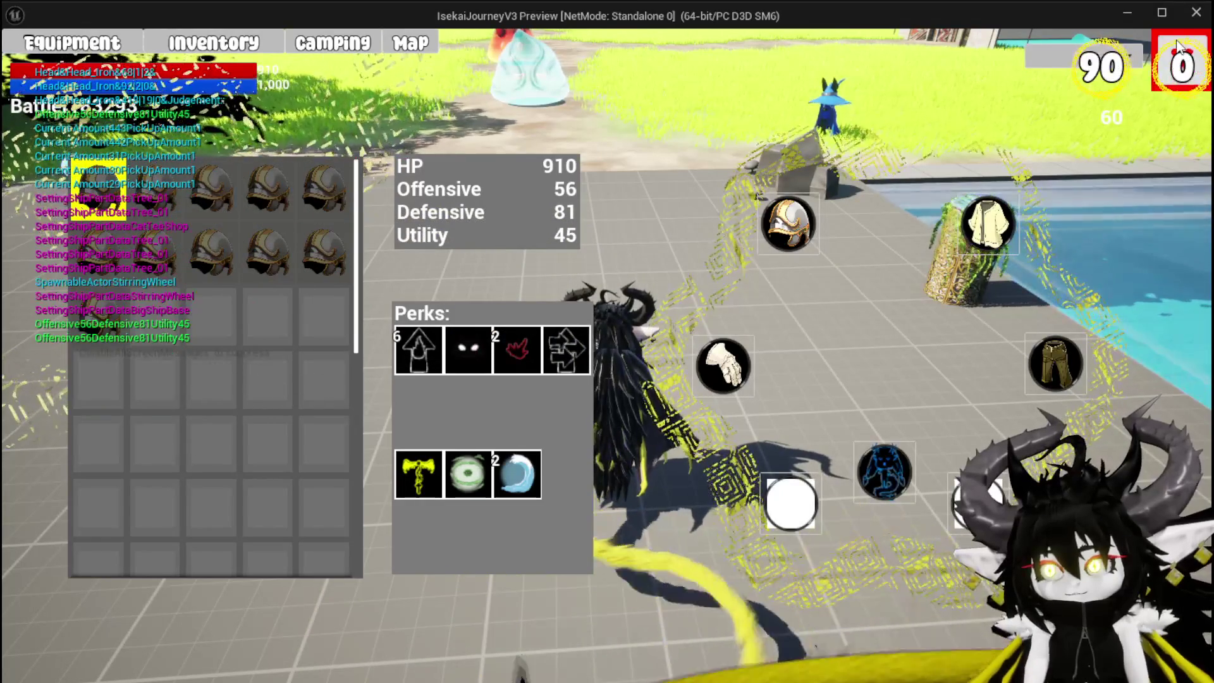
- Close the menu, end the preview and return to the level editor
{"action": "key", "text": "Tab"}
{"action": "key", "text": "Escape"}
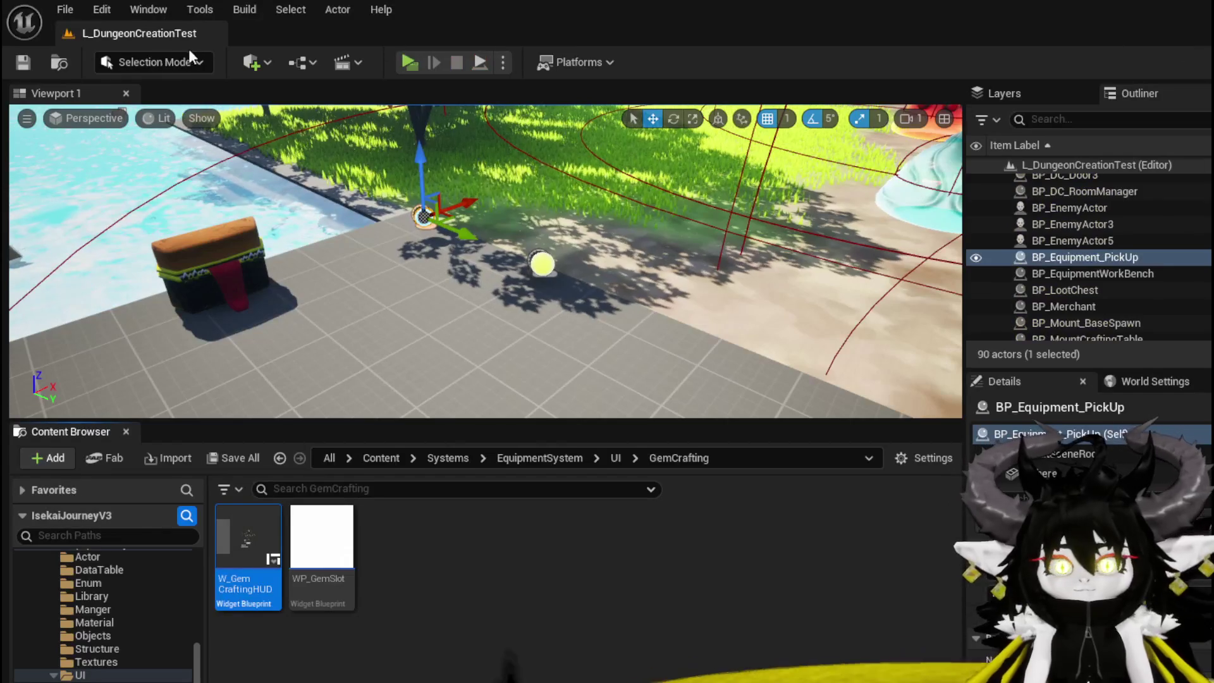
{"action": "left_click", "coordinate": [22, 62]}
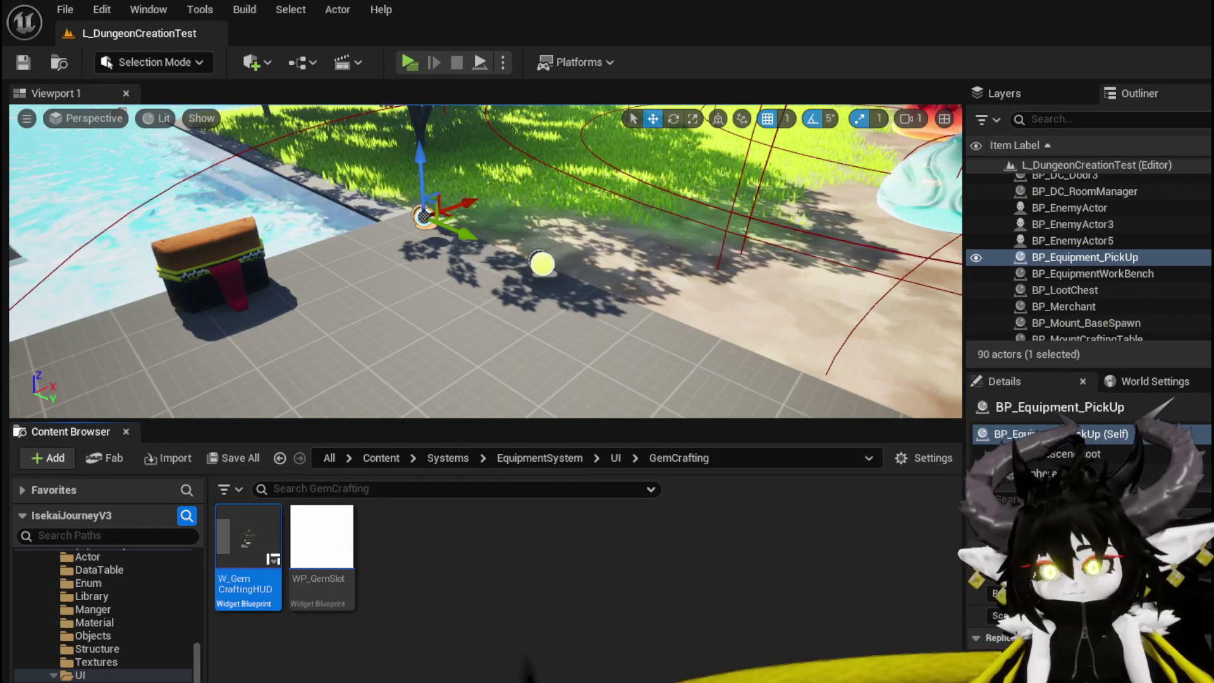
- Bring W_EquipmentToolTipp forward, save it twice, and select the Name row's Horizontal Box
{"action": "key", "text": "alt+Tab"}
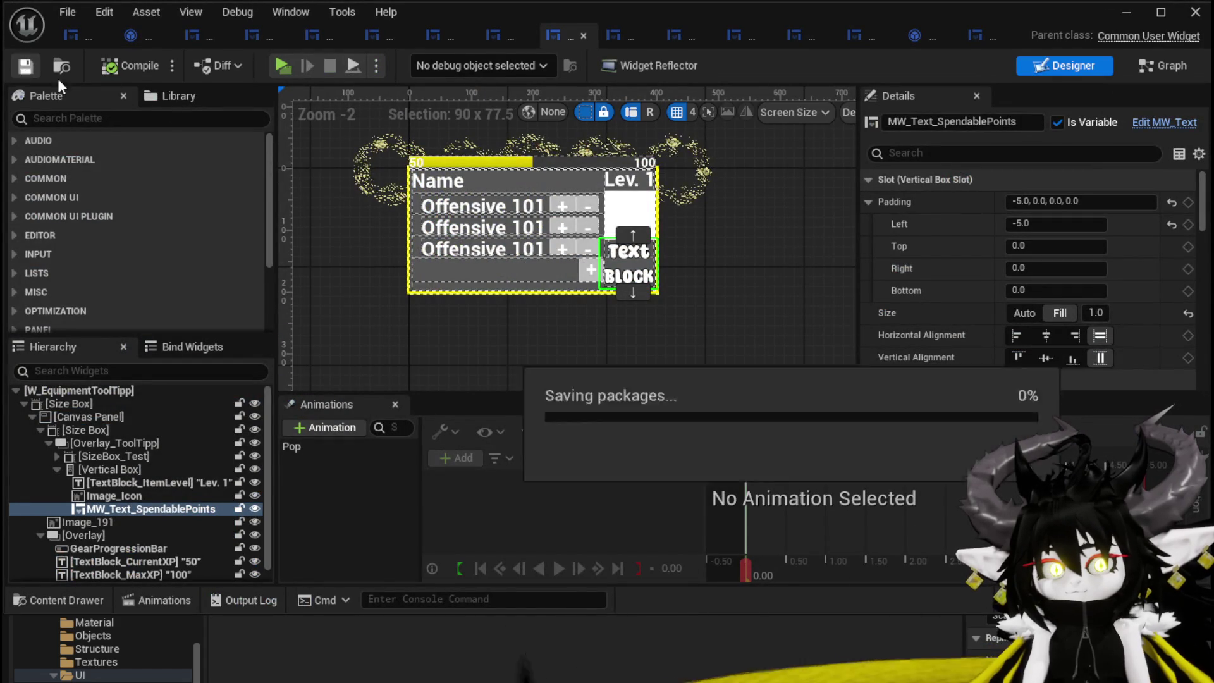
{"action": "scroll", "coordinate": [1082, 173], "scroll_direction": "down", "scroll_amount": 5}
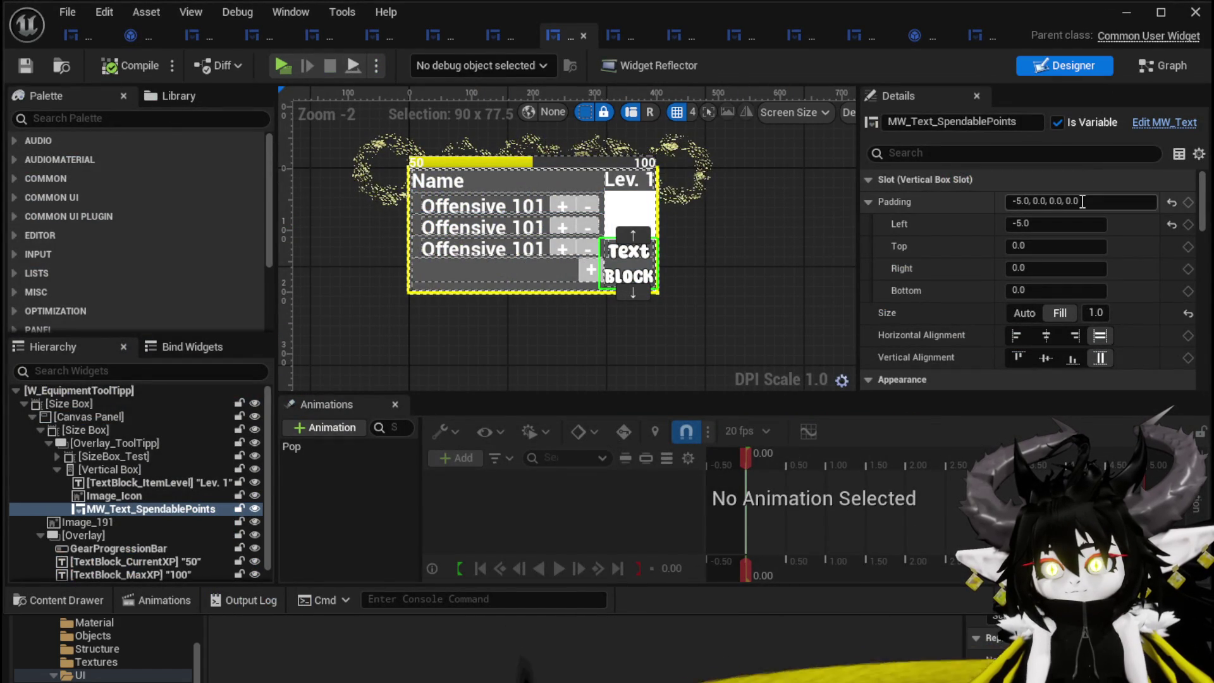
{"action": "scroll", "coordinate": [1080, 195], "scroll_direction": "up", "scroll_amount": 4}
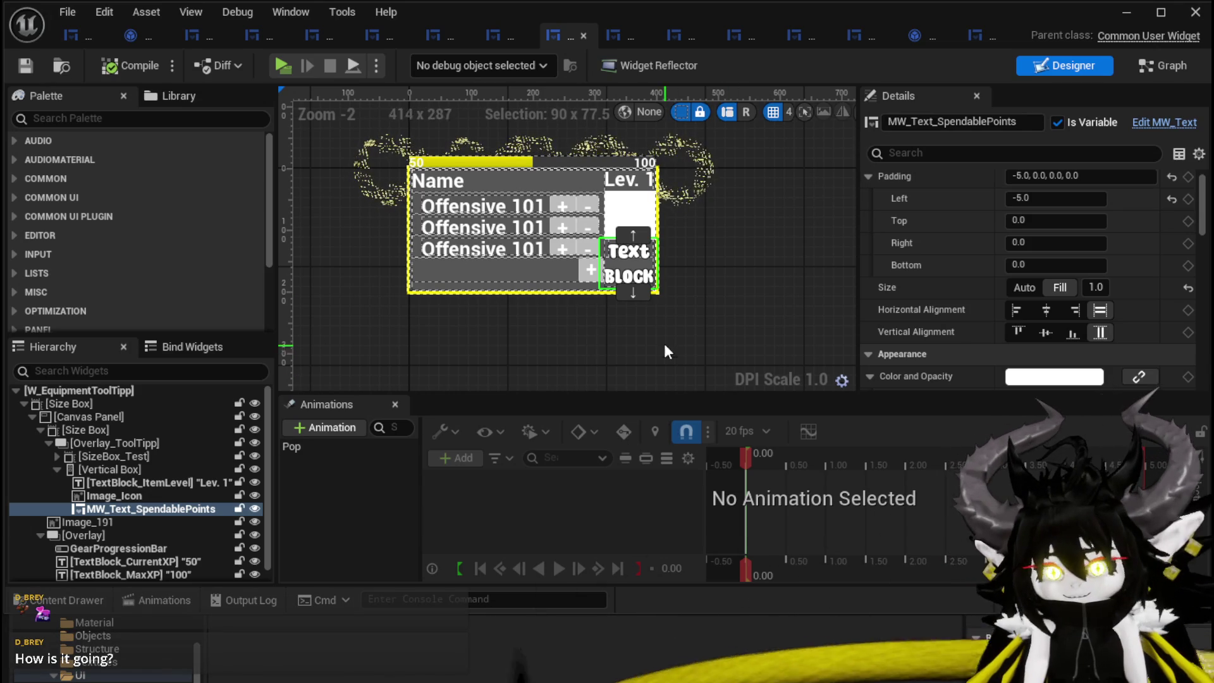
{"action": "left_click", "coordinate": [25, 66]}
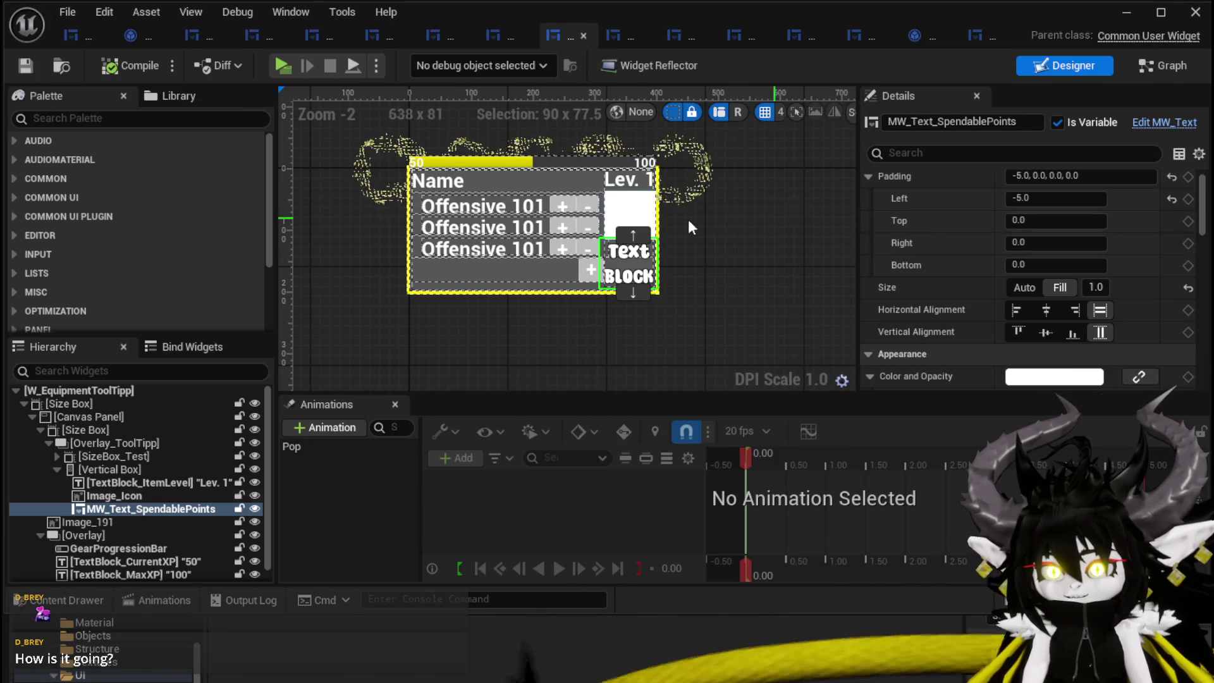
{"action": "scroll", "coordinate": [655, 258], "scroll_direction": "up", "scroll_amount": 3}
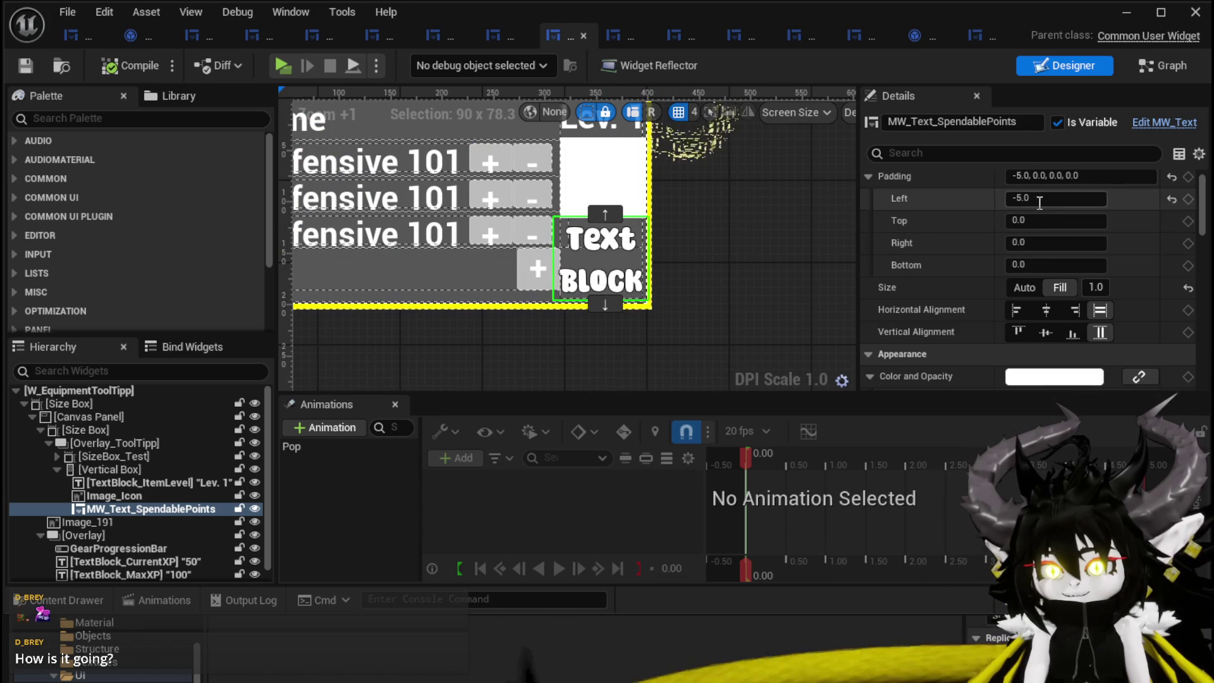
{"action": "scroll", "coordinate": [712, 258], "scroll_direction": "down", "scroll_amount": 2}
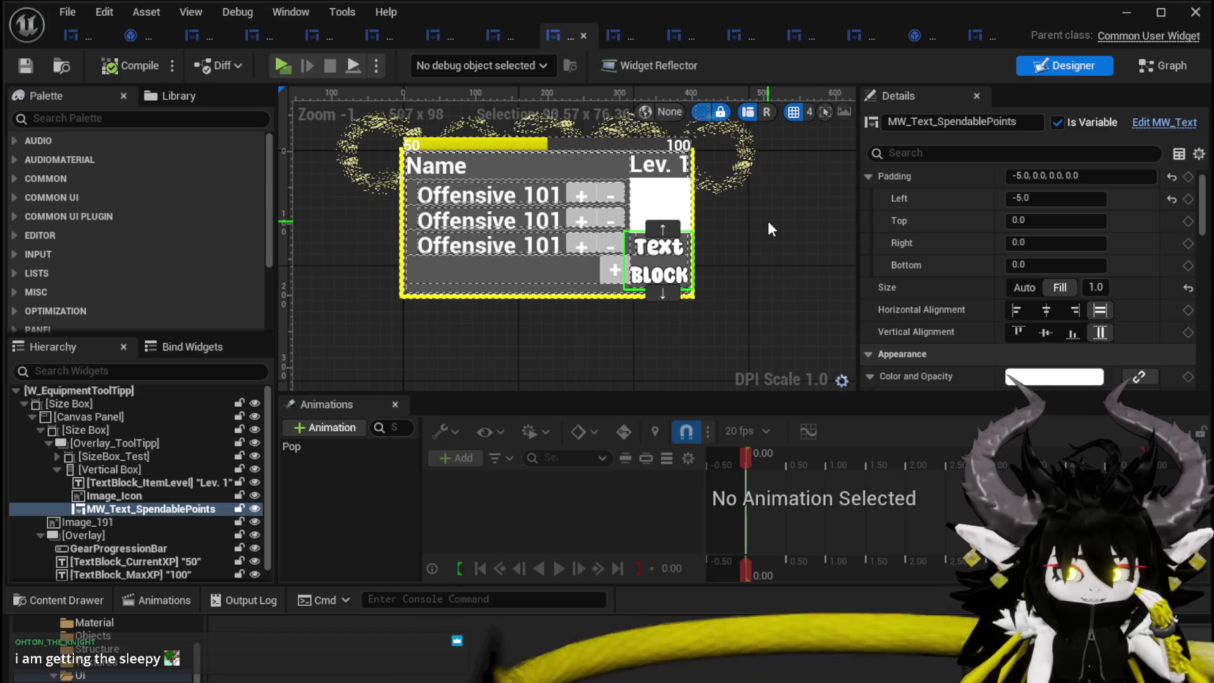
{"action": "left_click", "coordinate": [30, 64]}
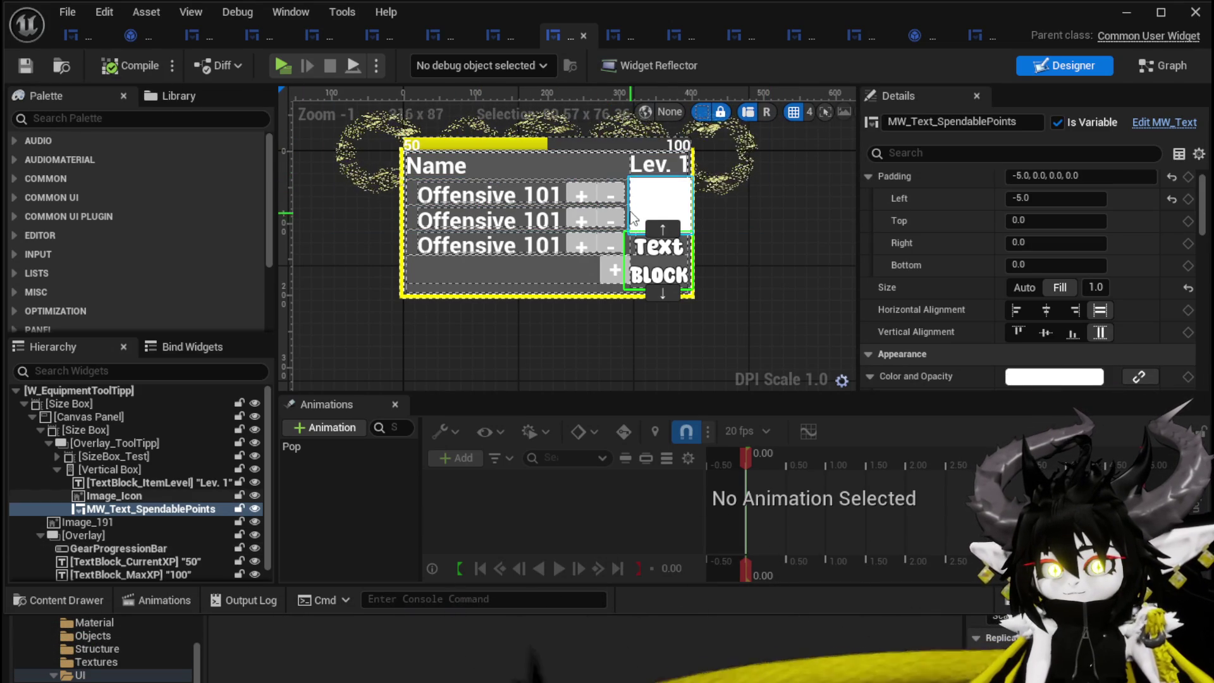
{"action": "left_click", "coordinate": [473, 170]}
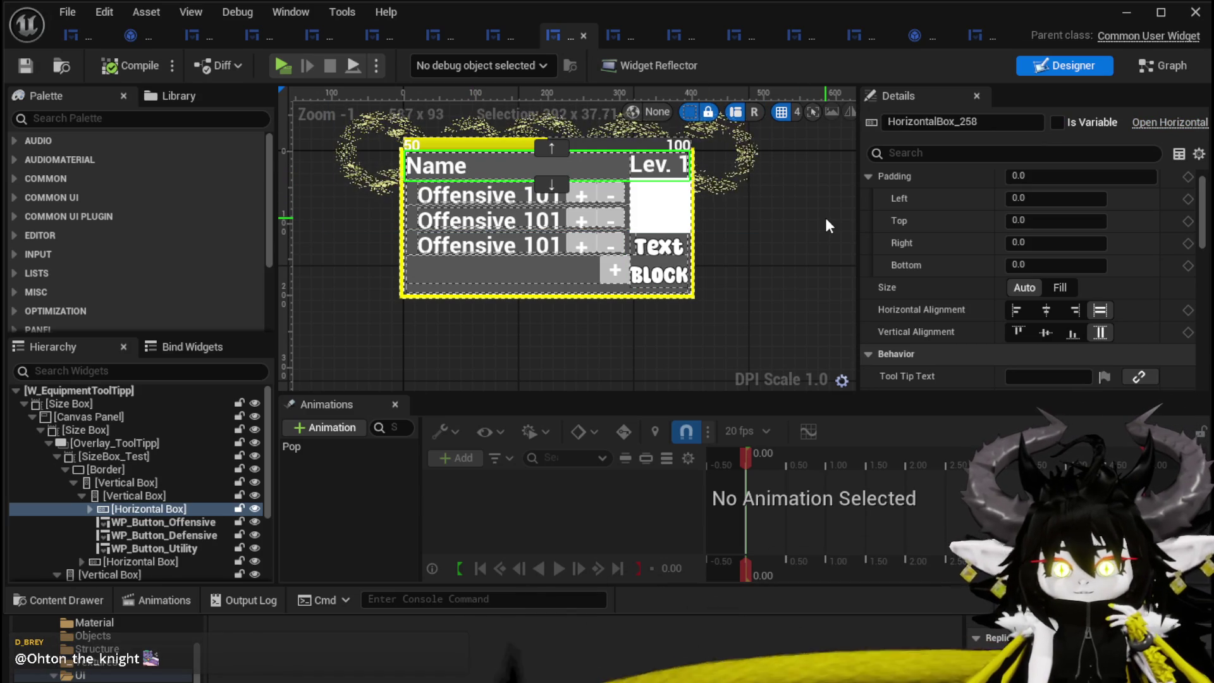
- Select WP_Button_Offensive, then view WP_EquipmentWorkbenchUI's EventGraph with the Craft button logic
{"action": "left_click", "coordinate": [474, 200]}
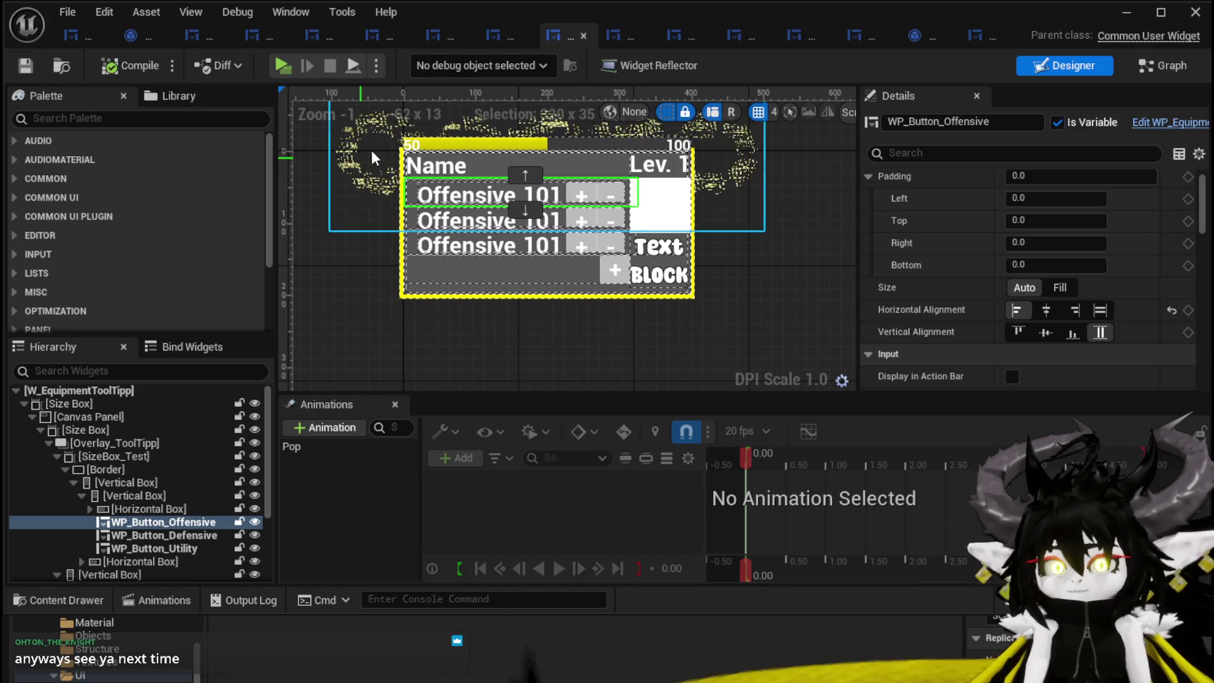
{"action": "left_click", "coordinate": [66, 35]}
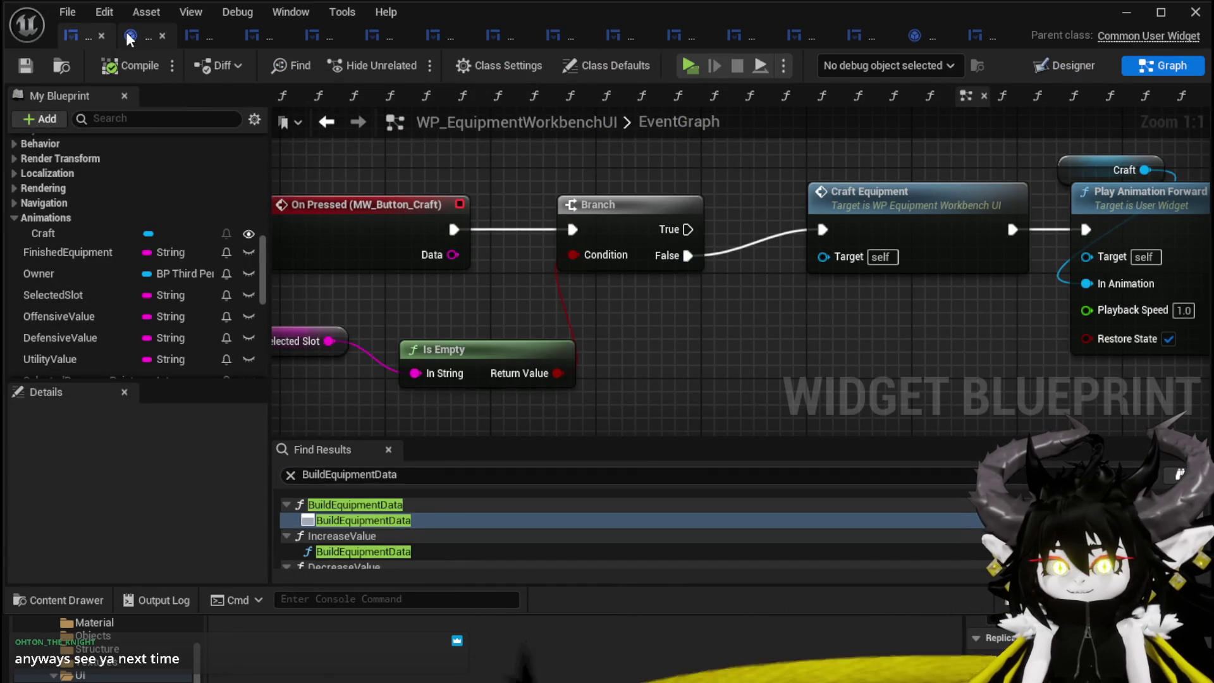
- Select the Play Animation Forward node, then open AbilityWorkBenchUI in the Designer
{"action": "left_click_drag", "start_coordinate": [1137, 212], "coordinate": [835, 185]}
{"action": "left_click", "coordinate": [979, 156]}
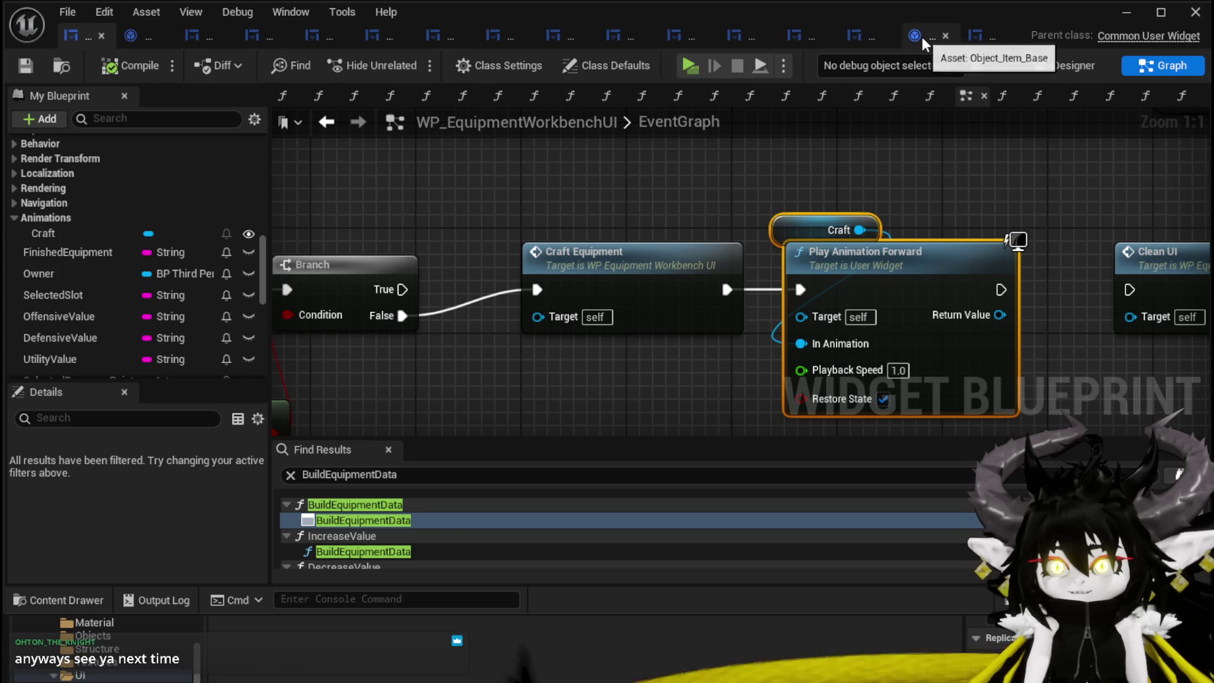
{"action": "left_click", "coordinate": [193, 38]}
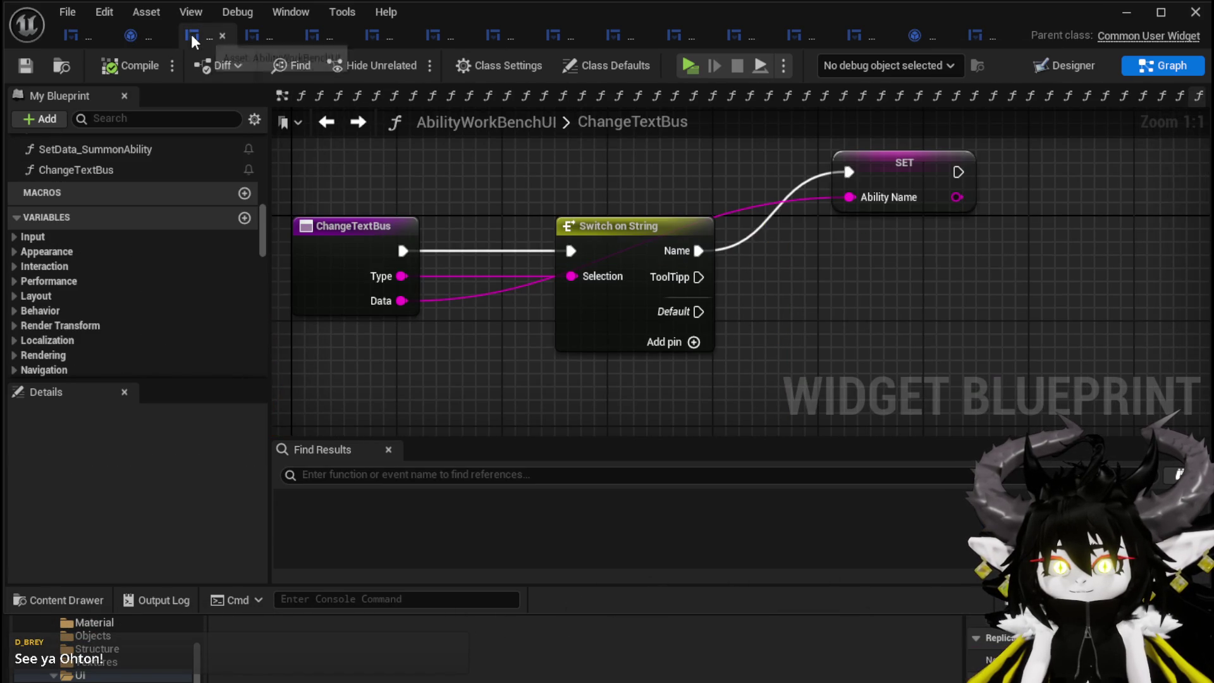
{"action": "left_click", "coordinate": [1073, 65]}
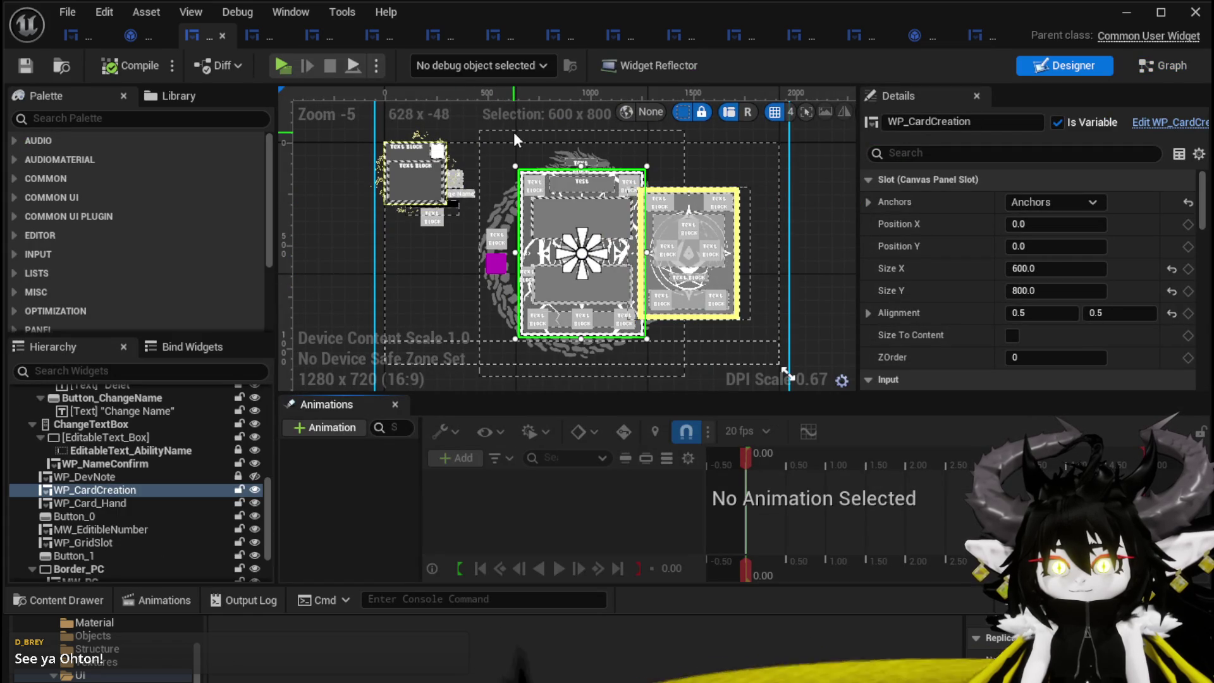
- Inspect Image_0 and Image_CharacterScreenCapture, then unlock Image_0 and drag it to around X -341
{"action": "scroll", "coordinate": [94, 471], "scroll_direction": "up", "scroll_amount": 10}
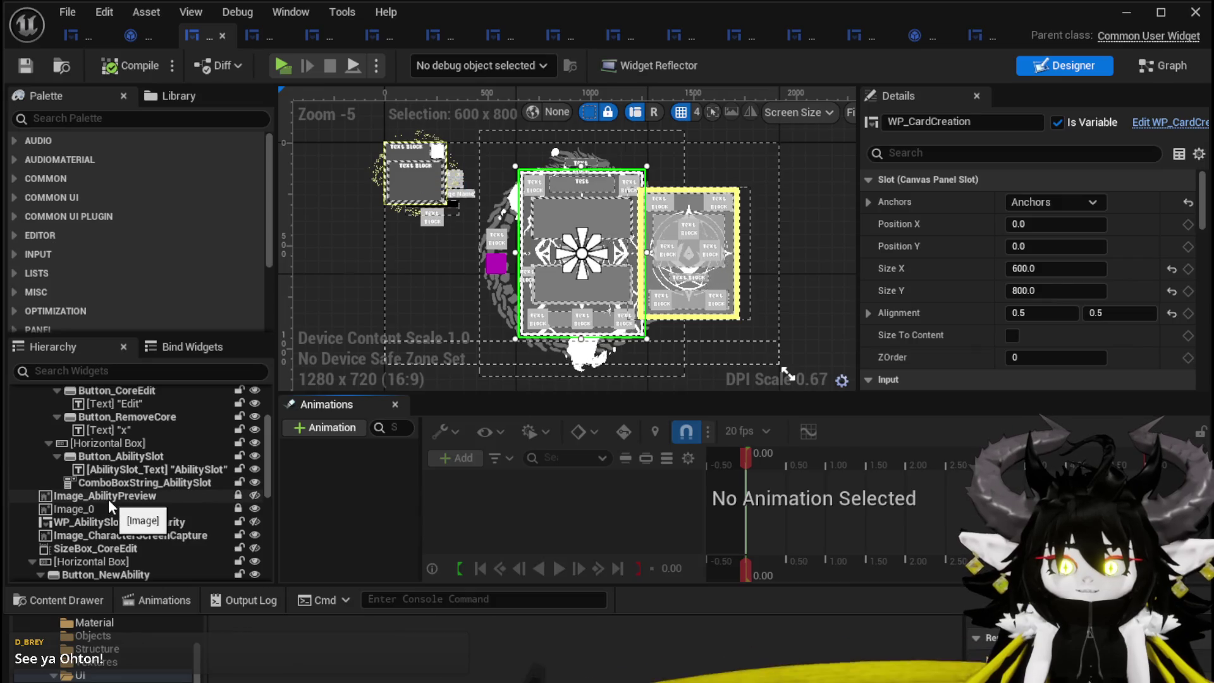
{"action": "left_click", "coordinate": [108, 498]}
{"action": "left_click", "coordinate": [104, 513]}
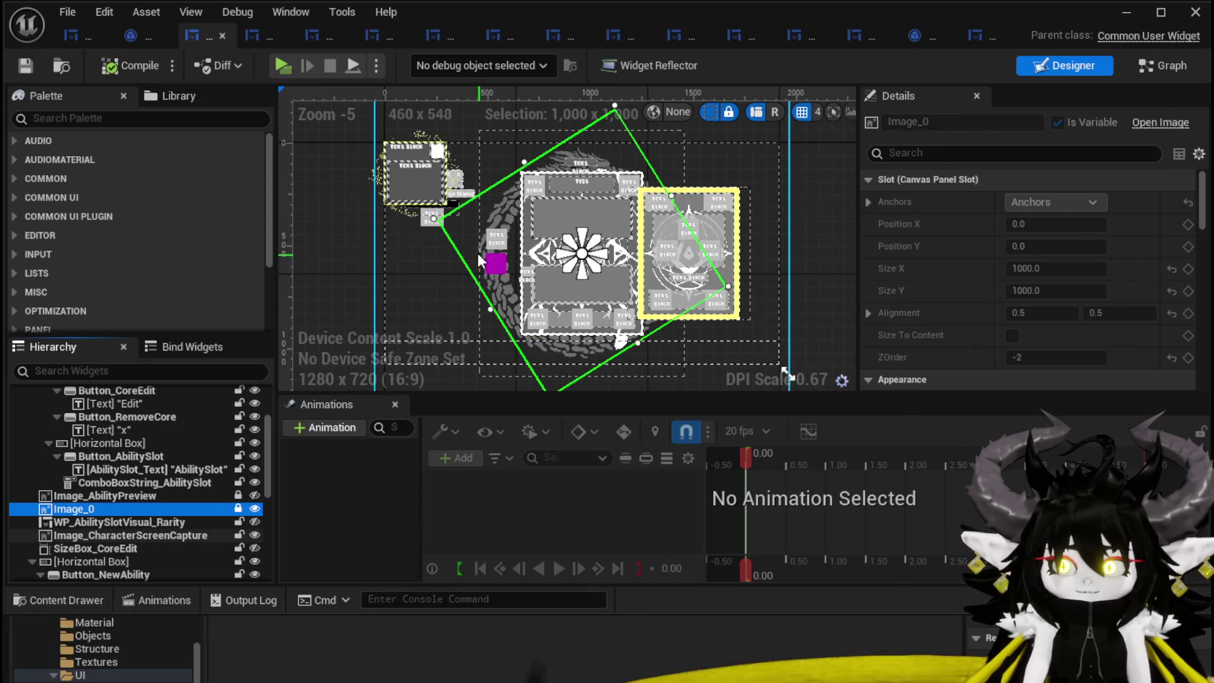
{"action": "left_click", "coordinate": [461, 242]}
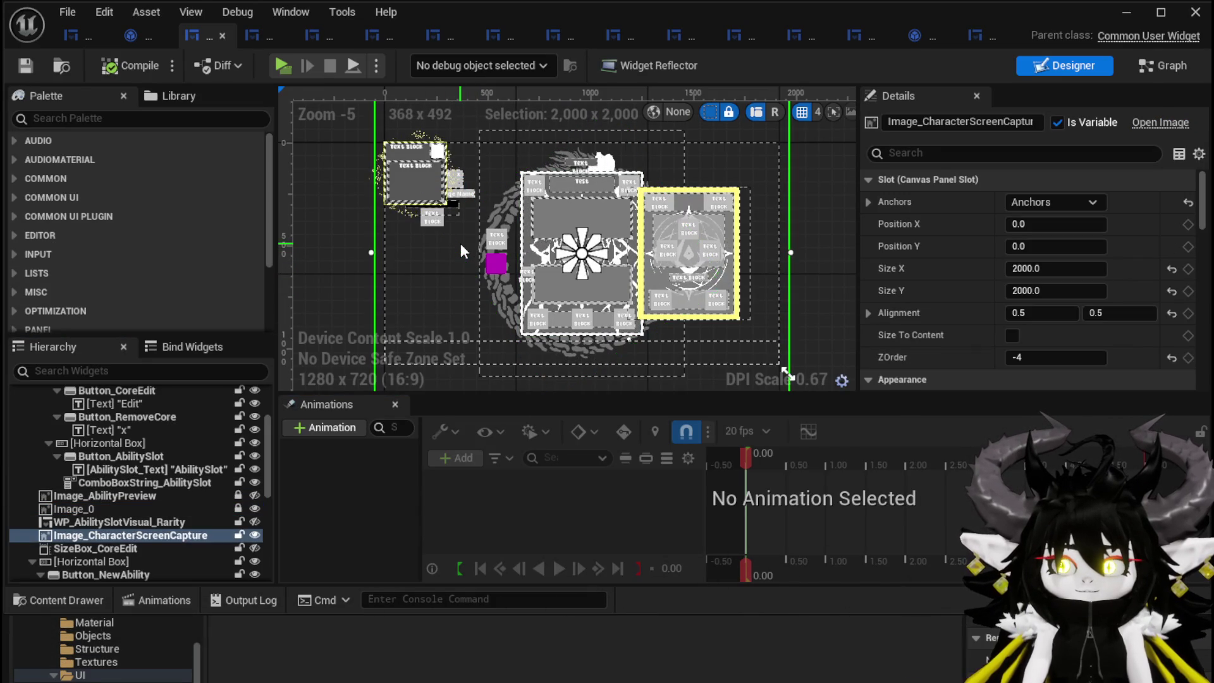
{"action": "left_click", "coordinate": [70, 509]}
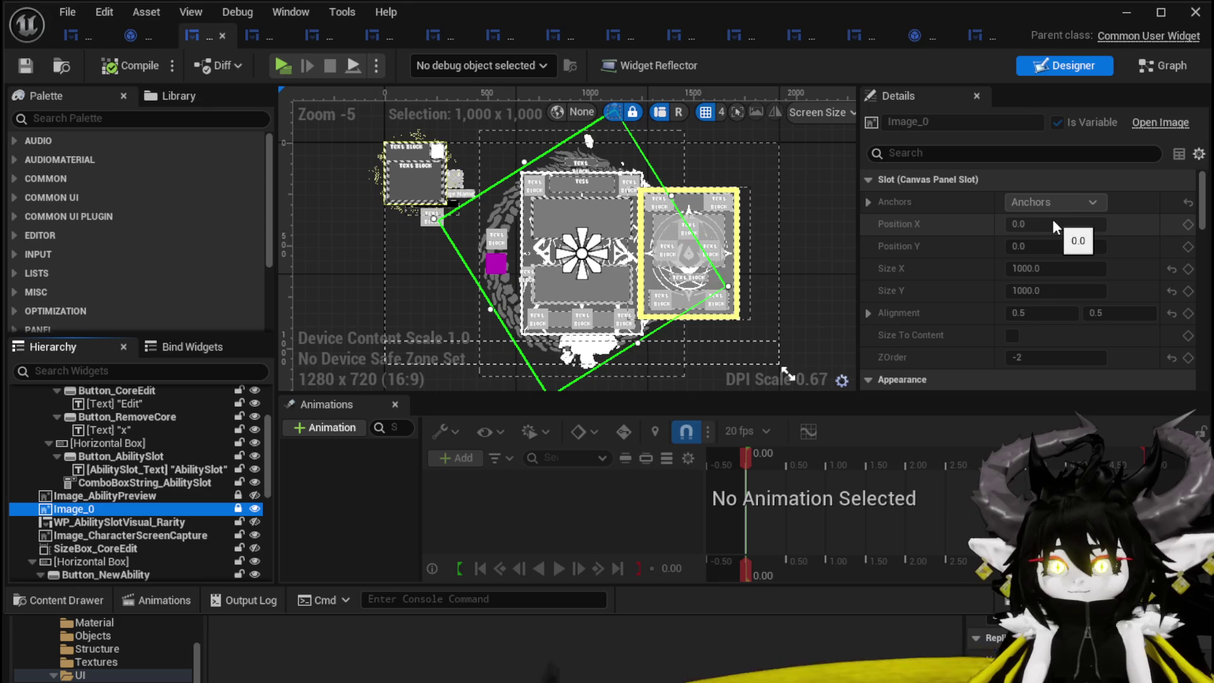
{"action": "left_click", "coordinate": [238, 509]}
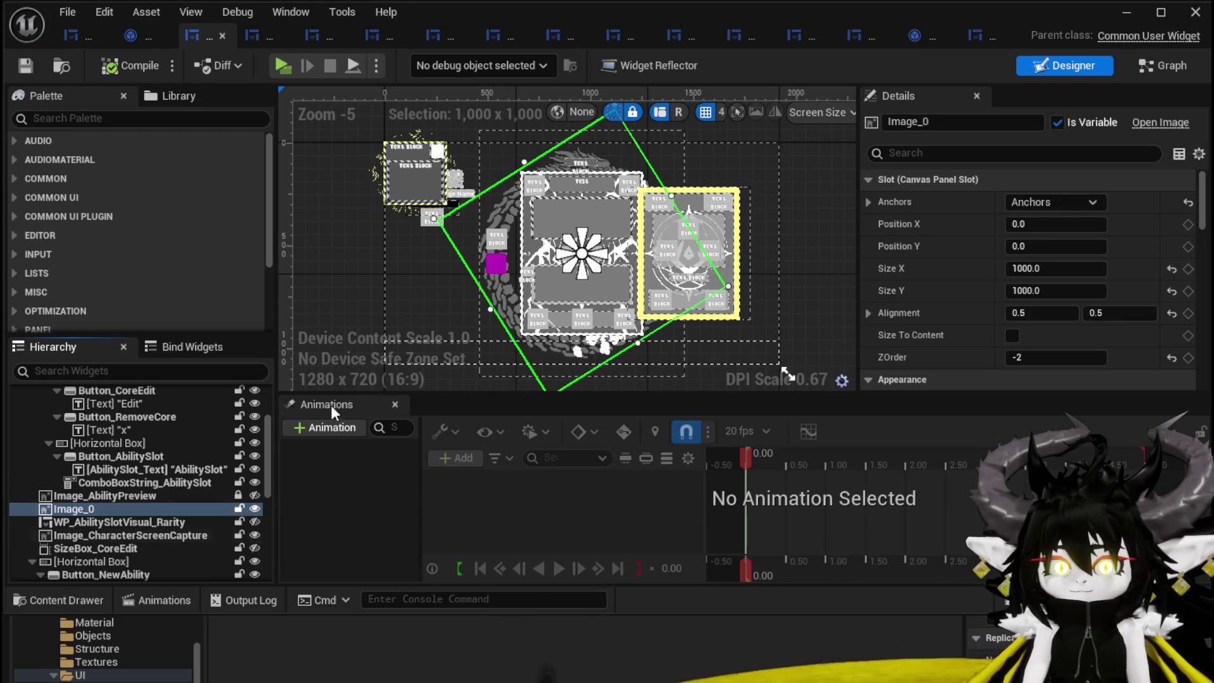
{"action": "mouse_move", "coordinate": [455, 239]}
{"action": "left_mouse_down"}
{"action": "mouse_move", "coordinate": [452, 265]}
{"action": "mouse_move", "coordinate": [498, 238]}
{"action": "mouse_move", "coordinate": [425, 239]}
{"action": "mouse_move", "coordinate": [606, 181]}
{"action": "mouse_move", "coordinate": [578, 124]}
{"action": "left_mouse_up"}
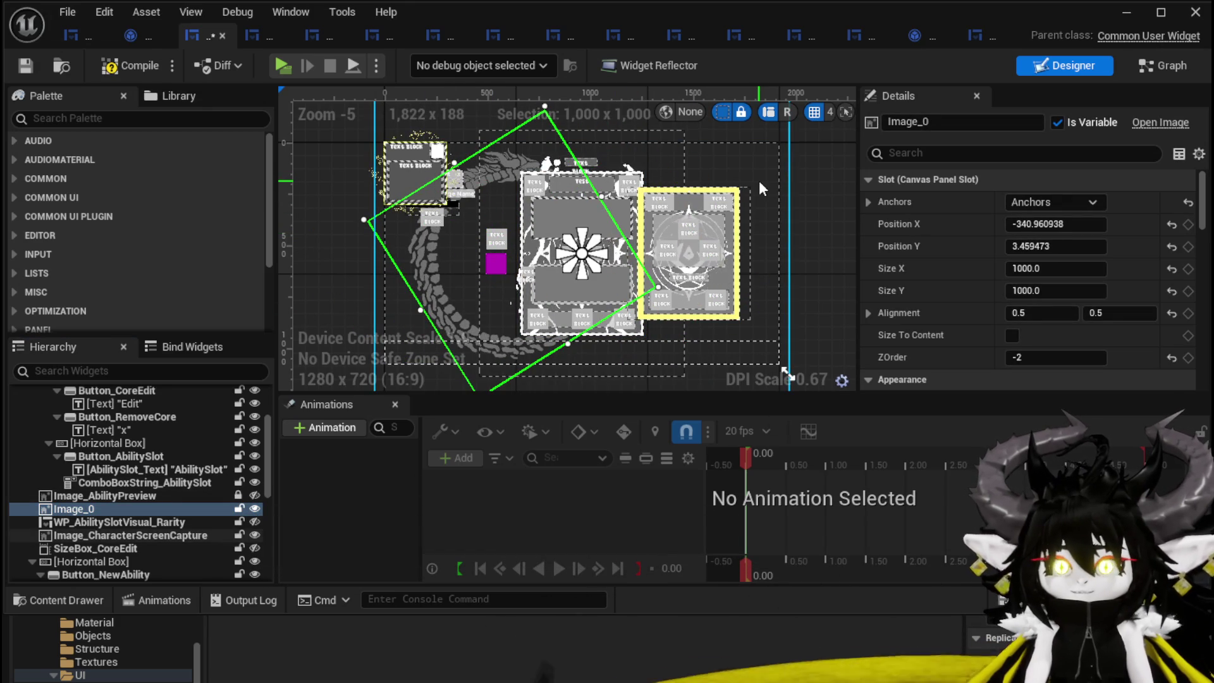
- Delete Image_0 and compile the AbilityWorkBenchUI blueprint twice
{"action": "key", "text": "Delete"}
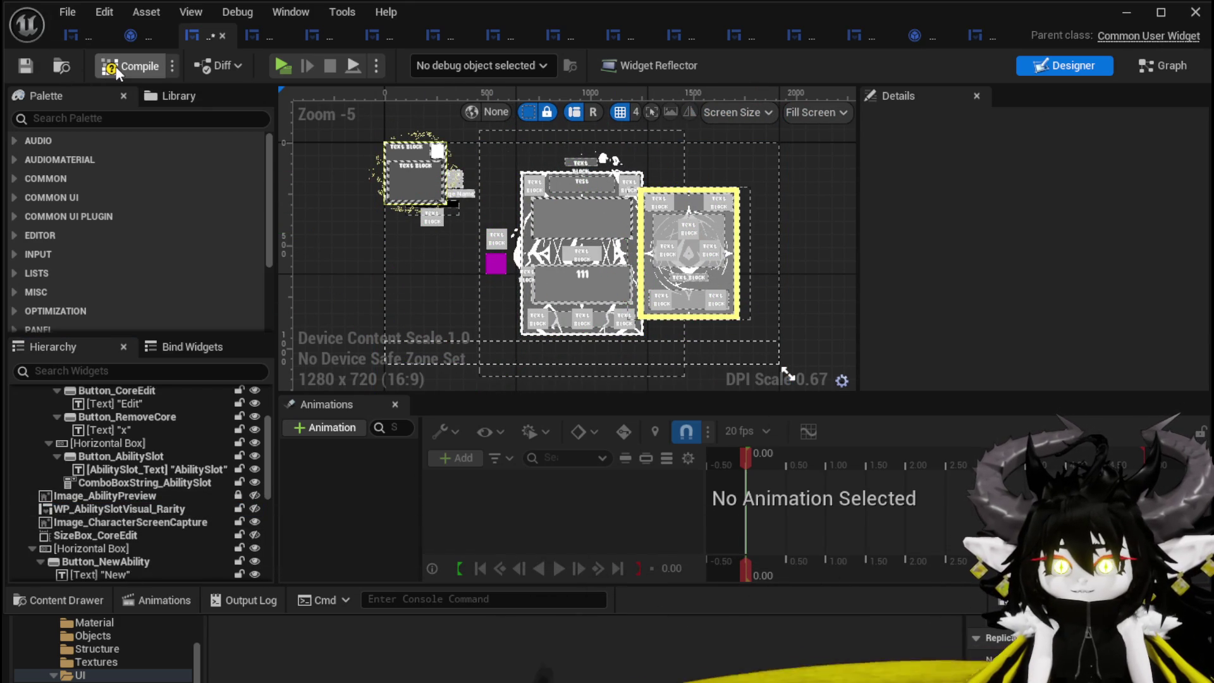
{"action": "left_click", "coordinate": [116, 72]}
{"action": "left_click", "coordinate": [17, 70]}
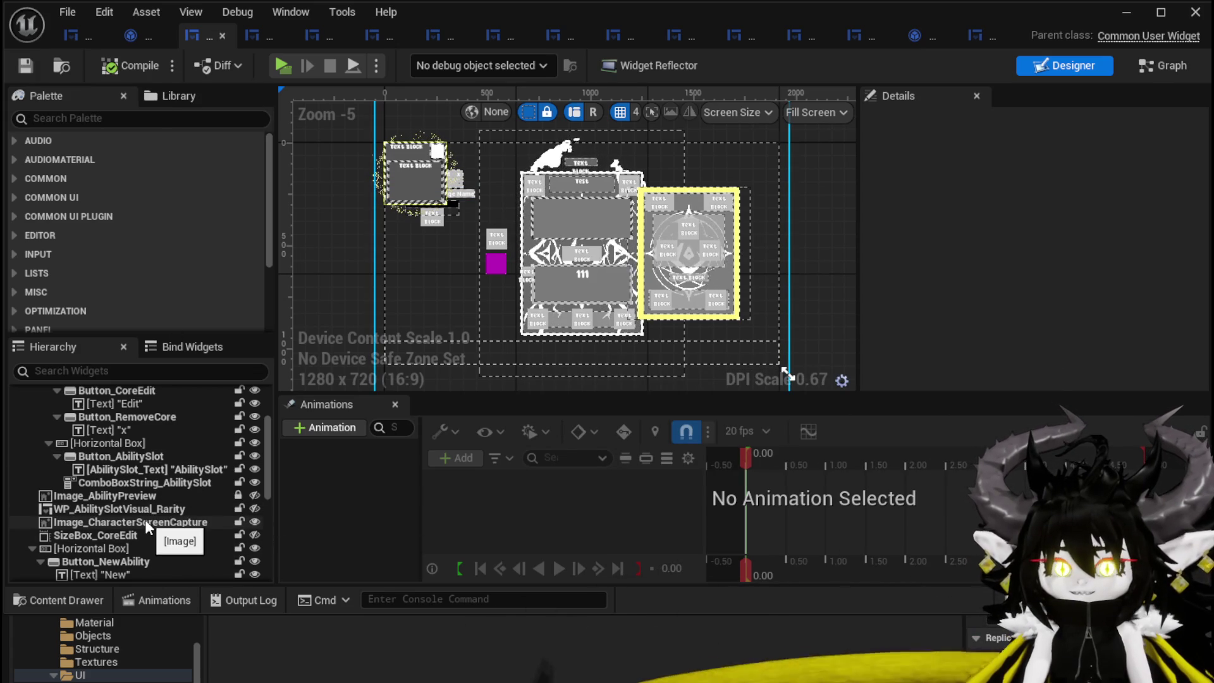
{"action": "scroll", "coordinate": [143, 525], "scroll_direction": "up", "scroll_amount": 3}
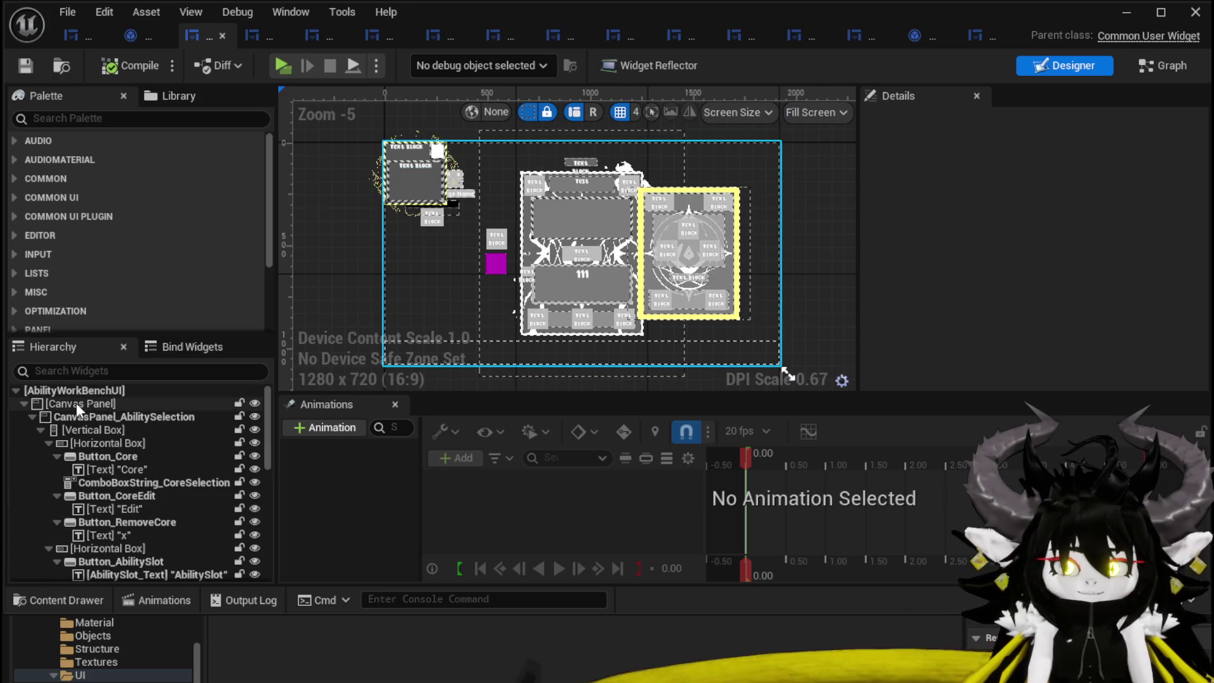
- Collapse CanvasPanel_AbilitySelection, select the root [Canvas Panel], and focus the palette search field
{"action": "left_click", "coordinate": [77, 403]}
{"action": "left_click", "coordinate": [84, 416]}
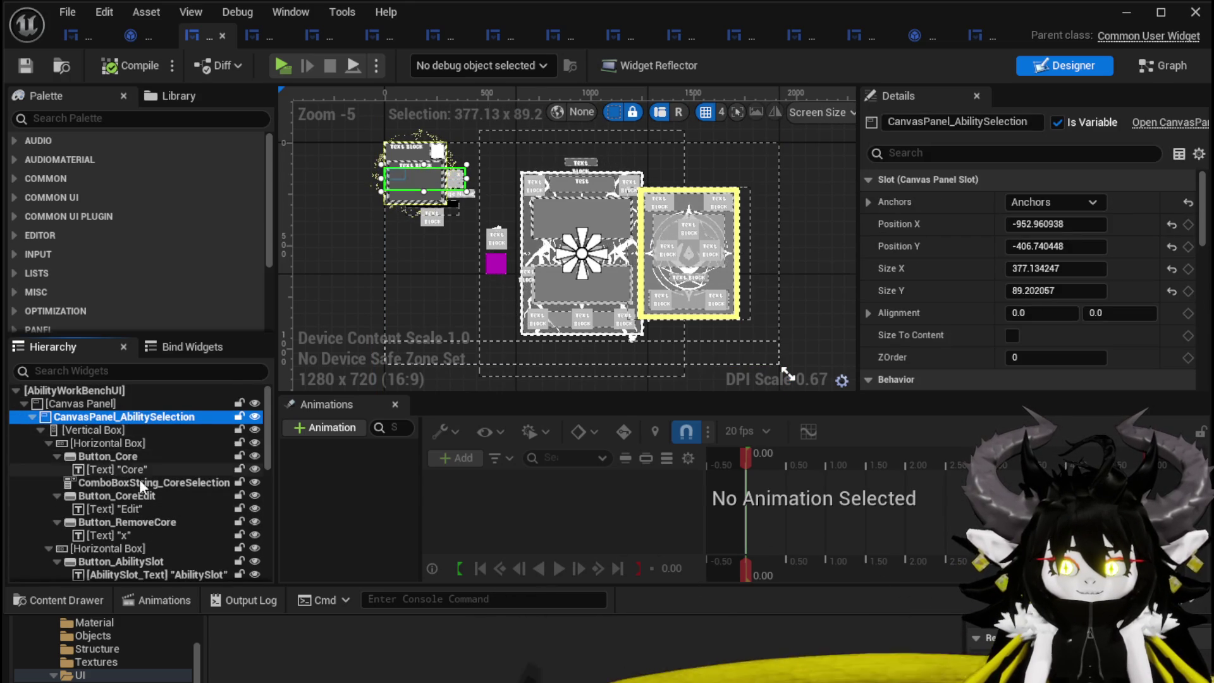
{"action": "scroll", "coordinate": [138, 477], "scroll_direction": "down", "scroll_amount": 2}
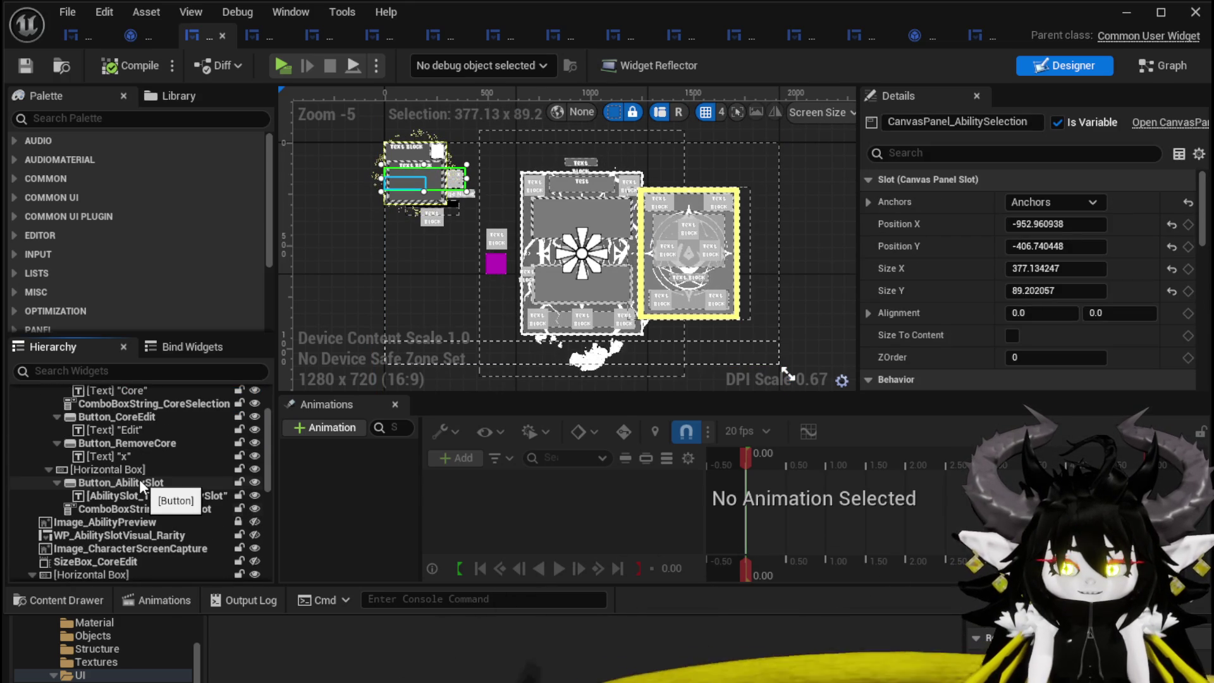
{"action": "scroll", "coordinate": [139, 479], "scroll_direction": "up", "scroll_amount": 2}
{"action": "left_click", "coordinate": [32, 390]}
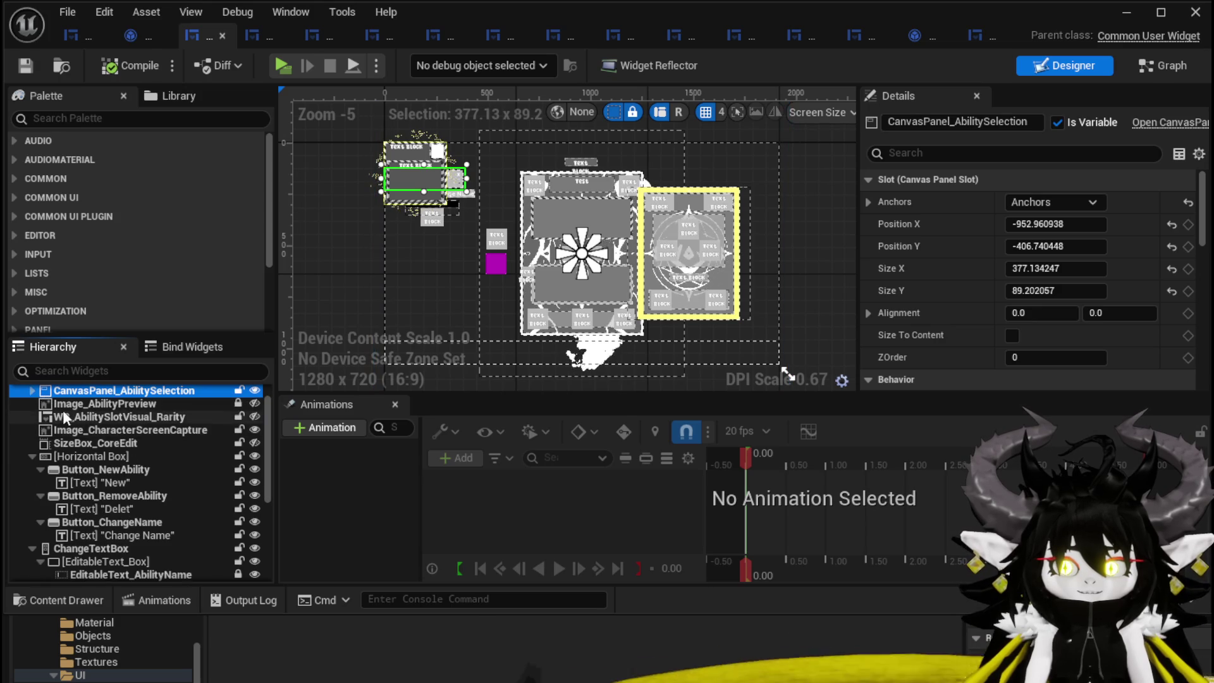
{"action": "scroll", "coordinate": [69, 424], "scroll_direction": "up", "scroll_amount": 1}
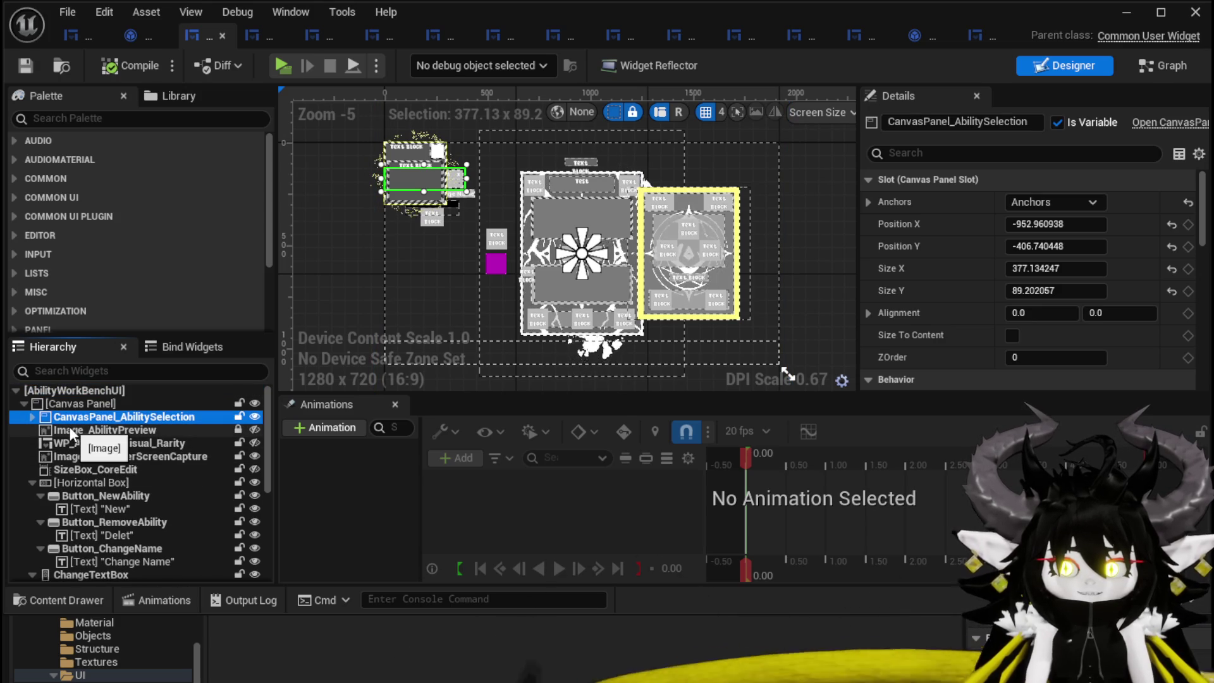
{"action": "left_click", "coordinate": [89, 403]}
{"action": "left_click", "coordinate": [87, 118]}
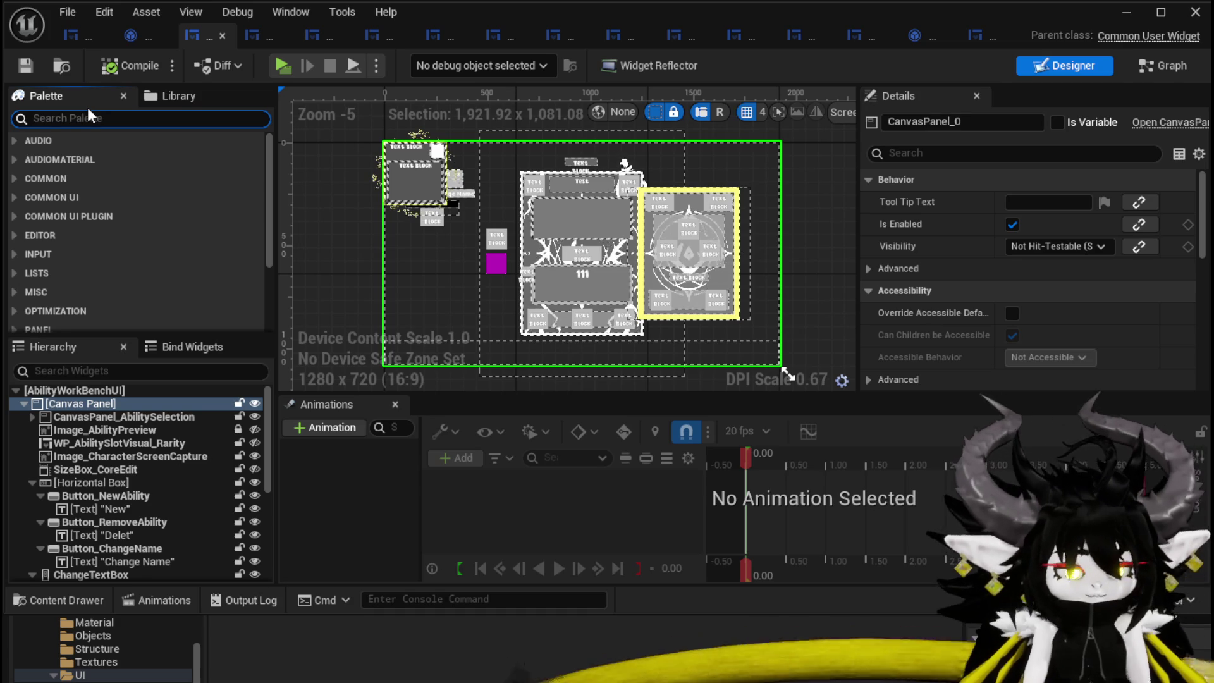
- Add an Image from the palette to the root canvas and rename it Image_Background
{"action": "type", "text": "Image"}
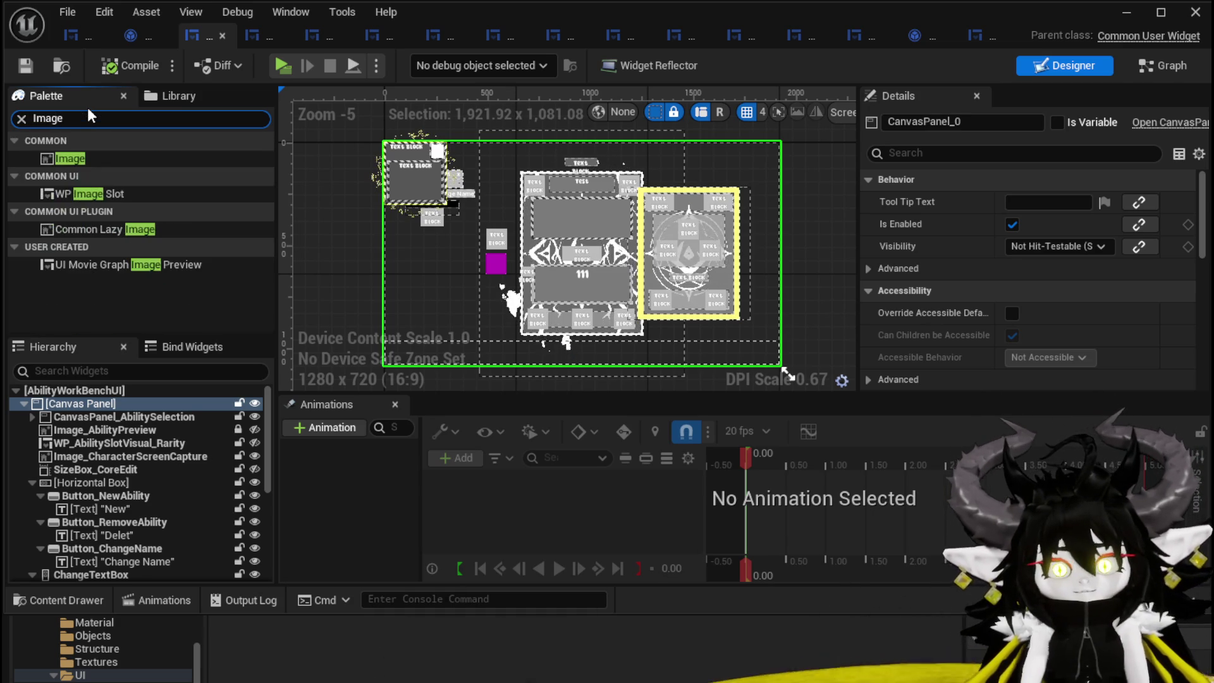
{"action": "left_click_drag", "start_coordinate": [70, 158], "coordinate": [167, 349]}
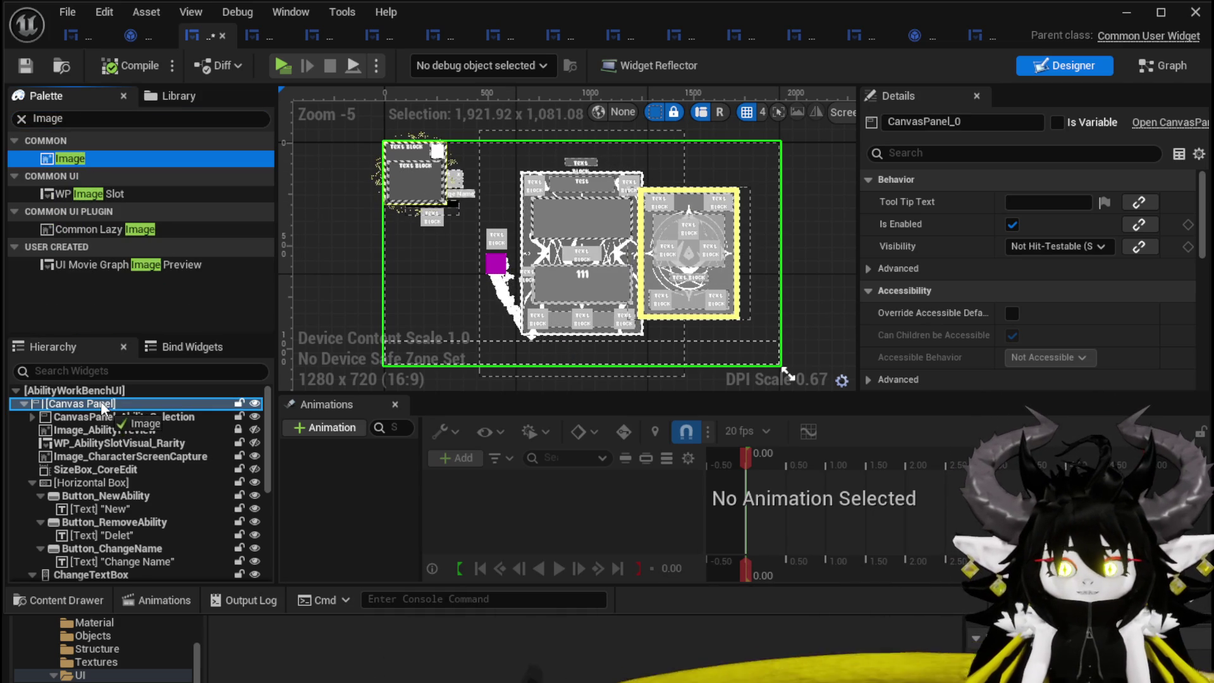
{"action": "left_click_drag", "start_coordinate": [100, 401], "coordinate": [101, 401]}
{"action": "scroll", "coordinate": [253, 529], "scroll_direction": "down", "scroll_amount": 10}
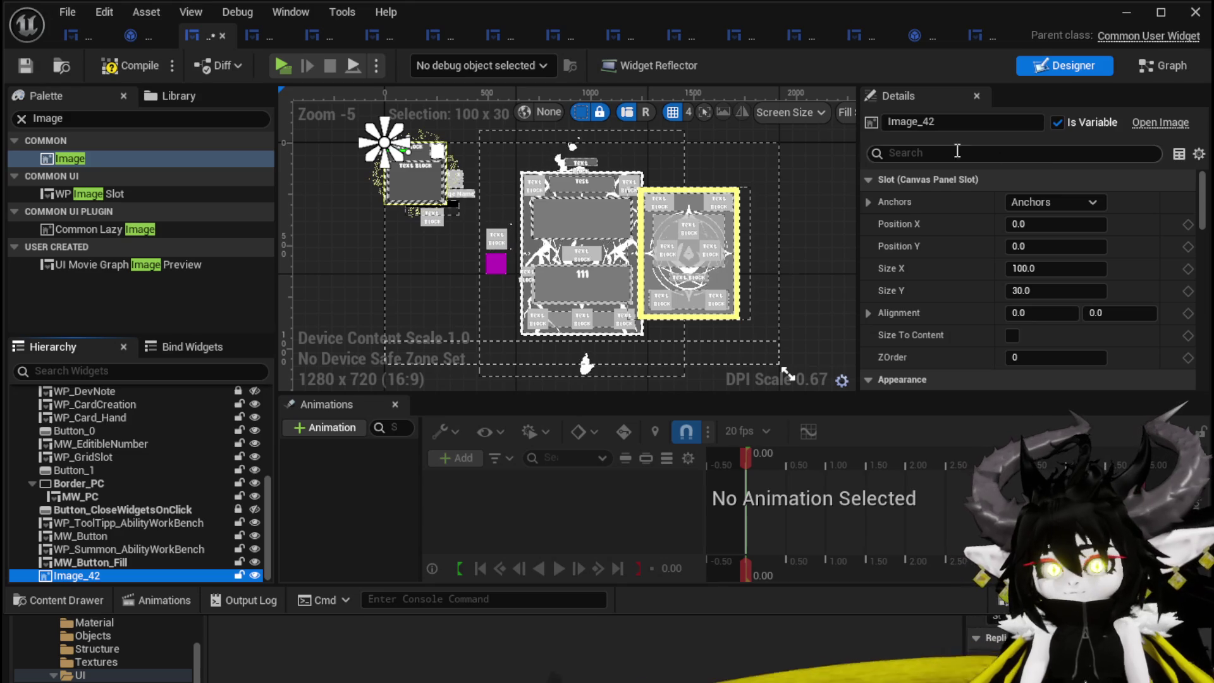
{"action": "double_click", "coordinate": [971, 123]}
{"action": "type", "text": "ckground"}
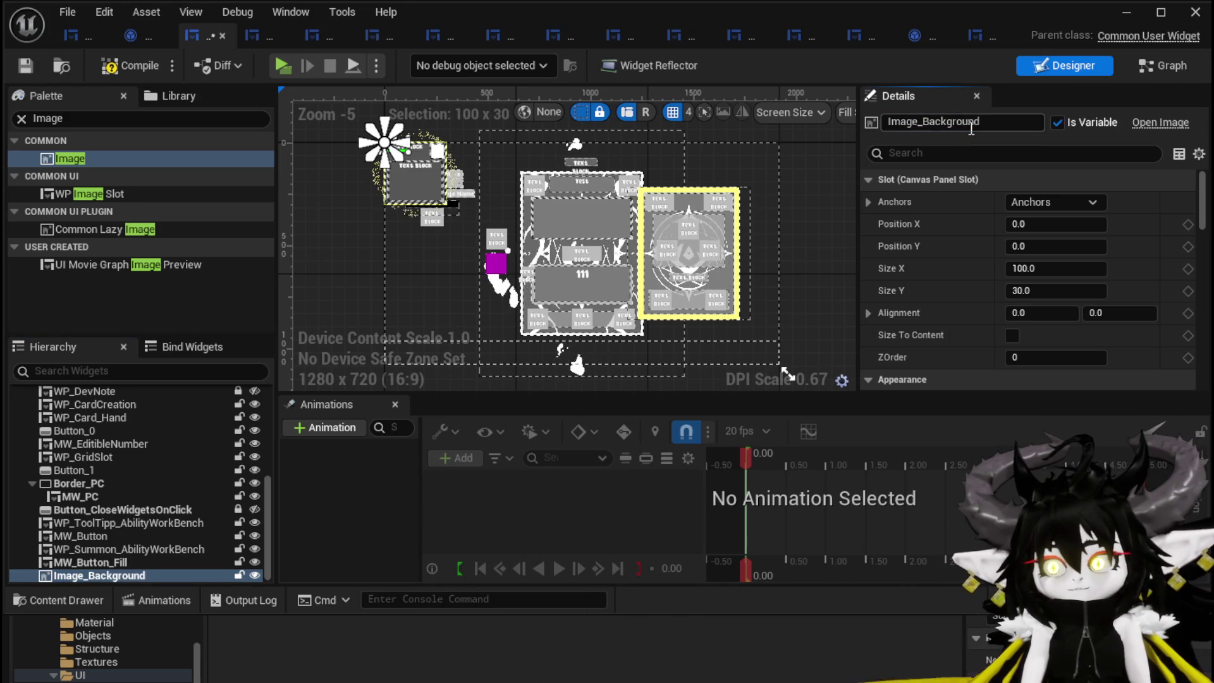
- Anchor Image_Background to the centre and size it 900 by 900
{"action": "left_click", "coordinate": [1058, 203]}
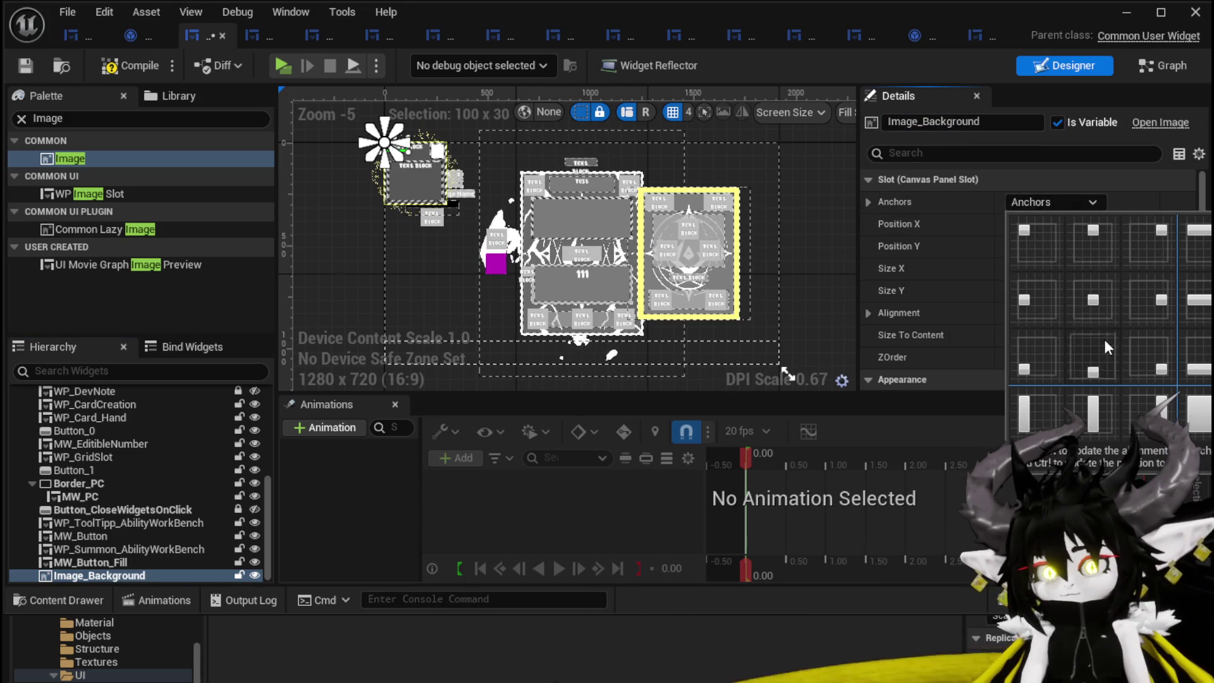
{"action": "left_click", "coordinate": [1098, 305], "text": "shift"}
{"action": "left_click", "coordinate": [1053, 269]}
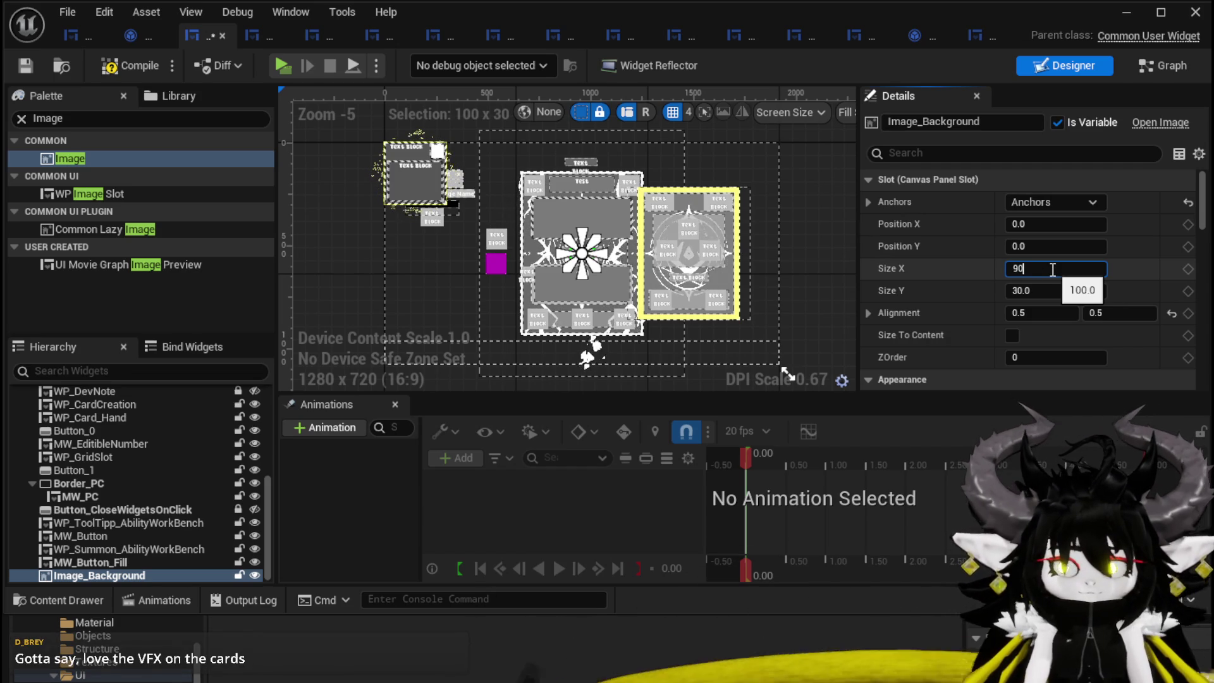
{"action": "type", "text": "0."}
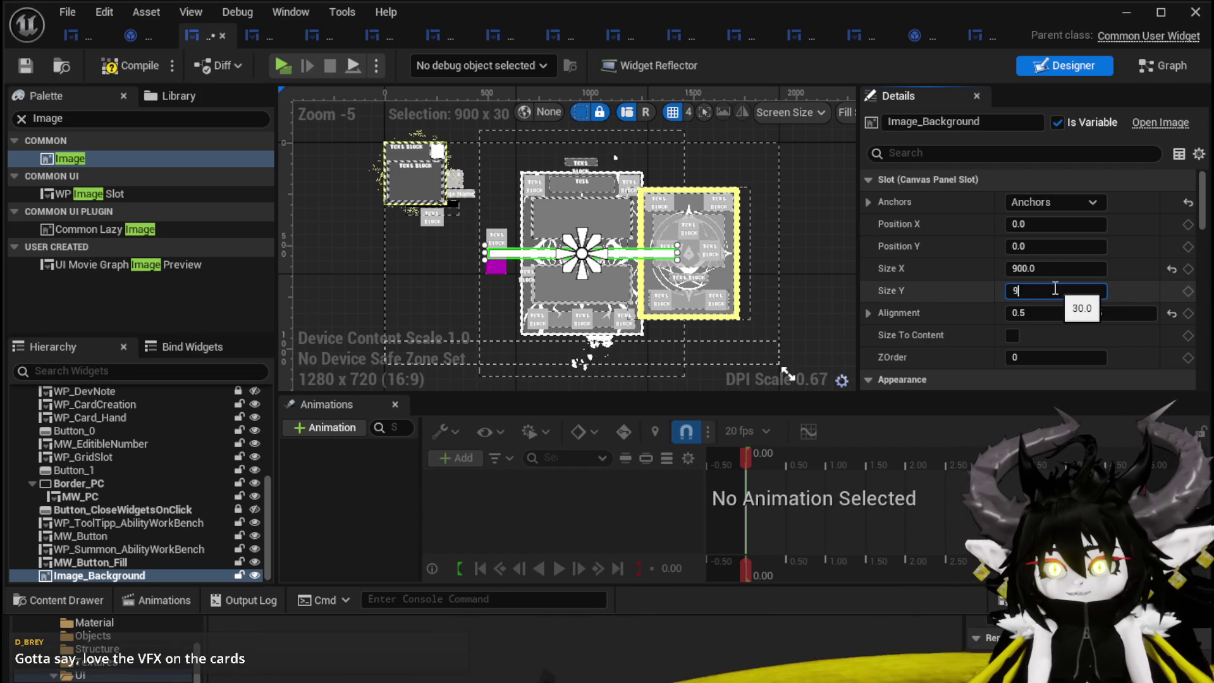
{"action": "type", "text": "0.0"}
{"action": "key", "text": "Return"}
{"action": "key", "text": "Return"}
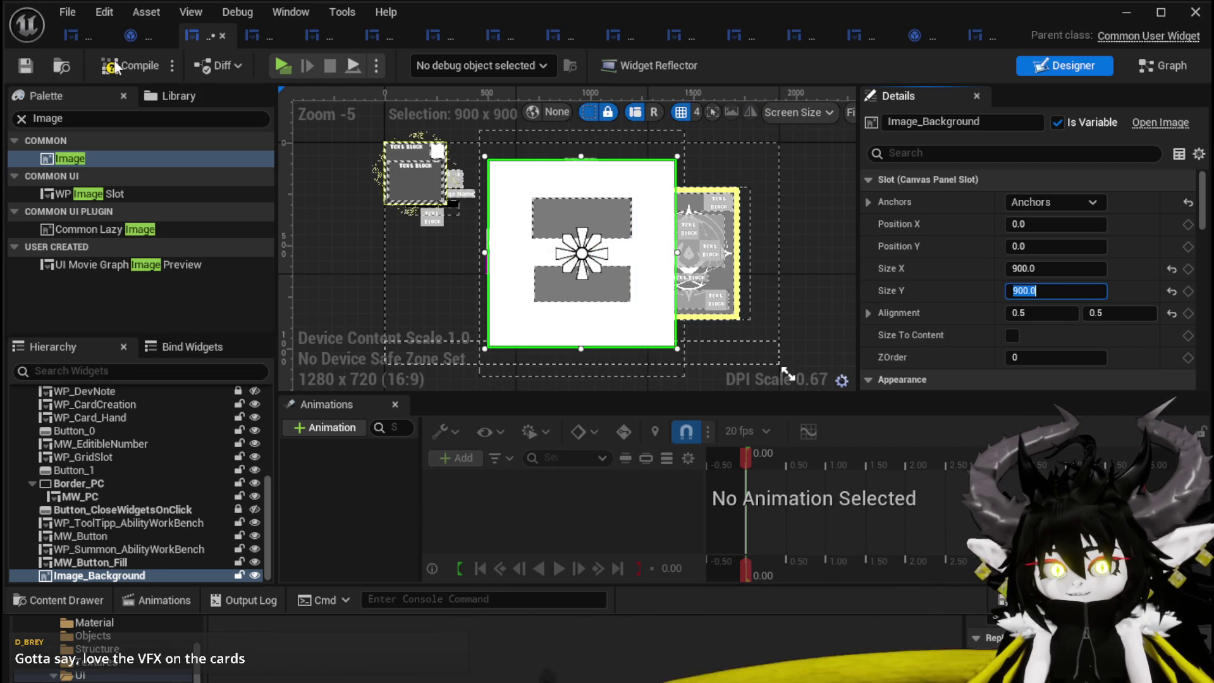
- Save the widget, then open the asset picker for Image_Background's Brush Image
{"action": "left_click", "coordinate": [24, 66]}
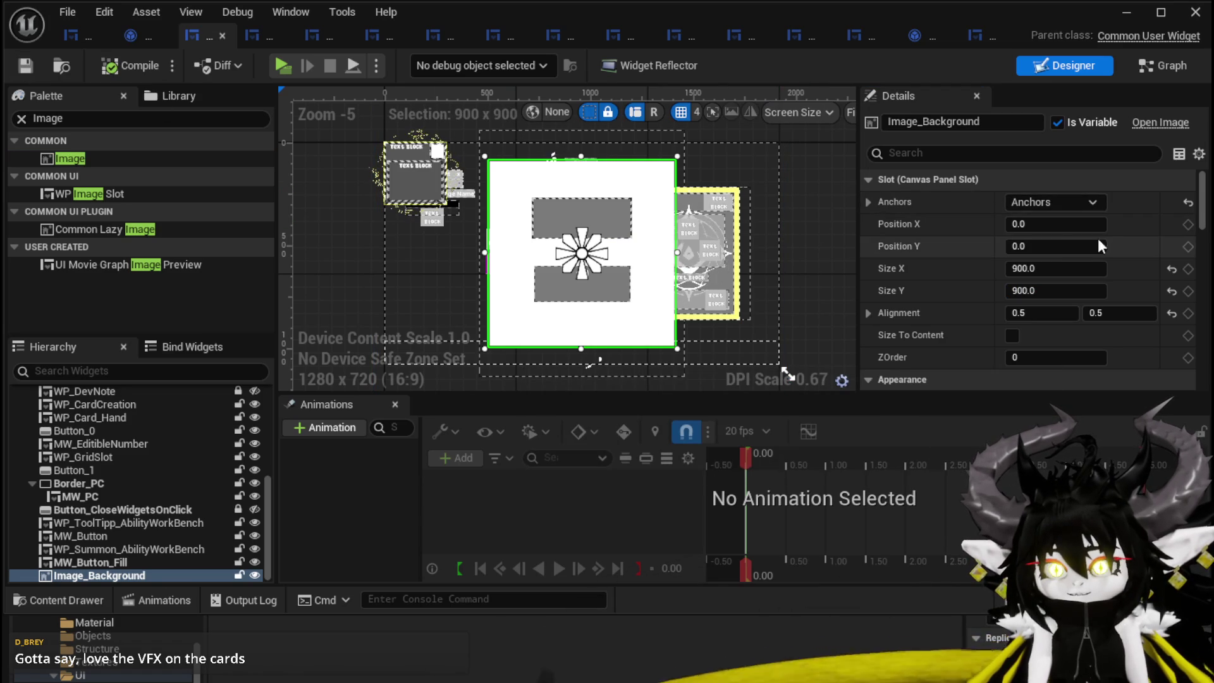
{"action": "scroll", "coordinate": [1203, 220], "scroll_direction": "down", "scroll_amount": 3}
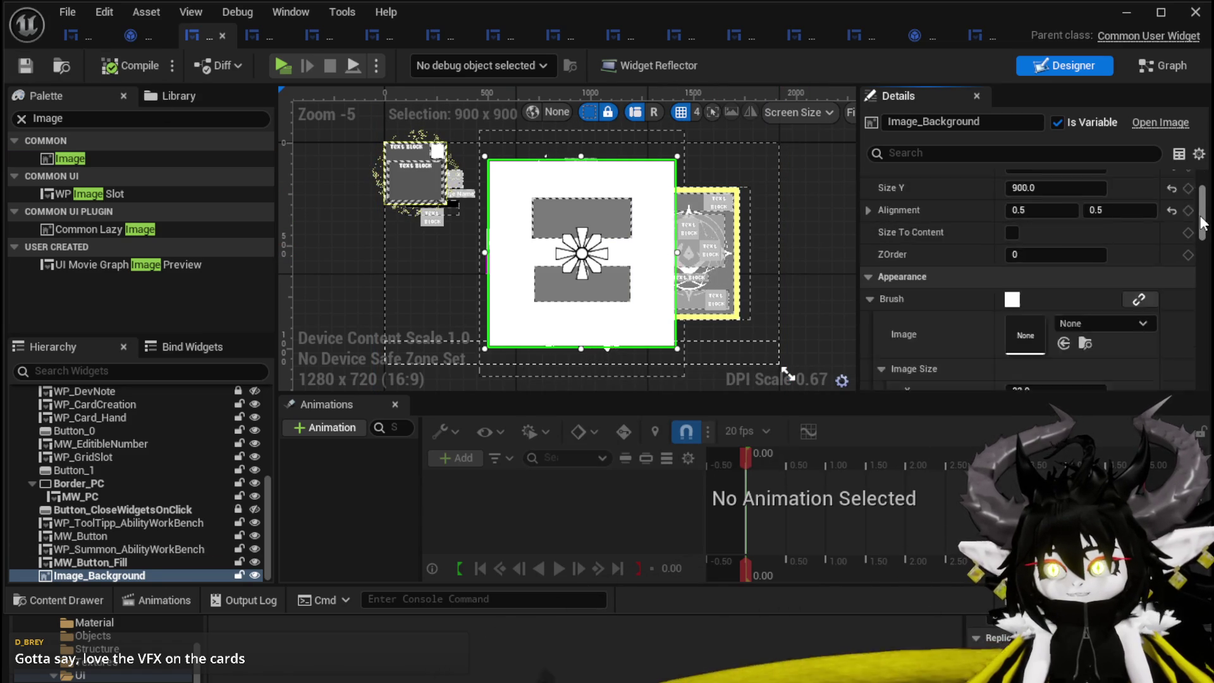
{"action": "scroll", "coordinate": [1203, 220], "scroll_direction": "down", "scroll_amount": 5}
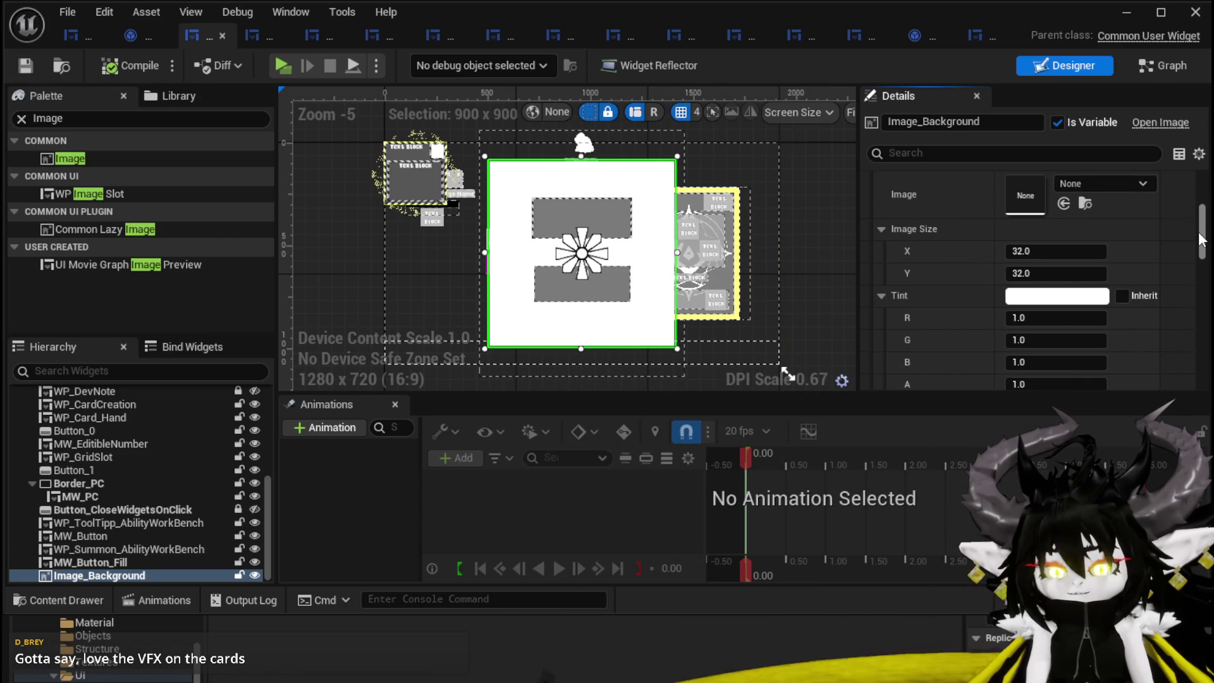
{"action": "scroll", "coordinate": [1201, 238], "scroll_direction": "up", "scroll_amount": 1}
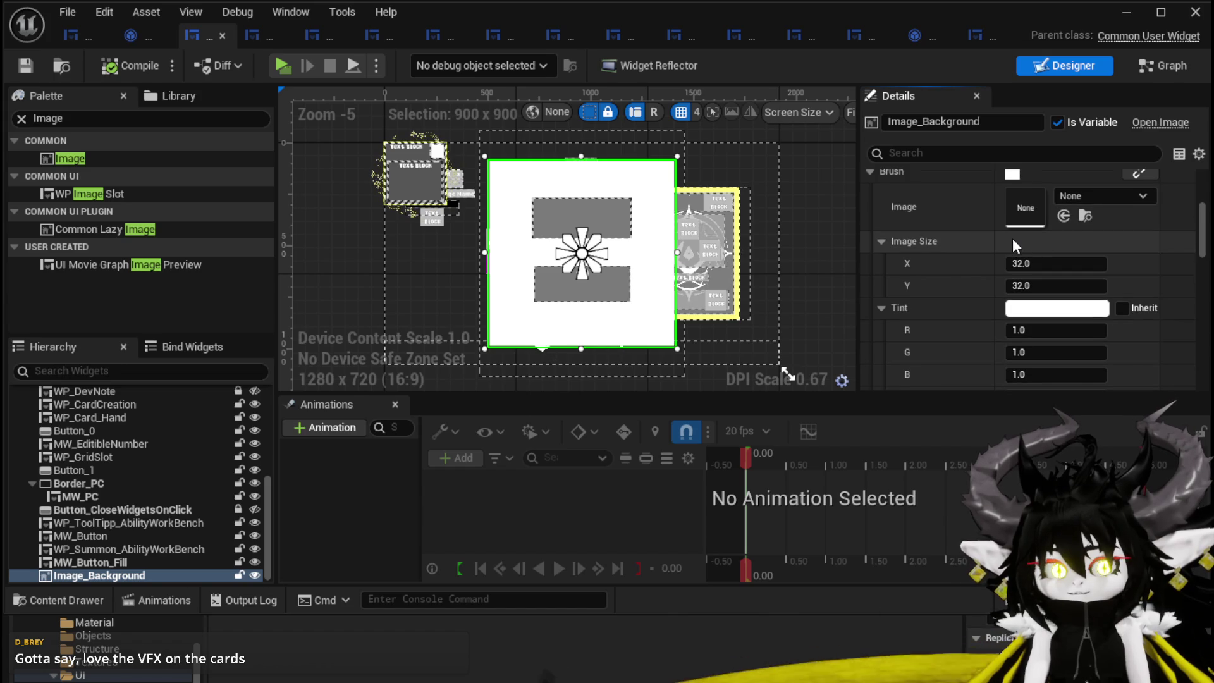
{"action": "scroll", "coordinate": [1055, 241], "scroll_direction": "up", "scroll_amount": 3}
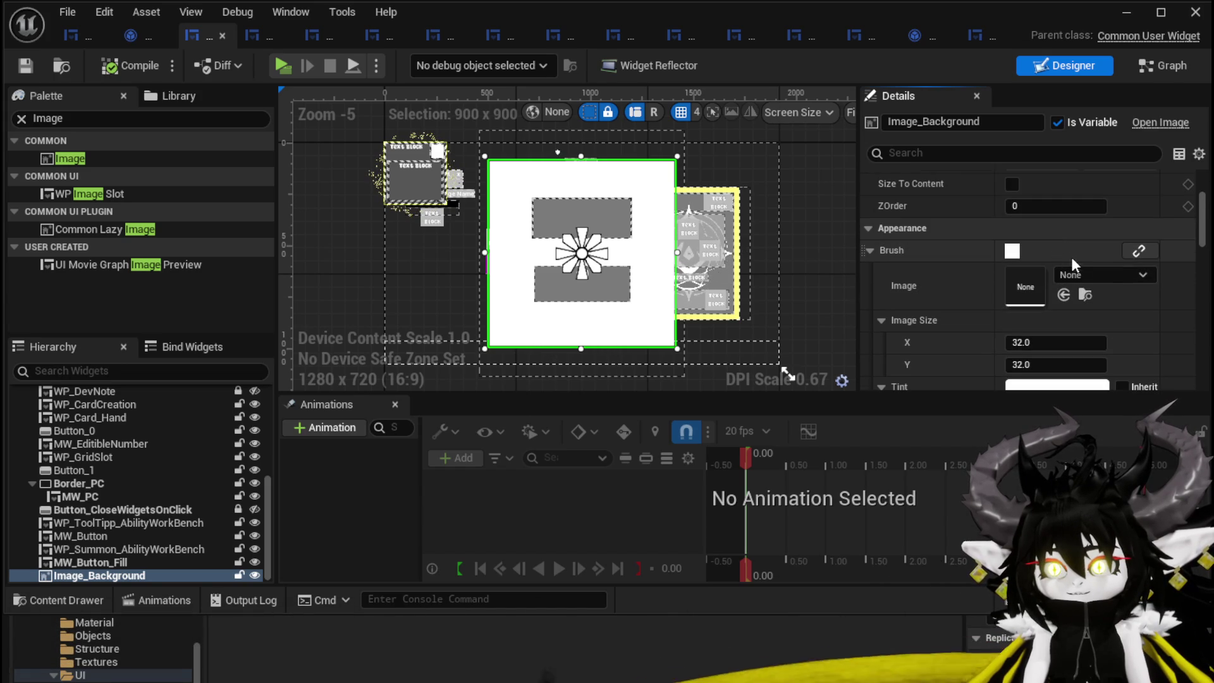
{"action": "left_click", "coordinate": [1081, 267]}
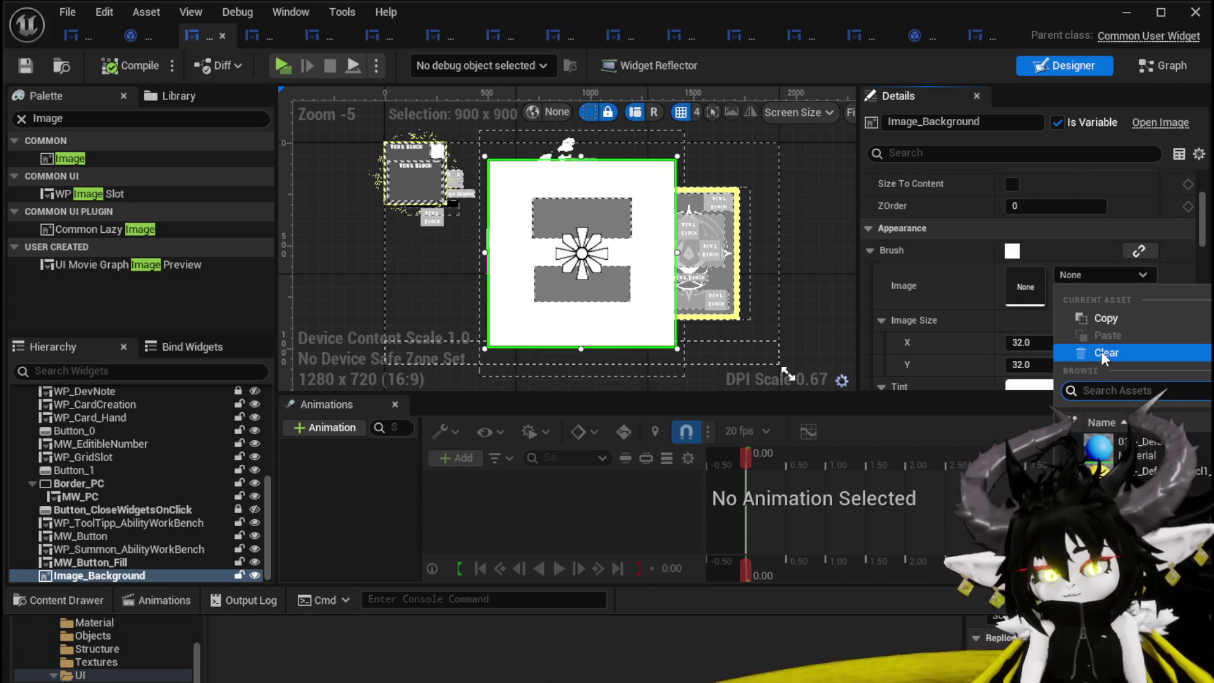
- Search 'Oro' in the picker and apply M_OroBorder as the brush image
{"action": "type", "text": "Oro"}
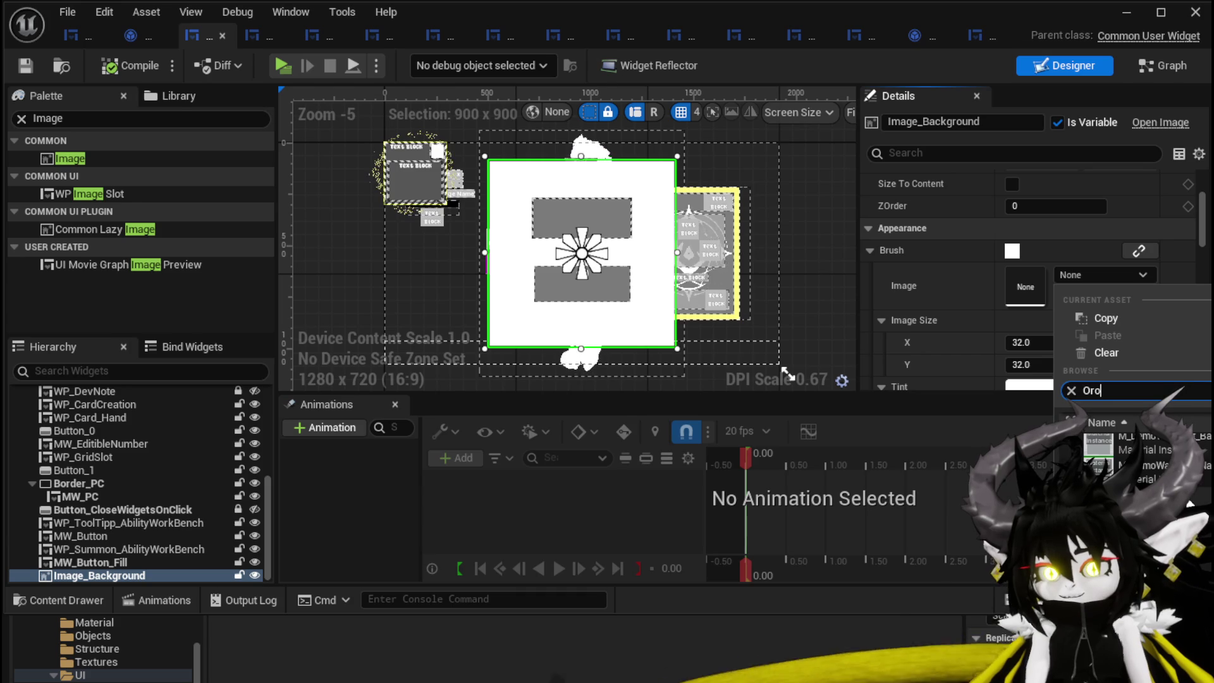
{"action": "key", "text": "Return"}
{"action": "scroll", "coordinate": [711, 279], "scroll_direction": "up", "scroll_amount": 4}
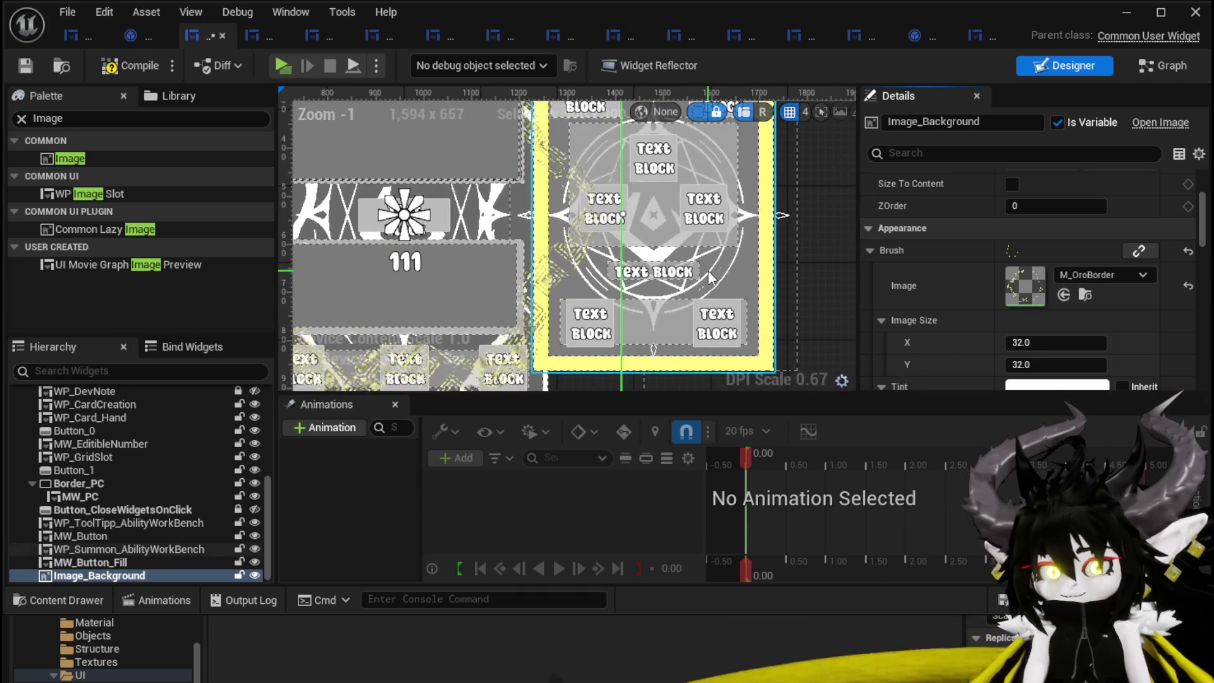
{"action": "scroll", "coordinate": [702, 265], "scroll_direction": "up", "scroll_amount": 2}
{"action": "scroll", "coordinate": [467, 191], "scroll_direction": "down", "scroll_amount": 1}
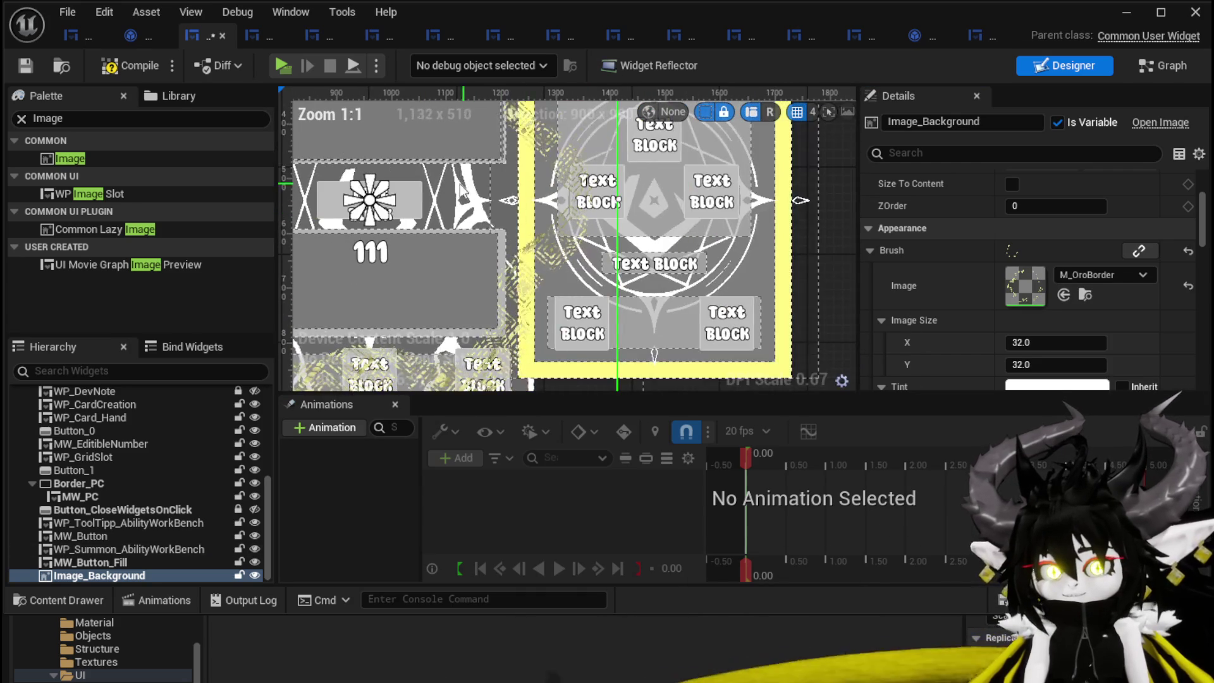
{"action": "left_click_drag", "start_coordinate": [405, 246], "coordinate": [560, 289]}
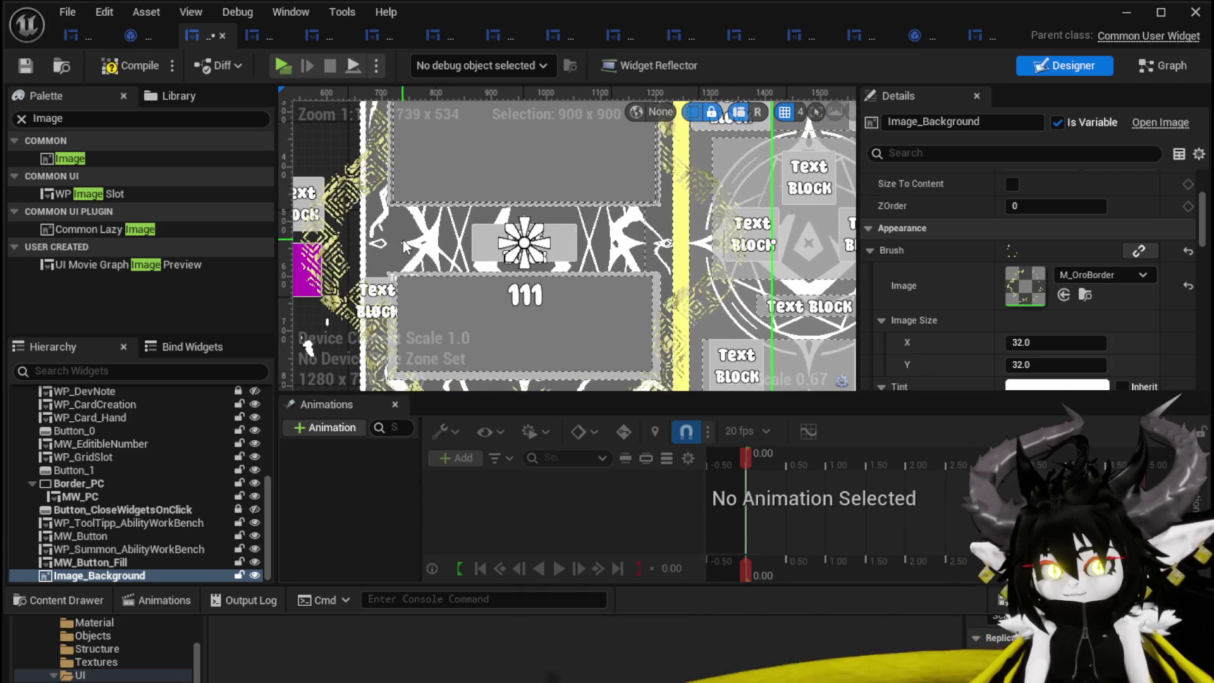
{"action": "left_click_drag", "start_coordinate": [551, 221], "coordinate": [407, 227]}
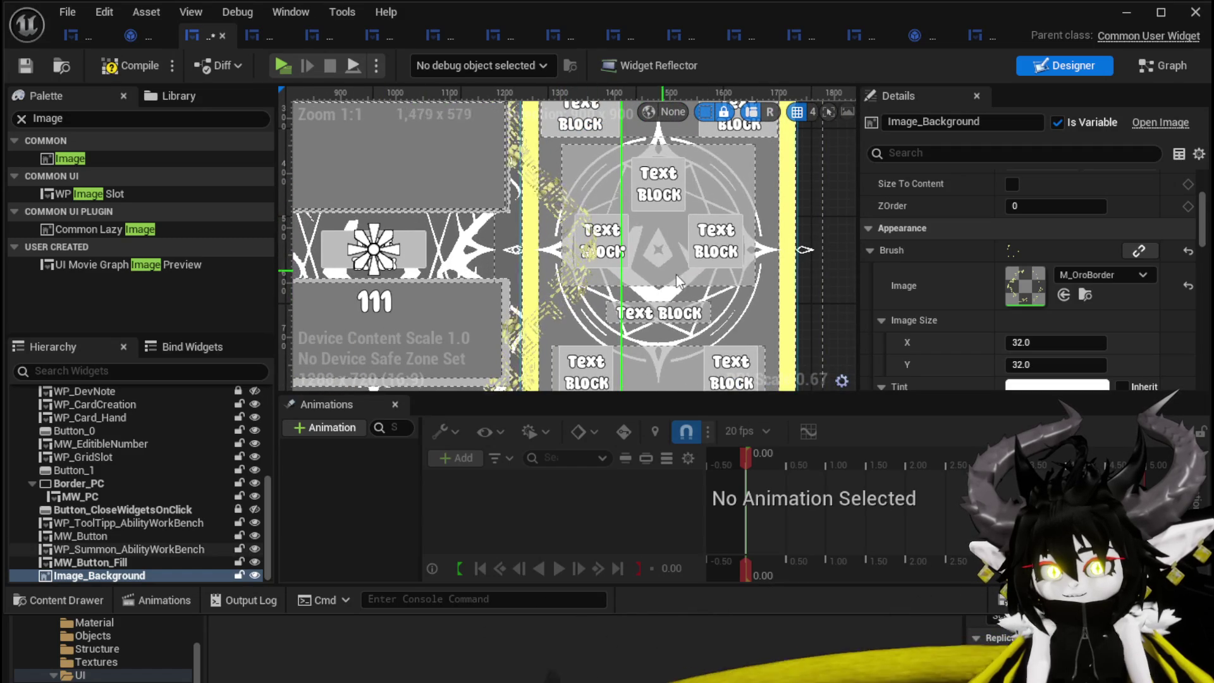
{"action": "scroll", "coordinate": [675, 207], "scroll_direction": "down", "scroll_amount": 2}
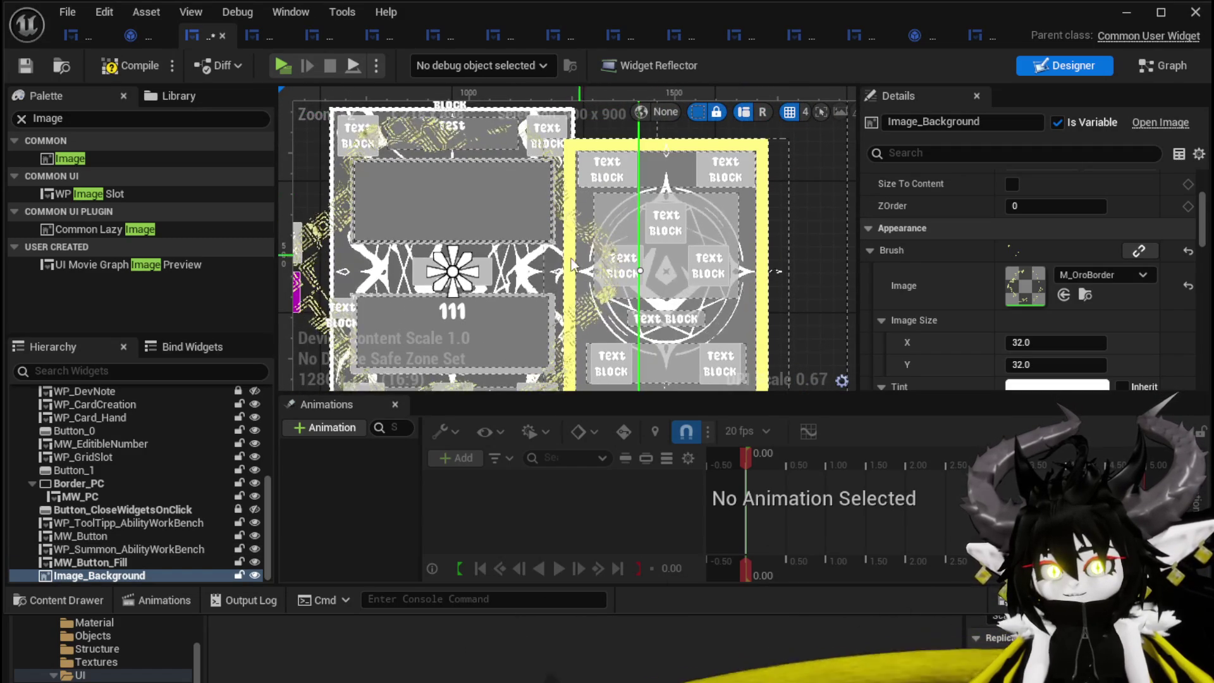
{"action": "scroll", "coordinate": [578, 221], "scroll_direction": "down", "scroll_amount": 1}
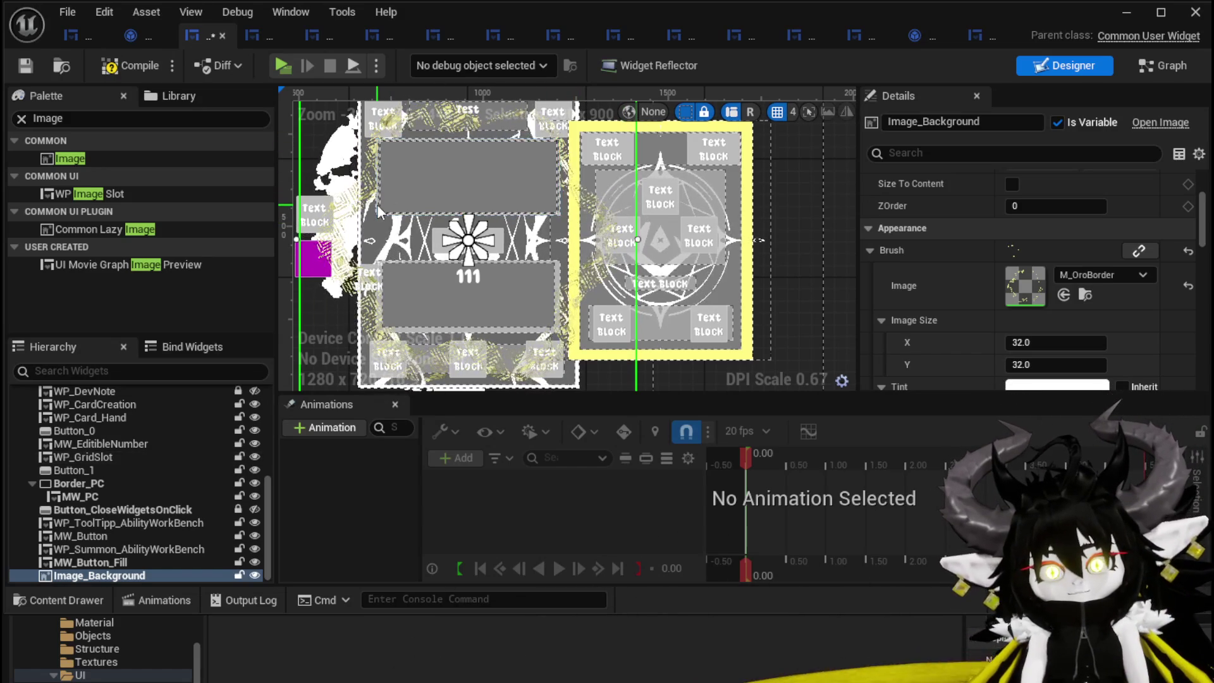
{"action": "scroll", "coordinate": [554, 210], "scroll_direction": "up", "scroll_amount": 7}
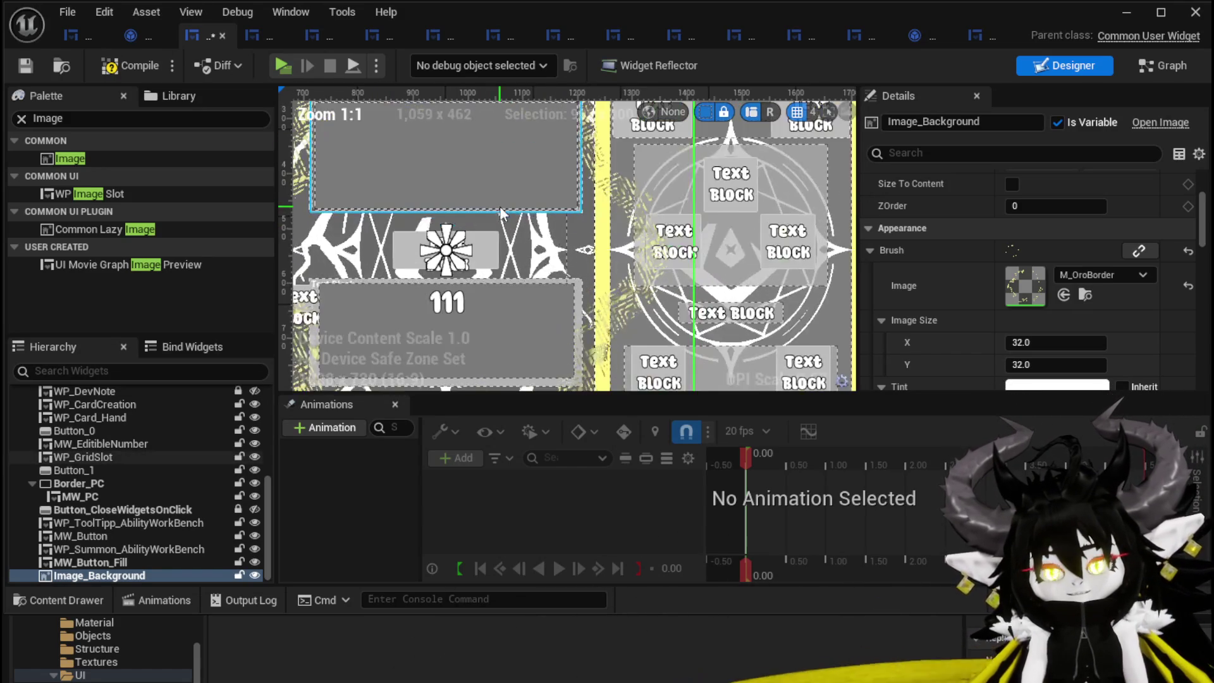
{"action": "scroll", "coordinate": [599, 162], "scroll_direction": "down", "scroll_amount": 6}
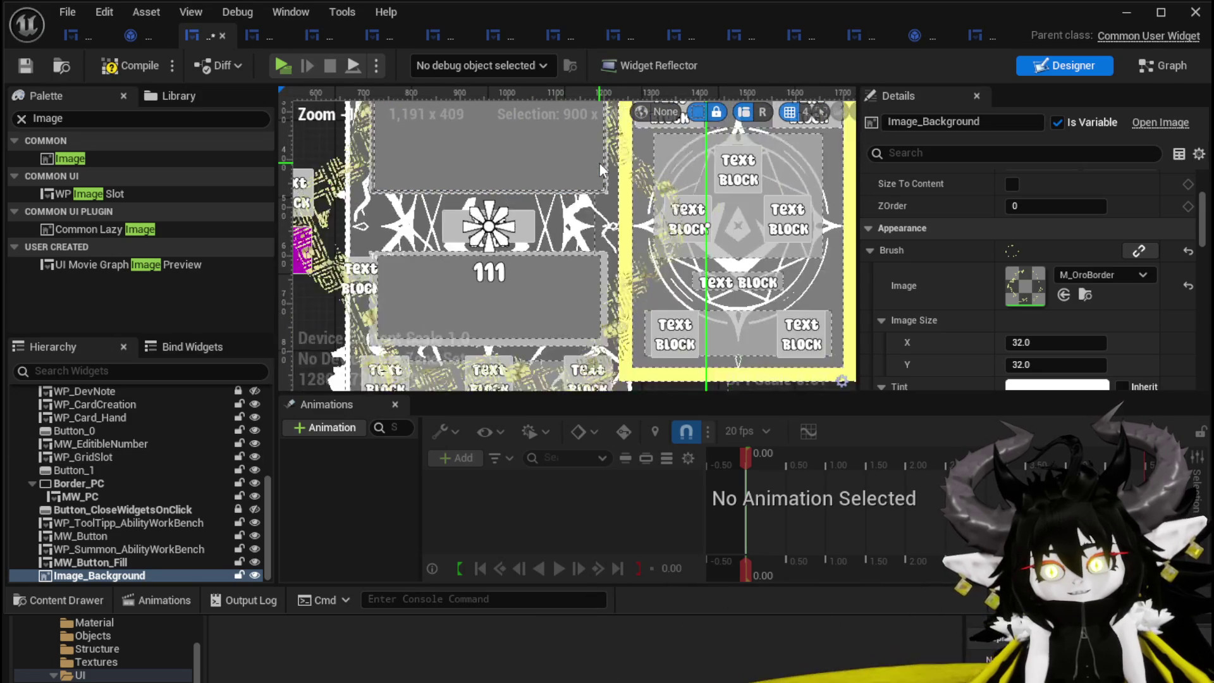
{"action": "mouse_move", "coordinate": [629, 215]}
{"action": "left_mouse_down"}
{"action": "mouse_move", "coordinate": [477, 190]}
{"action": "mouse_move", "coordinate": [609, 202]}
{"action": "left_mouse_up"}
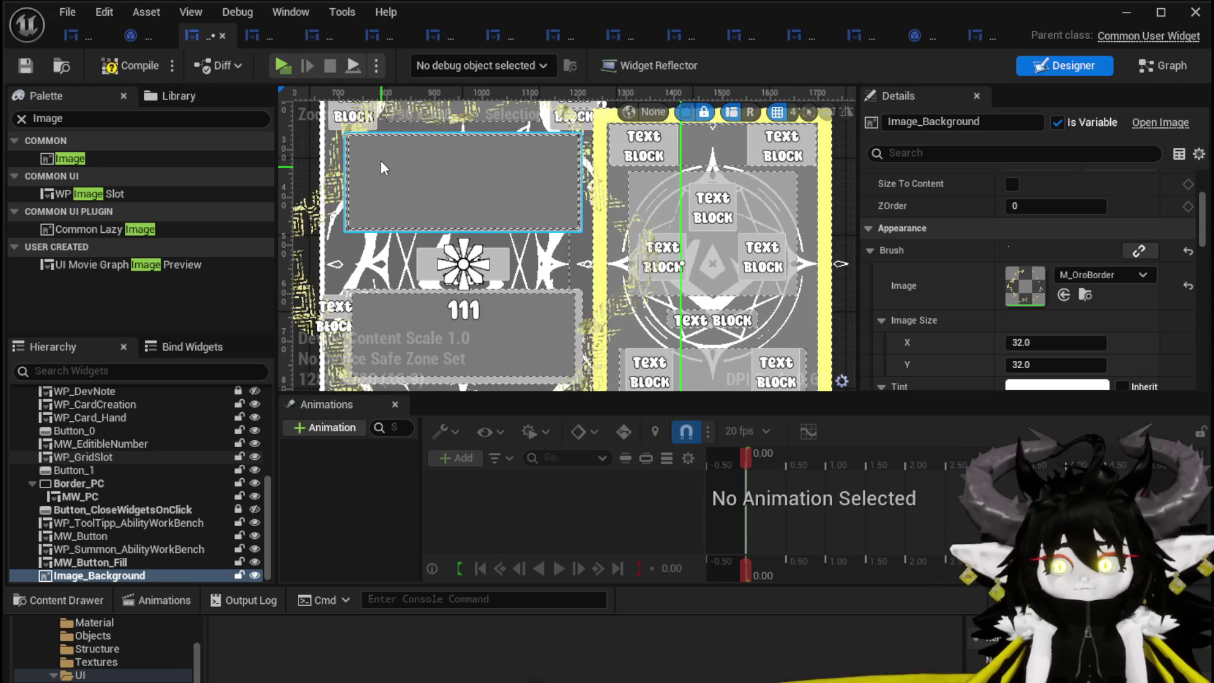
{"action": "scroll", "coordinate": [593, 173], "scroll_direction": "up", "scroll_amount": 6}
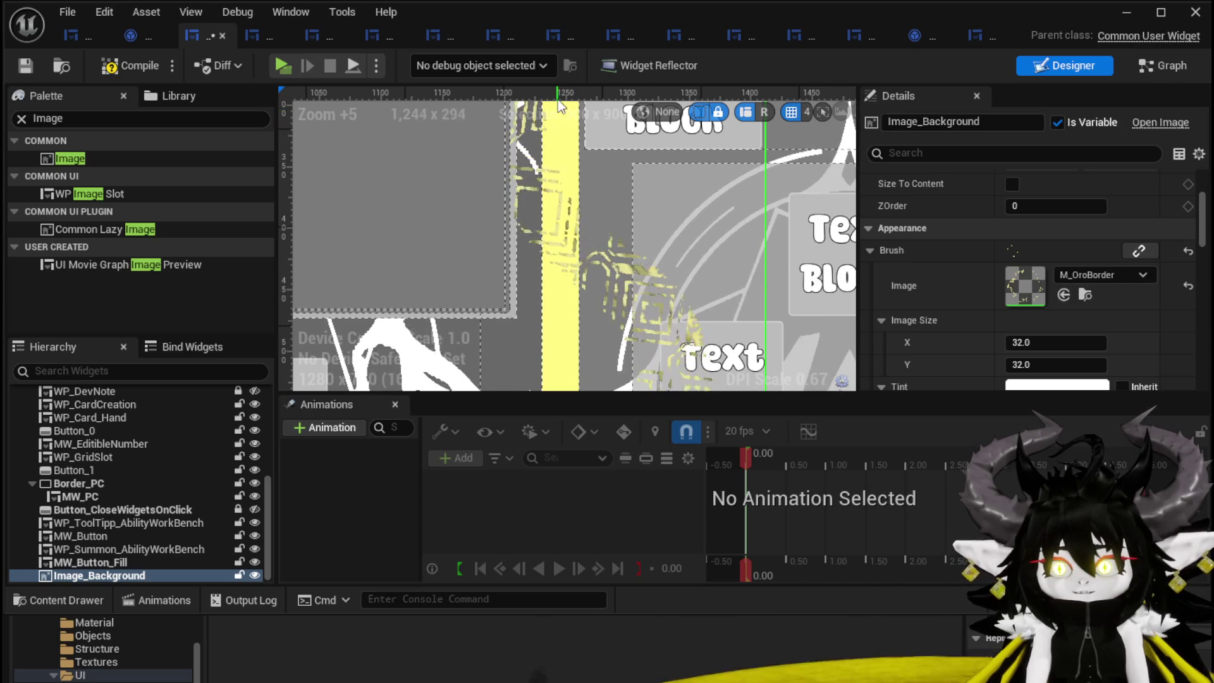
{"action": "scroll", "coordinate": [612, 163], "scroll_direction": "down", "scroll_amount": 2}
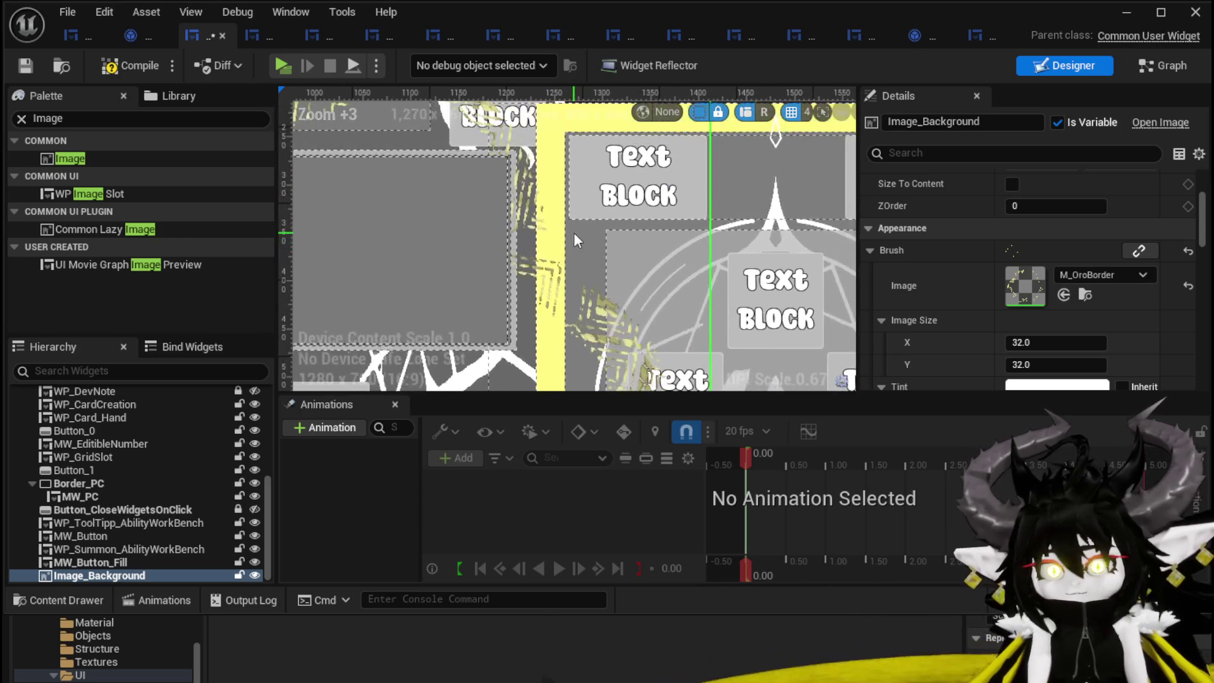
{"action": "scroll", "coordinate": [573, 234], "scroll_direction": "down", "scroll_amount": 2}
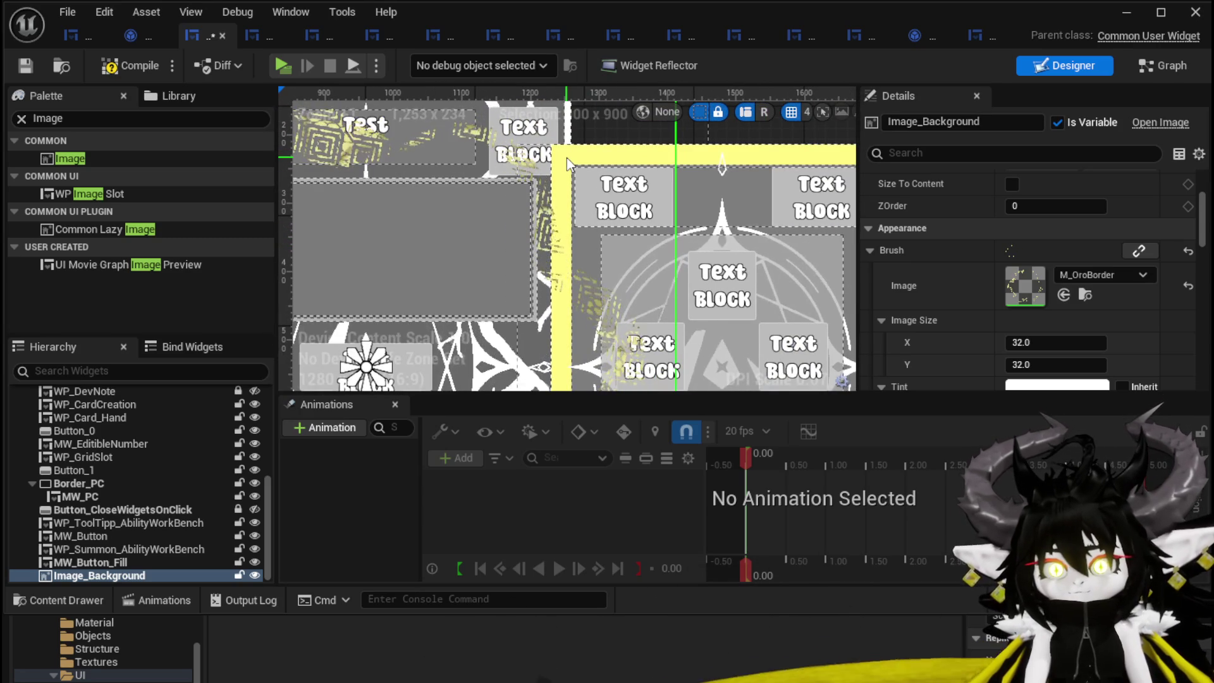
{"action": "scroll", "coordinate": [564, 156], "scroll_direction": "up", "scroll_amount": 3}
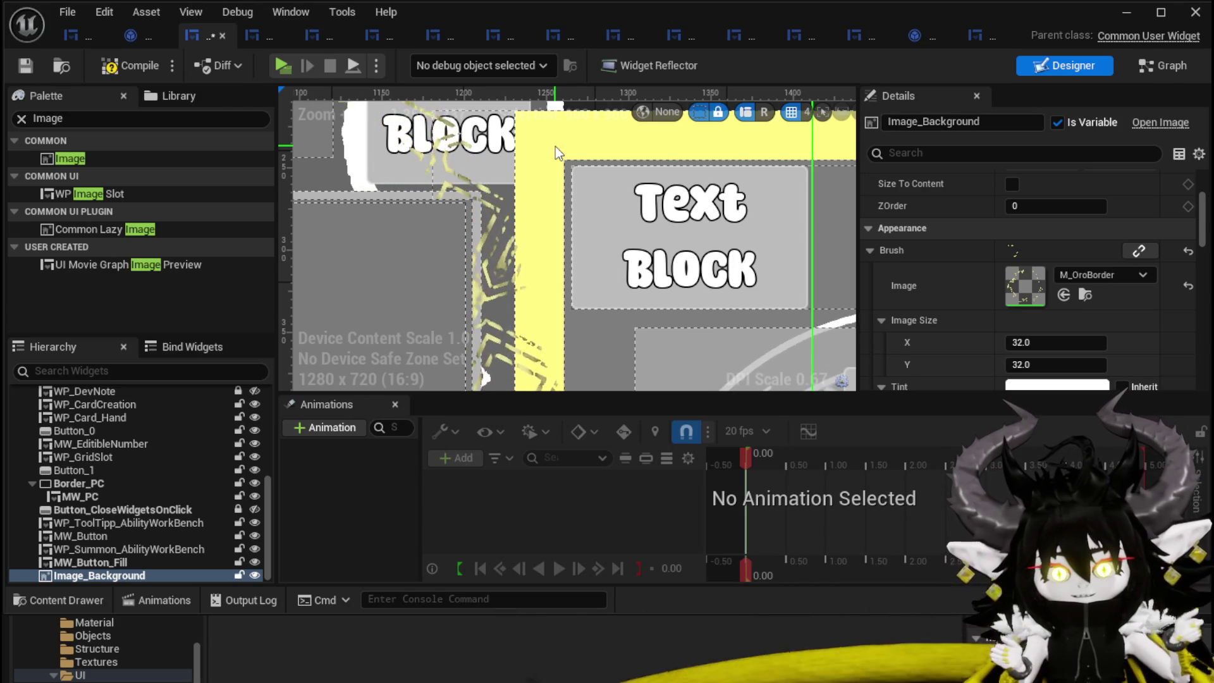
{"action": "scroll", "coordinate": [538, 143], "scroll_direction": "down", "scroll_amount": 5}
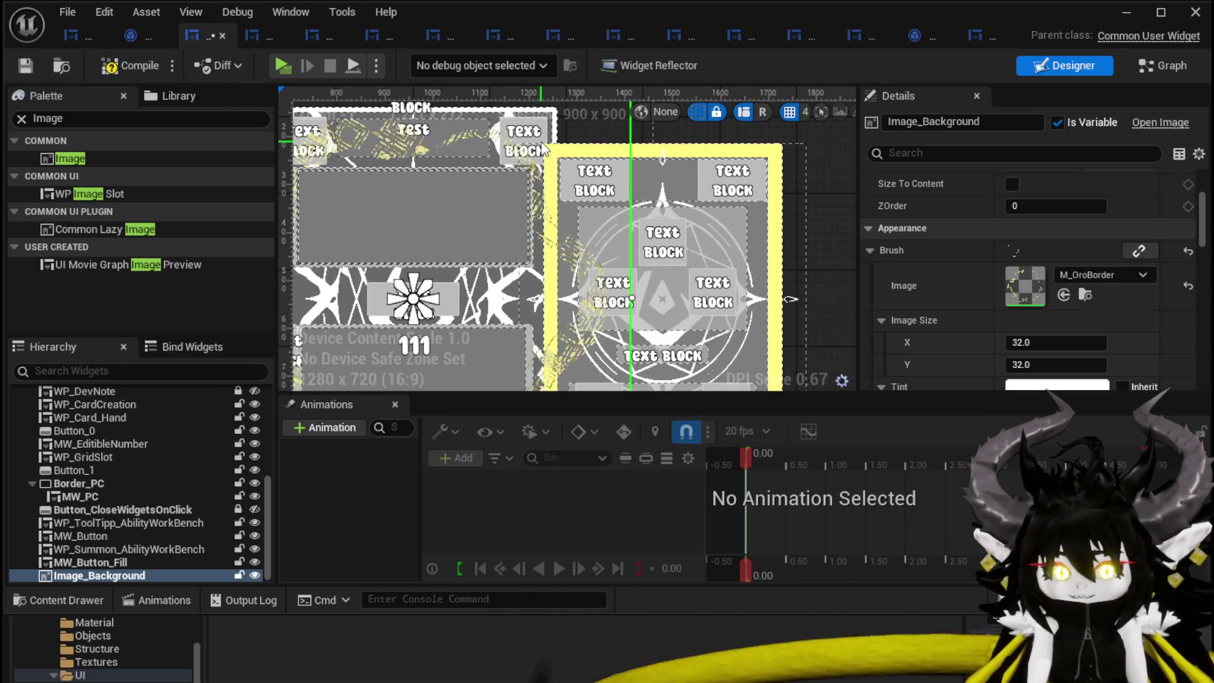
{"action": "scroll", "coordinate": [588, 159], "scroll_direction": "up", "scroll_amount": 3}
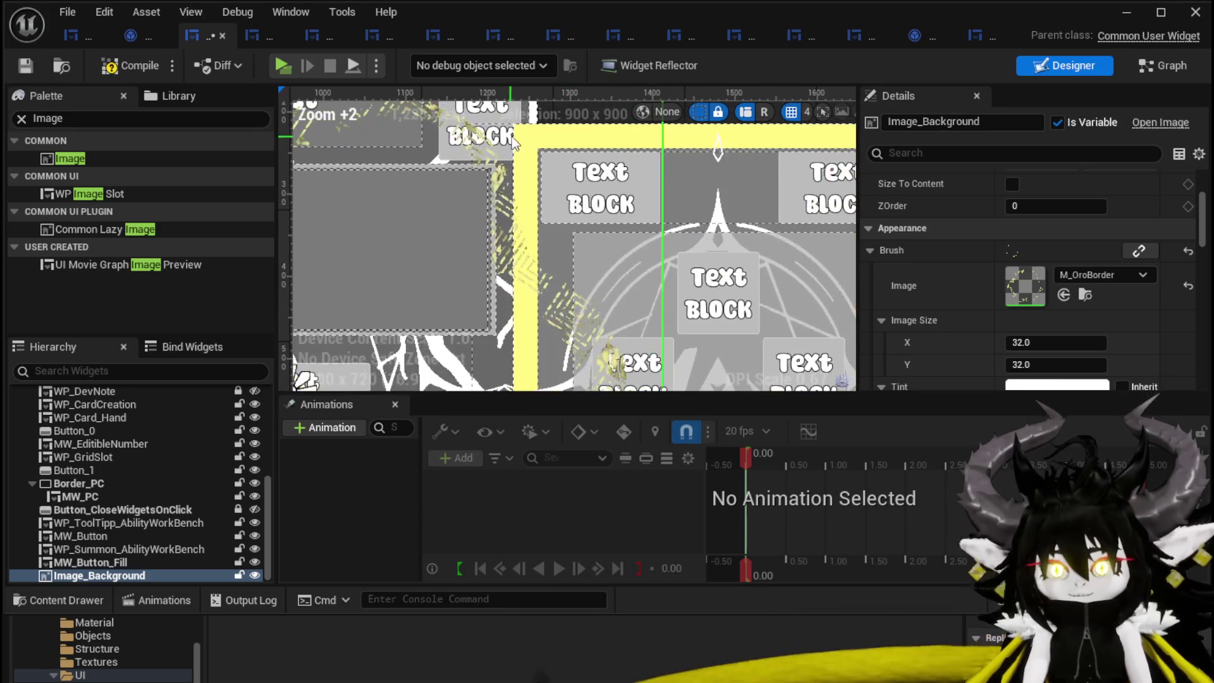
{"action": "scroll", "coordinate": [528, 168], "scroll_direction": "down", "scroll_amount": 3}
{"action": "scroll", "coordinate": [510, 221], "scroll_direction": "down", "scroll_amount": 1}
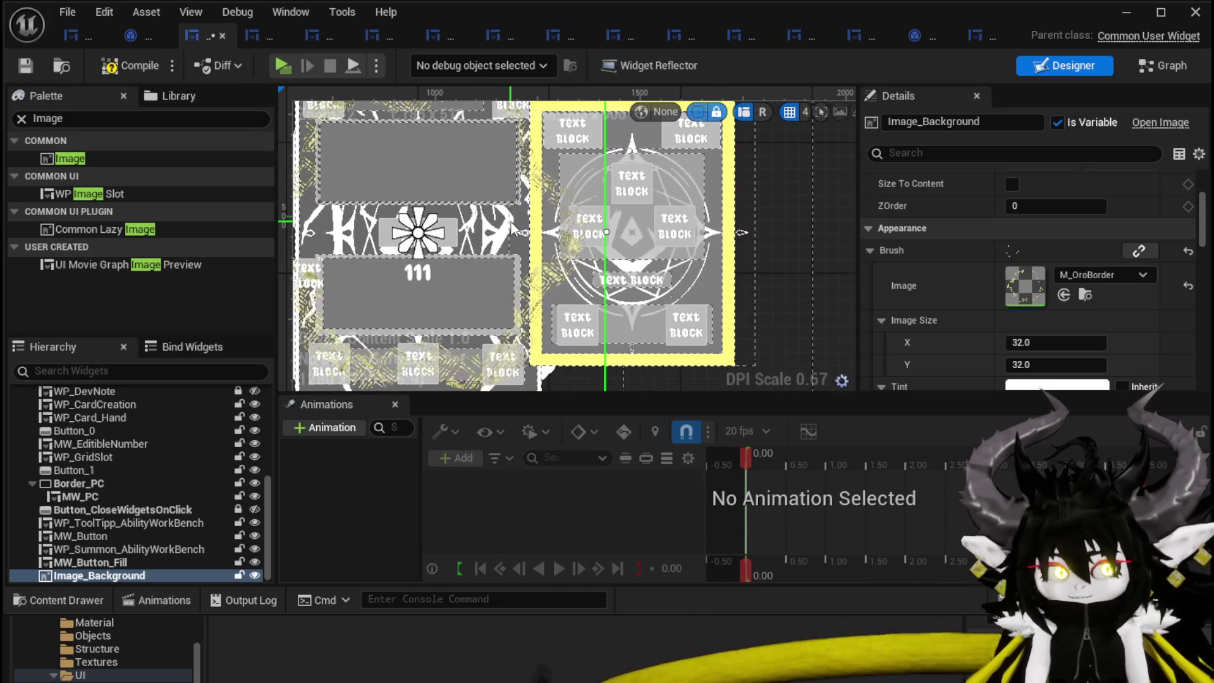
{"action": "scroll", "coordinate": [505, 252], "scroll_direction": "up", "scroll_amount": 1}
{"action": "scroll", "coordinate": [491, 287], "scroll_direction": "down", "scroll_amount": 1}
{"action": "scroll", "coordinate": [495, 272], "scroll_direction": "down", "scroll_amount": 2}
{"action": "scroll", "coordinate": [1002, 256], "scroll_direction": "up", "scroll_amount": 2}
{"action": "scroll", "coordinate": [1001, 255], "scroll_direction": "up", "scroll_amount": 2}
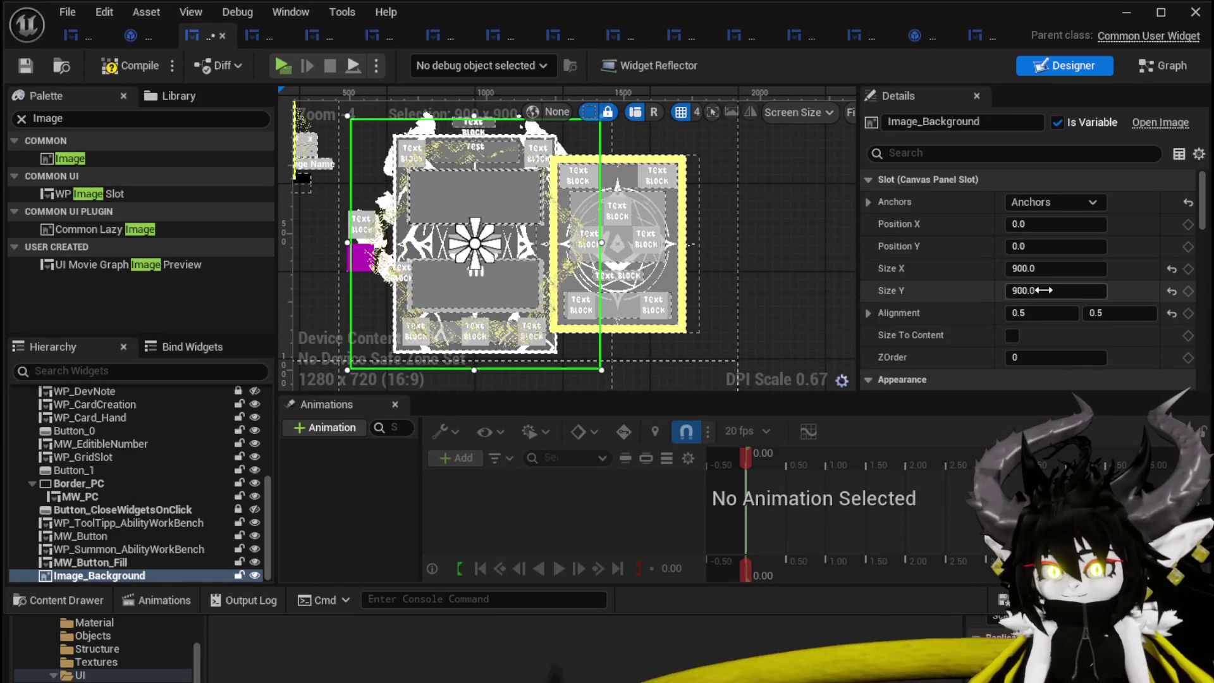
- Set Image_Background's Size X and Size Y to 1200
{"action": "left_click", "coordinate": [1052, 269]}
{"action": "type", "text": "12"}
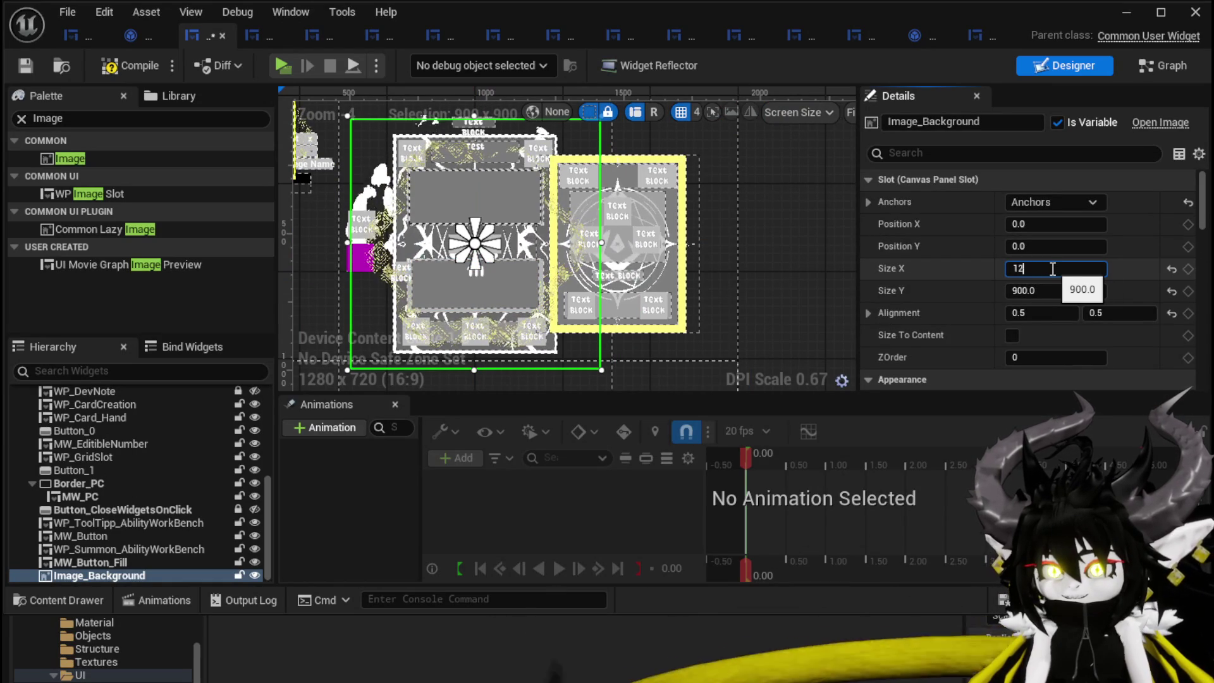
{"action": "type", "text": "00"}
{"action": "left_click", "coordinate": [1055, 291]}
{"action": "type", "text": "120"}
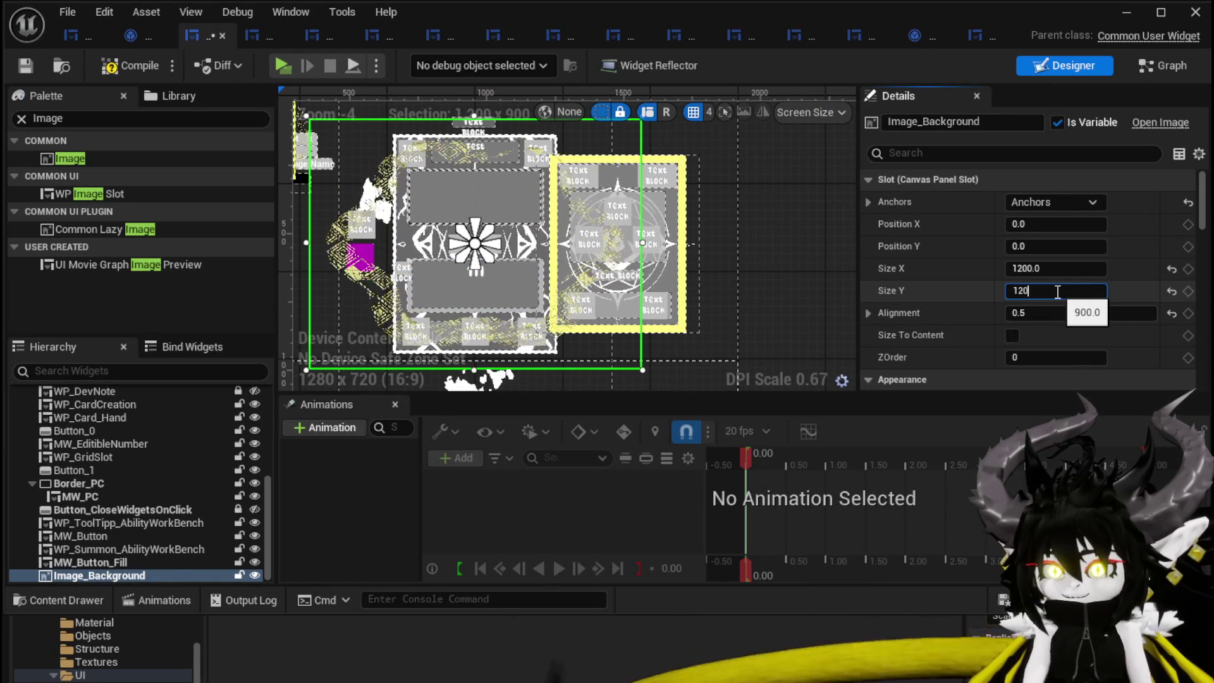
{"action": "type", "text": "0.0"}
{"action": "key", "text": "Return"}
- Set the slot position to X 0, Y -45
{"action": "scroll", "coordinate": [725, 377], "scroll_direction": "down", "scroll_amount": 1}
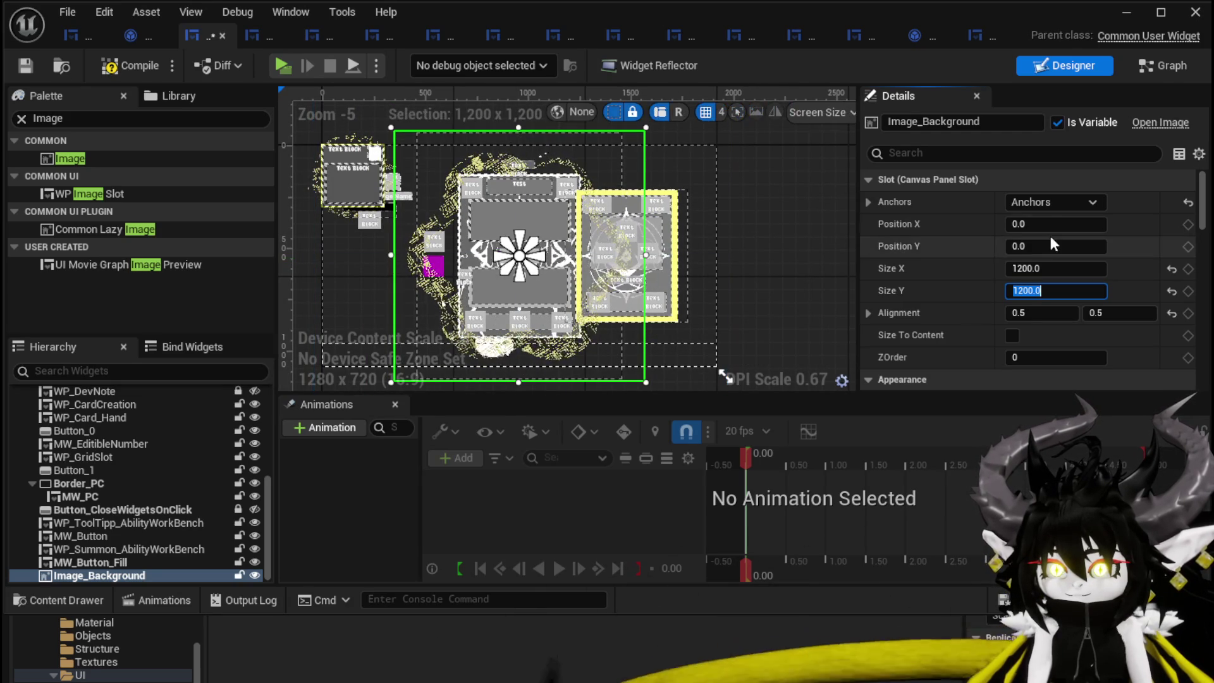
{"action": "mouse_move", "coordinate": [1056, 223]}
{"action": "left_mouse_down"}
{"action": "mouse_move", "coordinate": [1075, 223]}
{"action": "mouse_move", "coordinate": [1057, 246]}
{"action": "mouse_move", "coordinate": [1037, 246]}
{"action": "left_mouse_up"}
{"action": "key", "text": "Return"}
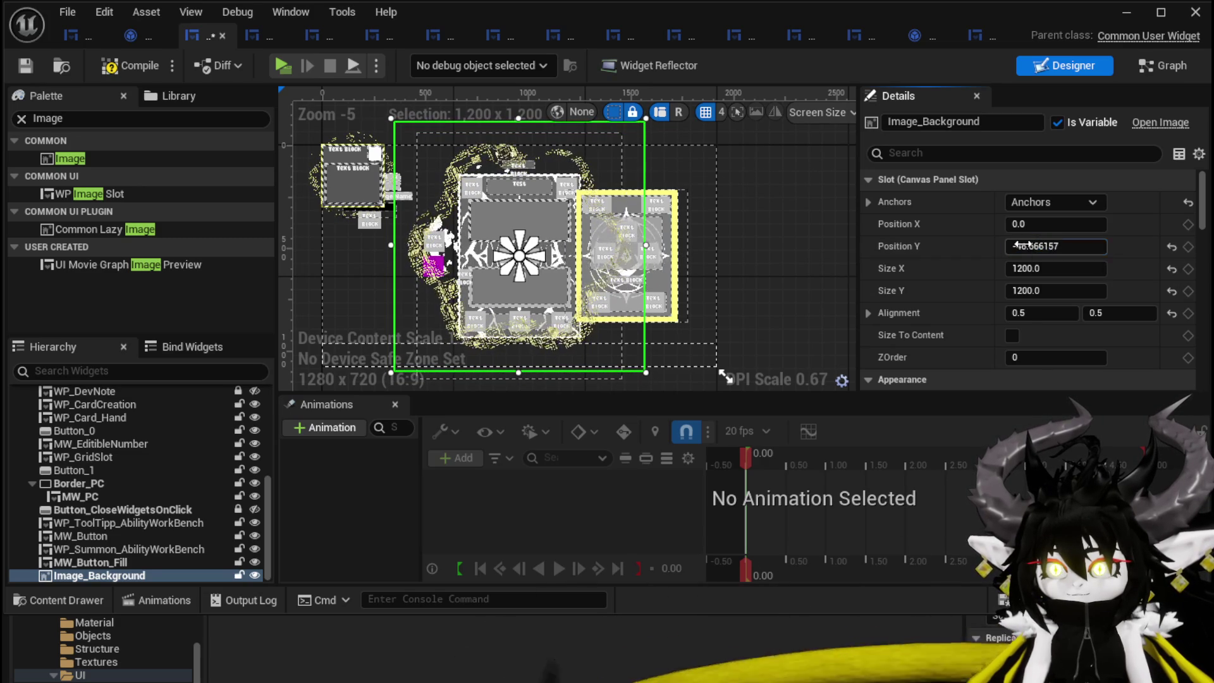
{"action": "left_click", "coordinate": [1037, 245]}
{"action": "type", "text": "-45"}
{"action": "key", "text": "Return"}
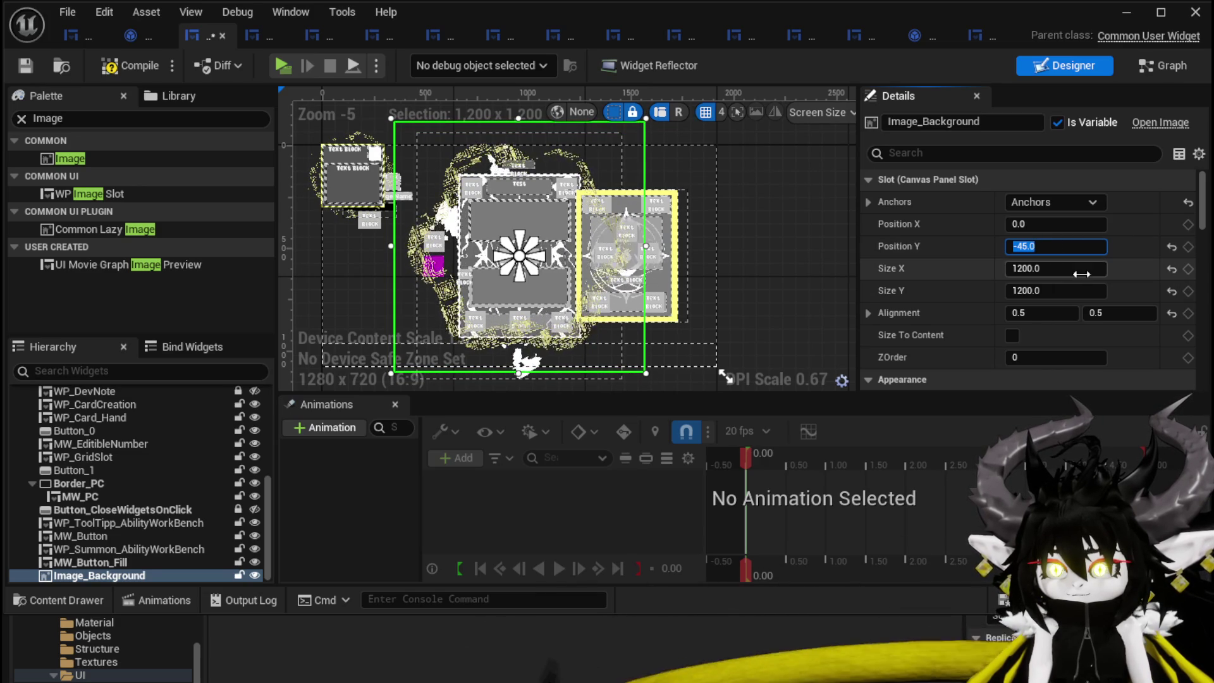
- Change the image size to 1000 × 1000
{"action": "left_click", "coordinate": [1084, 268]}
{"action": "type", "text": "1"}
{"action": "left_click", "coordinate": [1085, 291]}
{"action": "type", "text": "10"}
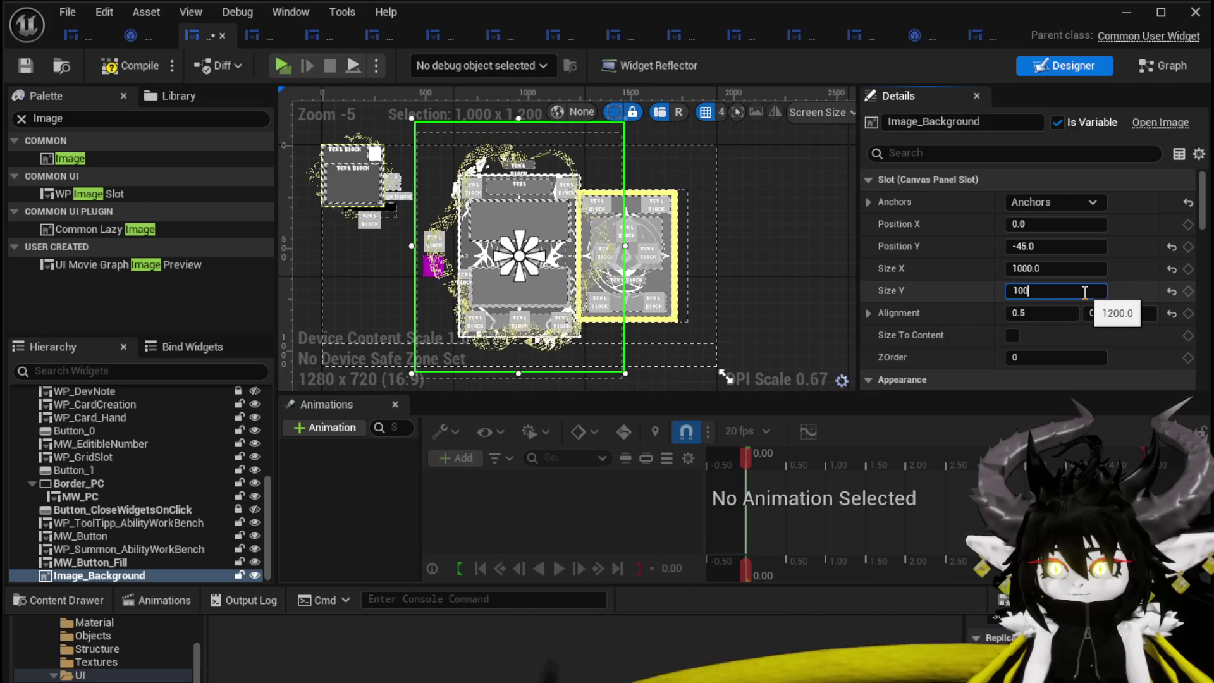
{"action": "type", "text": "0"}
{"action": "key", "text": "Return"}
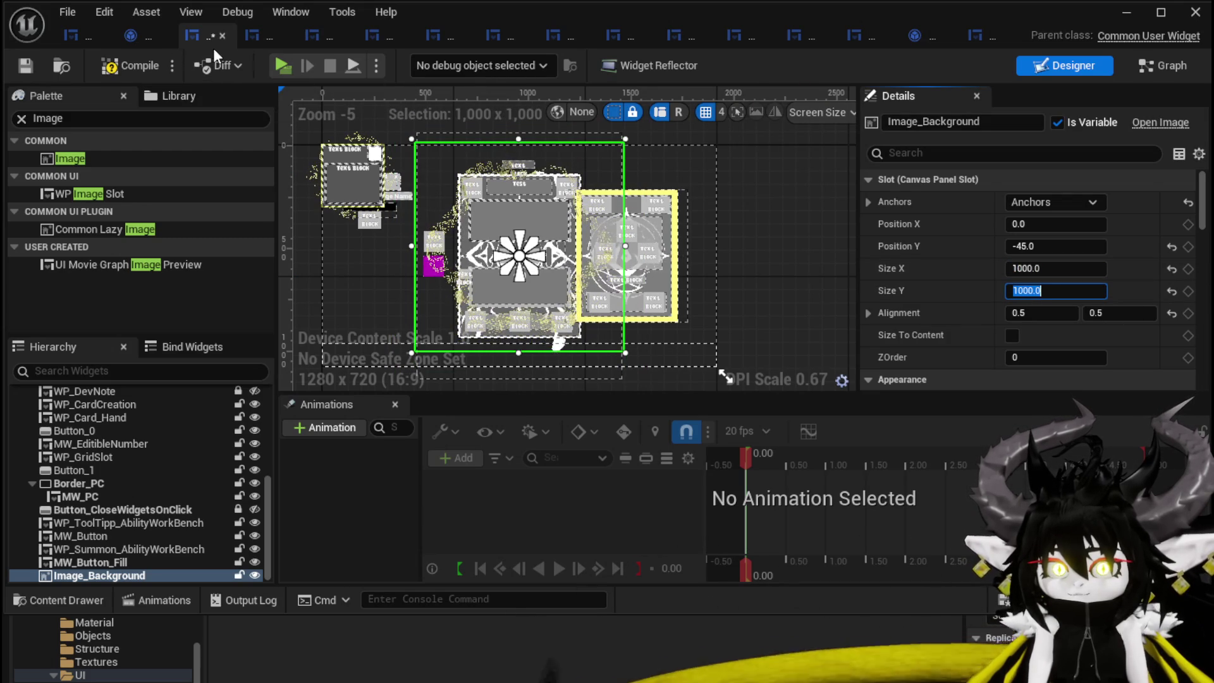
{"action": "left_click", "coordinate": [115, 66]}
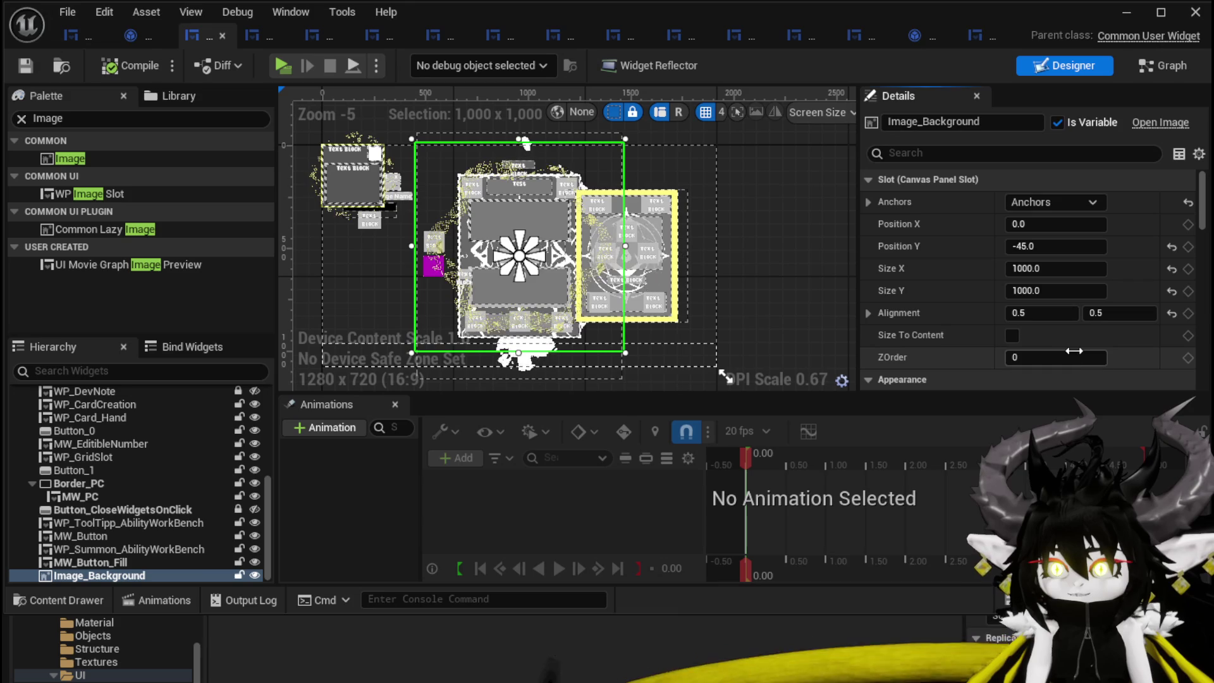
- Set ZOrder to -12 so the background sits behind other widgets
{"action": "left_click", "coordinate": [1101, 352]}
{"action": "type", "text": "-5"}
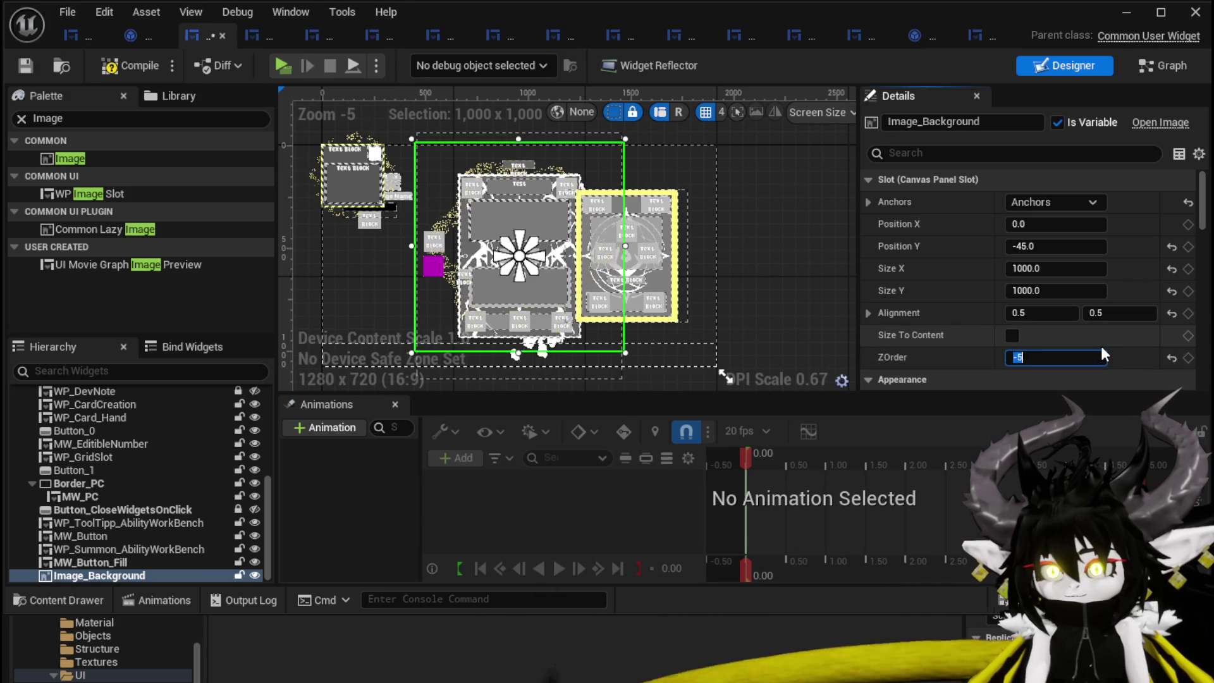
{"action": "key", "text": "Return"}
{"action": "scroll", "coordinate": [523, 297], "scroll_direction": "up", "scroll_amount": 2}
{"action": "scroll", "coordinate": [523, 291], "scroll_direction": "down", "scroll_amount": 2}
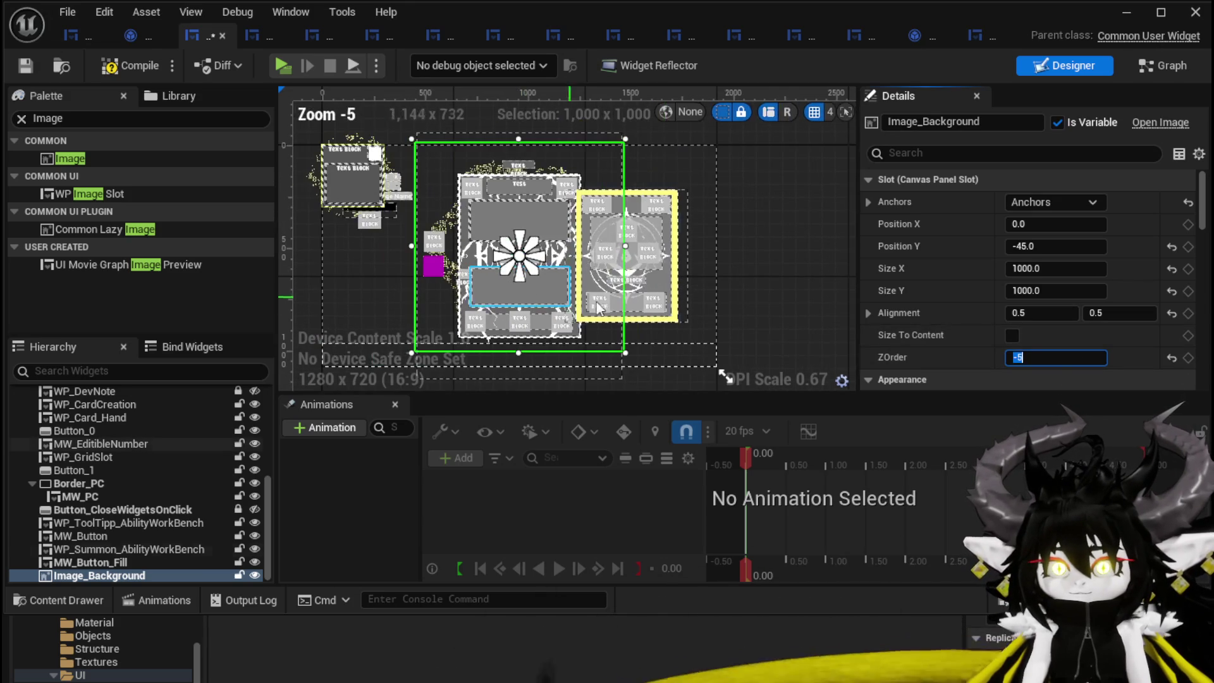
{"action": "scroll", "coordinate": [1075, 316], "scroll_direction": "down", "scroll_amount": 1}
{"action": "type", "text": "-12"}
{"action": "key", "text": "Return"}
{"action": "left_click", "coordinate": [868, 354]}
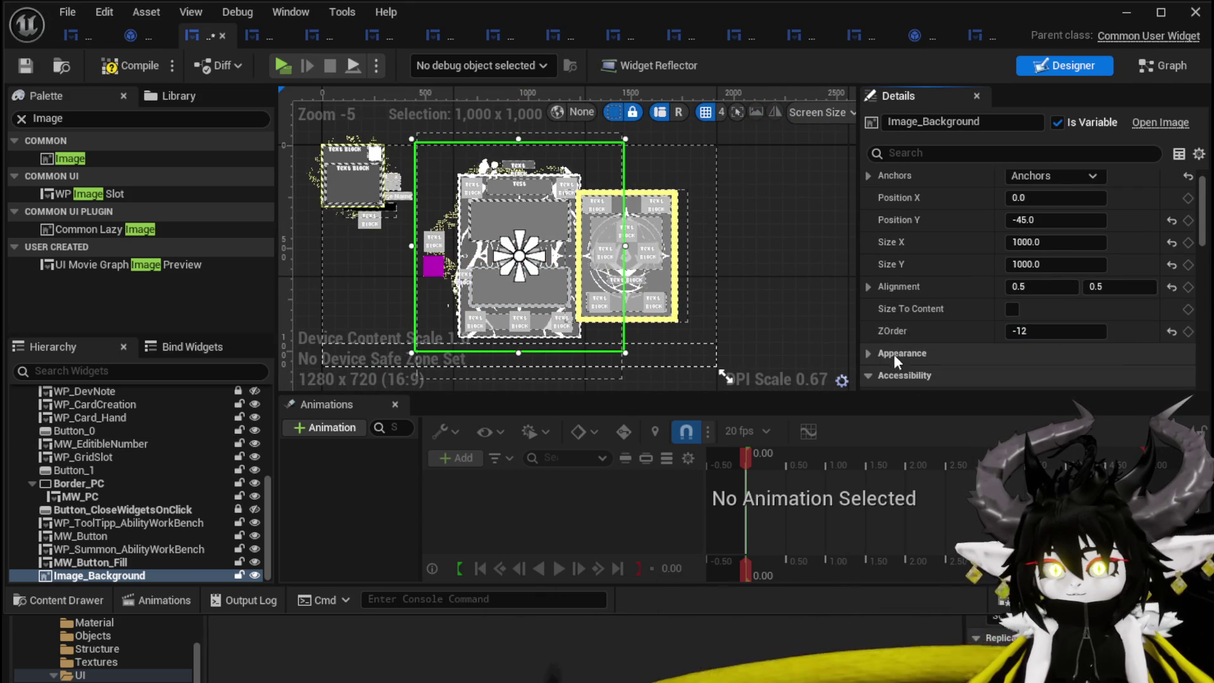
- Paste a copied material into the Brush Image field
{"action": "left_click", "coordinate": [894, 353]}
{"action": "scroll", "coordinate": [961, 322], "scroll_direction": "down", "scroll_amount": 2}
{"action": "right_click", "coordinate": [1076, 292]}
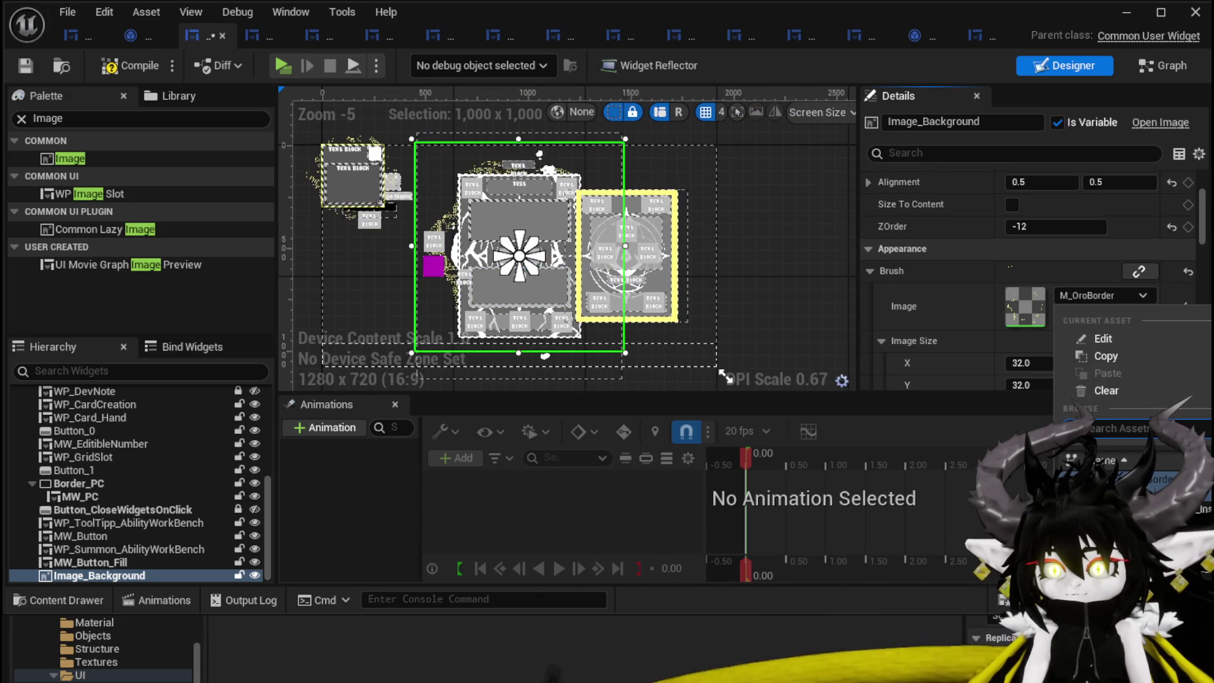
{"action": "left_click", "coordinate": [1100, 373]}
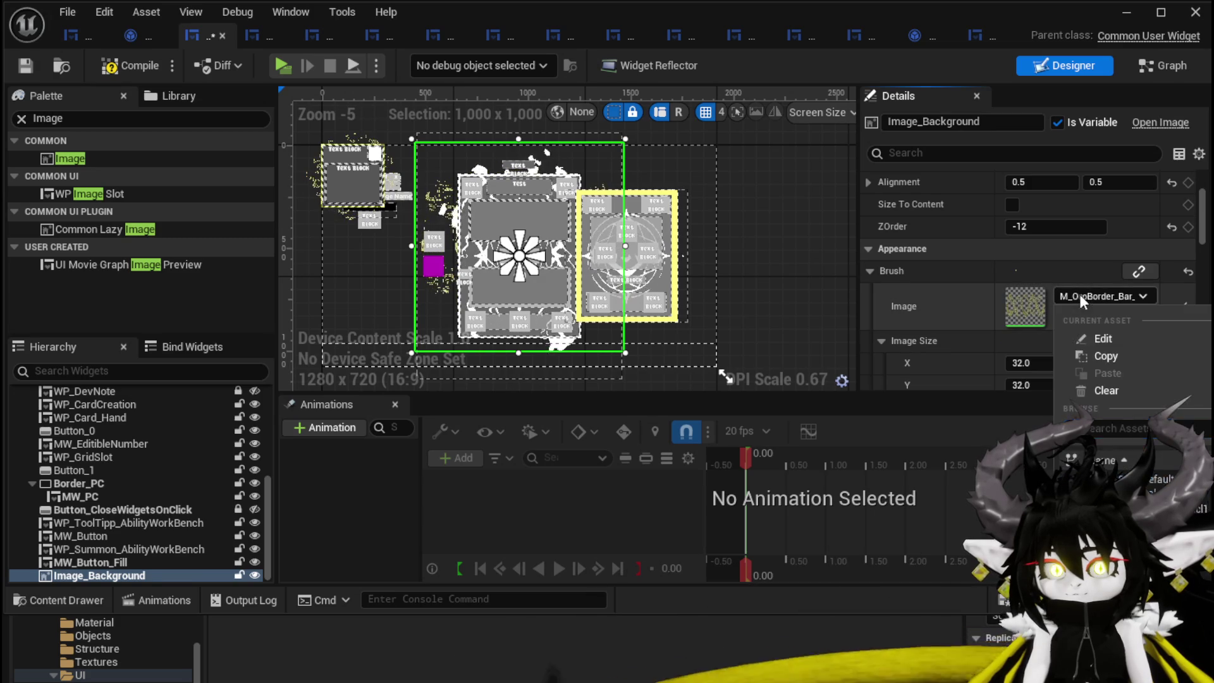
{"action": "right_click", "coordinate": [1079, 290]}
{"action": "left_click", "coordinate": [1100, 379]}
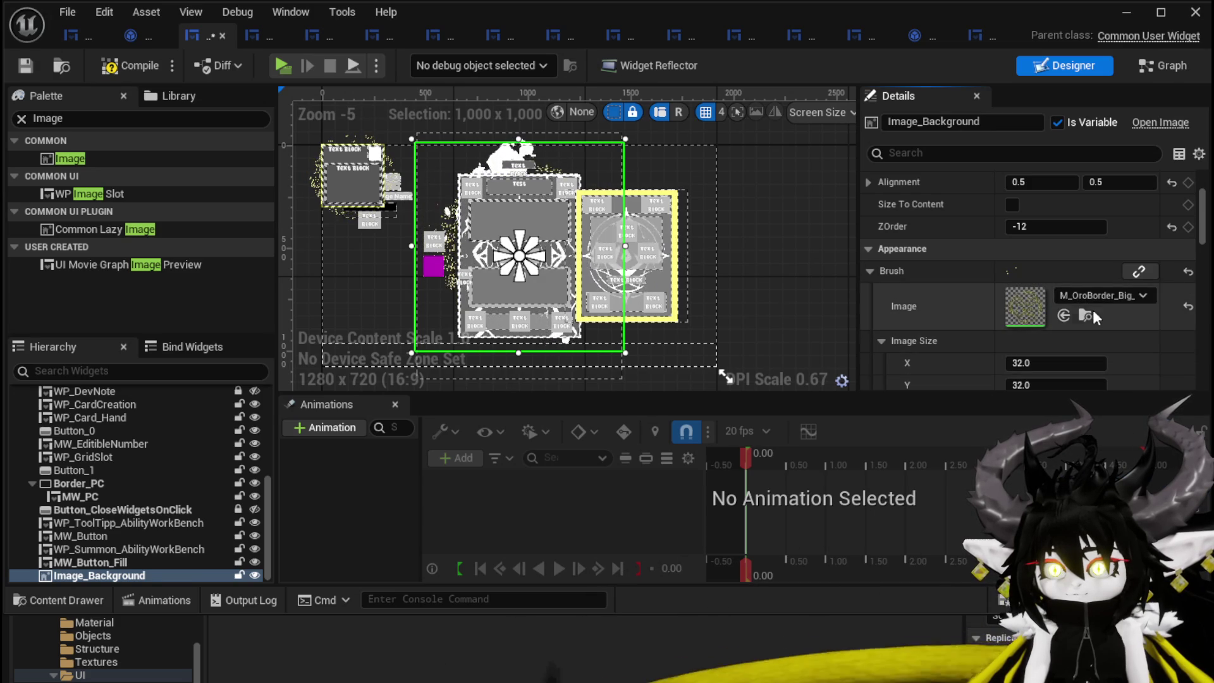
- Pick the circle OroBorder material from the asset list, then close the list without changes
{"action": "left_click", "coordinate": [1089, 298]}
{"action": "left_click", "coordinate": [1169, 479]}
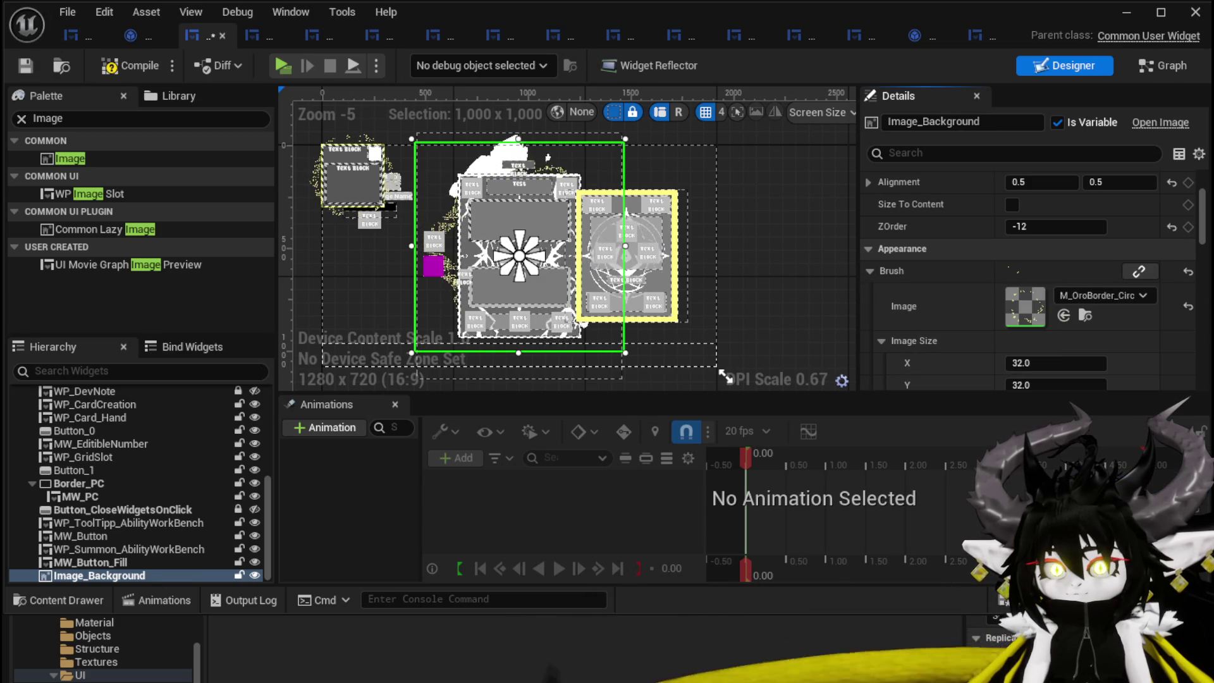
{"action": "left_click", "coordinate": [1087, 297]}
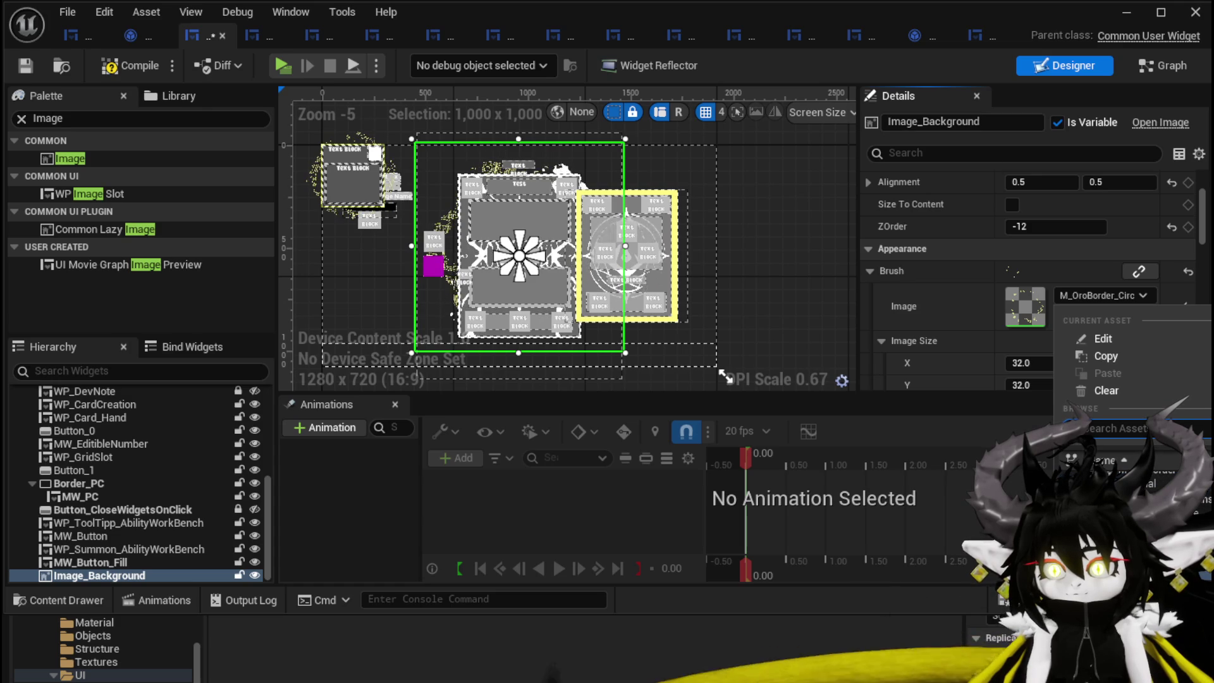
{"action": "left_click", "coordinate": [1146, 489]}
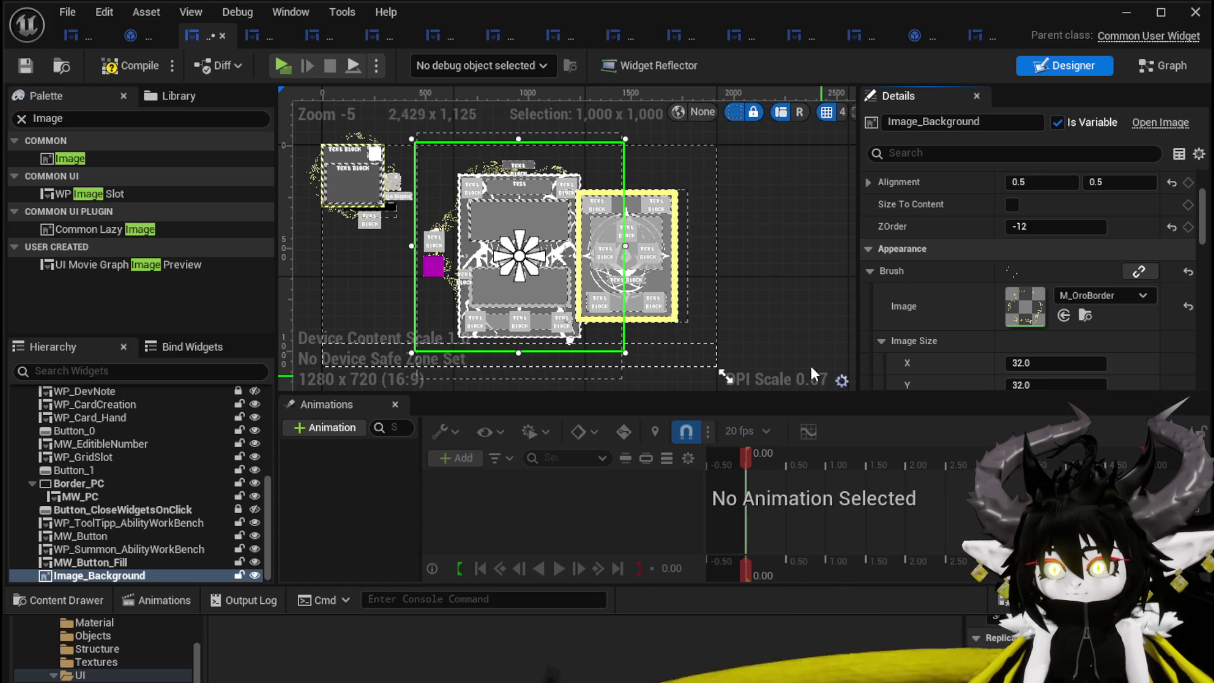
- Compile, switch the brush to M_OroBorder_Circ, then recompile and save the widget
{"action": "left_click", "coordinate": [124, 67]}
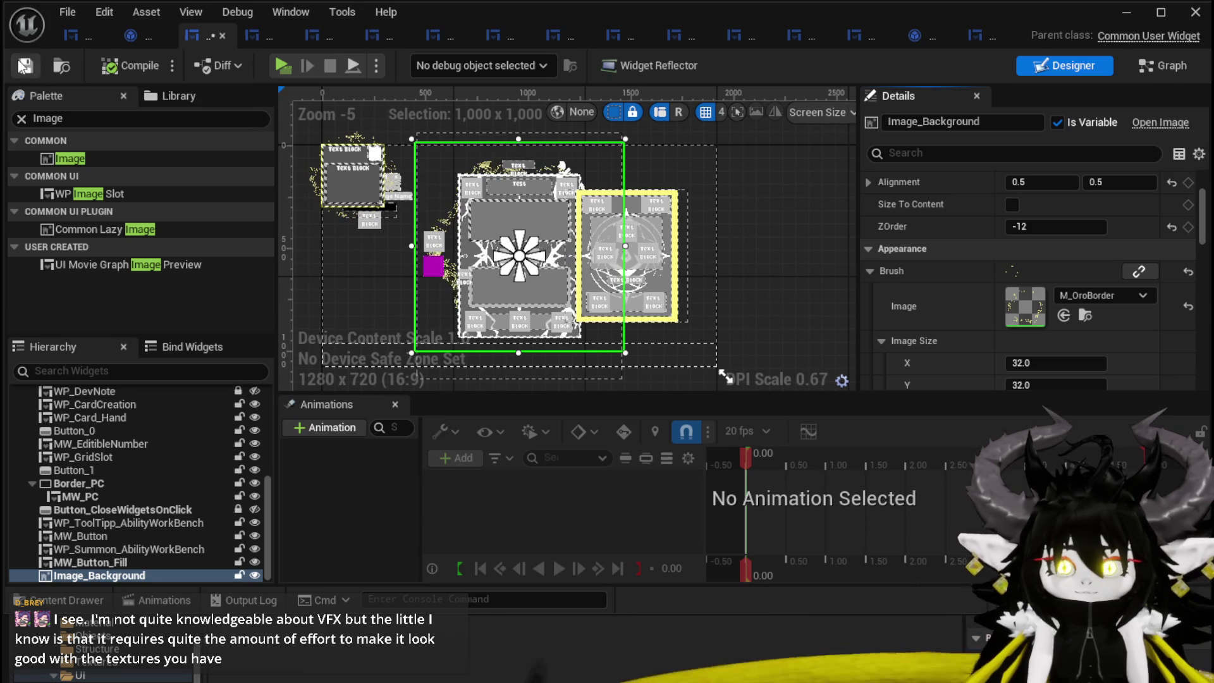
{"action": "left_click", "coordinate": [1099, 294]}
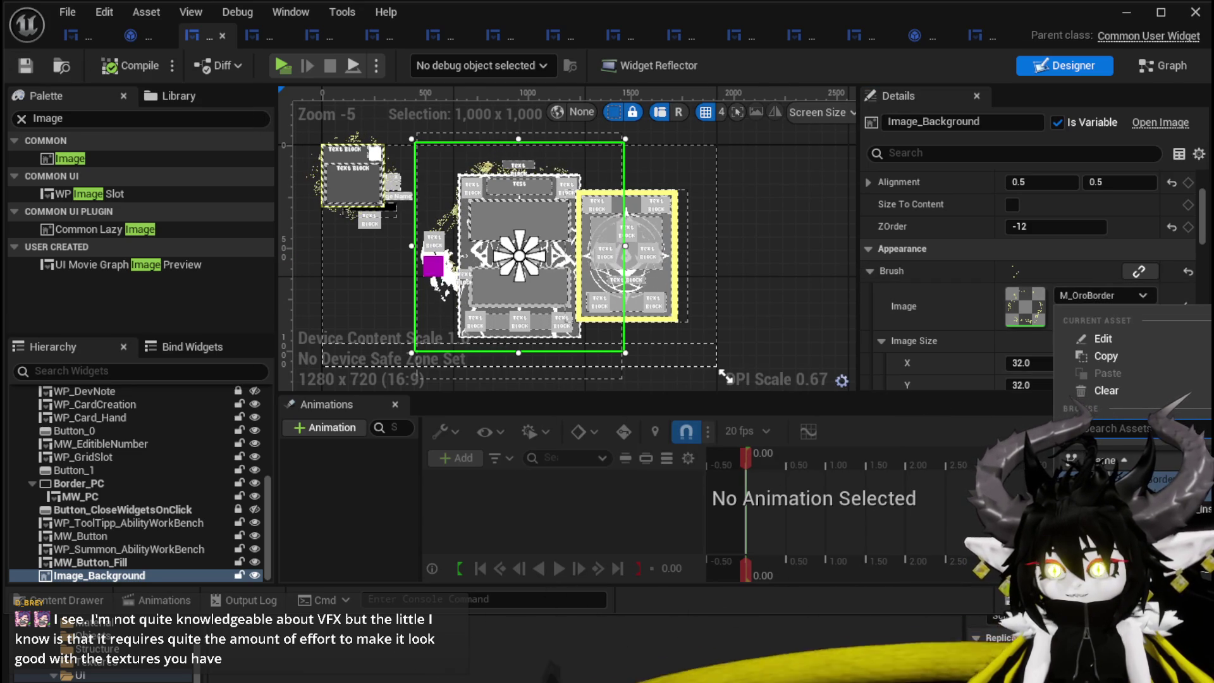
{"action": "left_click", "coordinate": [1137, 479]}
{"action": "left_click", "coordinate": [120, 65]}
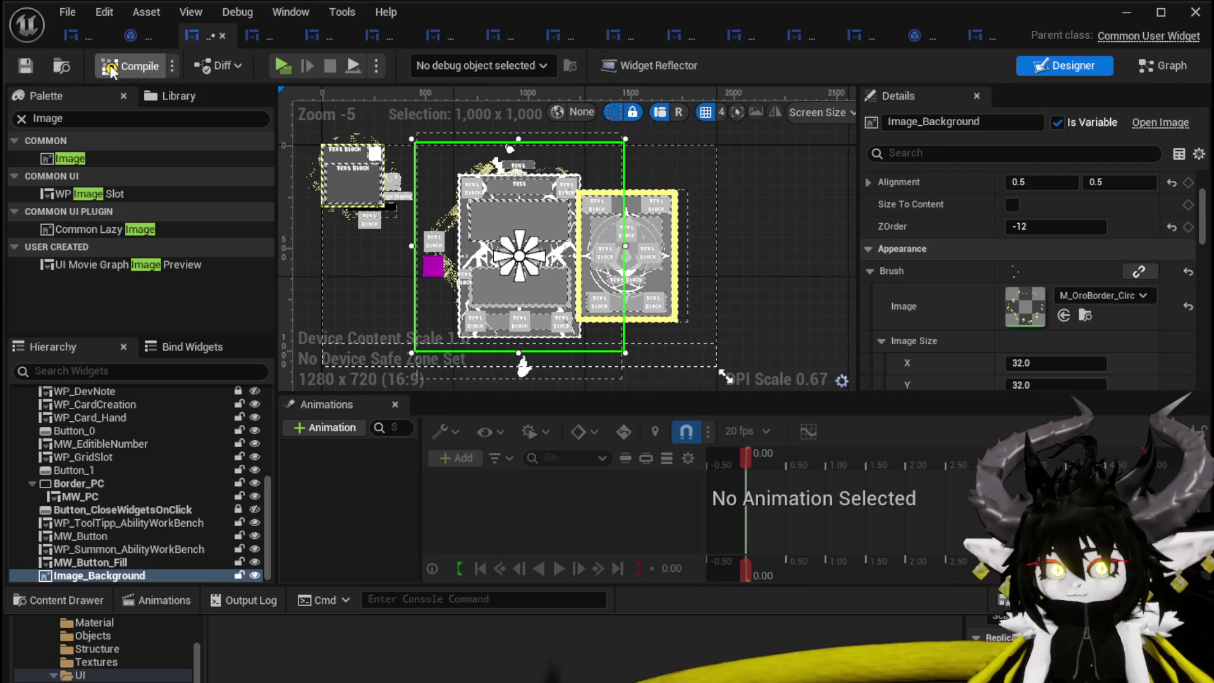
{"action": "left_click", "coordinate": [17, 68]}
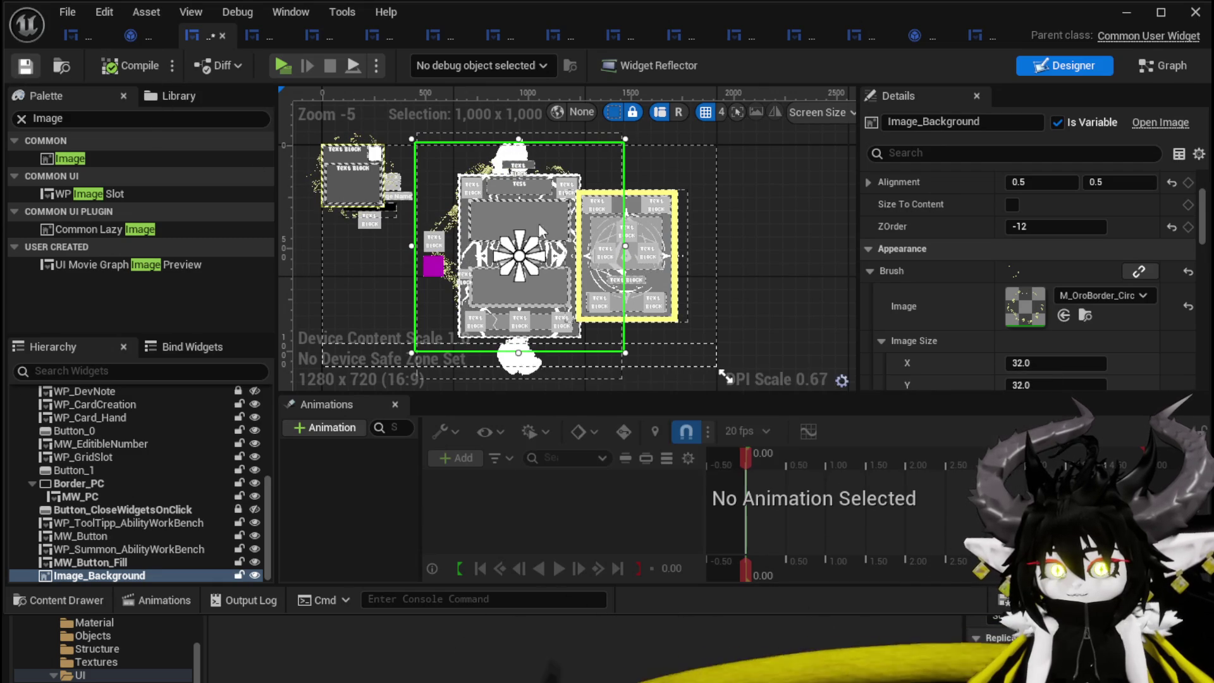
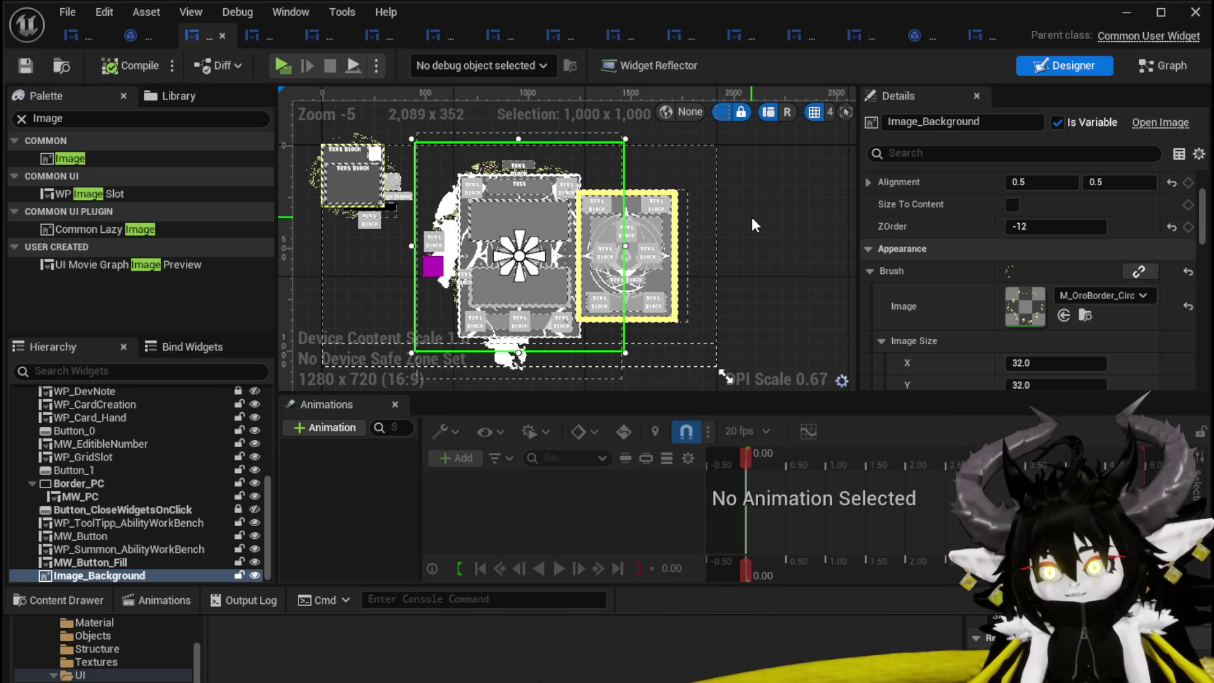
- Check Image_Background's placement behind the crafting cards and save the widget blueprint
{"action": "scroll", "coordinate": [726, 225], "scroll_direction": "up", "scroll_amount": 3}
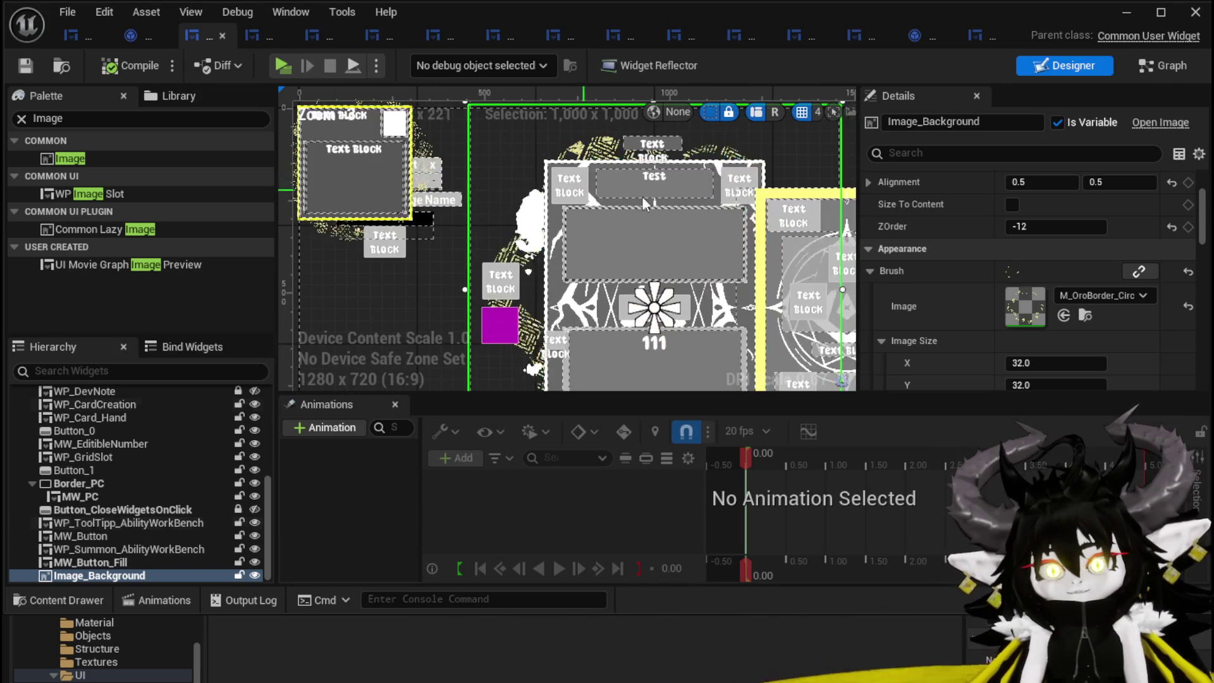
{"action": "scroll", "coordinate": [515, 204], "scroll_direction": "down", "scroll_amount": 3}
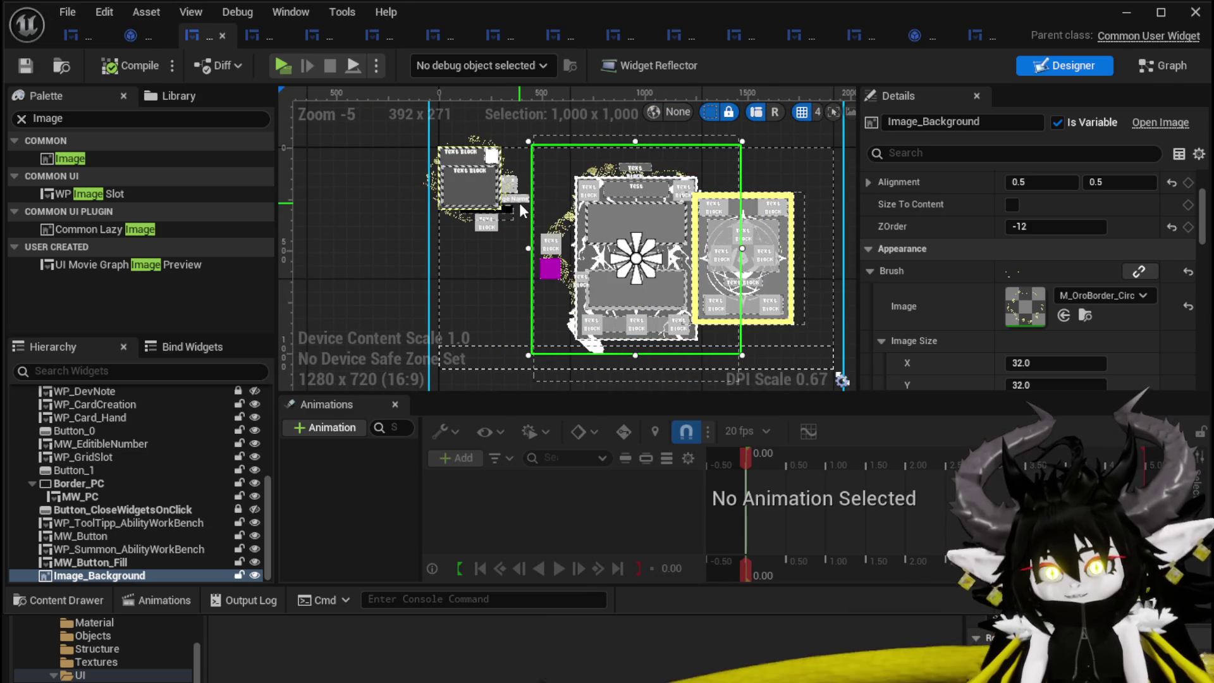
{"action": "left_click_drag", "start_coordinate": [589, 182], "coordinate": [550, 172]}
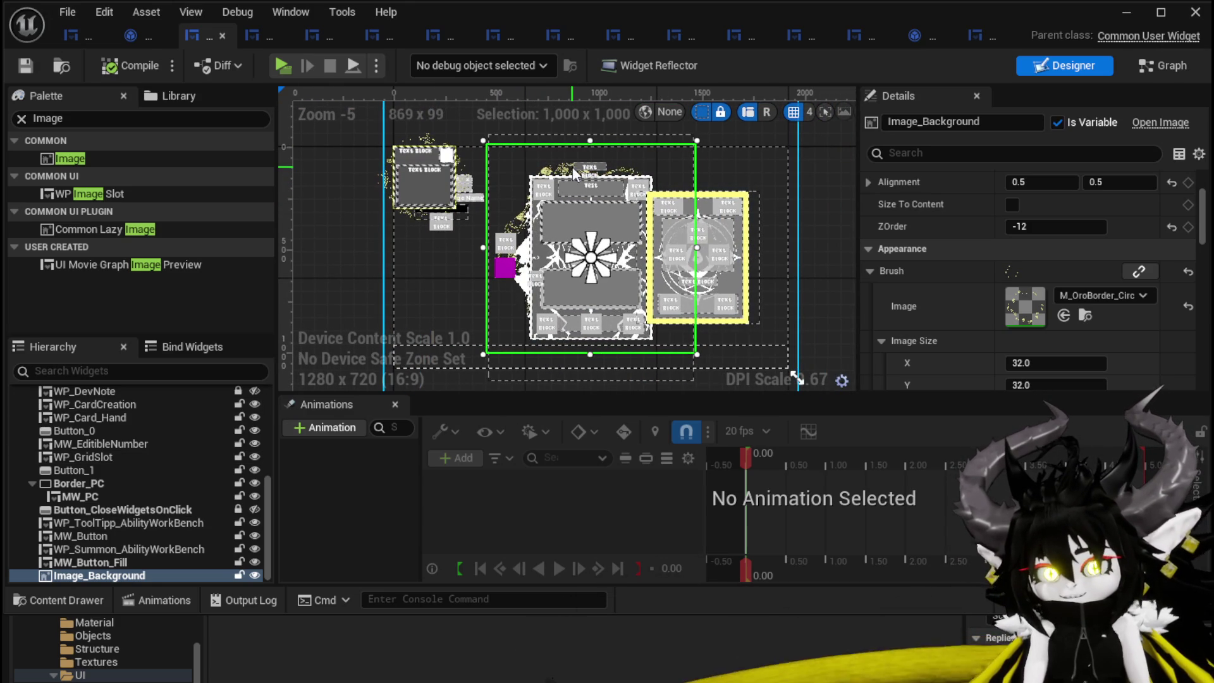
{"action": "key", "text": "ctrl+s"}
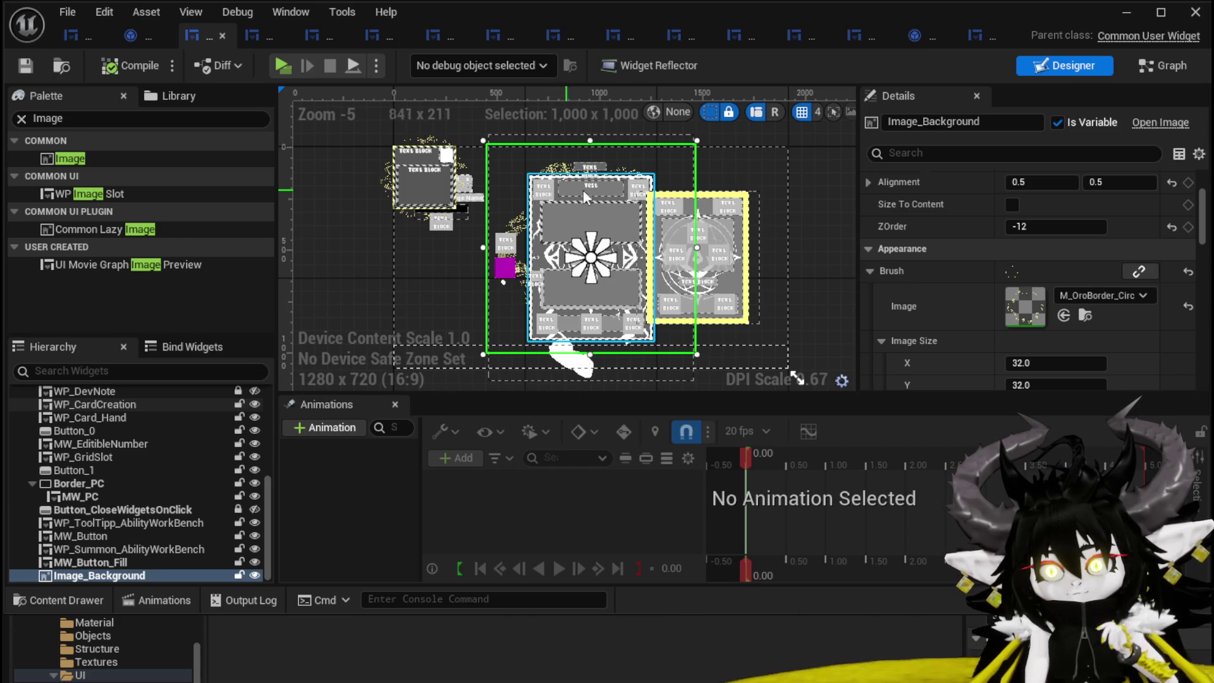
- Pan and zoom the Designer canvas to inspect the enlarged card layout over the background
{"action": "scroll", "coordinate": [602, 204], "scroll_direction": "up", "scroll_amount": 2}
{"action": "left_click_drag", "start_coordinate": [602, 202], "coordinate": [483, 163]}
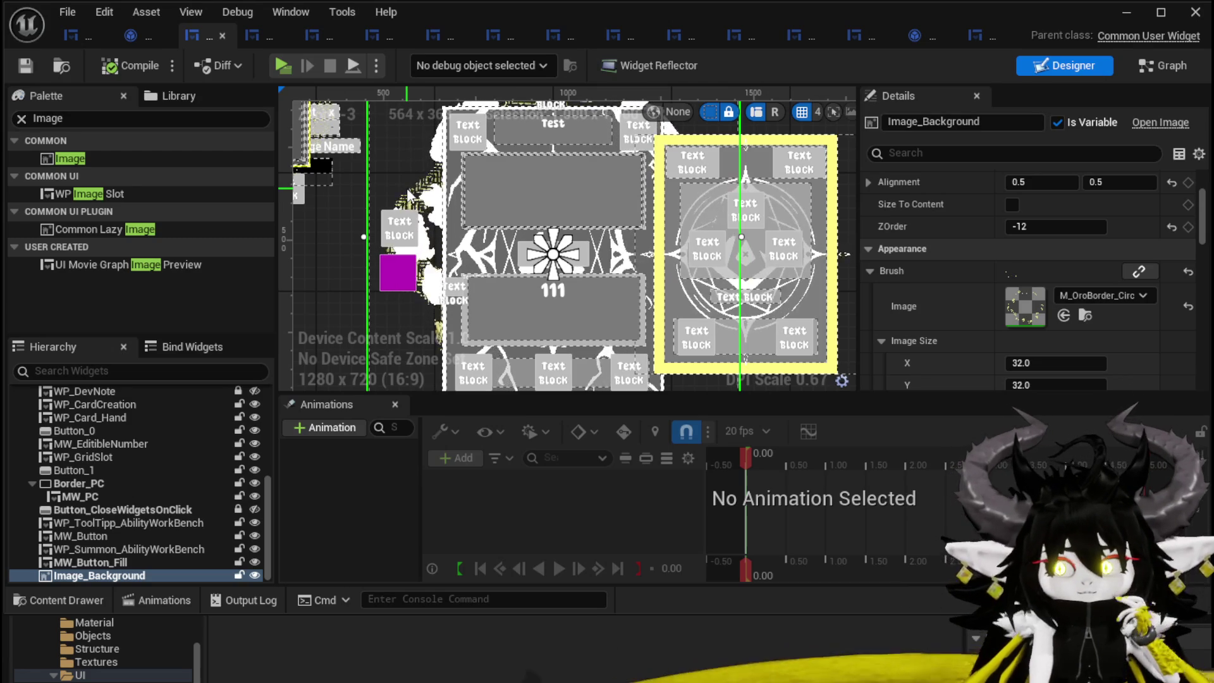
{"action": "scroll", "coordinate": [407, 197], "scroll_direction": "down", "scroll_amount": 2}
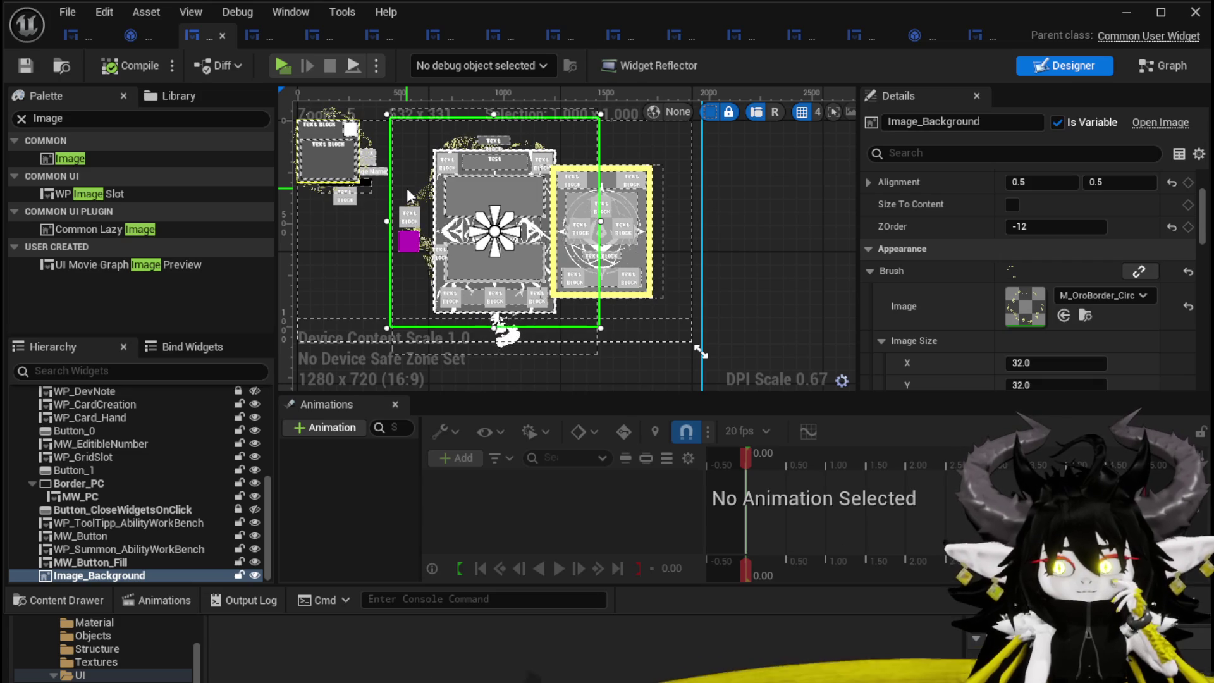
{"action": "mouse_move", "coordinate": [407, 188]}
{"action": "left_mouse_down"}
{"action": "mouse_move", "coordinate": [455, 185]}
{"action": "mouse_move", "coordinate": [461, 172]}
{"action": "mouse_move", "coordinate": [436, 177]}
{"action": "mouse_move", "coordinate": [440, 199]}
{"action": "left_mouse_up"}
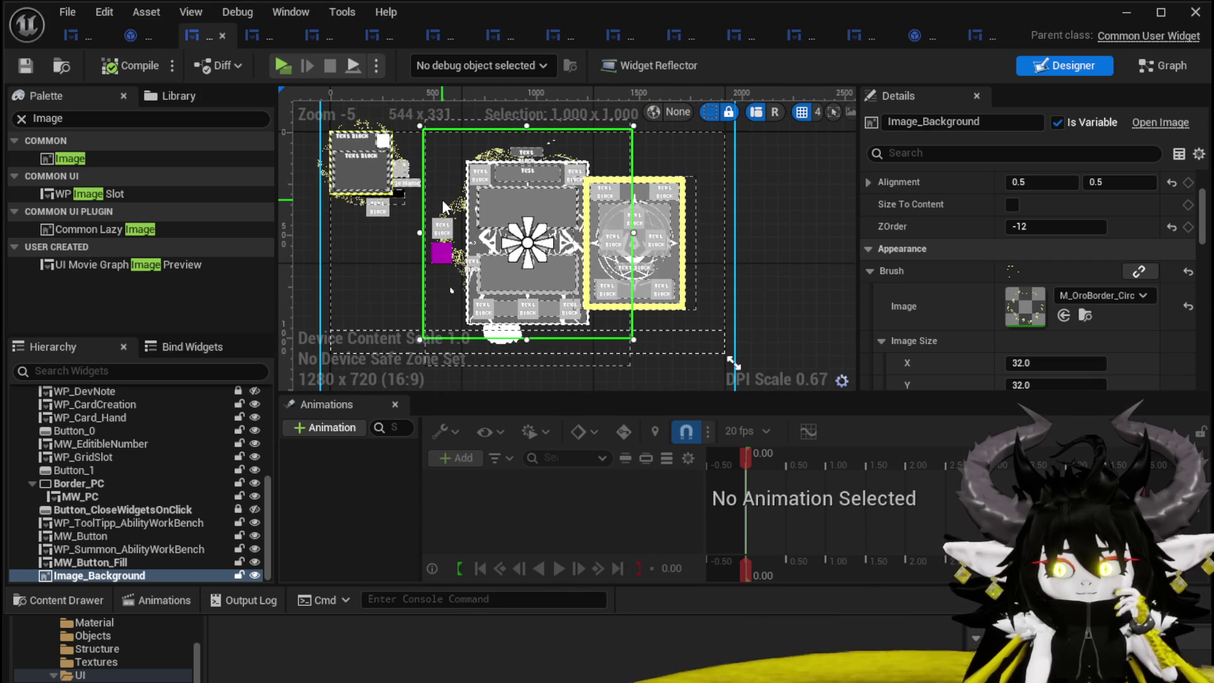
{"action": "scroll", "coordinate": [442, 199], "scroll_direction": "down", "scroll_amount": 1}
{"action": "scroll", "coordinate": [442, 199], "scroll_direction": "up", "scroll_amount": 1}
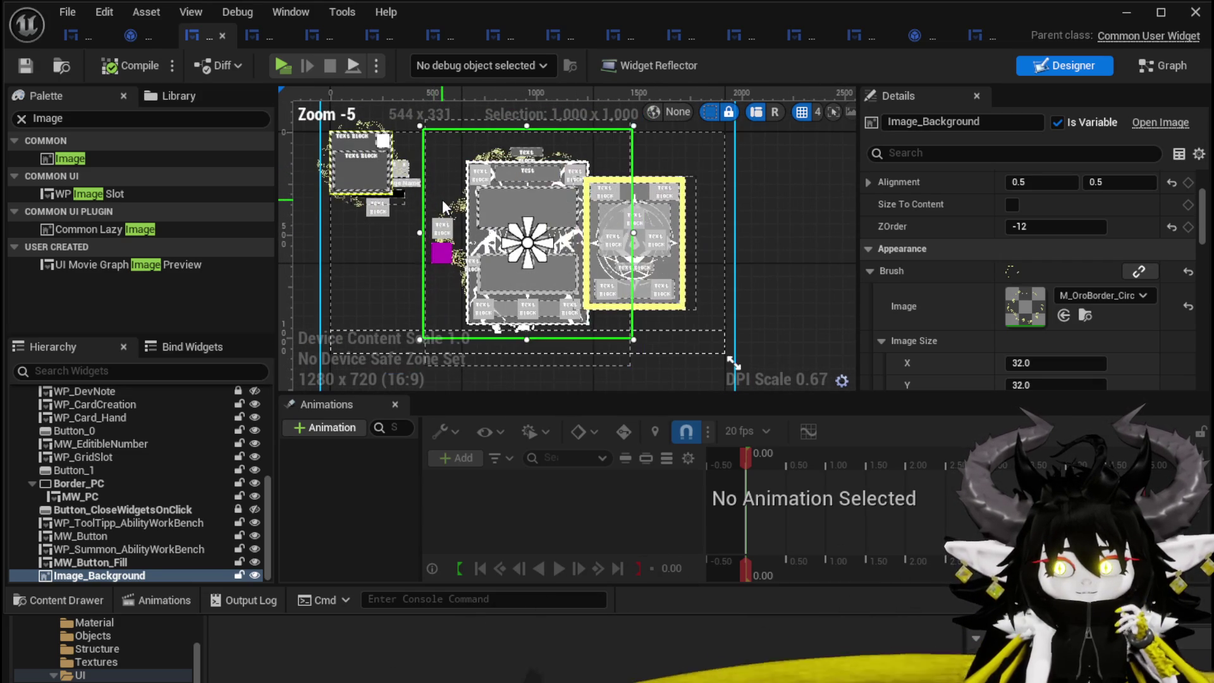
{"action": "scroll", "coordinate": [1045, 226], "scroll_direction": "up", "scroll_amount": 3}
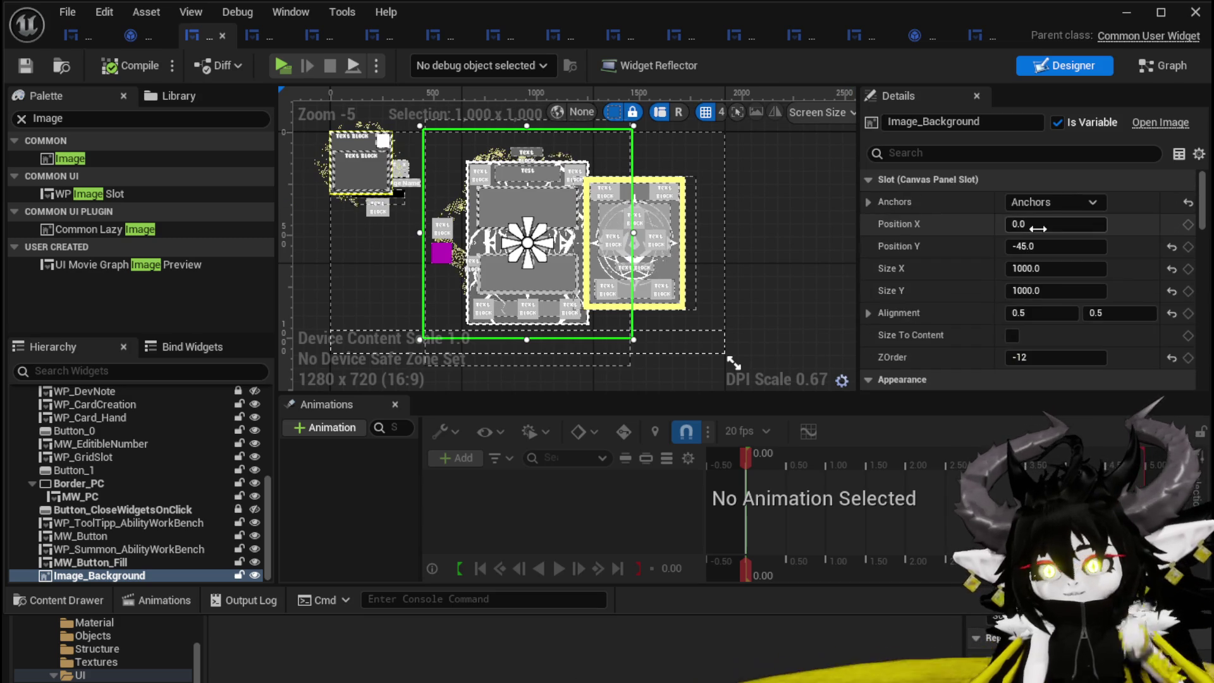
- Set Image_Background's Position Y to 0 and its size to 1100 x 1100
{"action": "left_click", "coordinate": [1050, 245]}
{"action": "type", "text": "0"}
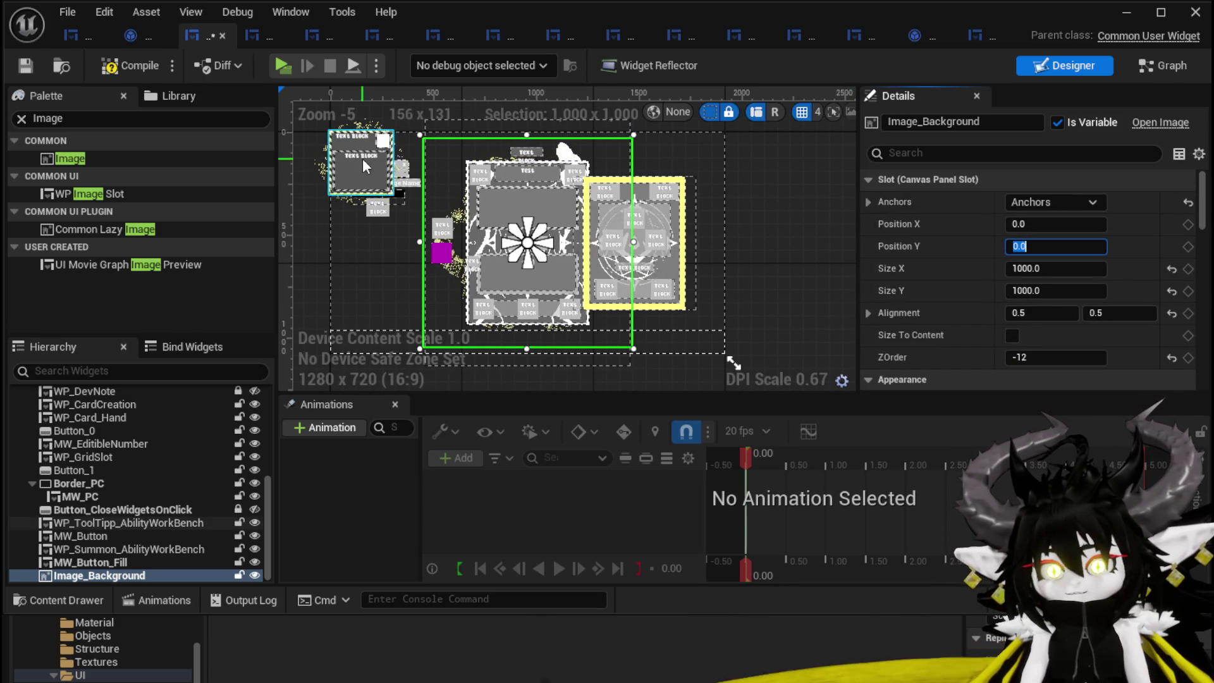
{"action": "key", "text": "Return"}
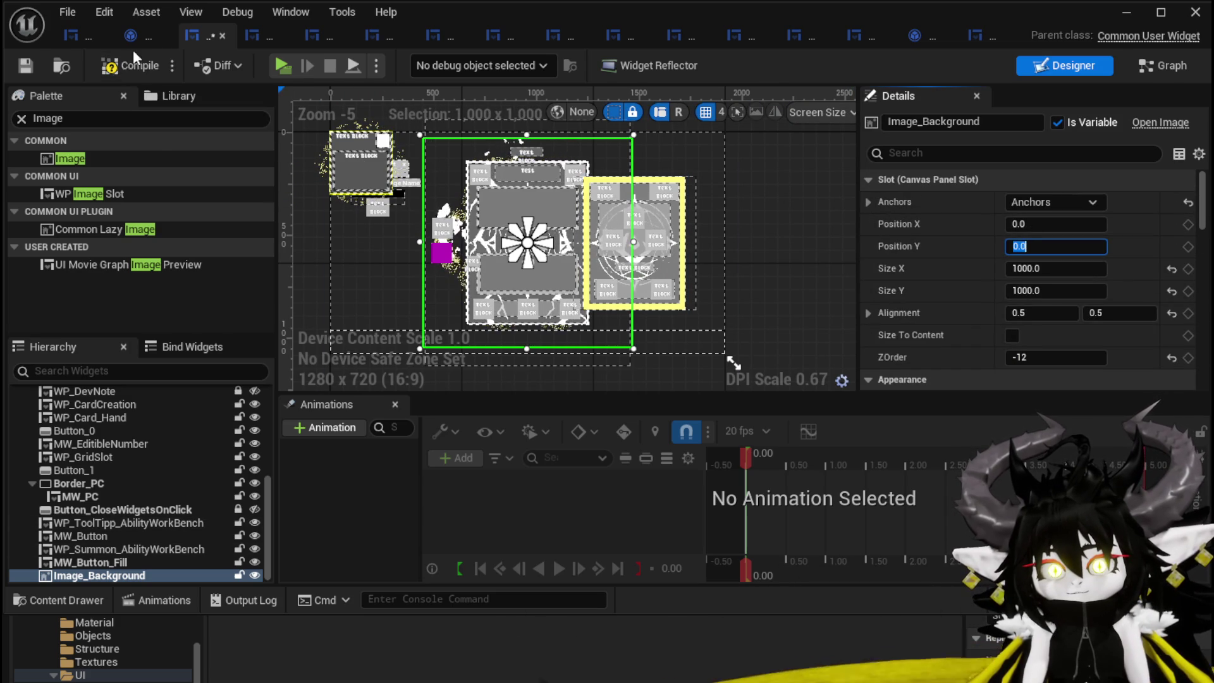
{"action": "left_click", "coordinate": [1039, 270]}
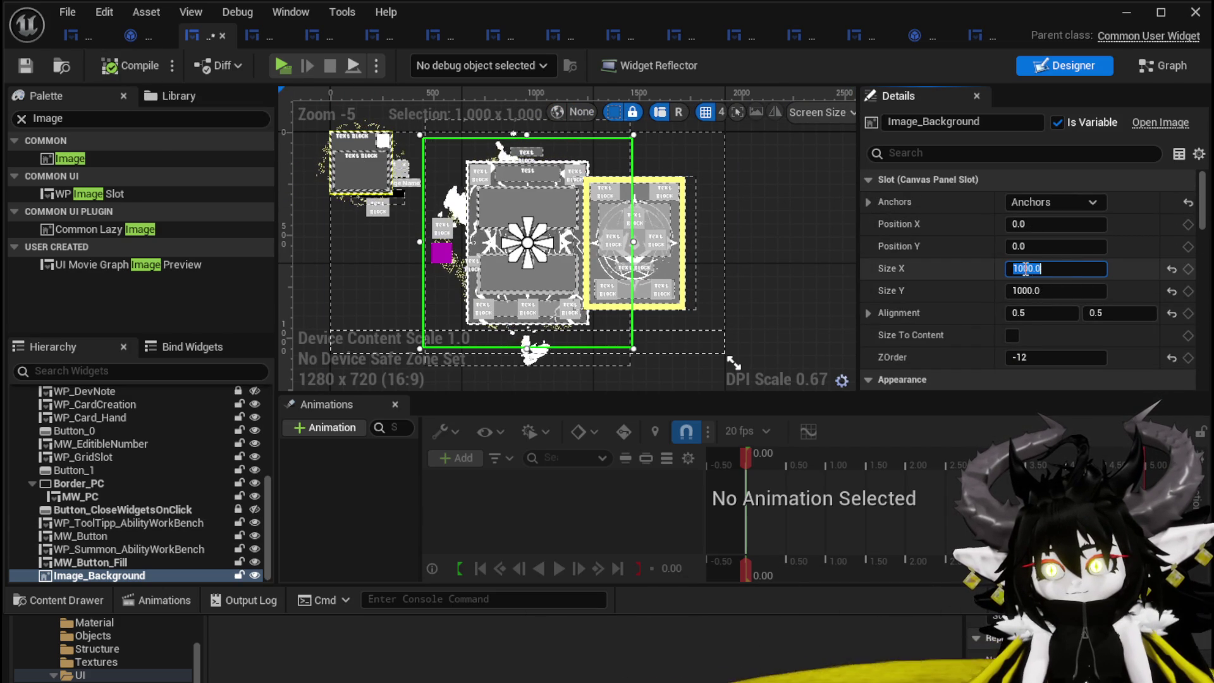
{"action": "type", "text": "1100"}
{"action": "key", "text": "Return"}
{"action": "left_click", "coordinate": [1029, 290]}
{"action": "type", "text": "1100.0"}
{"action": "key", "text": "Return"}
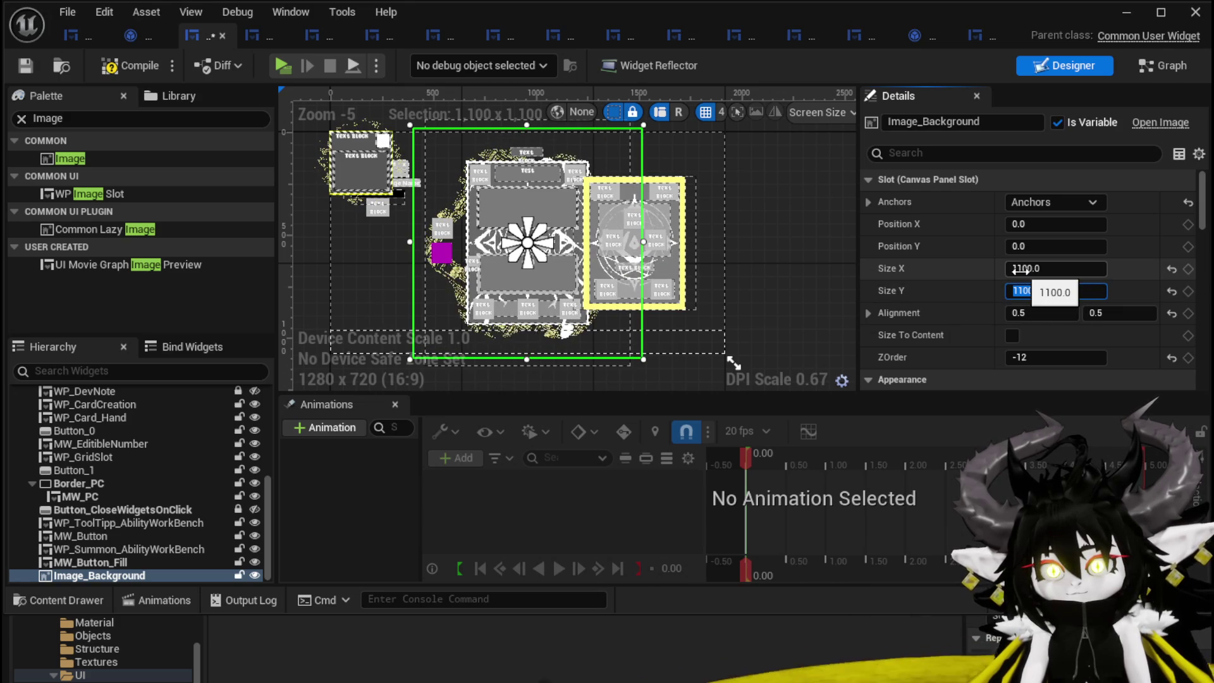
- Enlarge Image_Background to 1150 x 1150, then compile and save the widget blueprint
{"action": "left_click", "coordinate": [1026, 269]}
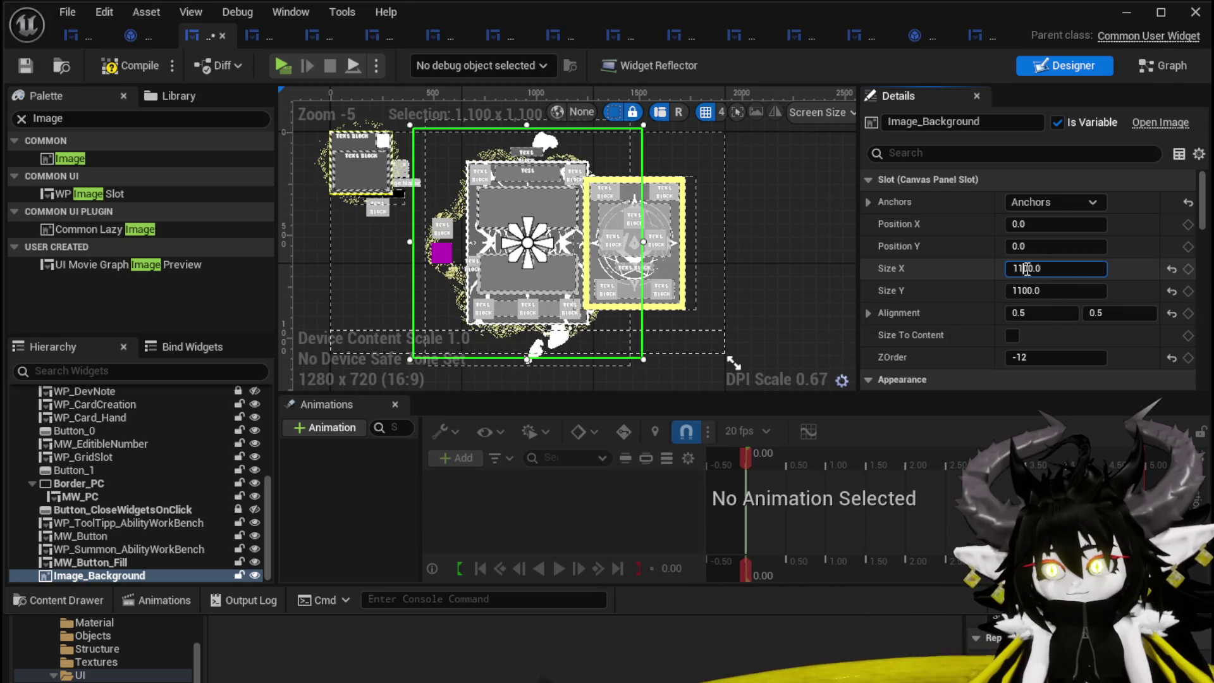
{"action": "type", "text": "5"}
{"action": "key", "text": "Tab"}
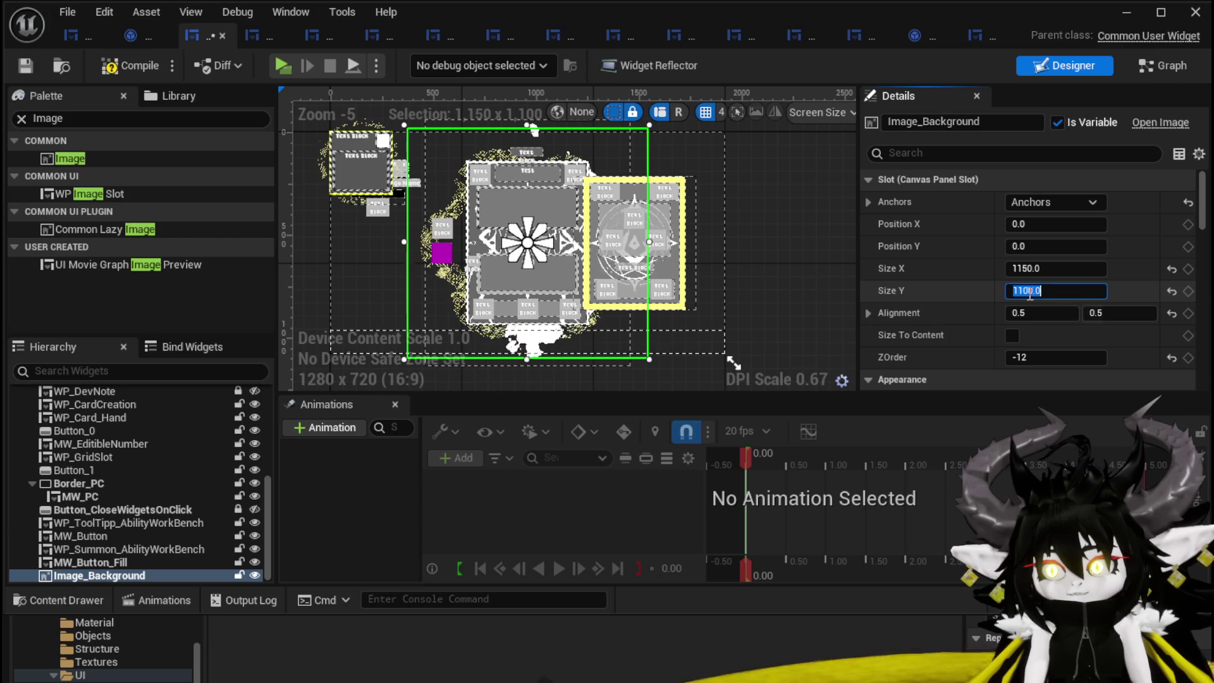
{"action": "left_click", "coordinate": [1027, 290]}
{"action": "type", "text": "5"}
{"action": "key", "text": "Return"}
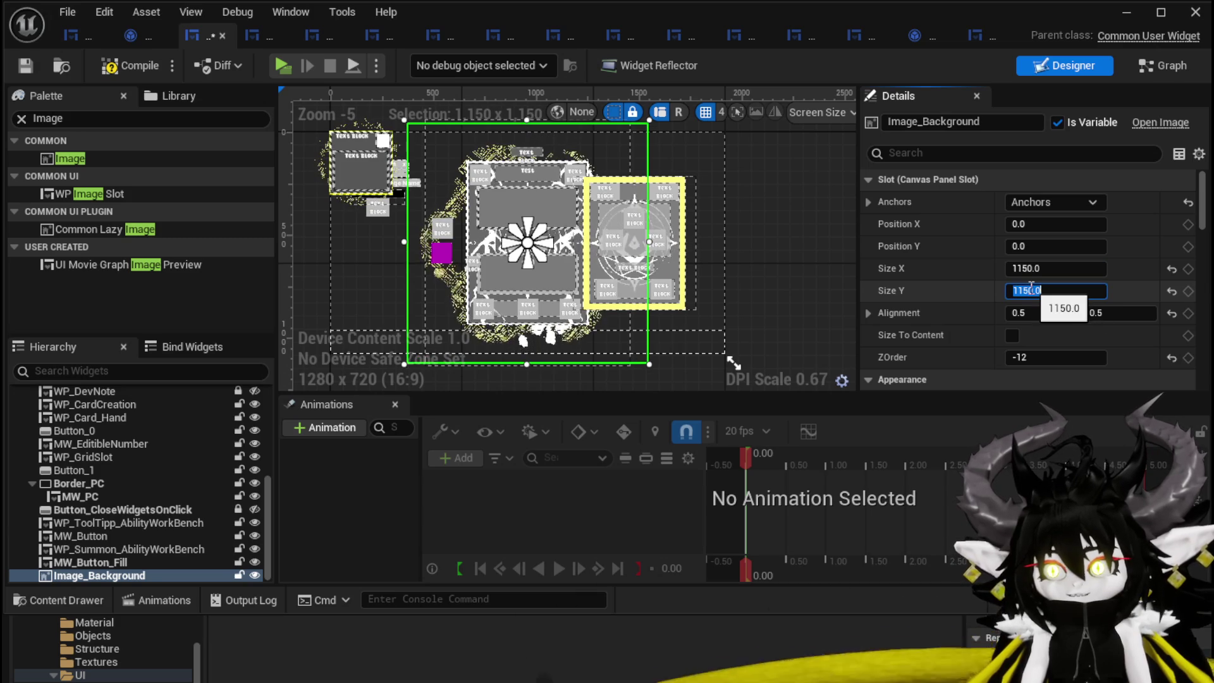
{"action": "left_click", "coordinate": [26, 62]}
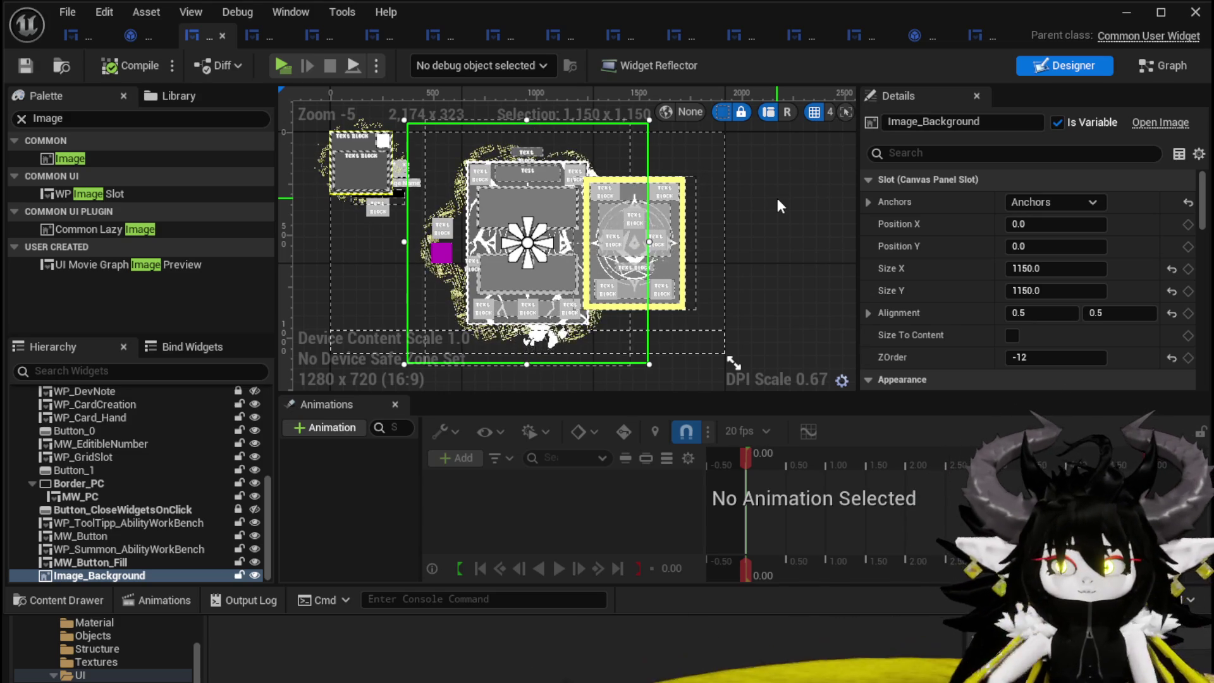
{"action": "scroll", "coordinate": [991, 244], "scroll_direction": "down", "scroll_amount": 4}
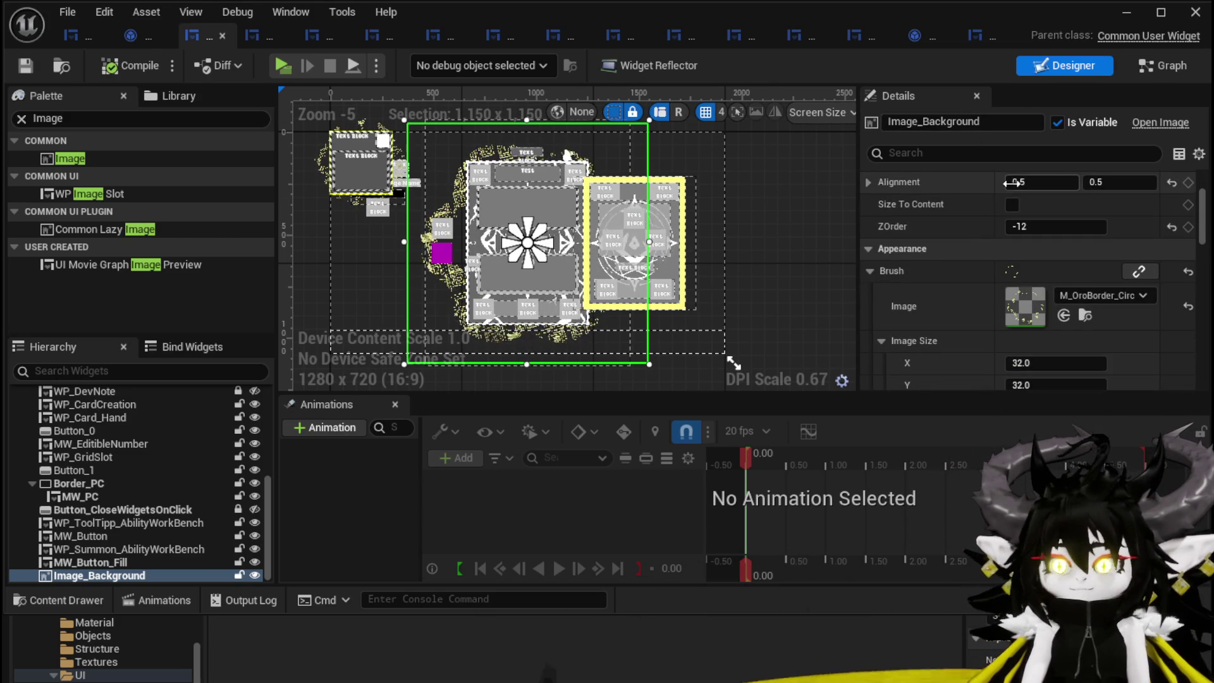
- Add a new widget animation named Confirm
{"action": "left_click", "coordinate": [306, 427]}
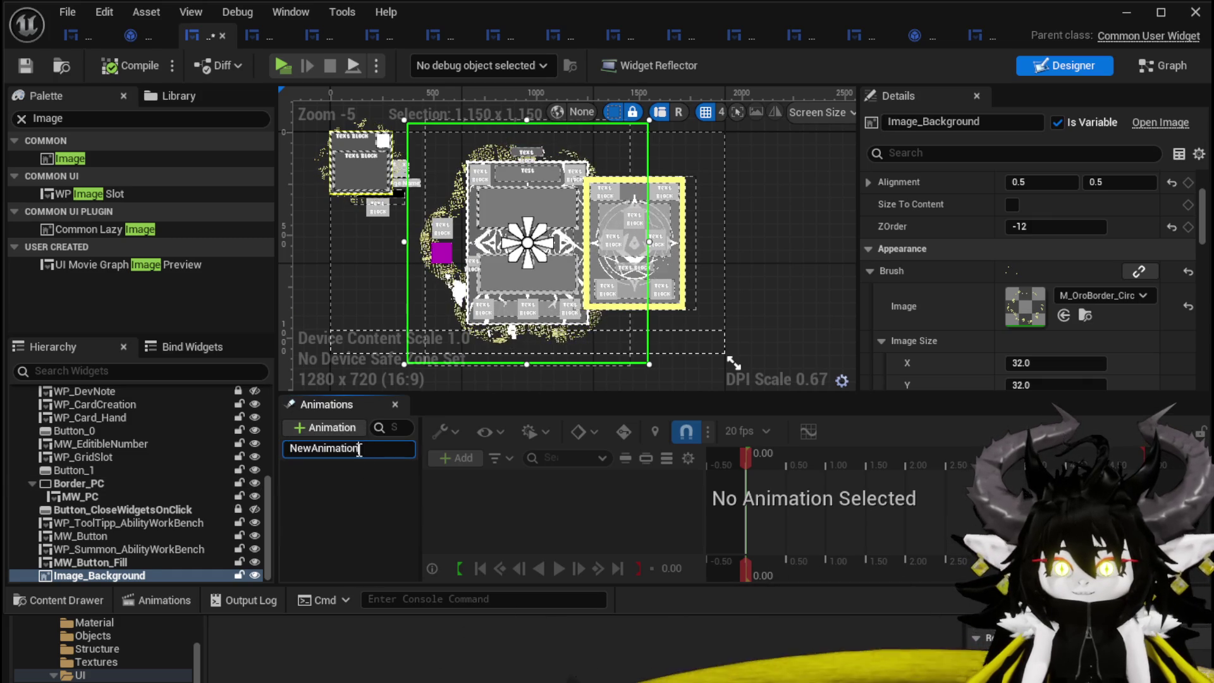
{"action": "type", "text": "Confirm"}
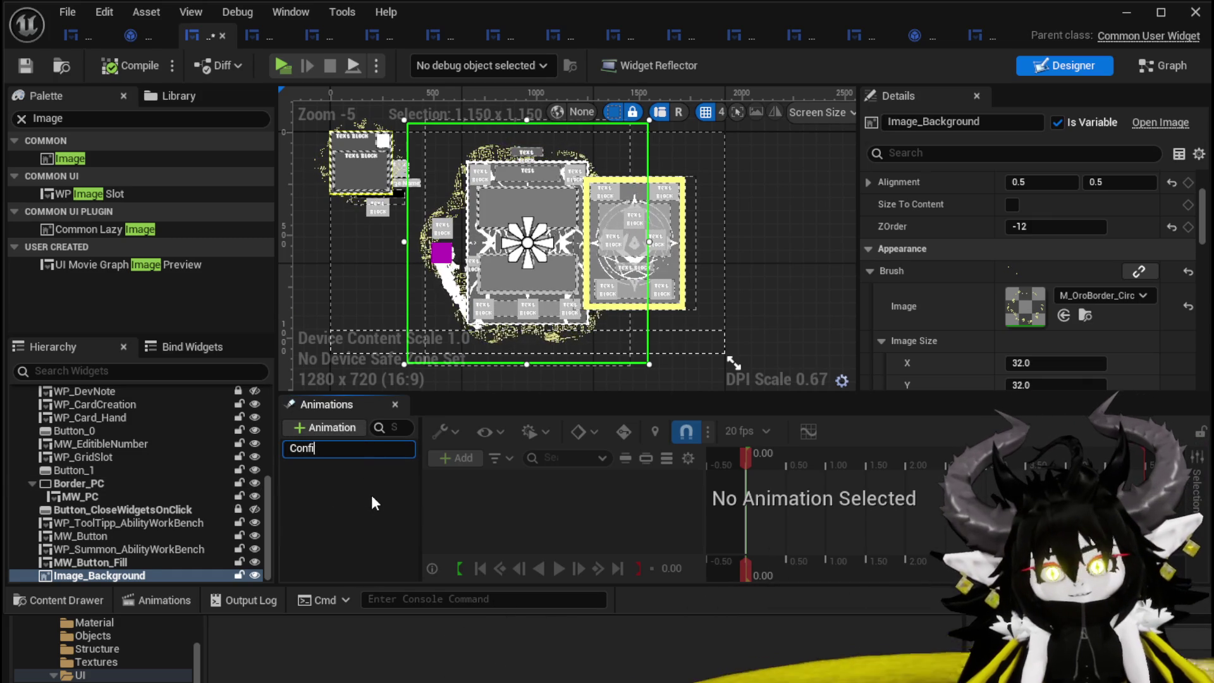
{"action": "key", "text": "Return"}
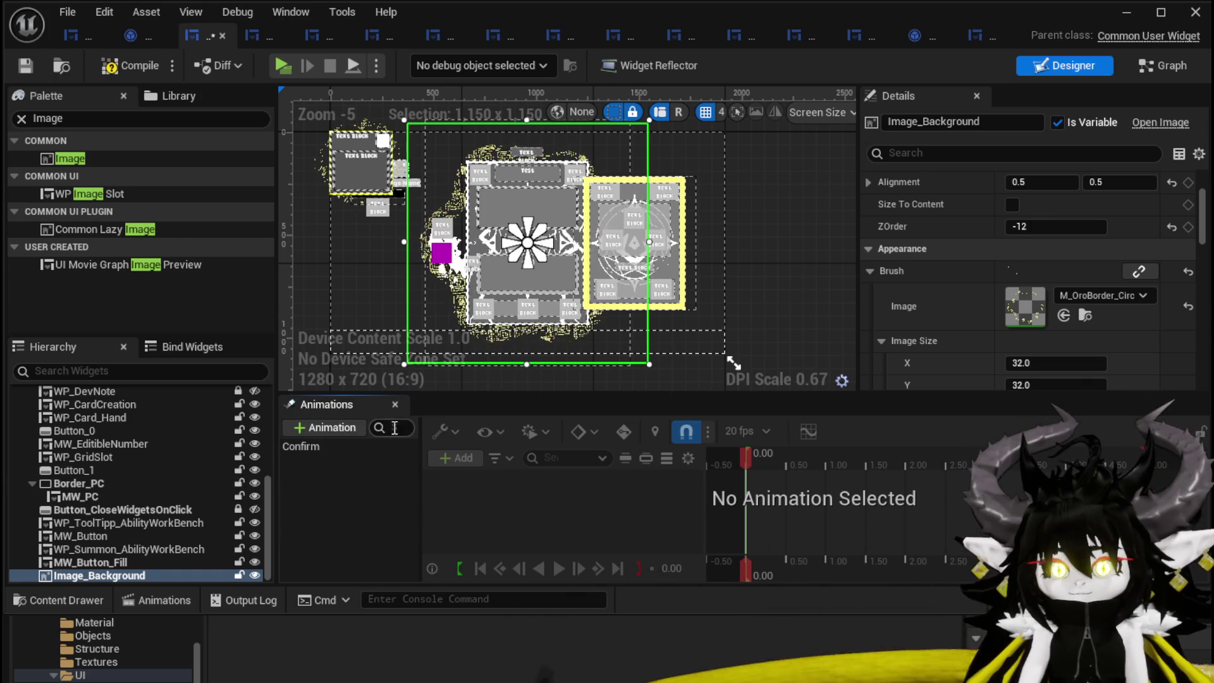
- Compile and save the widget blueprint, then return to the level editor
{"action": "left_click", "coordinate": [25, 66]}
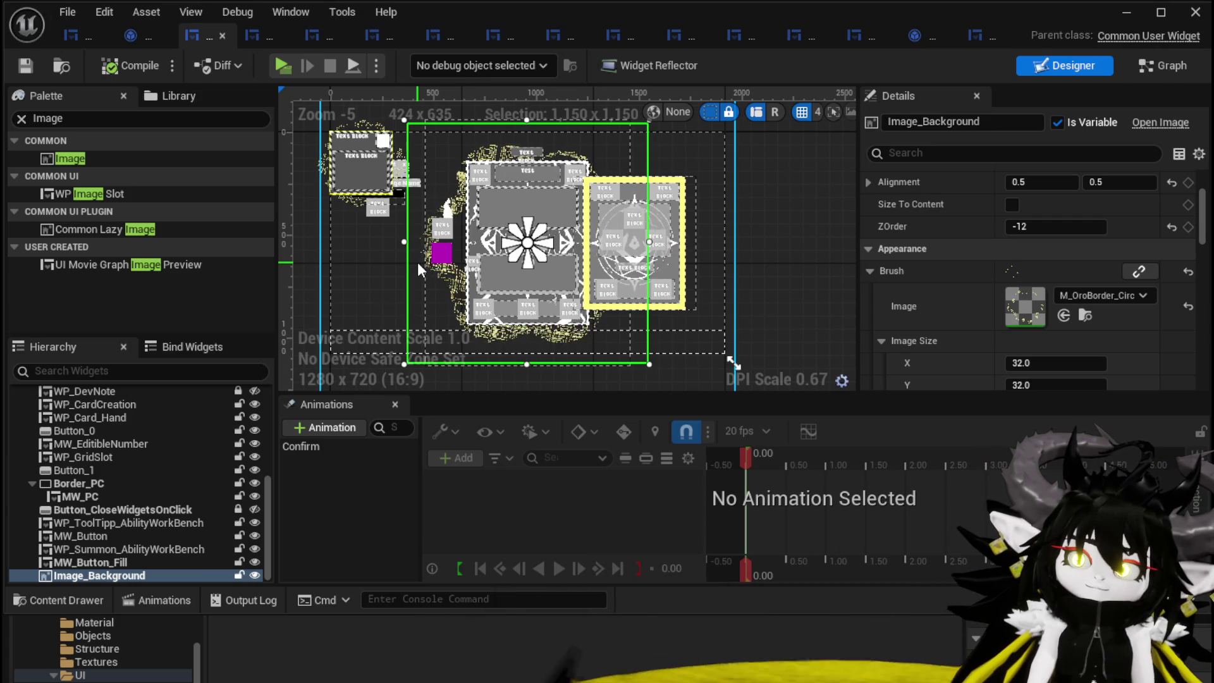
{"action": "key", "text": "ctrl+s"}
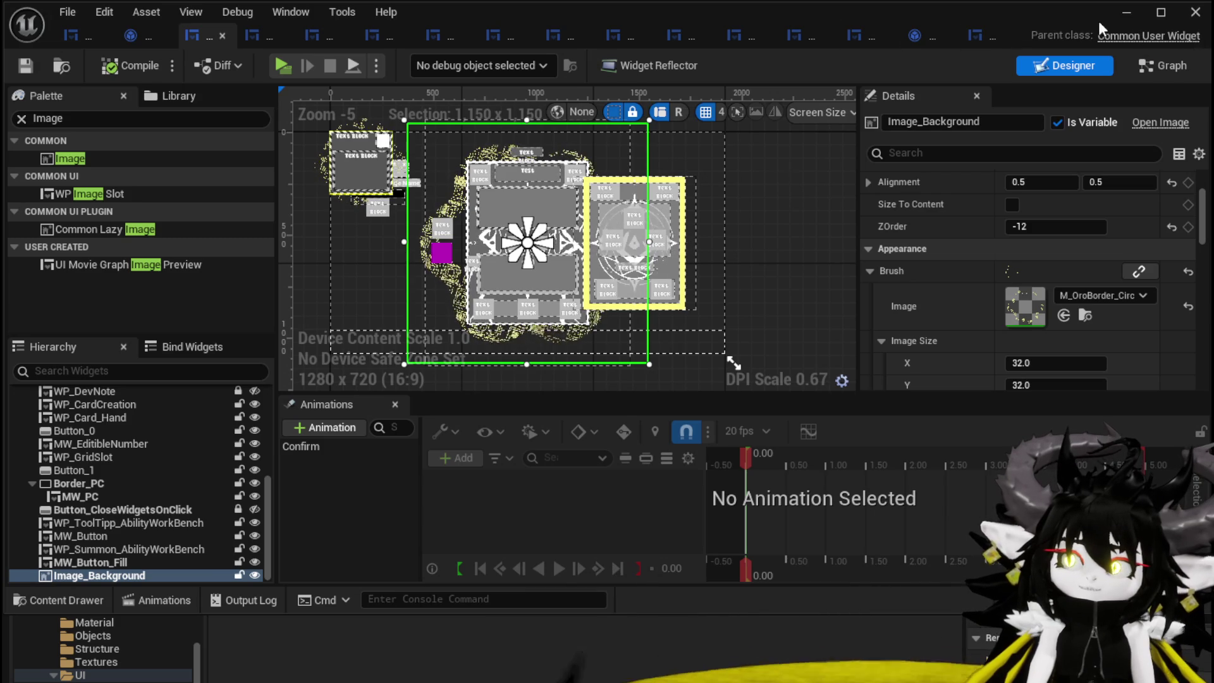
{"action": "left_click", "coordinate": [1114, 15]}
- Create a new folder named Image inside UniversalWidgets and open it
{"action": "left_click", "coordinate": [508, 557]}
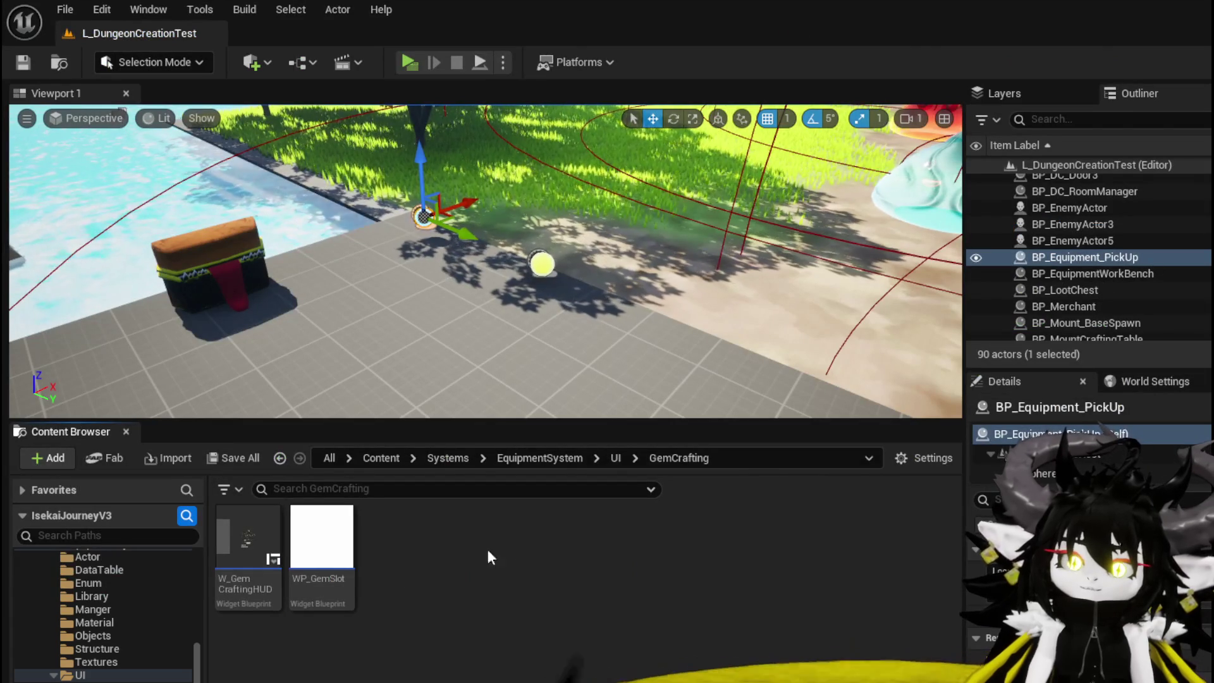
{"action": "scroll", "coordinate": [108, 633], "scroll_direction": "down", "scroll_amount": 15}
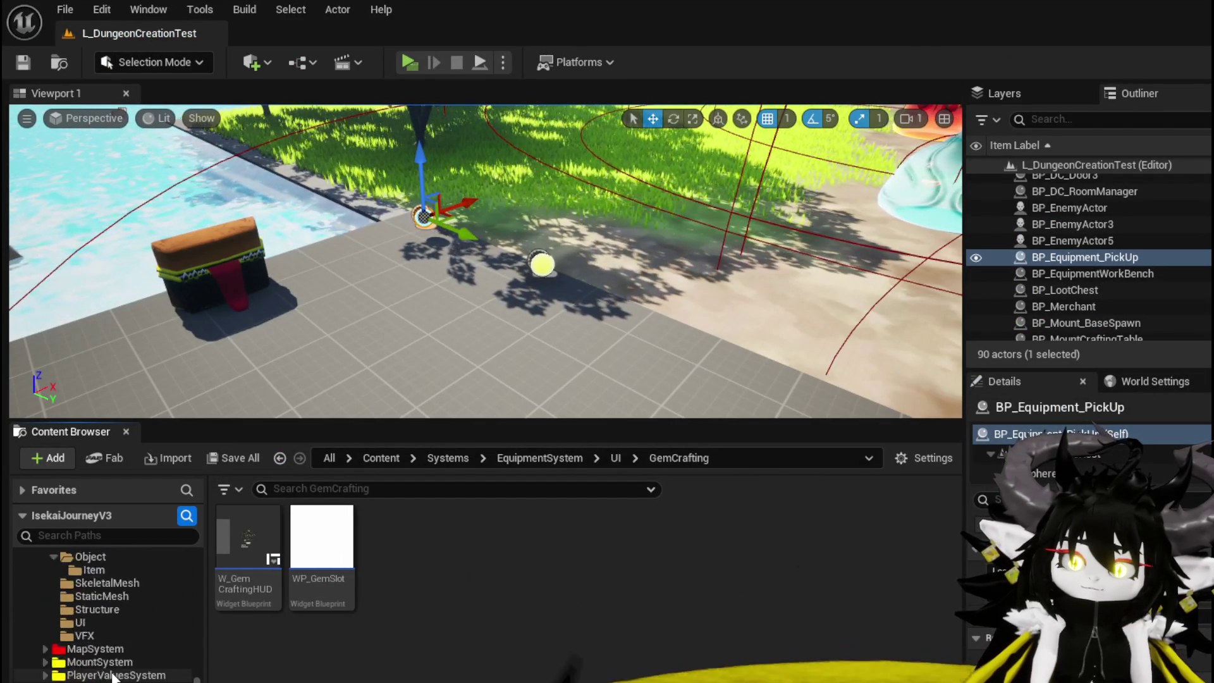
{"action": "scroll", "coordinate": [115, 675], "scroll_direction": "down", "scroll_amount": 4}
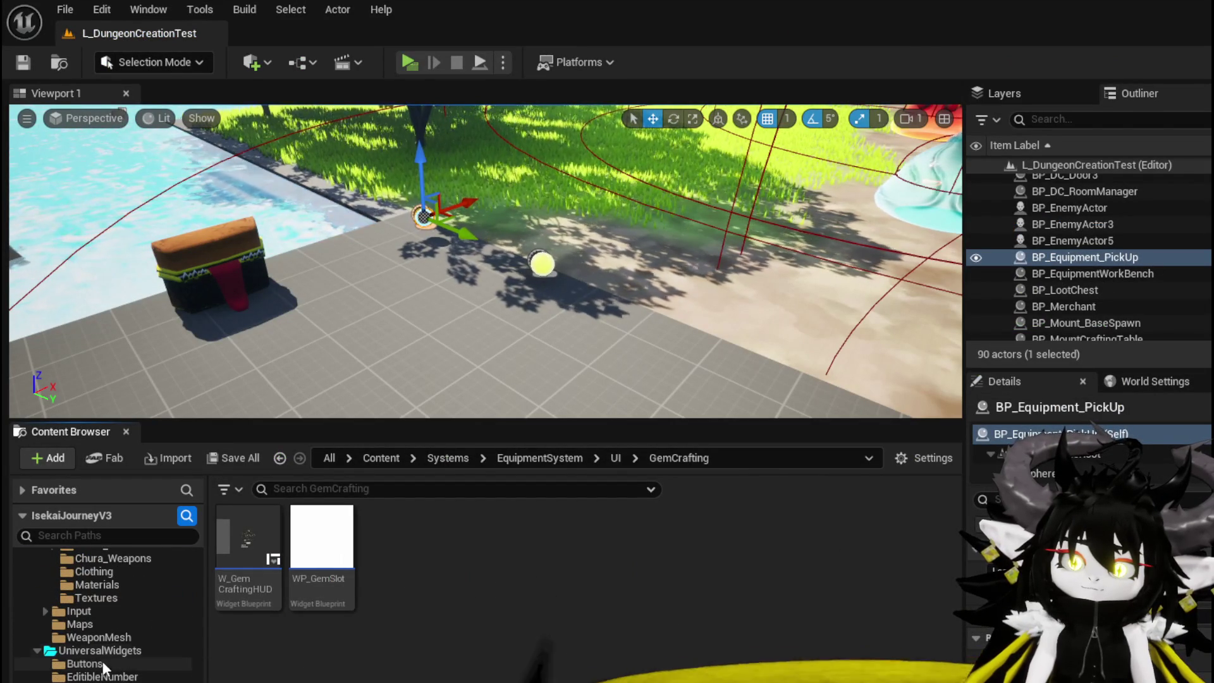
{"action": "left_click", "coordinate": [102, 650]}
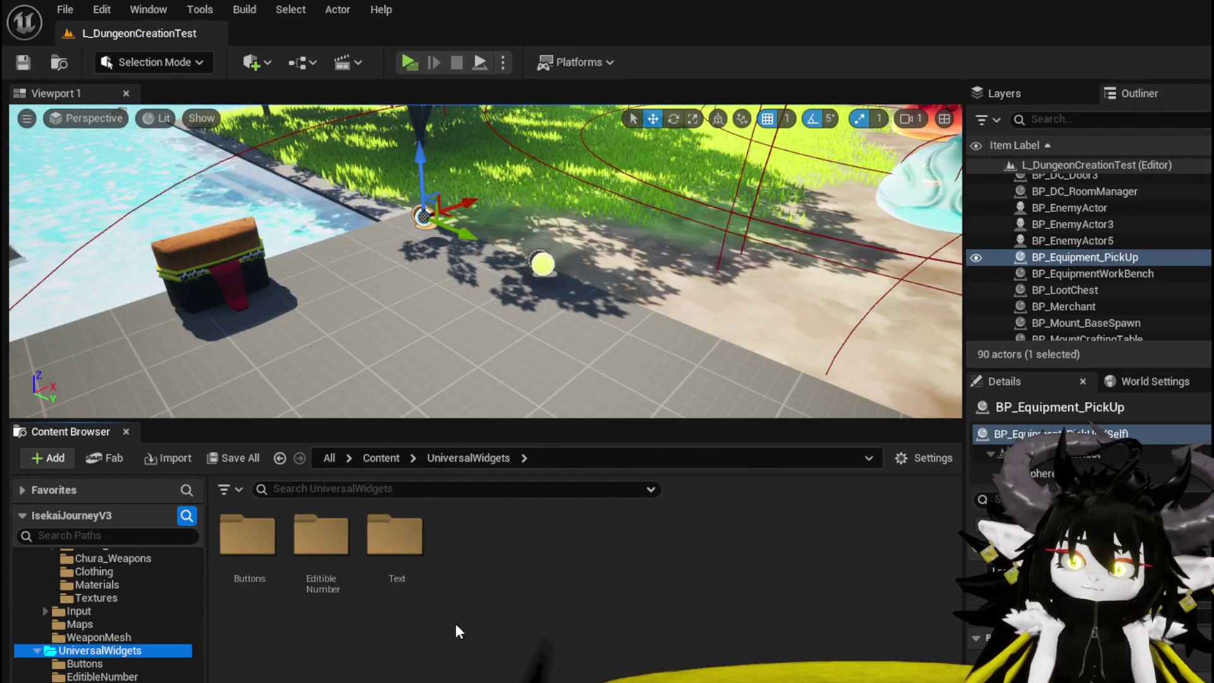
{"action": "right_click", "coordinate": [418, 550]}
{"action": "left_click", "coordinate": [464, 562]}
{"action": "right_click", "coordinate": [462, 555]}
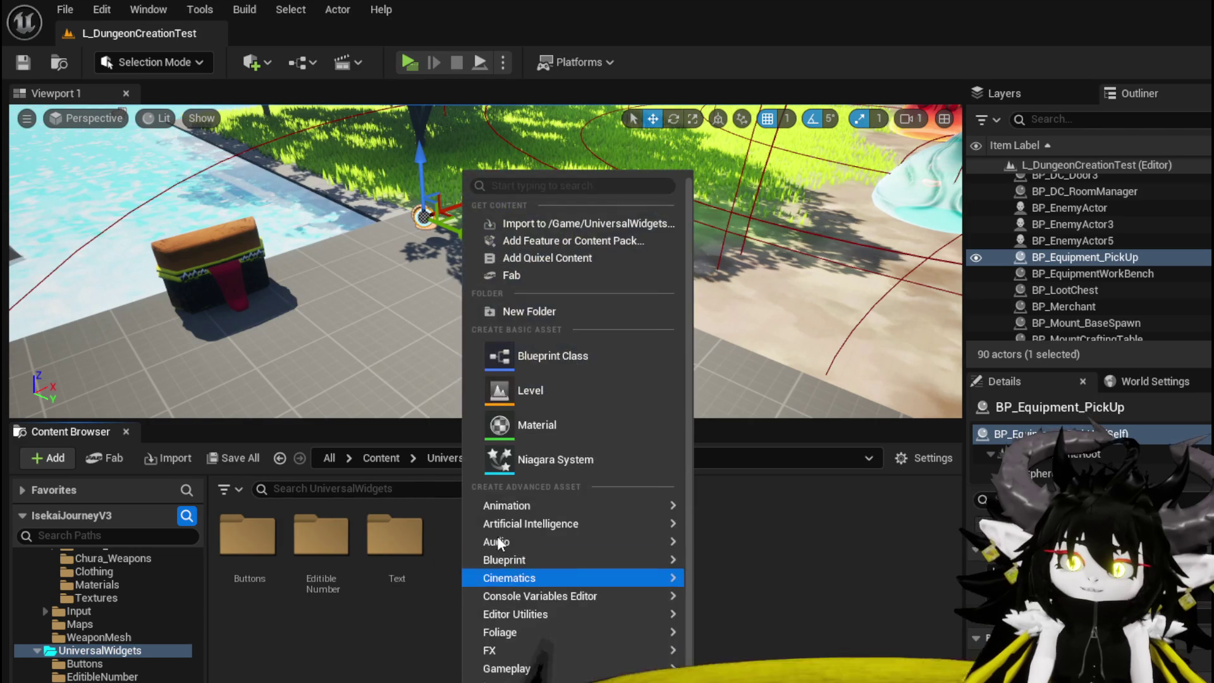
{"action": "left_click", "coordinate": [505, 309]}
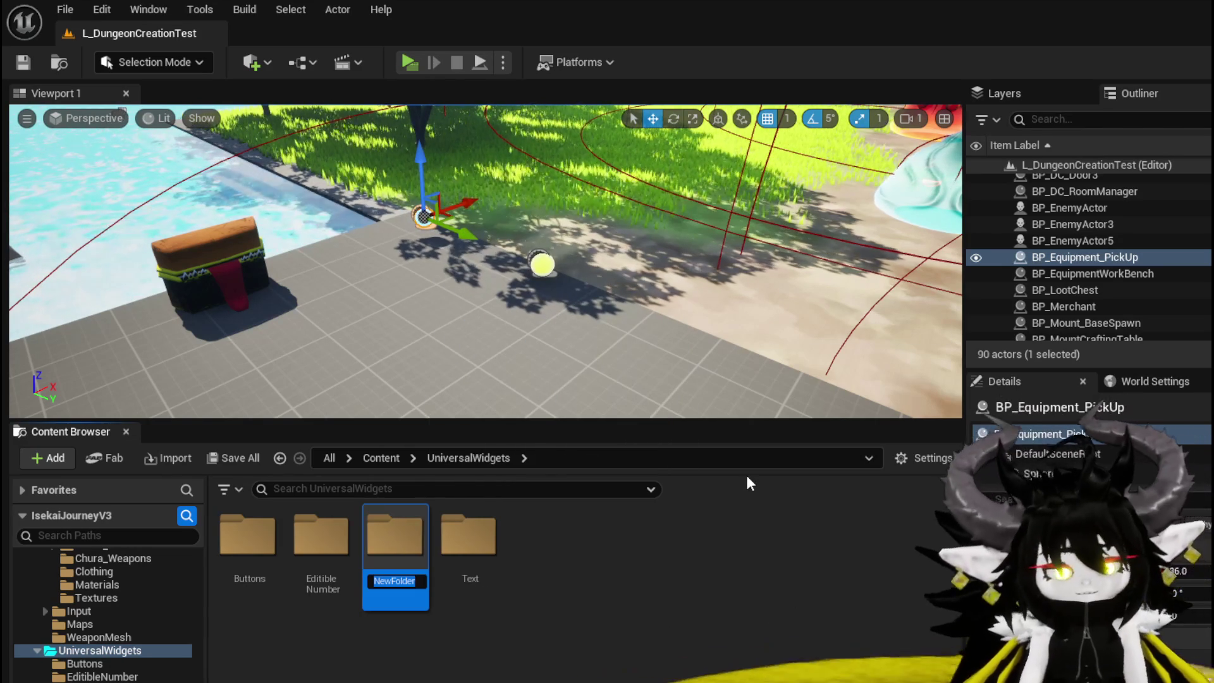
{"action": "type", "text": "Image"}
{"action": "key", "text": "Return"}
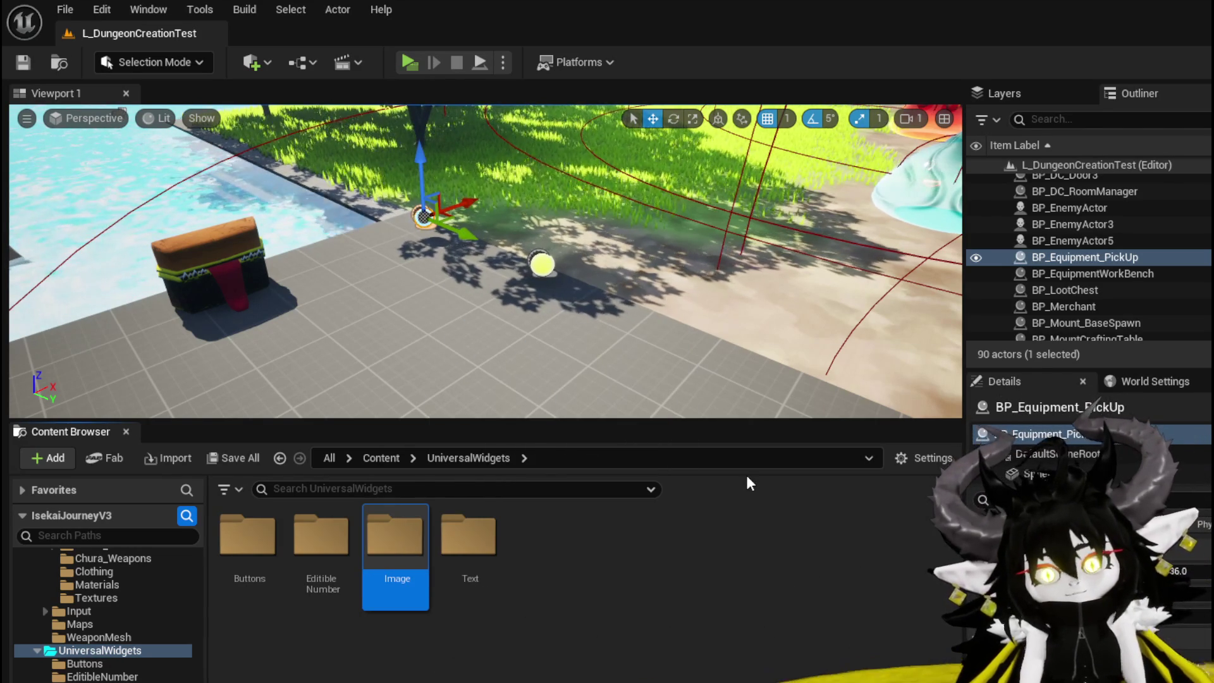
{"action": "double_click", "coordinate": [401, 535]}
- Create a UserWidget-based Widget Blueprint named MW_ImageBackground in the Image folder
{"action": "right_click", "coordinate": [404, 536]}
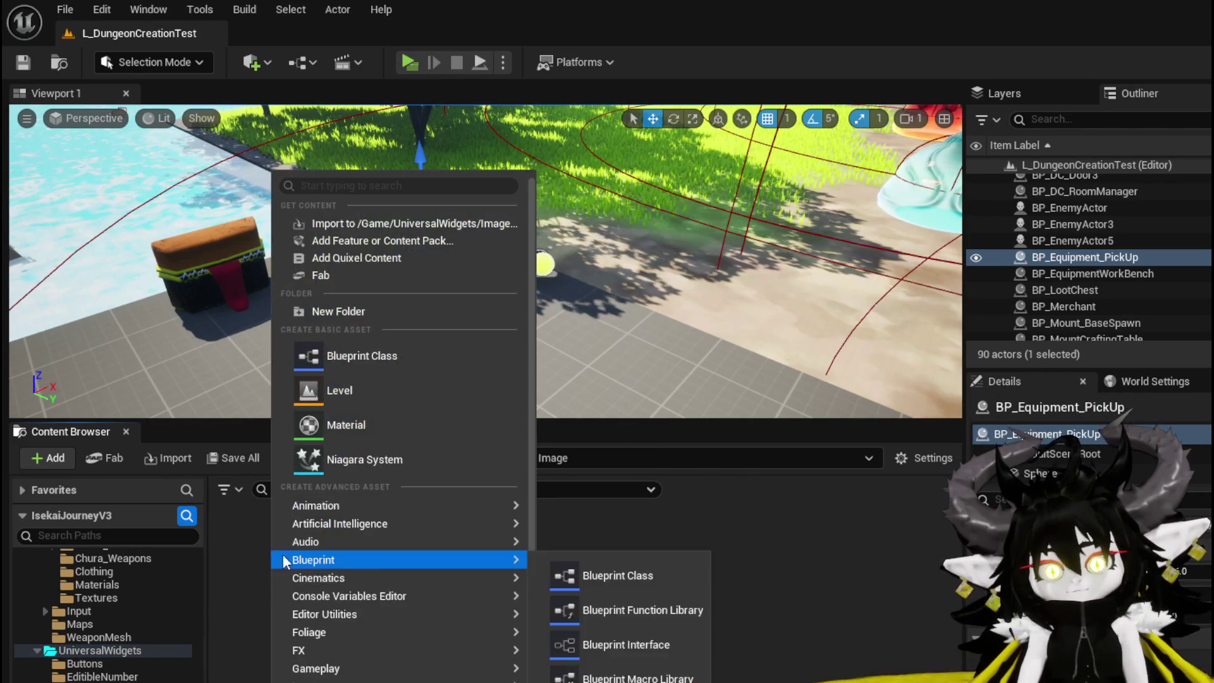
{"action": "scroll", "coordinate": [405, 632], "scroll_direction": "down", "scroll_amount": 2}
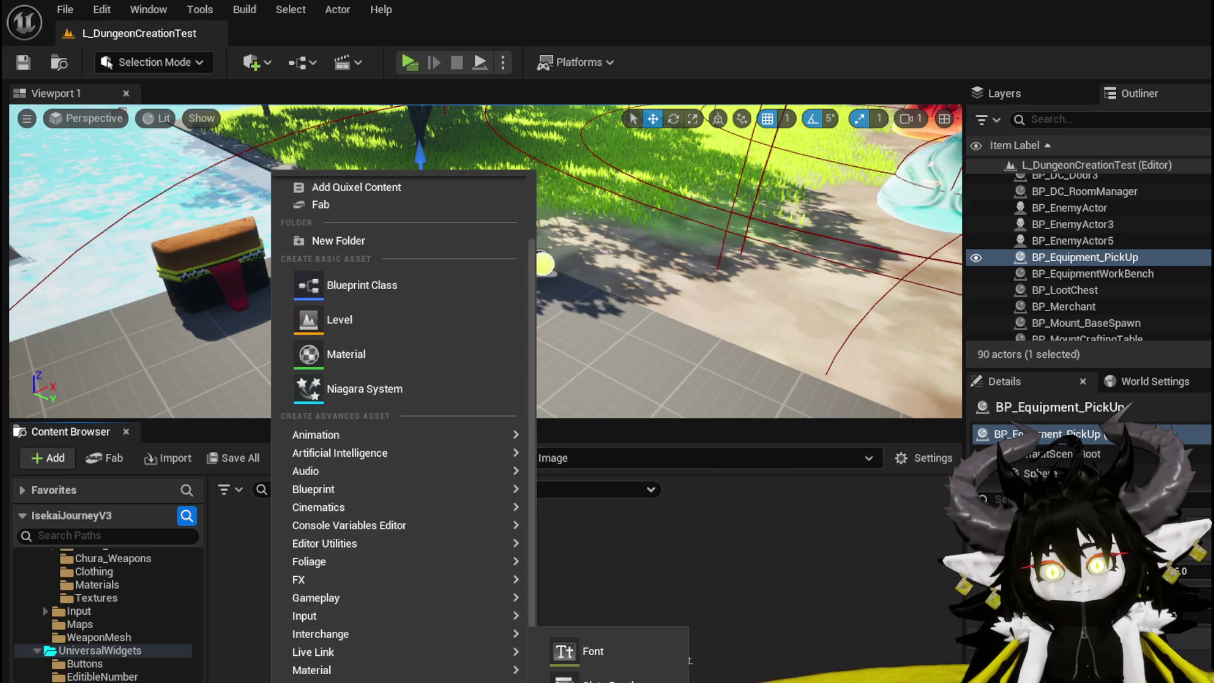
{"action": "left_click", "coordinate": [594, 680]}
{"action": "left_click", "coordinate": [613, 393]}
{"action": "left_click", "coordinate": [923, 589]}
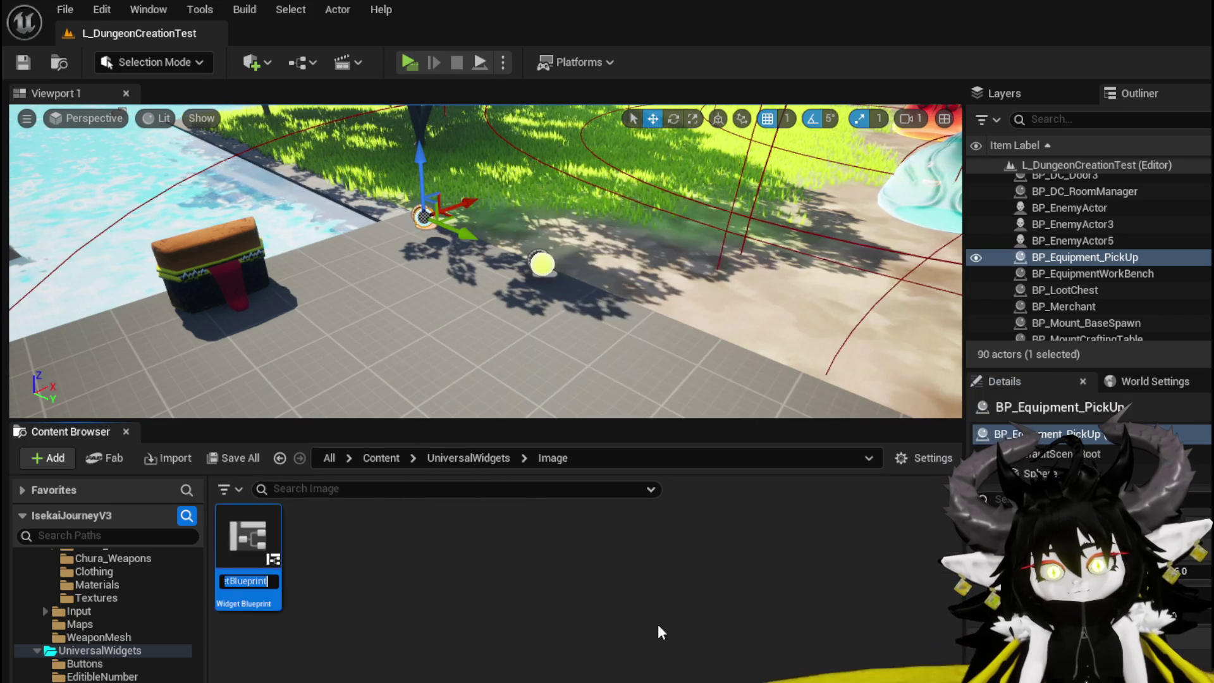
{"action": "type", "text": "MW_Im"}
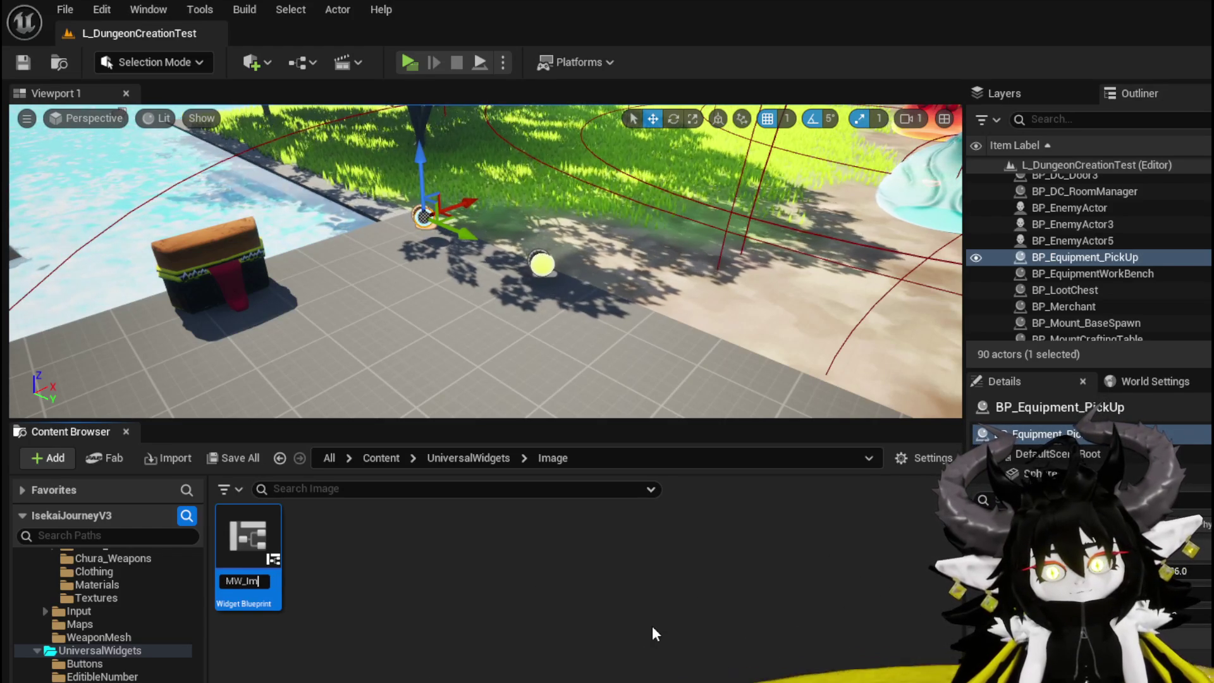
{"action": "key", "text": "BackSpace"}
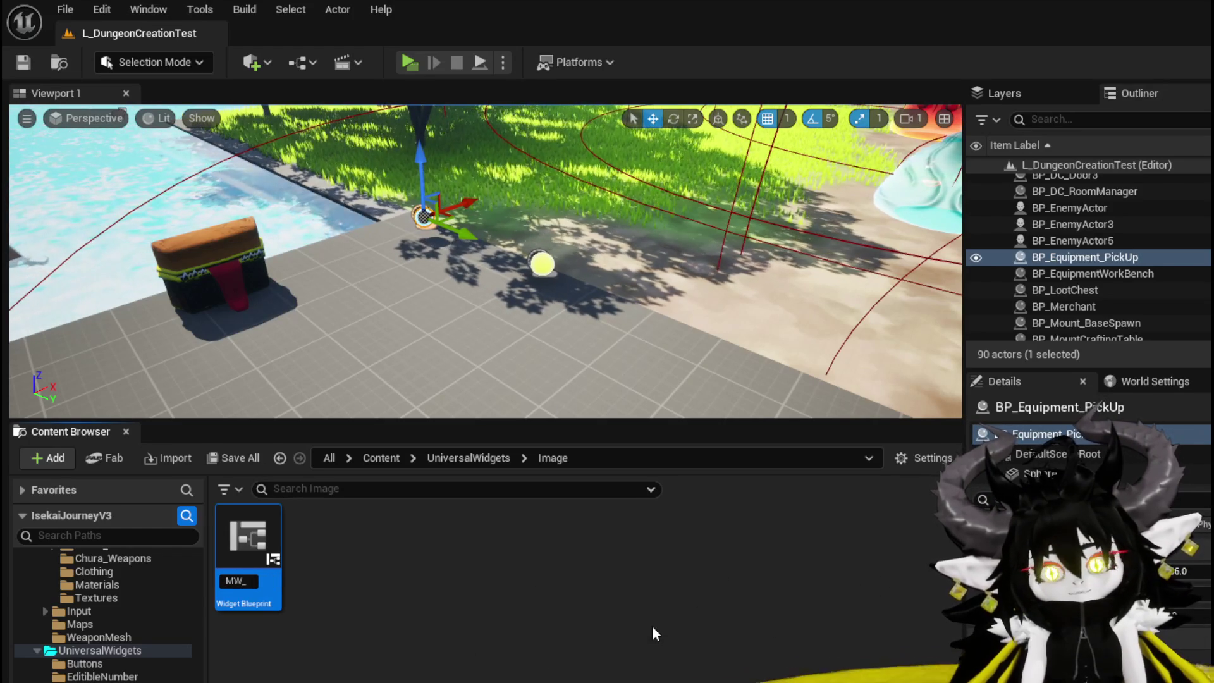
{"action": "type", "text": "Im"}
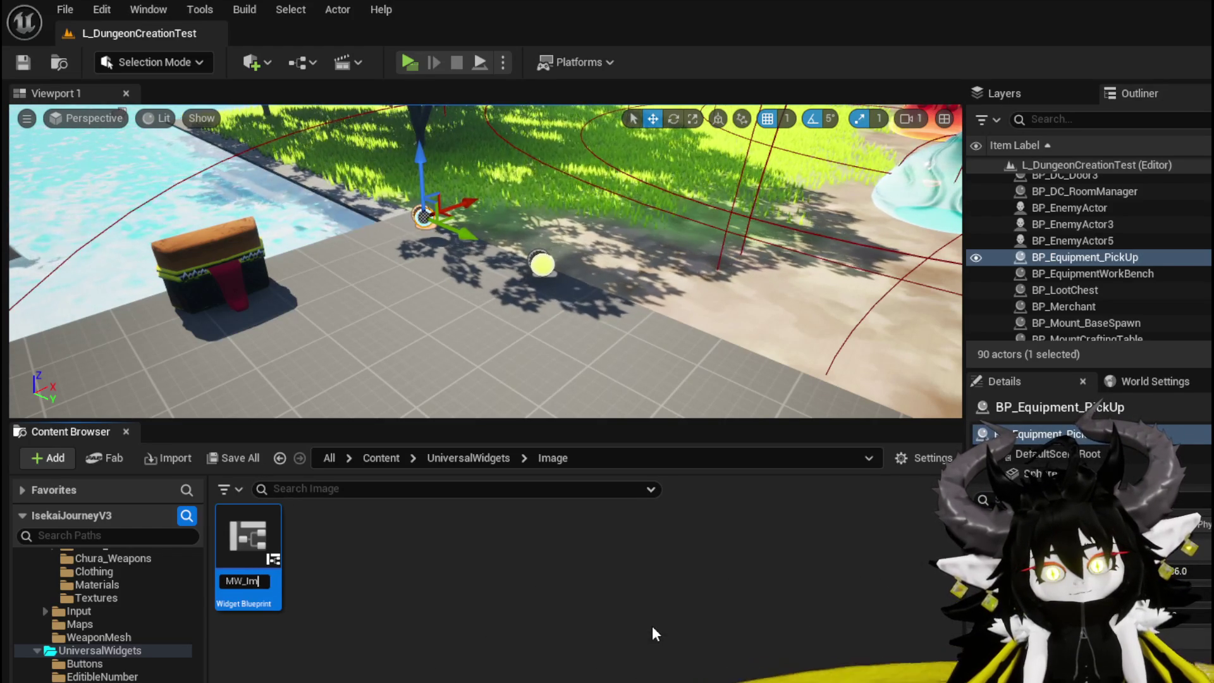
{"action": "type", "text": "ageBackground"}
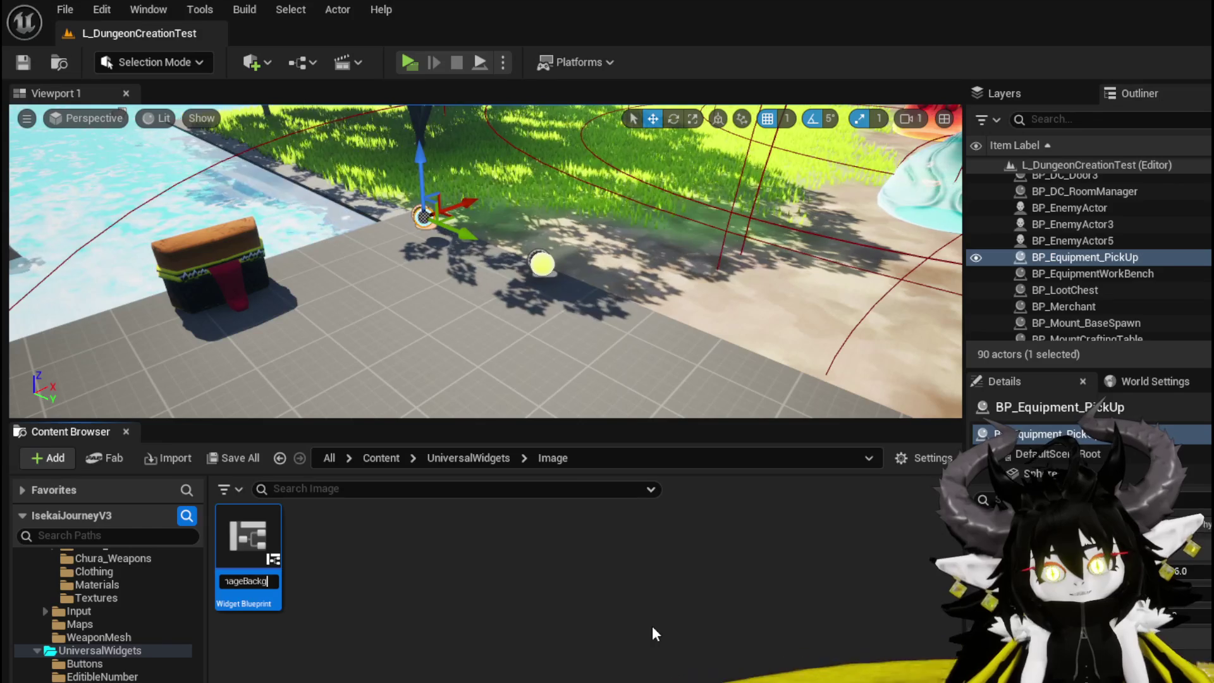
{"action": "key", "text": "Return"}
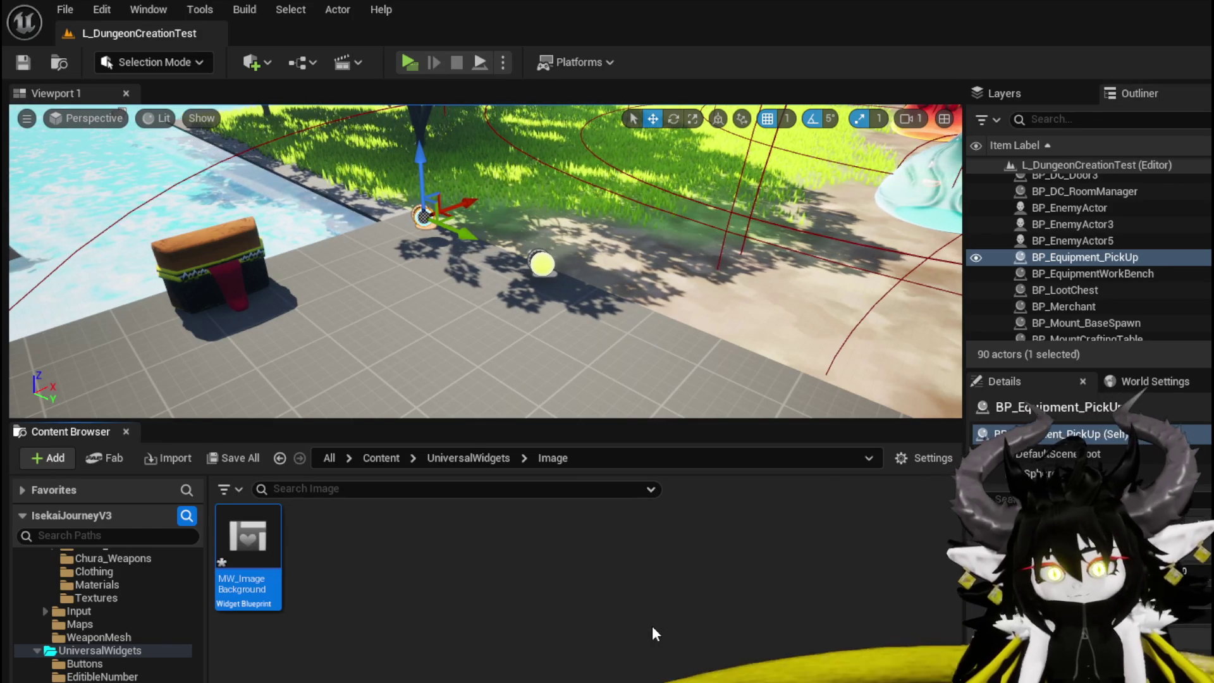
- Save MW_ImageBackground and open it in the widget editor
{"action": "key", "text": "ctrl+shift+s"}
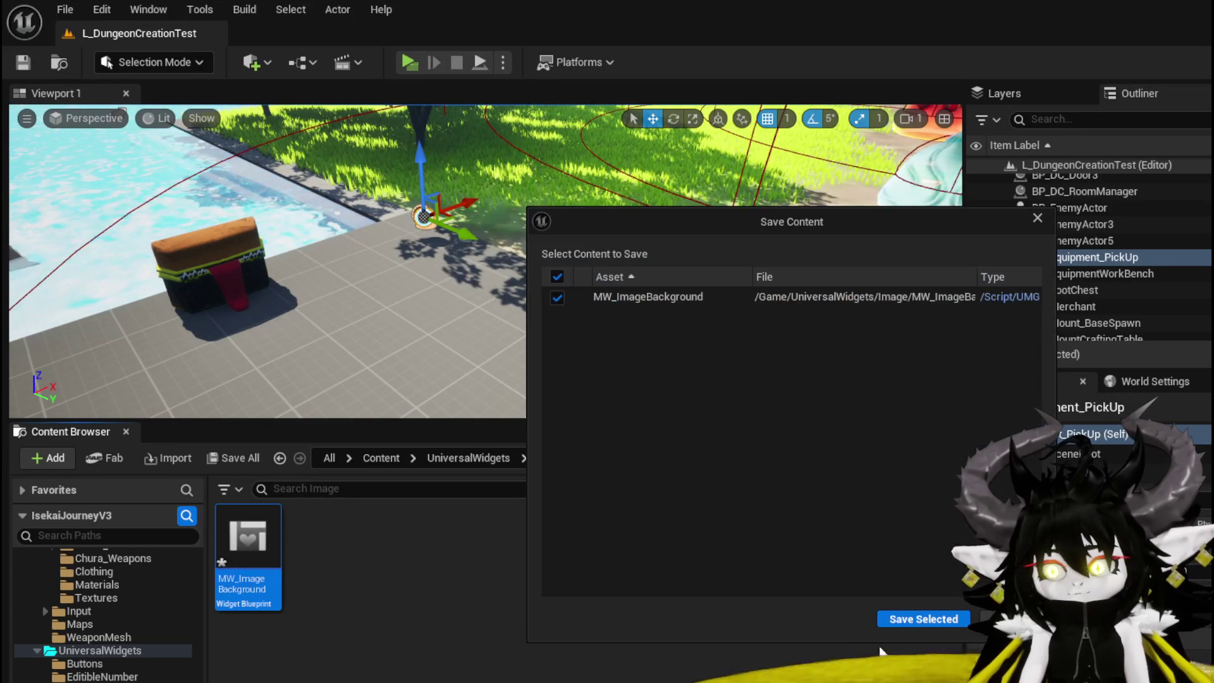
{"action": "left_click", "coordinate": [921, 617]}
{"action": "double_click", "coordinate": [248, 553]}
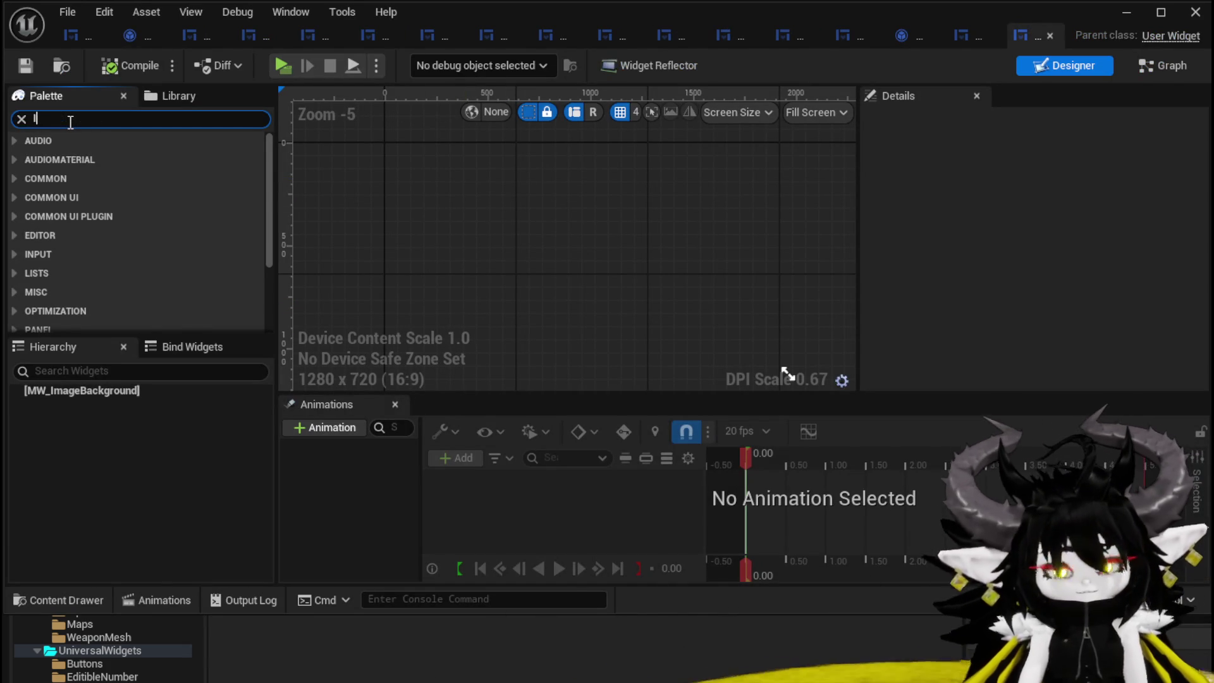
- Add an Image widget as MW_ImageBackground's root and review Image_22's Details
{"action": "type", "text": "Image"}
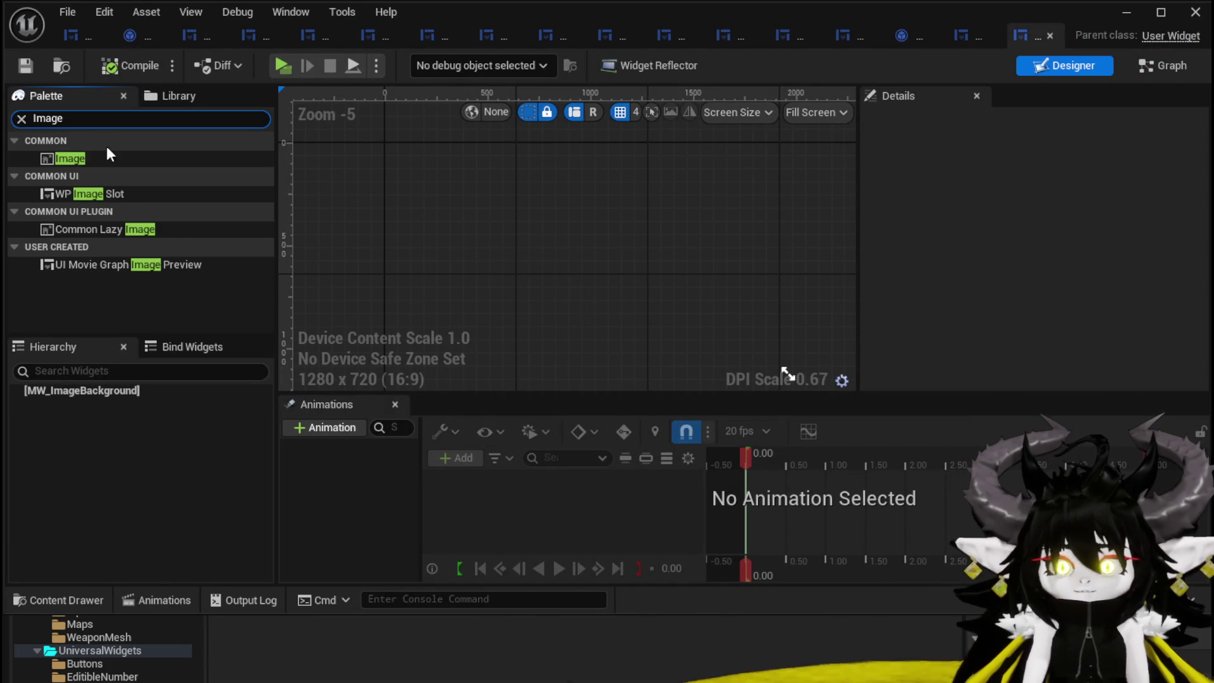
{"action": "left_click", "coordinate": [112, 158]}
{"action": "left_click_drag", "start_coordinate": [127, 307], "coordinate": [95, 390]}
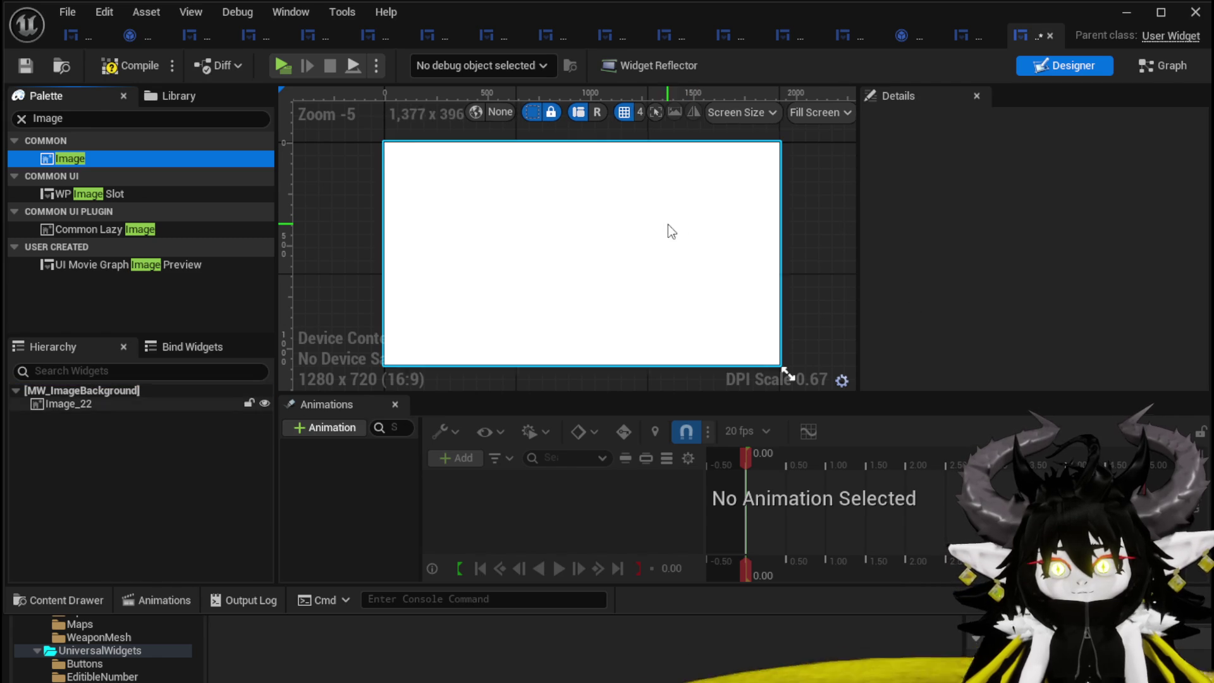
{"action": "left_click", "coordinate": [669, 230]}
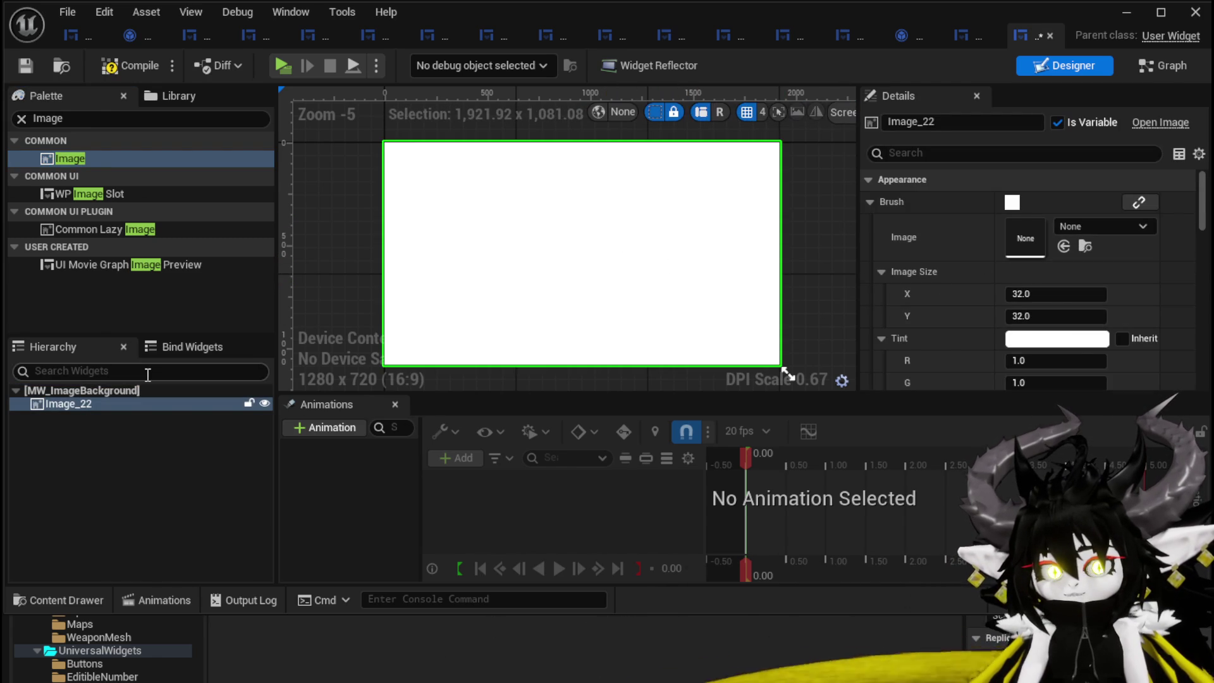
{"action": "scroll", "coordinate": [984, 275], "scroll_direction": "down", "scroll_amount": 3}
{"action": "scroll", "coordinate": [985, 276], "scroll_direction": "down", "scroll_amount": 10}
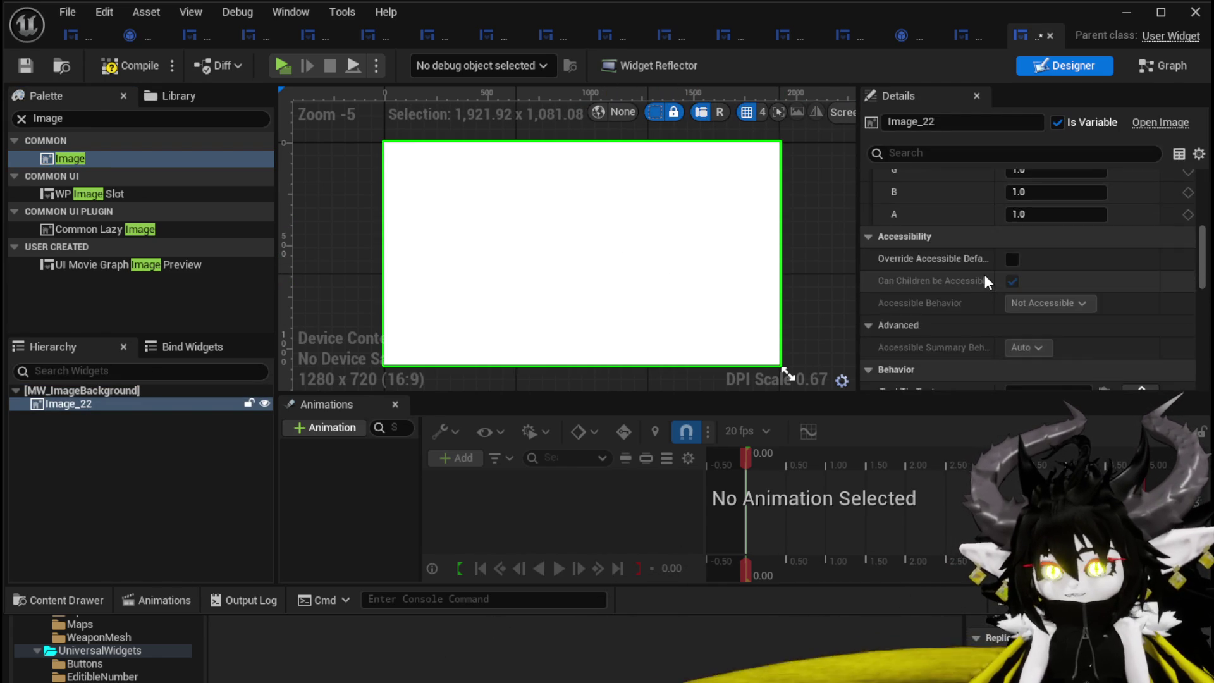
{"action": "scroll", "coordinate": [985, 278], "scroll_direction": "up", "scroll_amount": 4}
{"action": "scroll", "coordinate": [985, 278], "scroll_direction": "down", "scroll_amount": 12}
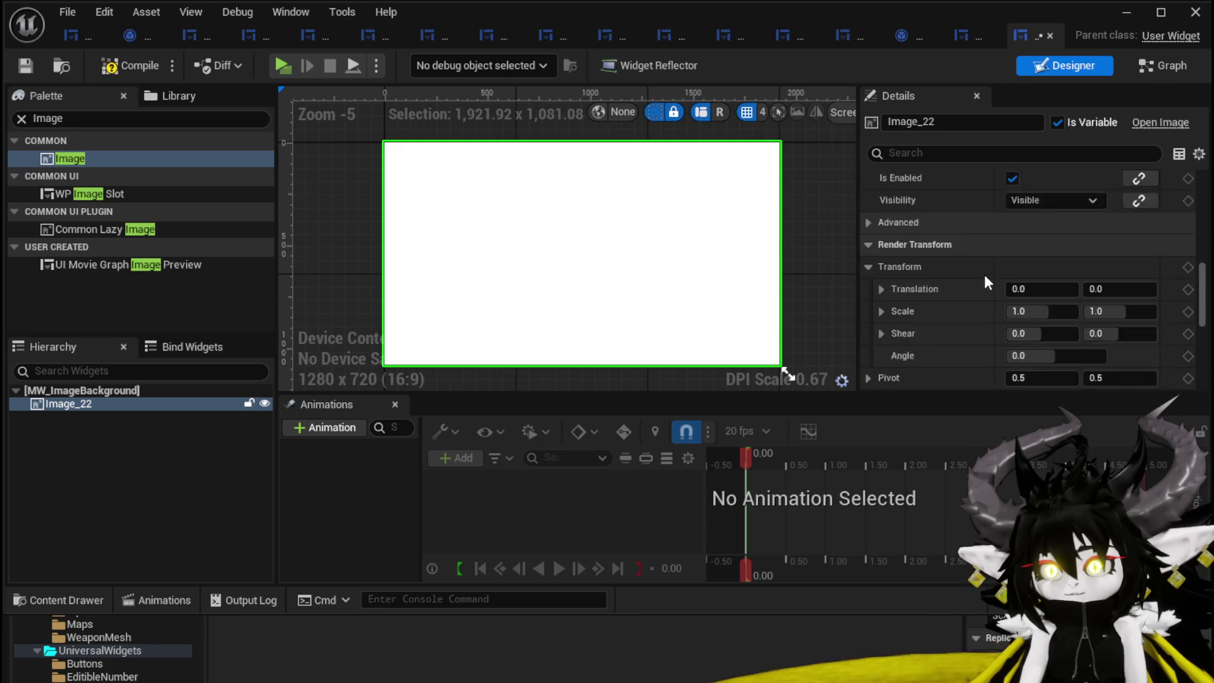
{"action": "scroll", "coordinate": [985, 271], "scroll_direction": "up", "scroll_amount": 15}
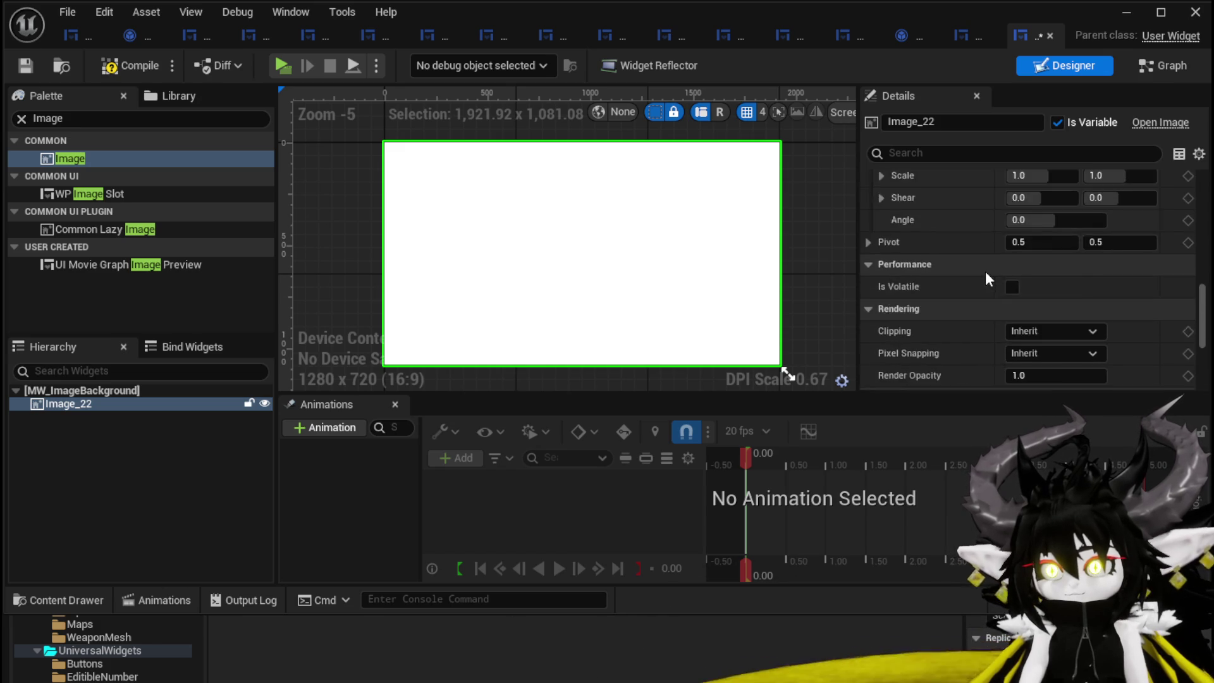
{"action": "scroll", "coordinate": [985, 271], "scroll_direction": "up", "scroll_amount": 8}
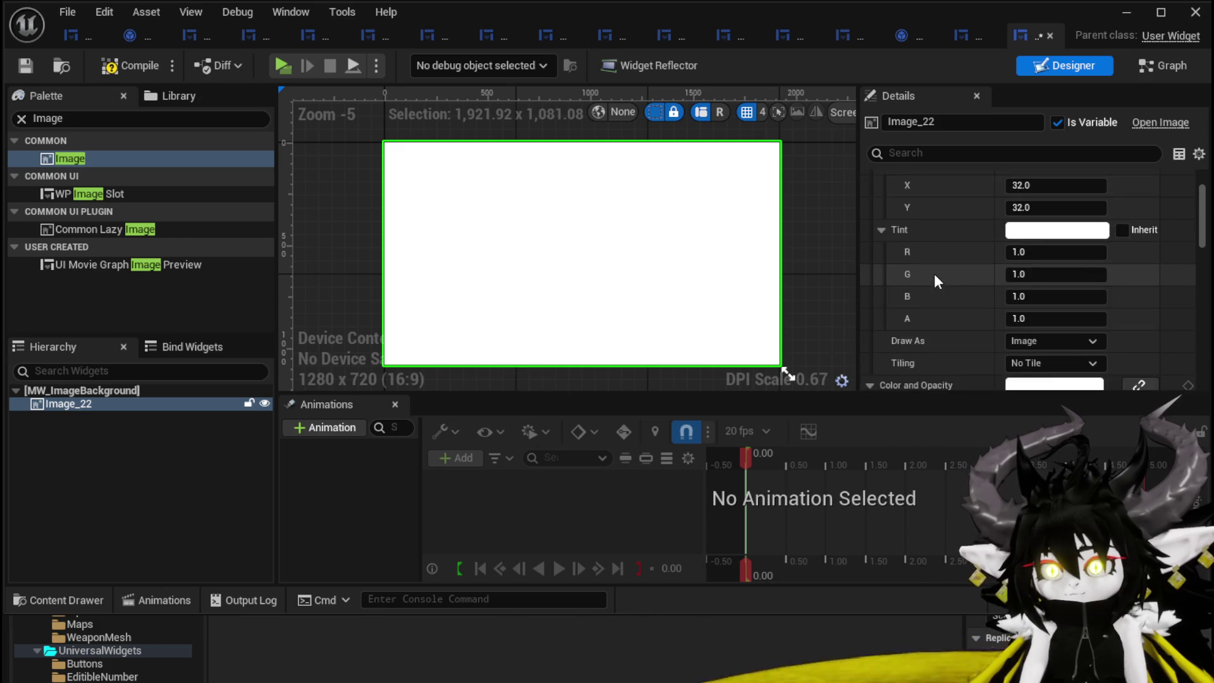
{"action": "left_click", "coordinate": [870, 201]}
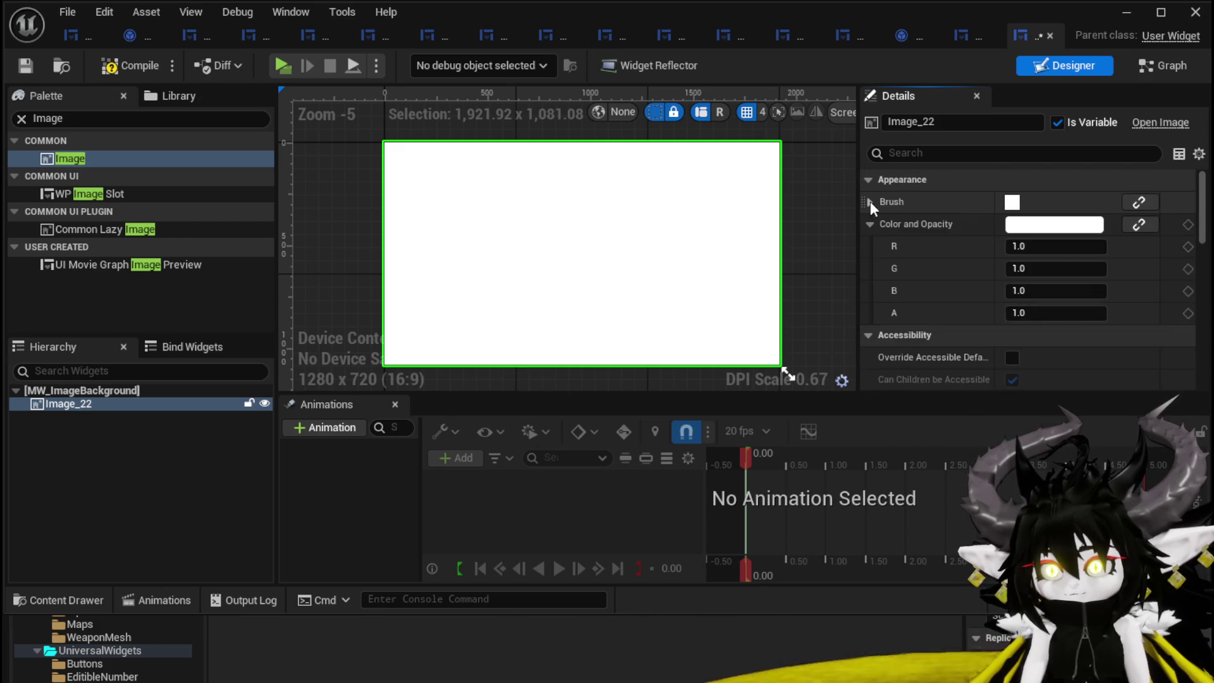
- Assign the M_OroBorder_Circle material to Image_22's brush image and compile
{"action": "left_click", "coordinate": [870, 201]}
{"action": "left_click", "coordinate": [1100, 230]}
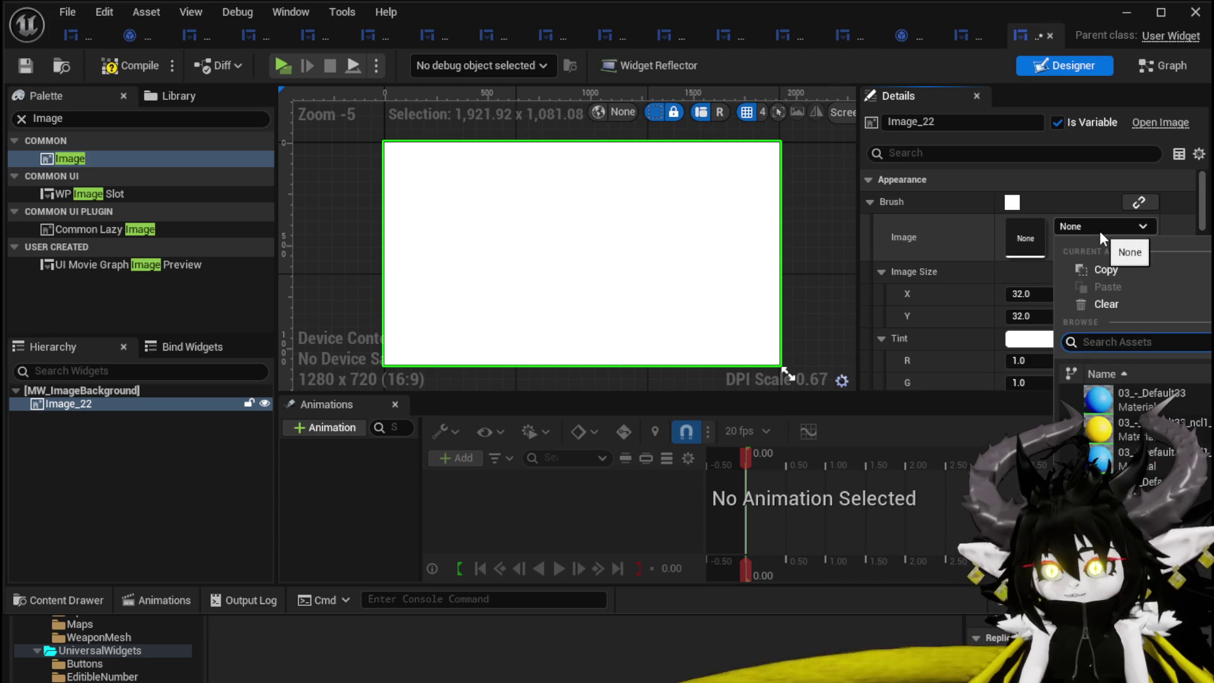
{"action": "type", "text": "Oro"}
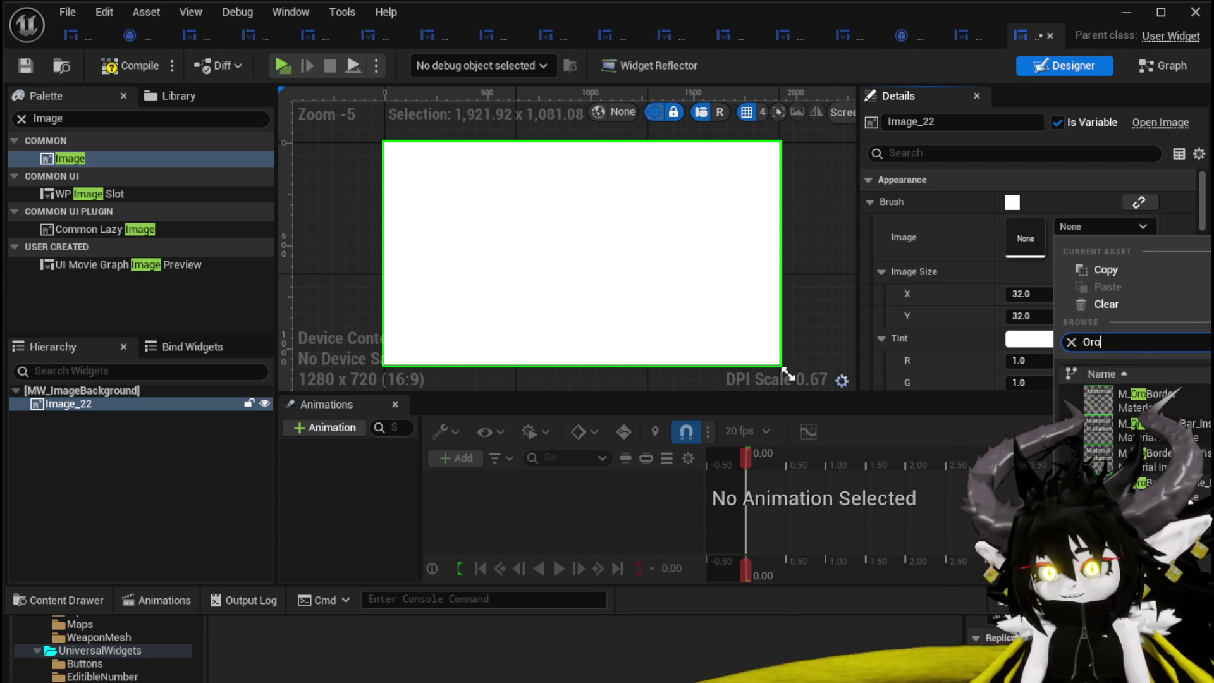
{"action": "key", "text": "Return"}
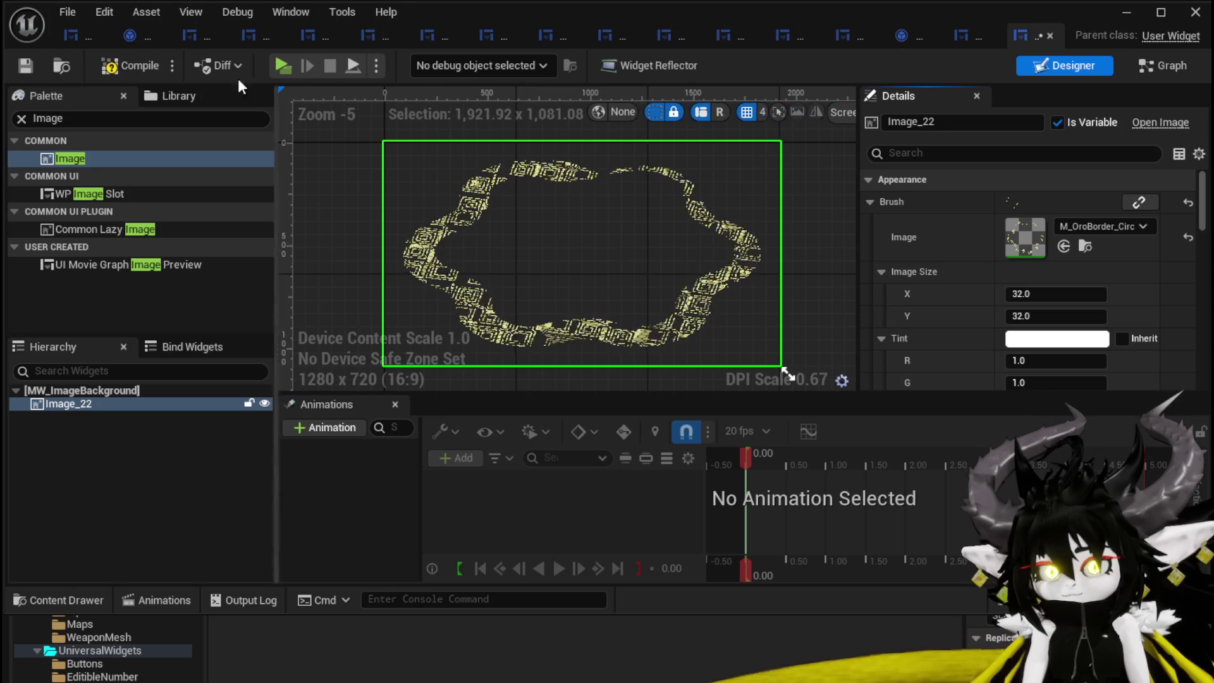
{"action": "left_click", "coordinate": [25, 66]}
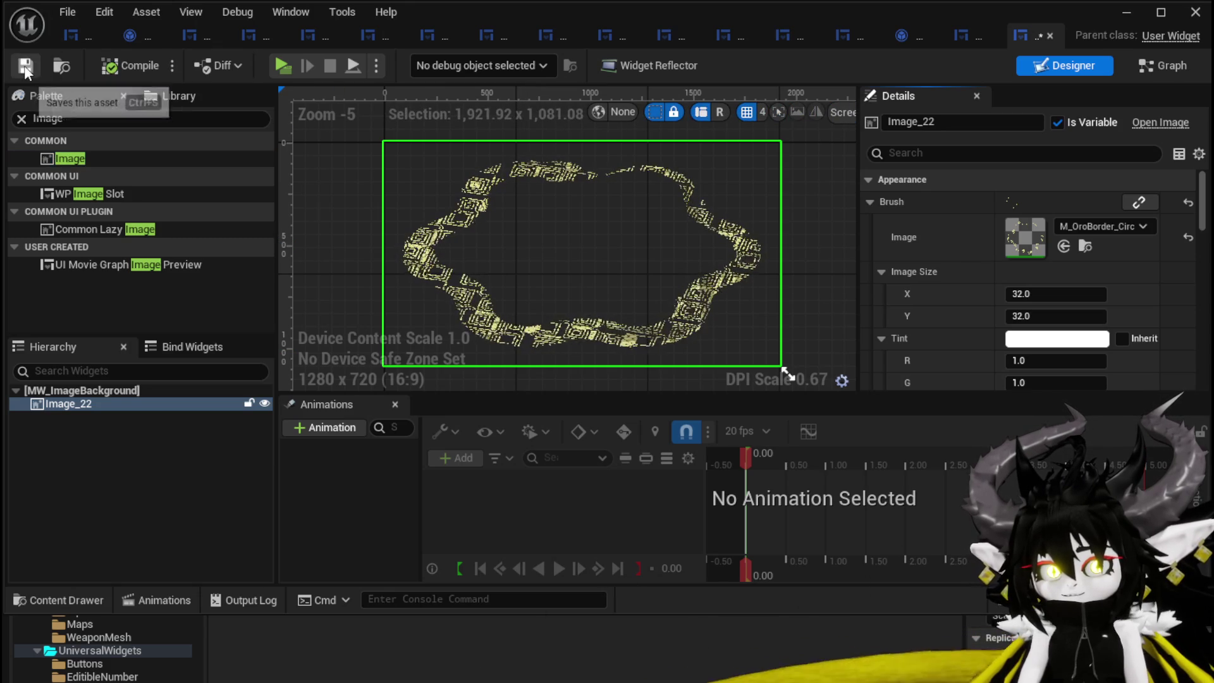
- Set the Designer preview size to Desired and save the widget blueprint
{"action": "left_click_drag", "start_coordinate": [860, 246], "coordinate": [1082, 246]}
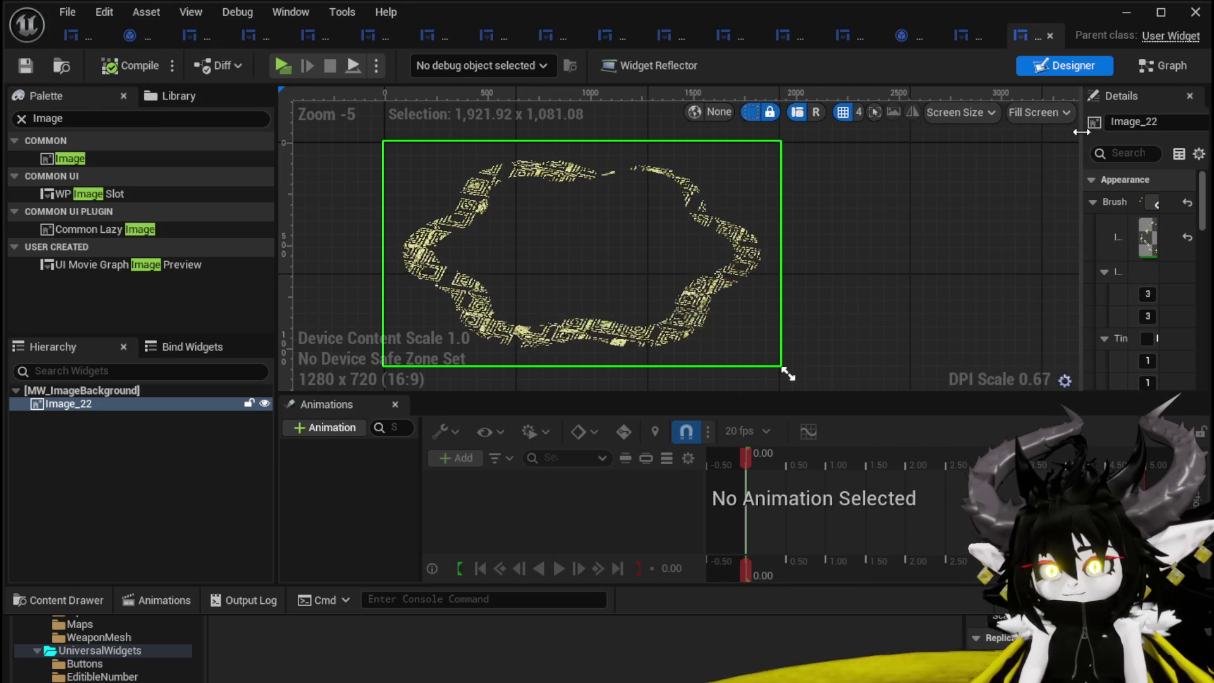
{"action": "left_click", "coordinate": [1045, 112]}
{"action": "left_click", "coordinate": [1056, 189]}
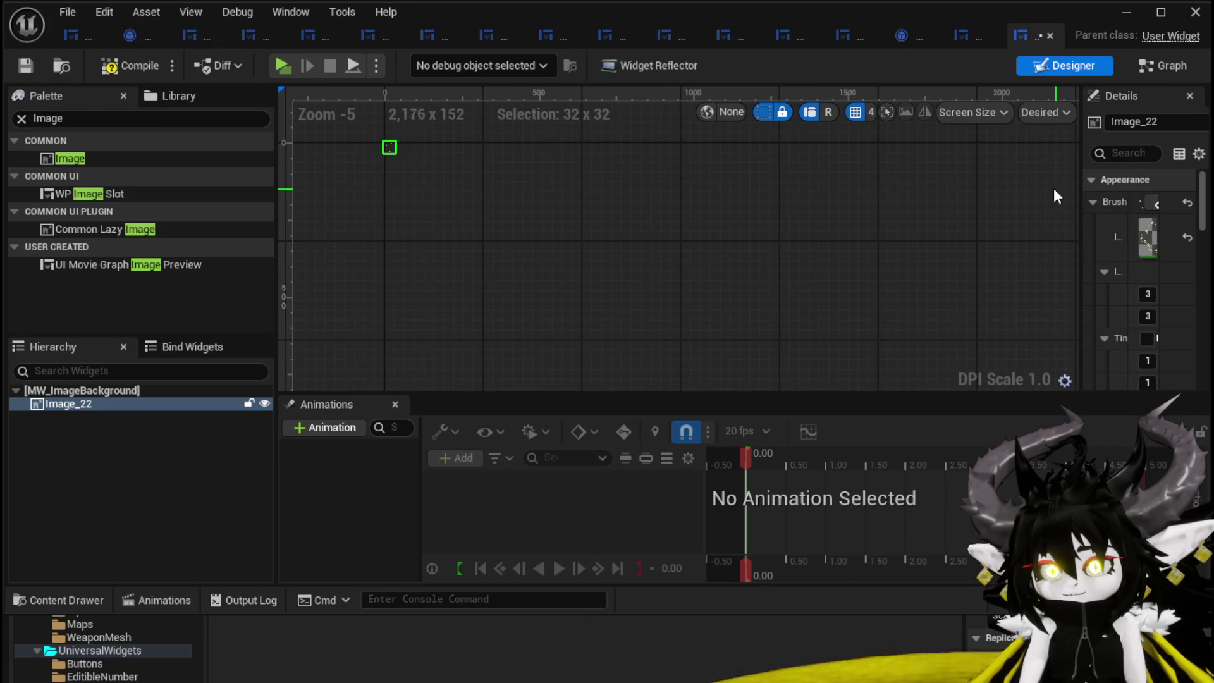
{"action": "left_click_drag", "start_coordinate": [1080, 159], "coordinate": [811, 161]}
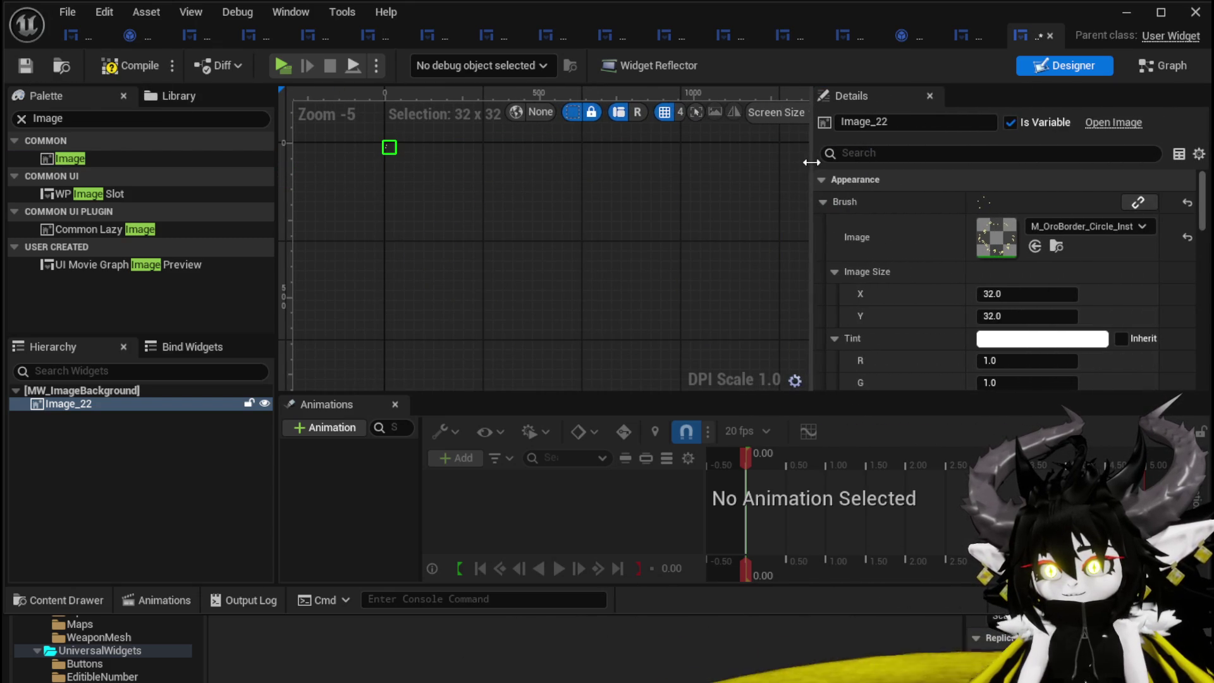
{"action": "left_click", "coordinate": [16, 62]}
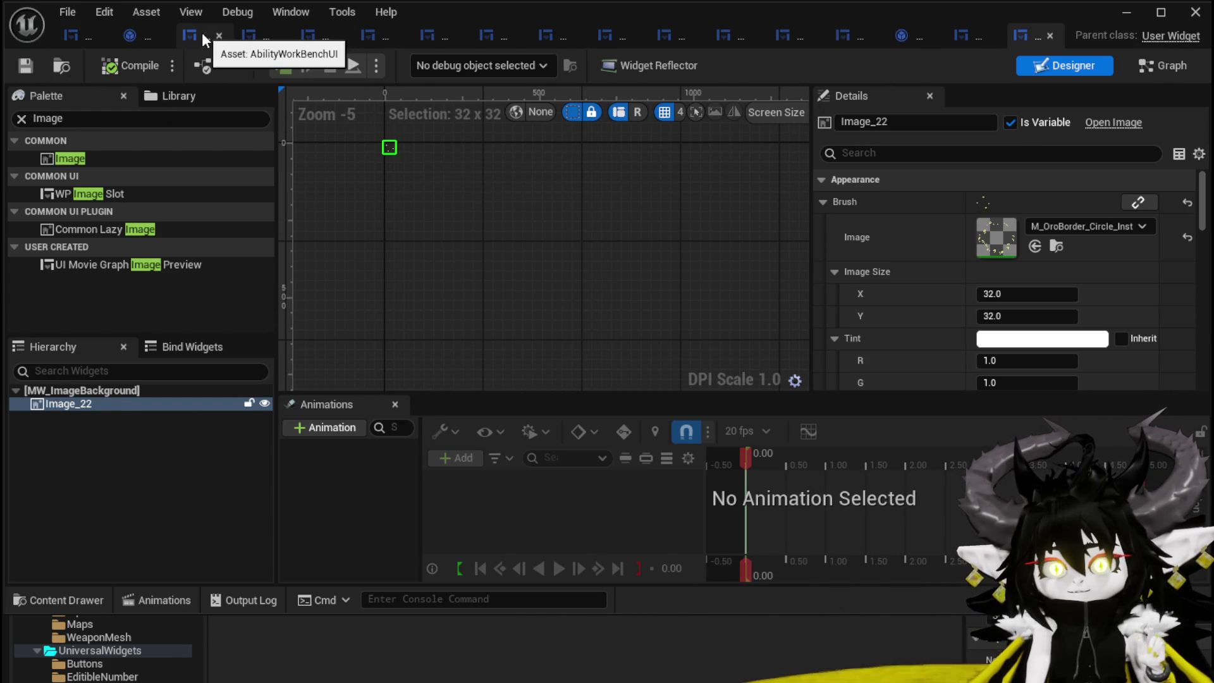
{"action": "left_click", "coordinate": [197, 33]}
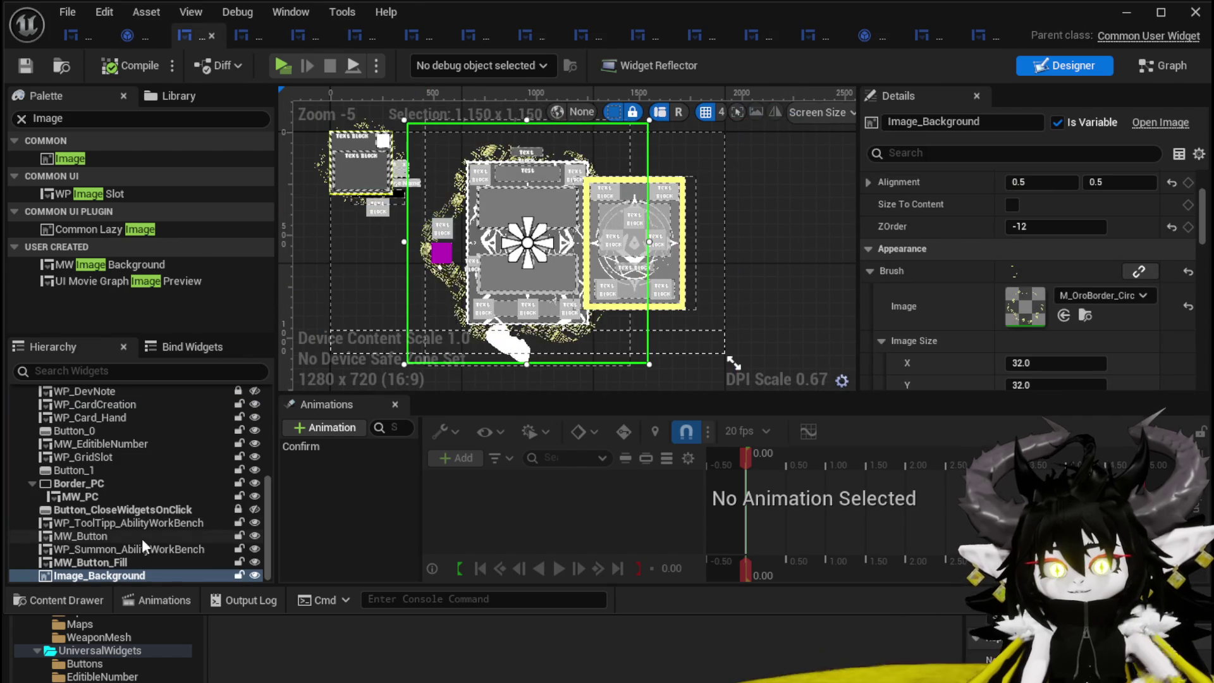
- Replace the old Image_Background with an MW_ImageBackground widget in the Canvas Panel
{"action": "key", "text": "Delete"}
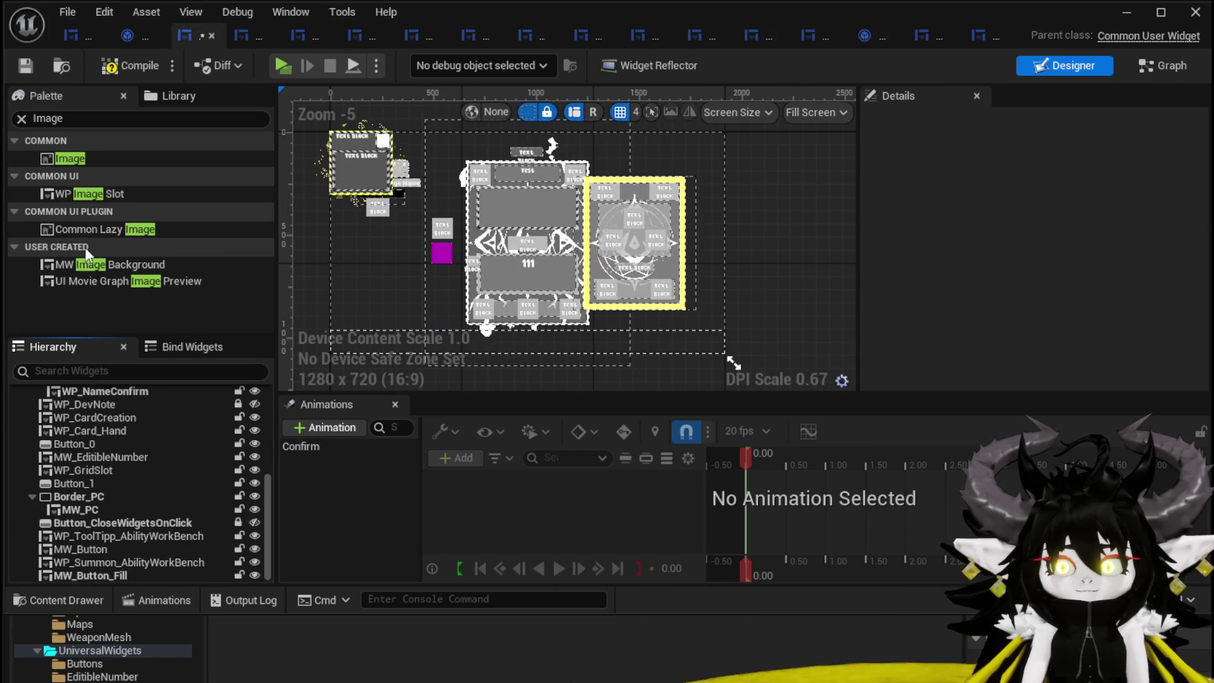
{"action": "mouse_move", "coordinate": [90, 427]}
{"action": "left_mouse_down"}
{"action": "mouse_move", "coordinate": [92, 405]}
{"action": "mouse_move", "coordinate": [113, 400]}
{"action": "left_mouse_up"}
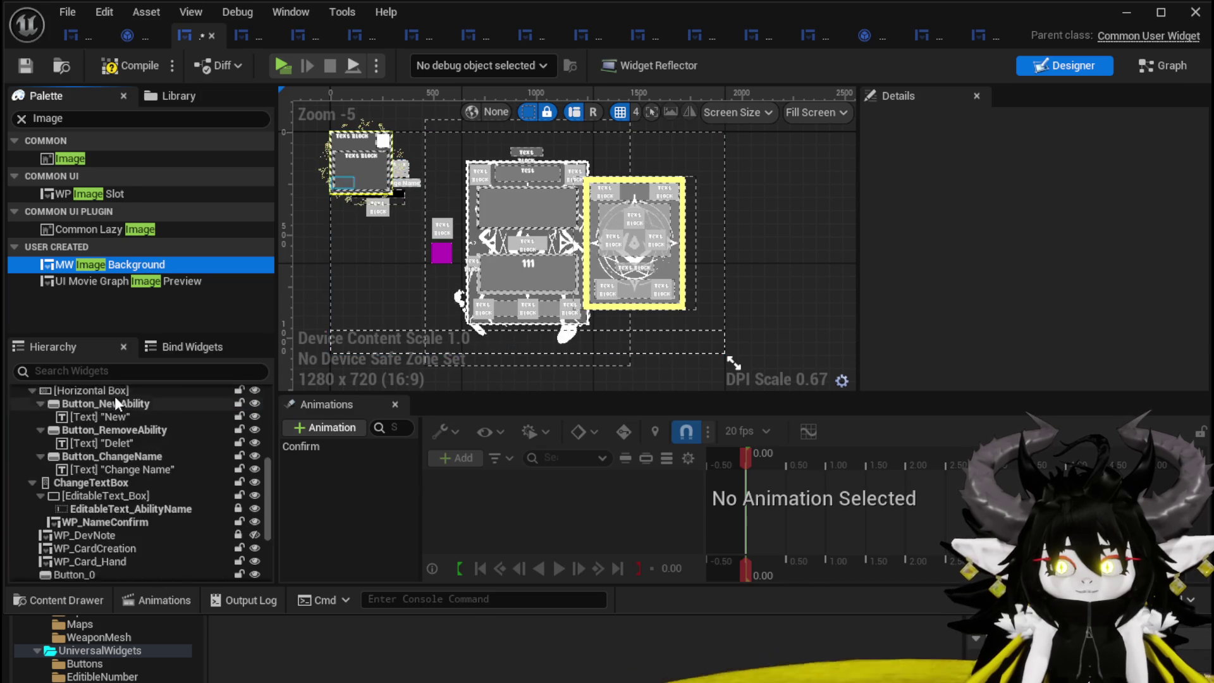
{"action": "scroll", "coordinate": [133, 480], "scroll_direction": "down", "scroll_amount": 10}
{"action": "left_click", "coordinate": [108, 575]}
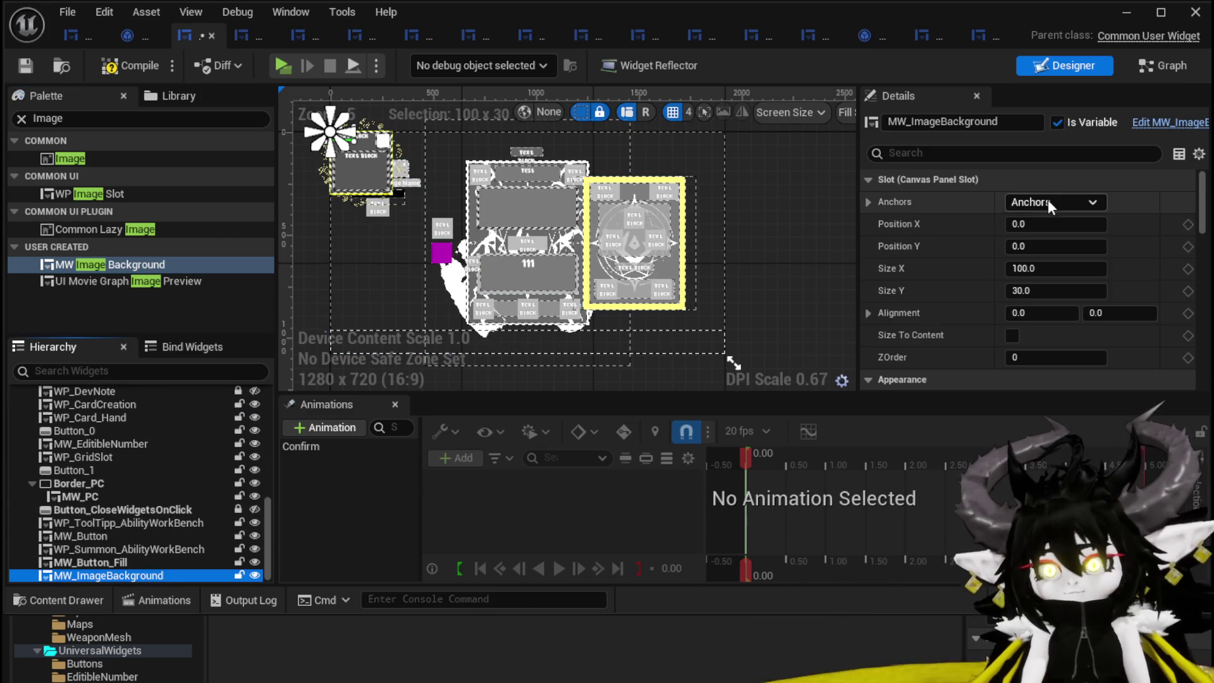
- Anchor MW_ImageBackground to centre at position 0,0, size 1150 x 1150, and compile
{"action": "left_click", "coordinate": [1052, 202]}
{"action": "left_click", "coordinate": [1100, 297], "text": "ctrl+shift"}
{"action": "left_click", "coordinate": [1053, 224]}
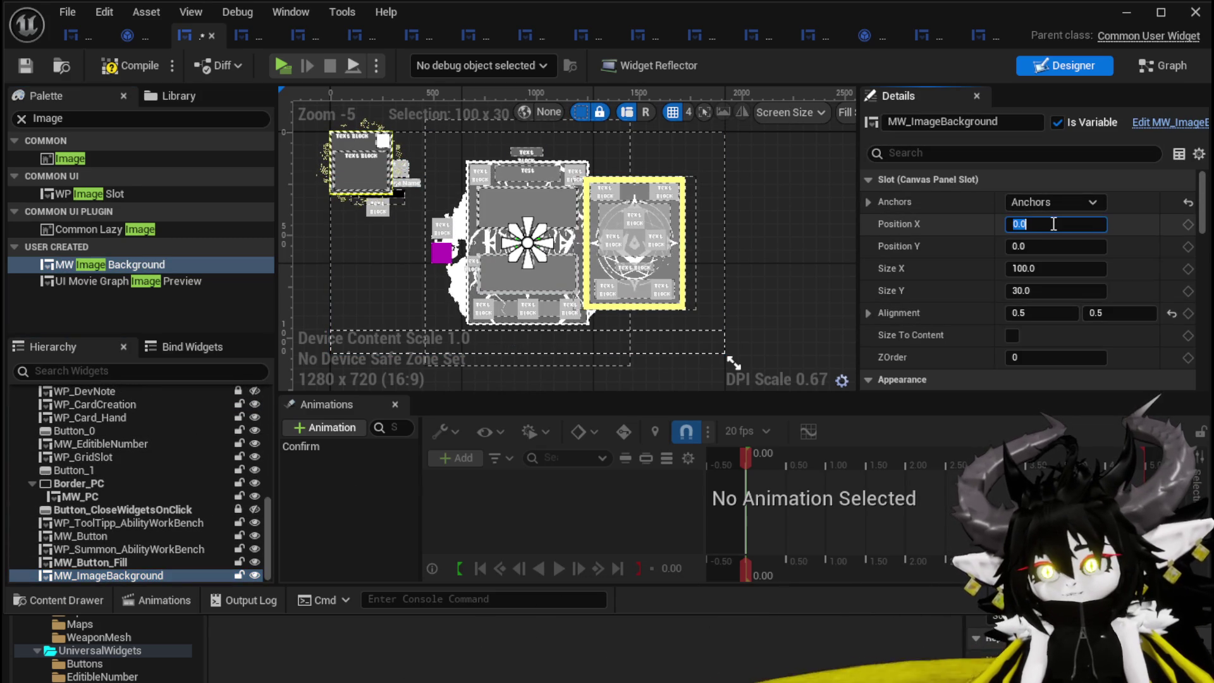
{"action": "type", "text": "1150"}
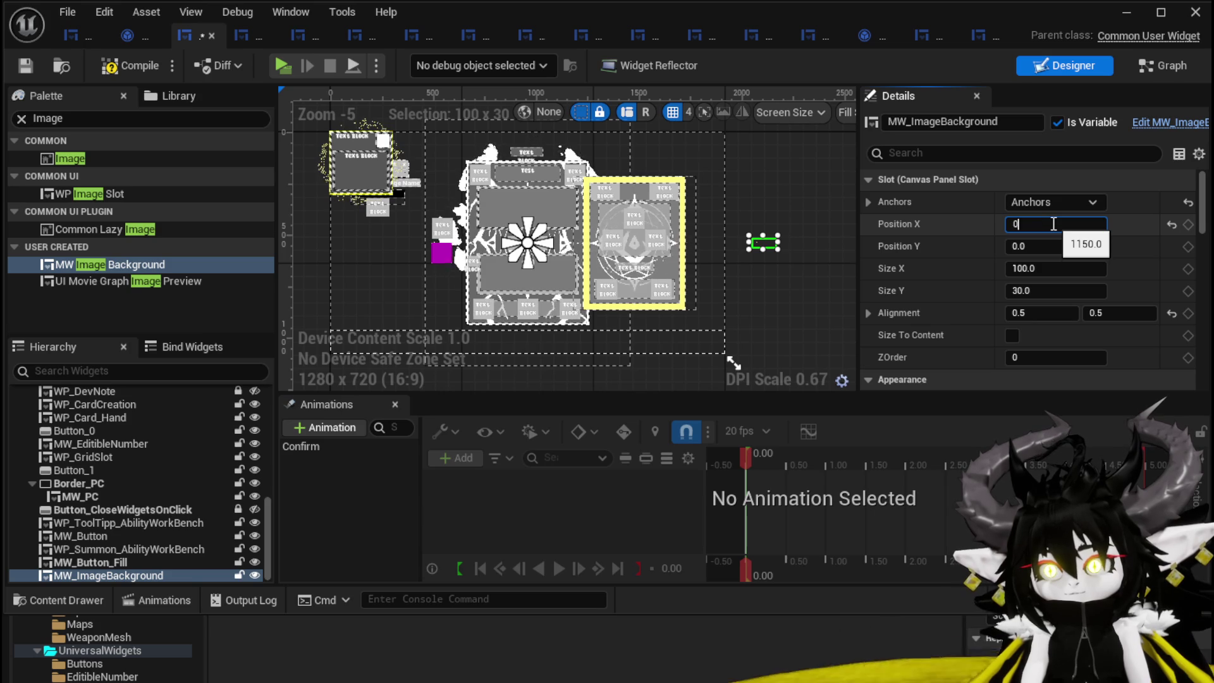
{"action": "key", "text": "Return"}
{"action": "type", "text": "0"}
{"action": "key", "text": "Return"}
{"action": "left_click", "coordinate": [1053, 292]}
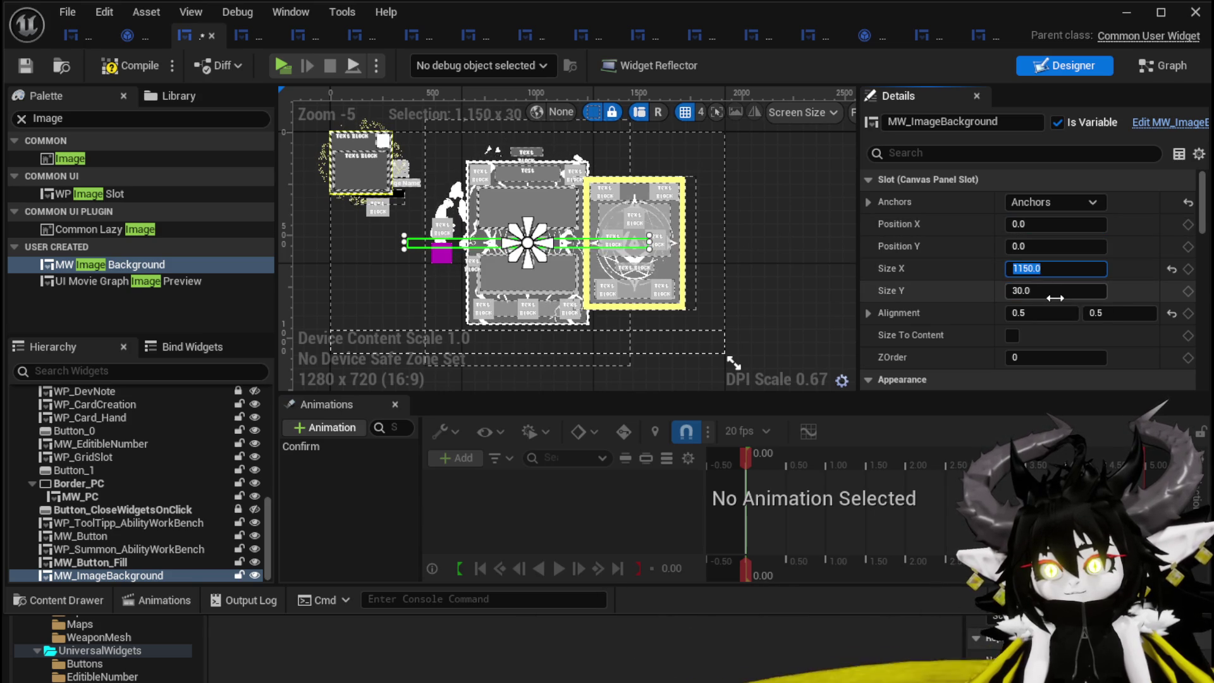
{"action": "type", "text": "150"}
{"action": "key", "text": "Return"}
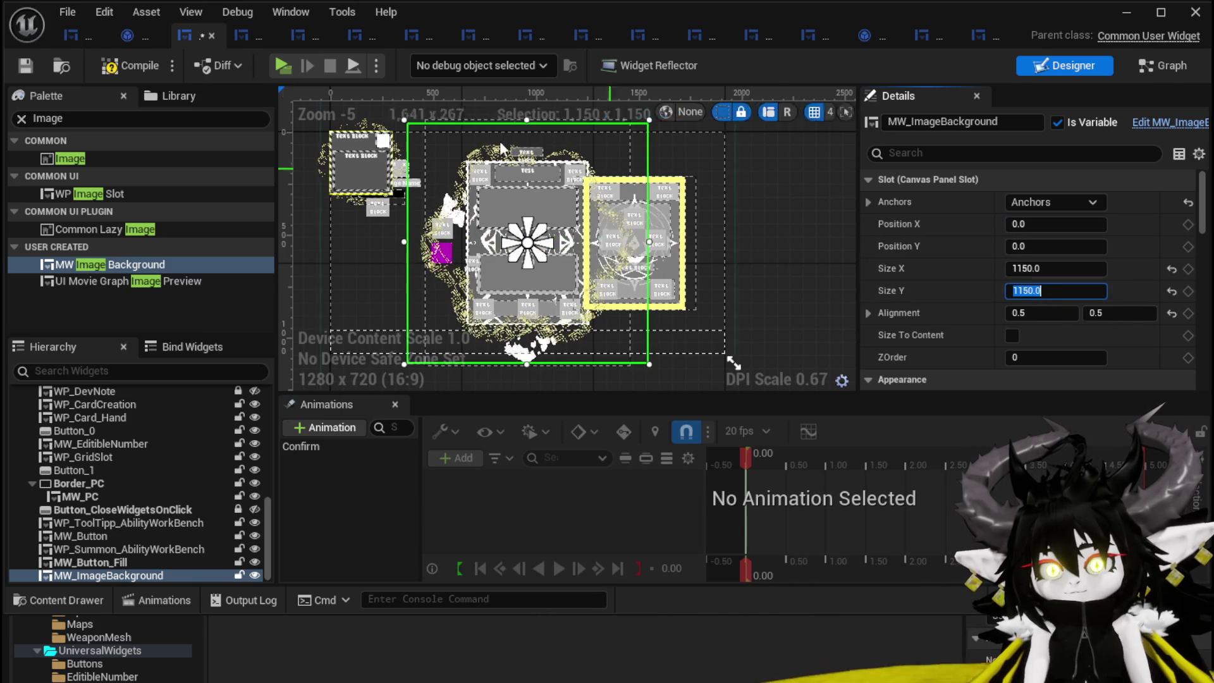
{"action": "left_click", "coordinate": [25, 67]}
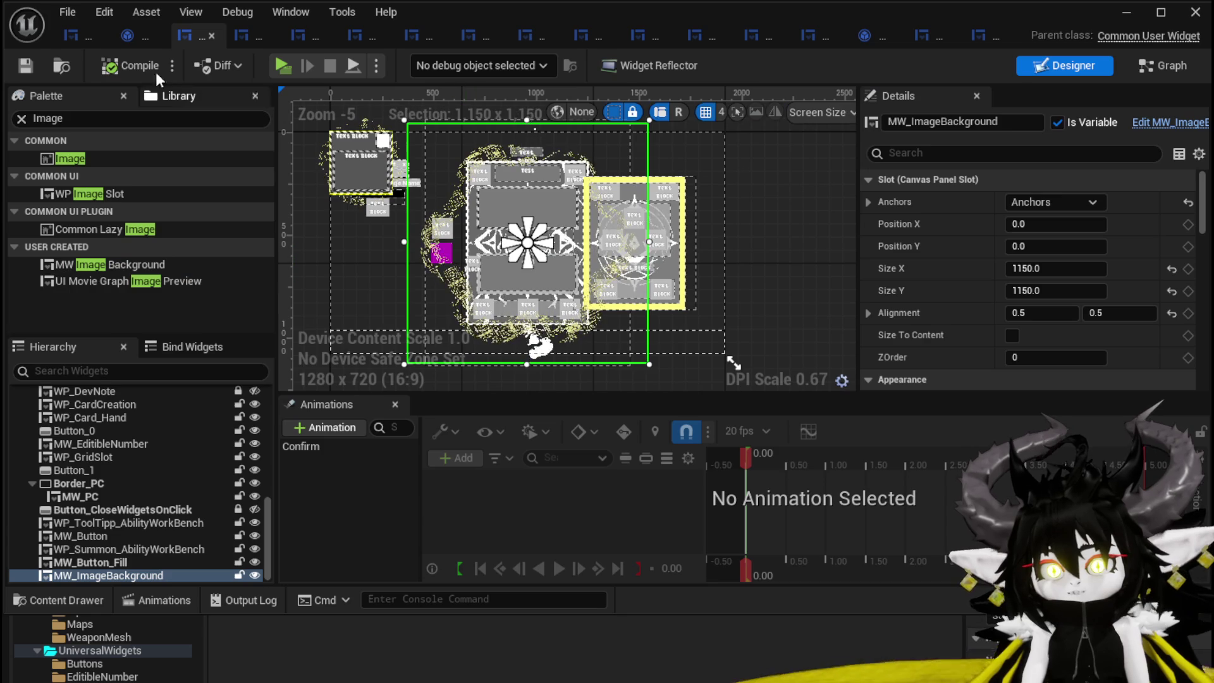
{"action": "left_click", "coordinate": [973, 37]}
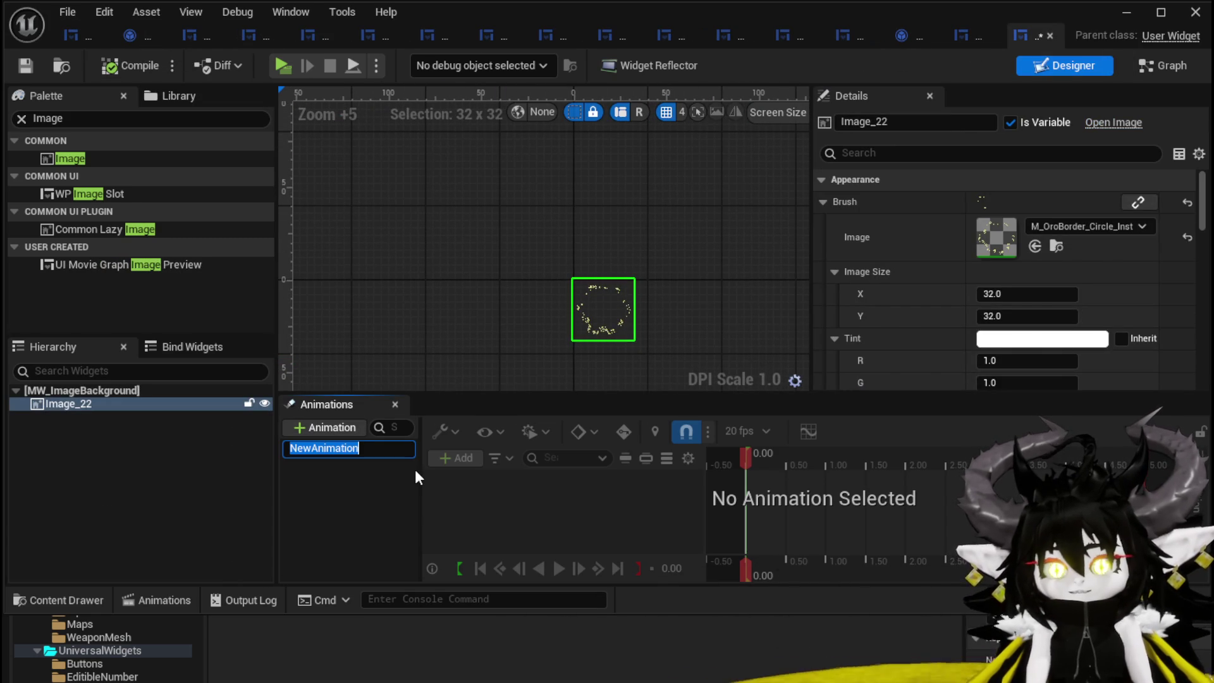
- Create a Pop animation and add a Transform track for Image_22
{"action": "type", "text": "P"}
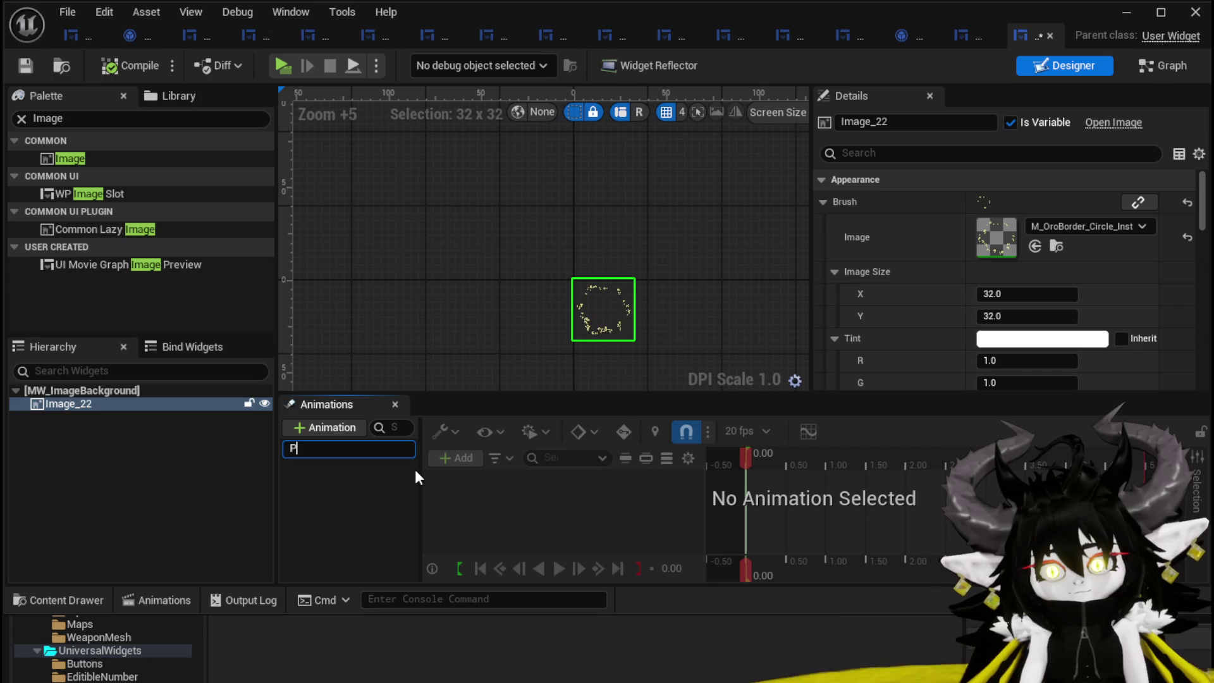
{"action": "type", "text": "op"}
{"action": "key", "text": "Return"}
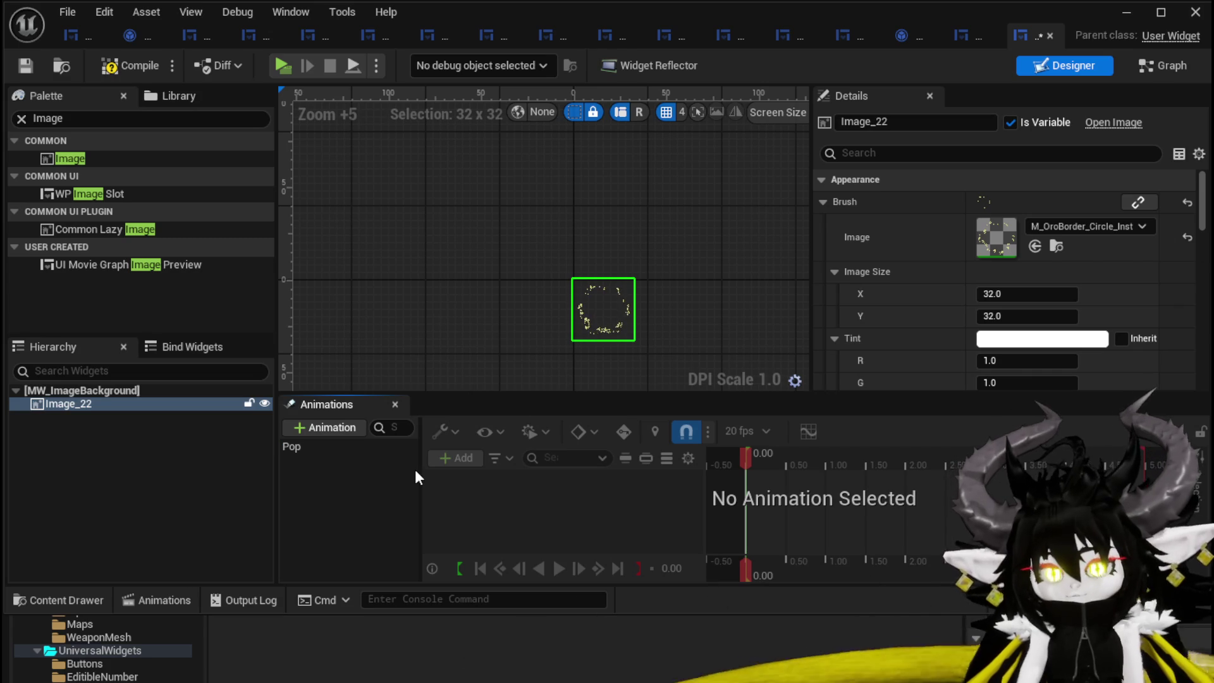
{"action": "left_click", "coordinate": [309, 446]}
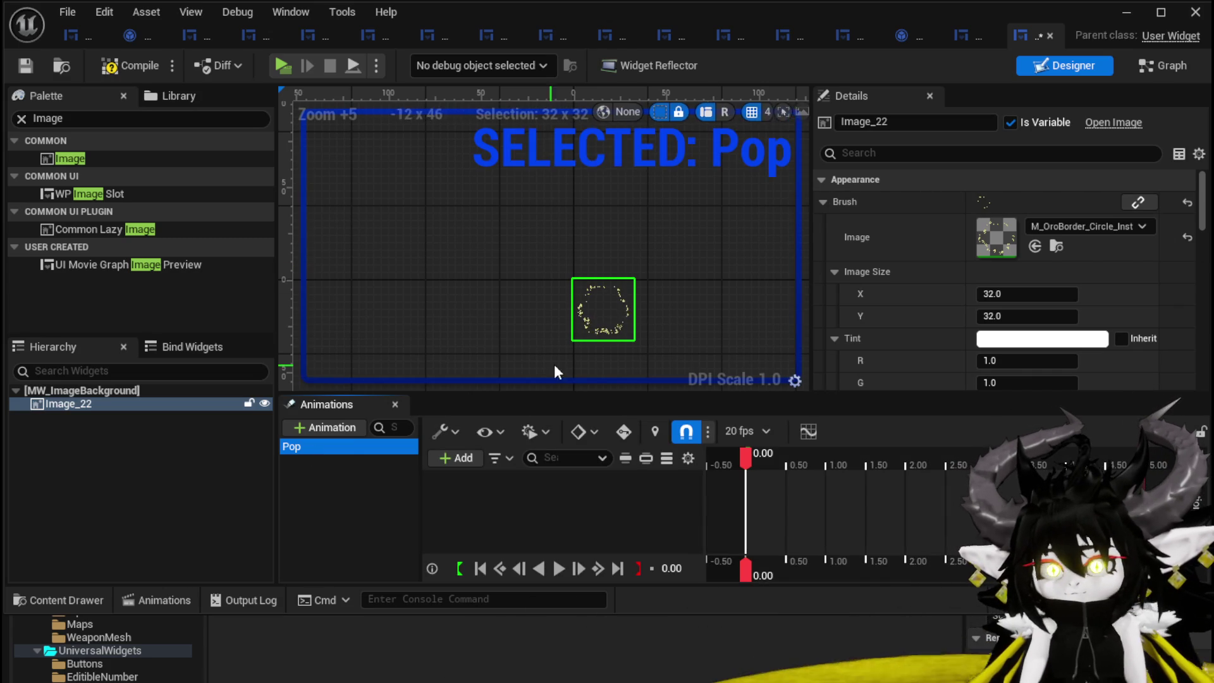
{"action": "scroll", "coordinate": [607, 351], "scroll_direction": "up", "scroll_amount": 8}
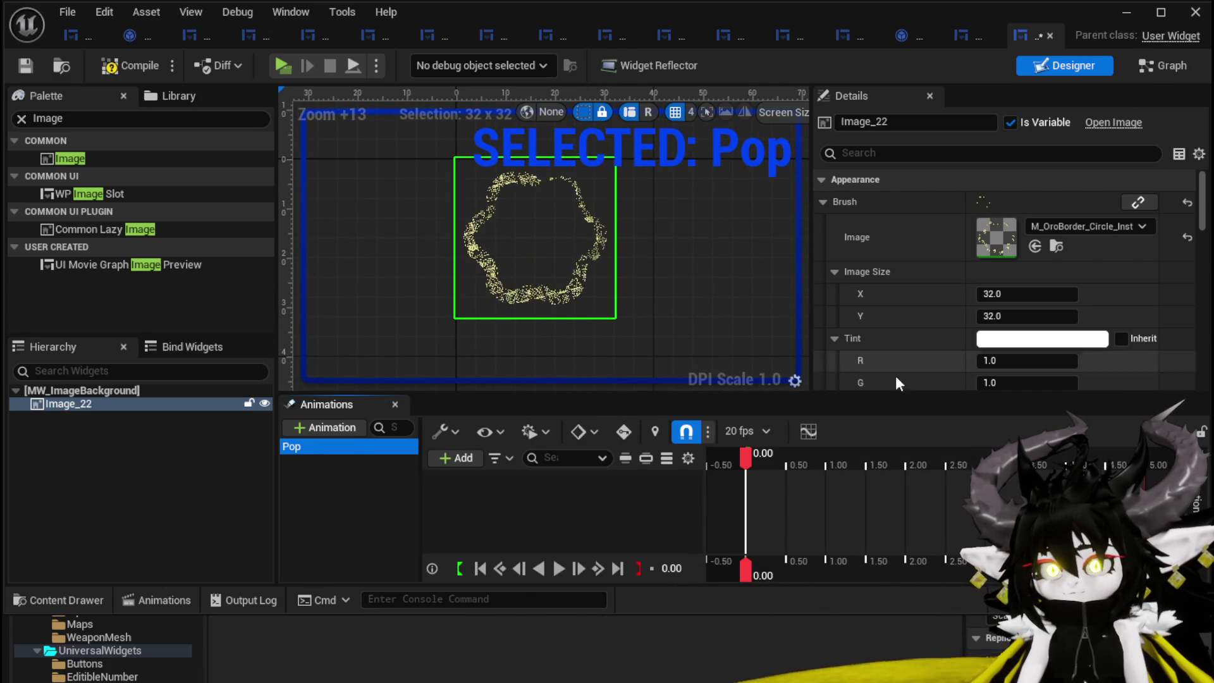
{"action": "left_click", "coordinate": [463, 459]}
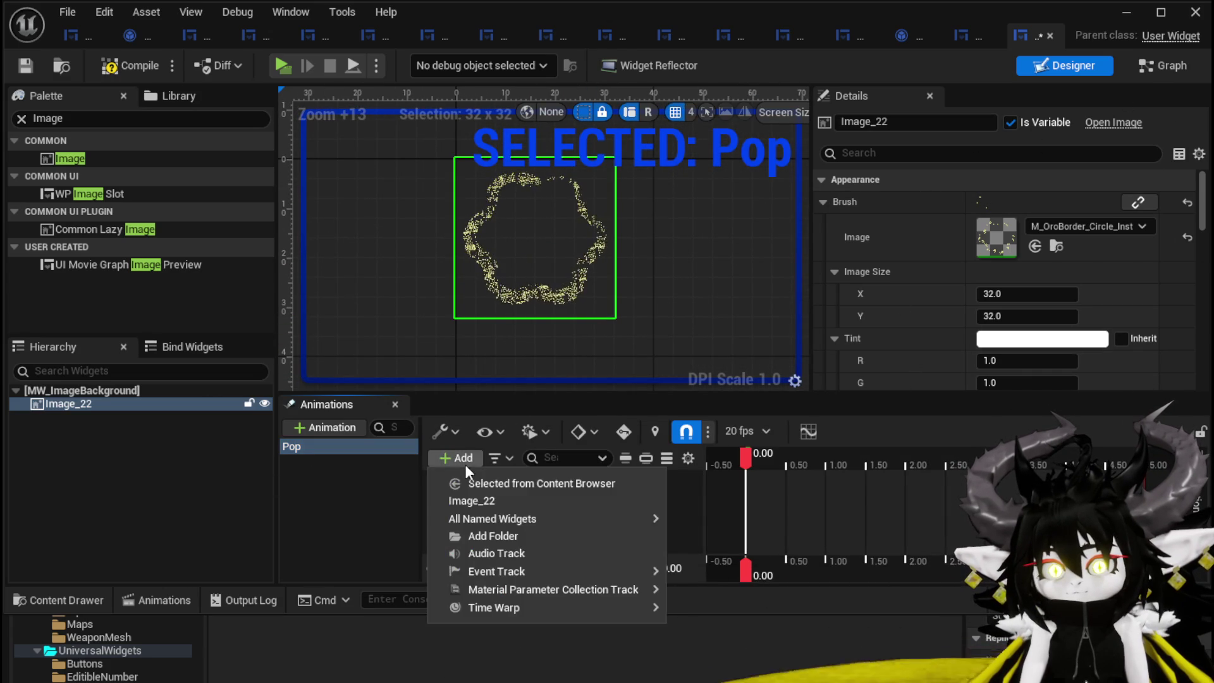
{"action": "left_click", "coordinate": [482, 501]}
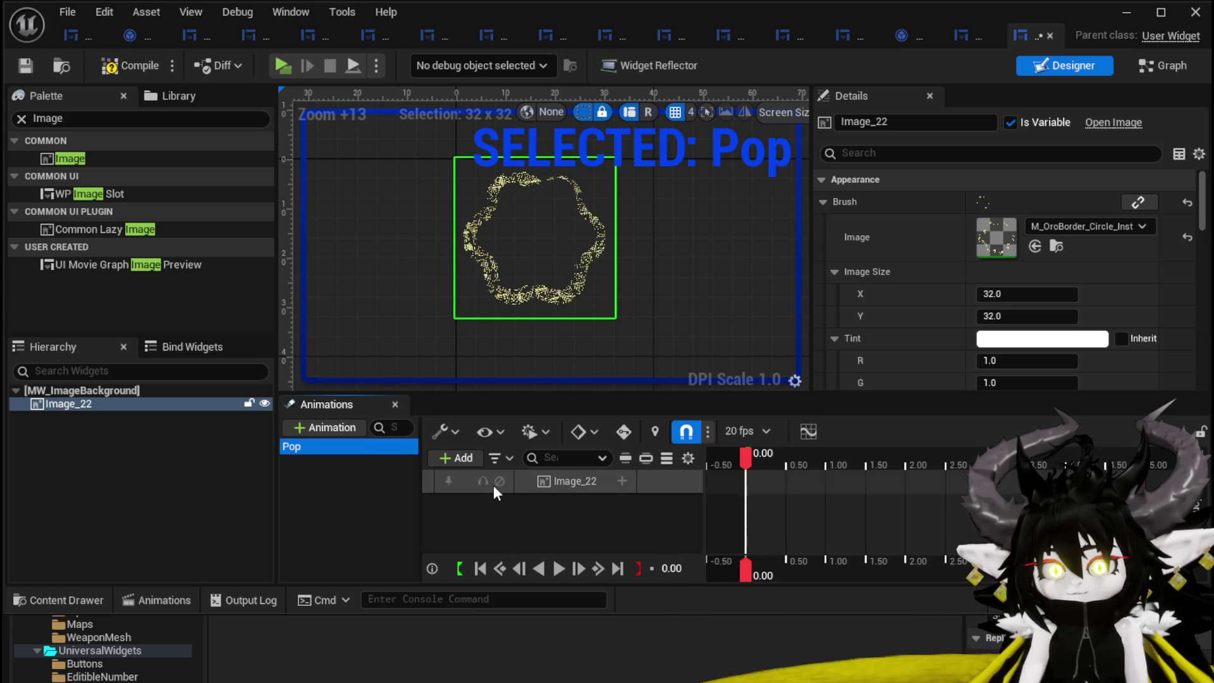
{"action": "left_click", "coordinate": [621, 480]}
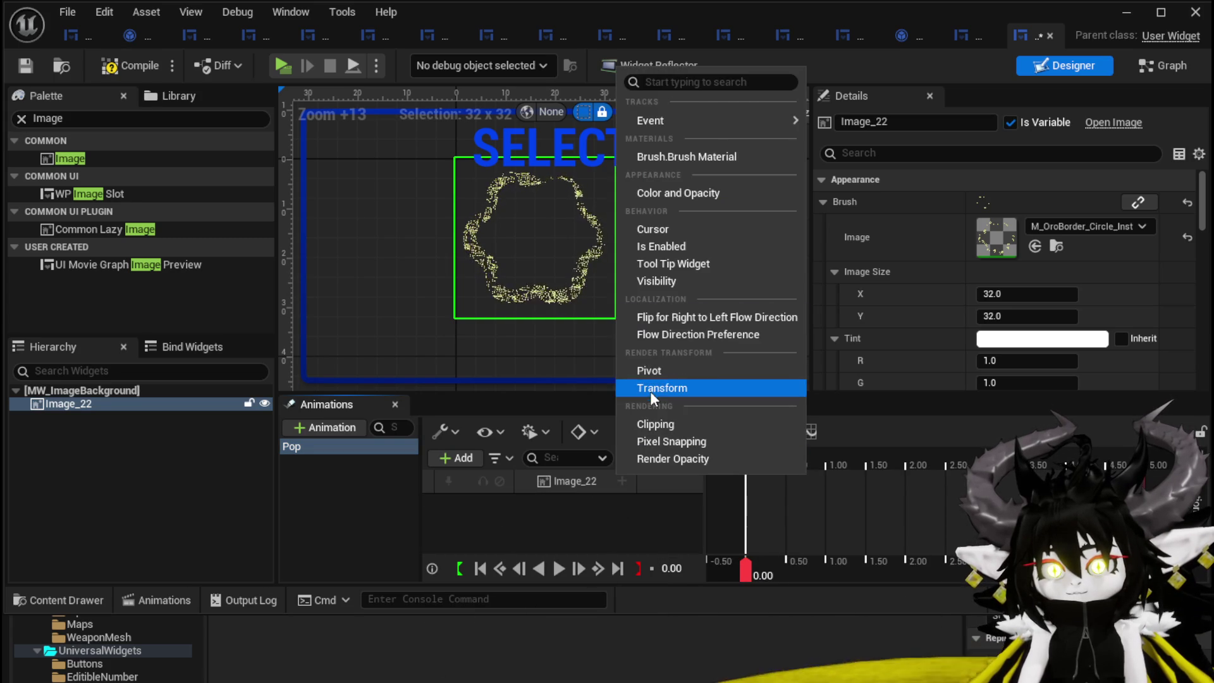
{"action": "left_click", "coordinate": [651, 388]}
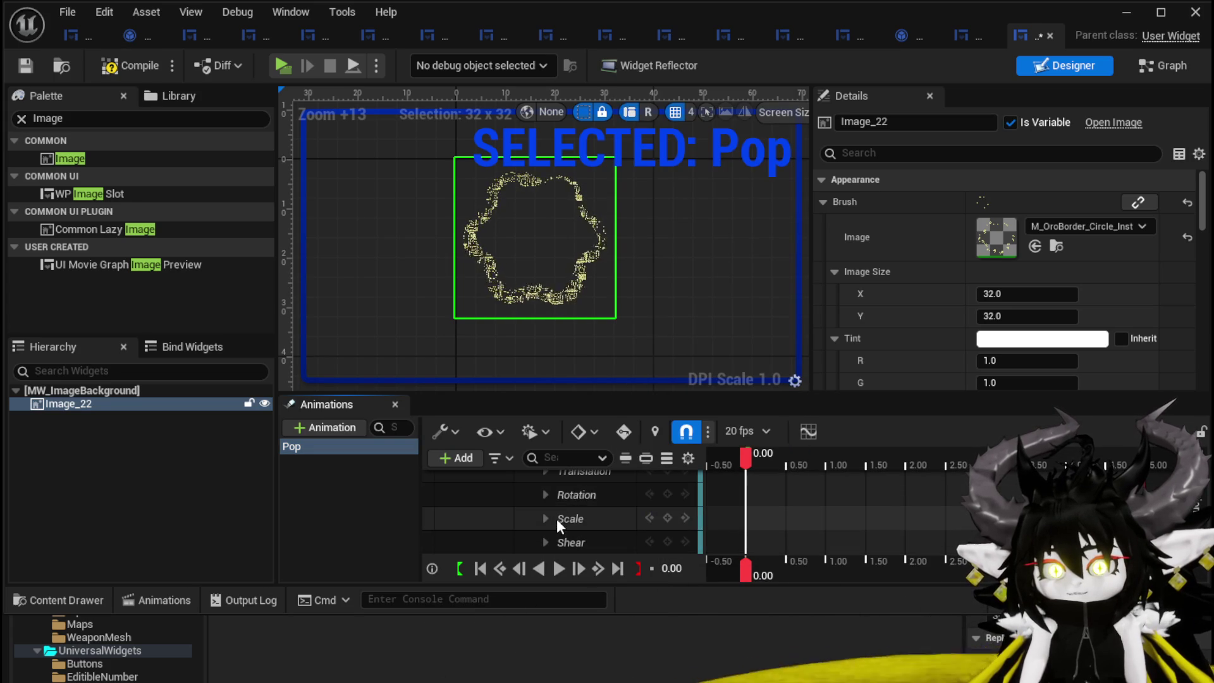
- Key Image_22's rotation at 360° for 0.90 and 45° at 0.25
{"action": "left_click", "coordinate": [543, 495]}
{"action": "left_click", "coordinate": [545, 495]}
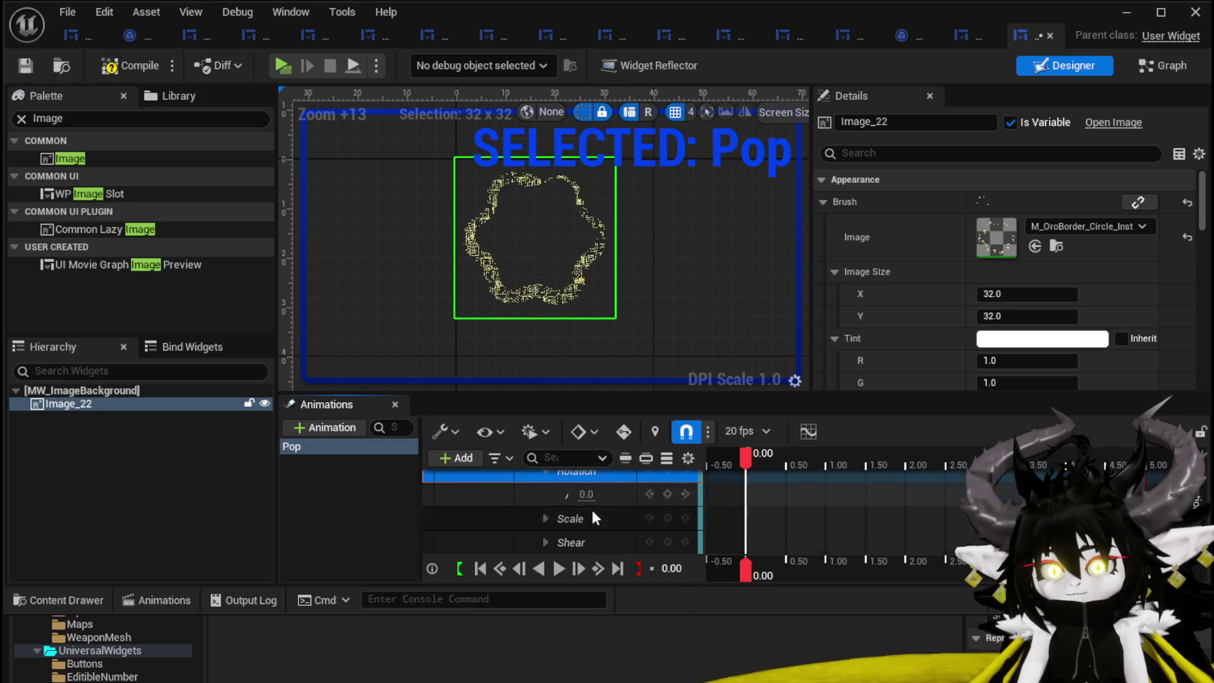
{"action": "left_click_drag", "start_coordinate": [751, 464], "coordinate": [816, 468]}
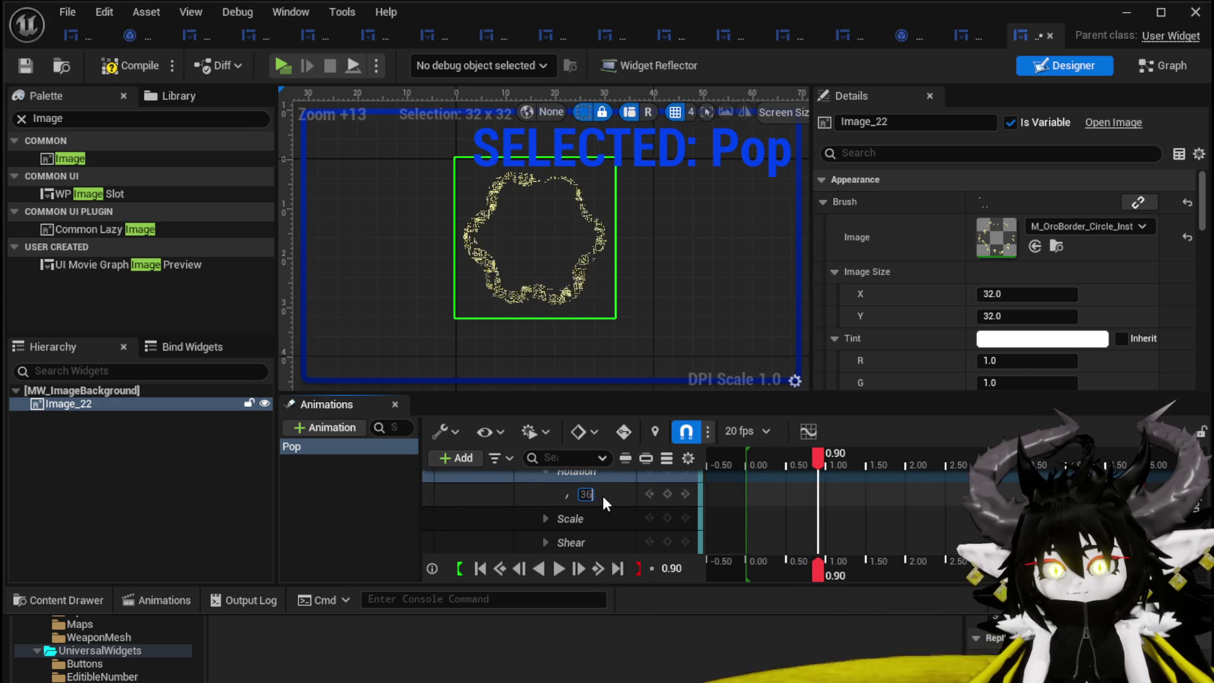
{"action": "type", "text": "360"}
{"action": "key", "text": "Return"}
{"action": "left_click_drag", "start_coordinate": [763, 457], "coordinate": [766, 460]}
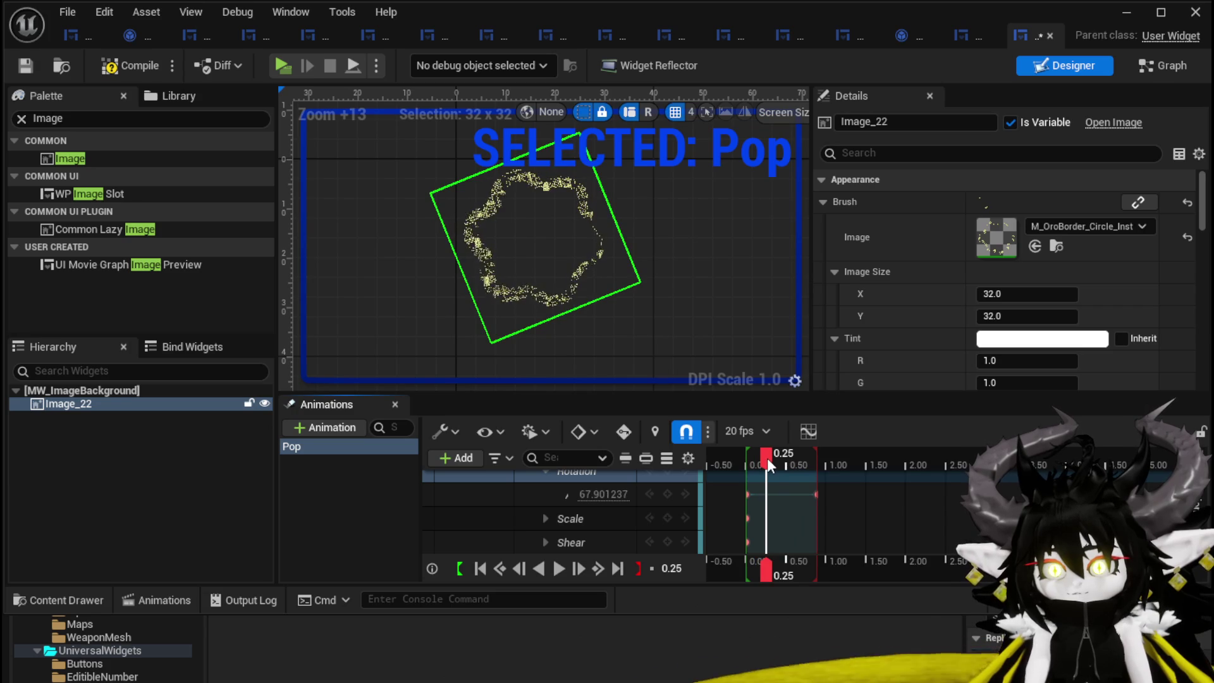
{"action": "left_click", "coordinate": [629, 494]}
{"action": "type", "text": "40"}
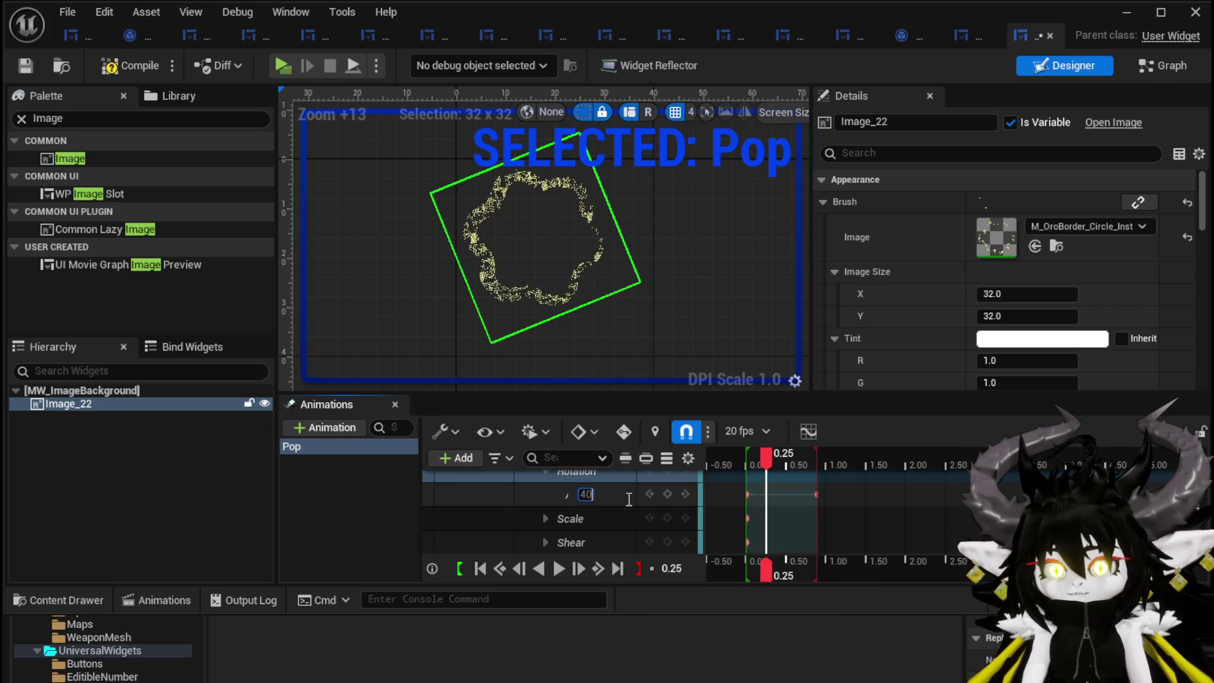
{"action": "type", "text": "5"}
{"action": "key", "text": "Return"}
{"action": "mouse_move", "coordinate": [768, 457]}
{"action": "left_mouse_down"}
{"action": "mouse_move", "coordinate": [745, 457]}
{"action": "mouse_move", "coordinate": [820, 469]}
{"action": "left_mouse_up"}
{"action": "left_click_drag", "start_coordinate": [744, 466], "coordinate": [747, 465]}
{"action": "left_click", "coordinate": [543, 518]}
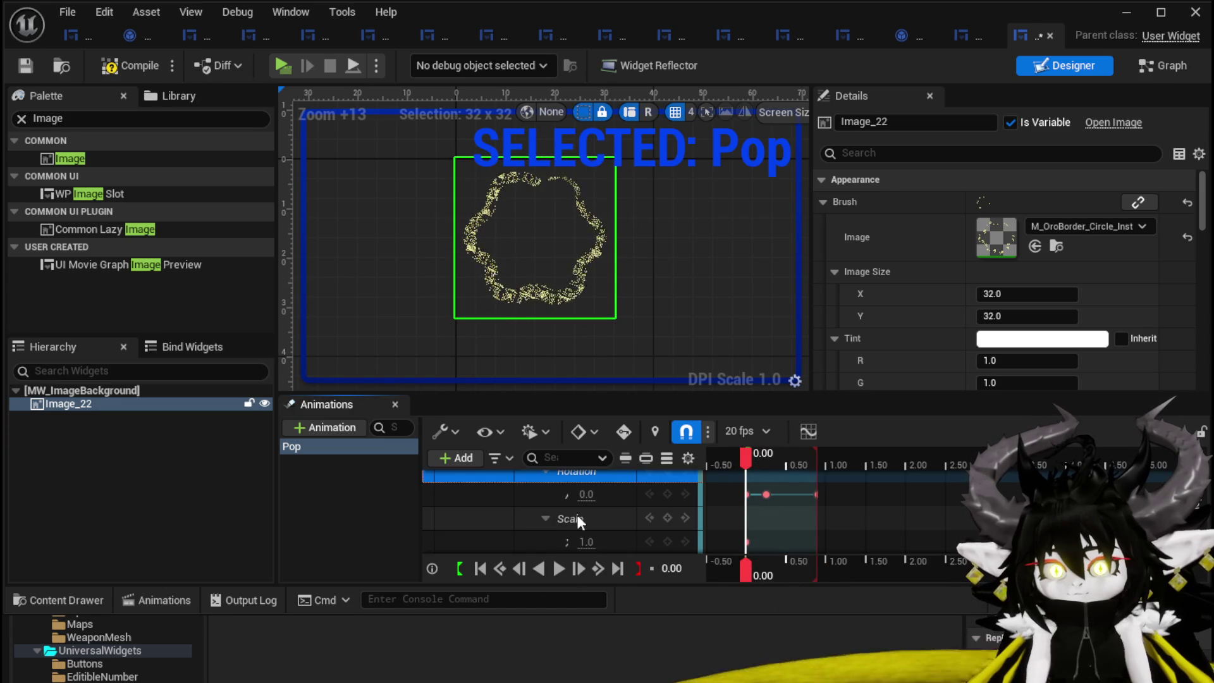
- Key the Pop animation's Scale to 1.2 at 0.60 and 1.0 at 0.45
{"action": "scroll", "coordinate": [577, 519], "scroll_direction": "down", "scroll_amount": 2}
{"action": "left_click_drag", "start_coordinate": [764, 466], "coordinate": [795, 464]}
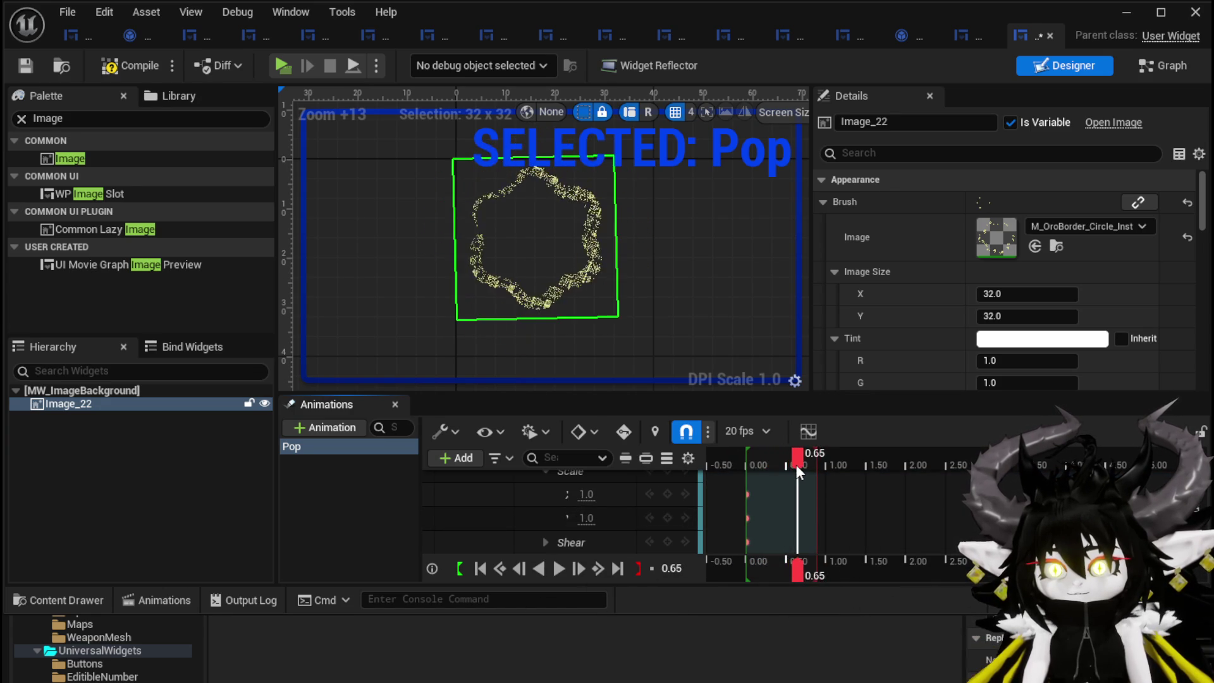
{"action": "left_click", "coordinate": [587, 494]}
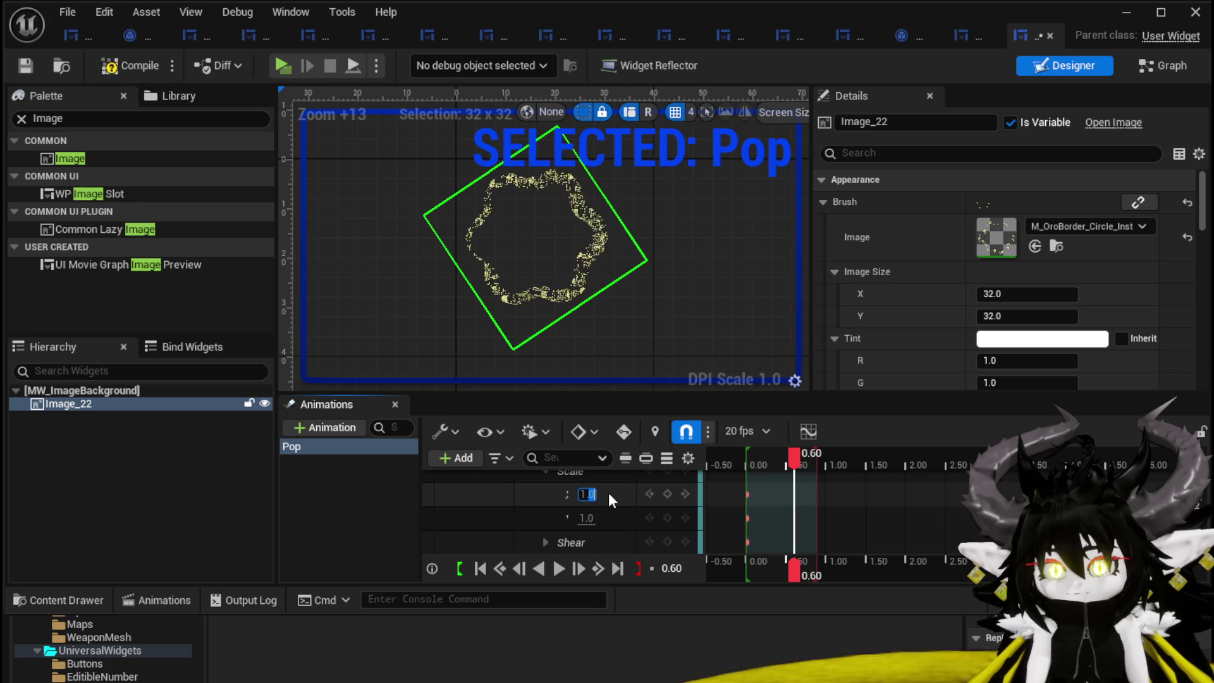
{"action": "type", "text": "1.2"}
{"action": "key", "text": "Return"}
{"action": "left_click", "coordinate": [587, 519]}
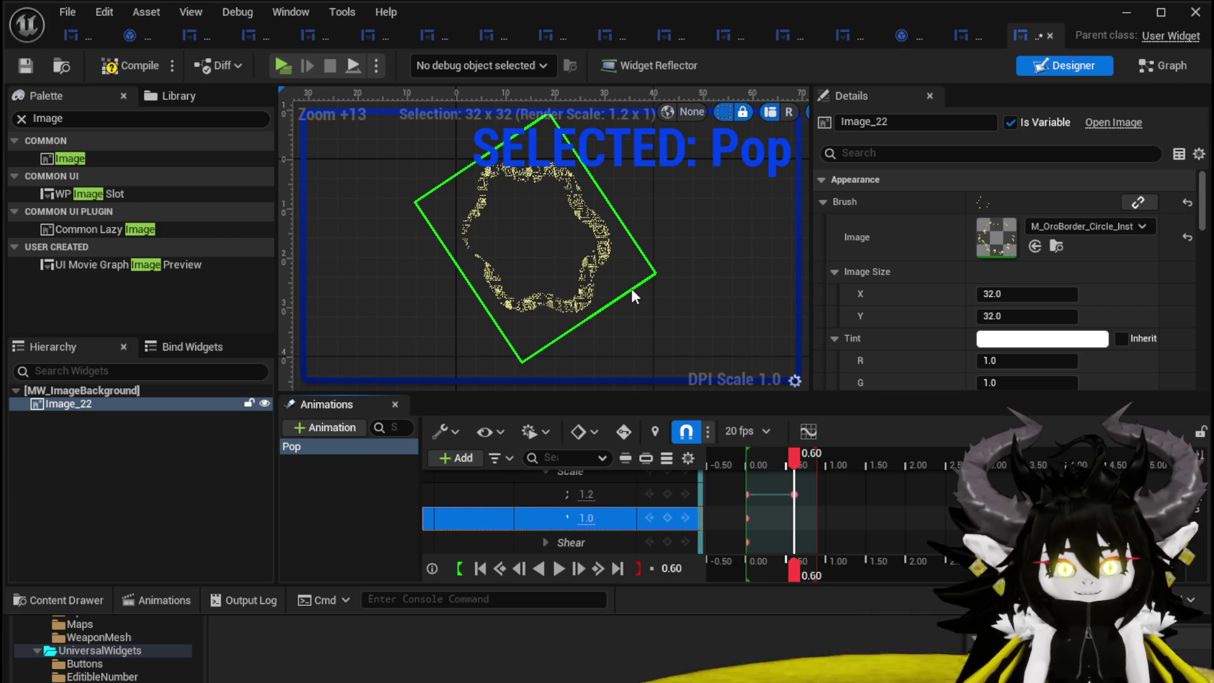
{"action": "left_click", "coordinate": [529, 523]}
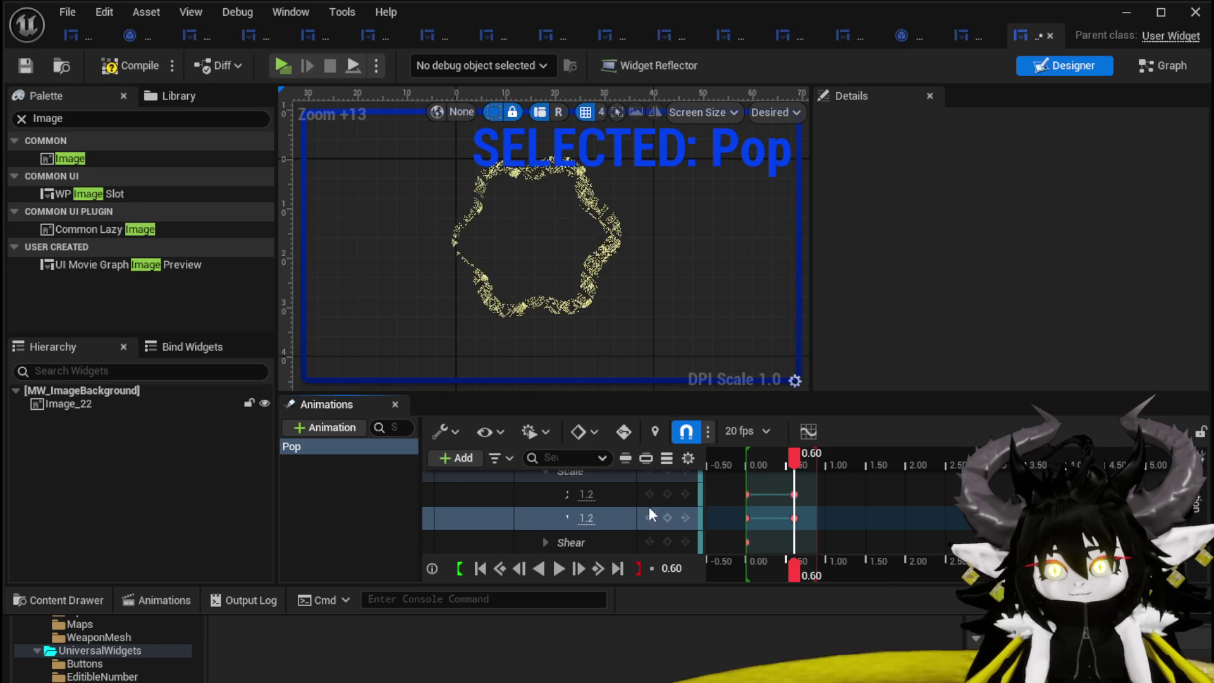
{"action": "mouse_move", "coordinate": [792, 456]}
{"action": "left_mouse_down"}
{"action": "mouse_move", "coordinate": [750, 457]}
{"action": "mouse_move", "coordinate": [779, 457]}
{"action": "left_mouse_up"}
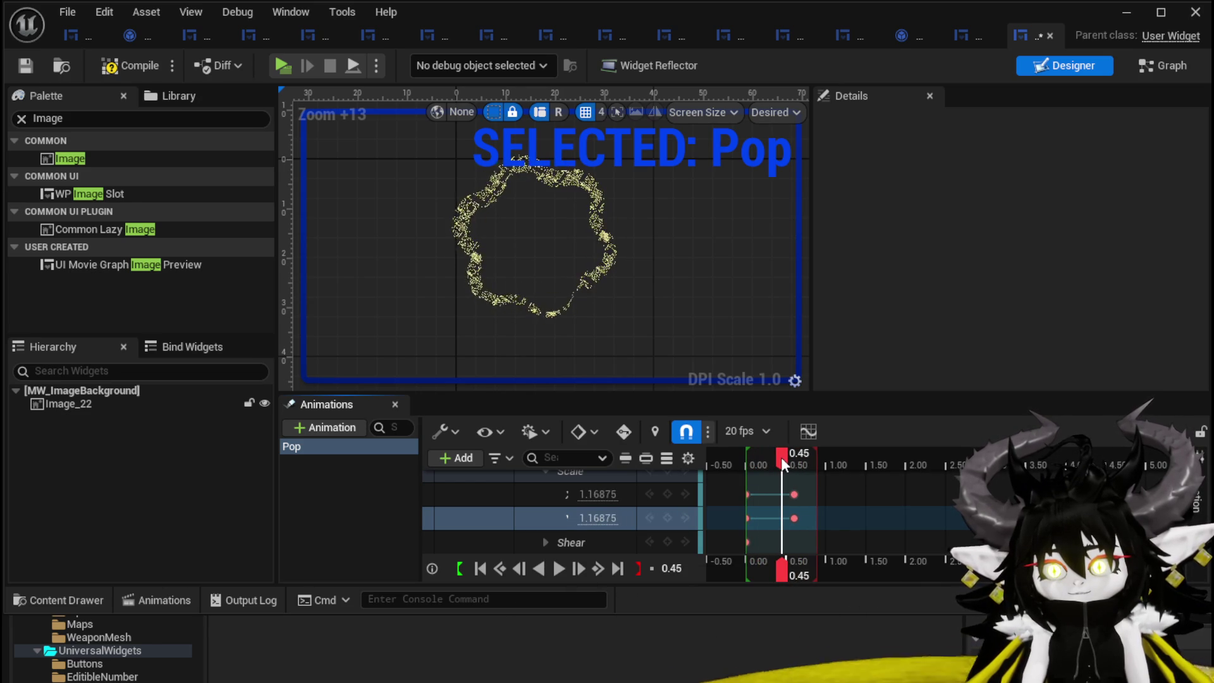
{"action": "left_click", "coordinate": [588, 494]}
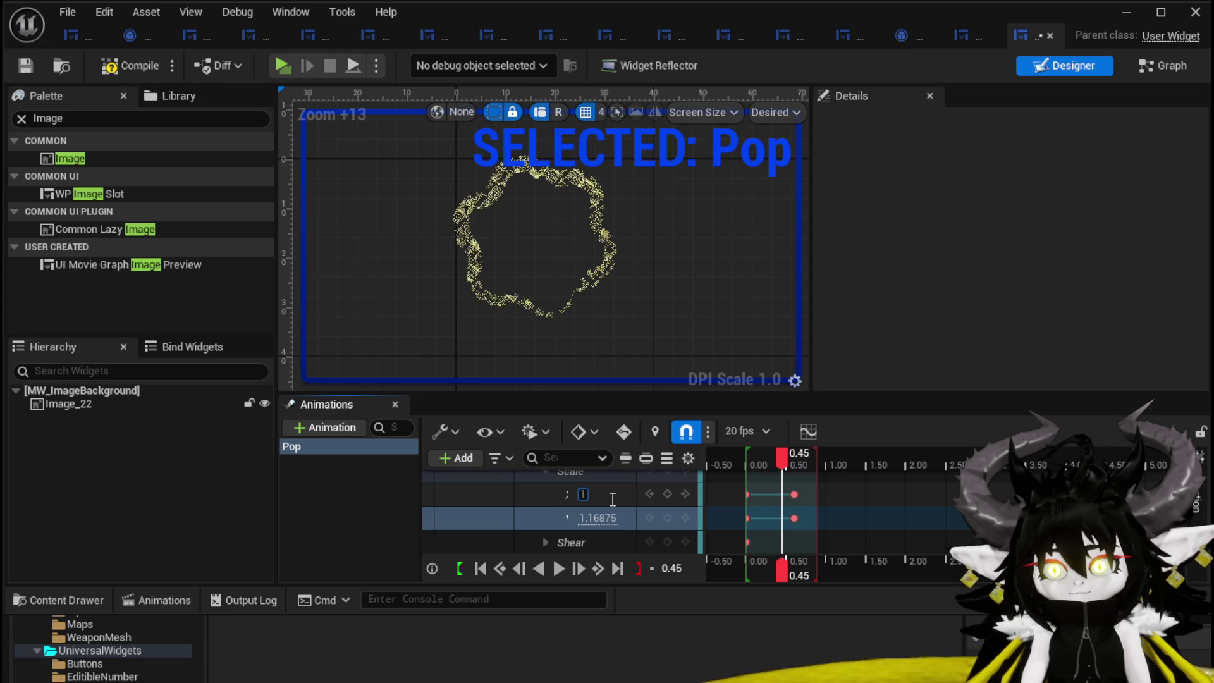
{"action": "type", "text": "1"}
{"action": "key", "text": "Return"}
- Add a 0.8 x 0.8 Scale key at 0.70, then set Scale back to 1.0 at 0.75 and scrub to check
{"action": "left_click", "coordinate": [760, 458]}
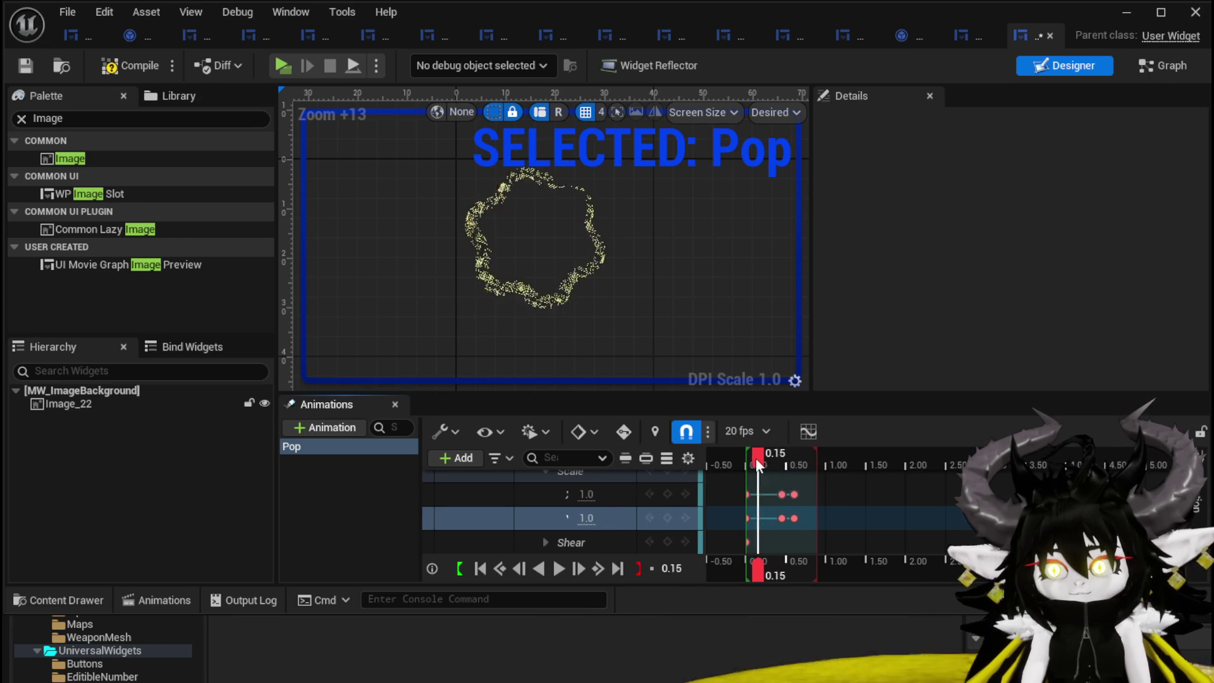
{"action": "left_click", "coordinate": [762, 460]}
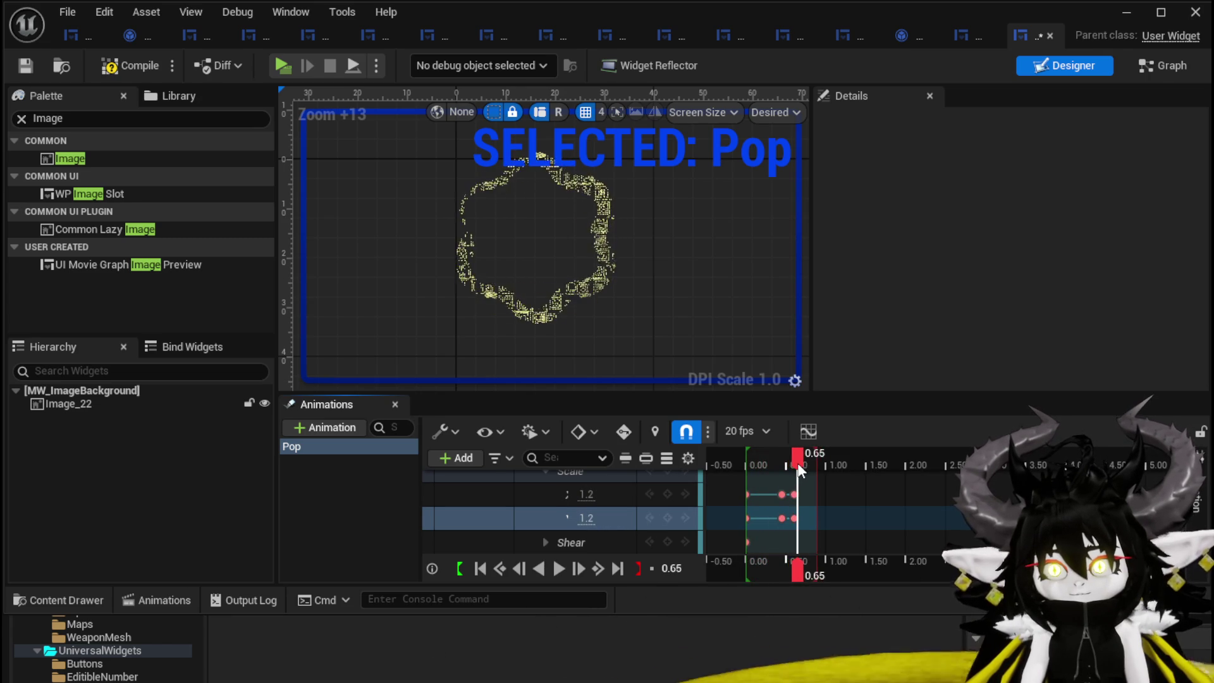
{"action": "left_click_drag", "start_coordinate": [799, 468], "coordinate": [802, 469]}
{"action": "left_click", "coordinate": [587, 494]}
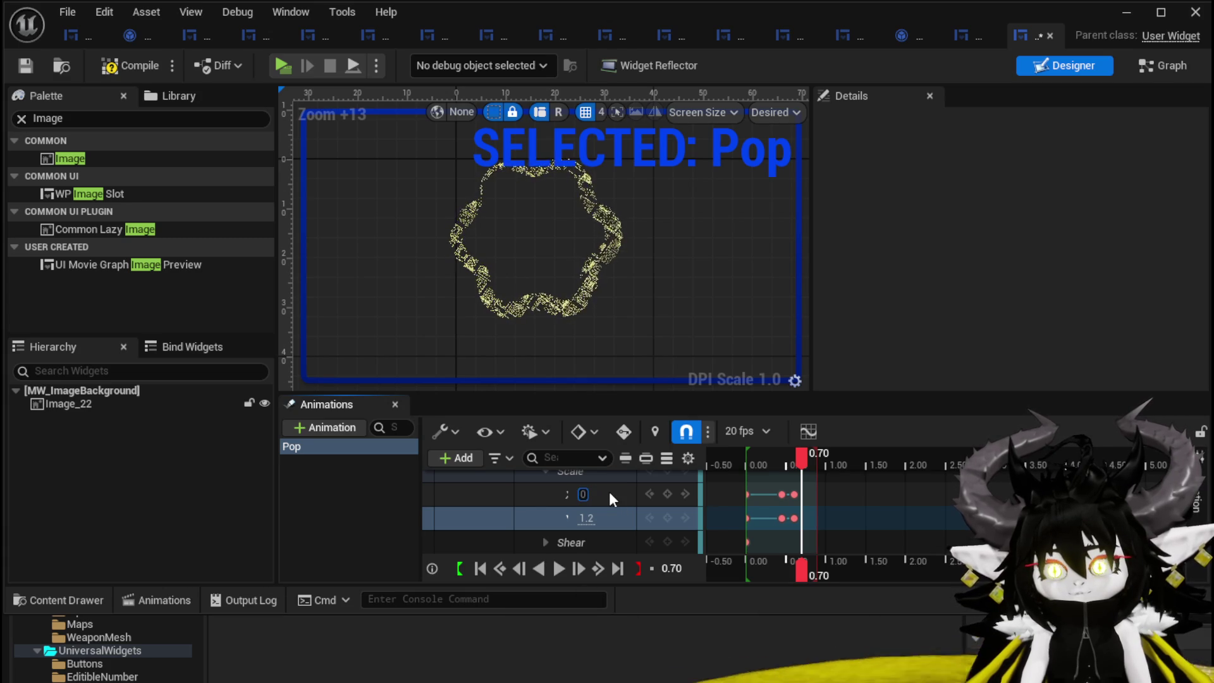
{"action": "type", "text": "0.8"}
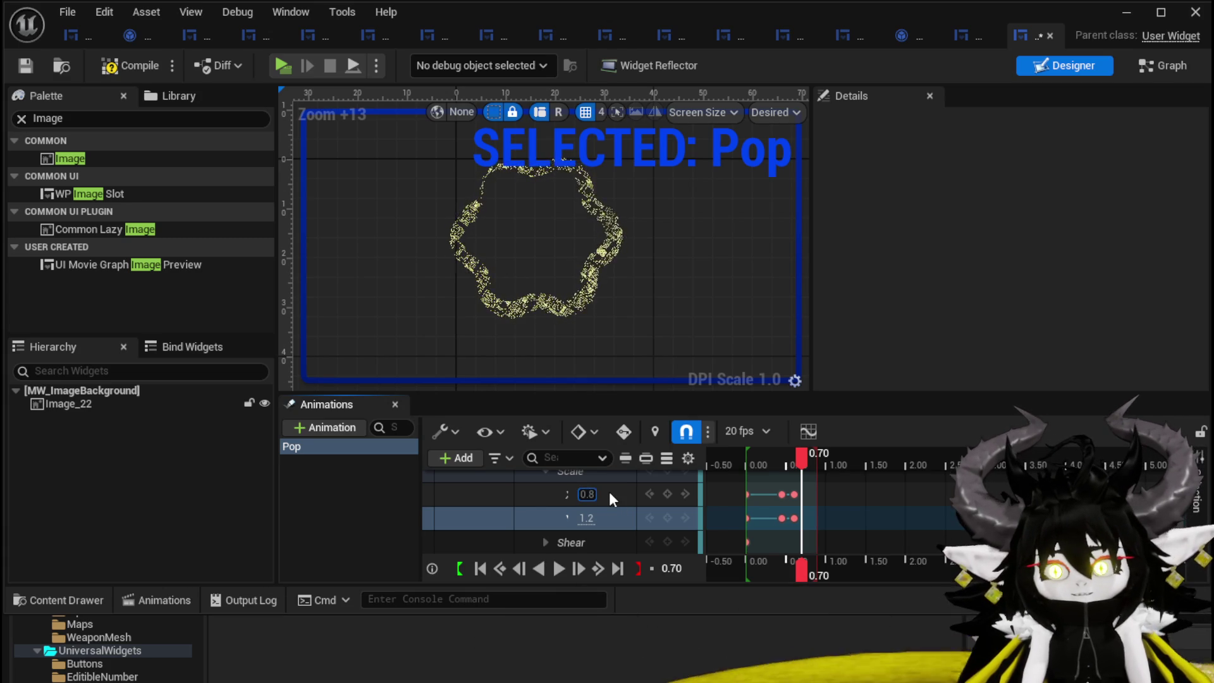
{"action": "key", "text": "Return"}
{"action": "type", "text": ".8"}
{"action": "key", "text": "Return"}
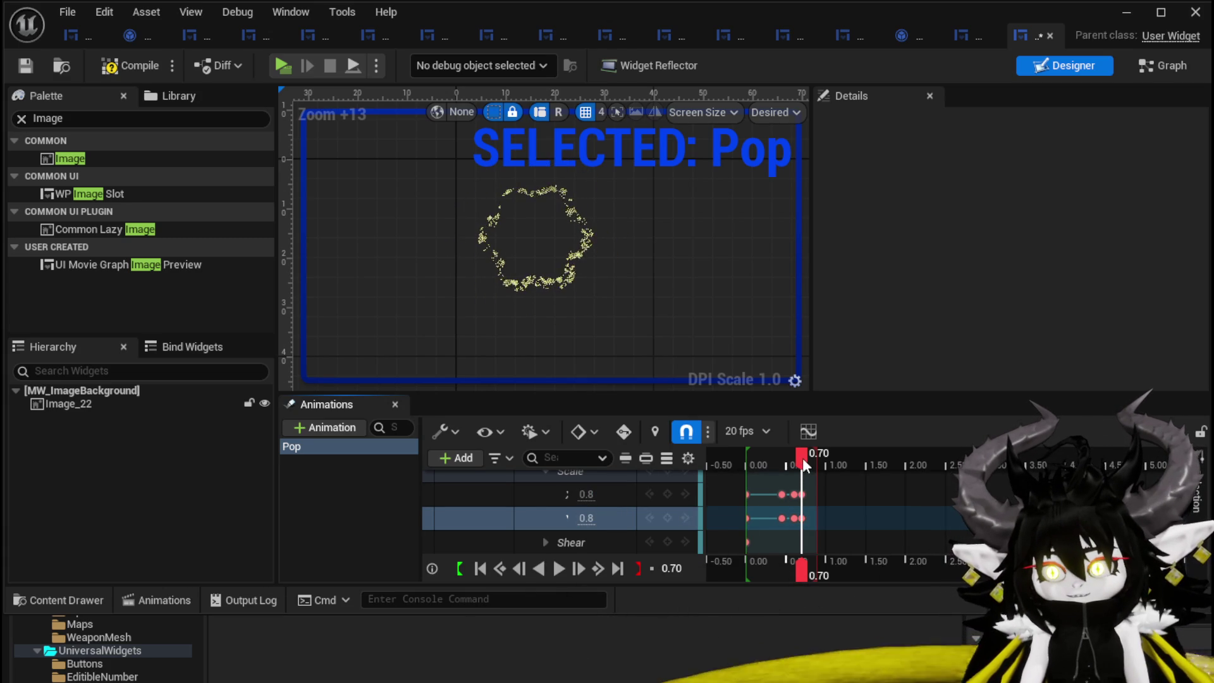
{"action": "left_click_drag", "start_coordinate": [802, 458], "coordinate": [806, 457]}
{"action": "left_click", "coordinate": [591, 494]}
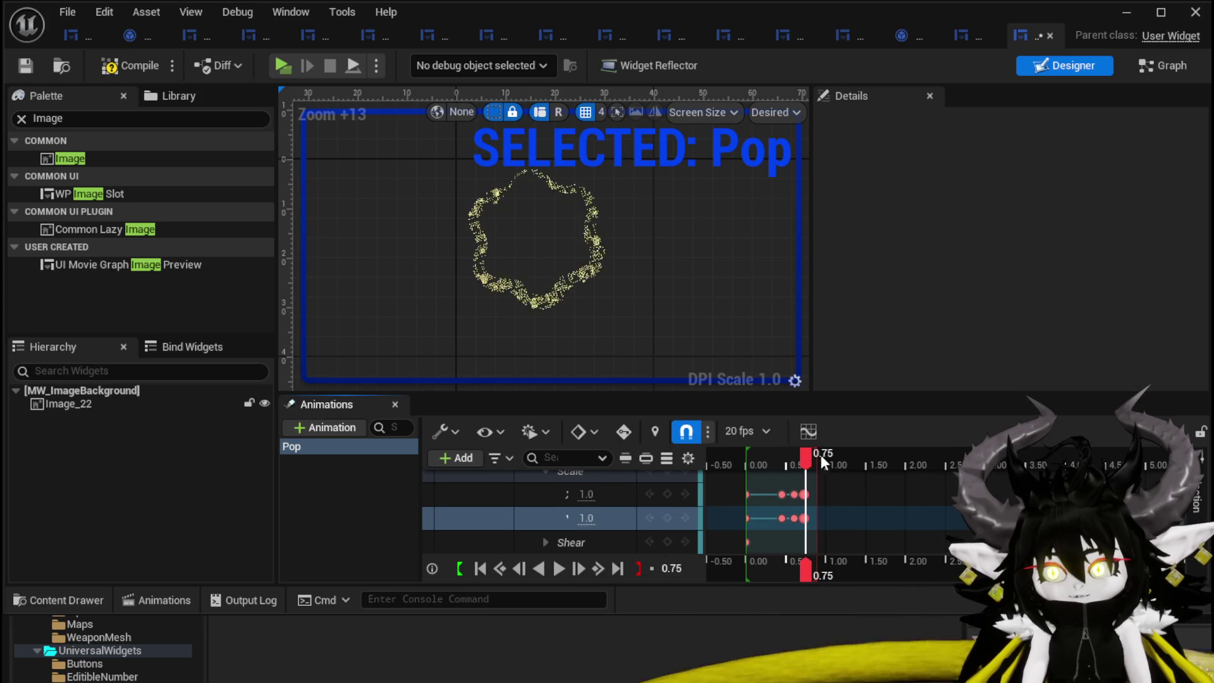
{"action": "mouse_move", "coordinate": [755, 458]}
{"action": "left_mouse_down"}
{"action": "mouse_move", "coordinate": [742, 455]}
{"action": "mouse_move", "coordinate": [815, 460]}
{"action": "mouse_move", "coordinate": [748, 466]}
{"action": "left_mouse_up"}
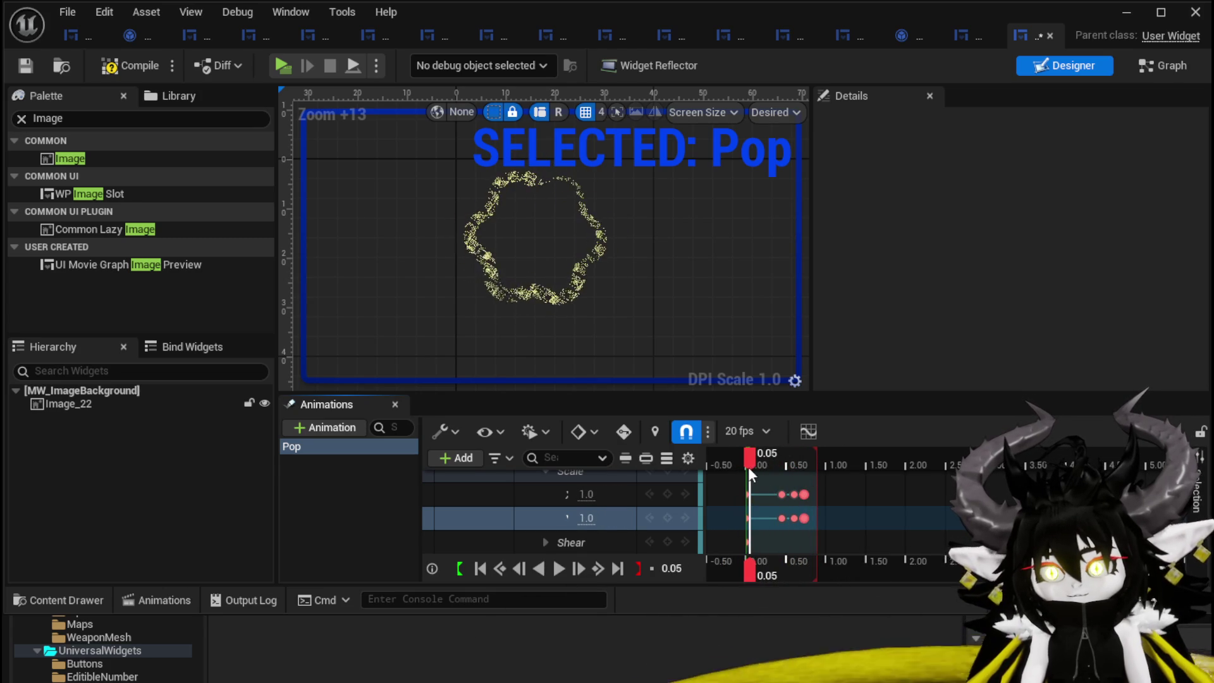
- Save and compile MW_ImageBackground, then show AbilityWorkBenchUI's node graph
{"action": "left_click", "coordinate": [27, 67]}
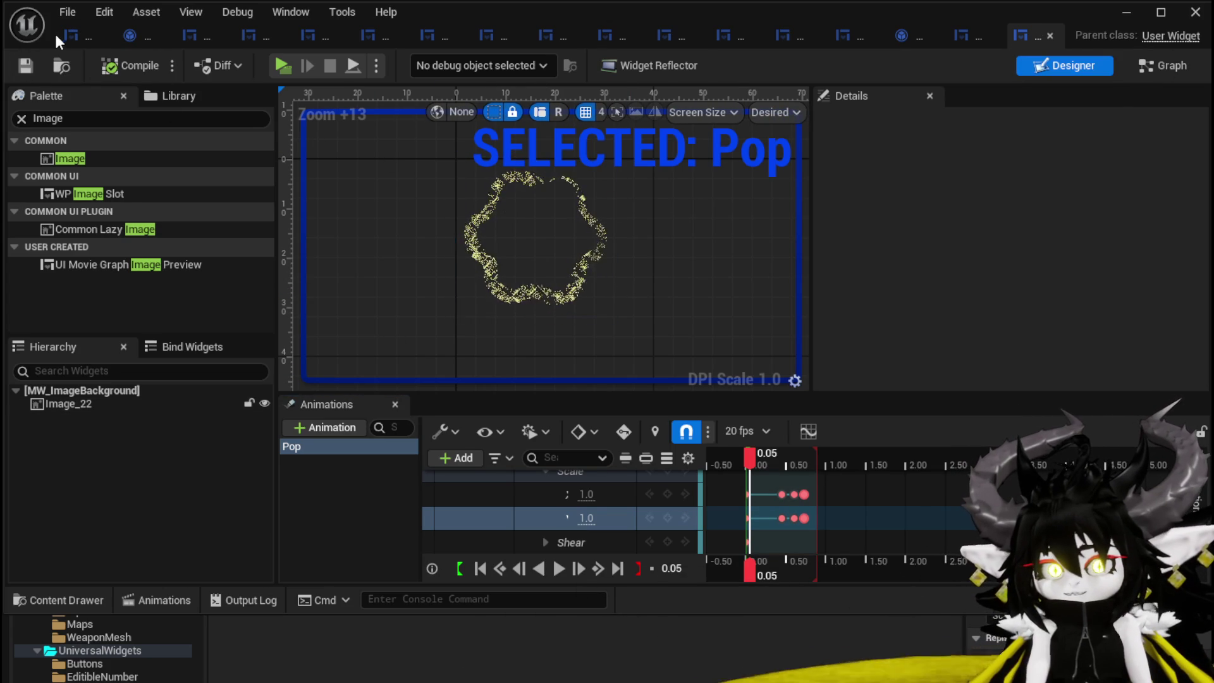
{"action": "left_click", "coordinate": [183, 35]}
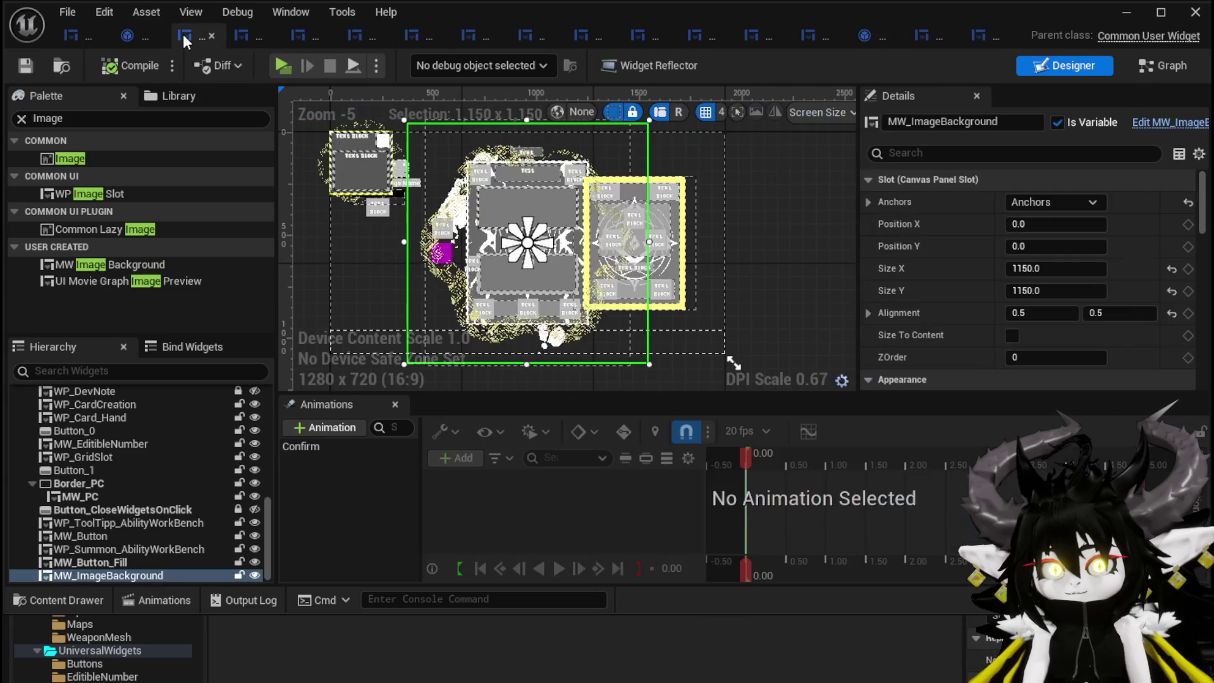
{"action": "left_click", "coordinate": [1169, 66]}
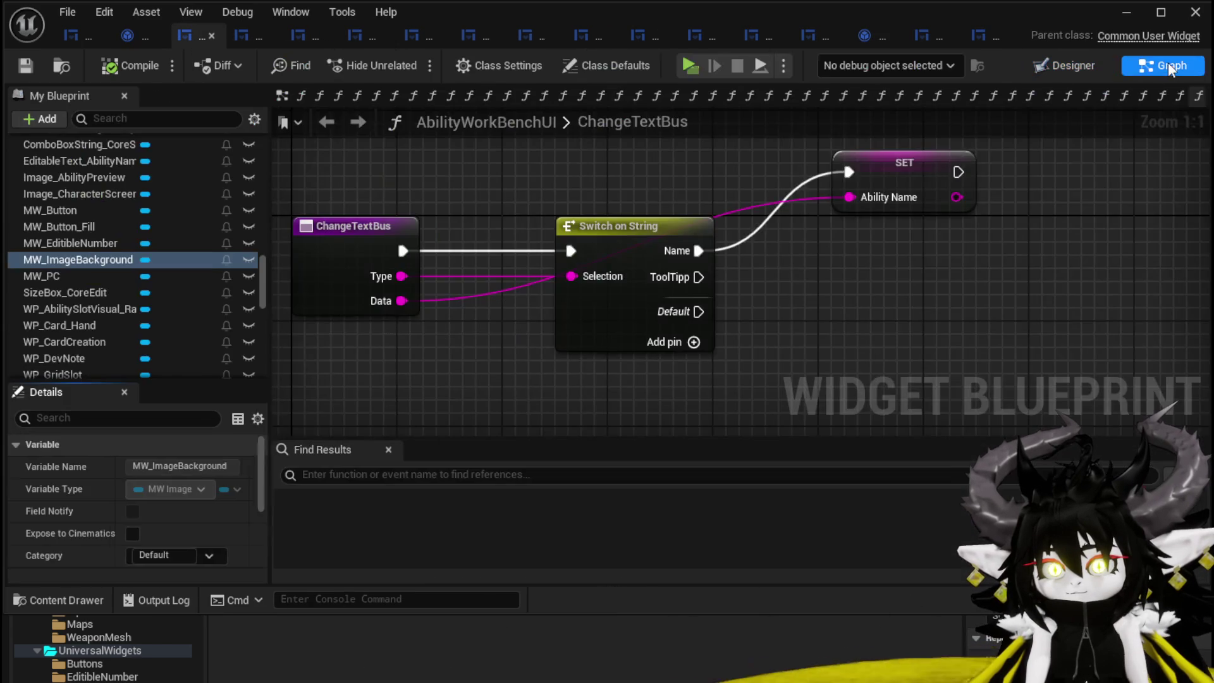
{"action": "scroll", "coordinate": [377, 187], "scroll_direction": "down", "scroll_amount": 4}
{"action": "scroll", "coordinate": [376, 187], "scroll_direction": "up", "scroll_amount": 4}
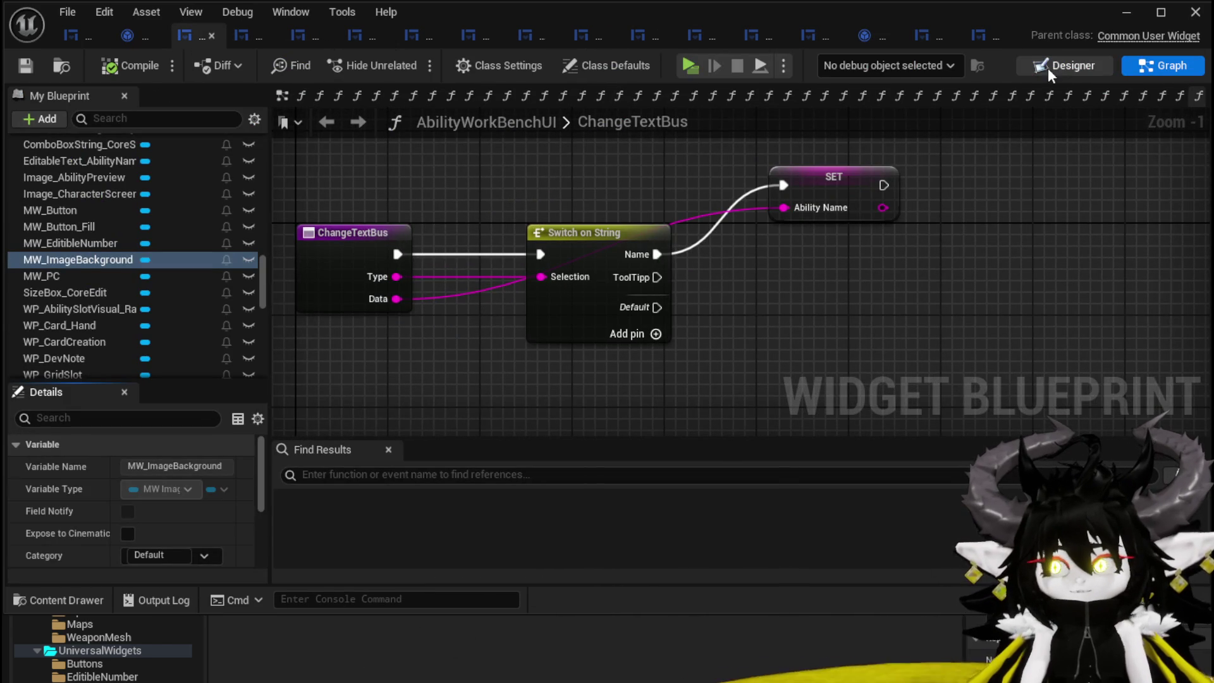
- Place an MW_ImageBackground reference in the EventGraph and add Play Animation Forward from it
{"action": "left_click", "coordinate": [282, 96]}
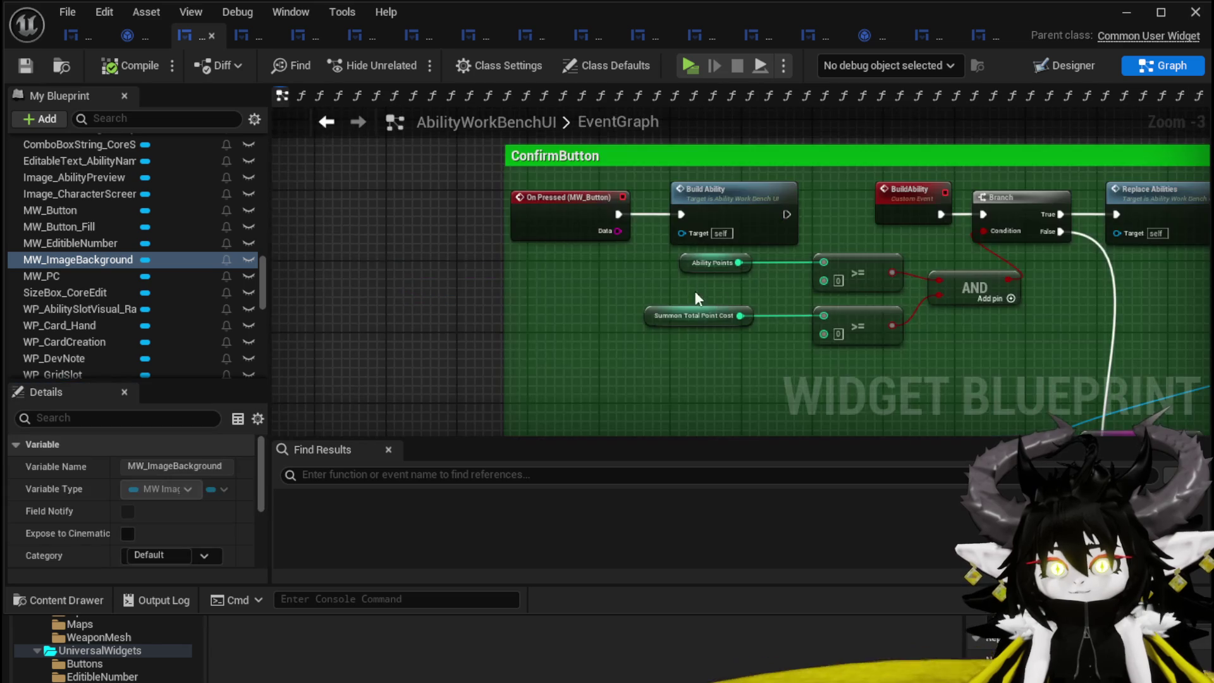
{"action": "scroll", "coordinate": [571, 245], "scroll_direction": "down", "scroll_amount": 4}
{"action": "scroll", "coordinate": [572, 245], "scroll_direction": "up", "scroll_amount": 4}
{"action": "left_click_drag", "start_coordinate": [75, 259], "coordinate": [363, 310]}
{"action": "left_click_drag", "start_coordinate": [451, 345], "coordinate": [451, 345]}
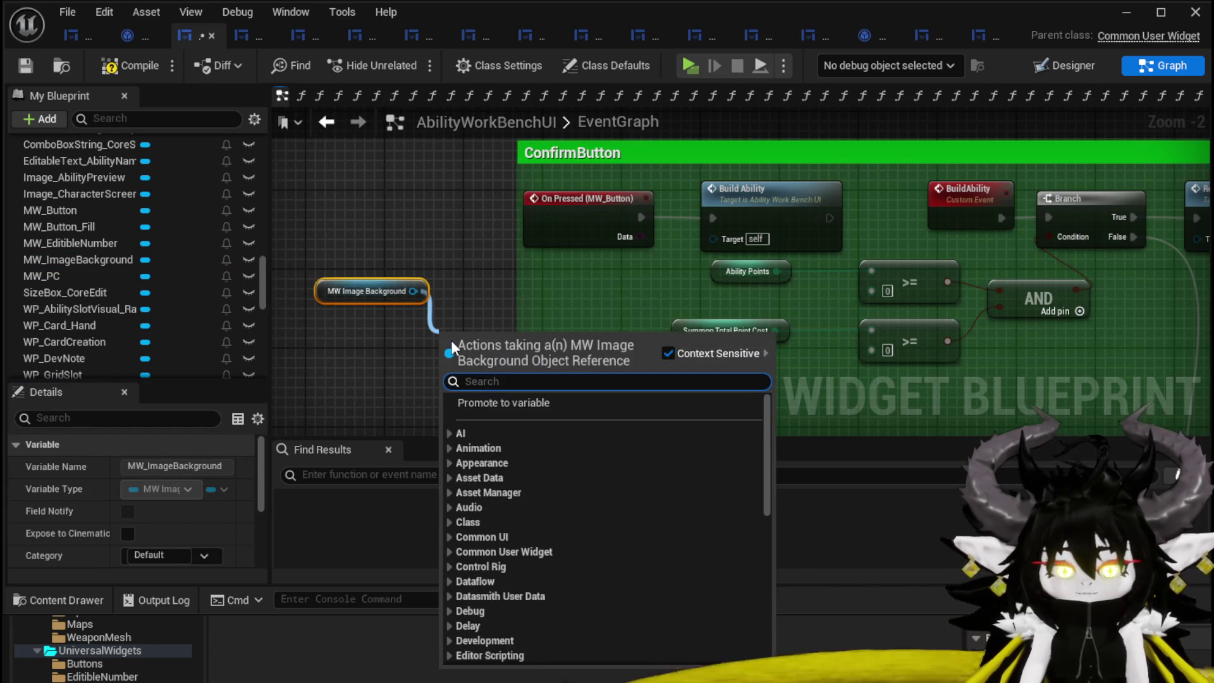
{"action": "type", "text": "Play Ani"}
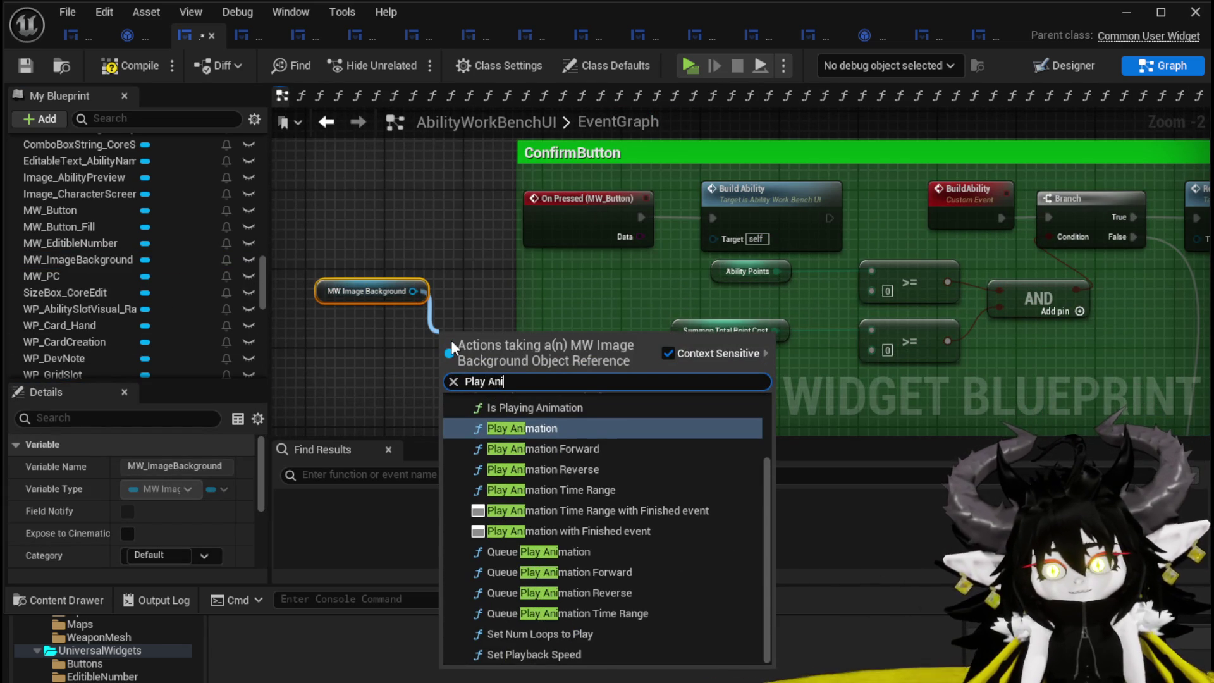
{"action": "left_click", "coordinate": [586, 453]}
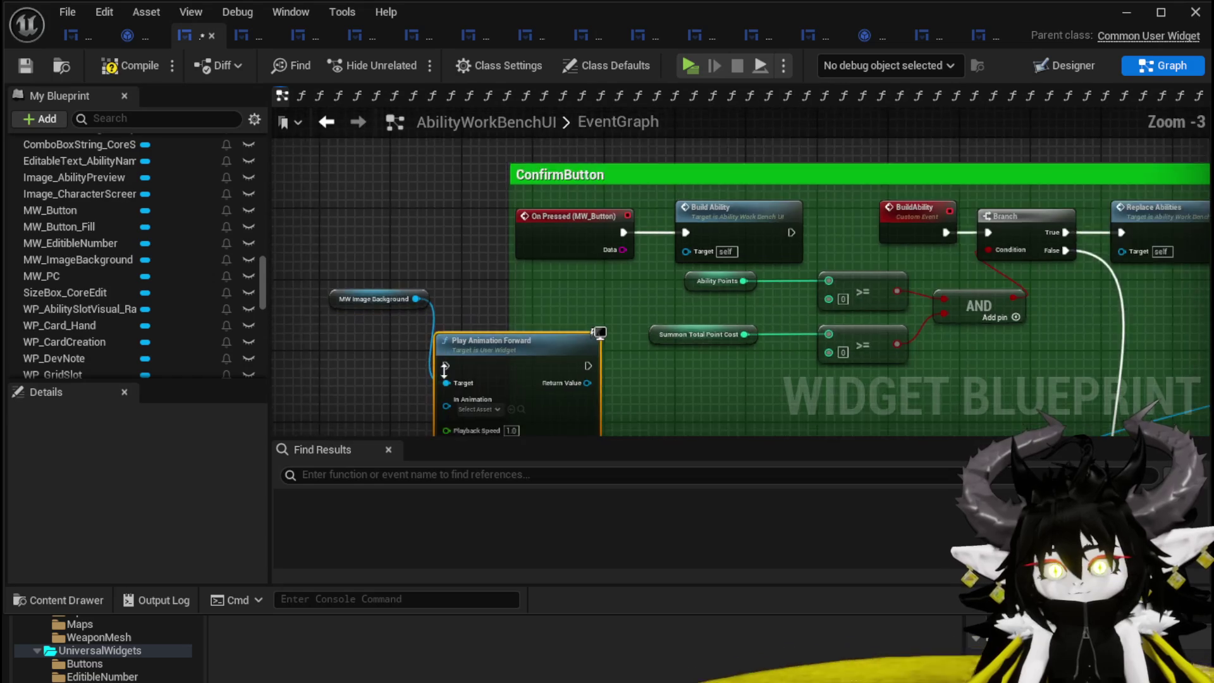
{"action": "scroll", "coordinate": [446, 378], "scroll_direction": "up", "scroll_amount": 3}
{"action": "left_click_drag", "start_coordinate": [353, 359], "coordinate": [551, 251]}
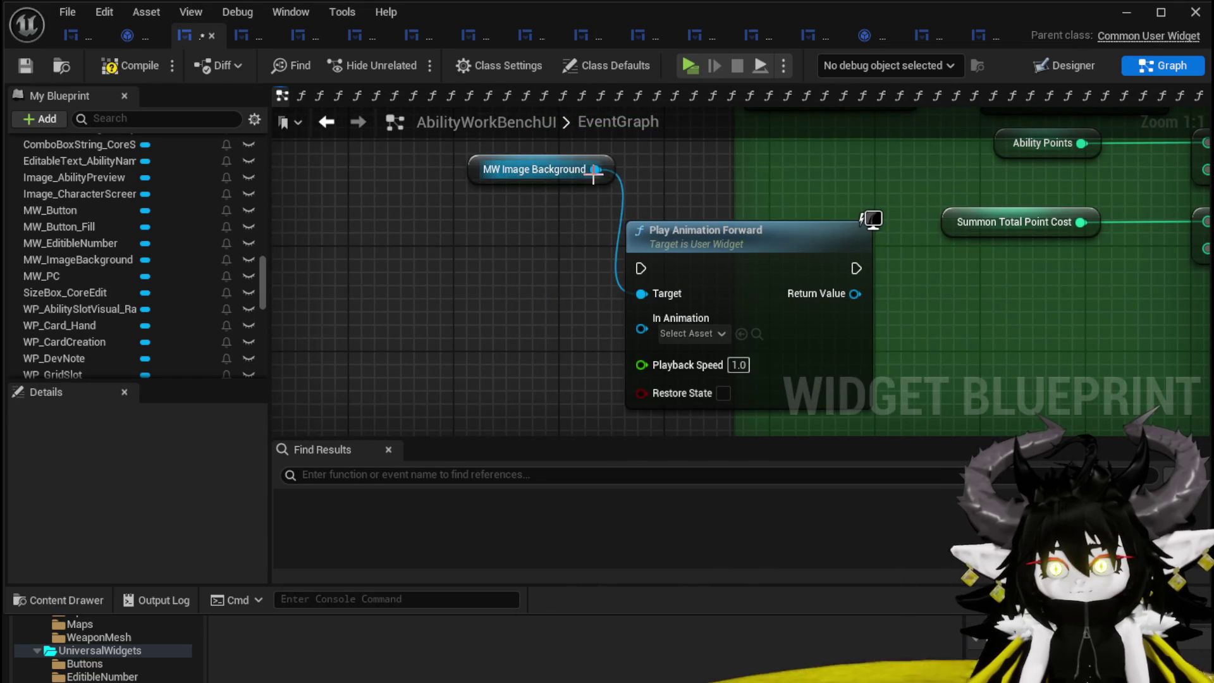
- Add a Get Pop node and feed it into the In Animation input
{"action": "left_click_drag", "start_coordinate": [597, 169], "coordinate": [378, 292]}
{"action": "type", "text": "Pop"}
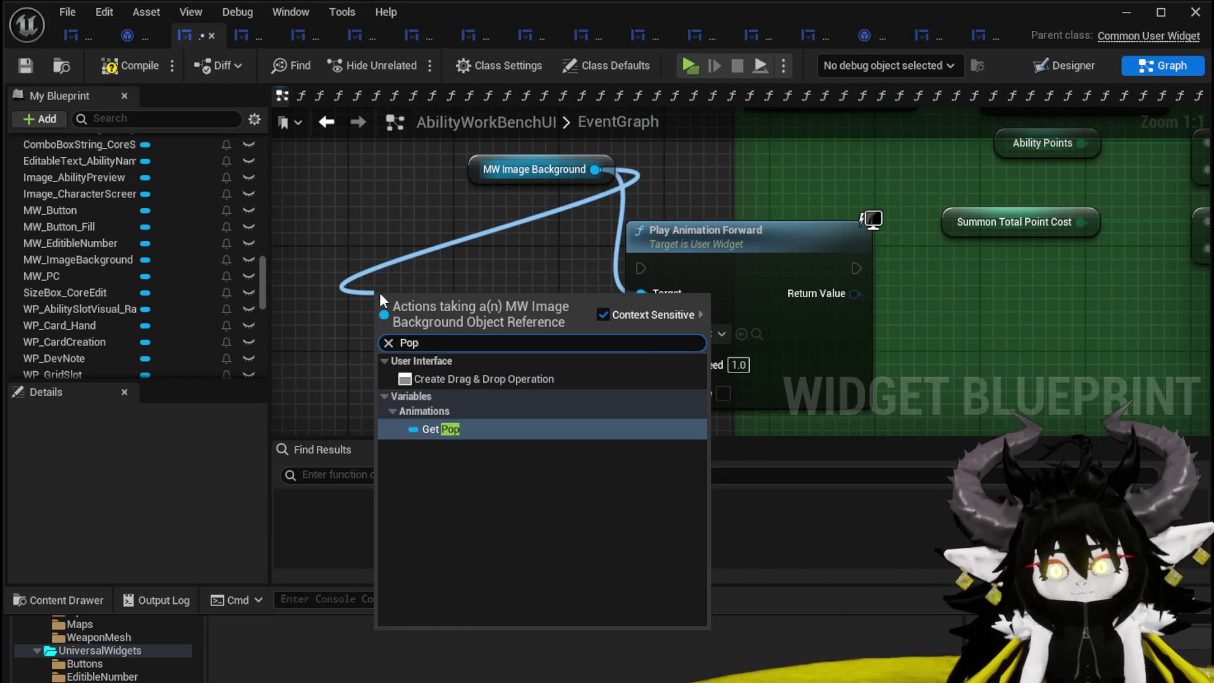
{"action": "left_click", "coordinate": [434, 429]}
{"action": "mouse_move", "coordinate": [490, 301]}
{"action": "left_mouse_down"}
{"action": "mouse_move", "coordinate": [665, 305]}
{"action": "mouse_move", "coordinate": [642, 329]}
{"action": "left_mouse_up"}
{"action": "left_click_drag", "start_coordinate": [549, 324], "coordinate": [426, 371]}
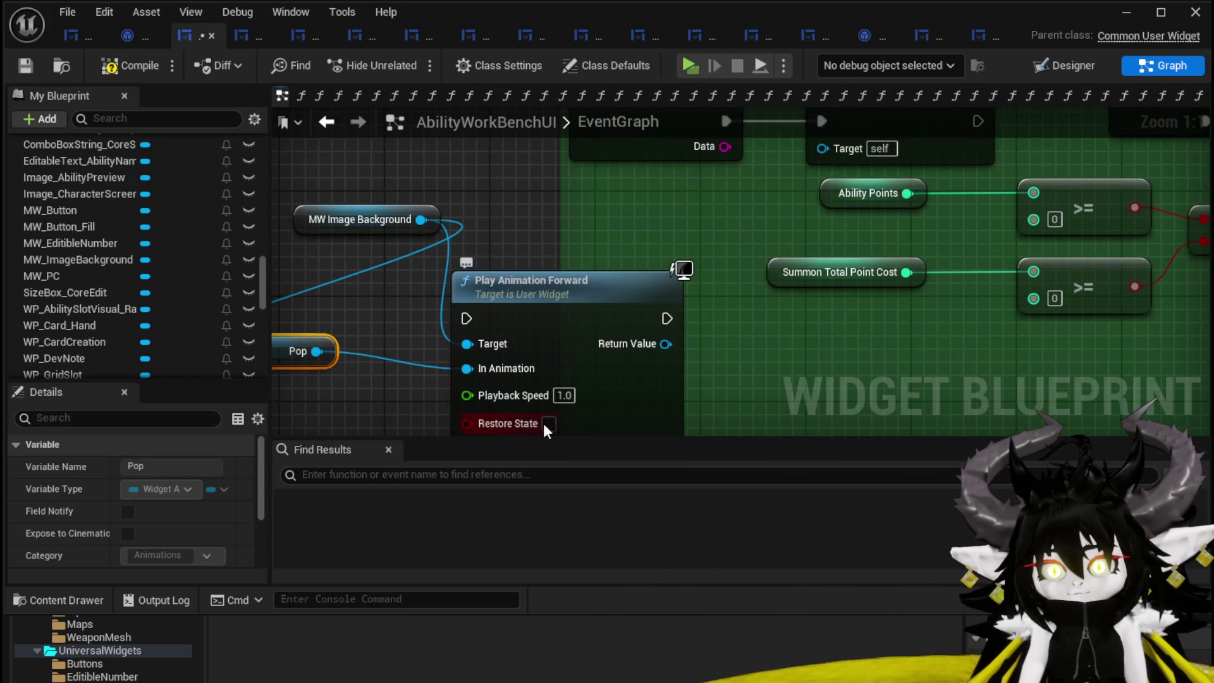
- Wire Play Animation Forward between On Pressed and Build Ability
{"action": "scroll", "coordinate": [544, 423], "scroll_direction": "down", "scroll_amount": 3}
{"action": "left_click_drag", "start_coordinate": [434, 288], "coordinate": [361, 317]}
{"action": "left_click", "coordinate": [529, 226]}
{"action": "left_click_drag", "start_coordinate": [529, 225], "coordinate": [461, 215]}
{"action": "mouse_move", "coordinate": [592, 331]}
{"action": "left_mouse_down"}
{"action": "mouse_move", "coordinate": [615, 319]}
{"action": "mouse_move", "coordinate": [661, 187]}
{"action": "left_mouse_up"}
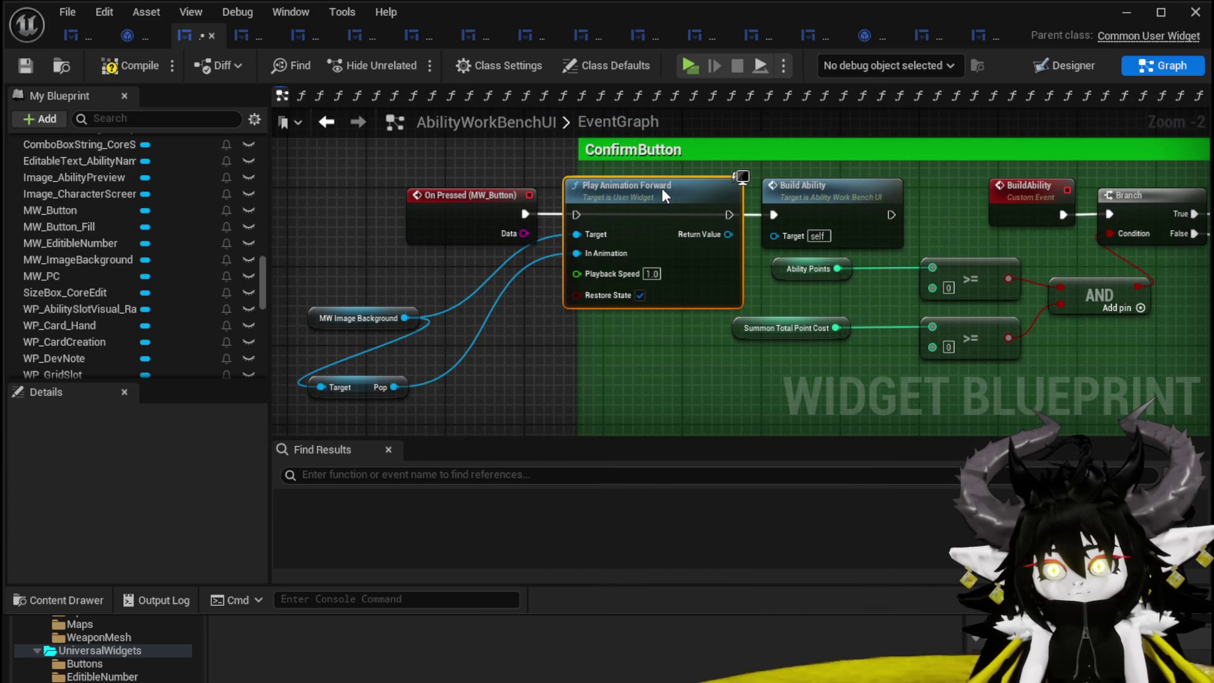
{"action": "left_click_drag", "start_coordinate": [730, 215], "coordinate": [773, 215]}
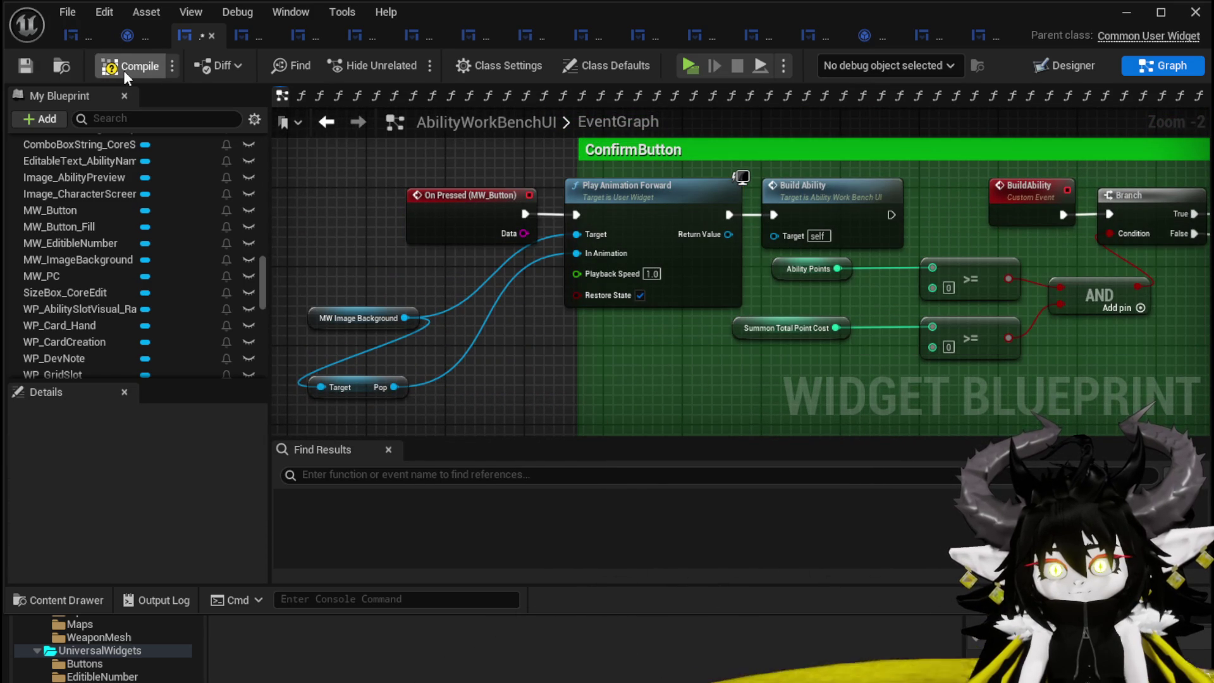
- Compile and save, then reconnect On Pressed directly to Build Ability
{"action": "left_click", "coordinate": [25, 68]}
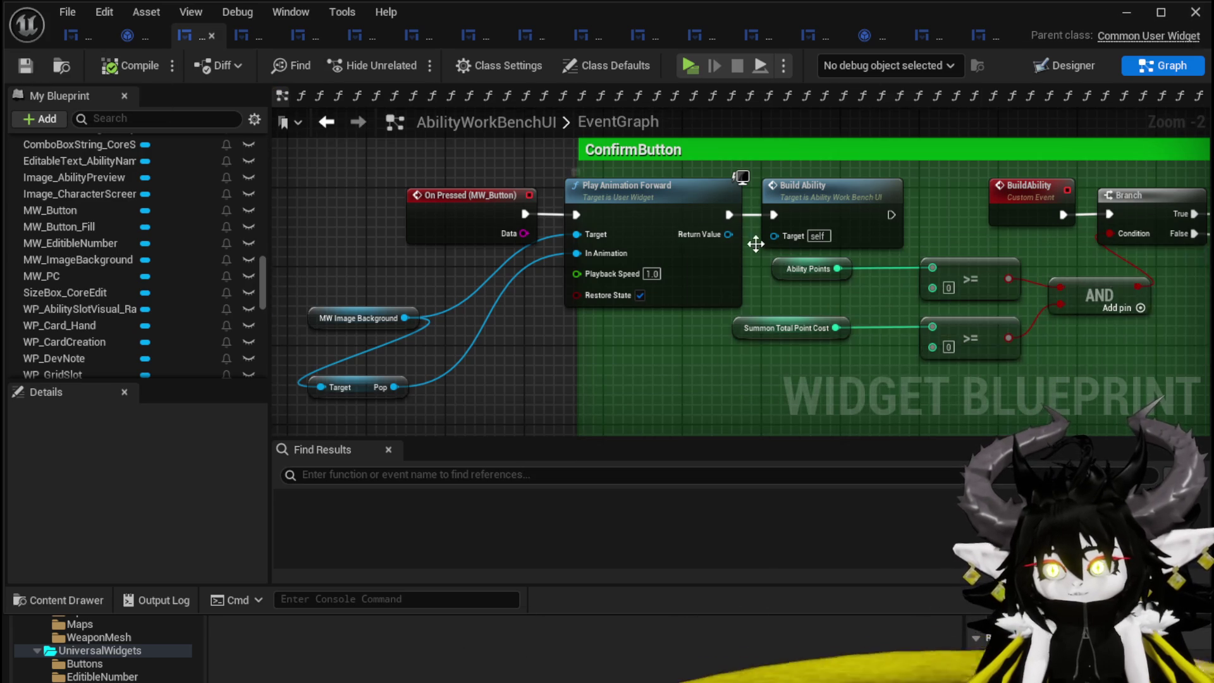
{"action": "left_click_drag", "start_coordinate": [767, 240], "coordinate": [541, 246]}
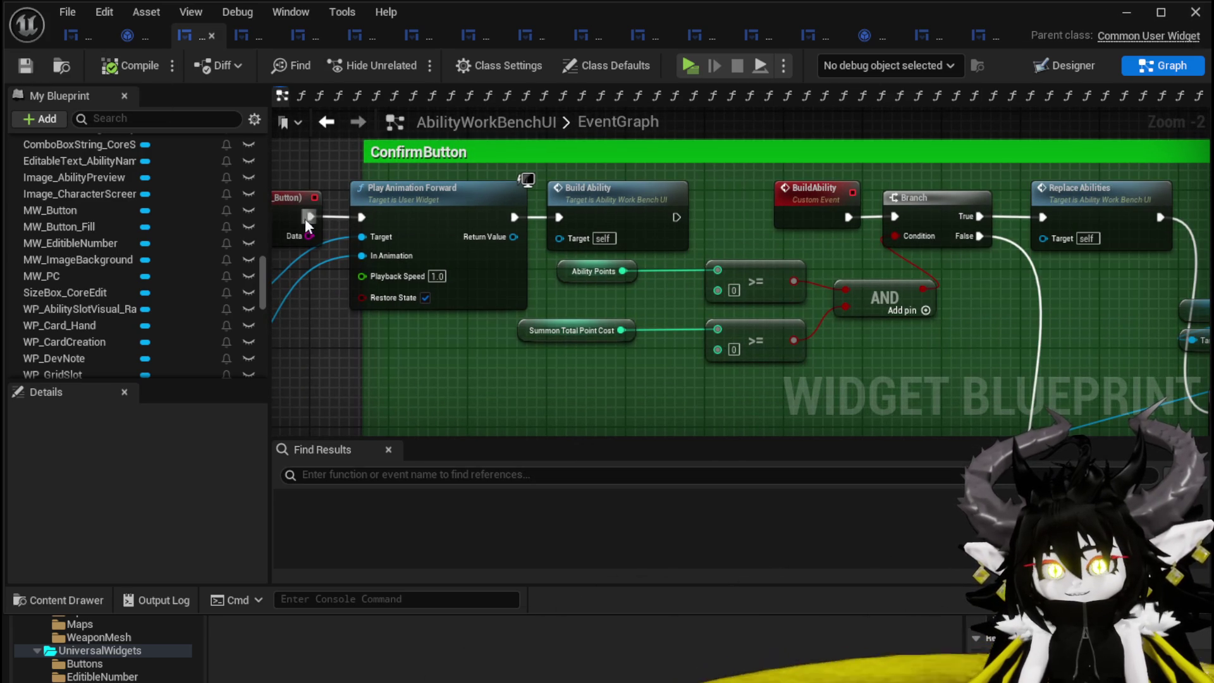
{"action": "left_click_drag", "start_coordinate": [310, 217], "coordinate": [346, 218]}
{"action": "left_click_drag", "start_coordinate": [567, 215], "coordinate": [567, 218]}
{"action": "scroll", "coordinate": [518, 205], "scroll_direction": "down", "scroll_amount": 2}
{"action": "mouse_move", "coordinate": [480, 208]}
{"action": "left_mouse_down"}
{"action": "mouse_move", "coordinate": [548, 320]}
{"action": "mouse_move", "coordinate": [999, 214]}
{"action": "left_mouse_up"}
- Run Play Animation Forward after Replace Abilities into the Branch, then compile and save
{"action": "left_click_drag", "start_coordinate": [618, 327], "coordinate": [778, 305]}
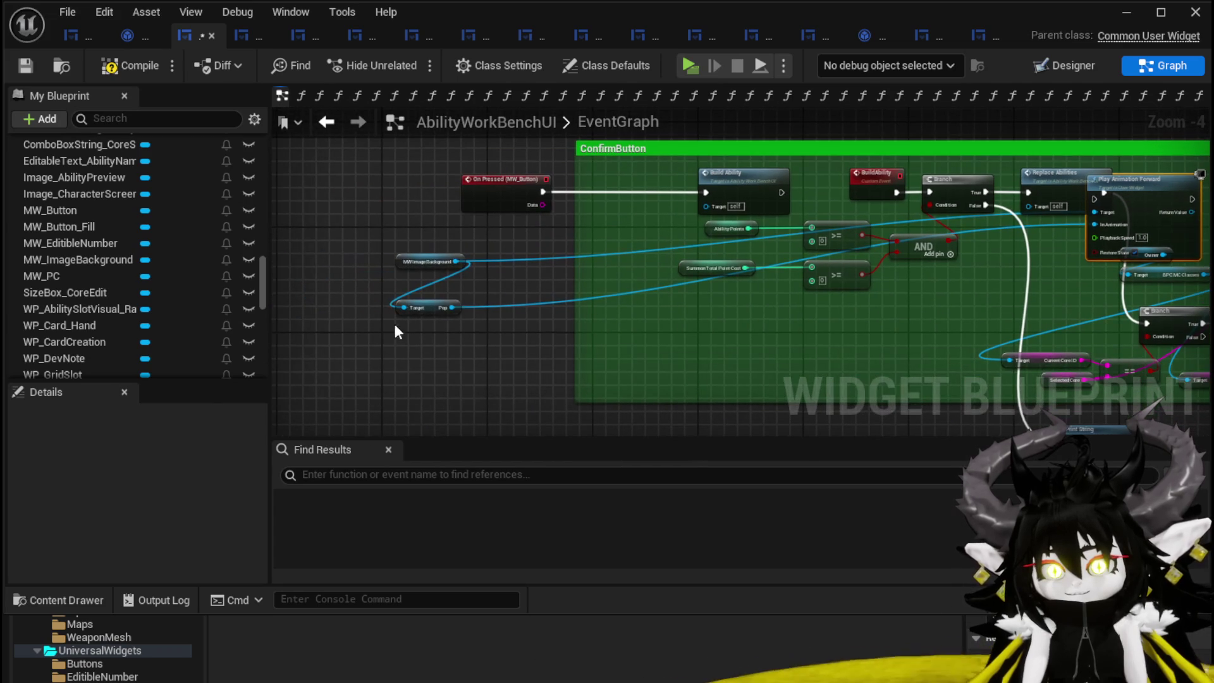
{"action": "scroll", "coordinate": [991, 134], "scroll_direction": "up", "scroll_amount": 1}
{"action": "left_click_drag", "start_coordinate": [991, 134], "coordinate": [775, 222]}
{"action": "mouse_move", "coordinate": [630, 206]}
{"action": "left_mouse_down"}
{"action": "mouse_move", "coordinate": [720, 177]}
{"action": "mouse_move", "coordinate": [703, 190]}
{"action": "left_mouse_up"}
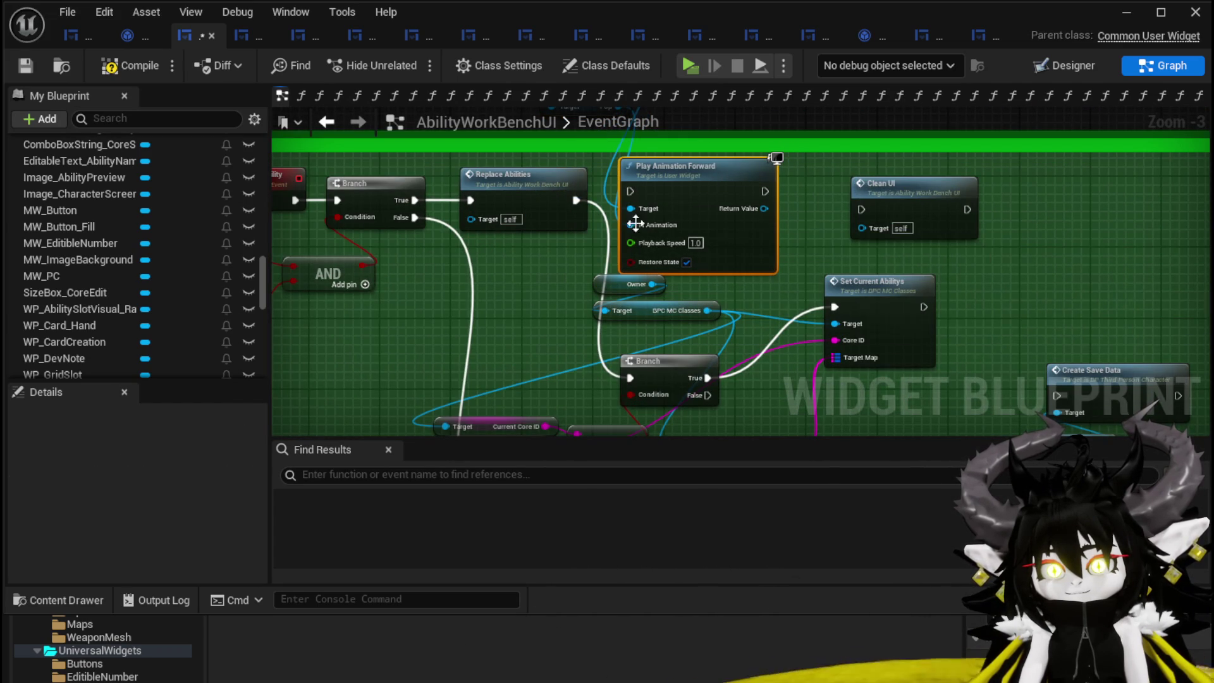
{"action": "left_click_drag", "start_coordinate": [589, 215], "coordinate": [579, 18]}
{"action": "left_click_drag", "start_coordinate": [521, 194], "coordinate": [480, 385]}
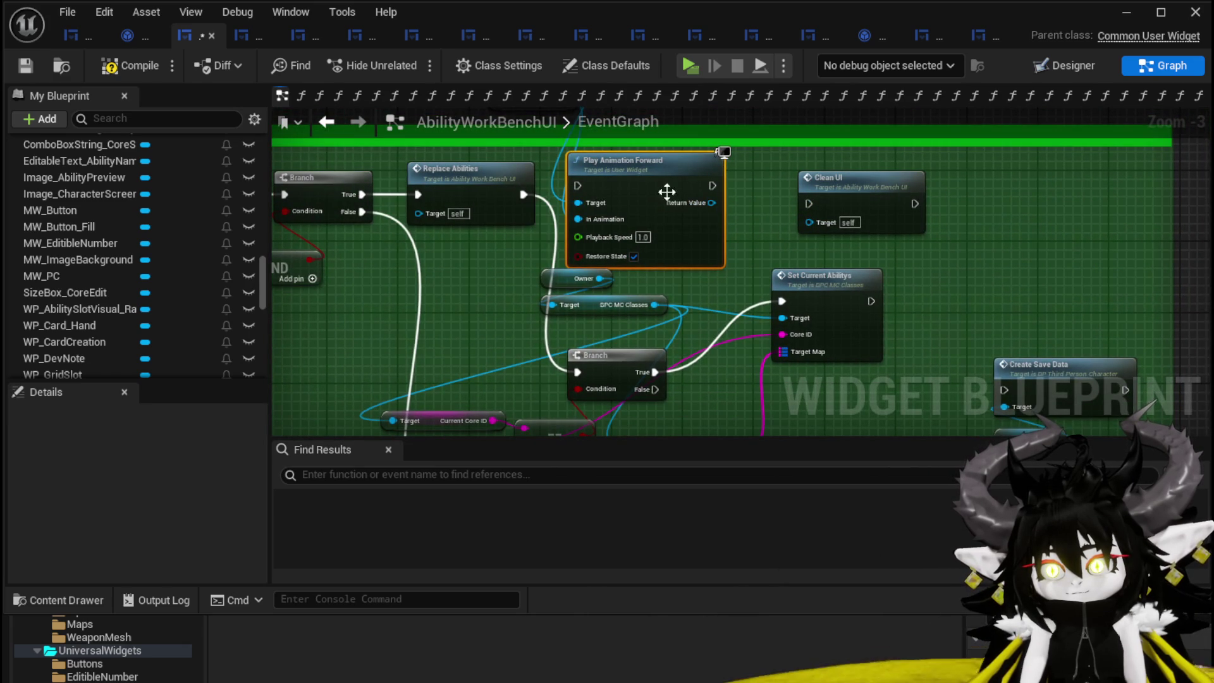
{"action": "mouse_move", "coordinate": [798, 191]}
{"action": "left_mouse_down"}
{"action": "mouse_move", "coordinate": [815, 92]}
{"action": "mouse_move", "coordinate": [800, 210]}
{"action": "left_mouse_up"}
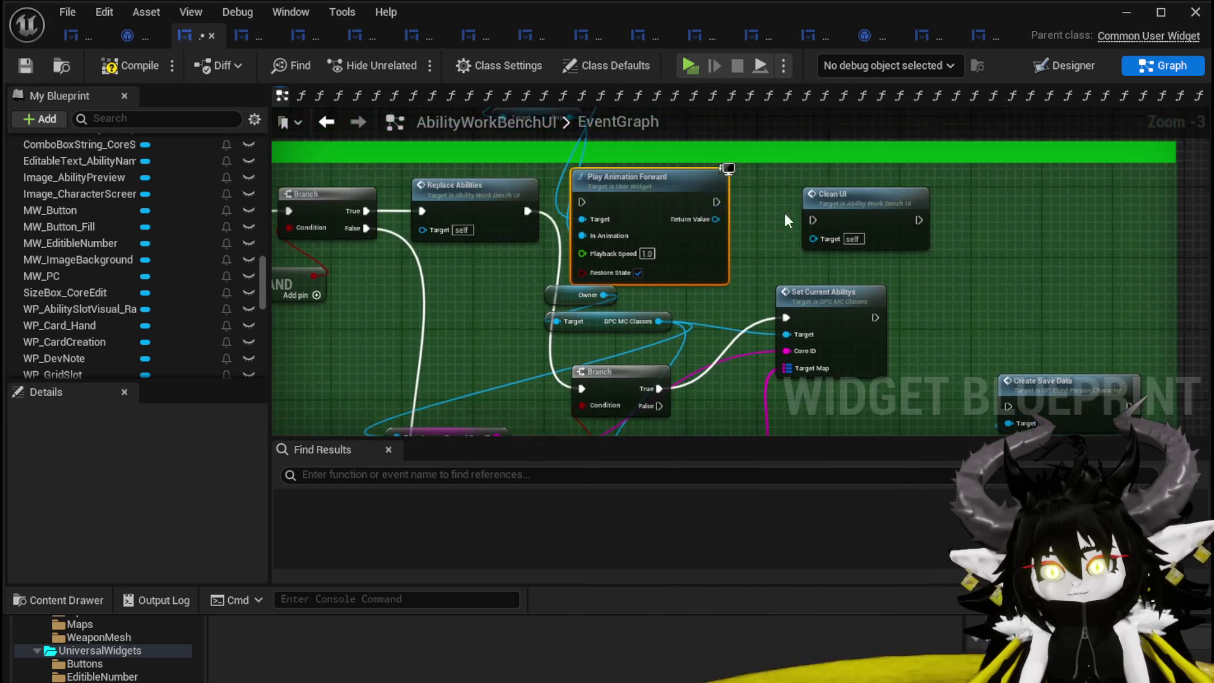
{"action": "left_click_drag", "start_coordinate": [527, 210], "coordinate": [582, 203]}
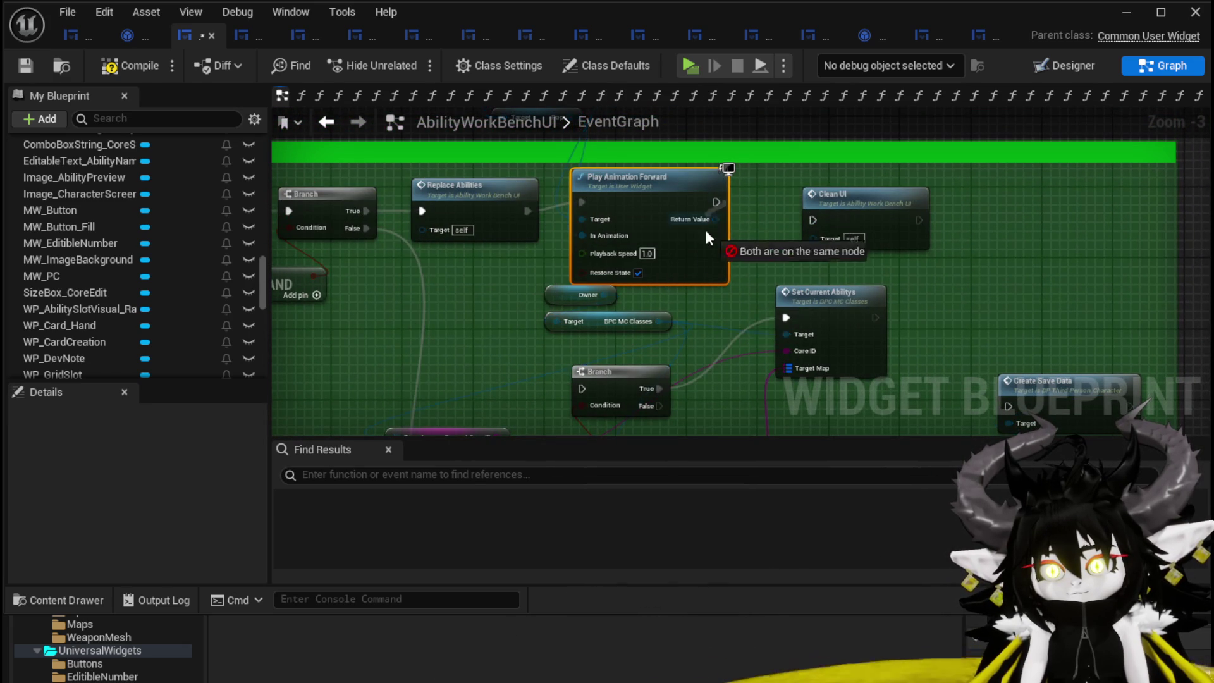
{"action": "left_click_drag", "start_coordinate": [711, 216], "coordinate": [579, 389]}
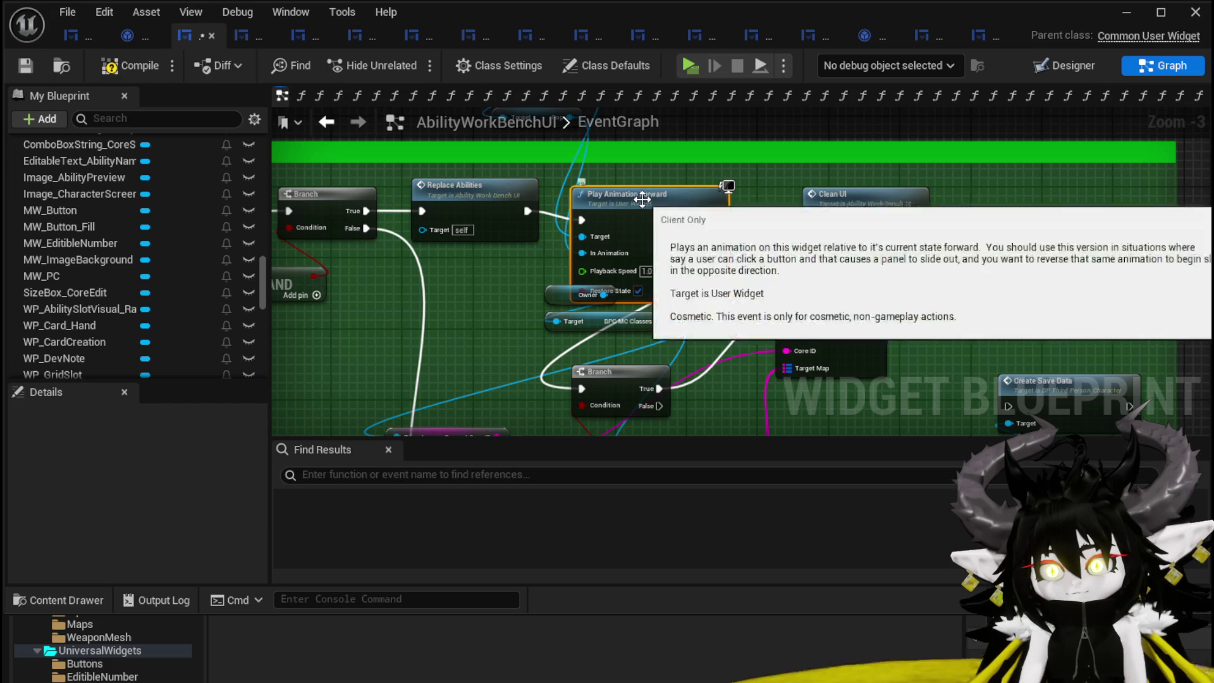
{"action": "left_click_drag", "start_coordinate": [643, 183], "coordinate": [643, 193]}
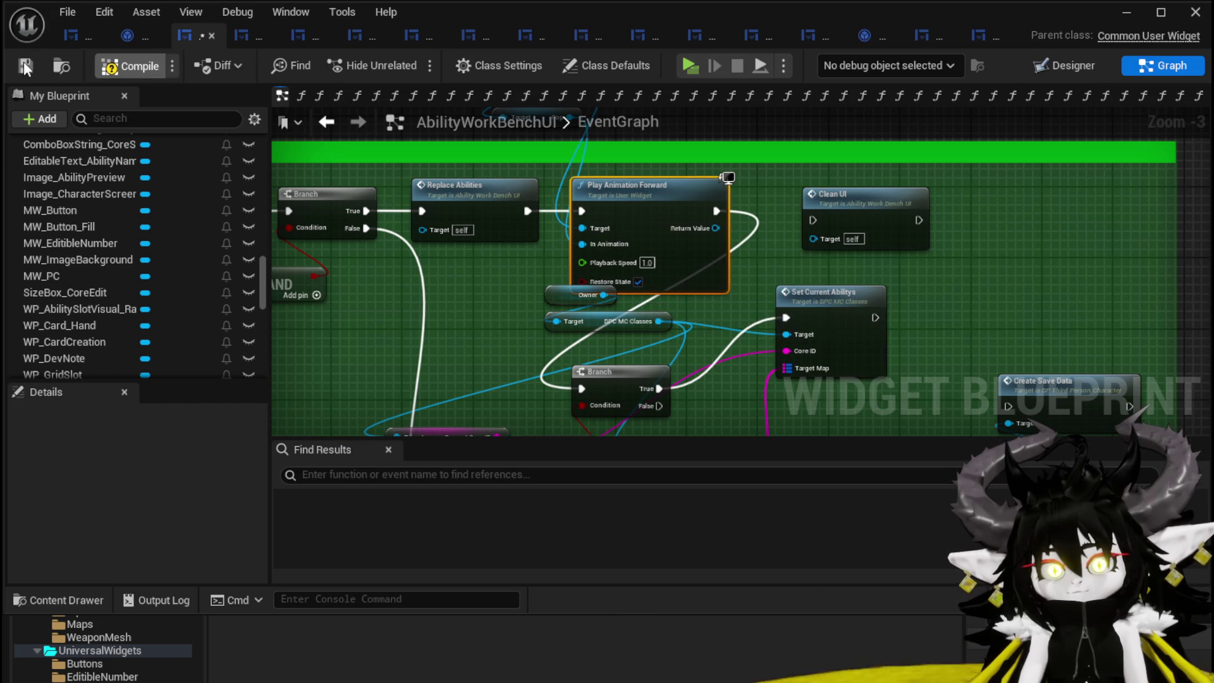
{"action": "left_click", "coordinate": [24, 61]}
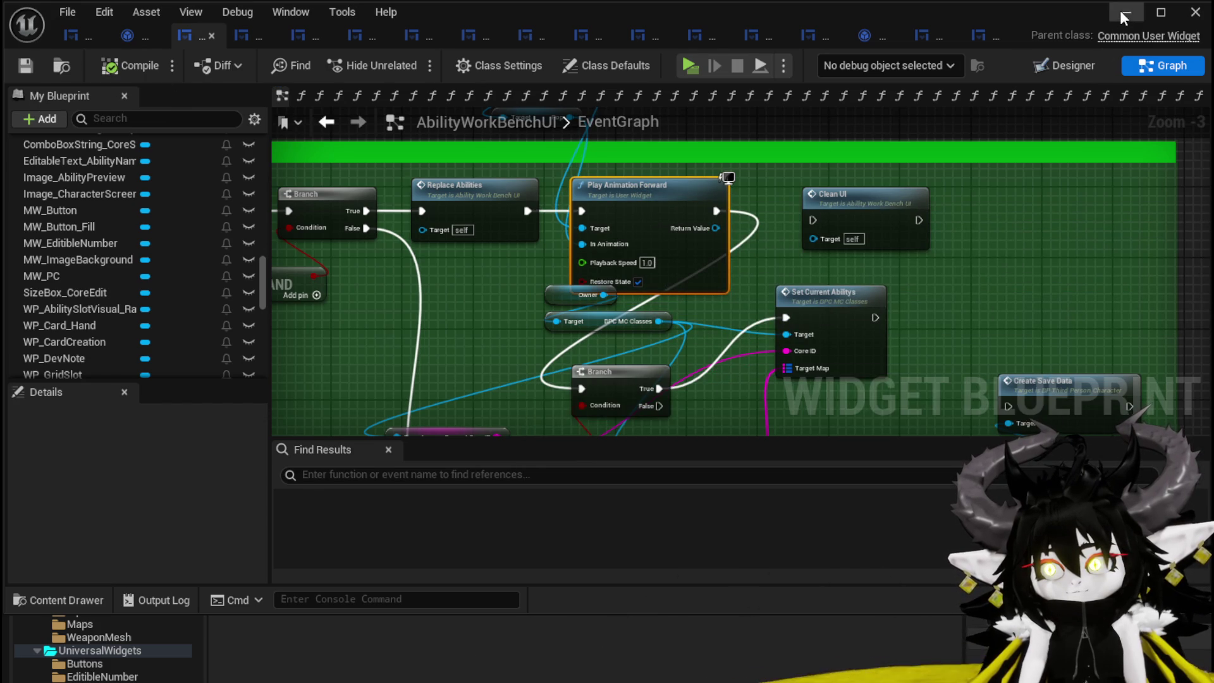
- Play-test crafting in the workbench's Ability panel to see the Pop ring, then stop and save the level
{"action": "left_click", "coordinate": [1123, 13]}
{"action": "left_click", "coordinate": [380, 59]}
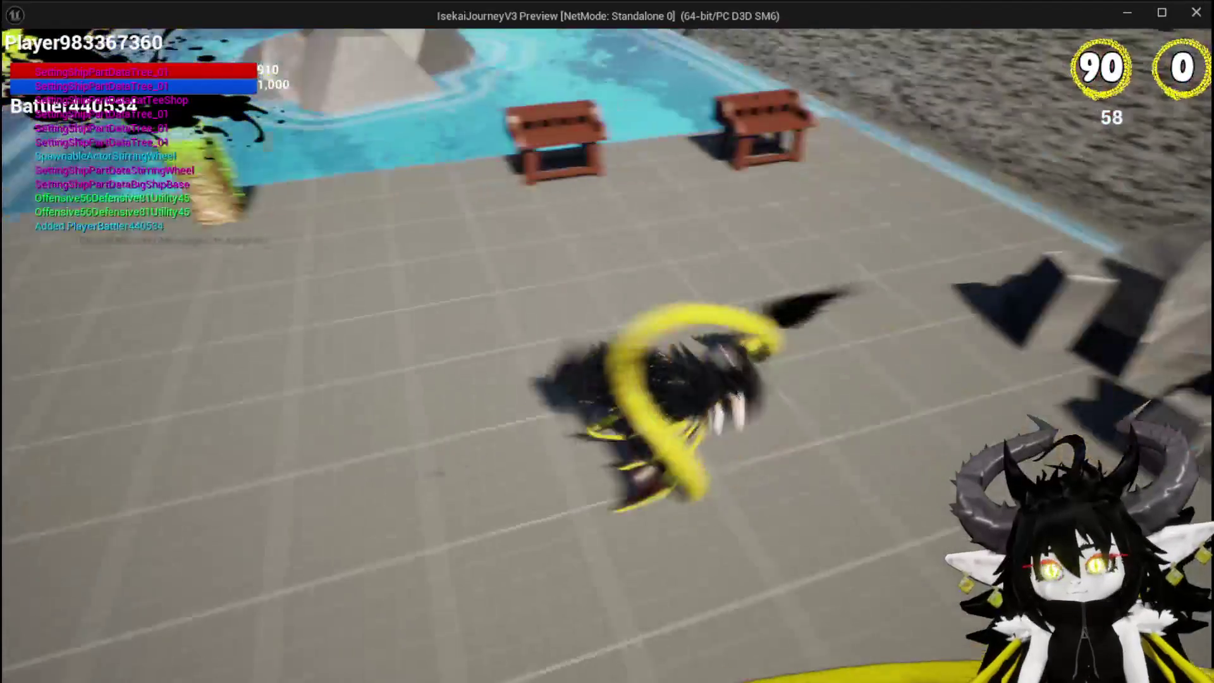
{"action": "key", "text": "w"}
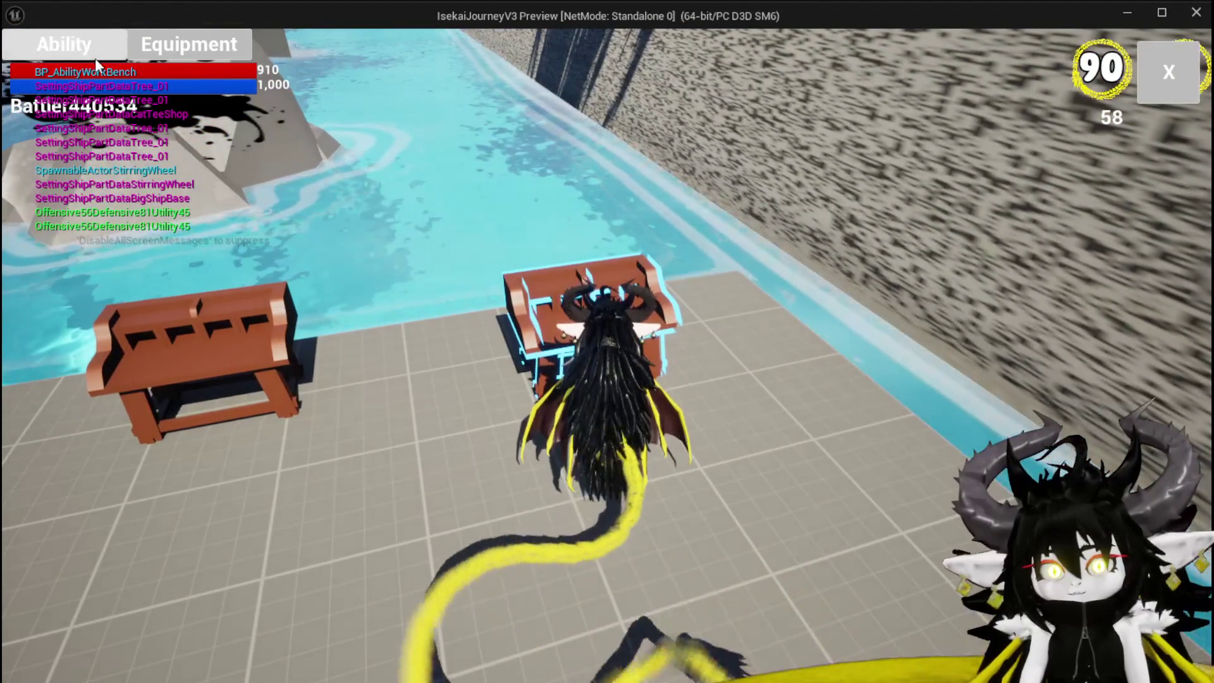
{"action": "left_click", "coordinate": [96, 57]}
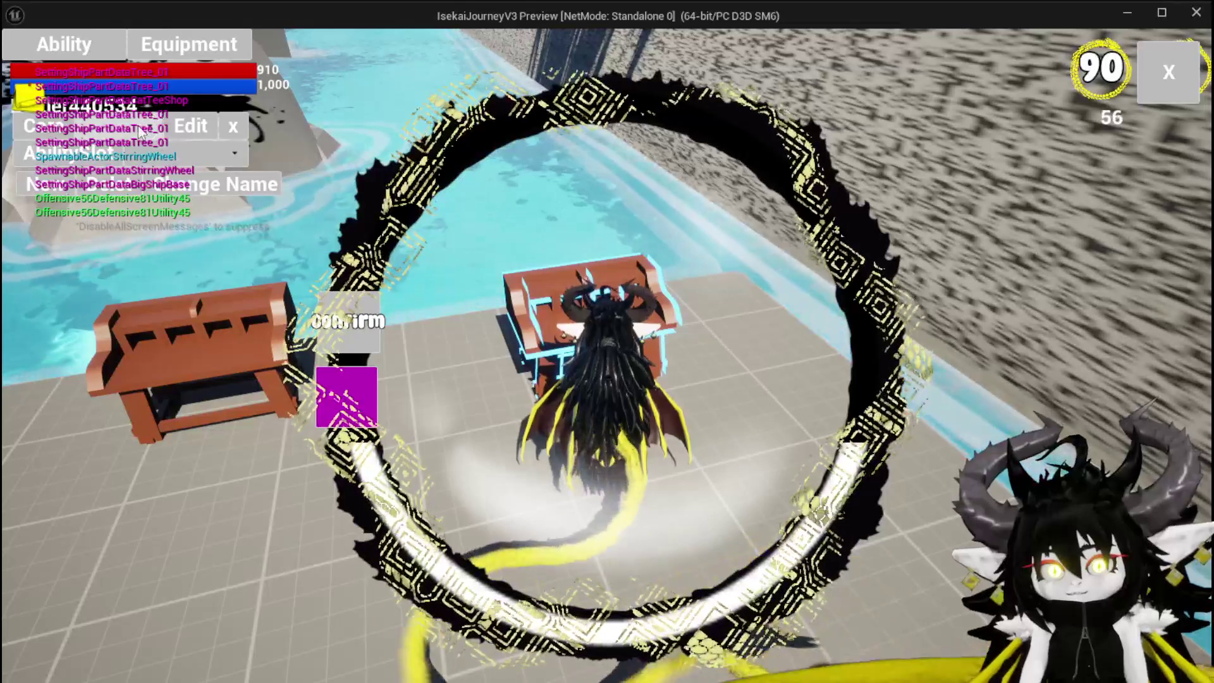
{"action": "left_click", "coordinate": [142, 158]}
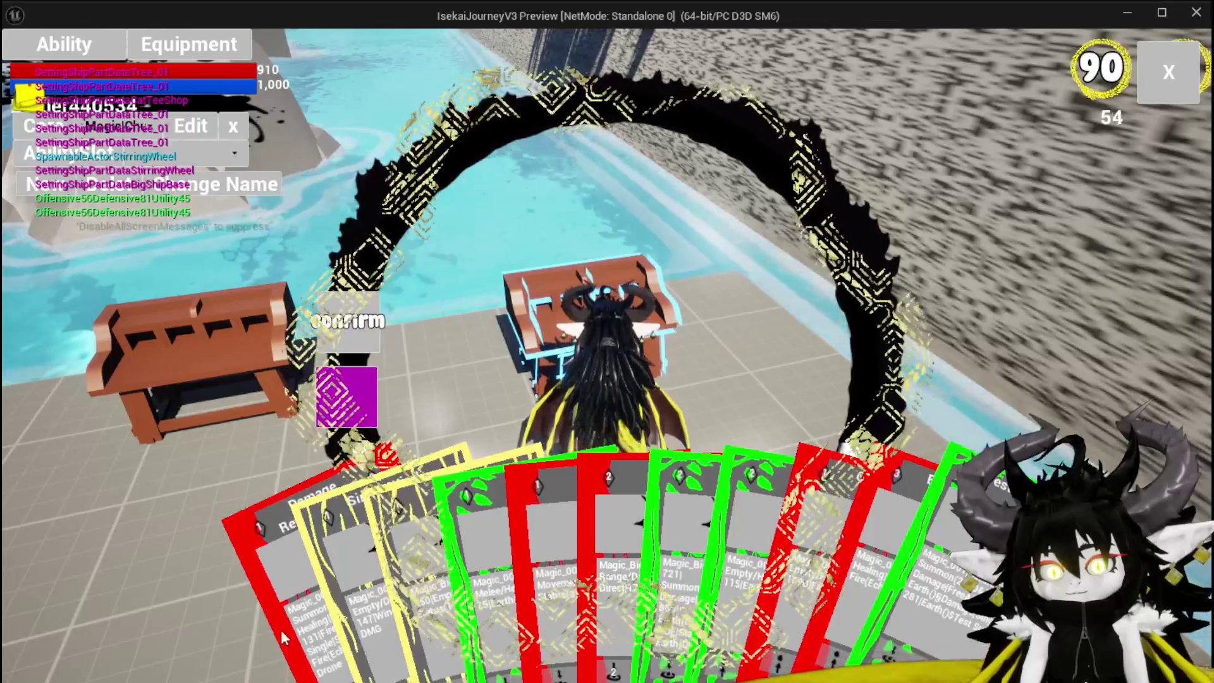
{"action": "key", "text": "Escape"}
{"action": "key", "text": "ctrl+s"}
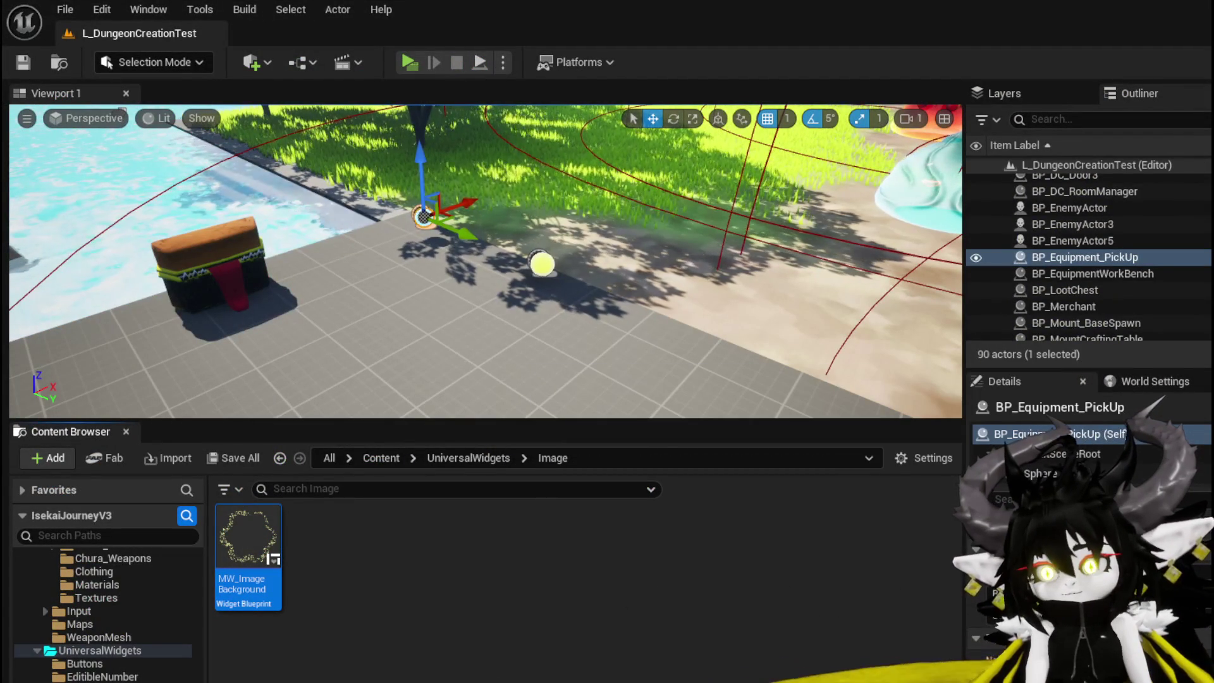
- Set MW_ImageBackground's ZOrder to -3 in AbilityWorkBenchUI, compile, save and return to the level
{"action": "key", "text": "alt+Tab"}
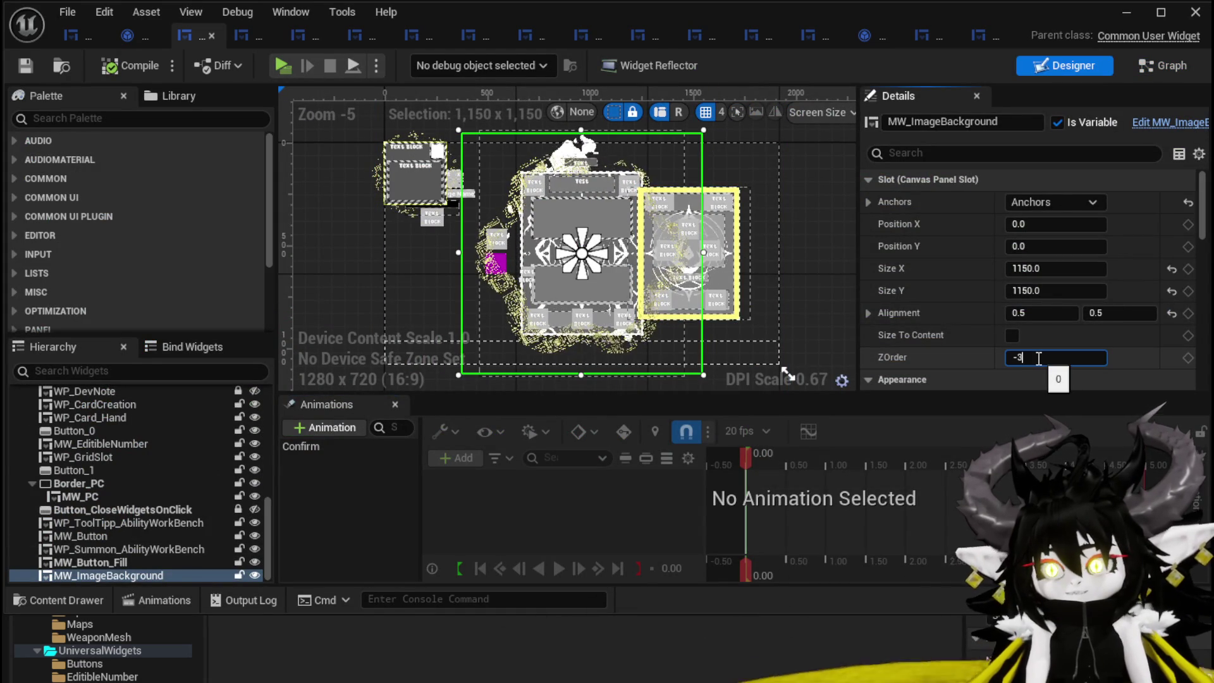
{"action": "key", "text": "Return"}
{"action": "scroll", "coordinate": [616, 316], "scroll_direction": "up", "scroll_amount": 4}
{"action": "scroll", "coordinate": [617, 316], "scroll_direction": "down", "scroll_amount": 1}
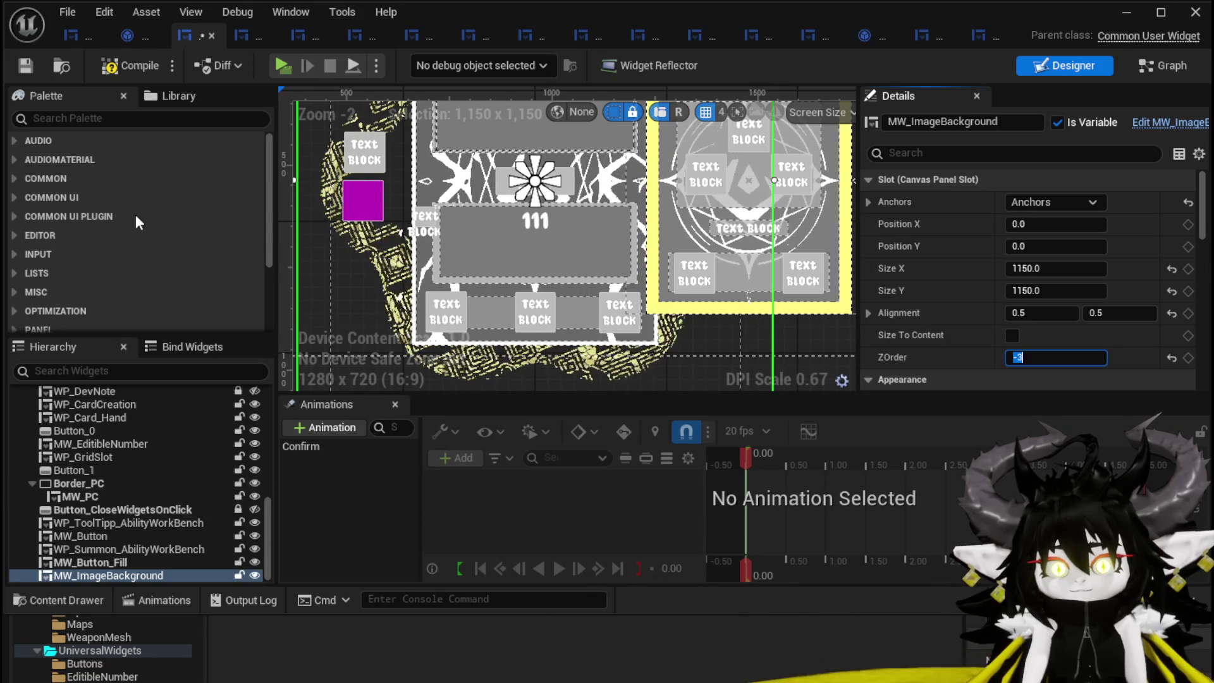
{"action": "left_click", "coordinate": [121, 71]}
{"action": "left_click", "coordinate": [20, 68]}
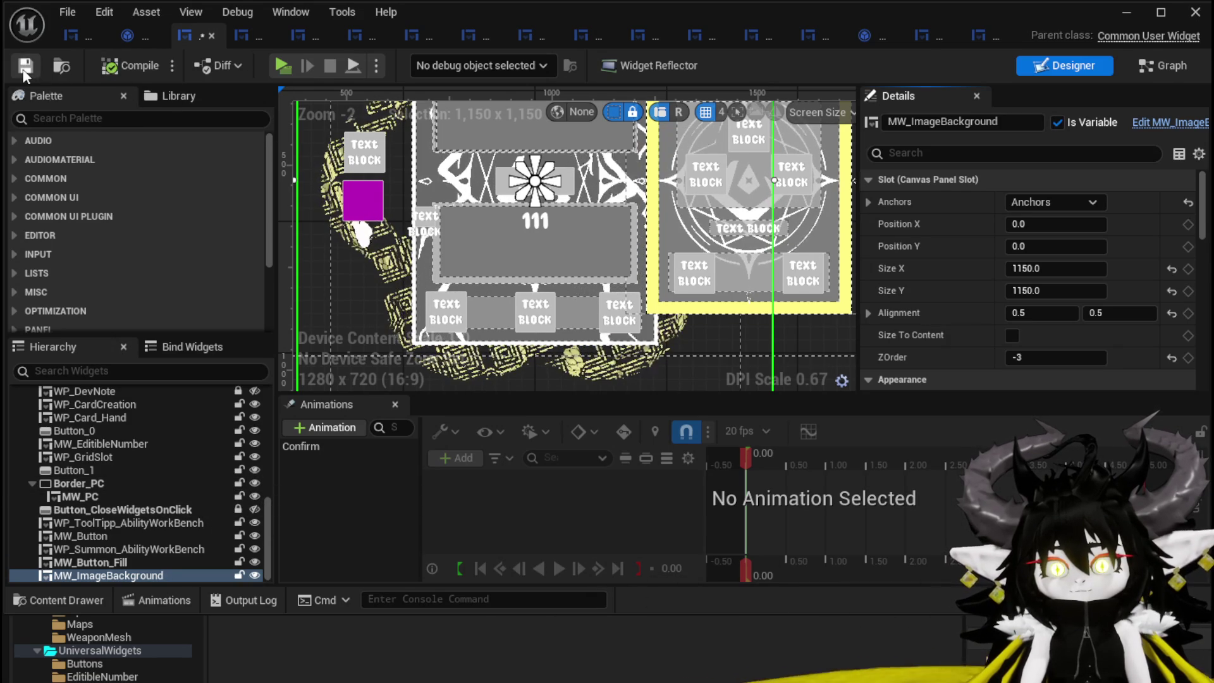
{"action": "left_click", "coordinate": [1124, 15]}
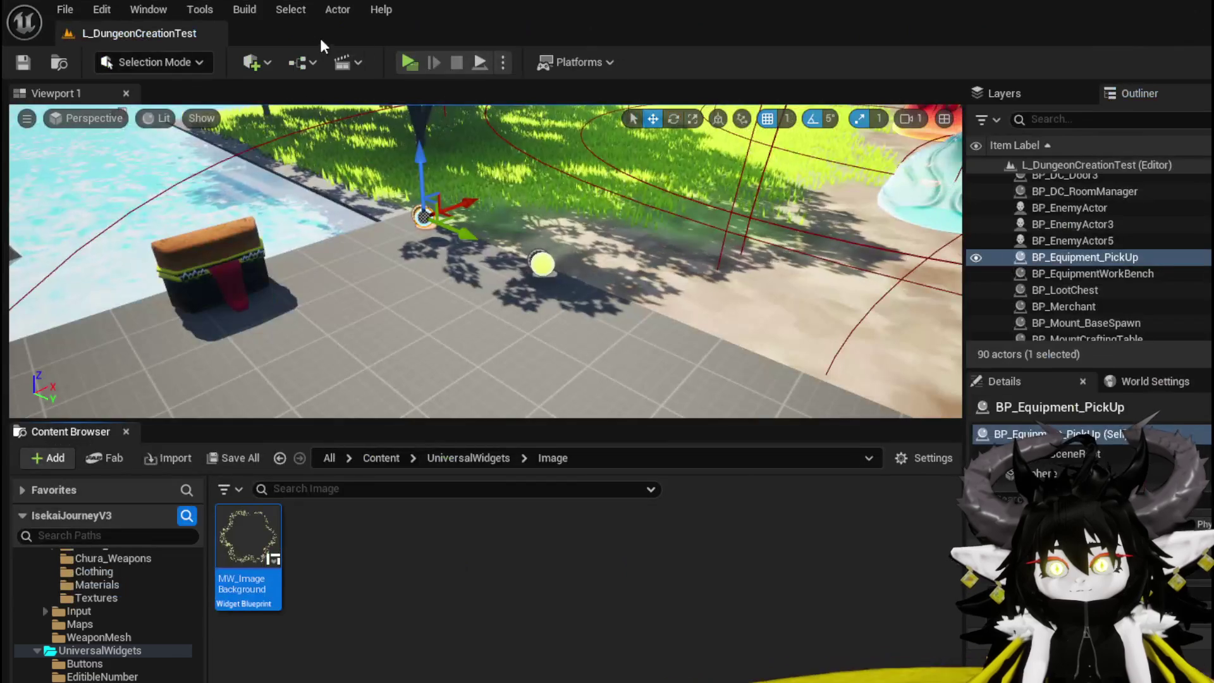
- In a play-test, rename the Magic_Big_01 card at the workbench to 'Free AIM Fire'
{"action": "key", "text": "alt+Tab"}
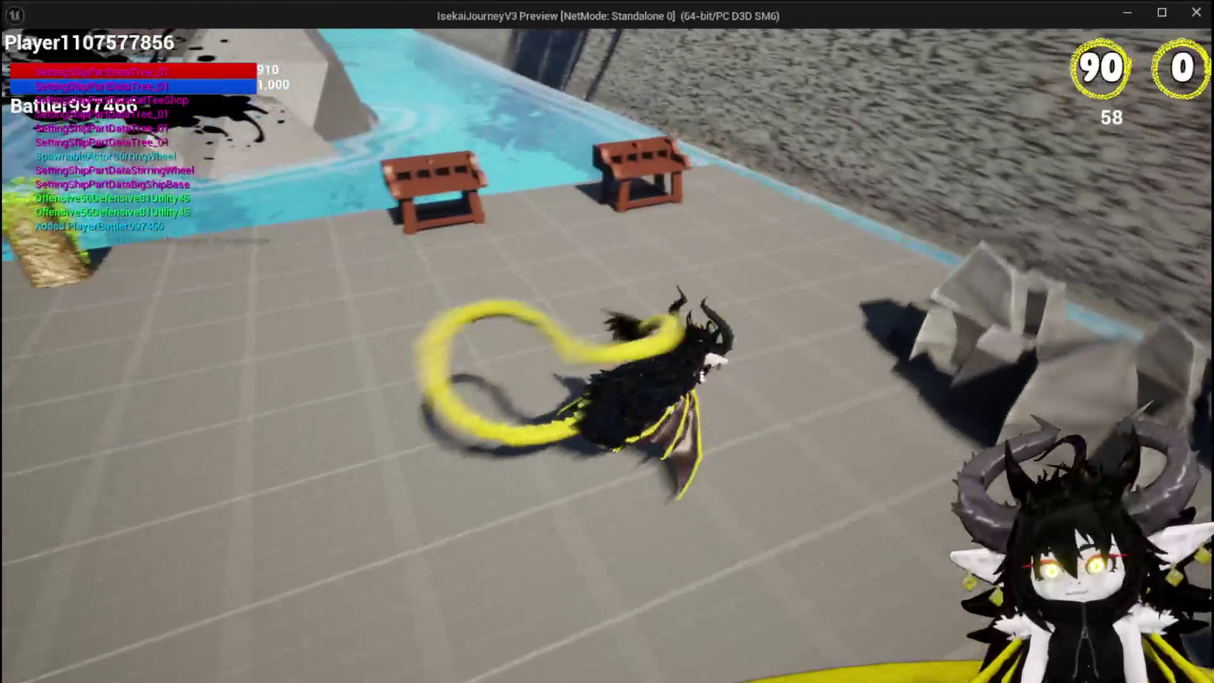
{"action": "key", "text": "e"}
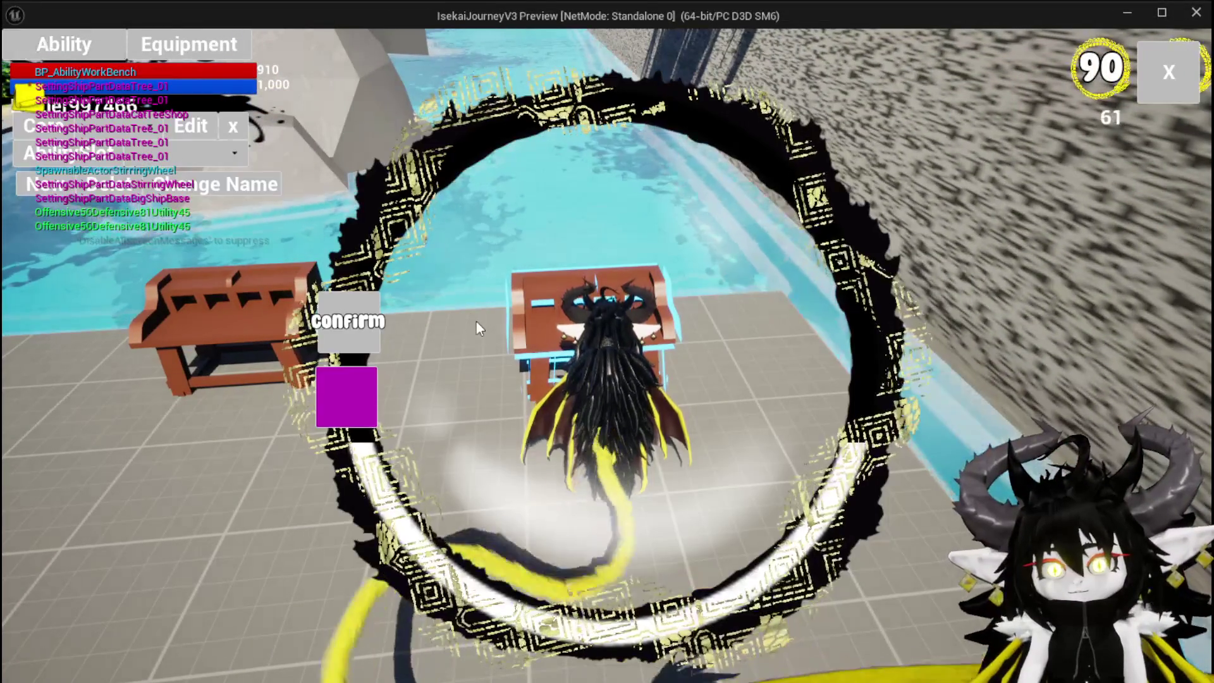
{"action": "left_click", "coordinate": [154, 154]}
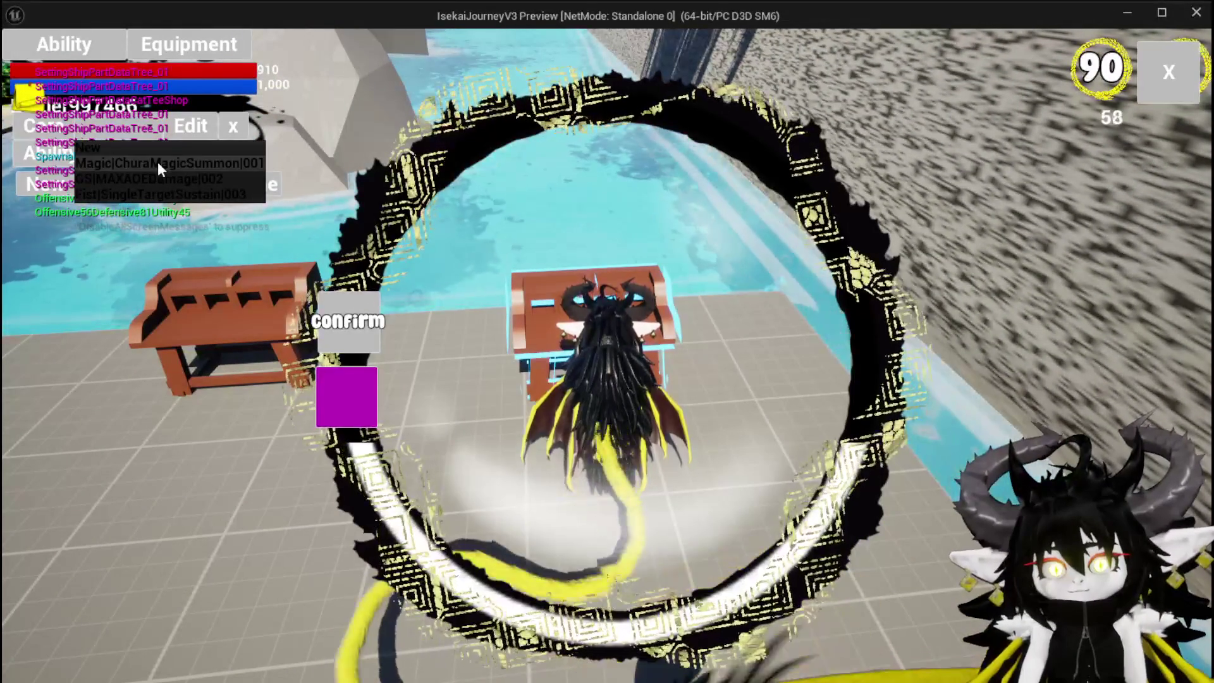
{"action": "left_click", "coordinate": [157, 166]}
{"action": "left_click", "coordinate": [605, 525]}
{"action": "type", "text": "Fr"}
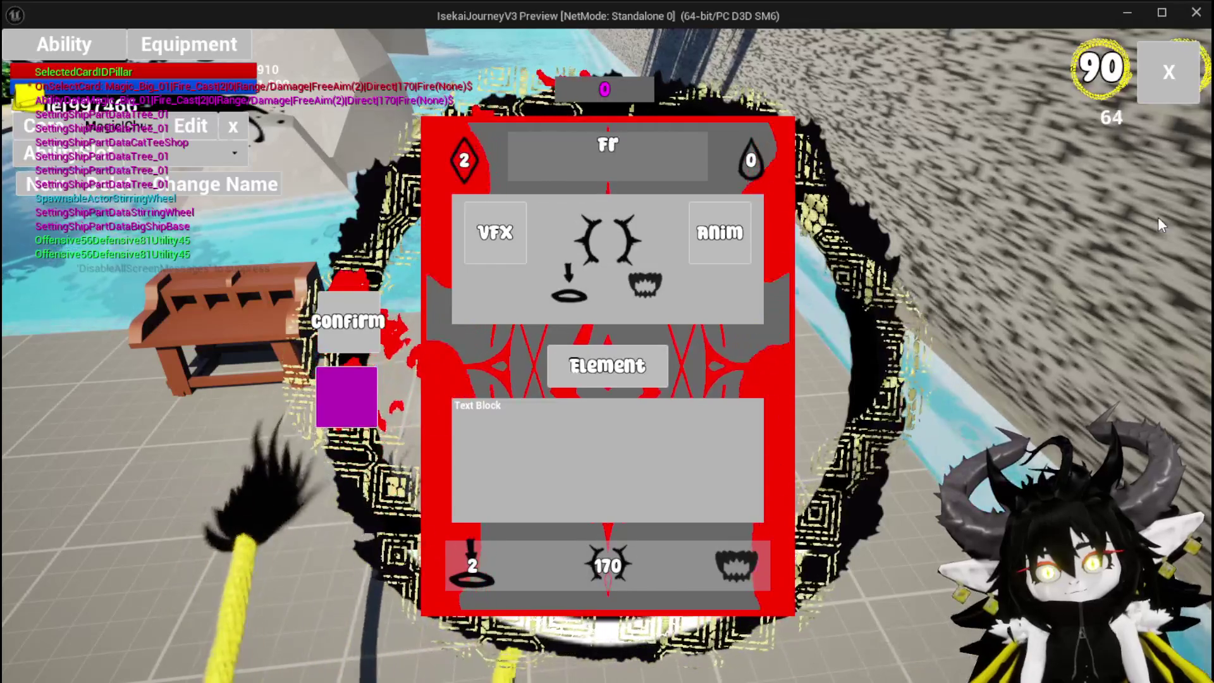
{"action": "type", "text": "eeAIM"}
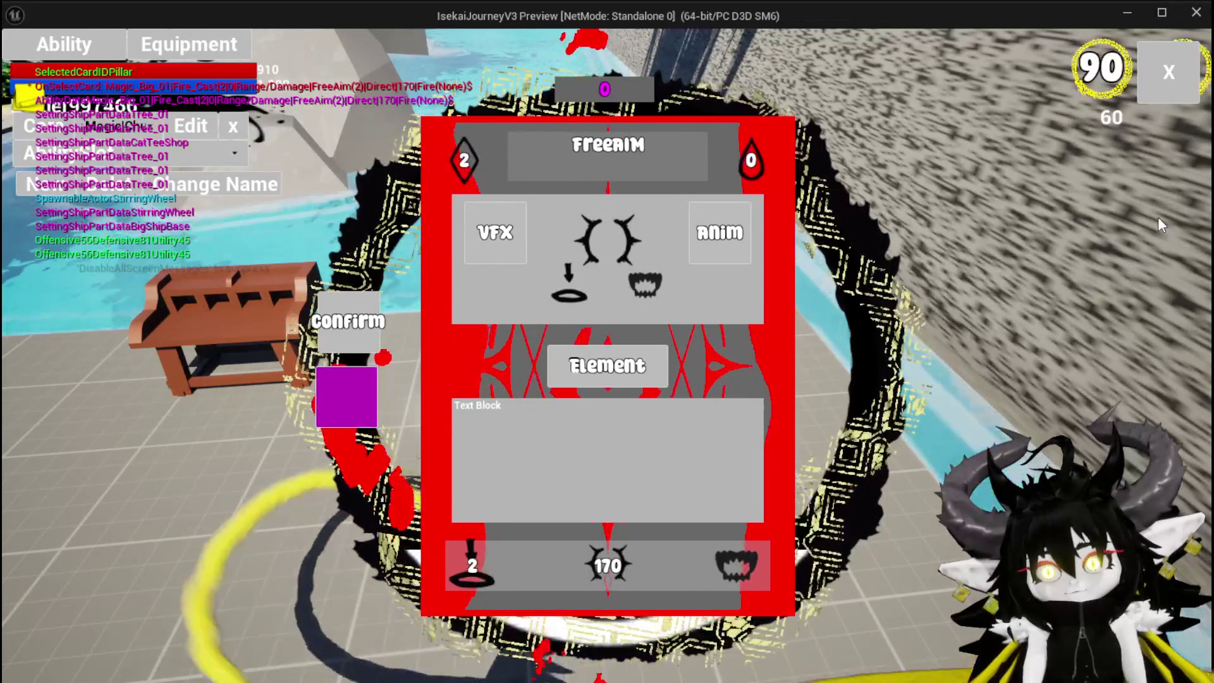
{"action": "type", "text": "Fire"}
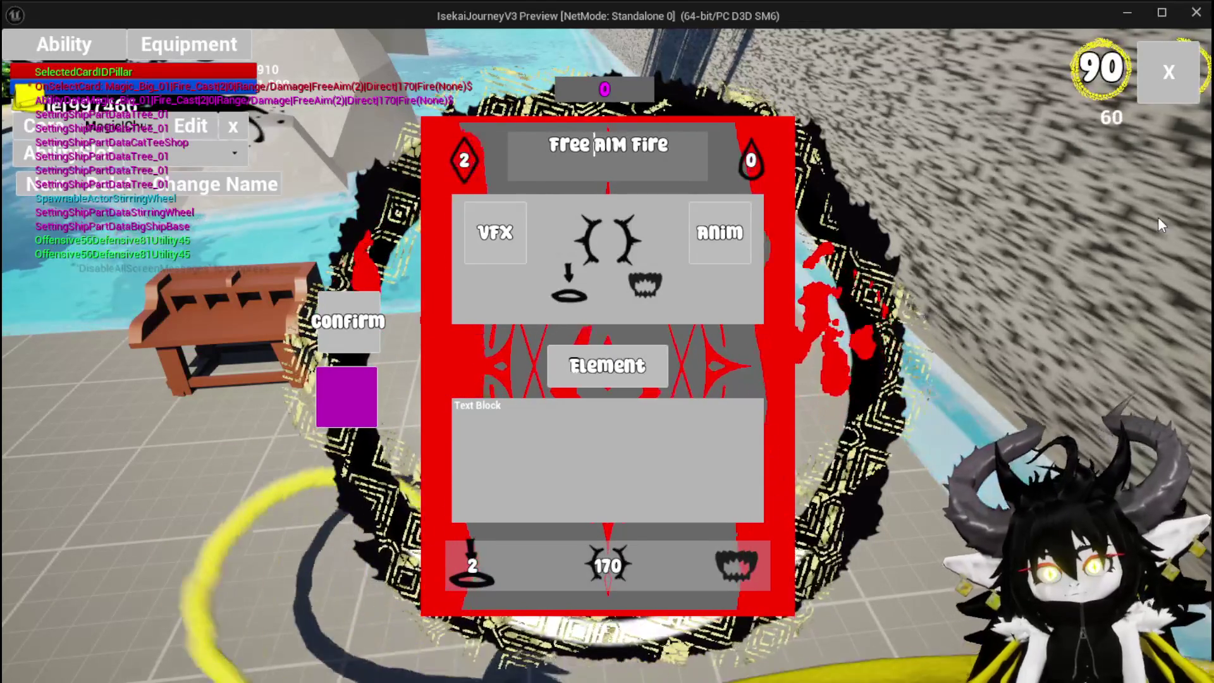
{"action": "left_click", "coordinate": [328, 385]}
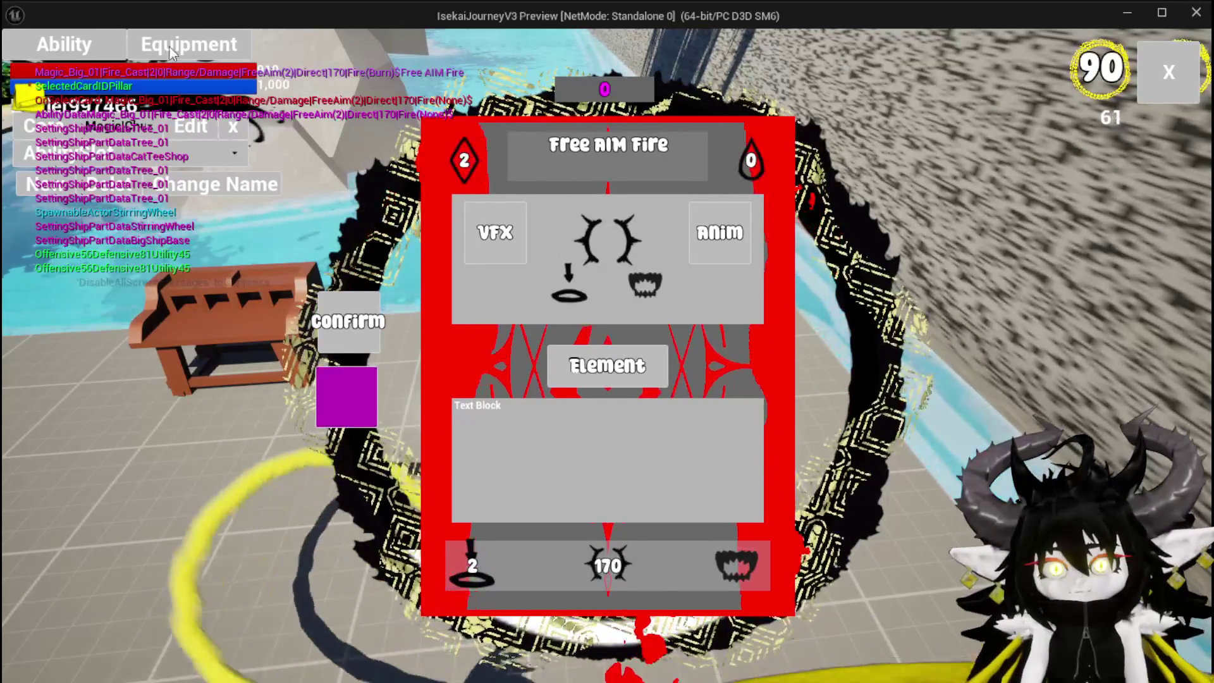
{"action": "left_click", "coordinate": [347, 321]}
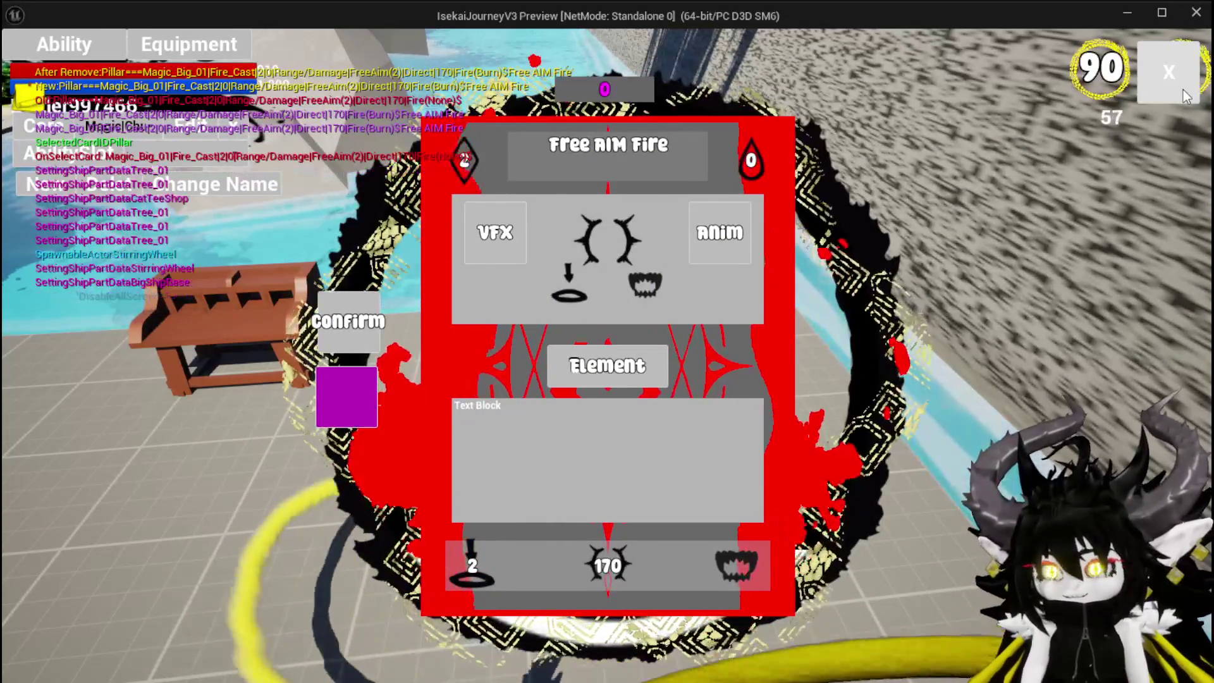
- Close the workbench UI, save the game from the settings menu, and stop play
{"action": "left_click", "coordinate": [1182, 90]}
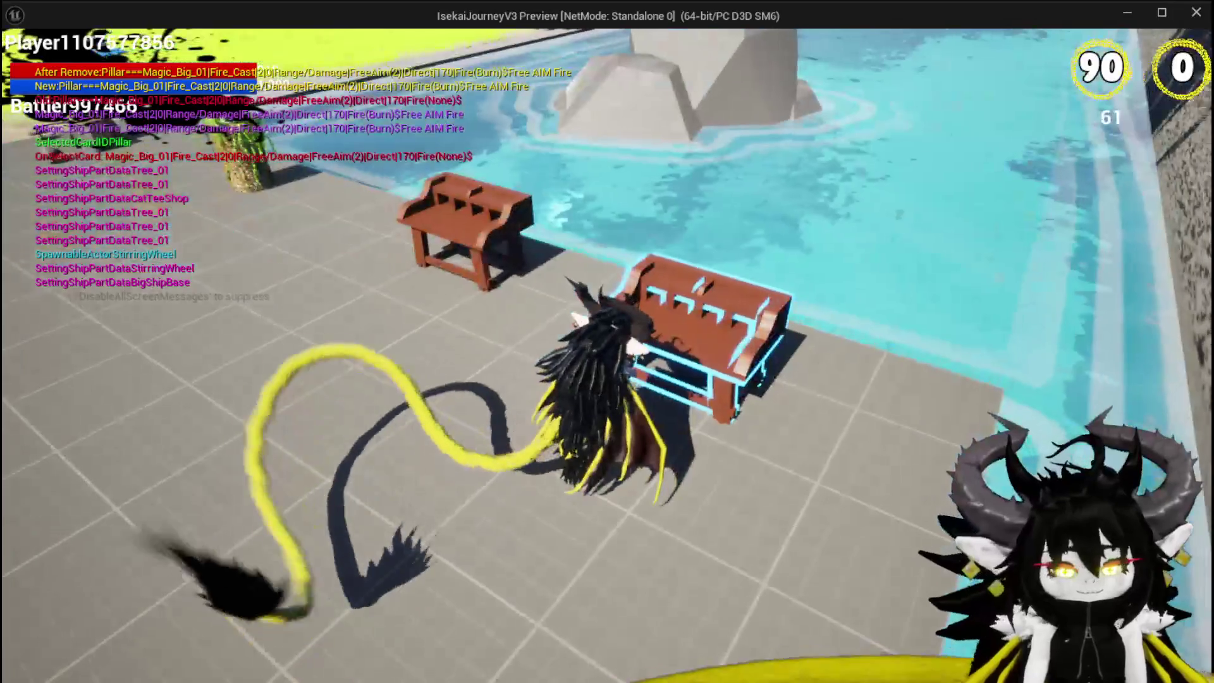
{"action": "key", "text": "Escape"}
{"action": "left_click", "coordinate": [670, 318]}
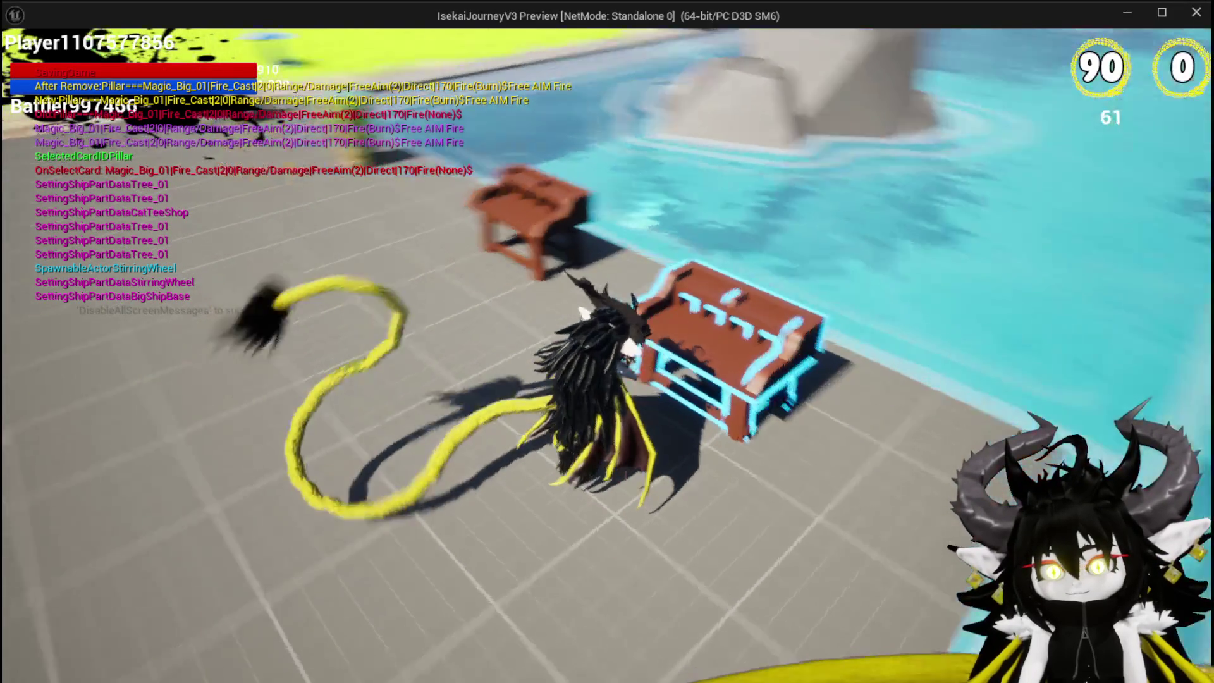
{"action": "key", "text": "Escape"}
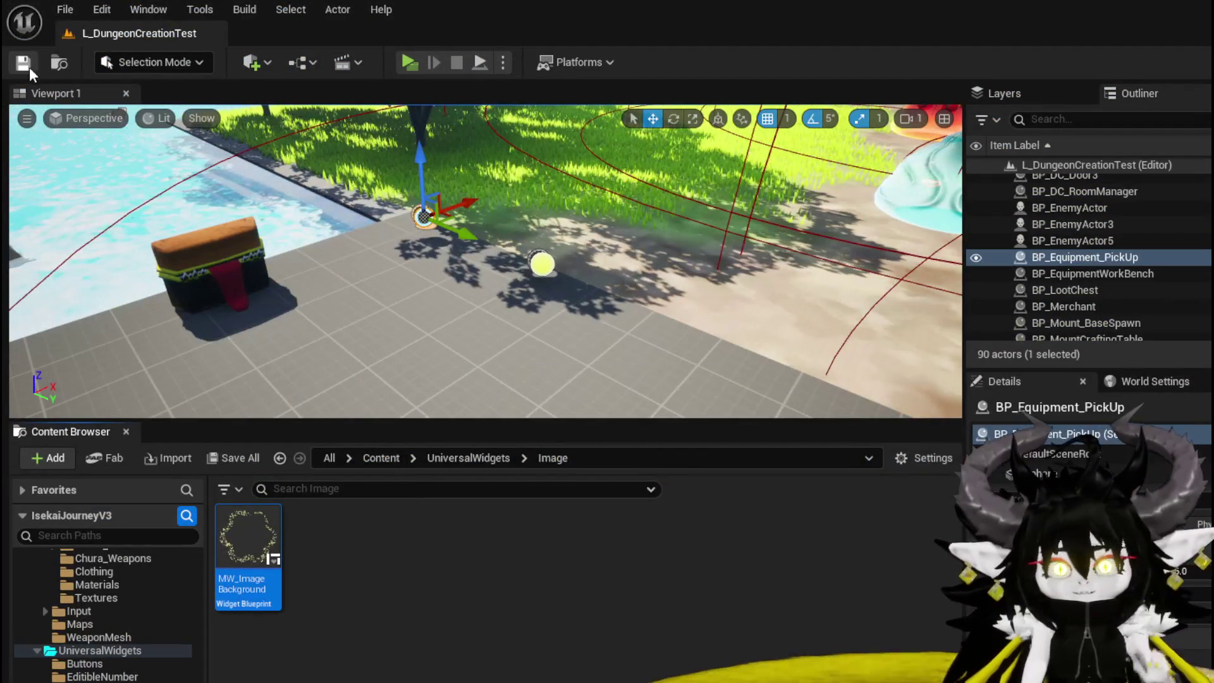
- Open WP_EquipmentWorkbenchUI's designer view and select the Image_96 background
{"action": "key", "text": "Return"}
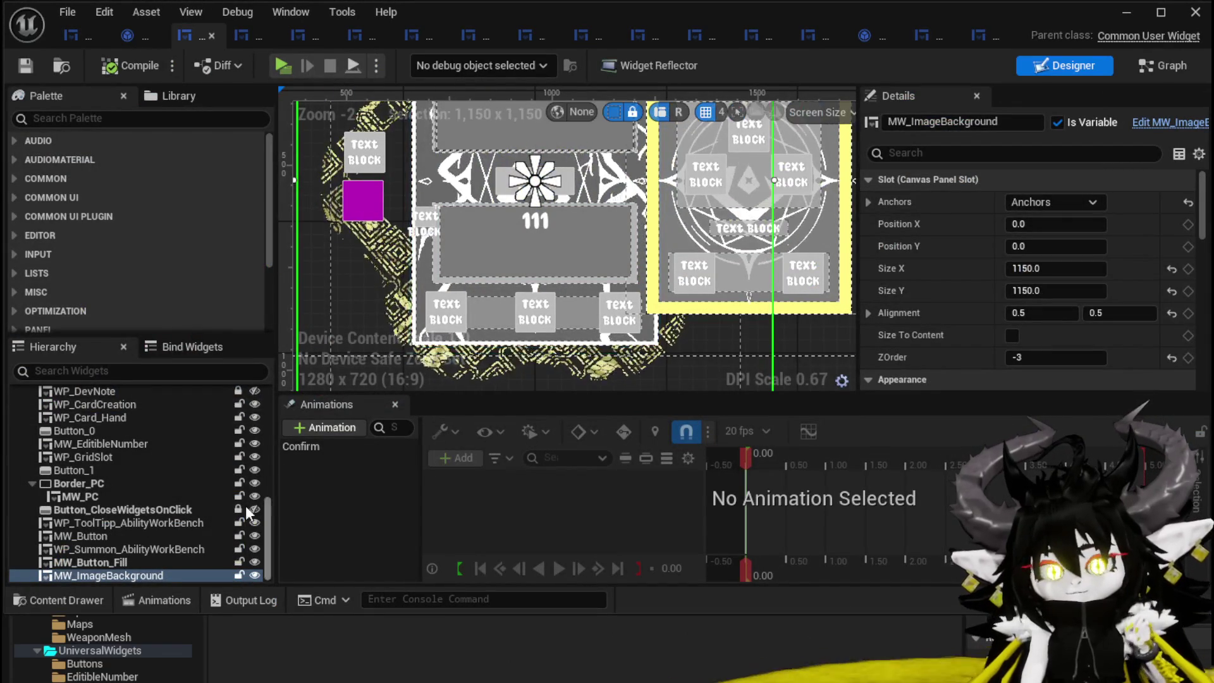
{"action": "left_click", "coordinate": [71, 37]}
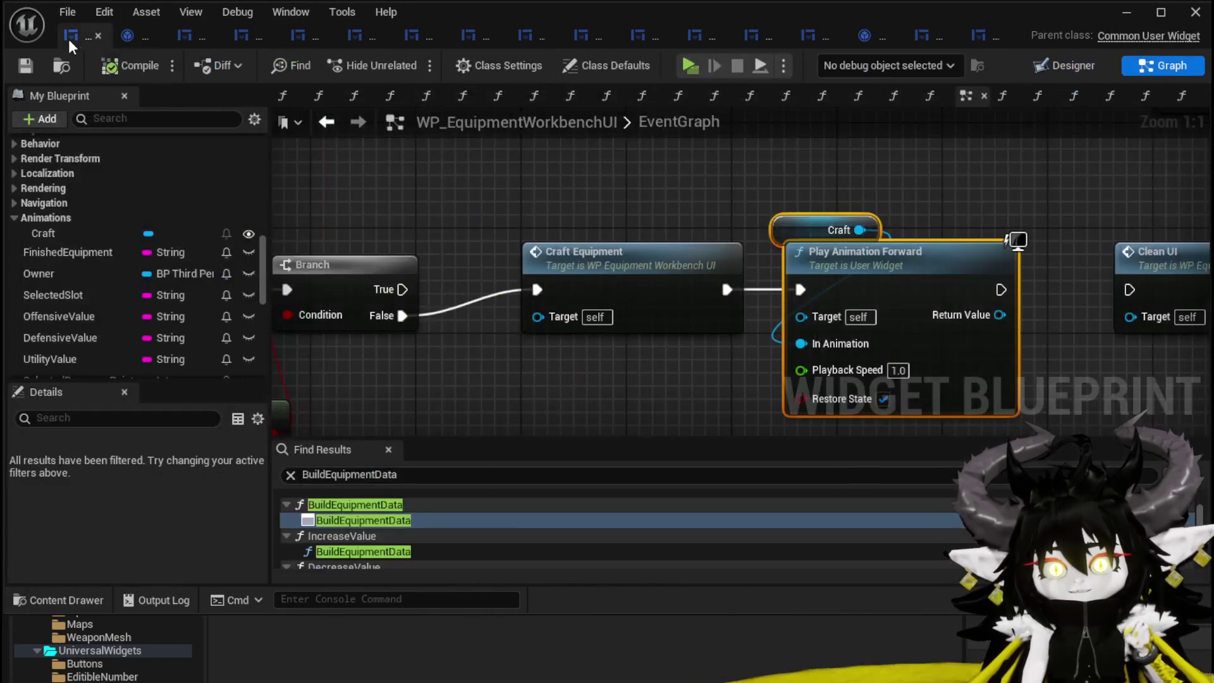
{"action": "left_click", "coordinate": [1039, 67]}
{"action": "scroll", "coordinate": [521, 282], "scroll_direction": "up", "scroll_amount": 5}
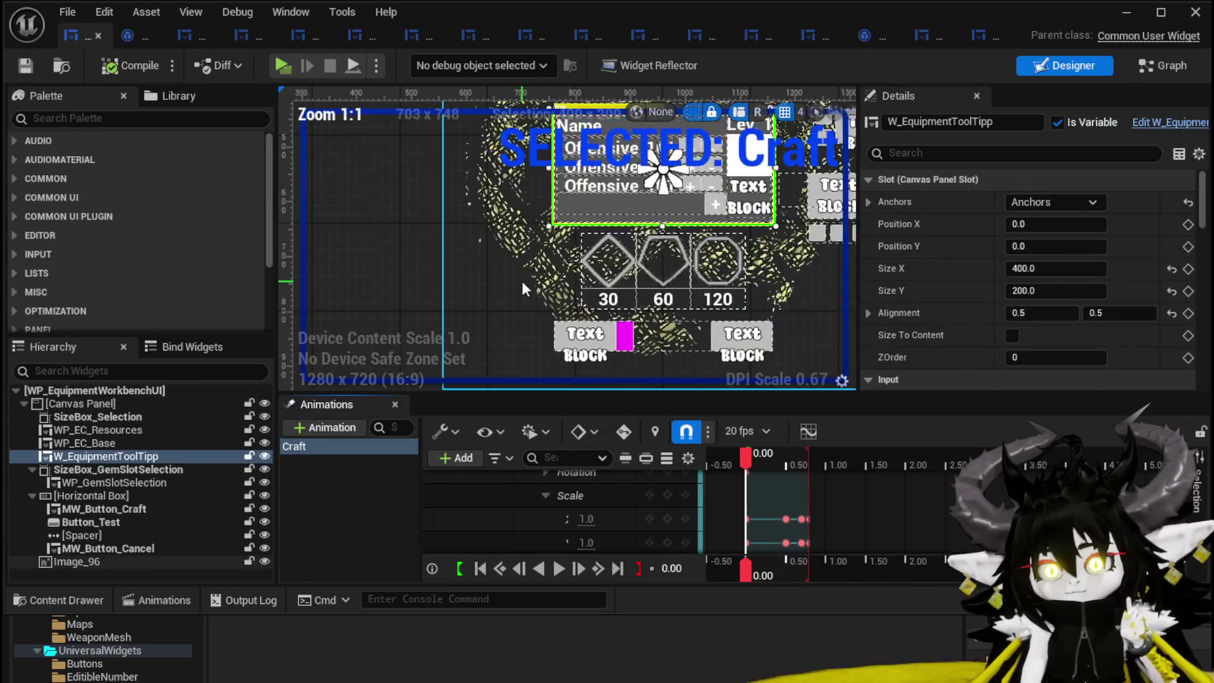
{"action": "left_click", "coordinate": [534, 231]}
{"action": "scroll", "coordinate": [532, 234], "scroll_direction": "down", "scroll_amount": 3}
{"action": "scroll", "coordinate": [532, 234], "scroll_direction": "down", "scroll_amount": 2}
{"action": "scroll", "coordinate": [512, 298], "scroll_direction": "up", "scroll_amount": 2}
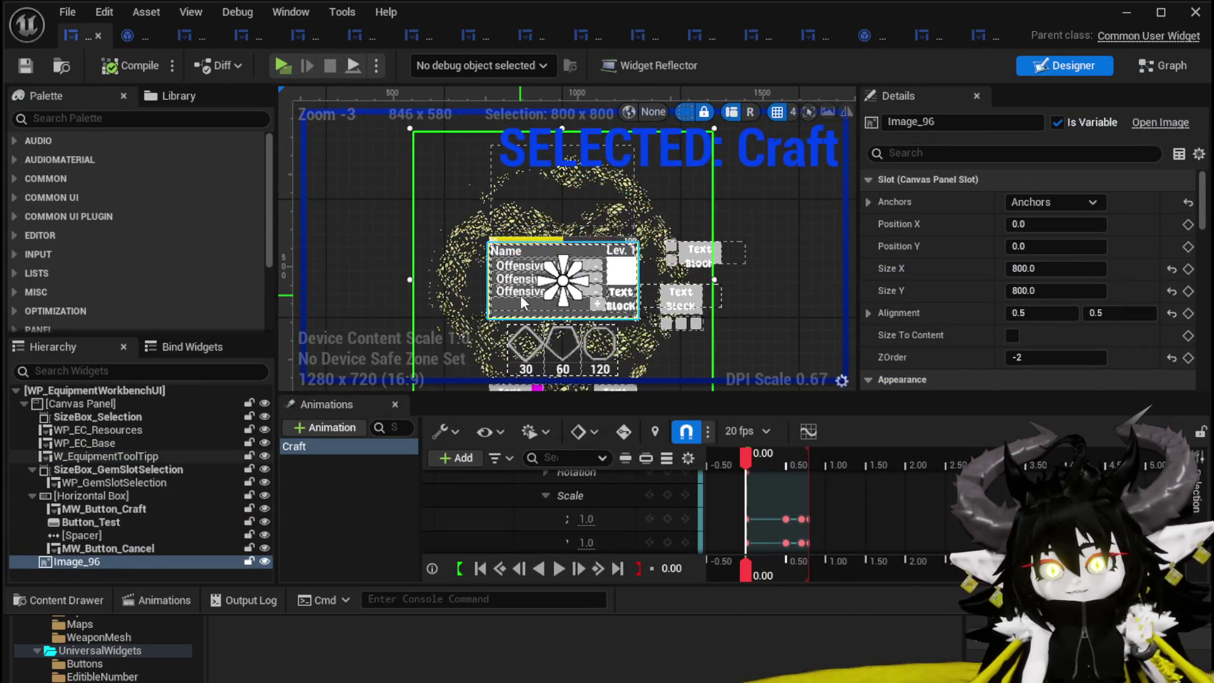
{"action": "scroll", "coordinate": [521, 295], "scroll_direction": "down", "scroll_amount": 2}
{"action": "scroll", "coordinate": [494, 298], "scroll_direction": "up", "scroll_amount": 2}
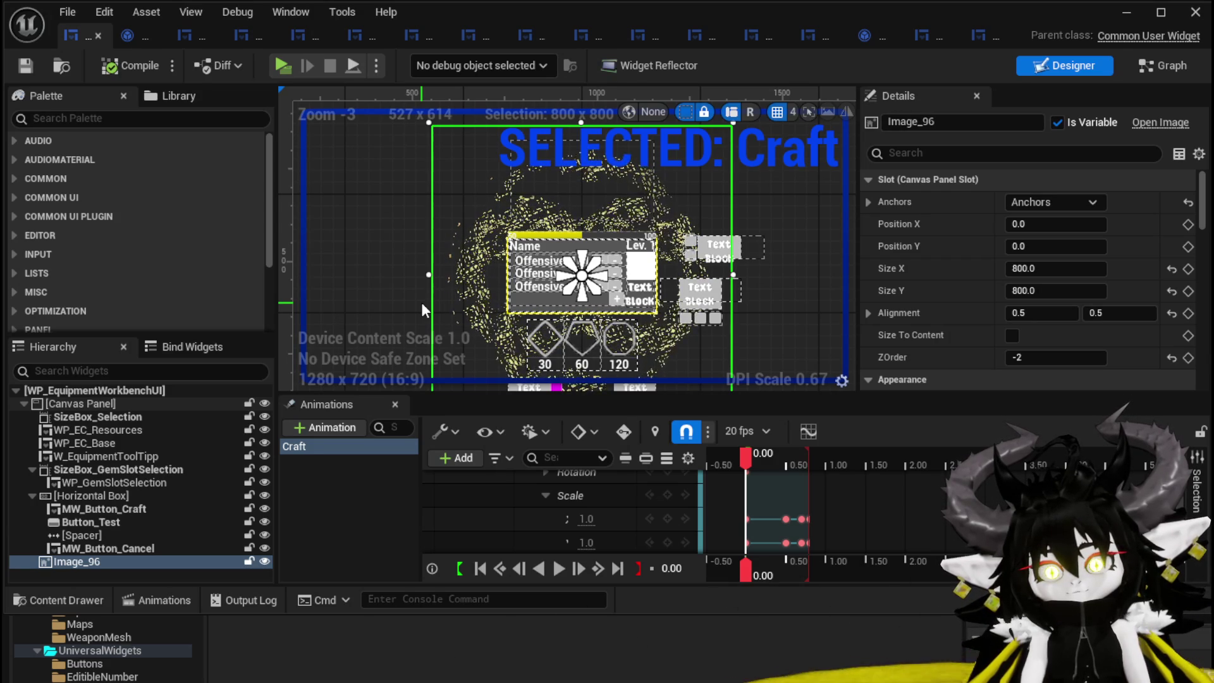
- Add an MW_ImageBackground widget above Image_96, 800 wide and anchored to the centre
{"action": "left_click", "coordinate": [111, 117]}
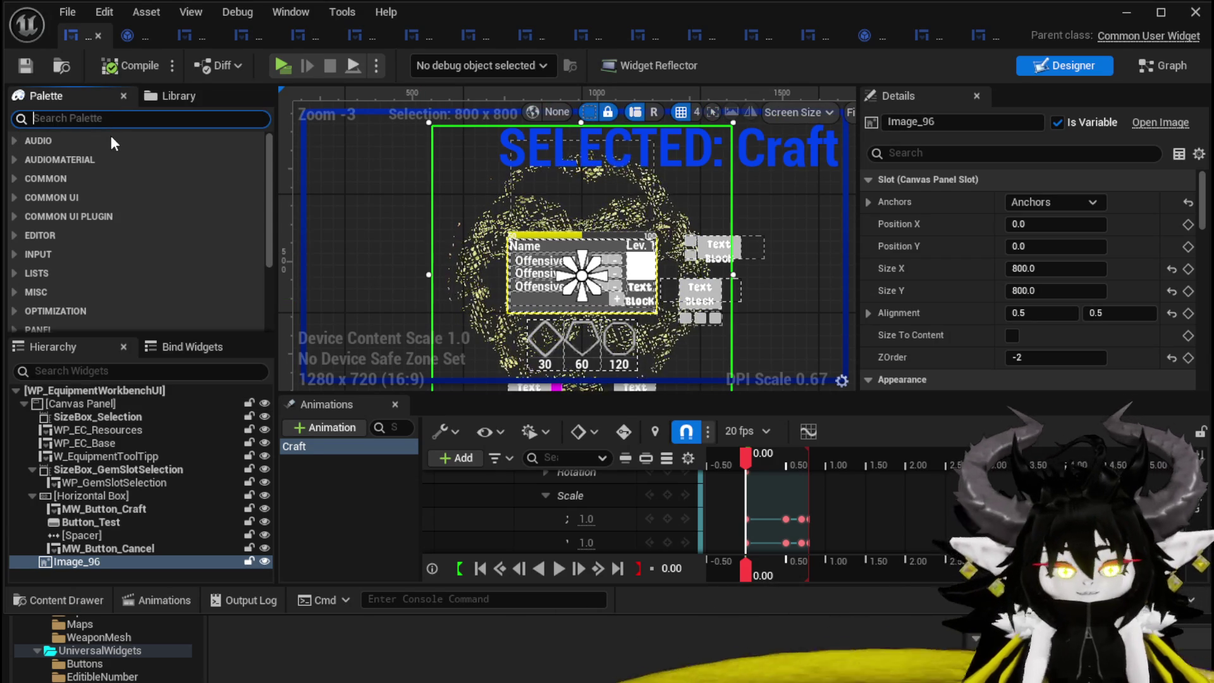
{"action": "type", "text": "MW"}
{"action": "mouse_move", "coordinate": [112, 226]}
{"action": "left_mouse_down"}
{"action": "mouse_move", "coordinate": [168, 311]}
{"action": "mouse_move", "coordinate": [115, 557]}
{"action": "left_mouse_up"}
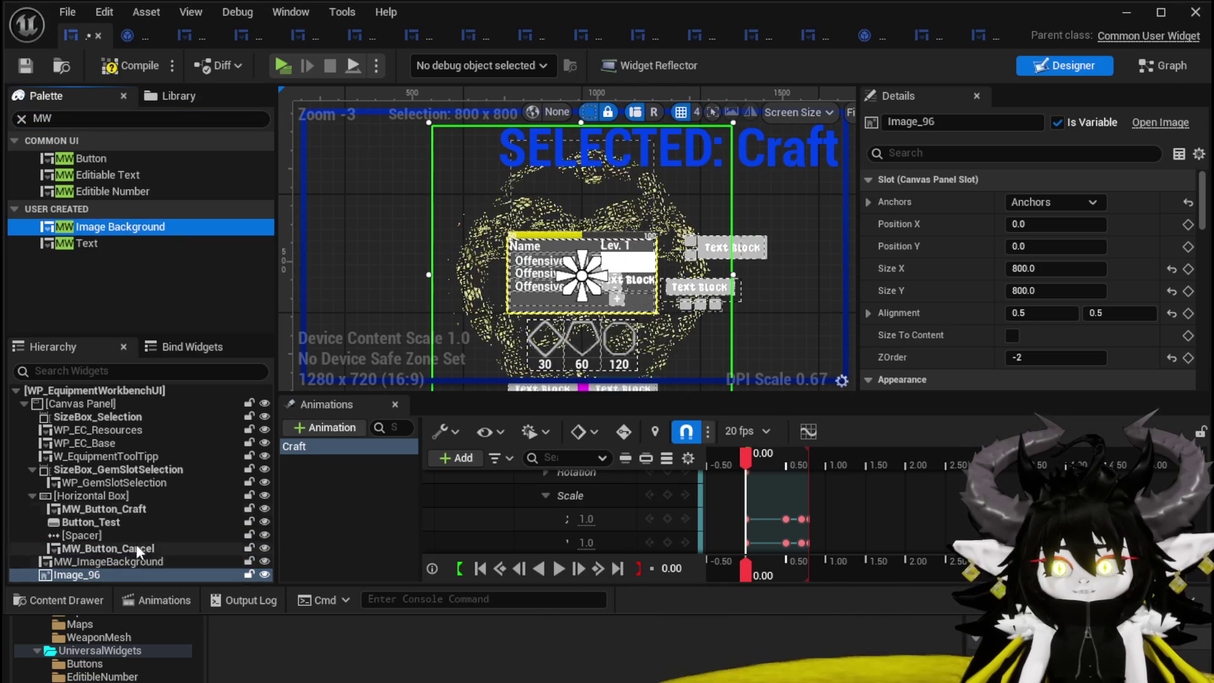
{"action": "scroll", "coordinate": [411, 240], "scroll_direction": "down", "scroll_amount": 3}
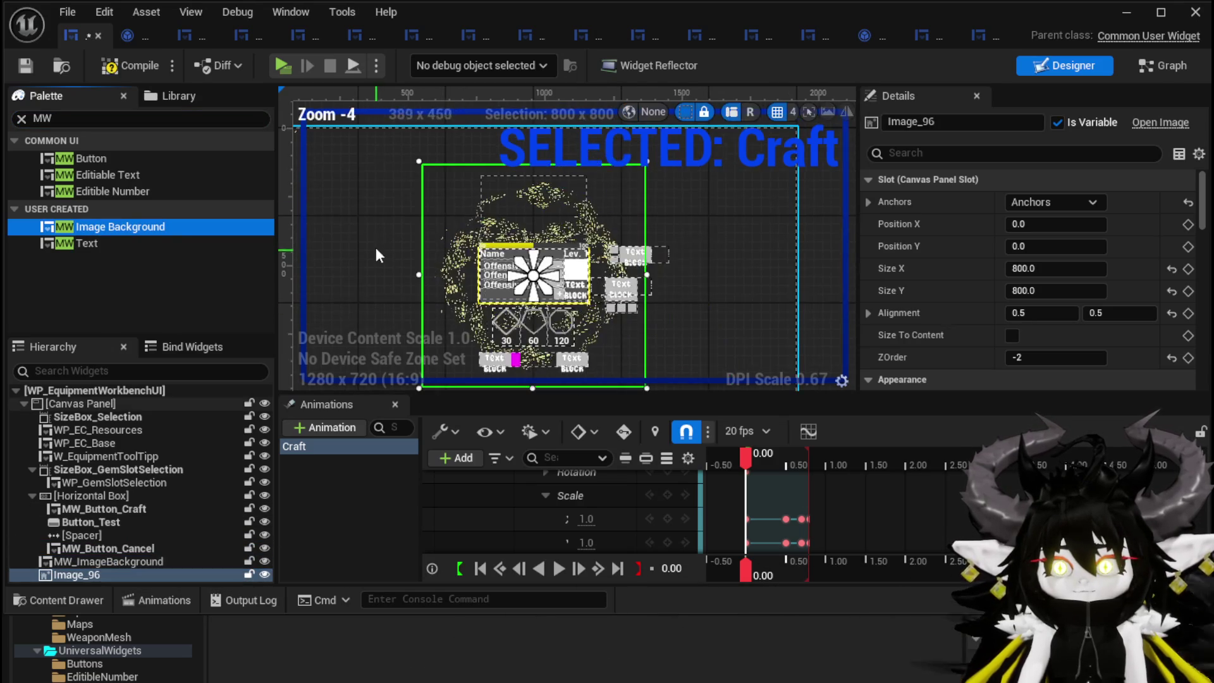
{"action": "left_click", "coordinate": [133, 563]}
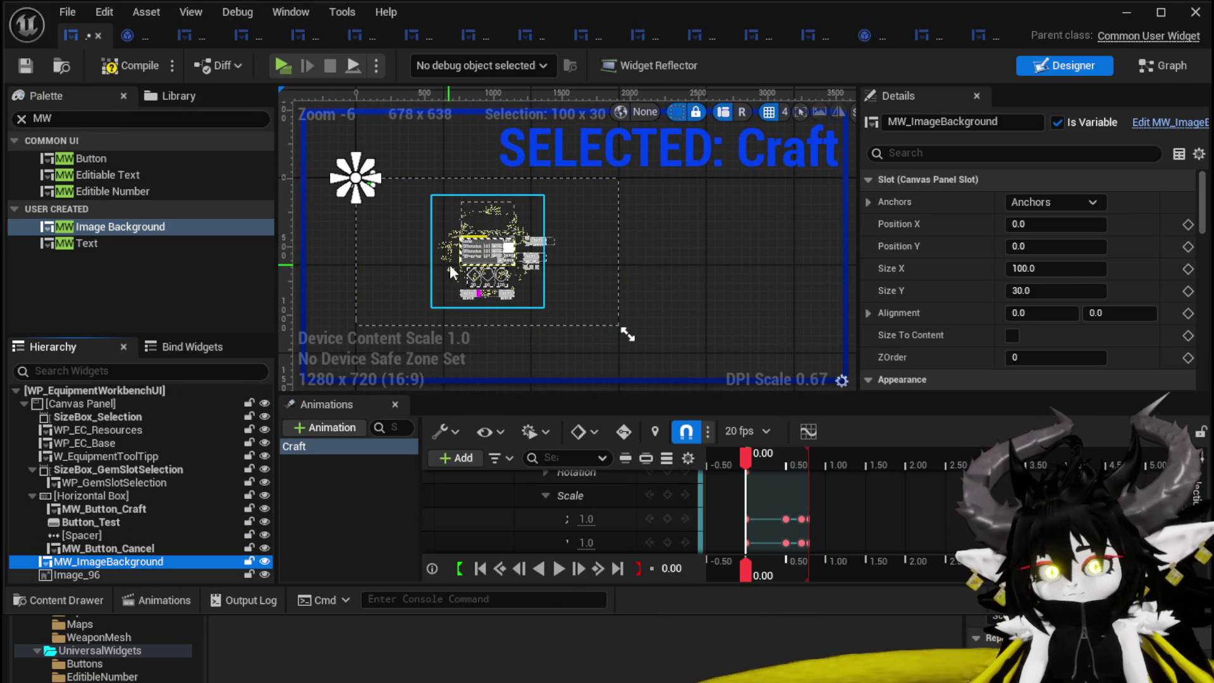
{"action": "left_click", "coordinate": [459, 266]}
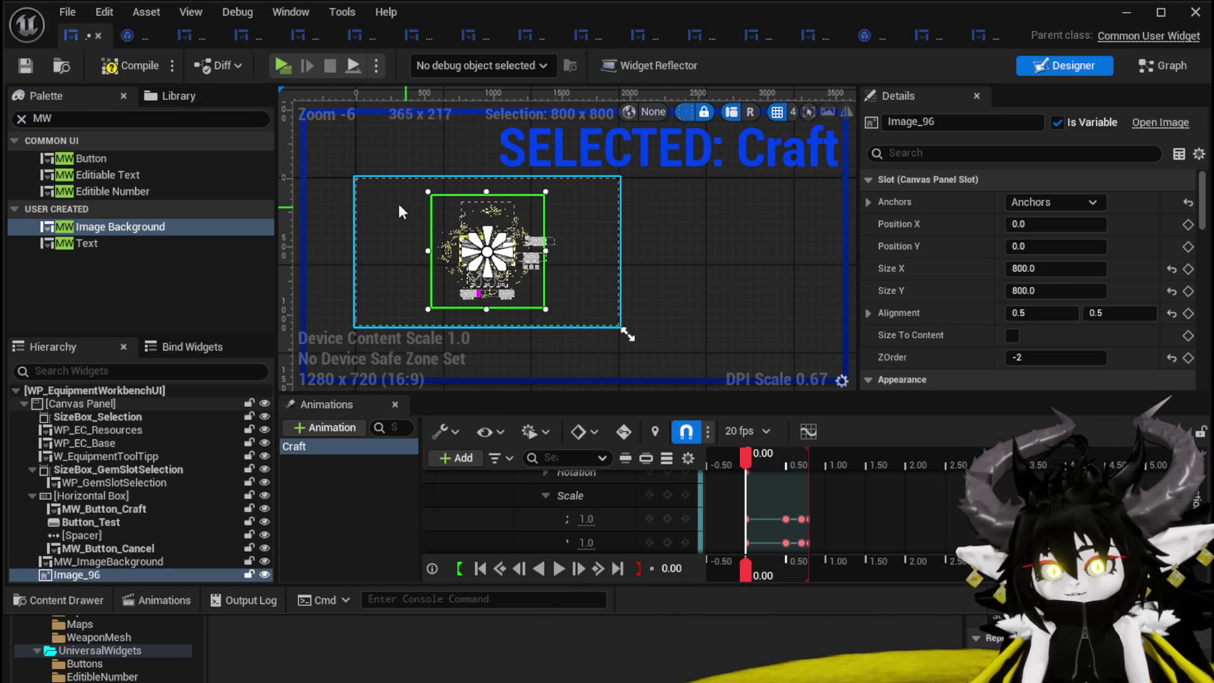
{"action": "left_click", "coordinate": [153, 562]}
{"action": "left_click", "coordinate": [1056, 268]}
{"action": "type", "text": "800"}
{"action": "key", "text": "Return"}
{"action": "key", "text": "Return"}
{"action": "left_click", "coordinate": [1062, 204]}
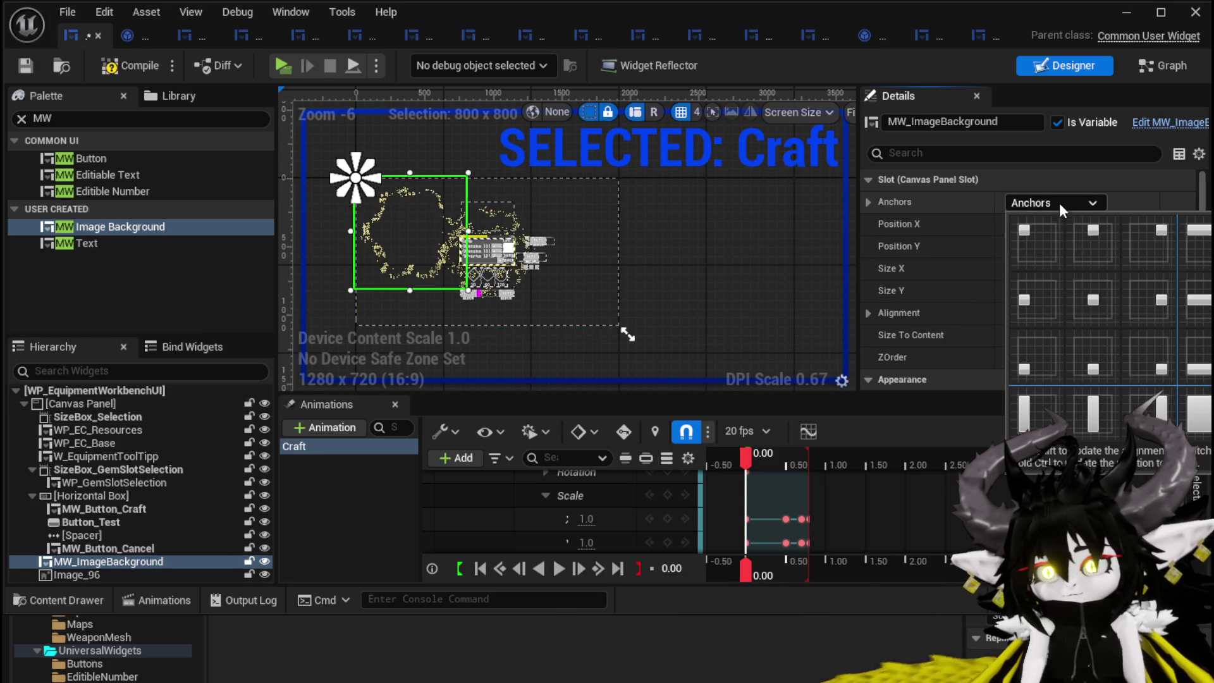
{"action": "left_click", "coordinate": [1092, 312], "text": "ctrl+shift"}
- Compile the workbench UI and delete the old Image_96 image
{"action": "left_click", "coordinate": [25, 65]}
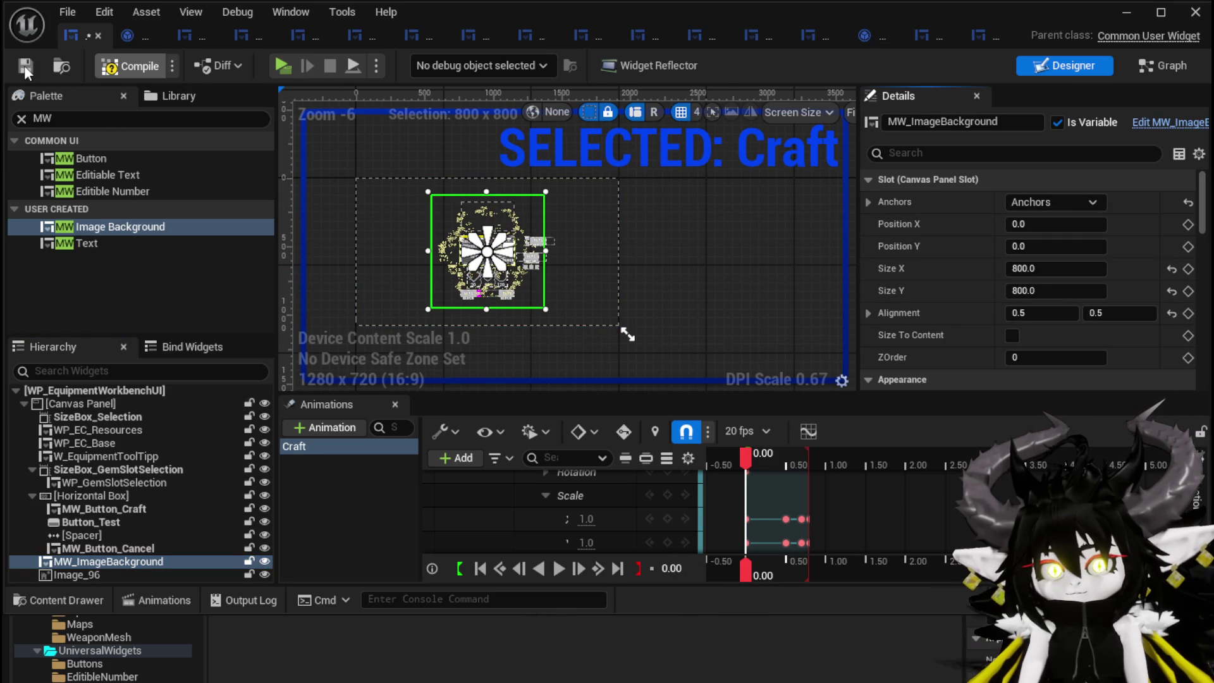
{"action": "left_click", "coordinate": [81, 577]}
{"action": "key", "text": "Delete"}
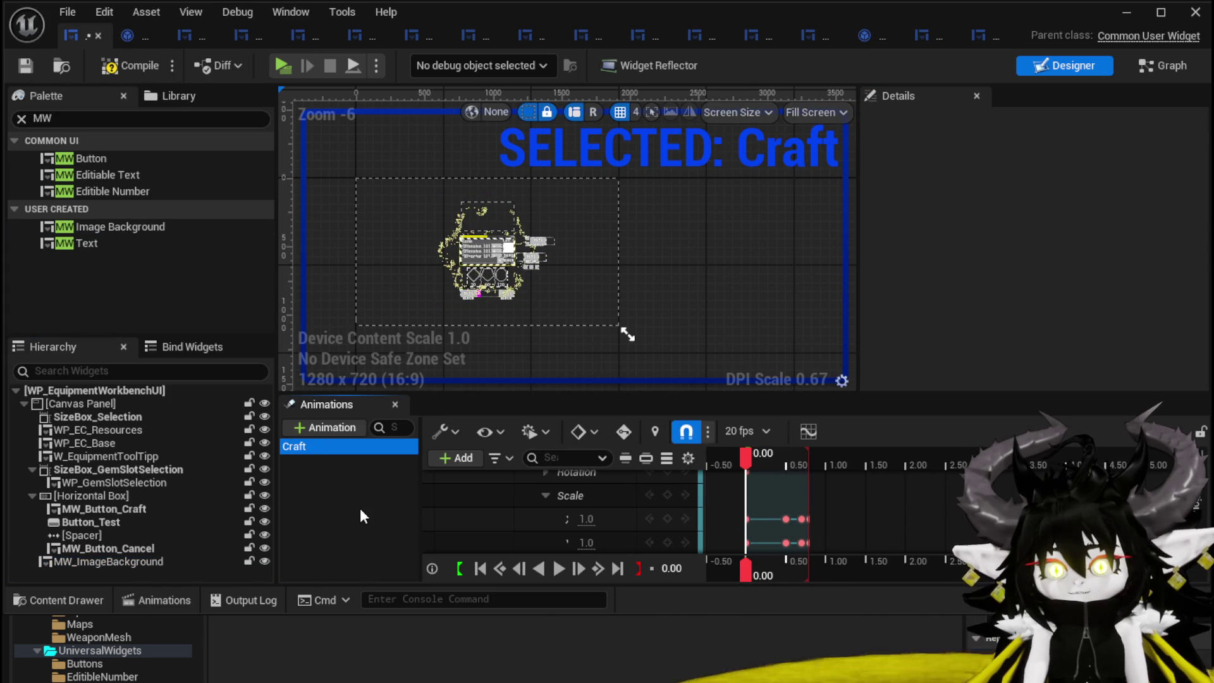
{"action": "scroll", "coordinate": [548, 503], "scroll_direction": "up", "scroll_amount": 5}
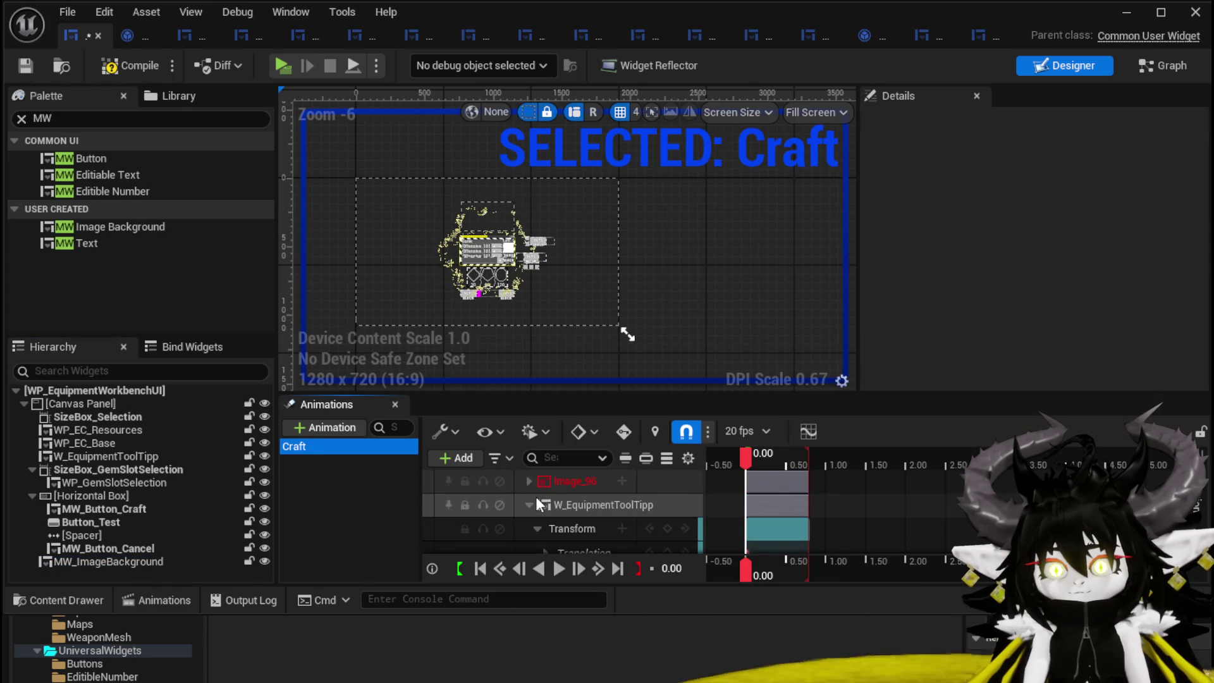
{"action": "scroll", "coordinate": [601, 484], "scroll_direction": "down", "scroll_amount": 1}
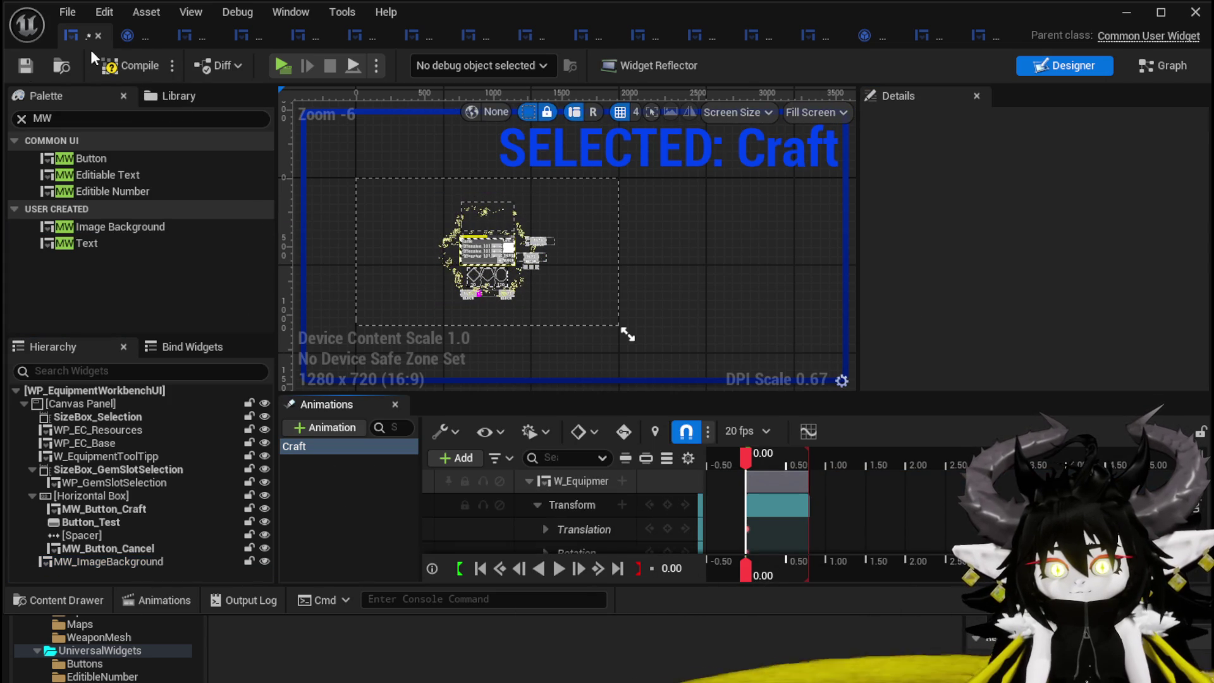
- Save WP_EquipmentWorkbenchUI and bring its EventGraph's Craft Equipment logic into view
{"action": "left_click", "coordinate": [23, 67]}
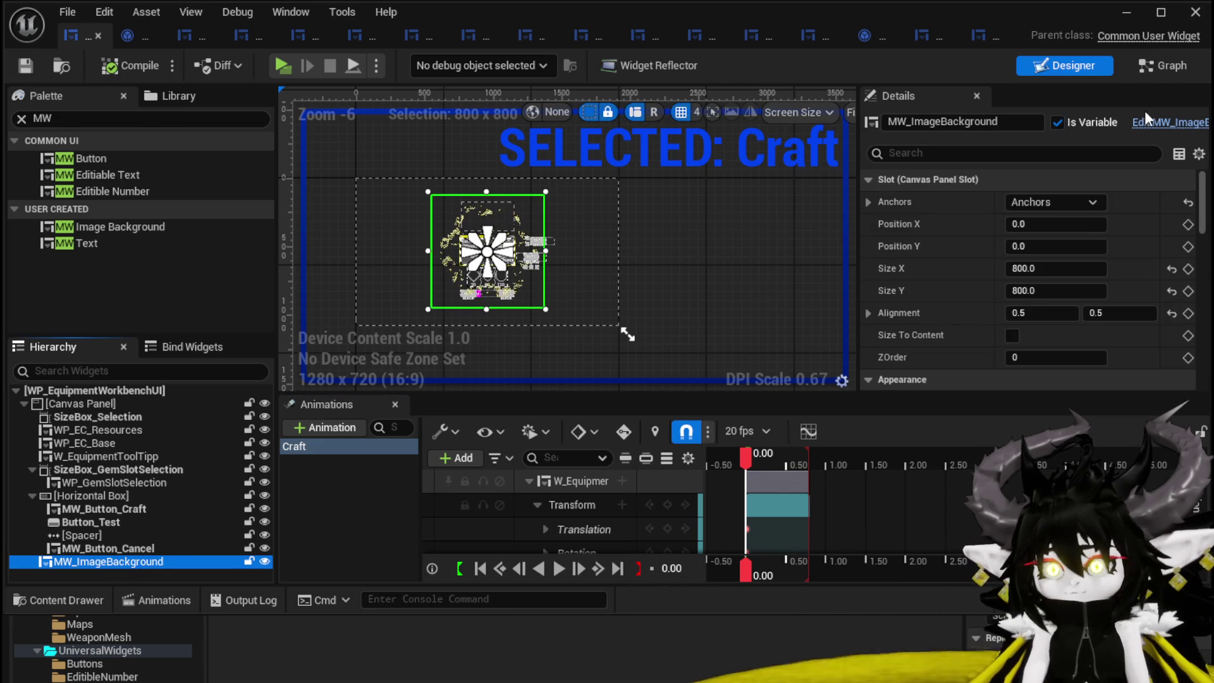
{"action": "left_click", "coordinate": [1160, 66]}
{"action": "scroll", "coordinate": [526, 218], "scroll_direction": "down", "scroll_amount": 2}
{"action": "left_click_drag", "start_coordinate": [526, 219], "coordinate": [286, 193]}
- Select the Clean UI node and look over the crafting logic in the EventGraph
{"action": "left_click", "coordinate": [949, 224]}
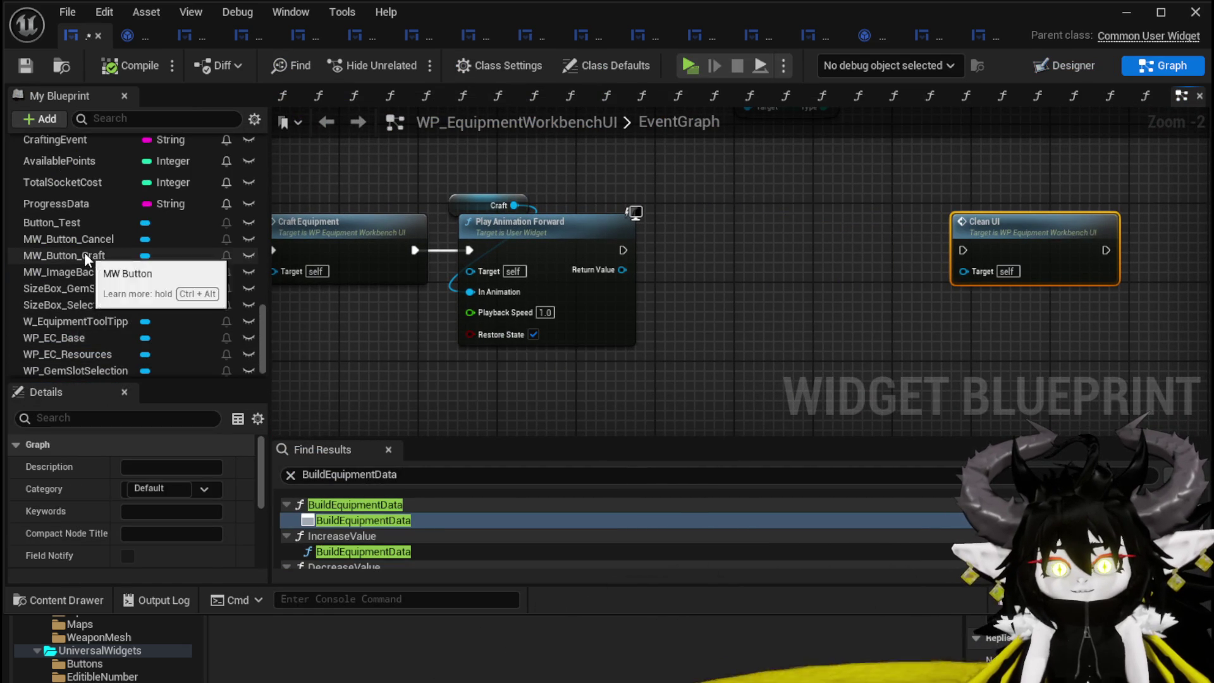
{"action": "scroll", "coordinate": [95, 265], "scroll_direction": "down", "scroll_amount": 1}
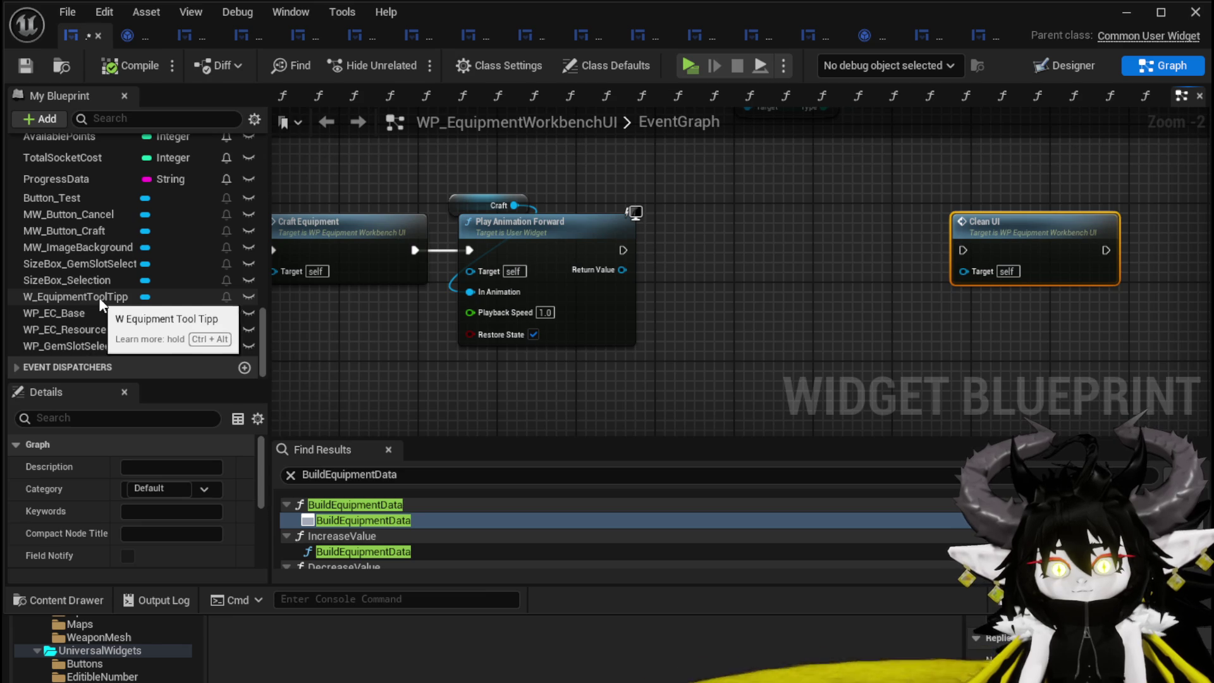
{"action": "scroll", "coordinate": [98, 339], "scroll_direction": "up", "scroll_amount": 5}
{"action": "scroll", "coordinate": [97, 335], "scroll_direction": "up", "scroll_amount": 3}
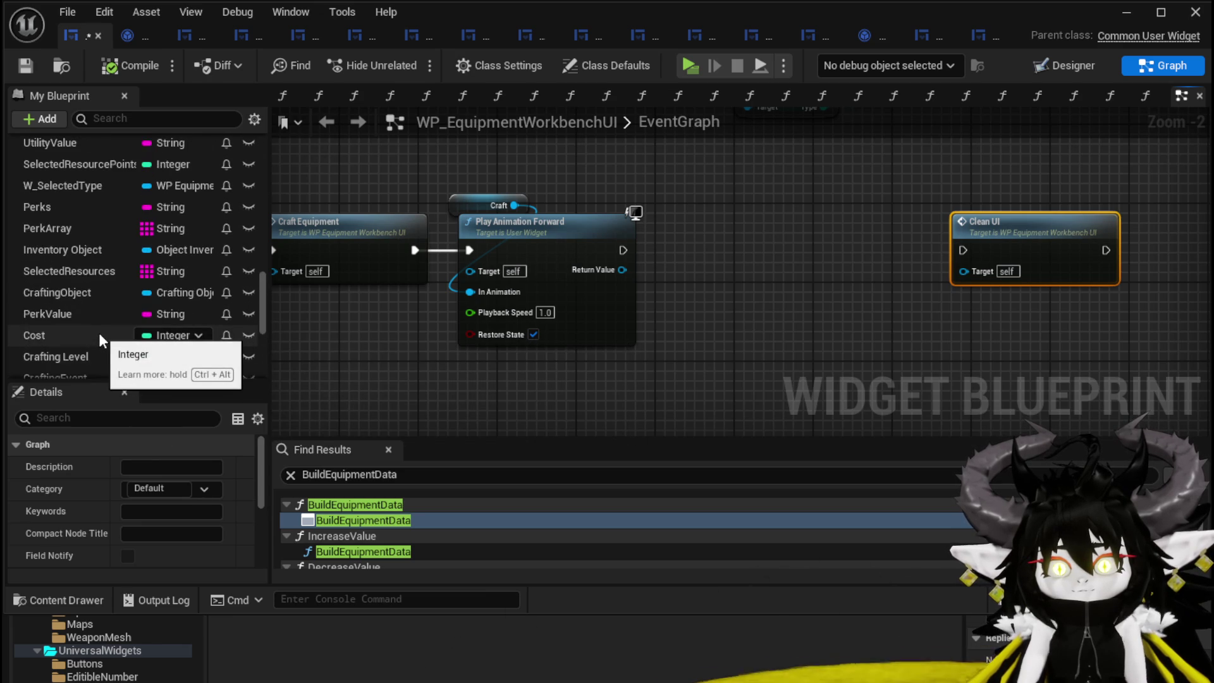
{"action": "scroll", "coordinate": [99, 340], "scroll_direction": "up", "scroll_amount": 5}
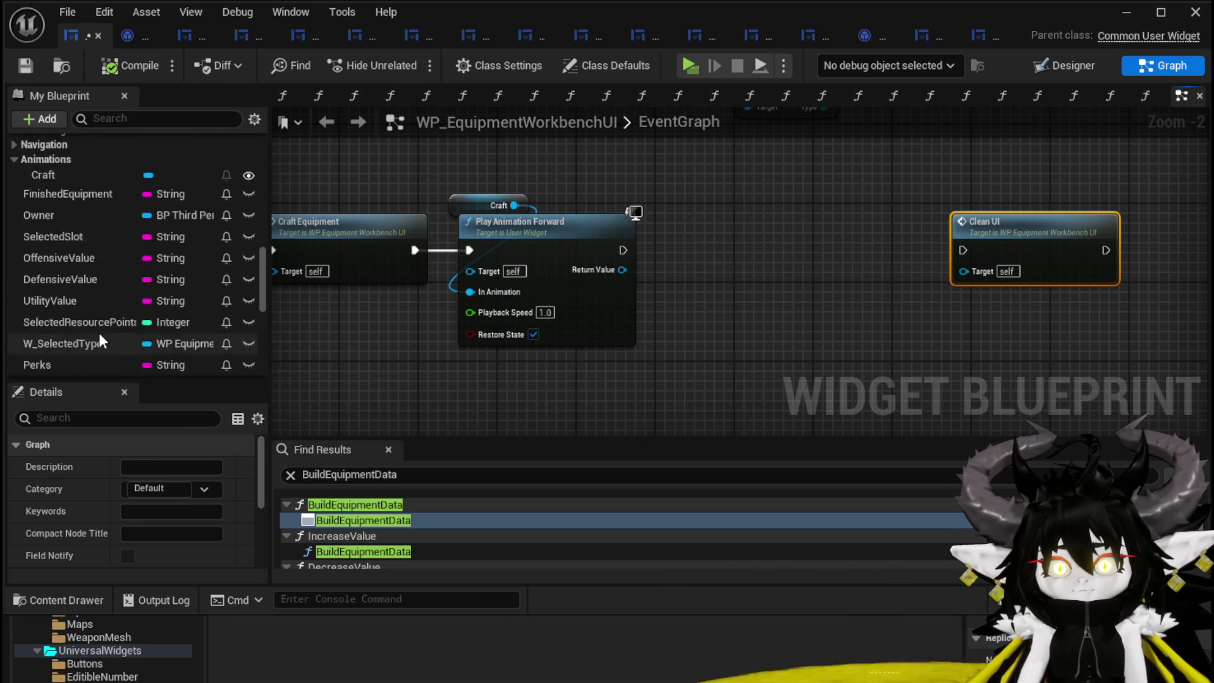
{"action": "scroll", "coordinate": [99, 330], "scroll_direction": "down", "scroll_amount": 10}
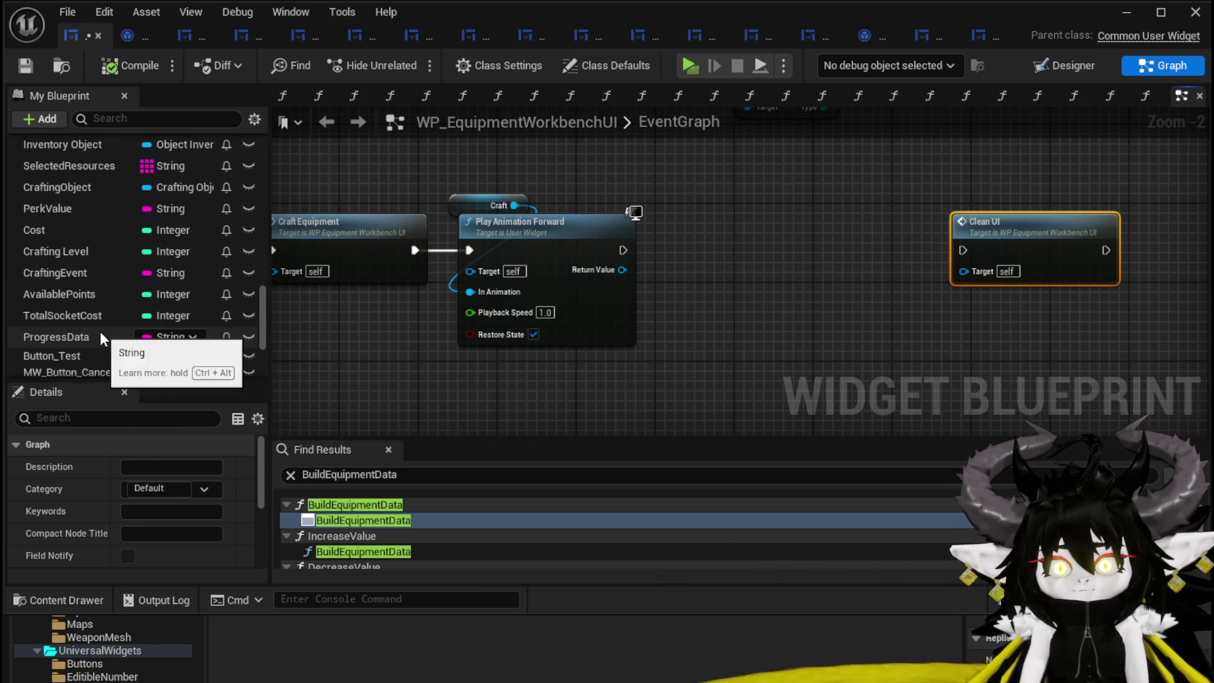
{"action": "scroll", "coordinate": [101, 332], "scroll_direction": "down", "scroll_amount": 1}
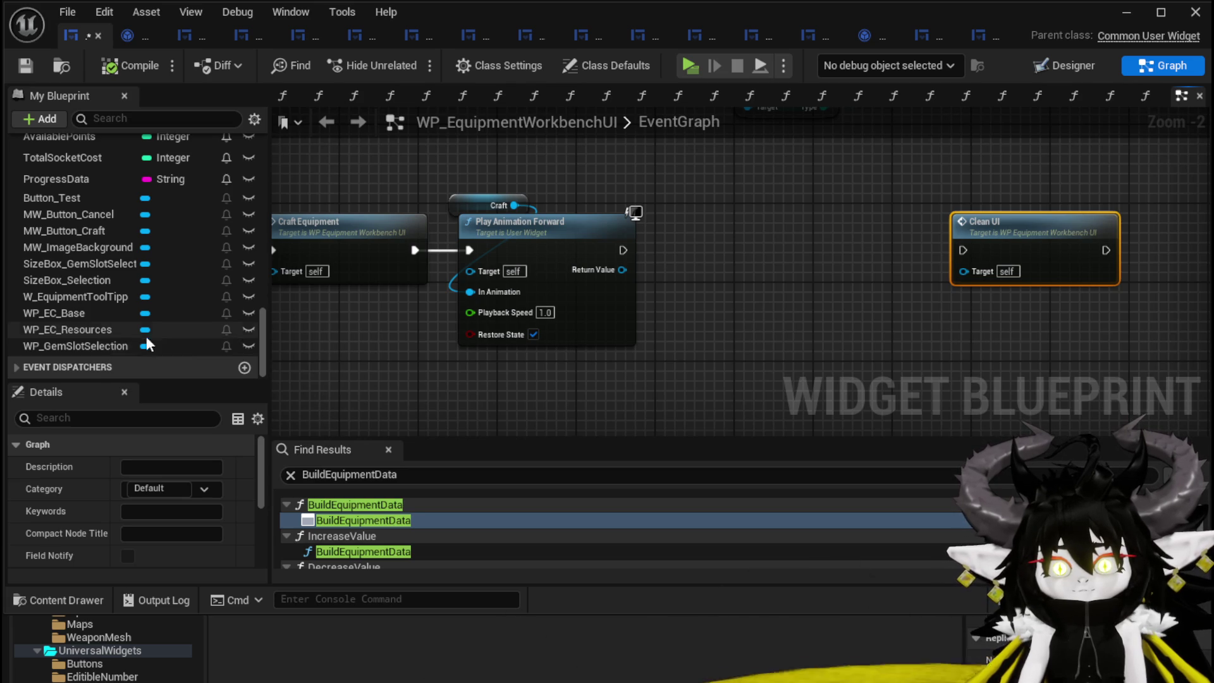
- Add a Get MW_ImageBackground node, compile and save, then switch to the MW_ImageBackground widget
{"action": "mouse_move", "coordinate": [95, 247]}
{"action": "left_mouse_down"}
{"action": "mouse_move", "coordinate": [676, 179]}
{"action": "mouse_move", "coordinate": [731, 190]}
{"action": "mouse_move", "coordinate": [596, 183]}
{"action": "left_mouse_up"}
{"action": "left_click", "coordinate": [733, 194]}
{"action": "key", "text": "Escape"}
{"action": "left_click", "coordinate": [714, 190]}
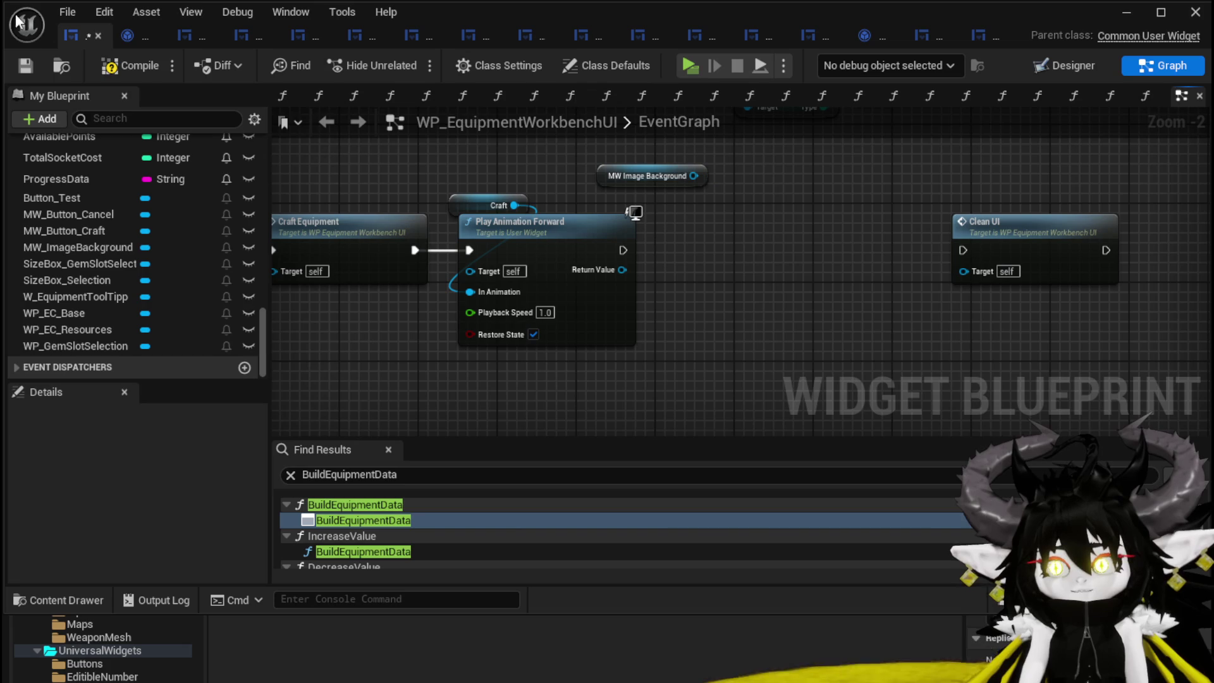
{"action": "left_click", "coordinate": [19, 65]}
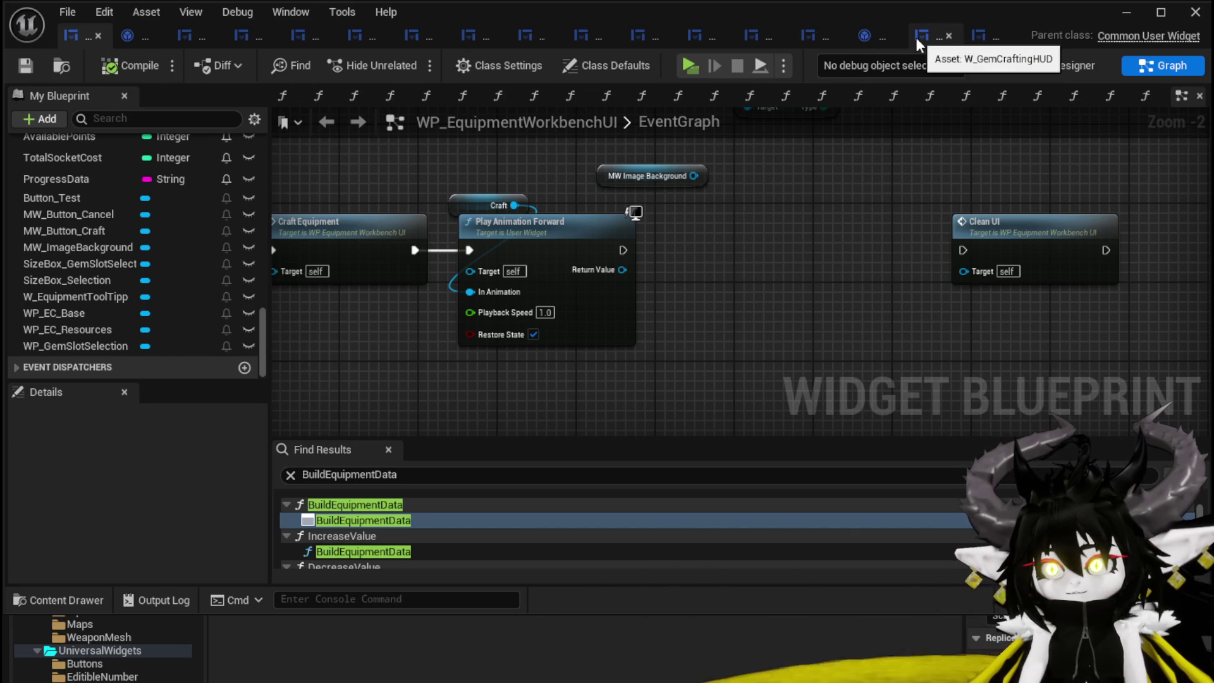
{"action": "left_click", "coordinate": [972, 39]}
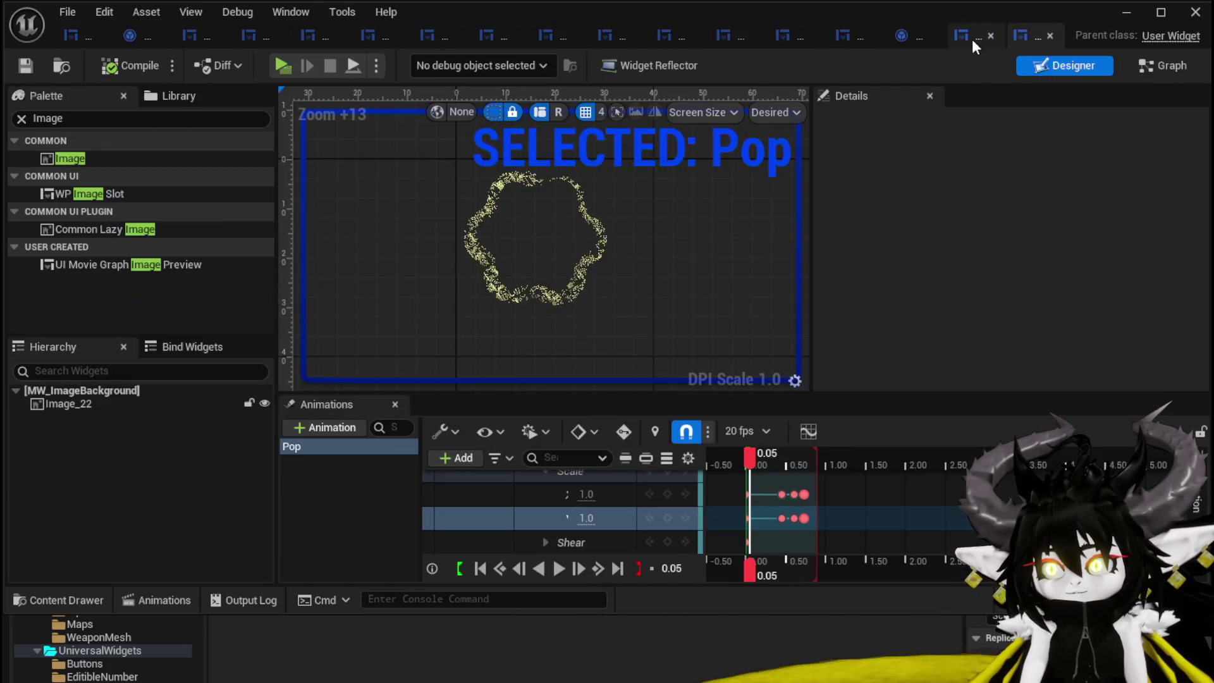
- Delete the three unused default event nodes from MW_ImageBackground's event graph
{"action": "left_click", "coordinate": [1167, 63]}
{"action": "scroll", "coordinate": [500, 310], "scroll_direction": "down", "scroll_amount": 1}
{"action": "left_click_drag", "start_coordinate": [468, 389], "coordinate": [702, 199]}
{"action": "key", "text": "Delete"}
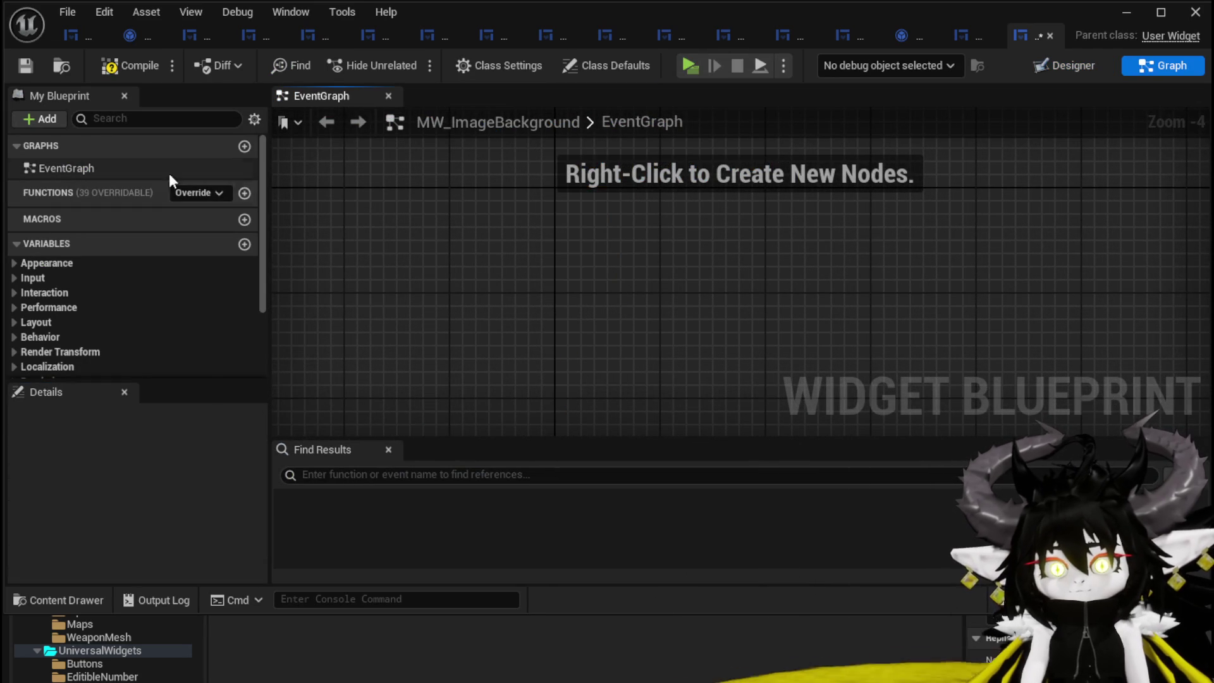
- Add a new function to MW_ImageBackground and name it PlayAnim
{"action": "left_click", "coordinate": [244, 192]}
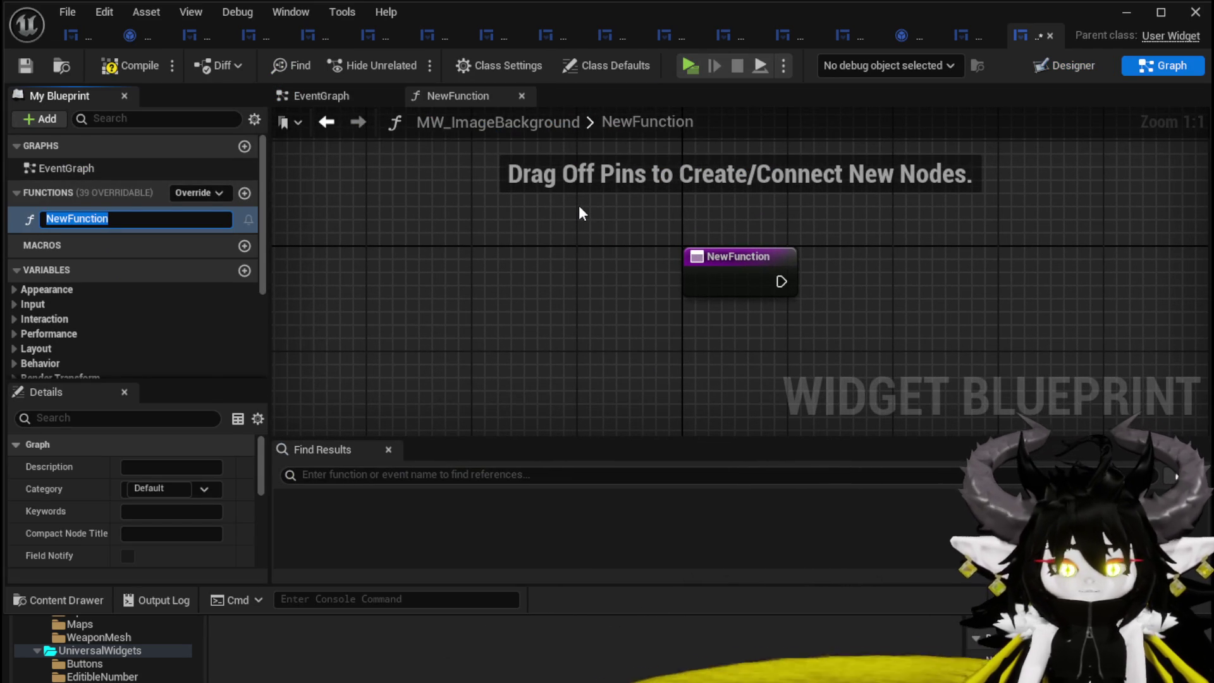
{"action": "type", "text": "PlayAnimation"}
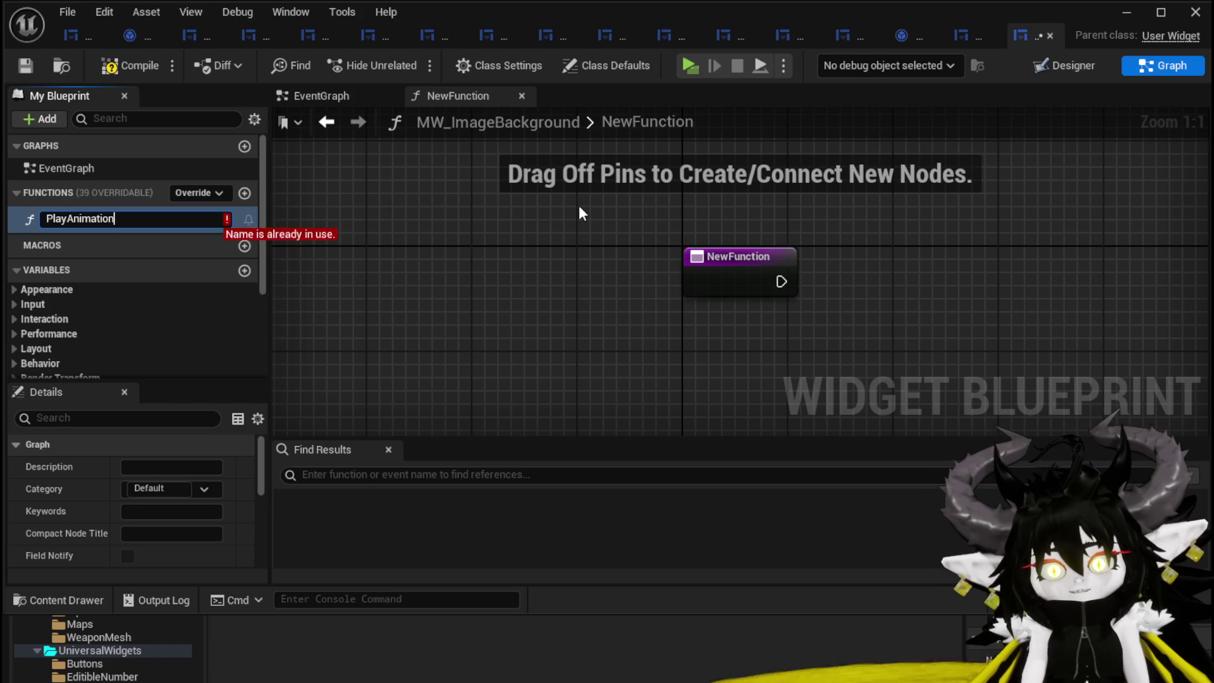
{"action": "key", "text": "Escape"}
{"action": "type", "text": "Ne"}
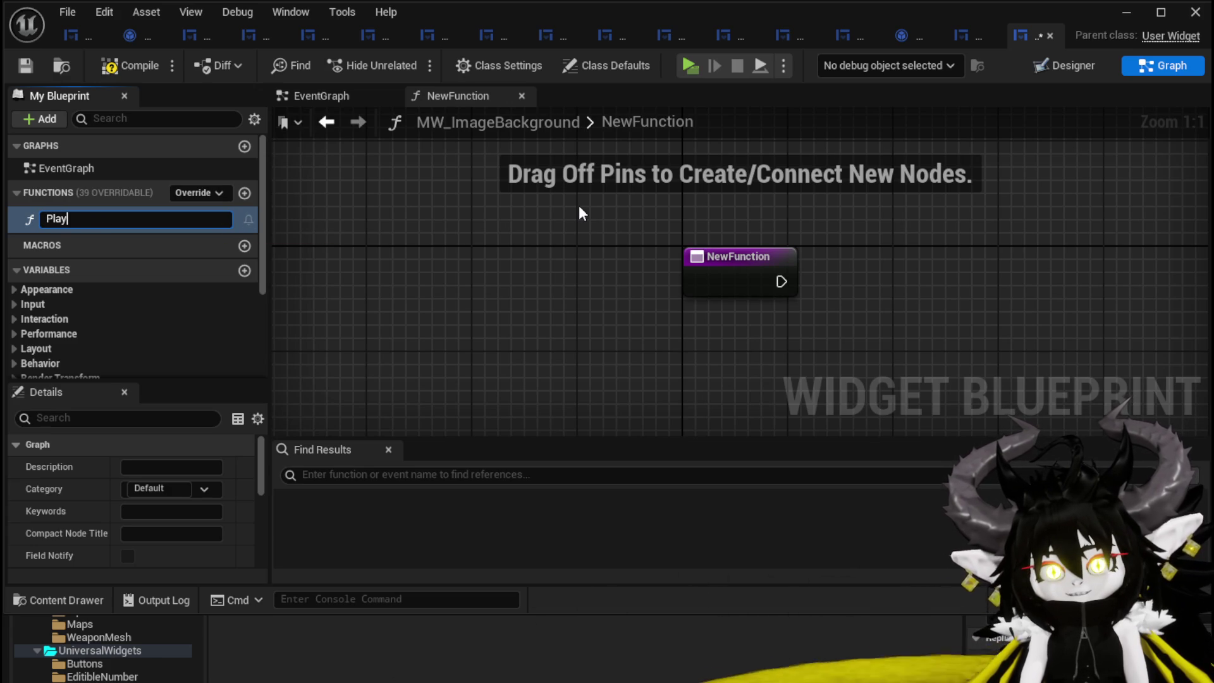
{"action": "type", "text": "m"}
{"action": "key", "text": "Return"}
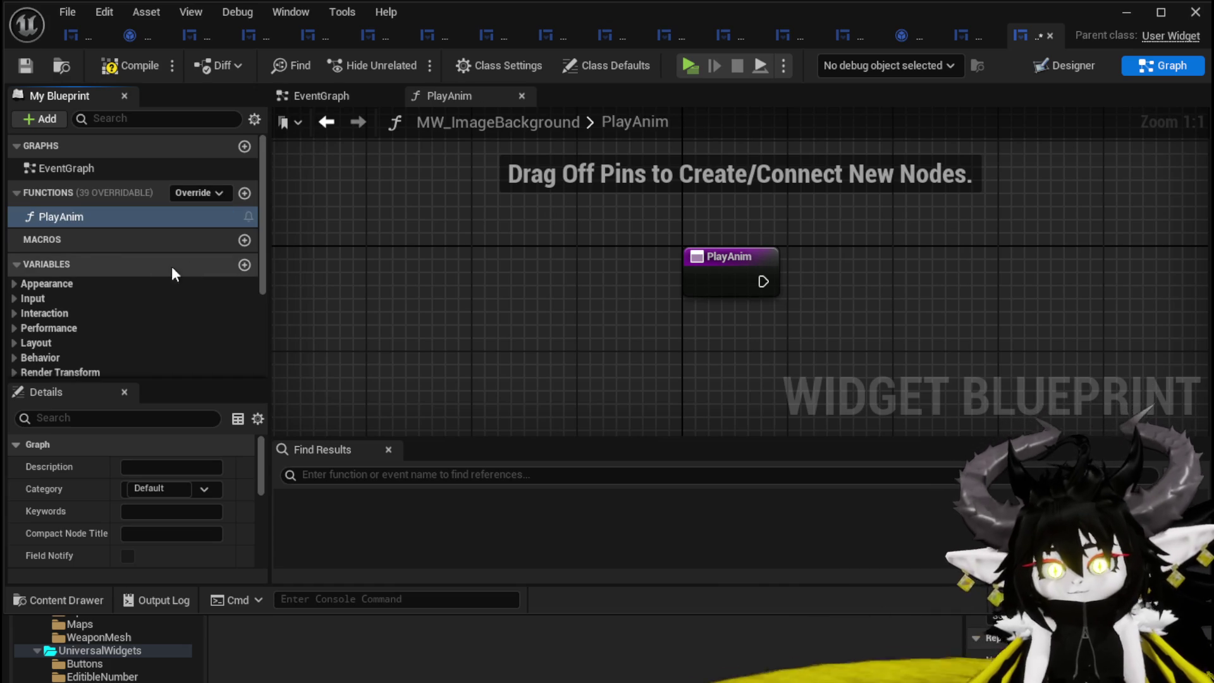
{"action": "left_click_drag", "start_coordinate": [325, 252], "coordinate": [193, 232]}
- Add a Play Animation Forward node to PlayAnim and wire it to the entry node
{"action": "scroll", "coordinate": [105, 266], "scroll_direction": "down", "scroll_amount": 3}
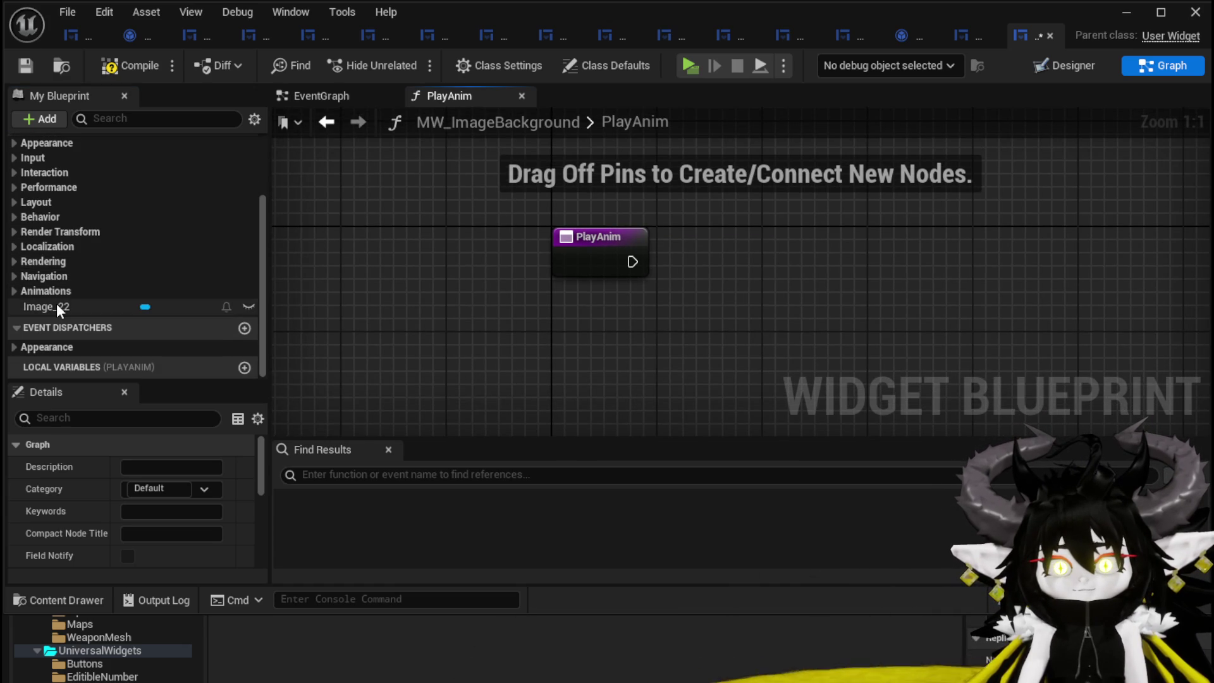
{"action": "scroll", "coordinate": [70, 297], "scroll_direction": "up", "scroll_amount": 3}
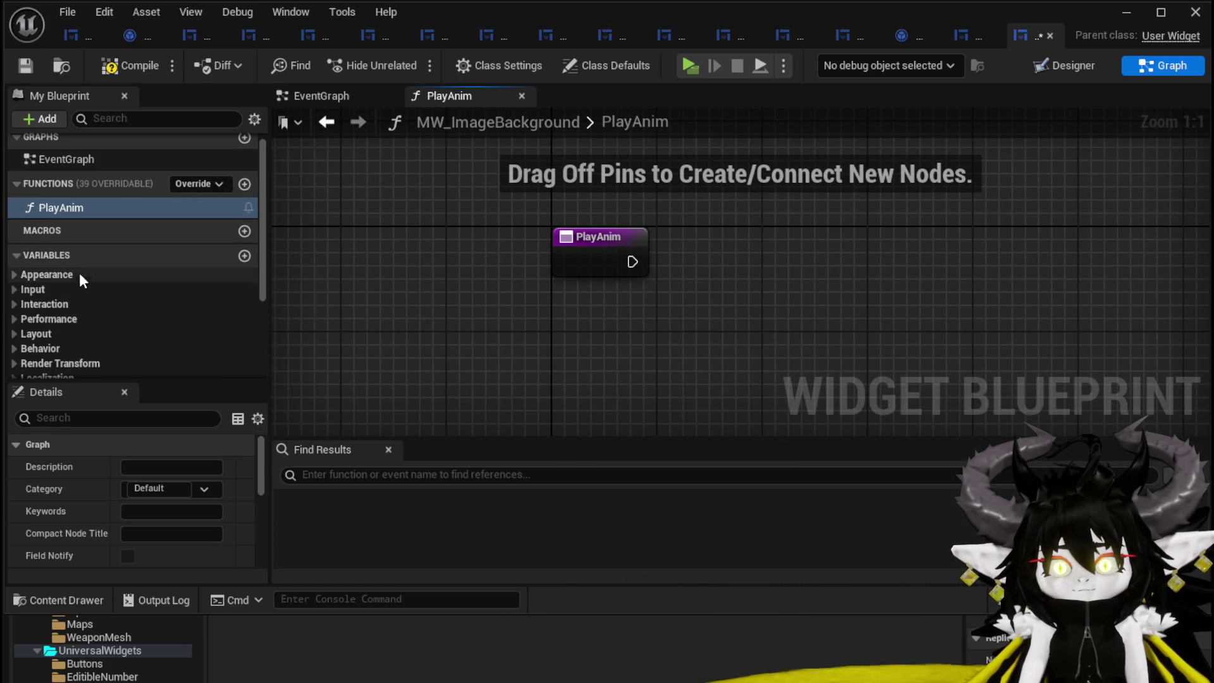
{"action": "right_click", "coordinate": [437, 190]}
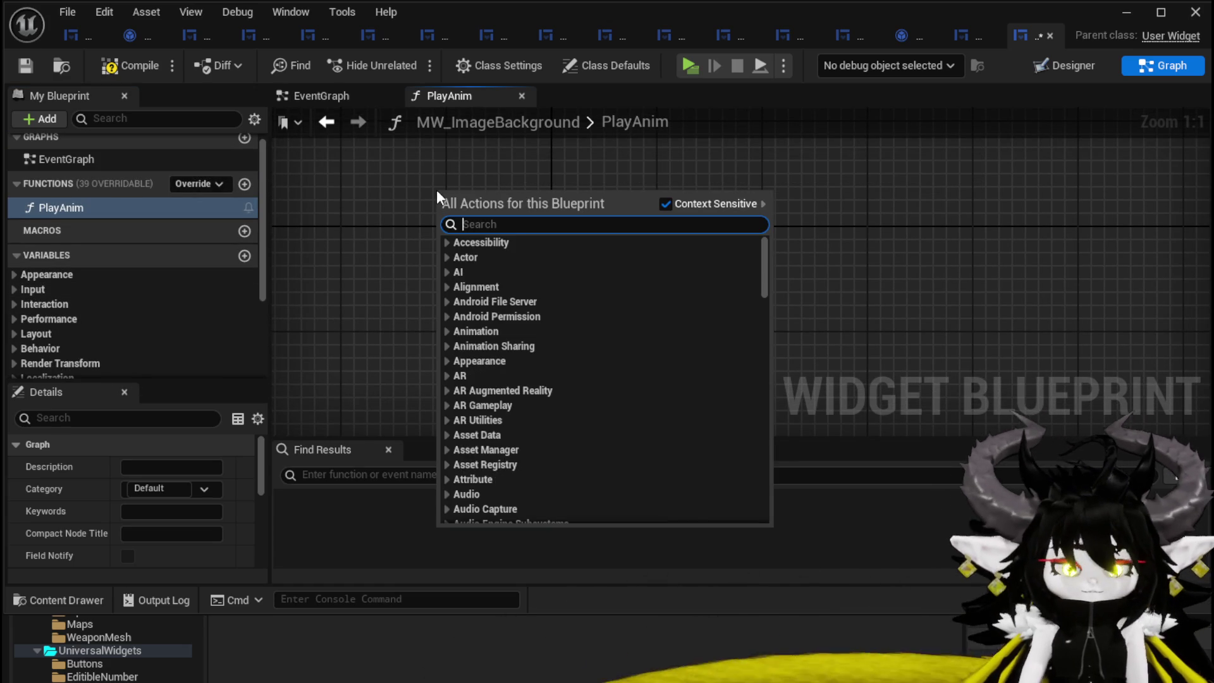
{"action": "type", "text": "Play Animation"}
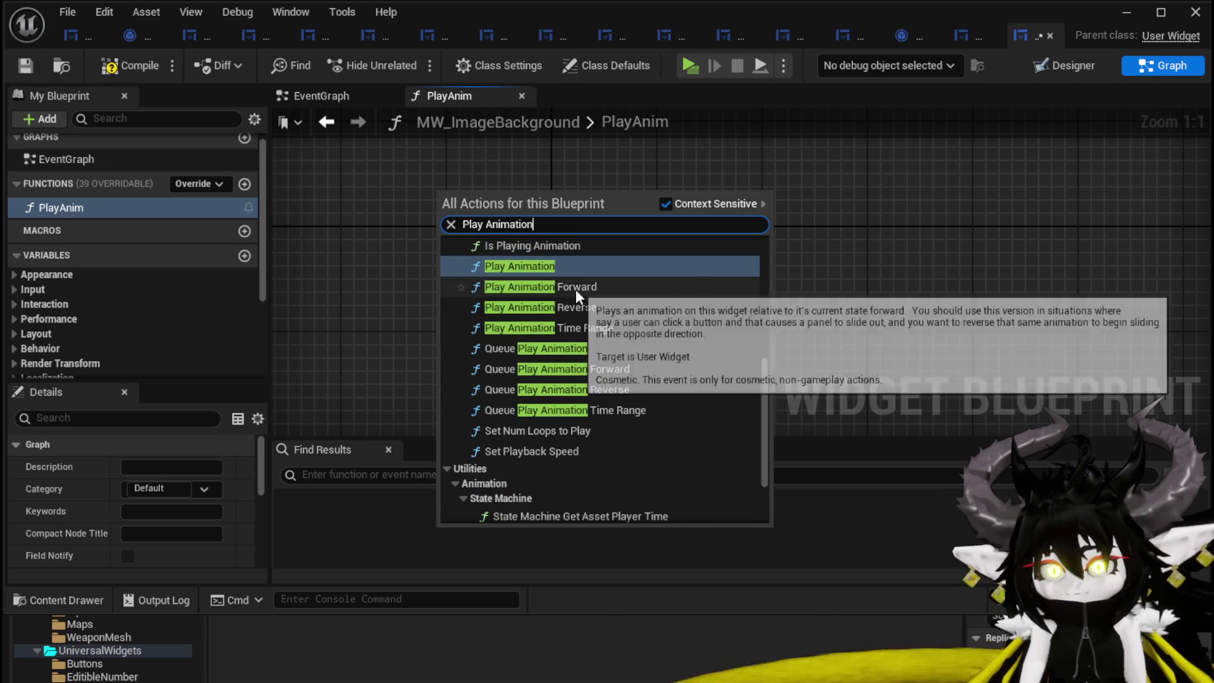
{"action": "left_click", "coordinate": [575, 286]}
{"action": "left_click_drag", "start_coordinate": [526, 192], "coordinate": [813, 204]}
{"action": "mouse_move", "coordinate": [633, 261]}
{"action": "left_mouse_down"}
{"action": "mouse_move", "coordinate": [680, 266]}
{"action": "mouse_move", "coordinate": [738, 248]}
{"action": "left_mouse_up"}
{"action": "left_click_drag", "start_coordinate": [832, 236], "coordinate": [805, 249]}
- Feed the Pop animation into In Animation, enable Restore State, then compile and save
{"action": "scroll", "coordinate": [101, 256], "scroll_direction": "down", "scroll_amount": 3}
{"action": "scroll", "coordinate": [100, 256], "scroll_direction": "down", "scroll_amount": 1}
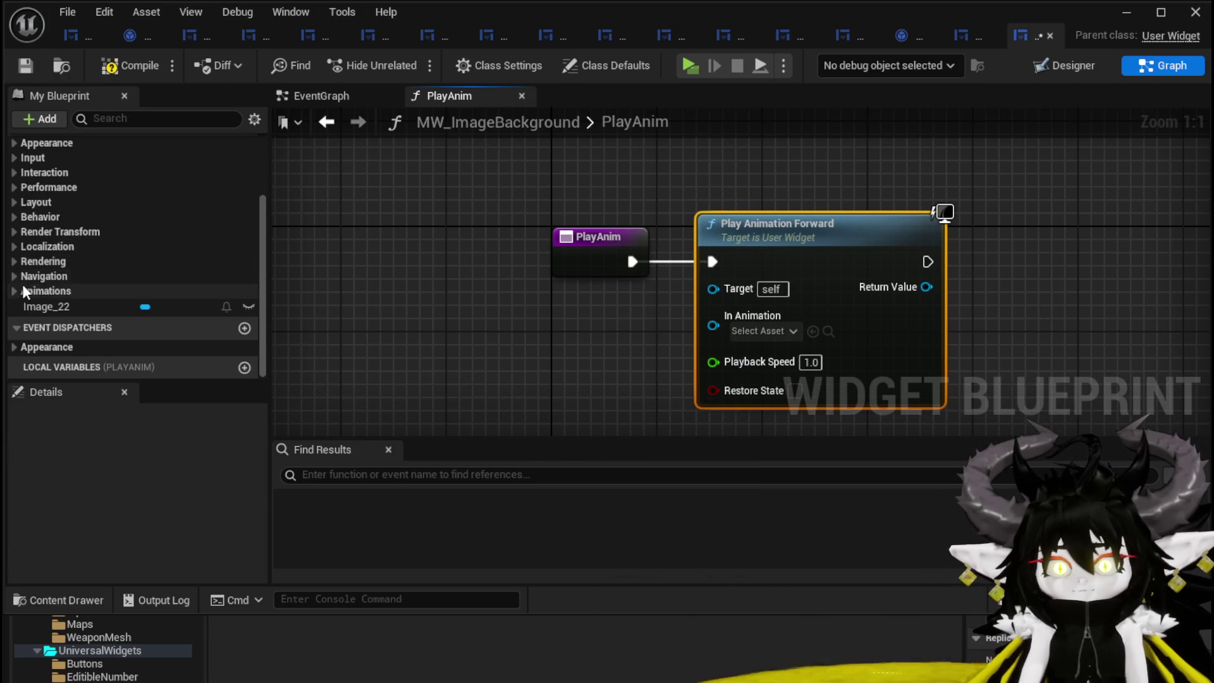
{"action": "left_click", "coordinate": [15, 291]}
{"action": "mouse_move", "coordinate": [45, 307]}
{"action": "left_mouse_down"}
{"action": "mouse_move", "coordinate": [719, 291]}
{"action": "mouse_move", "coordinate": [761, 317]}
{"action": "left_mouse_up"}
{"action": "left_click", "coordinate": [794, 371]}
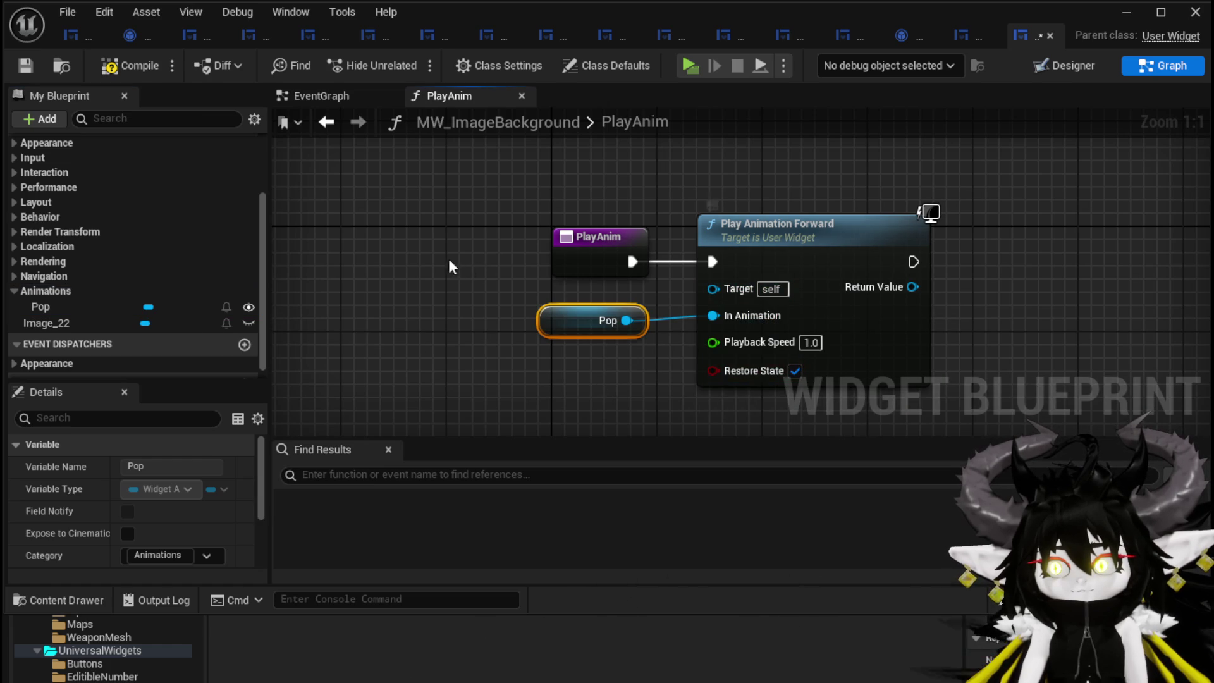
{"action": "left_click", "coordinate": [17, 62]}
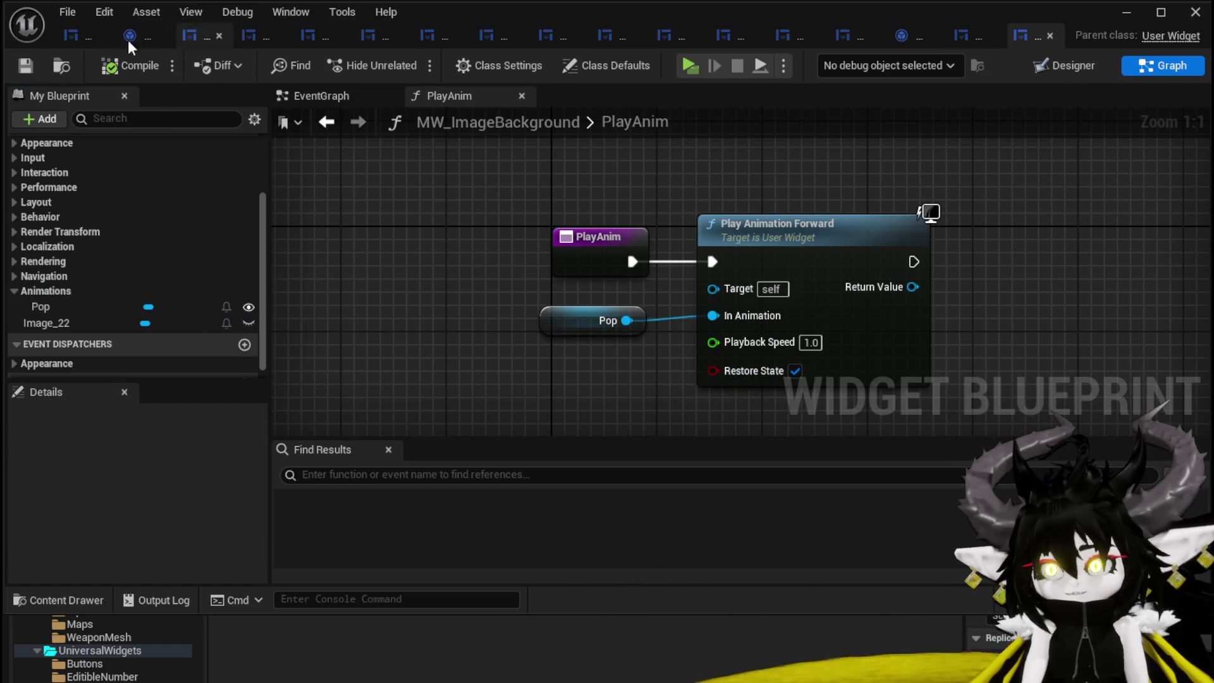
{"action": "left_click", "coordinate": [66, 37]}
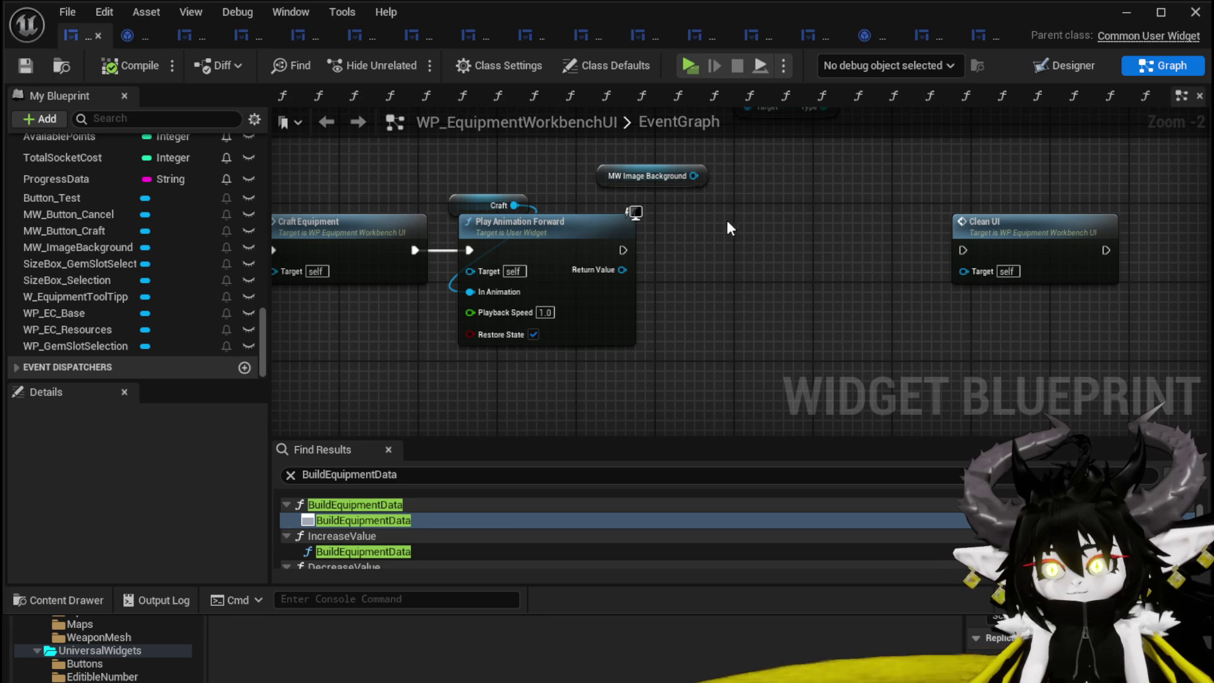
- Call MW Image Background's Play Anim after Play Animation Forward, then compile and save the widget
{"action": "left_click_drag", "start_coordinate": [693, 175], "coordinate": [740, 233]}
{"action": "type", "text": "Pla"}
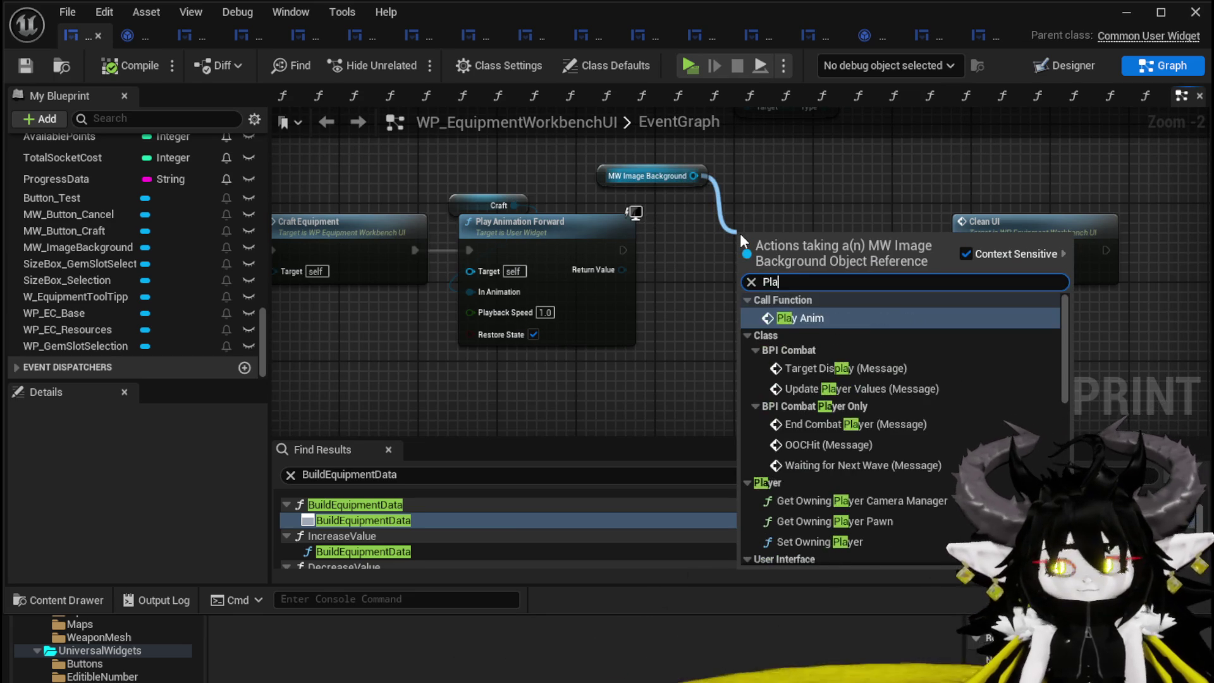
{"action": "left_click", "coordinate": [818, 317]}
{"action": "mouse_move", "coordinate": [623, 250]}
{"action": "left_mouse_down"}
{"action": "mouse_move", "coordinate": [748, 260]}
{"action": "mouse_move", "coordinate": [706, 240]}
{"action": "left_mouse_up"}
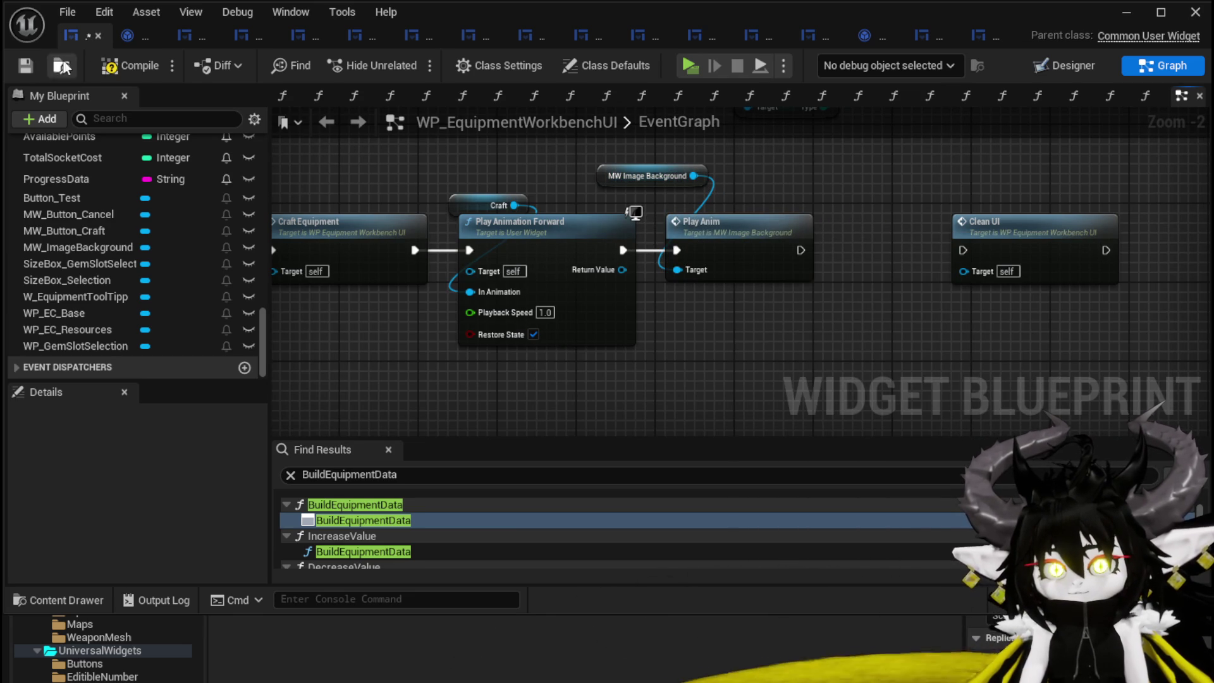
{"action": "key", "text": "F7"}
{"action": "left_click", "coordinate": [29, 63]}
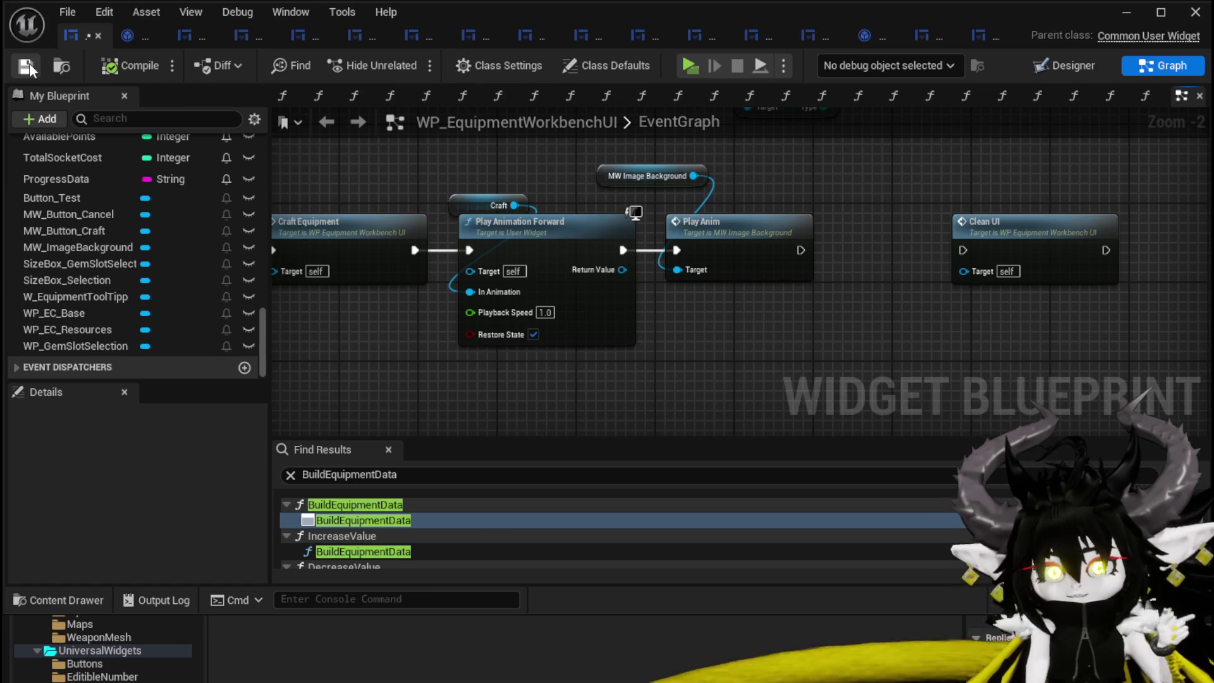
{"action": "left_click", "coordinate": [1126, 12]}
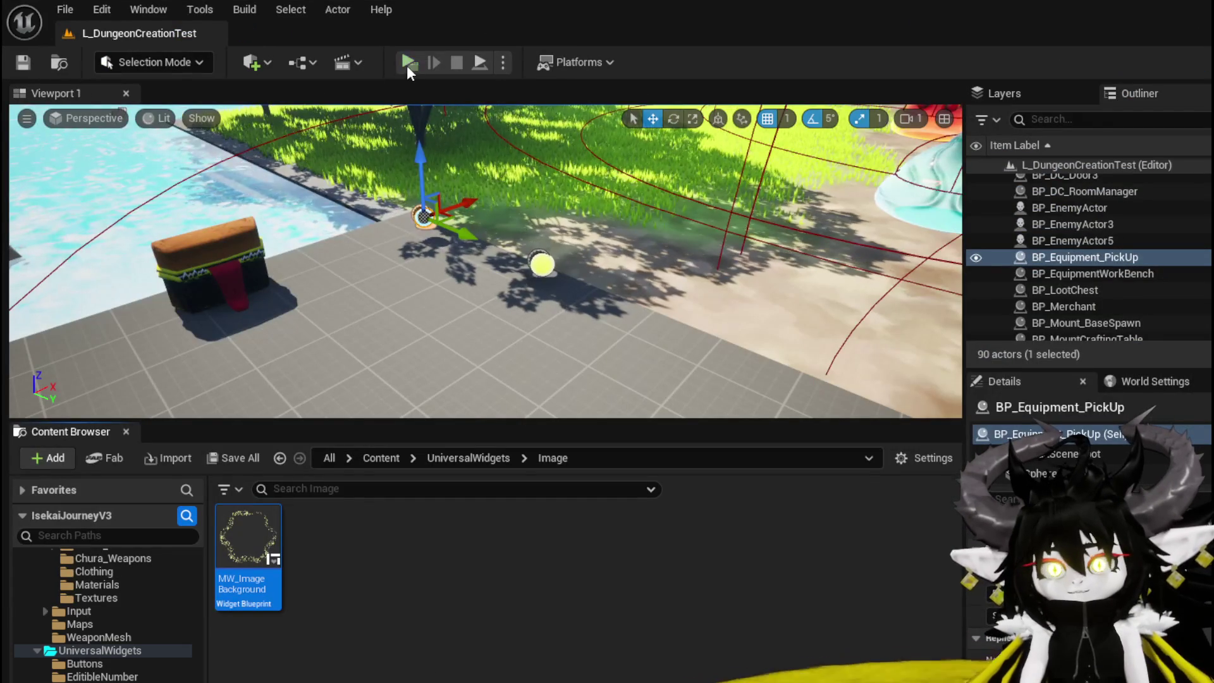
- Play-test the level by walking to the workbench and opening the crafting panel
{"action": "left_click", "coordinate": [408, 61]}
{"action": "key", "text": "w"}
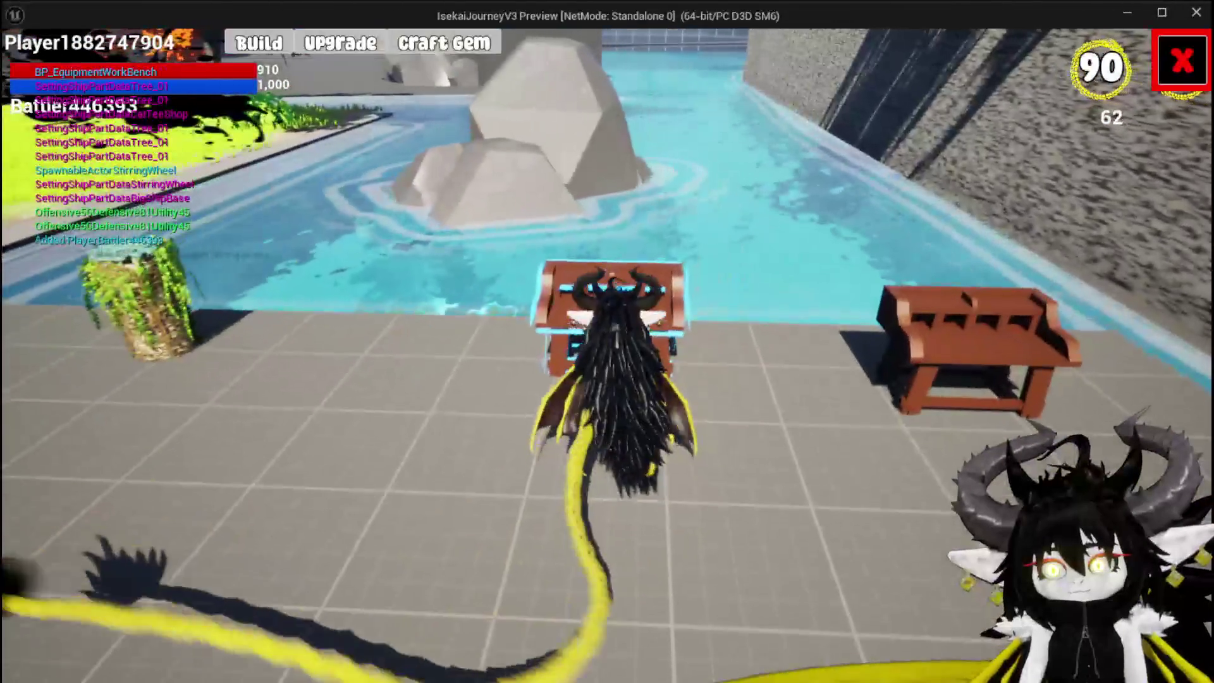
{"action": "left_click", "coordinate": [255, 53]}
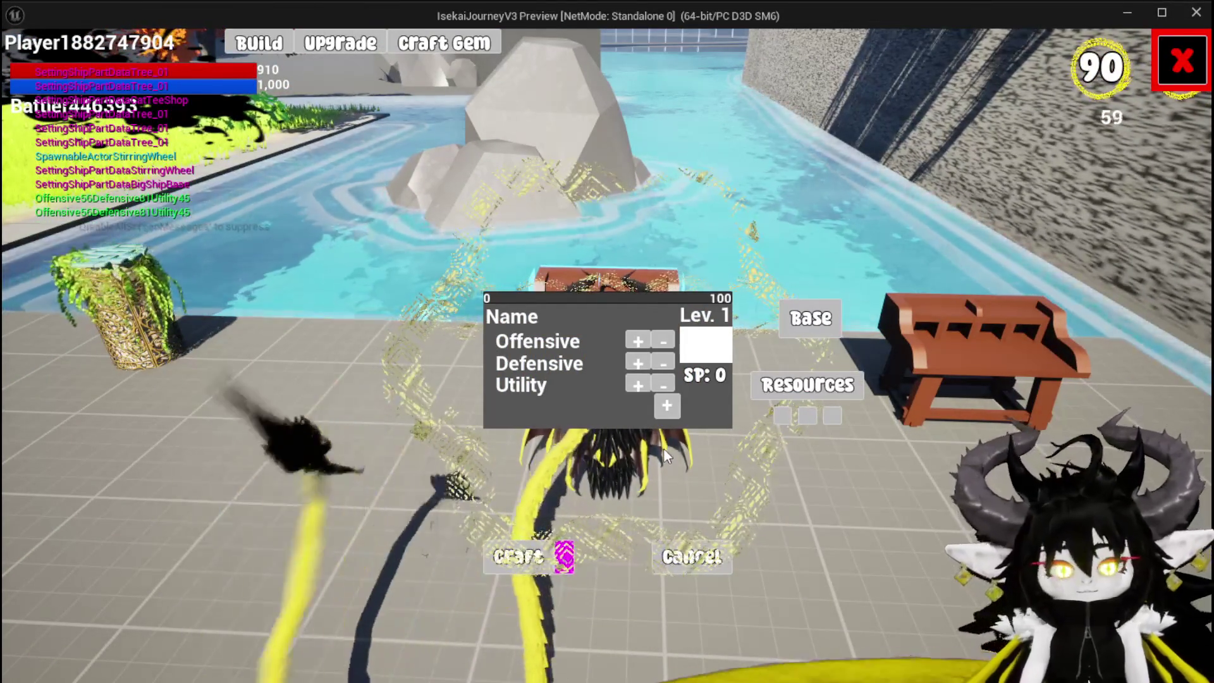
{"action": "key", "text": "Escape"}
- Save the level and set MW_ImageBackground's ZOrder to -5 in WP_EquipmentWorkbenchUI's Designer
{"action": "left_click", "coordinate": [22, 62]}
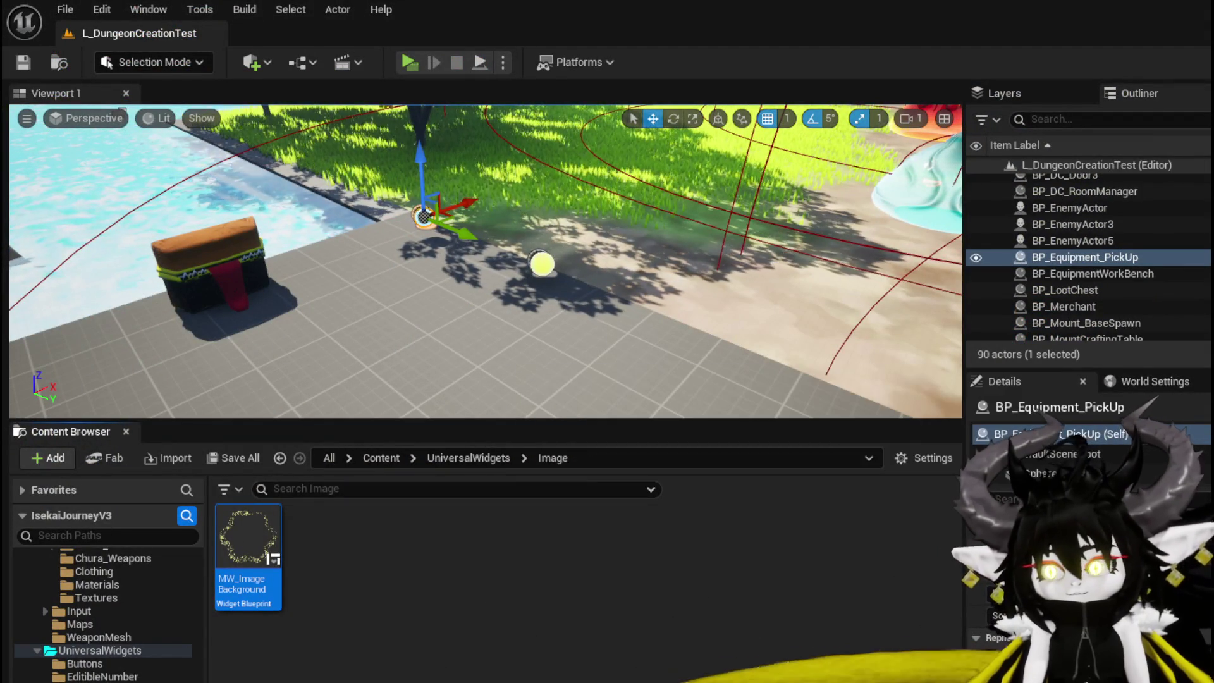
{"action": "key", "text": "alt+Tab"}
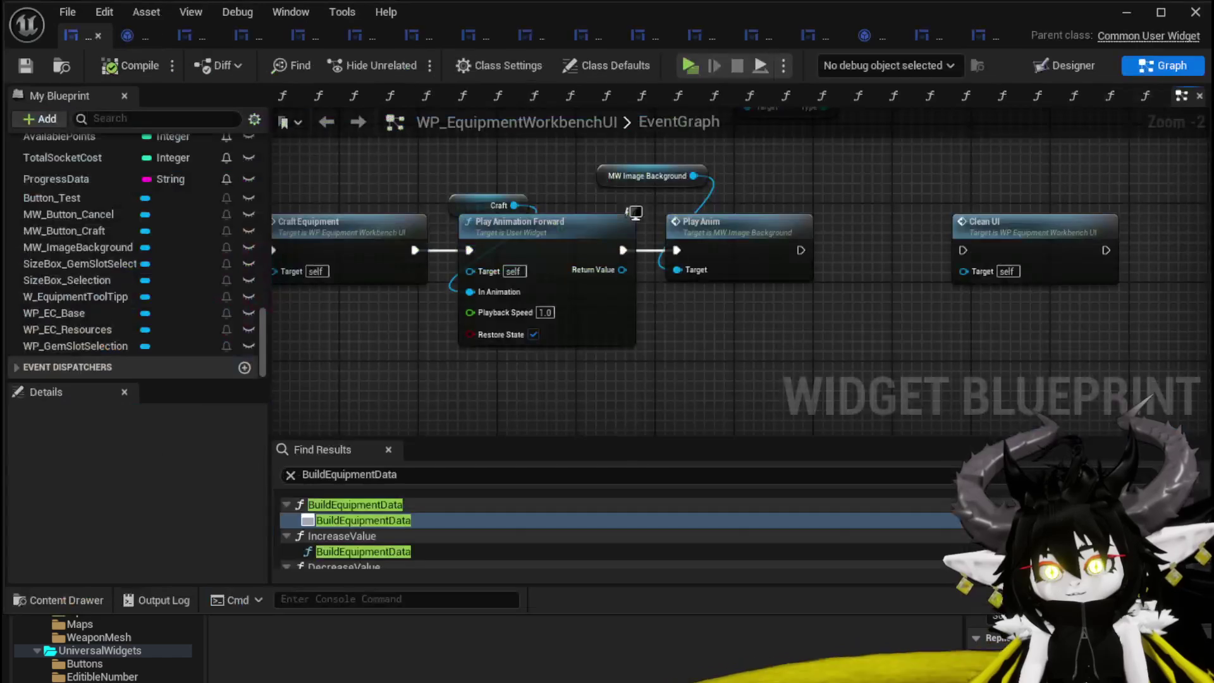
{"action": "left_click", "coordinate": [1072, 66]}
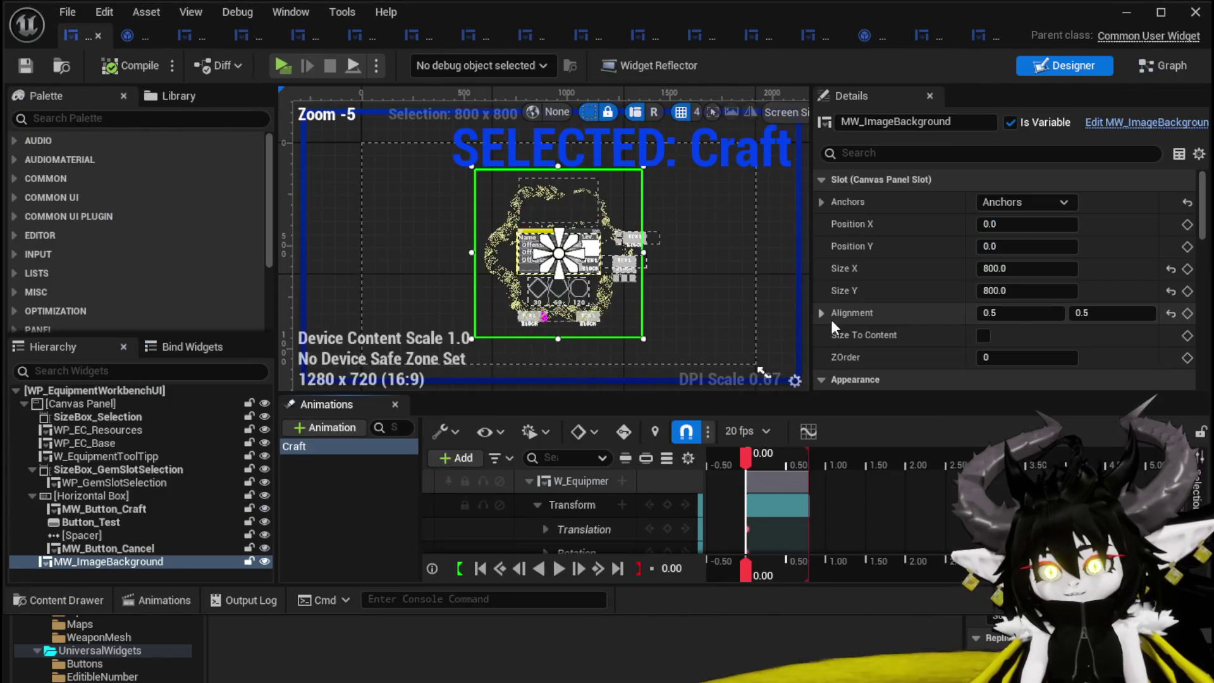
{"action": "left_click", "coordinate": [1066, 356]}
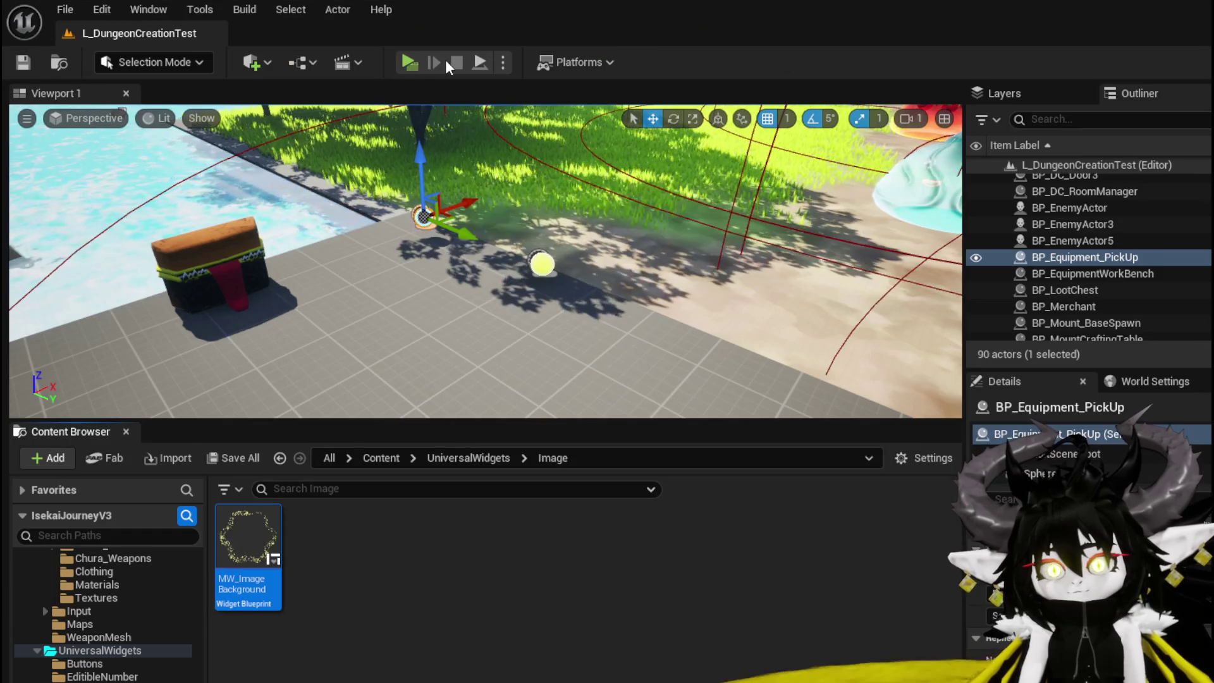
- Play-test, walk to the workbench, open Craft Gem and pick Head as the base item
{"action": "left_click", "coordinate": [415, 59]}
{"action": "key", "text": "w"}
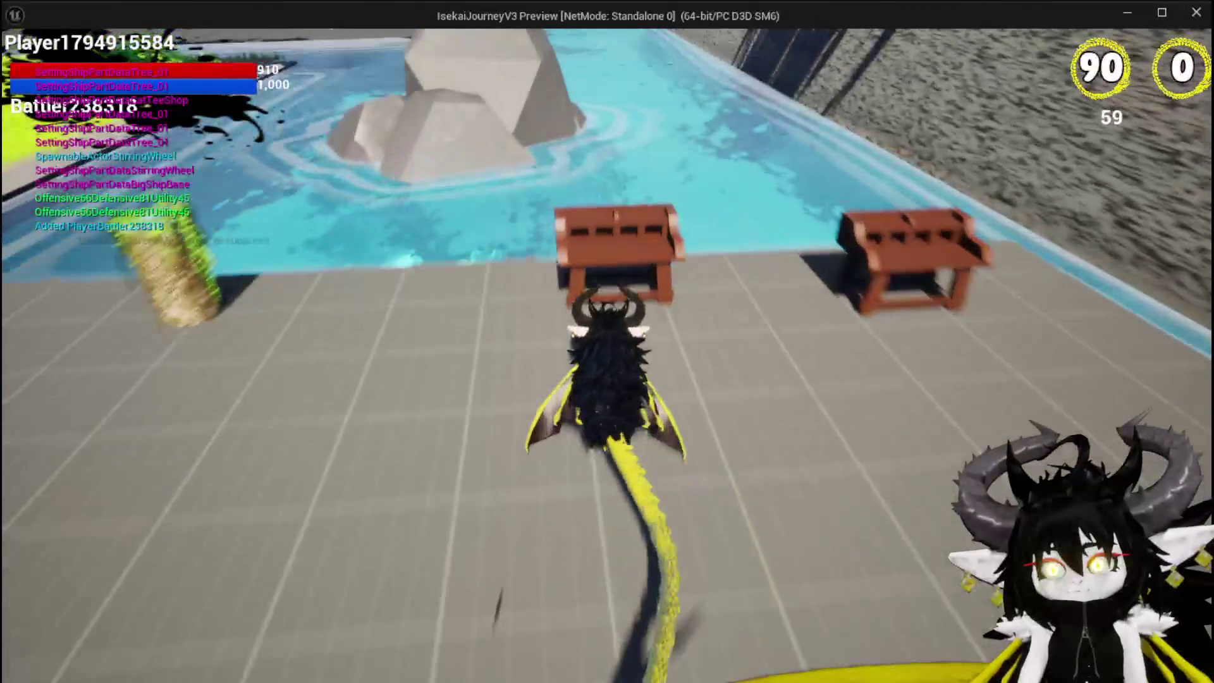
{"action": "key", "text": "e"}
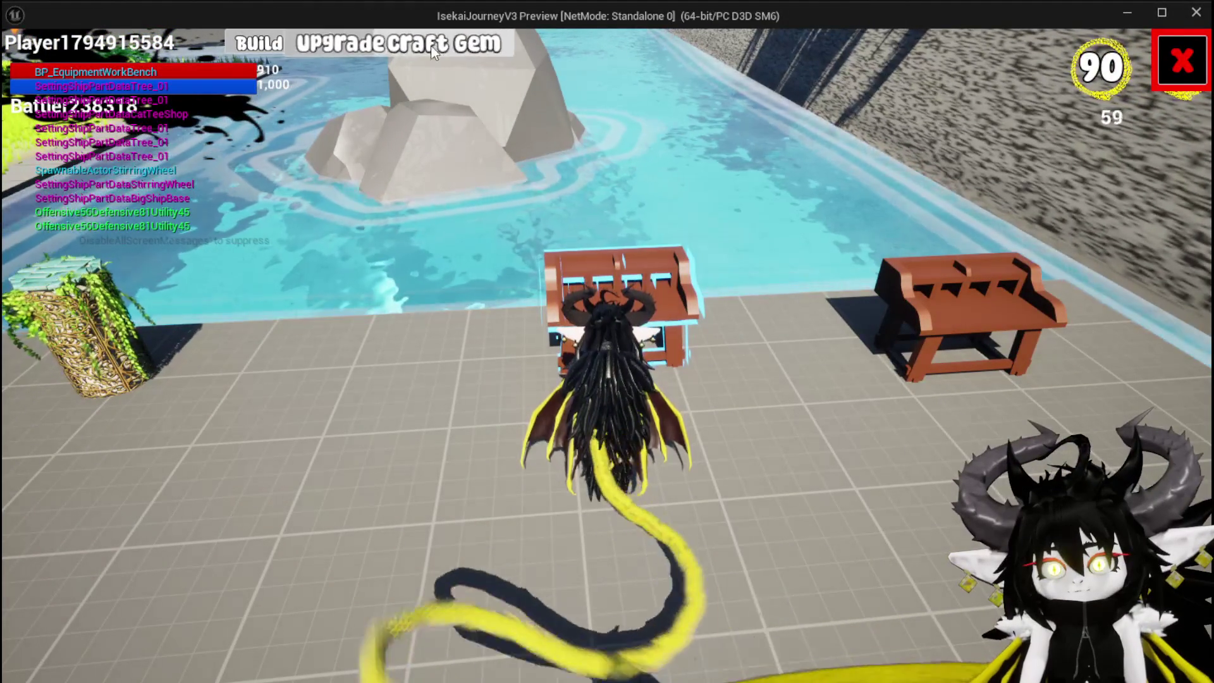
{"action": "left_click", "coordinate": [437, 44]}
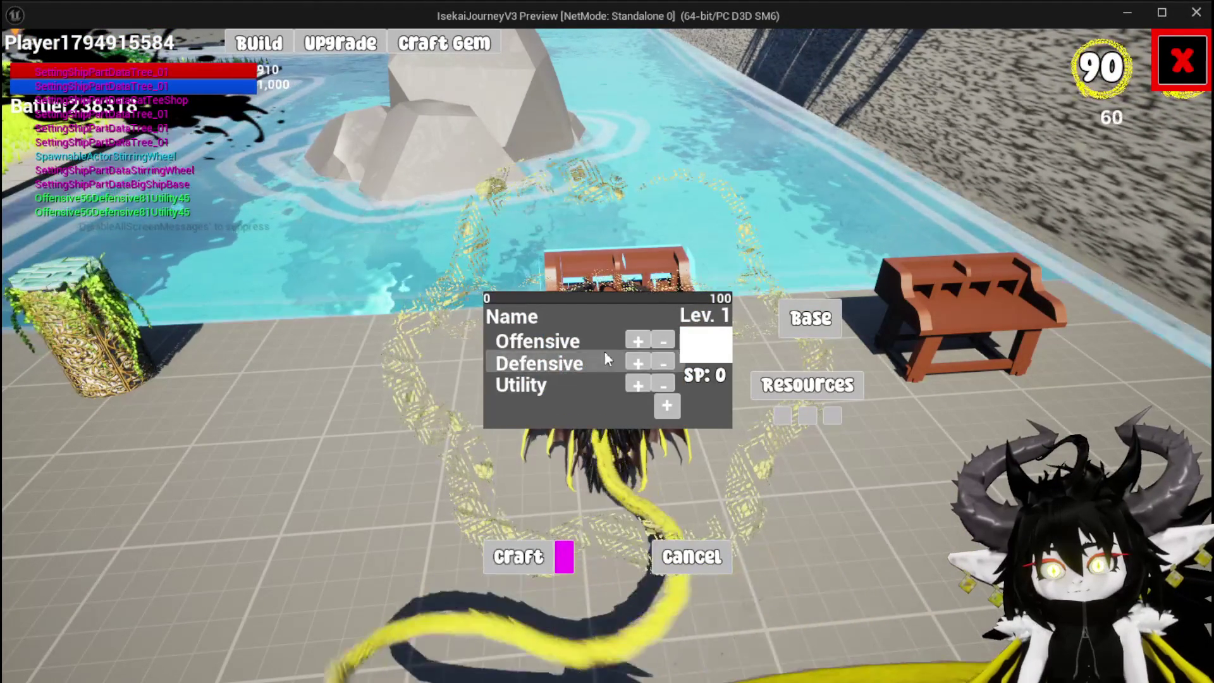
{"action": "left_click", "coordinate": [806, 321]}
{"action": "left_click", "coordinate": [607, 149]}
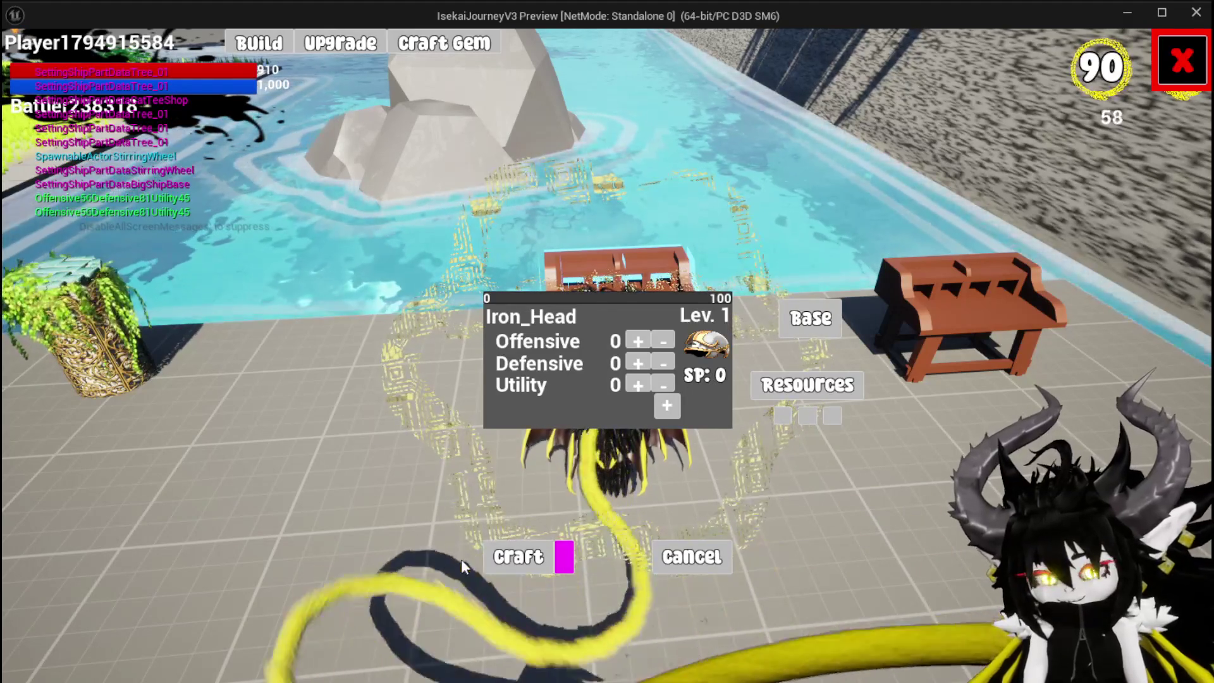
- Craft Iron_Head twice, stop the play-test and return to WP_EquipmentWorkbenchUI
{"action": "left_click", "coordinate": [504, 560]}
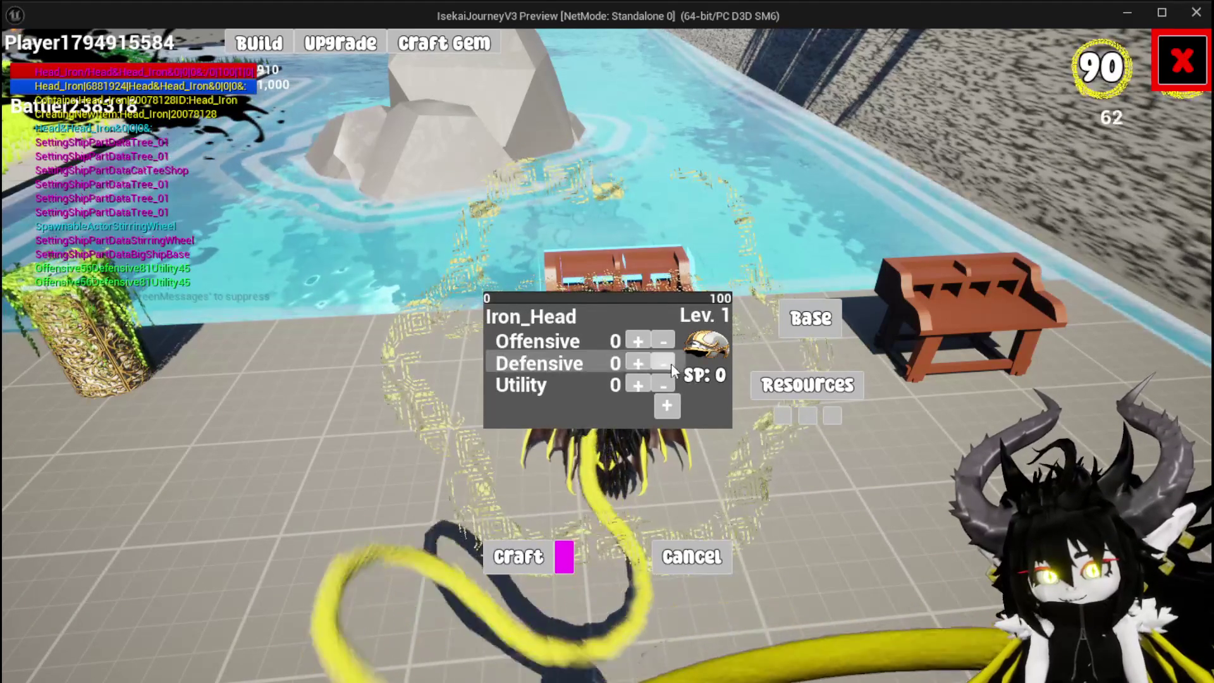
{"action": "left_click", "coordinate": [669, 406]}
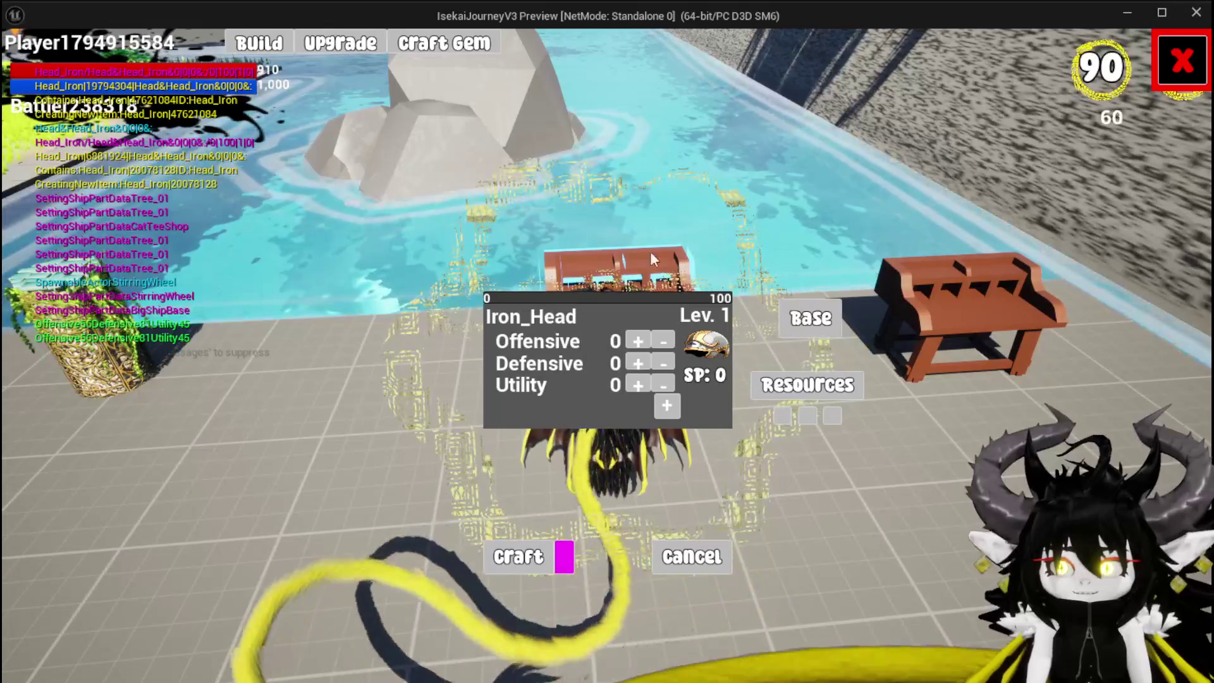
{"action": "key", "text": "Escape"}
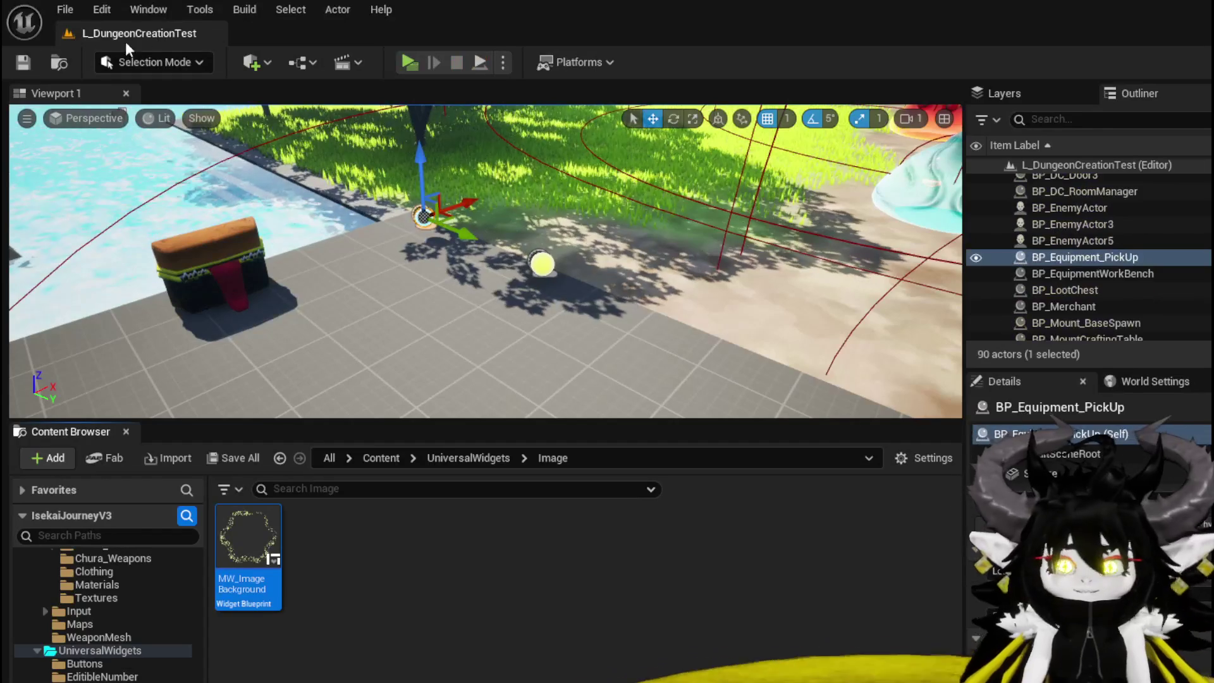
{"action": "left_click", "coordinate": [28, 62]}
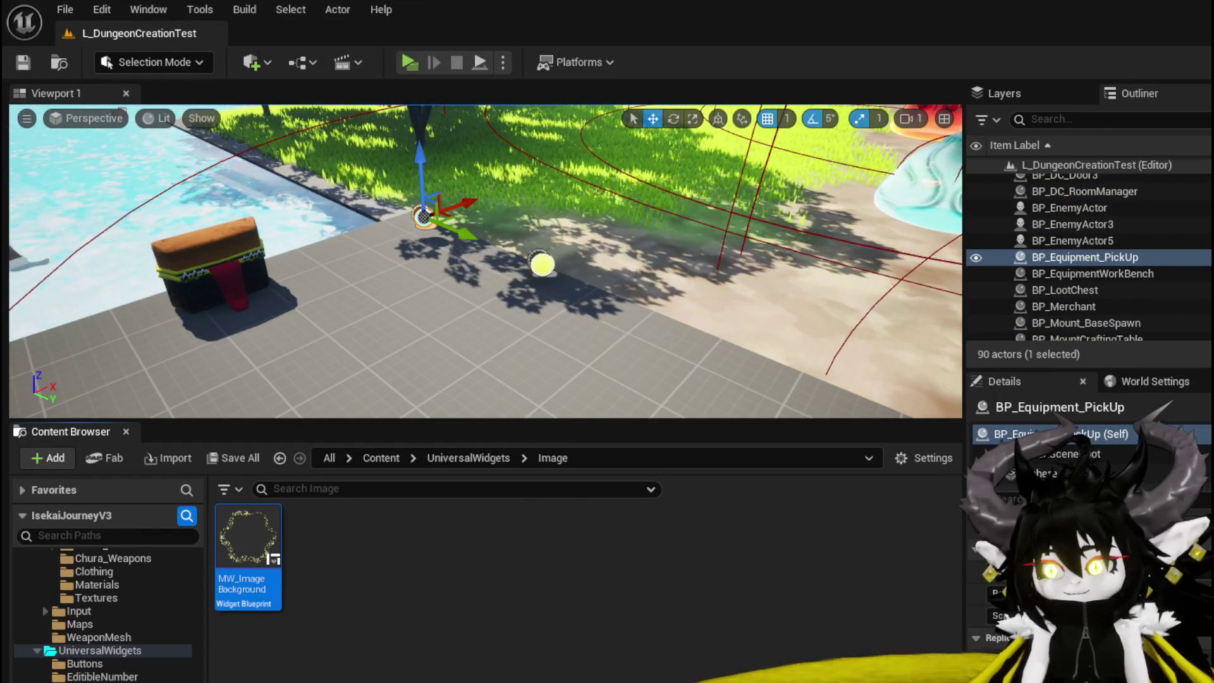
{"action": "key", "text": "alt+Tab"}
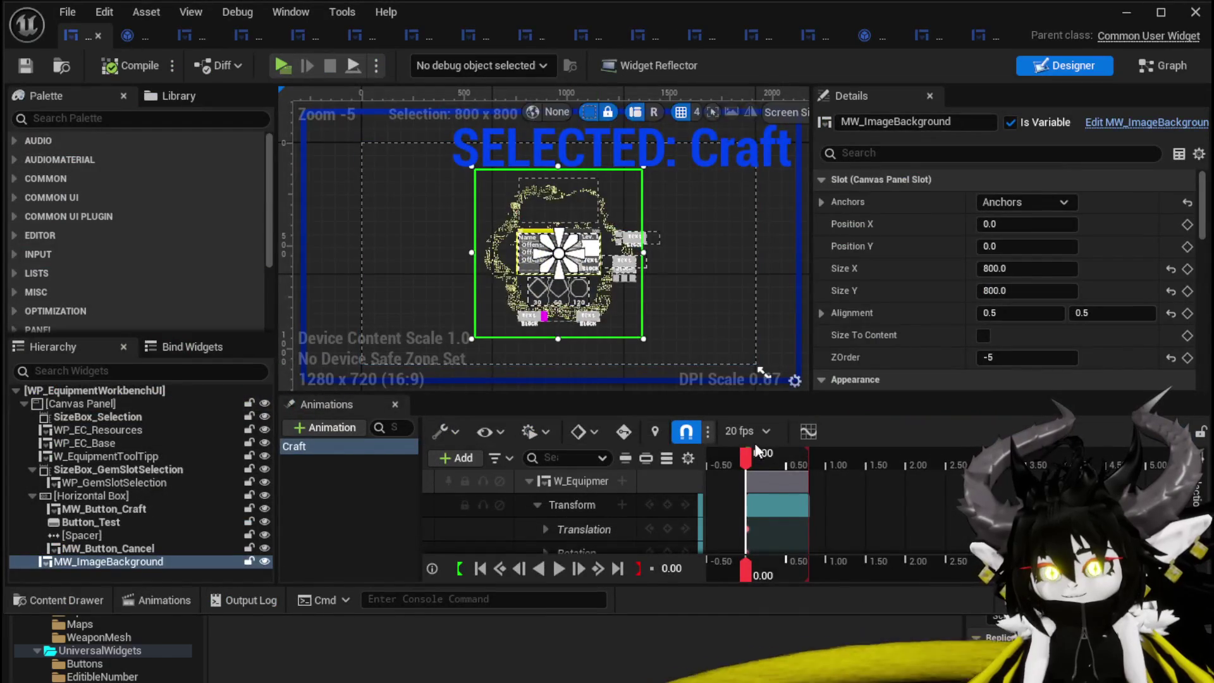
- Switch to MW_ImageBackground's EventGraph and bring up the node menu on the empty graph
{"action": "scroll", "coordinate": [1007, 253], "scroll_direction": "down", "scroll_amount": 3}
{"action": "scroll", "coordinate": [1007, 218], "scroll_direction": "down", "scroll_amount": 8}
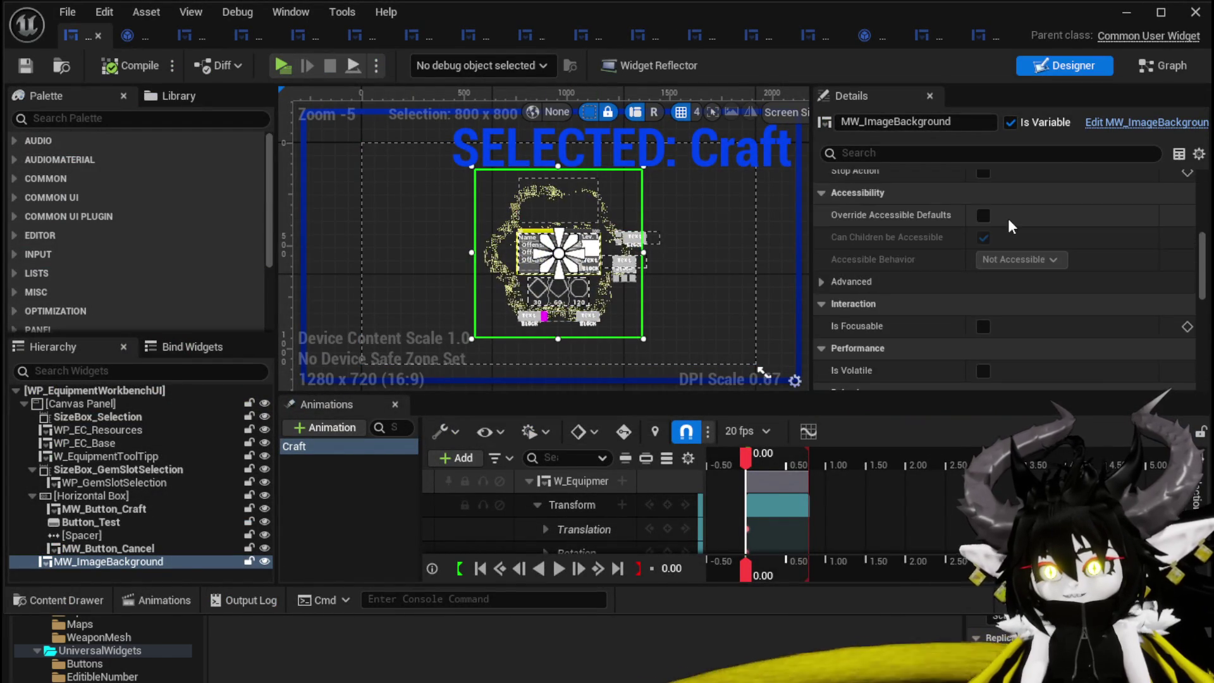
{"action": "scroll", "coordinate": [1009, 227], "scroll_direction": "down", "scroll_amount": 5}
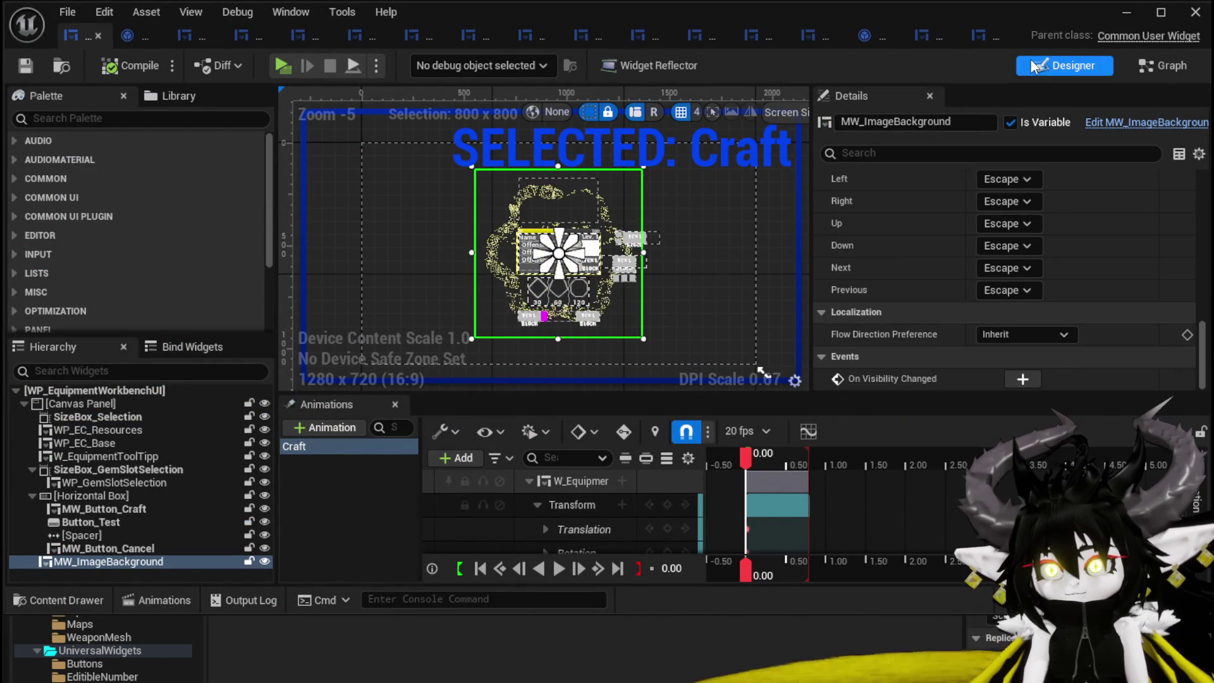
{"action": "left_click", "coordinate": [990, 37]}
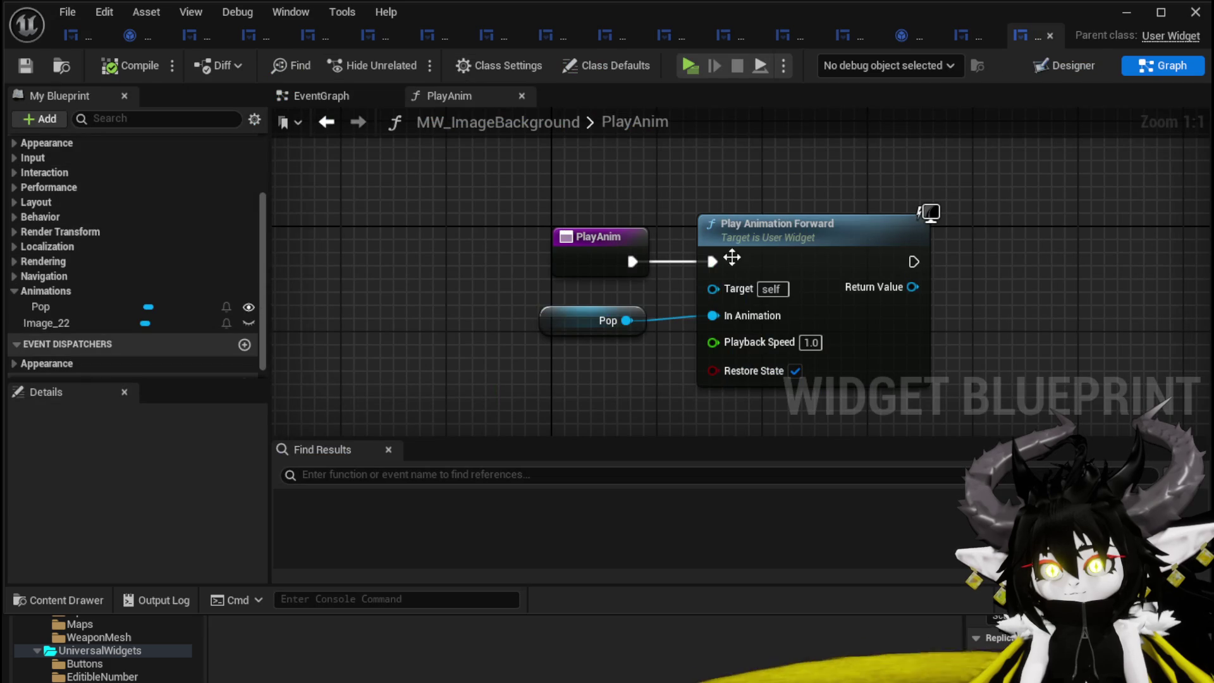
{"action": "left_click", "coordinate": [324, 96]}
{"action": "scroll", "coordinate": [461, 190], "scroll_direction": "down", "scroll_amount": 2}
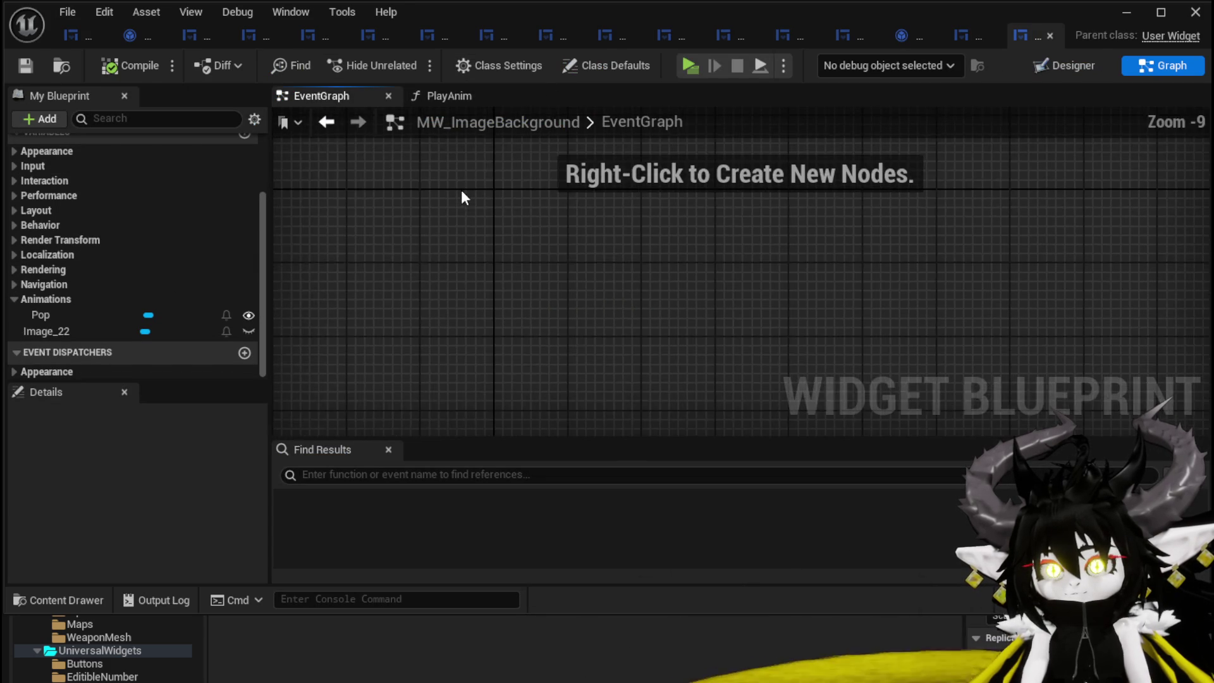
{"action": "right_click", "coordinate": [565, 263]}
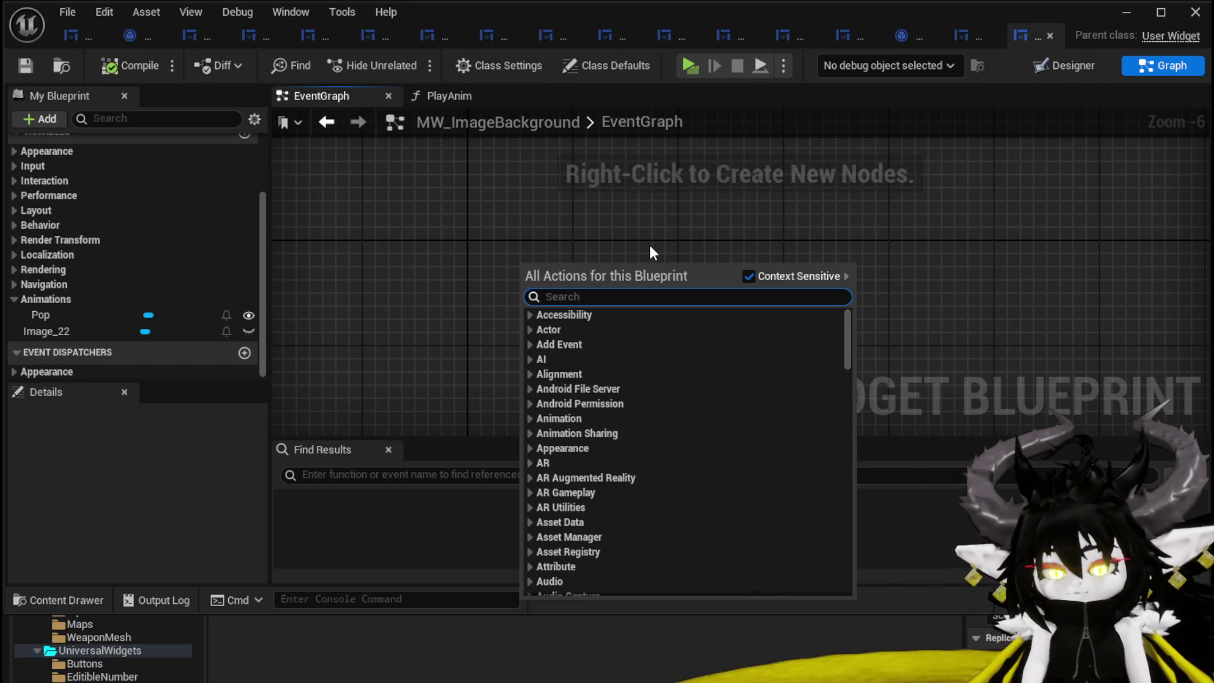
- Add an Event Construct node and save MW_ImageBackground
{"action": "type", "text": "construct"}
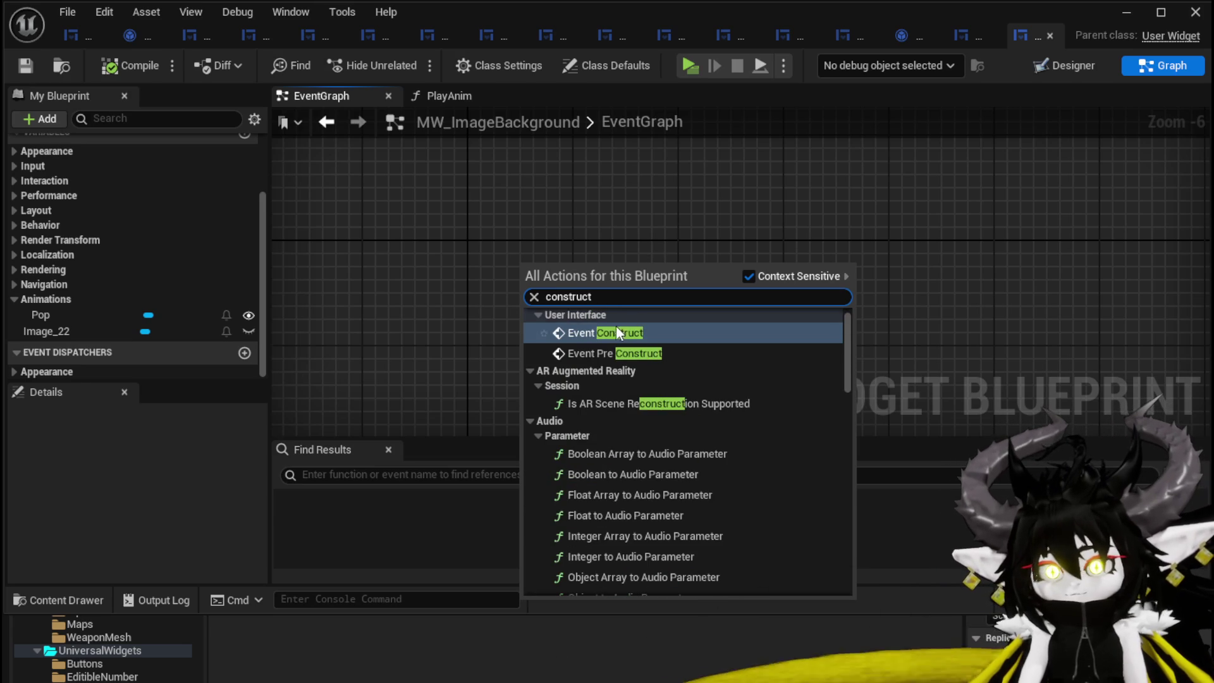
{"action": "left_click", "coordinate": [617, 331]}
{"action": "scroll", "coordinate": [600, 282], "scroll_direction": "up", "scroll_amount": 7}
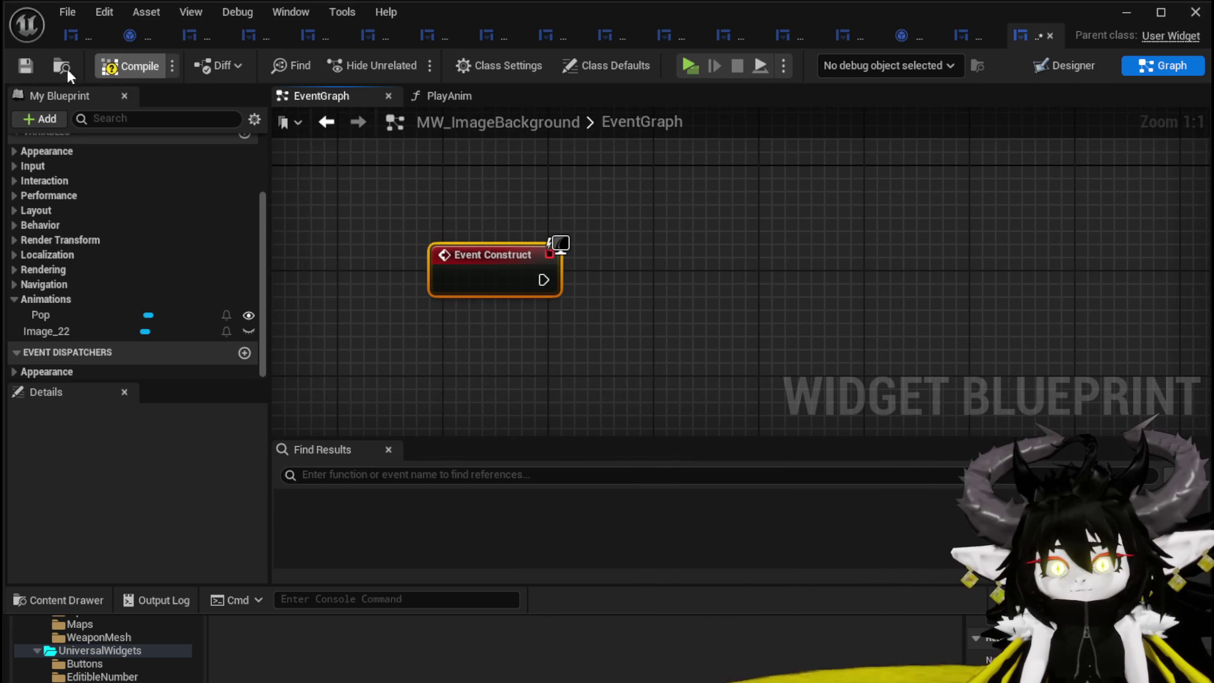
{"action": "left_click", "coordinate": [30, 66]}
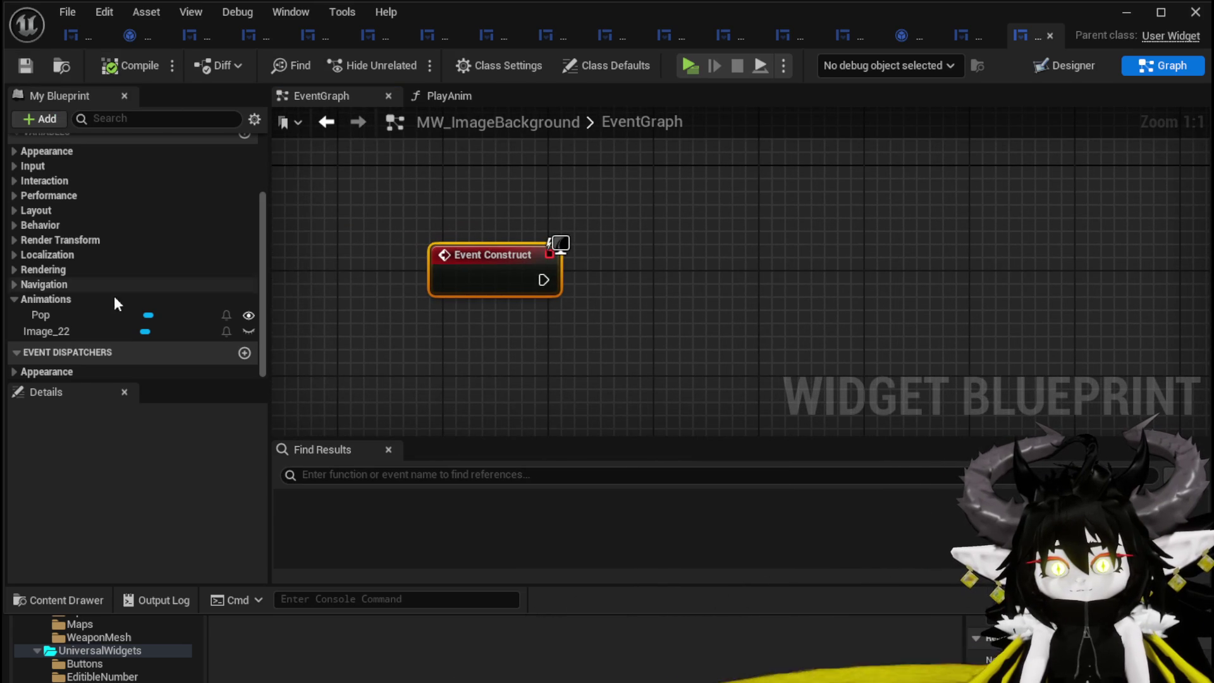
- Place an Image_22 getter and add a Set Brush from Texture node beside Event Construct
{"action": "mouse_move", "coordinate": [87, 328]}
{"action": "left_mouse_down"}
{"action": "mouse_move", "coordinate": [480, 183]}
{"action": "mouse_move", "coordinate": [614, 208]}
{"action": "left_mouse_up"}
{"action": "left_click", "coordinate": [491, 206]}
{"action": "type", "text": "Set Brush"}
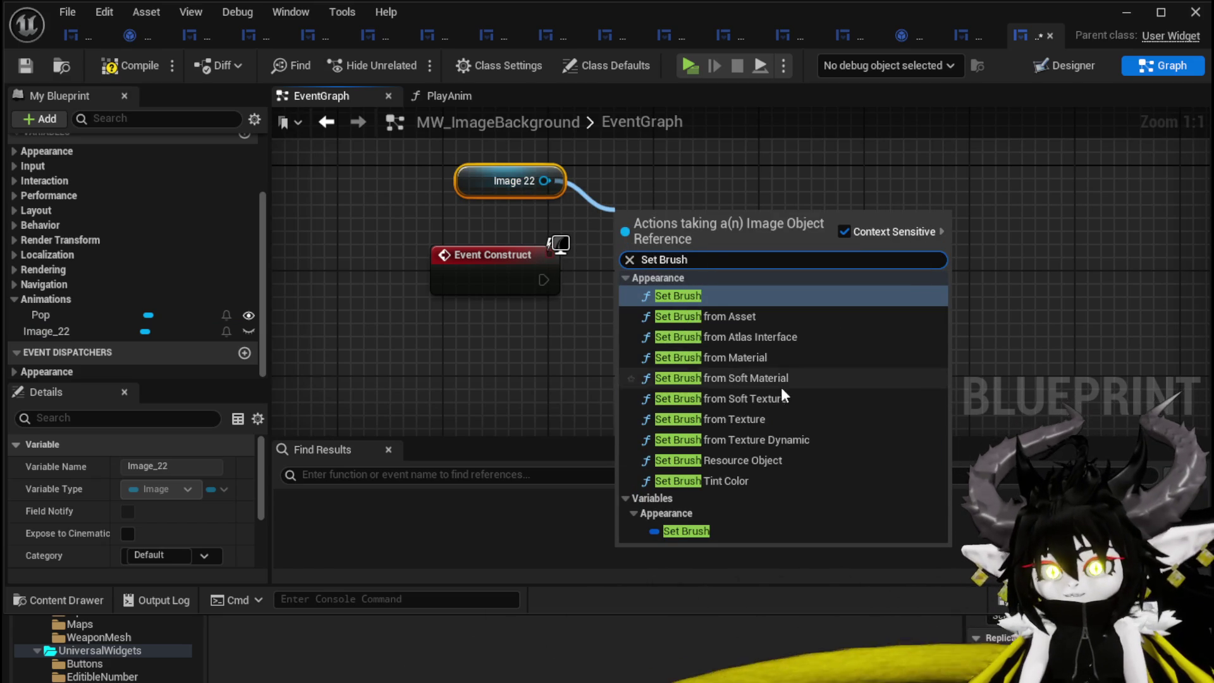
{"action": "left_click", "coordinate": [733, 419]}
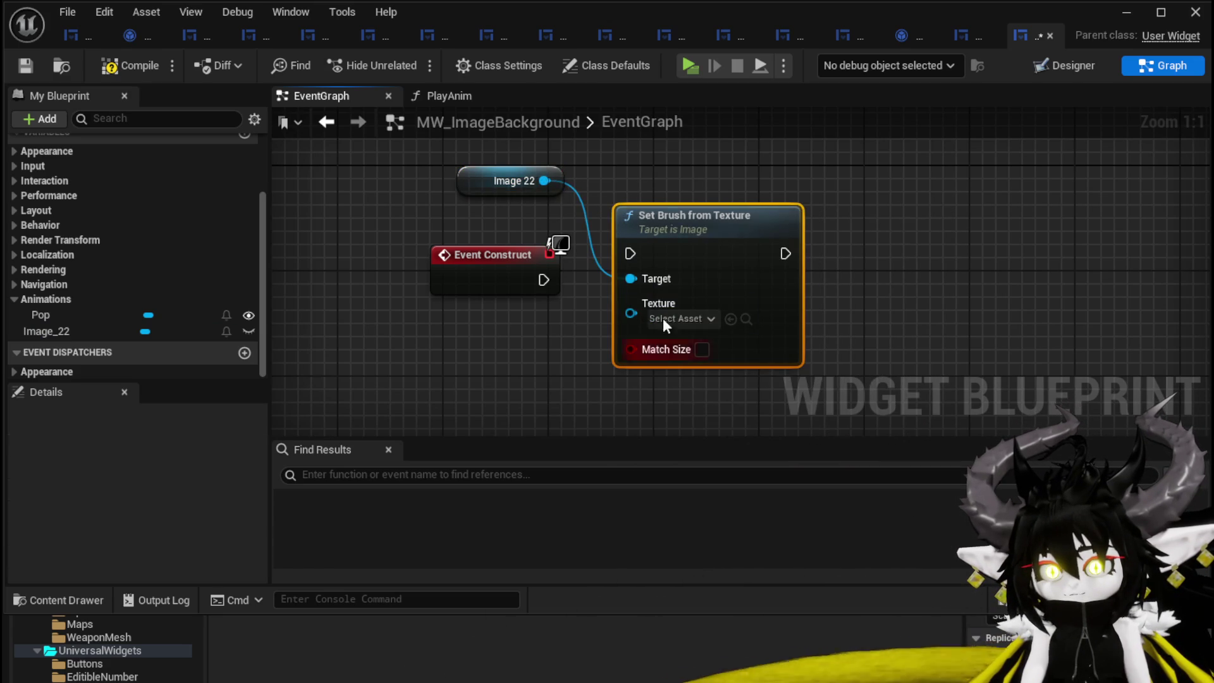
{"action": "left_click_drag", "start_coordinate": [655, 257], "coordinate": [668, 284]}
{"action": "key", "text": "Home"}
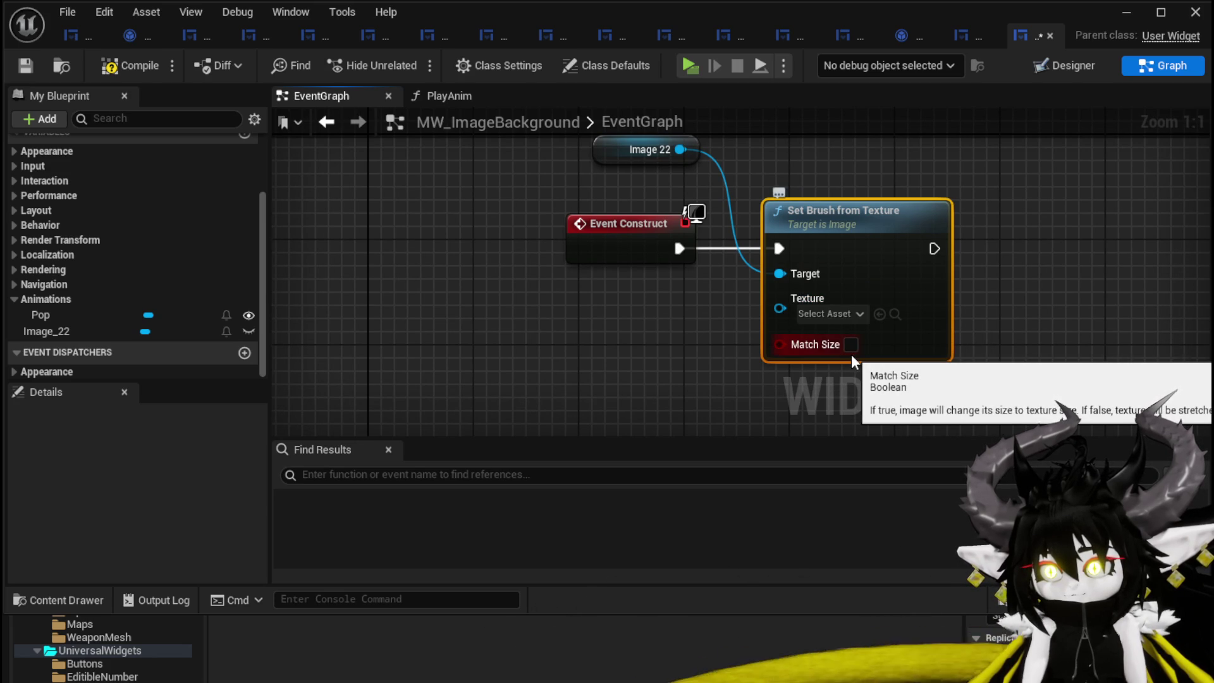
- Promote the Texture pin to an instance-editable Texture variable, then compile and save
{"action": "left_click", "coordinate": [822, 313]}
{"action": "left_click", "coordinate": [704, 309]}
{"action": "right_click", "coordinate": [776, 306]}
{"action": "left_click", "coordinate": [828, 355]}
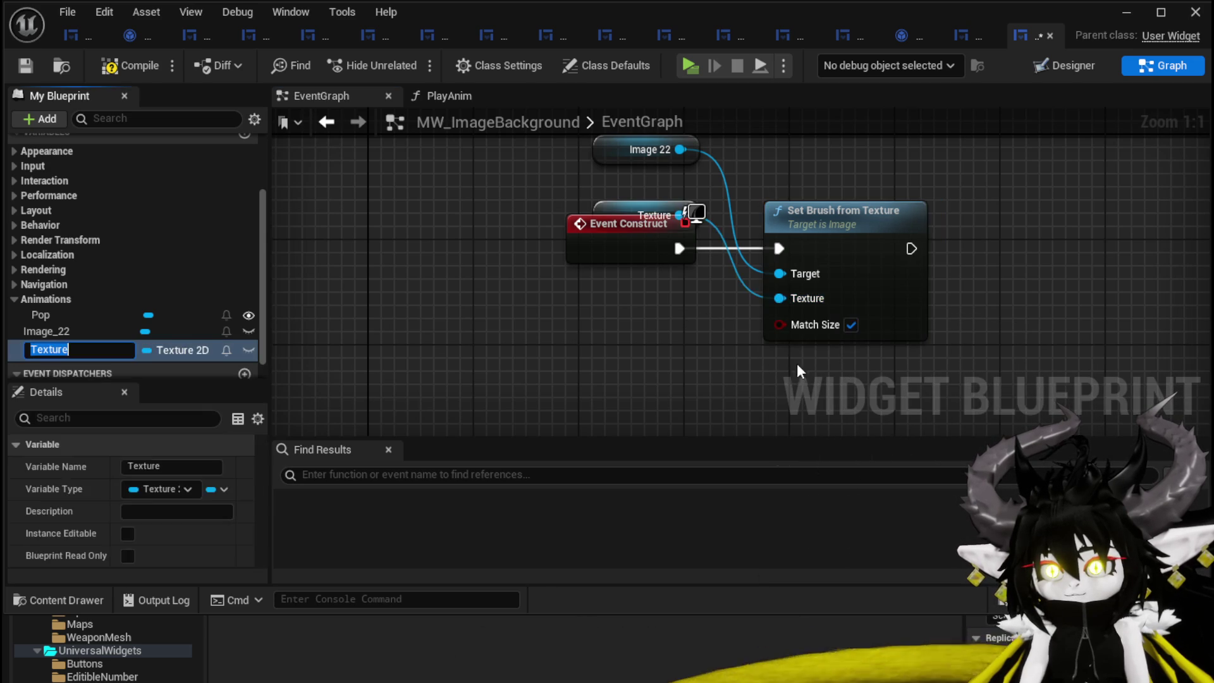
{"action": "left_click_drag", "start_coordinate": [617, 204], "coordinate": [568, 285]}
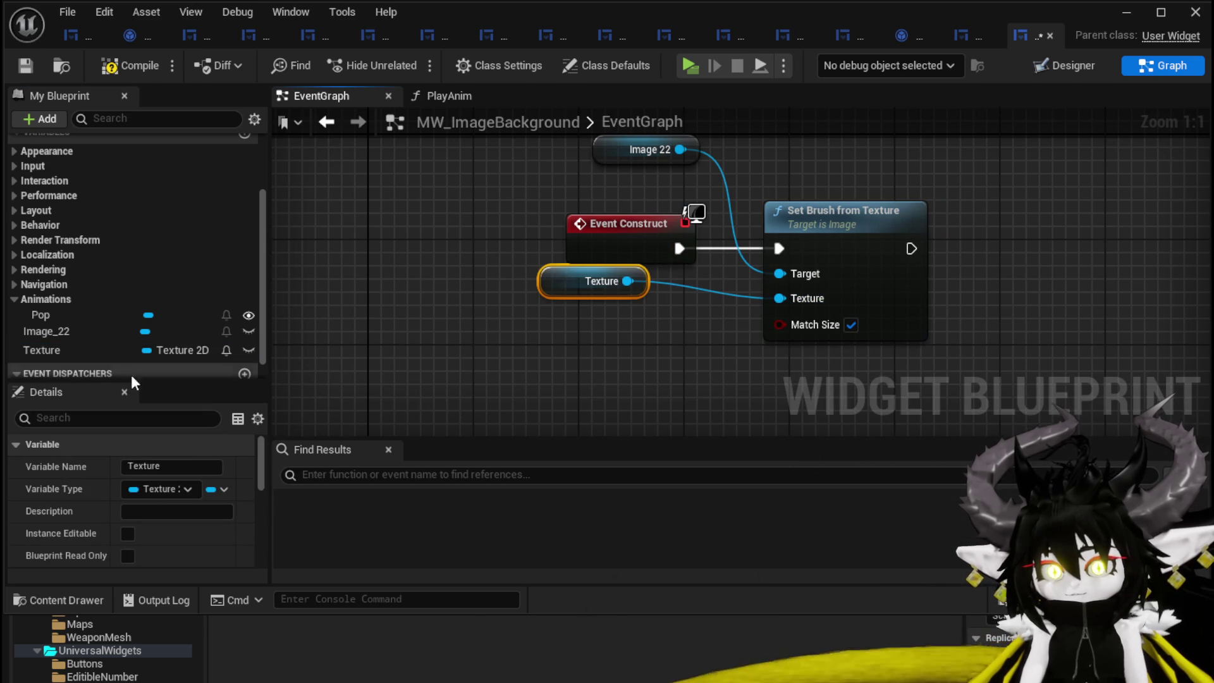
{"action": "left_click", "coordinate": [127, 534]}
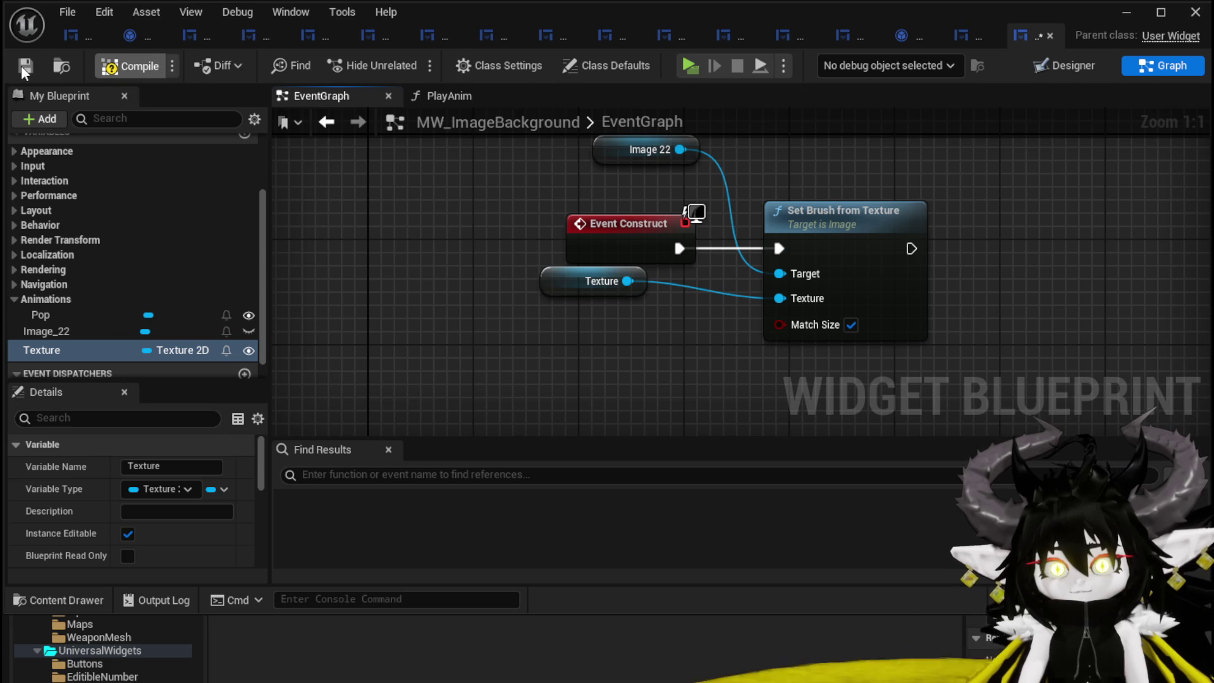
{"action": "left_click", "coordinate": [21, 65]}
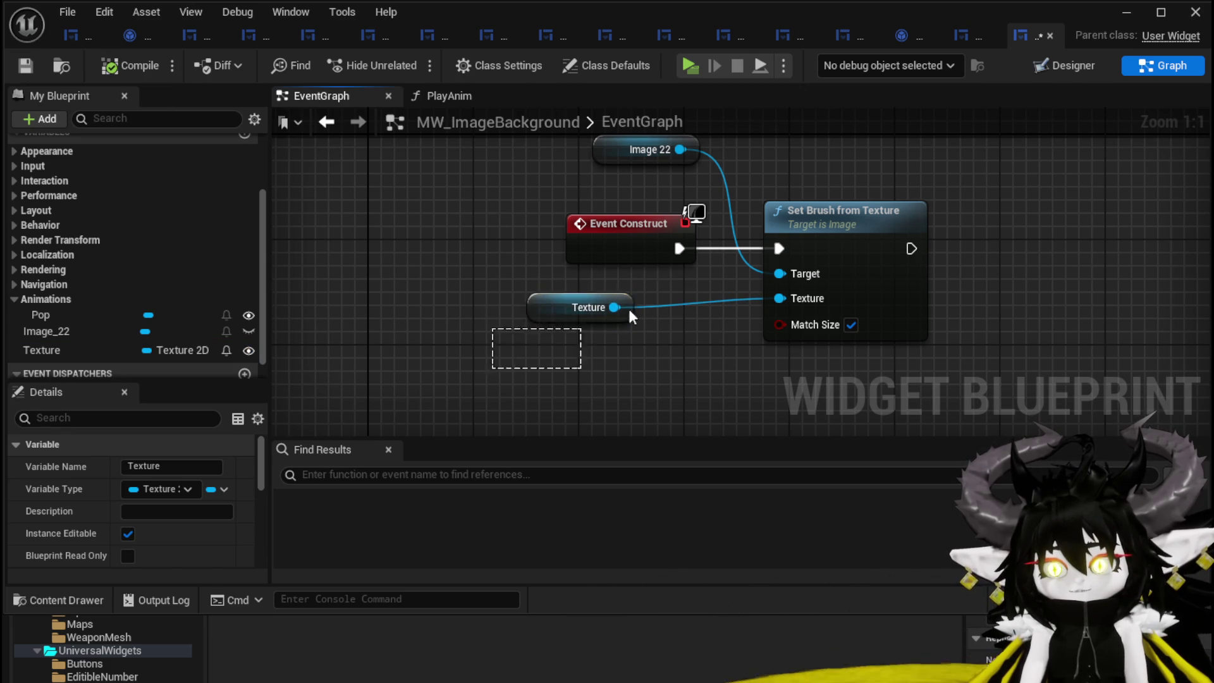
{"action": "key", "text": "Delete"}
- Replace Set Brush from Texture with Set Brush from Material, wired to Event Construct
{"action": "left_click", "coordinate": [768, 332]}
{"action": "key", "text": "Delete"}
{"action": "left_click_drag", "start_coordinate": [687, 152], "coordinate": [784, 186]}
{"action": "type", "text": "set"}
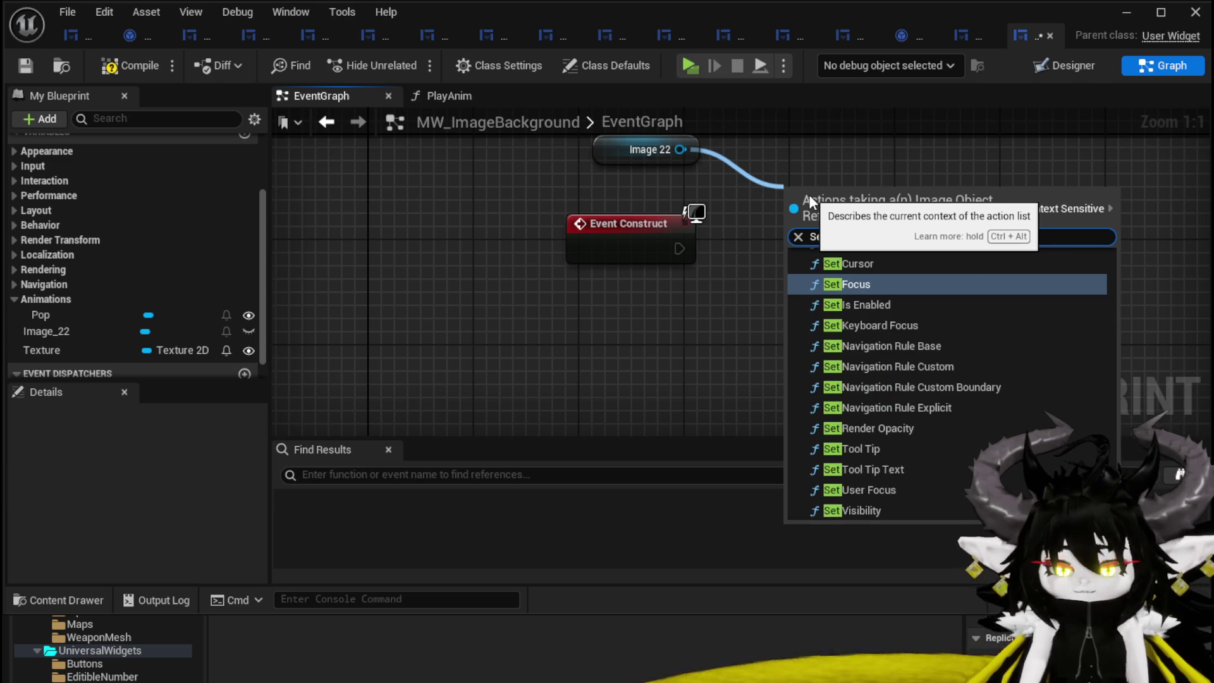
{"action": "type", "text": " Brush"}
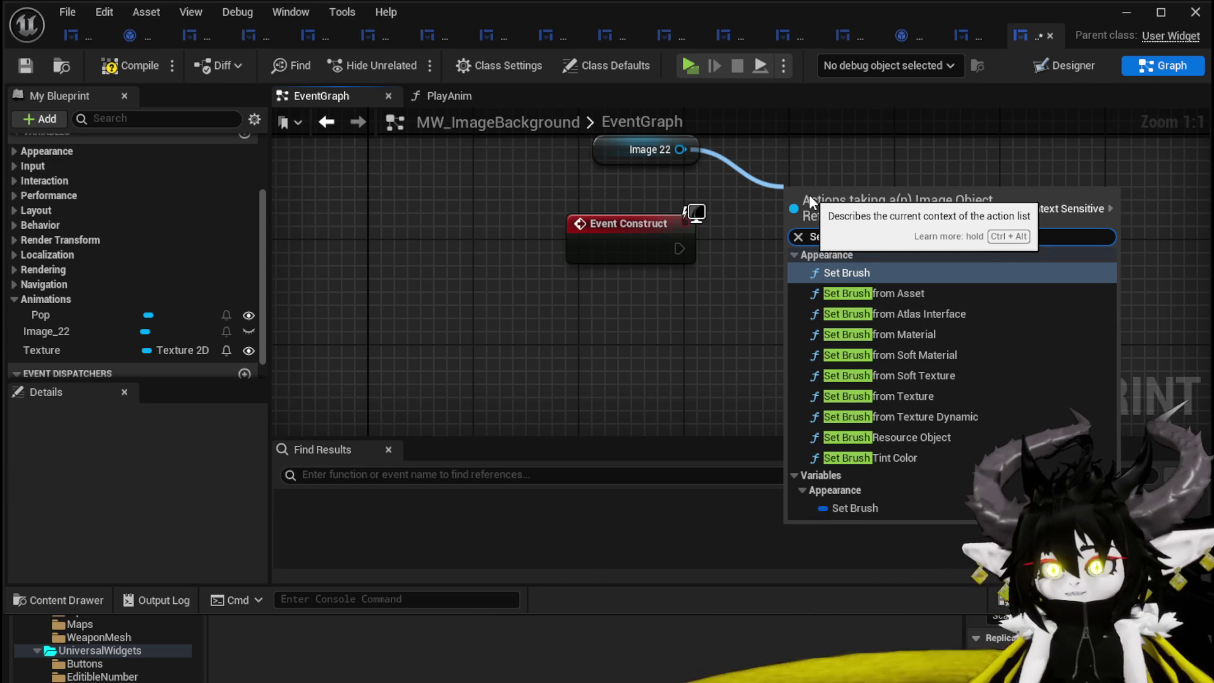
{"action": "left_click", "coordinate": [874, 327]}
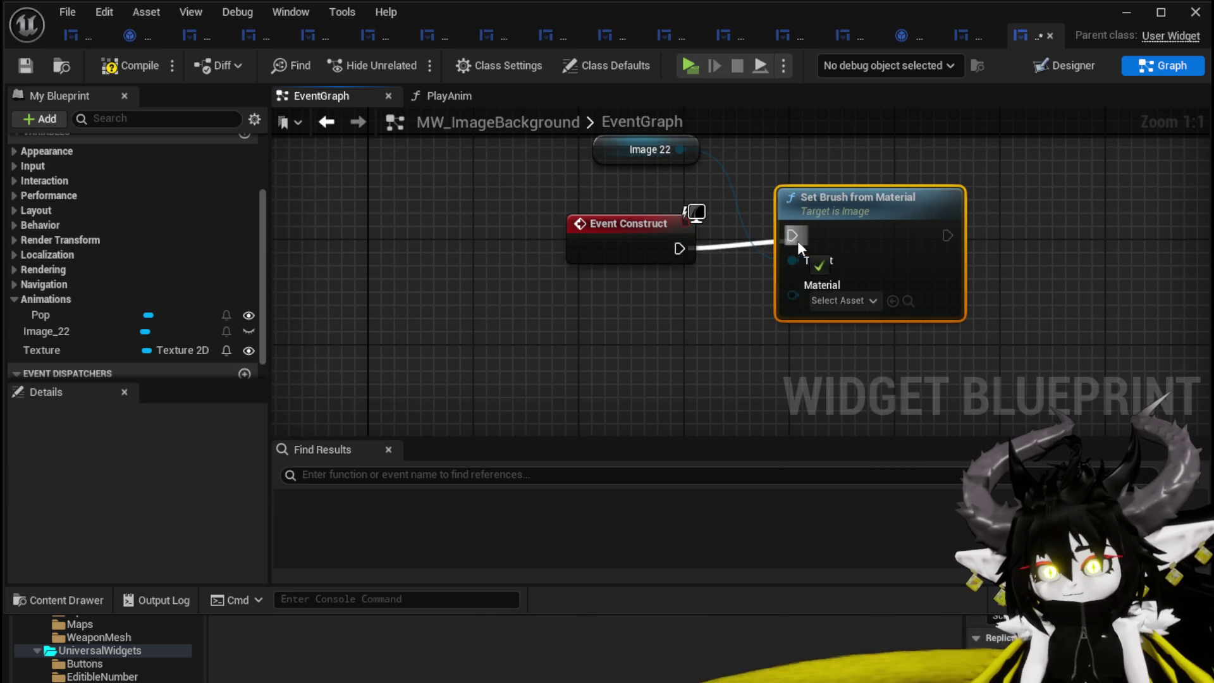
{"action": "left_click_drag", "start_coordinate": [790, 243], "coordinate": [792, 244]}
- Promote the Material pin to a Material variable and place its getter below Event Construct
{"action": "right_click", "coordinate": [794, 308]}
{"action": "left_click", "coordinate": [854, 354]}
{"action": "key", "text": "Return"}
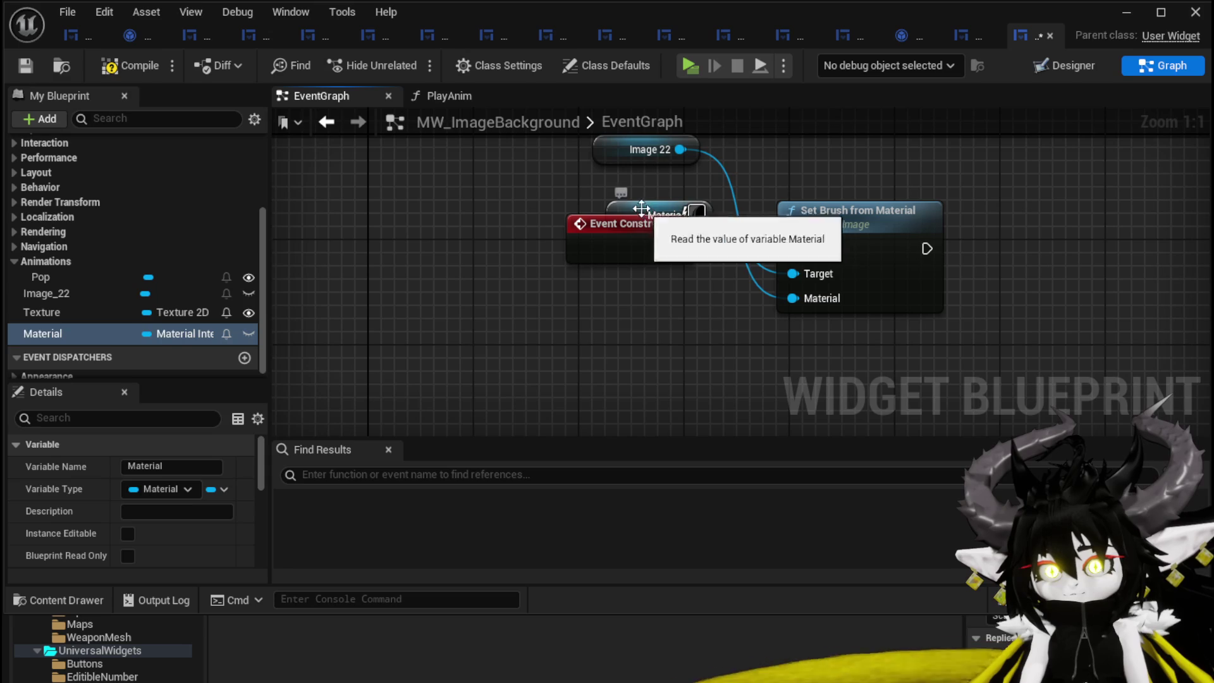
{"action": "left_click_drag", "start_coordinate": [643, 209], "coordinate": [637, 313]}
{"action": "left_click", "coordinate": [279, 315]}
- Delete the Texture variable, make Material instance-editable, then compile and save
{"action": "left_click", "coordinate": [16, 307]}
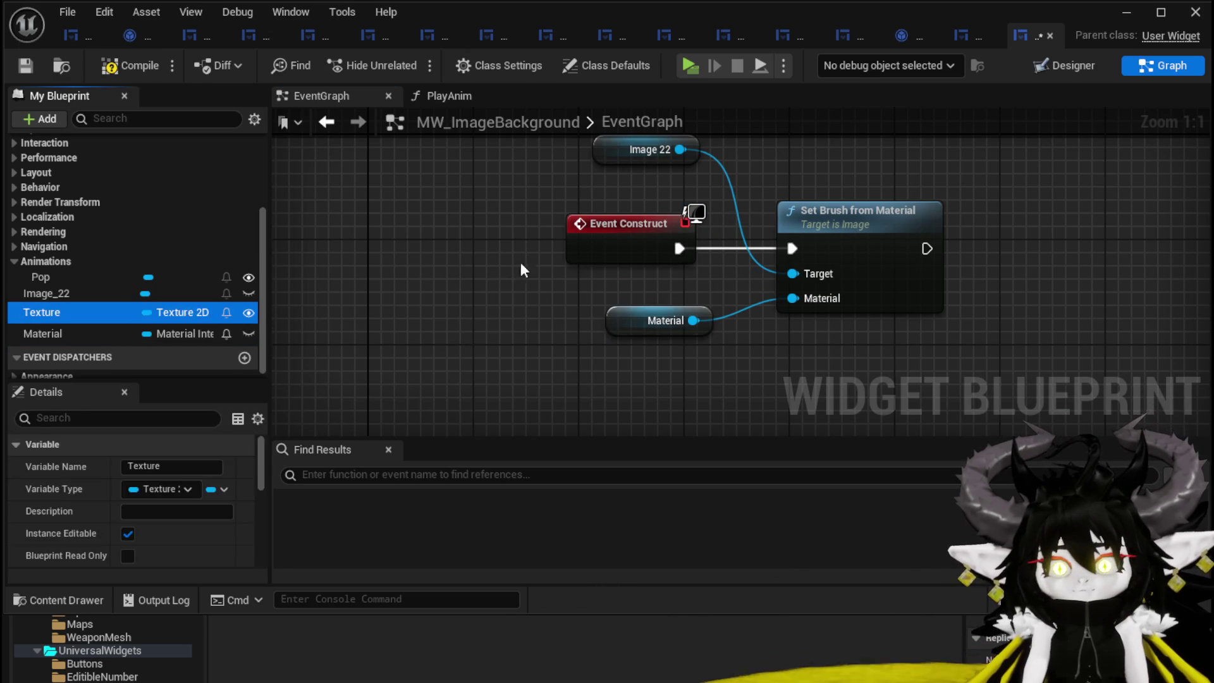
{"action": "key", "text": "Delete"}
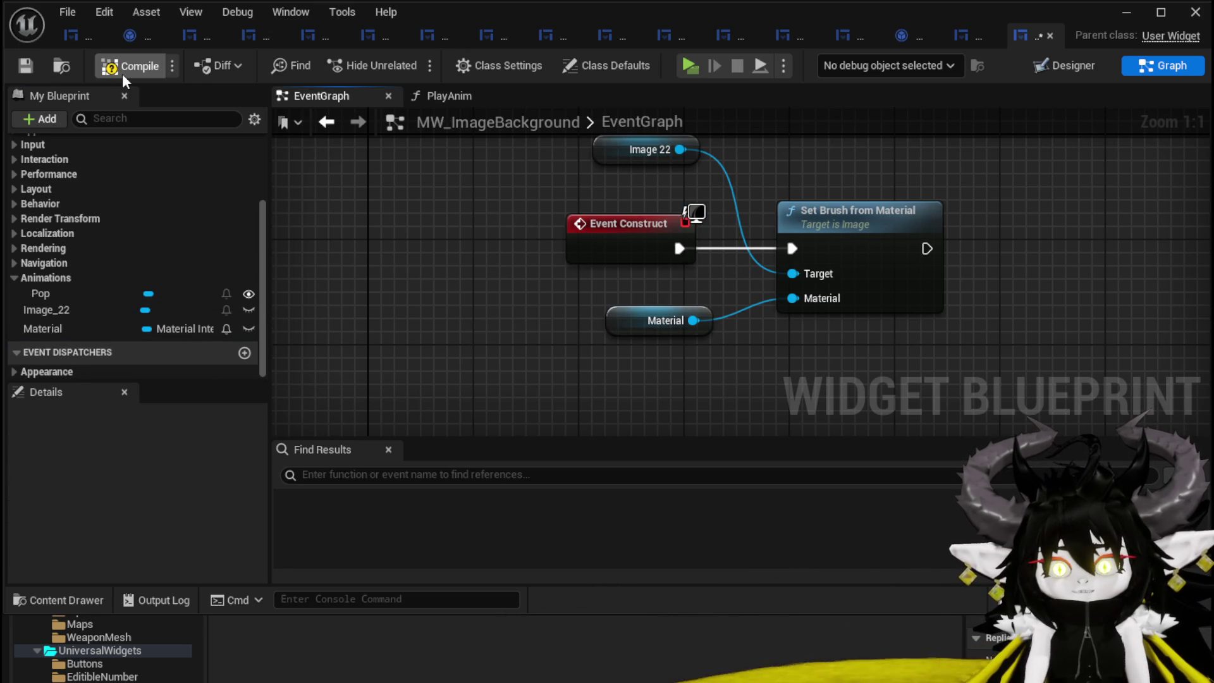
{"action": "left_click", "coordinate": [35, 64]}
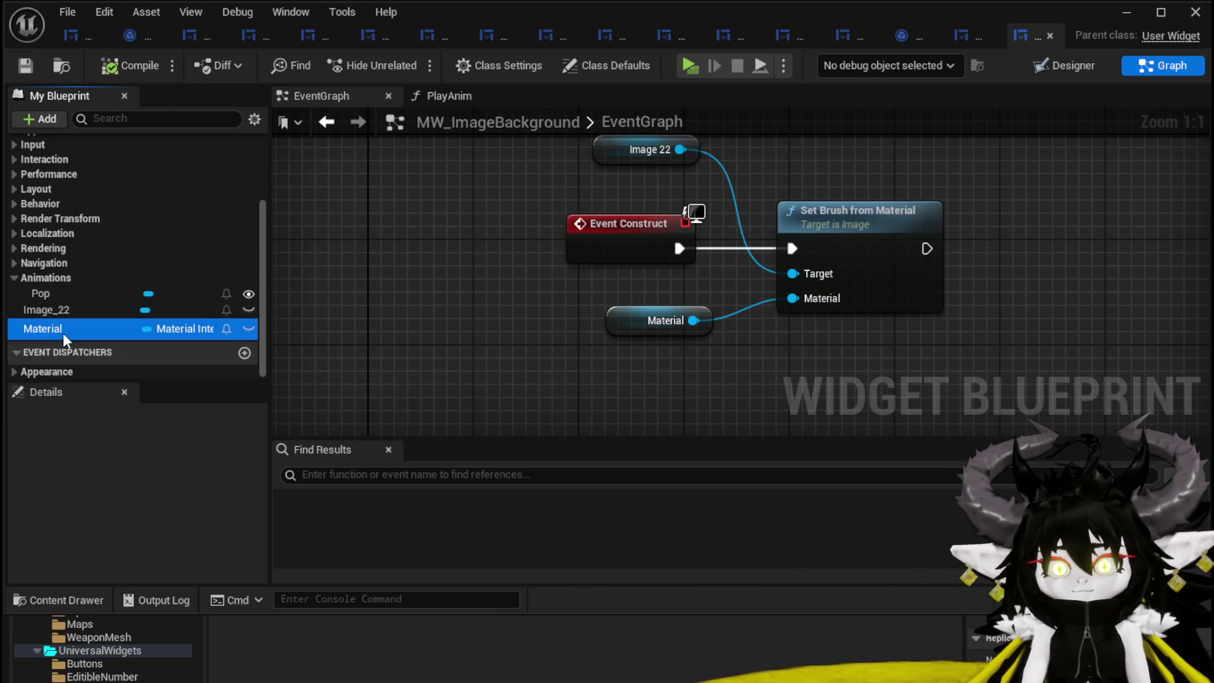
{"action": "left_click", "coordinate": [127, 535]}
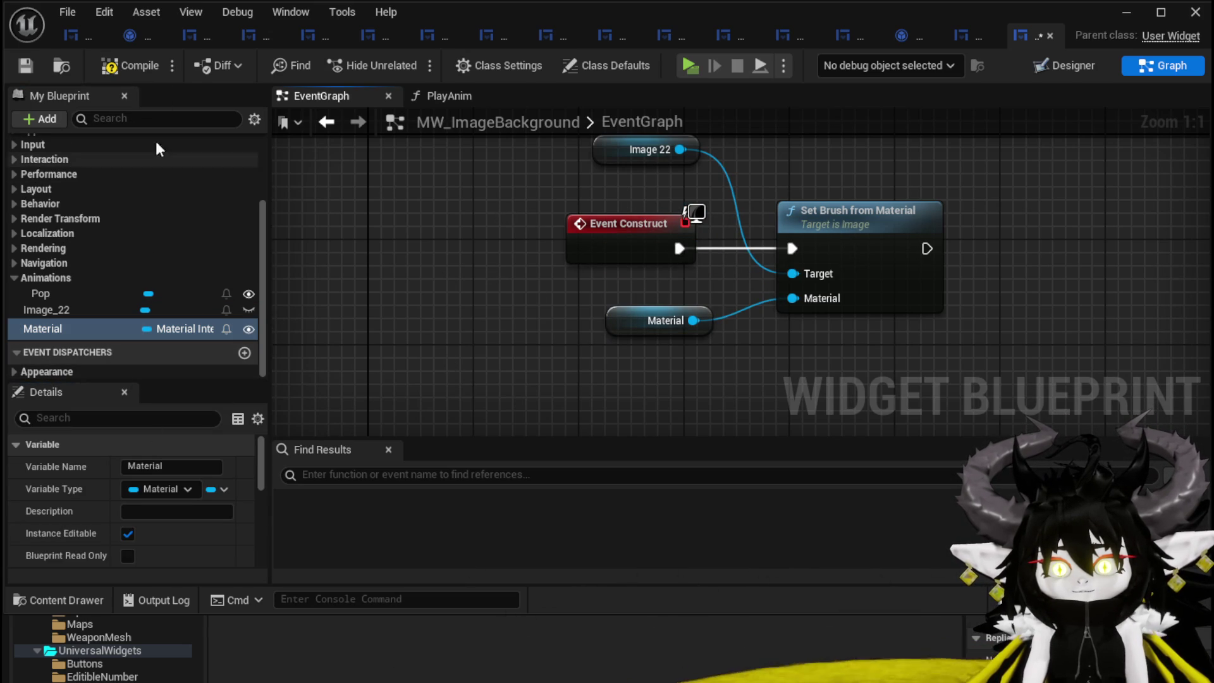
{"action": "left_click", "coordinate": [29, 62]}
{"action": "left_click", "coordinate": [193, 33]}
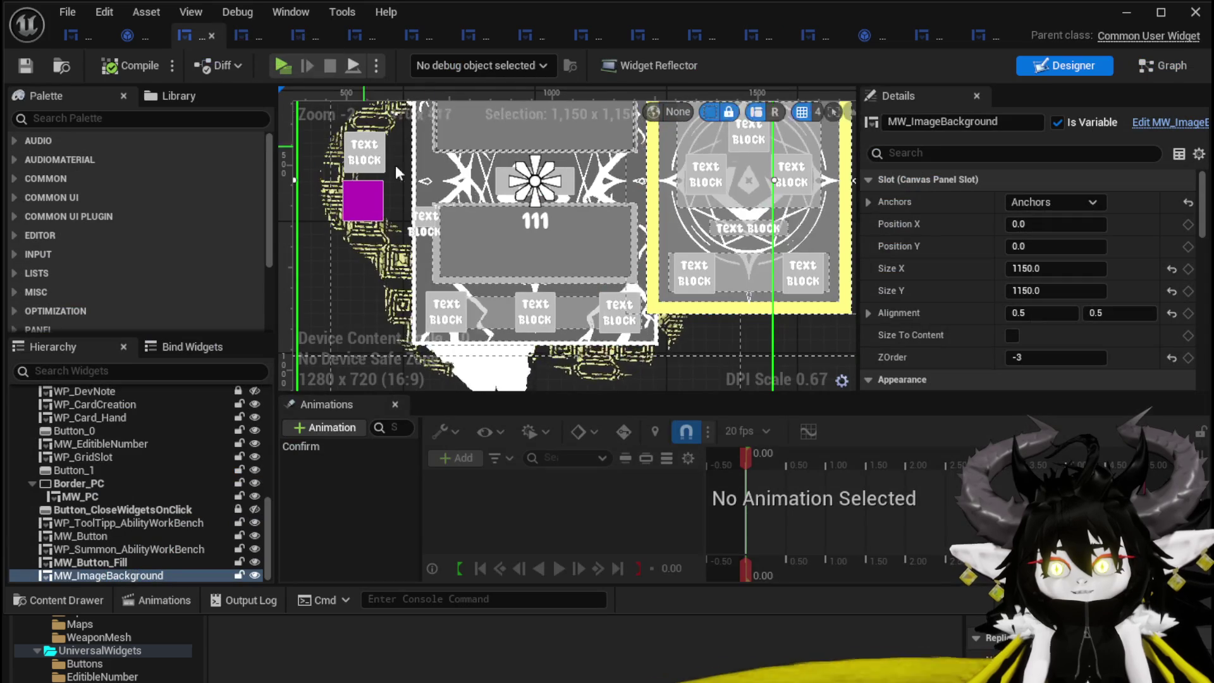
- Set the embedded MW_ImageBackground's Material to M_OroBorder_Circ
{"action": "scroll", "coordinate": [1033, 323], "scroll_direction": "down", "scroll_amount": 5}
{"action": "scroll", "coordinate": [1018, 313], "scroll_direction": "down", "scroll_amount": 10}
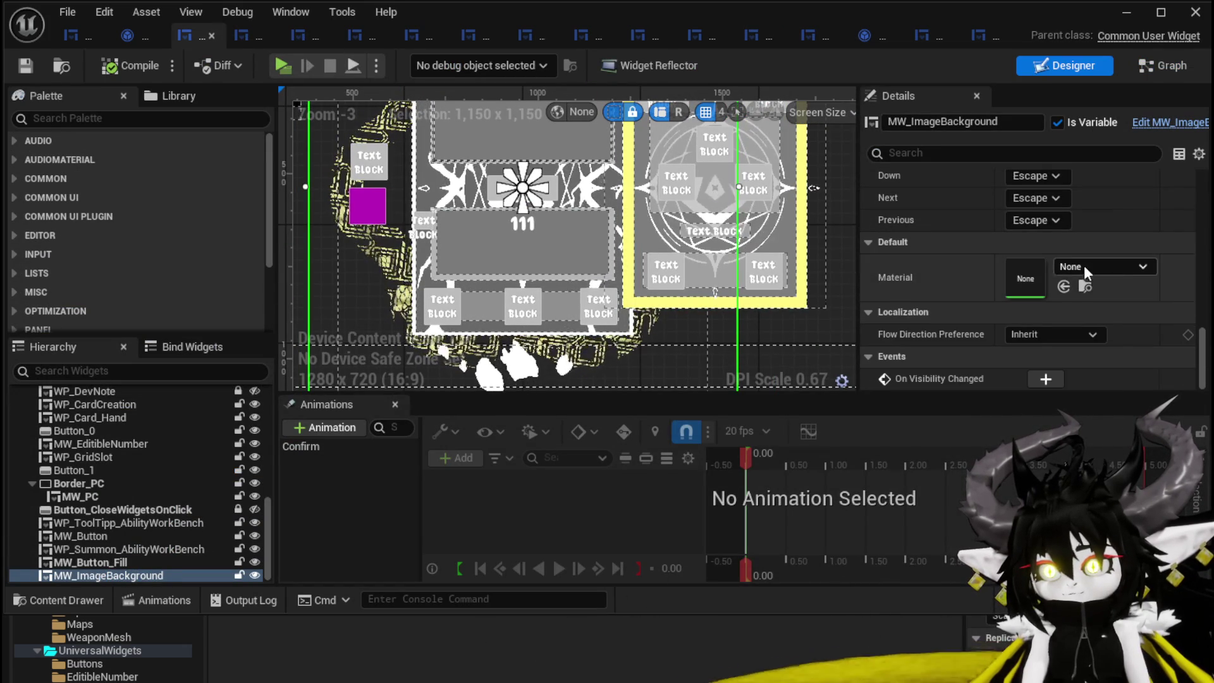
{"action": "left_click", "coordinate": [1085, 265]}
{"action": "type", "text": "o"}
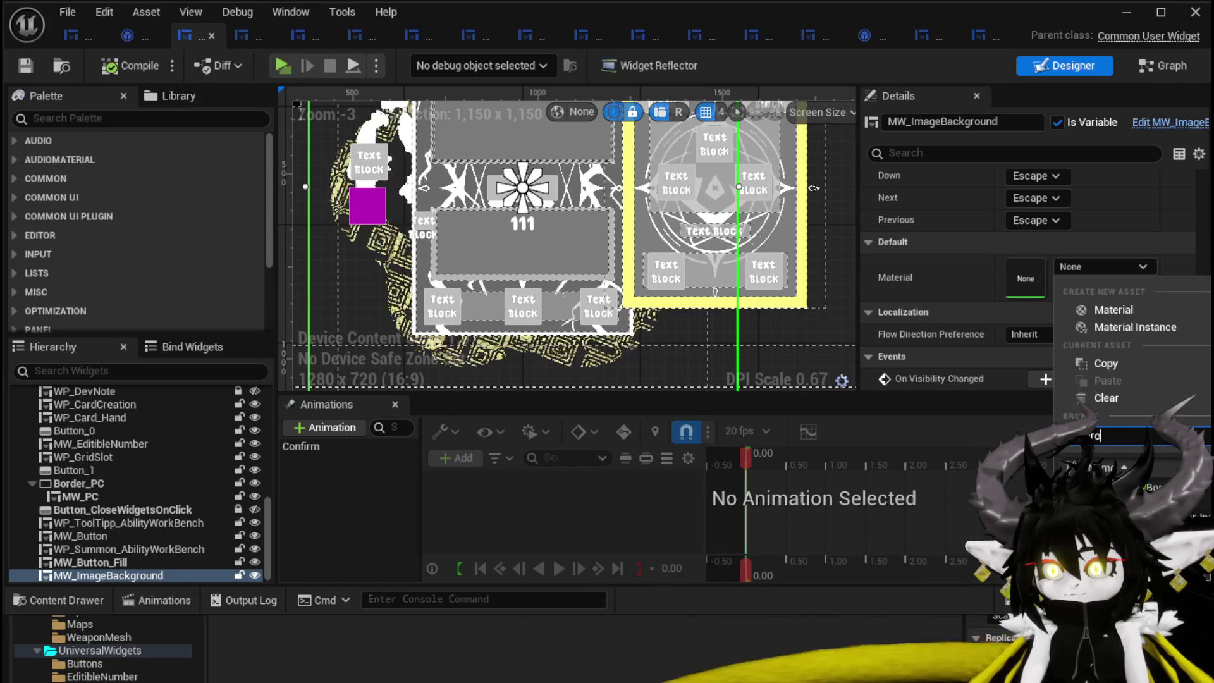
{"action": "key", "text": "Return"}
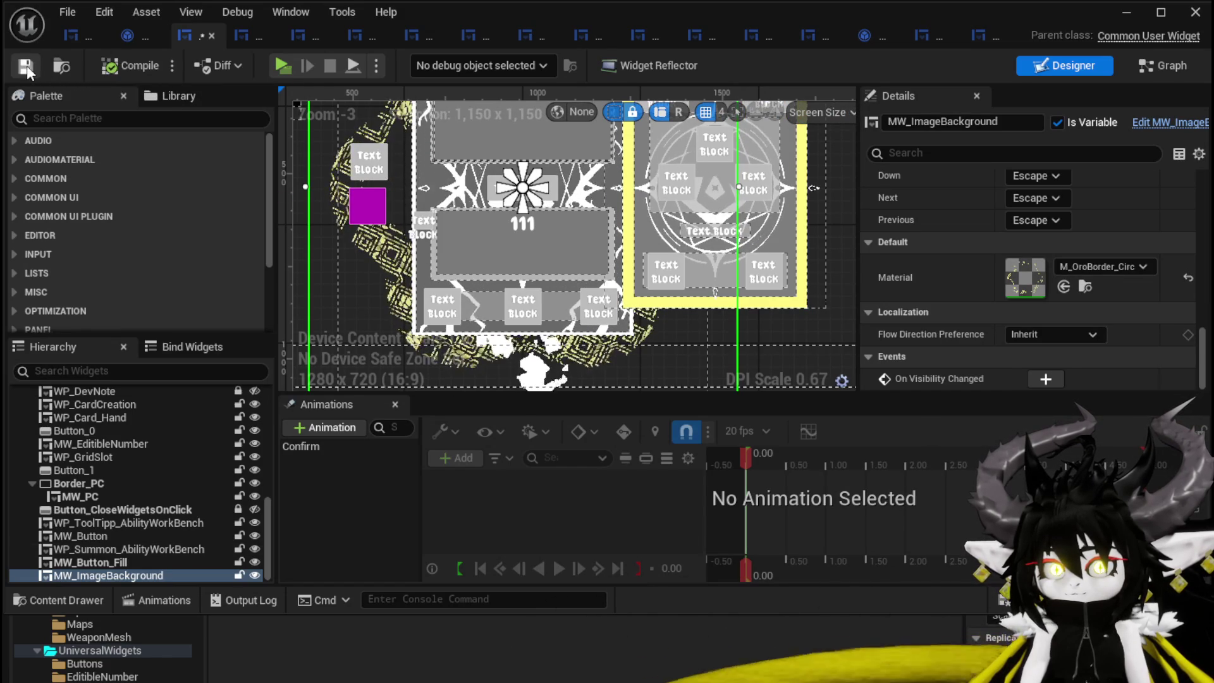
{"action": "left_click", "coordinate": [73, 38]}
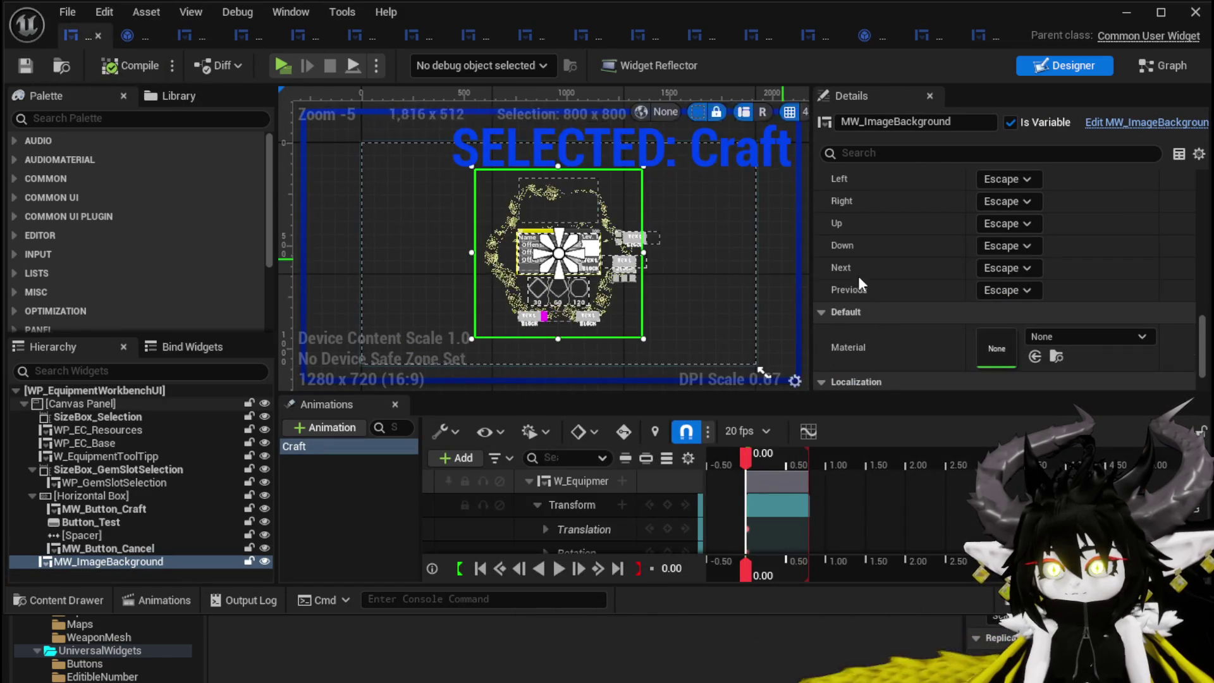
- Assign M_OroBorder_Big_Inst as MW_ImageBackground's Material in WP_EquipmentWorkbenchUI
{"action": "left_click", "coordinate": [1086, 338]}
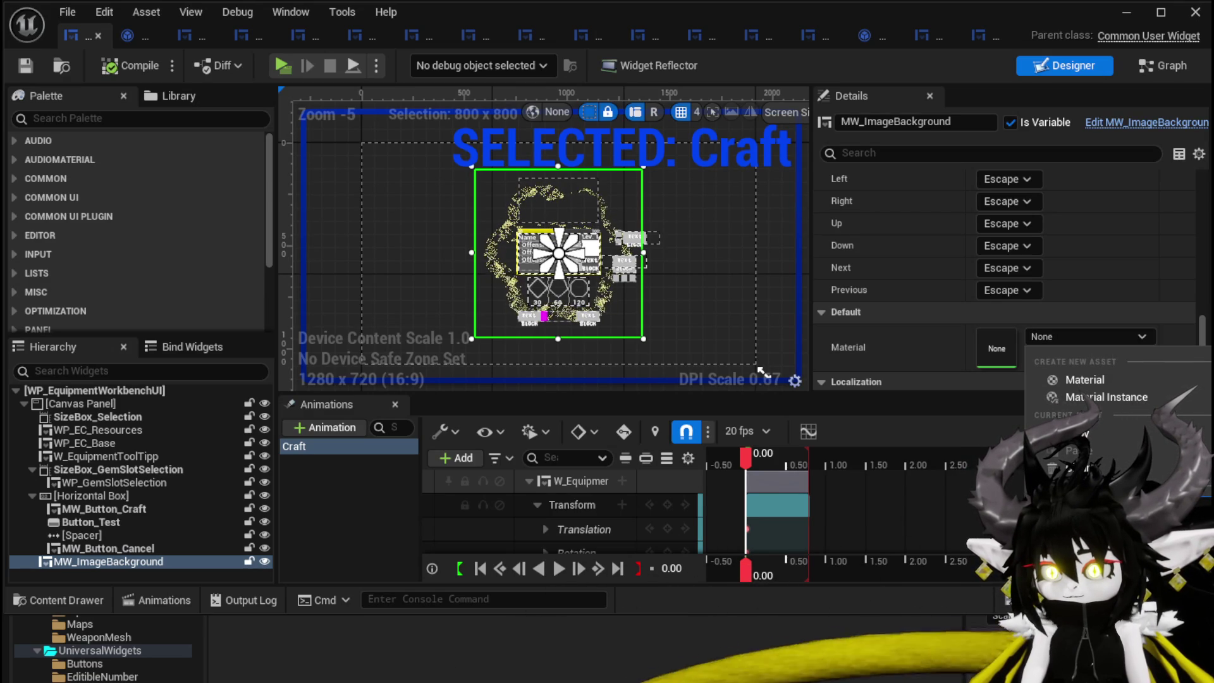
{"action": "left_click", "coordinate": [1087, 569]}
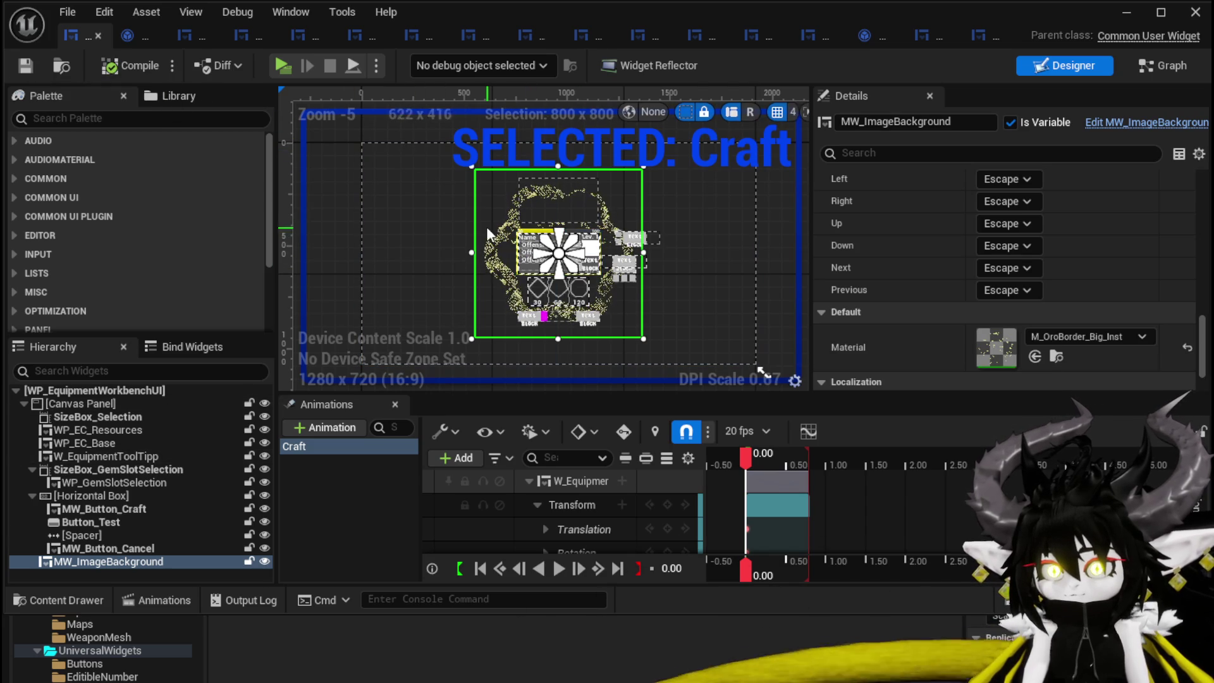
{"action": "left_click", "coordinate": [1119, 13]}
- Start a play-test and try the gem crafting panel at the first workbench
{"action": "left_click", "coordinate": [408, 63]}
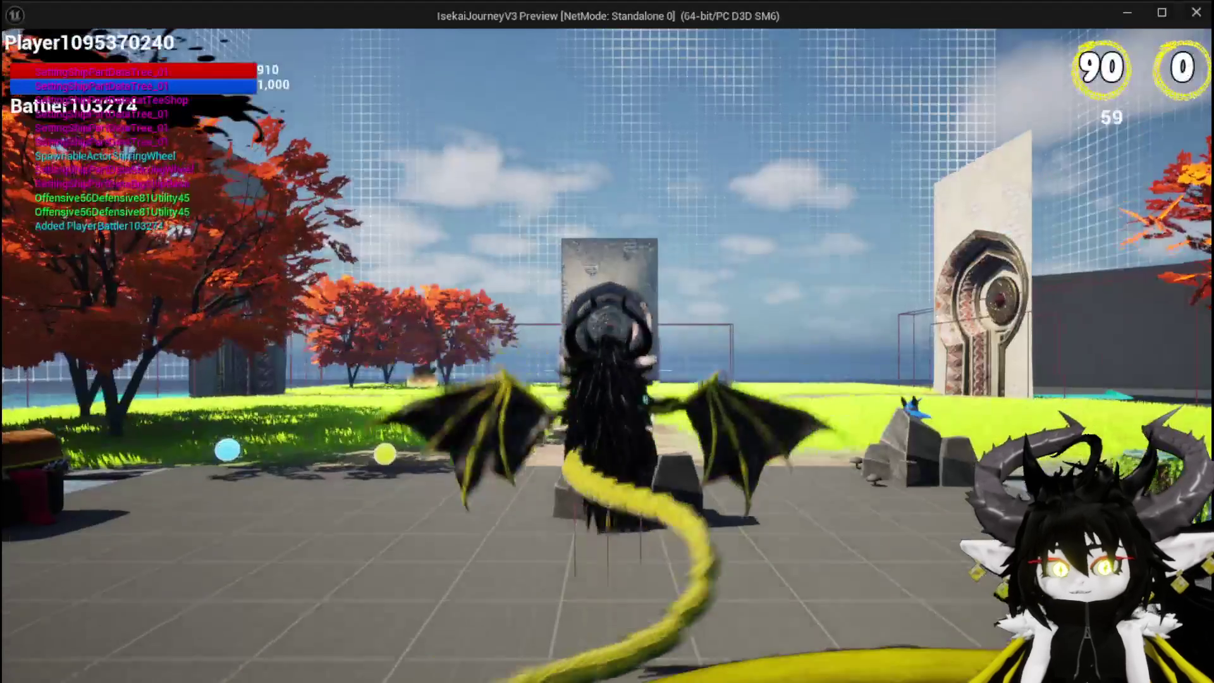
{"action": "key", "text": "w"}
{"action": "key", "text": "e"}
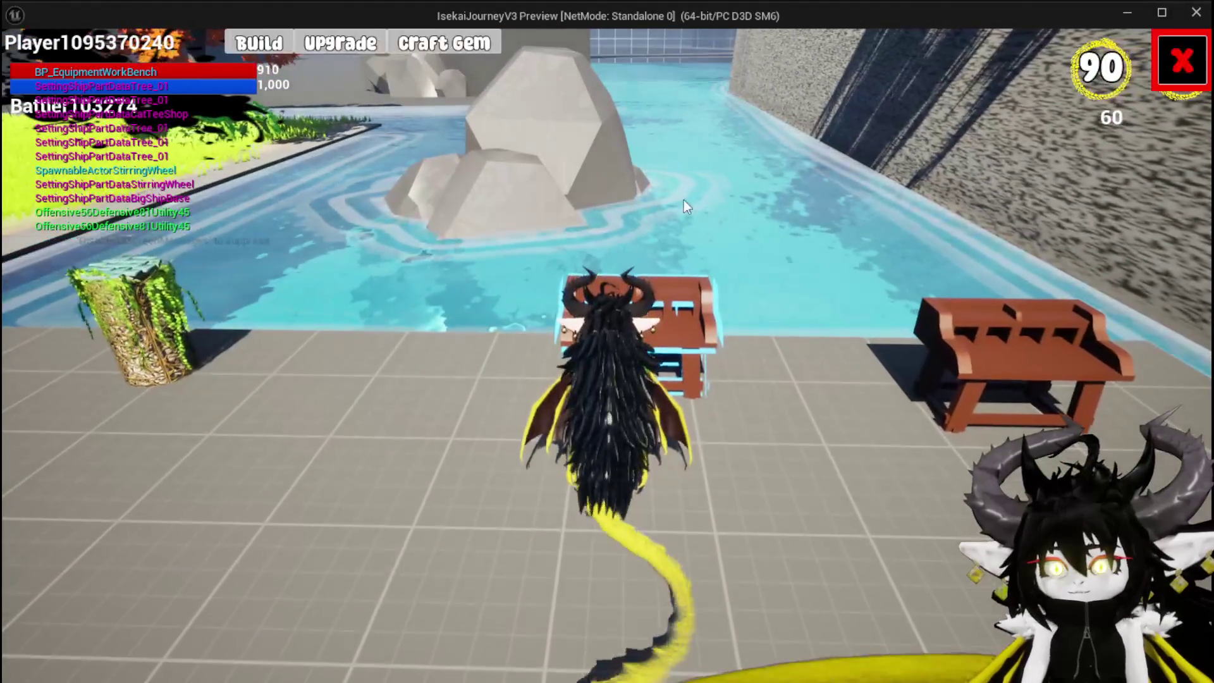
{"action": "left_click", "coordinate": [259, 41]}
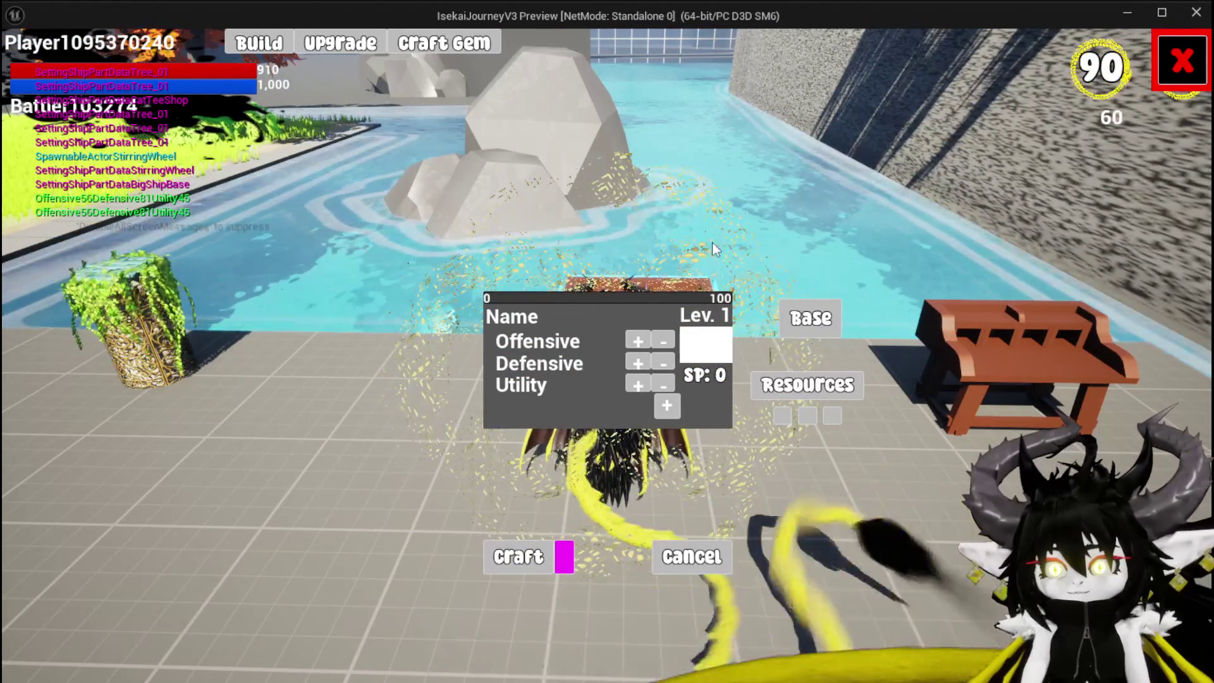
{"action": "left_click", "coordinate": [1181, 60]}
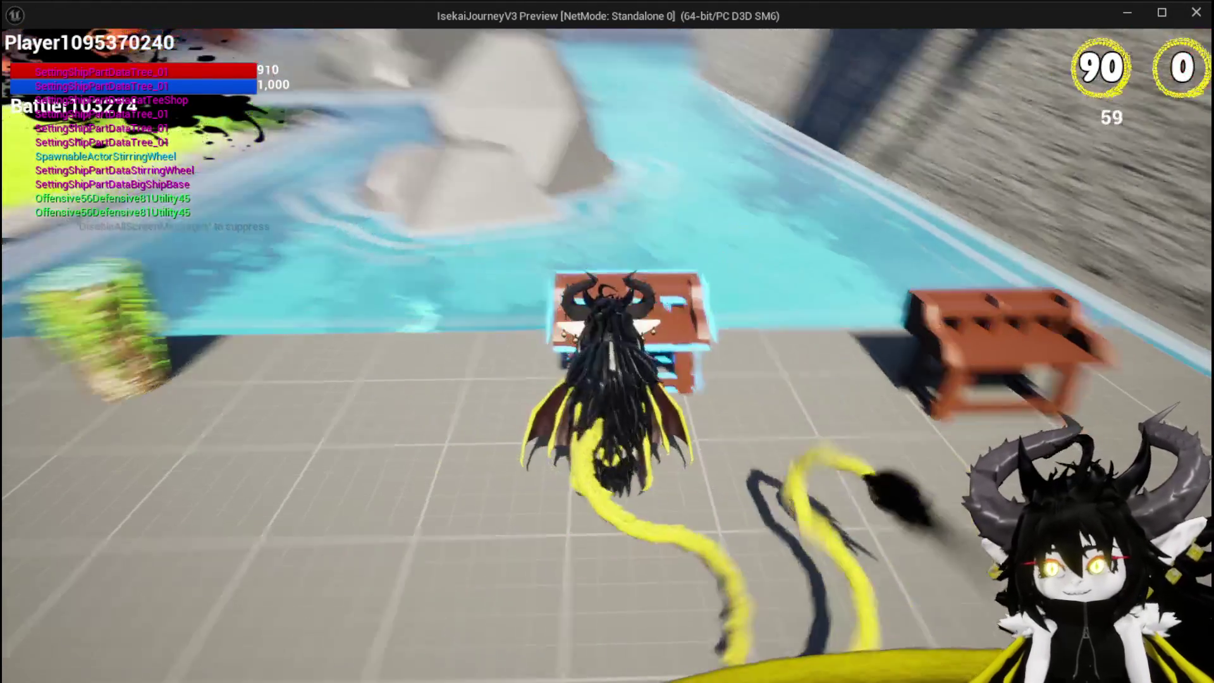
- At the equipment workbench, open gem crafting and choose Chest as the base item
{"action": "key", "text": "w"}
{"action": "key", "text": "e"}
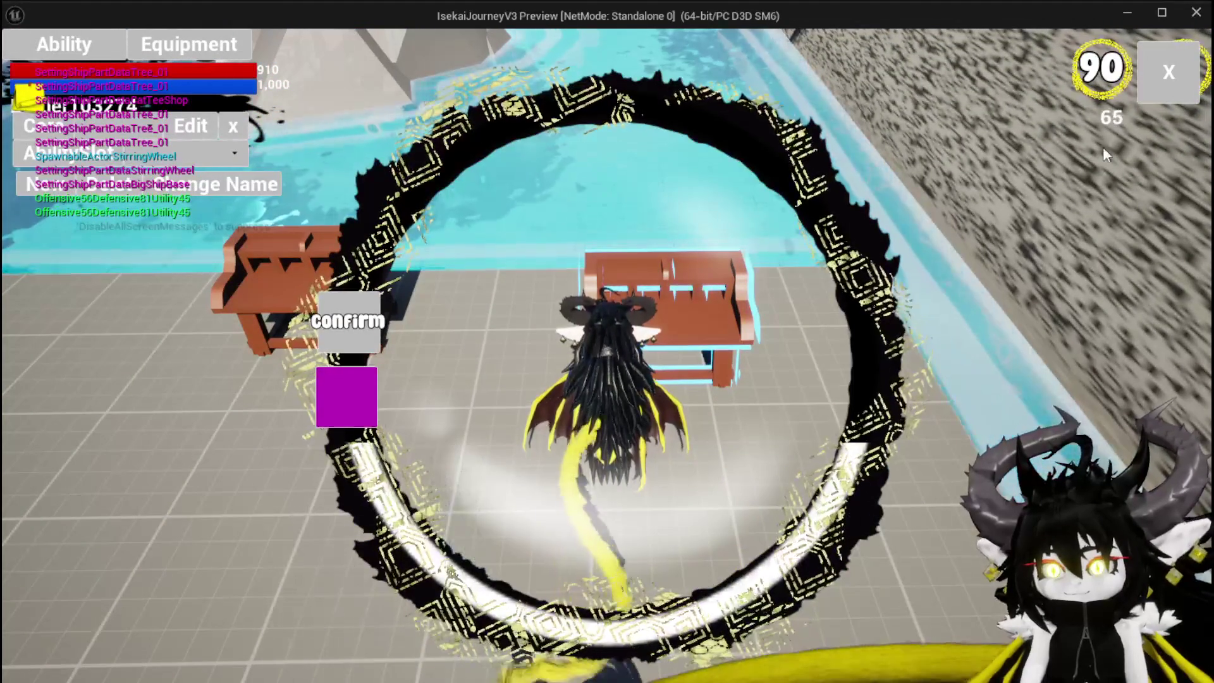
{"action": "left_click", "coordinate": [1168, 72]}
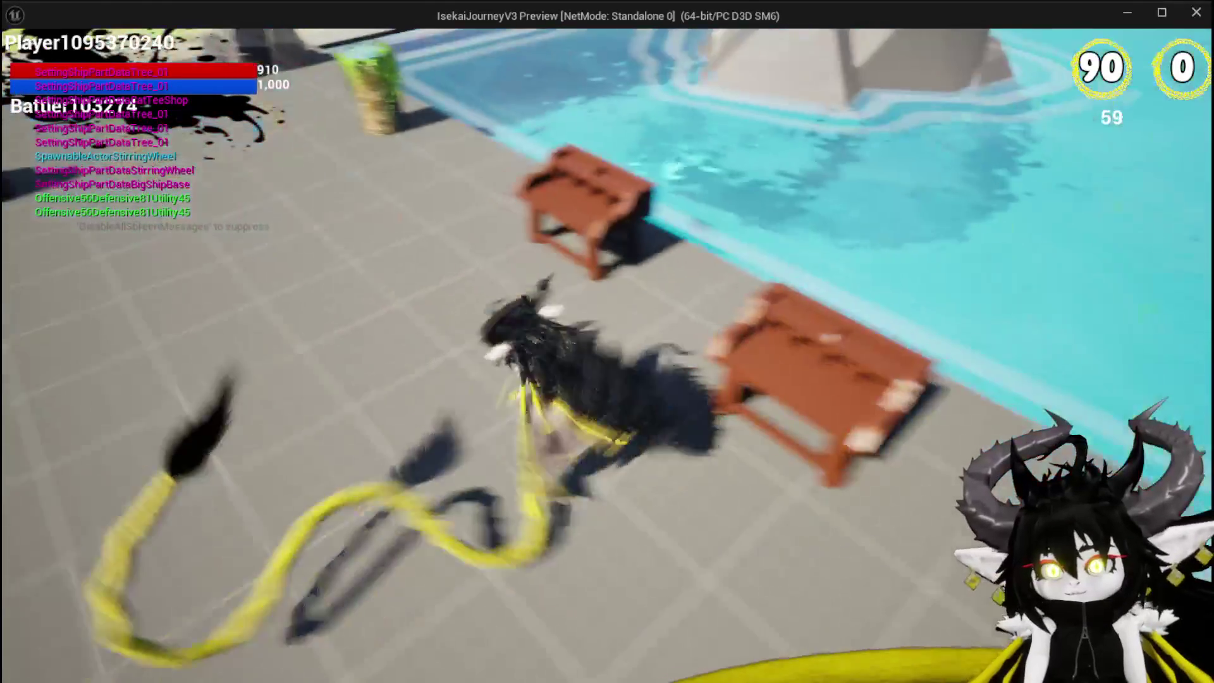
{"action": "key", "text": "e"}
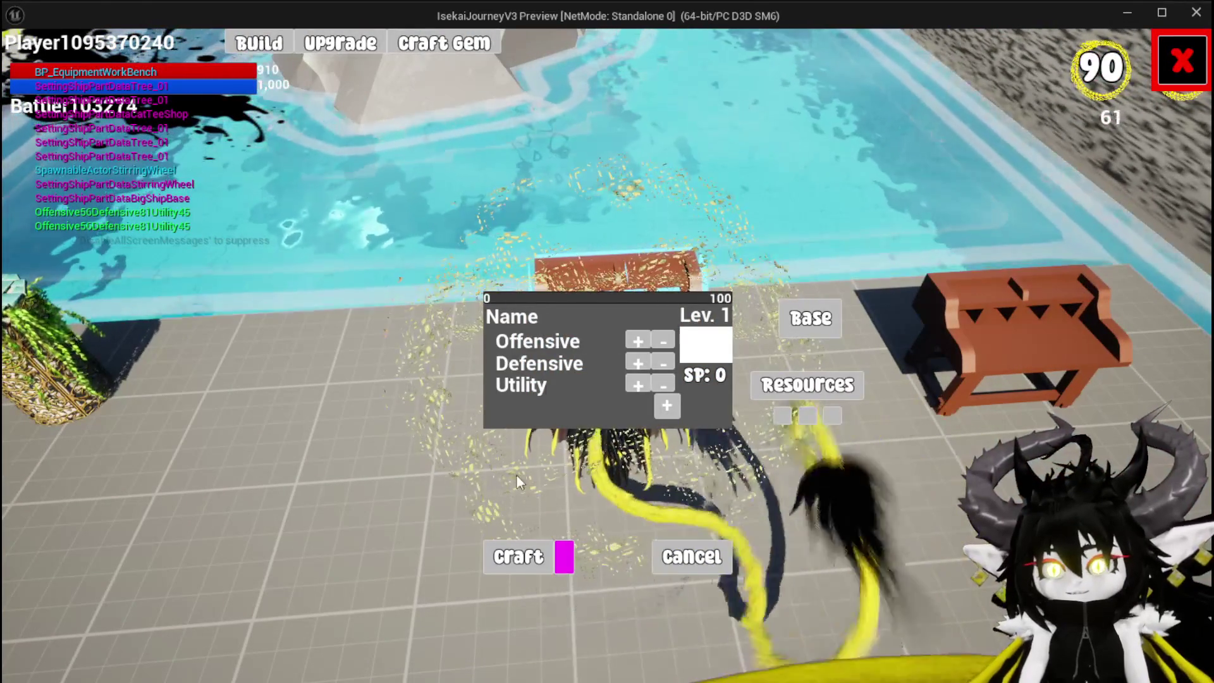
{"action": "left_click", "coordinate": [822, 316]}
{"action": "left_click", "coordinate": [607, 180]}
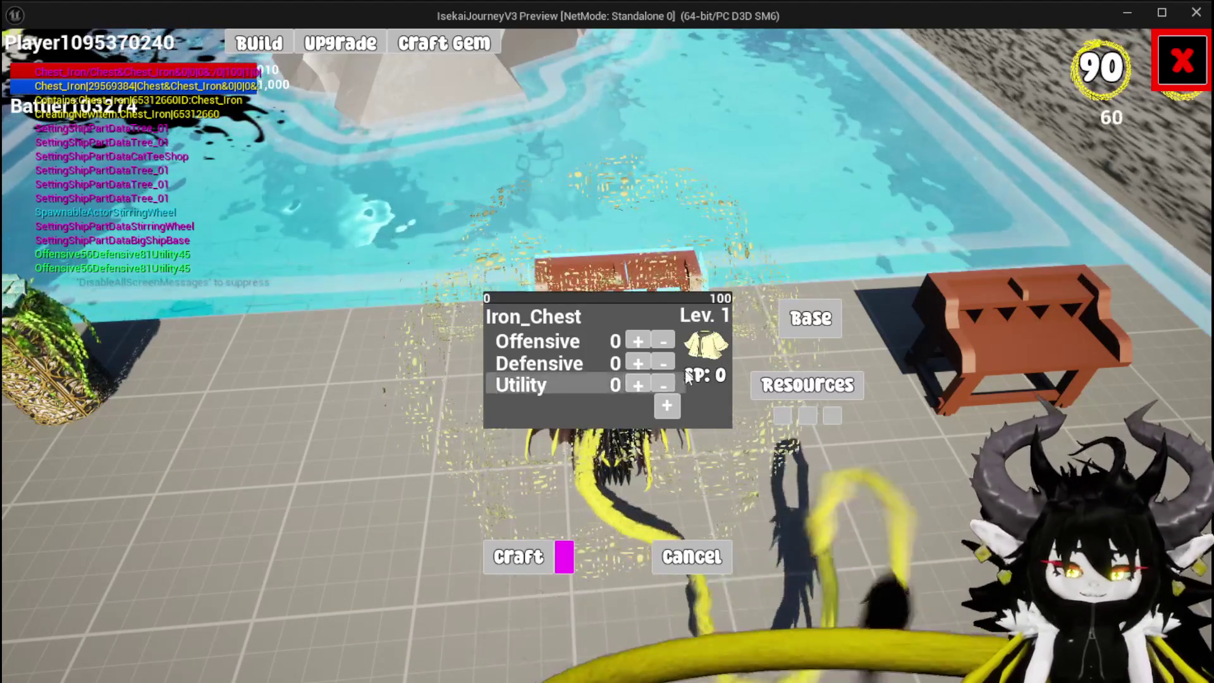
- Close the Iron_Chest panel, check the front workbench, then step back from it
{"action": "key", "text": "Escape"}
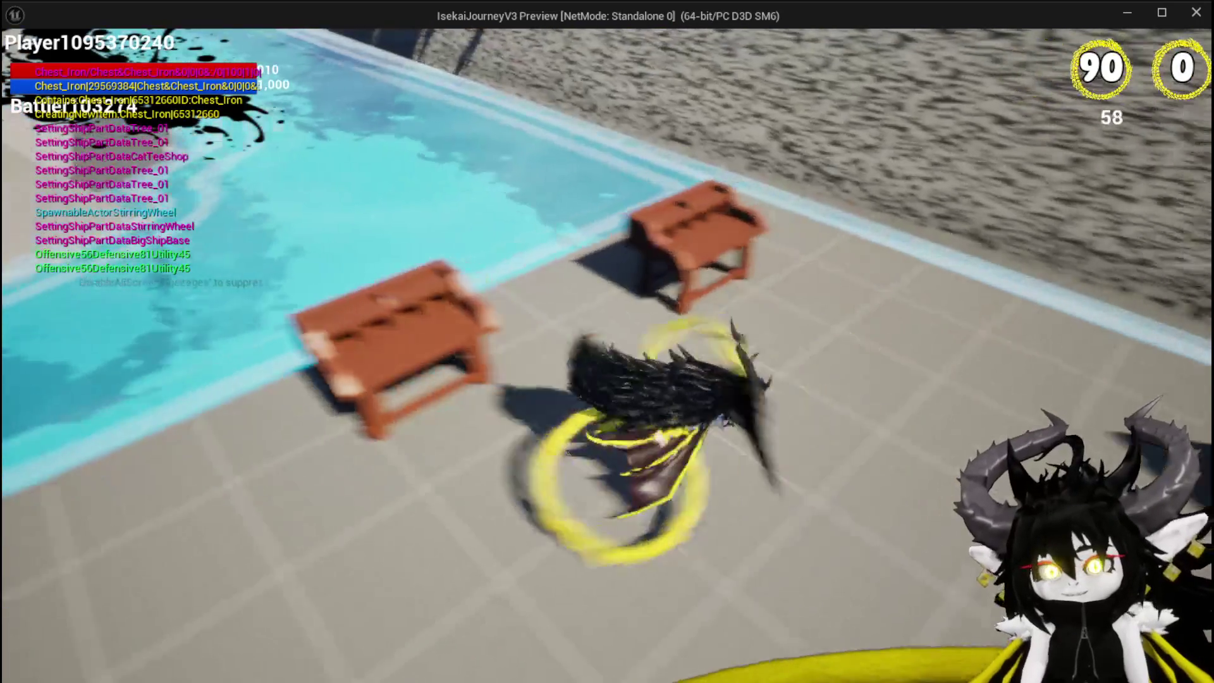
{"action": "key", "text": "w"}
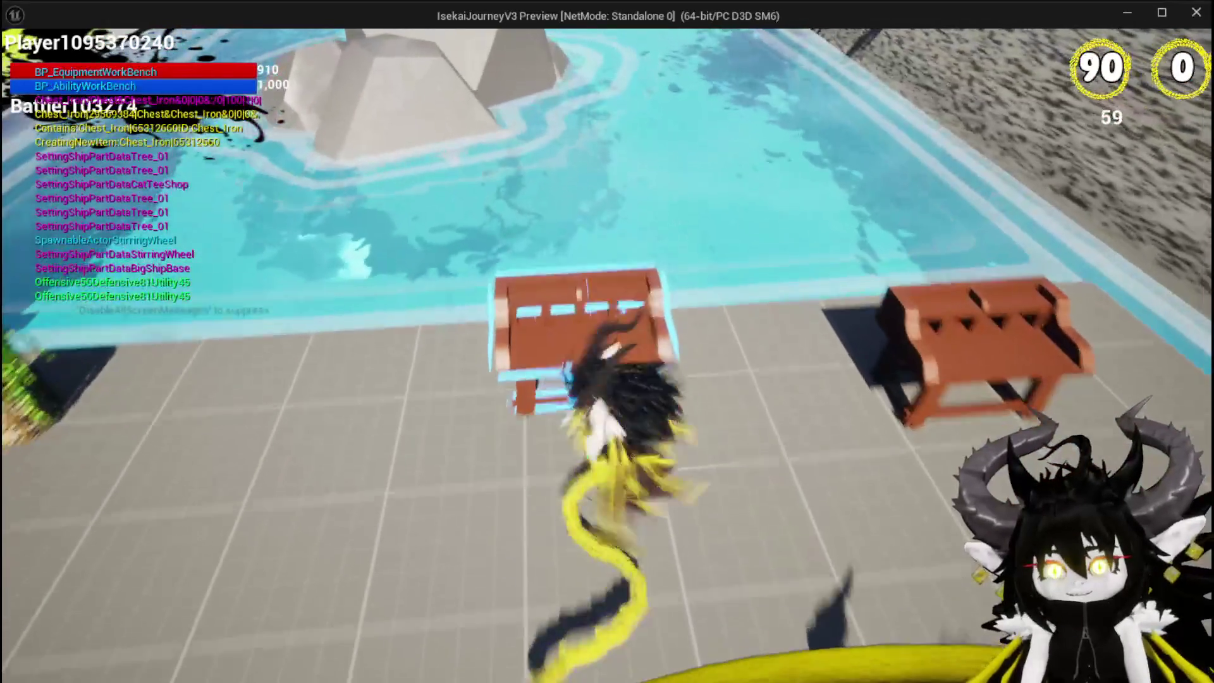
{"action": "key", "text": "w"}
{"action": "key", "text": "e"}
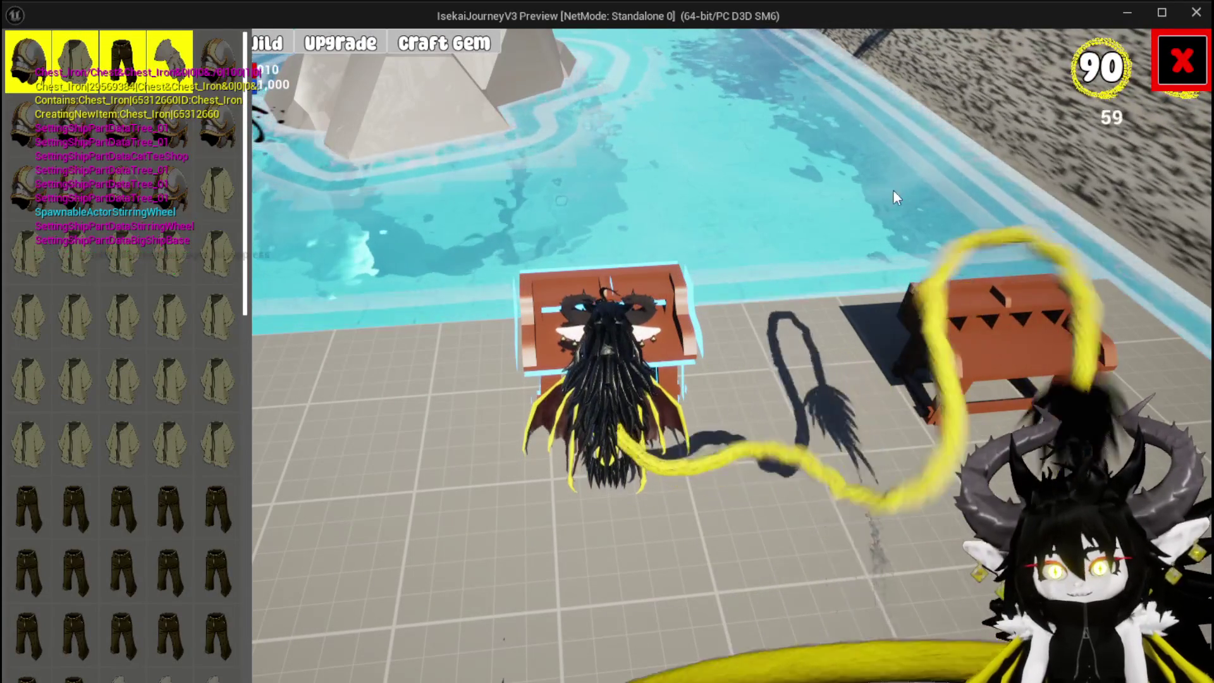
{"action": "left_click", "coordinate": [1165, 75]}
{"action": "key", "text": "s"}
{"action": "key", "text": "space"}
{"action": "key", "text": "space"}
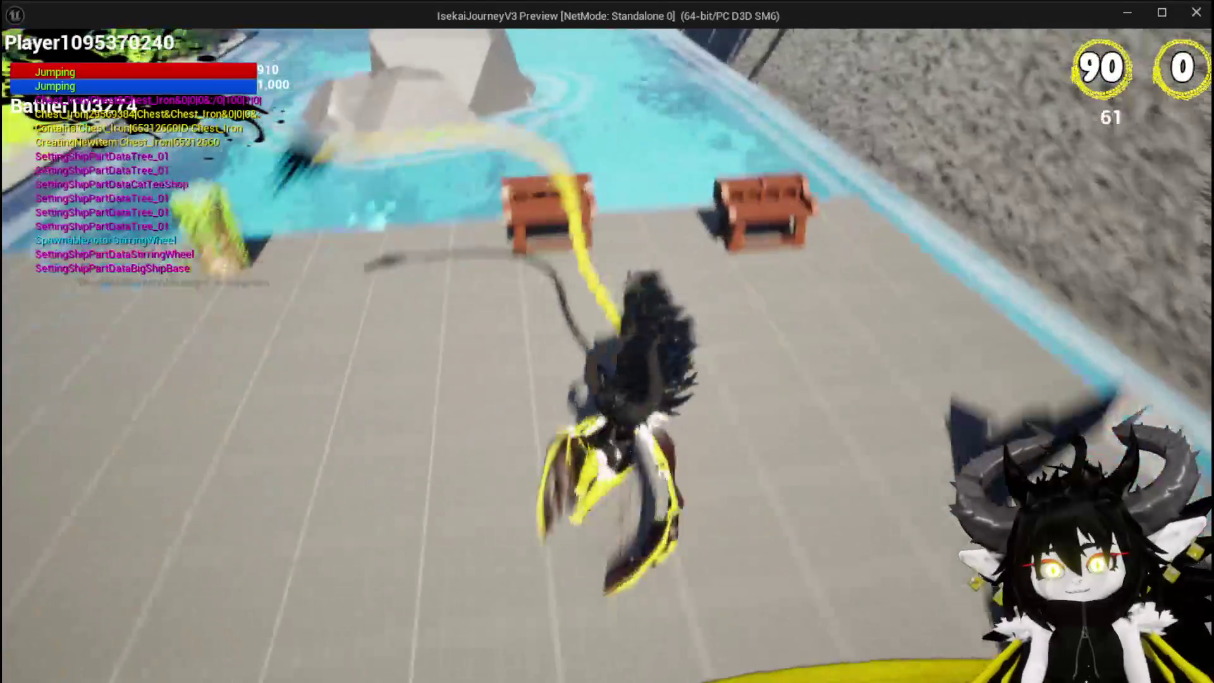
- Open the nearer workbench's Equipment screen and list the hand gear in the inventory
{"action": "key", "text": "w"}
{"action": "key", "text": "e"}
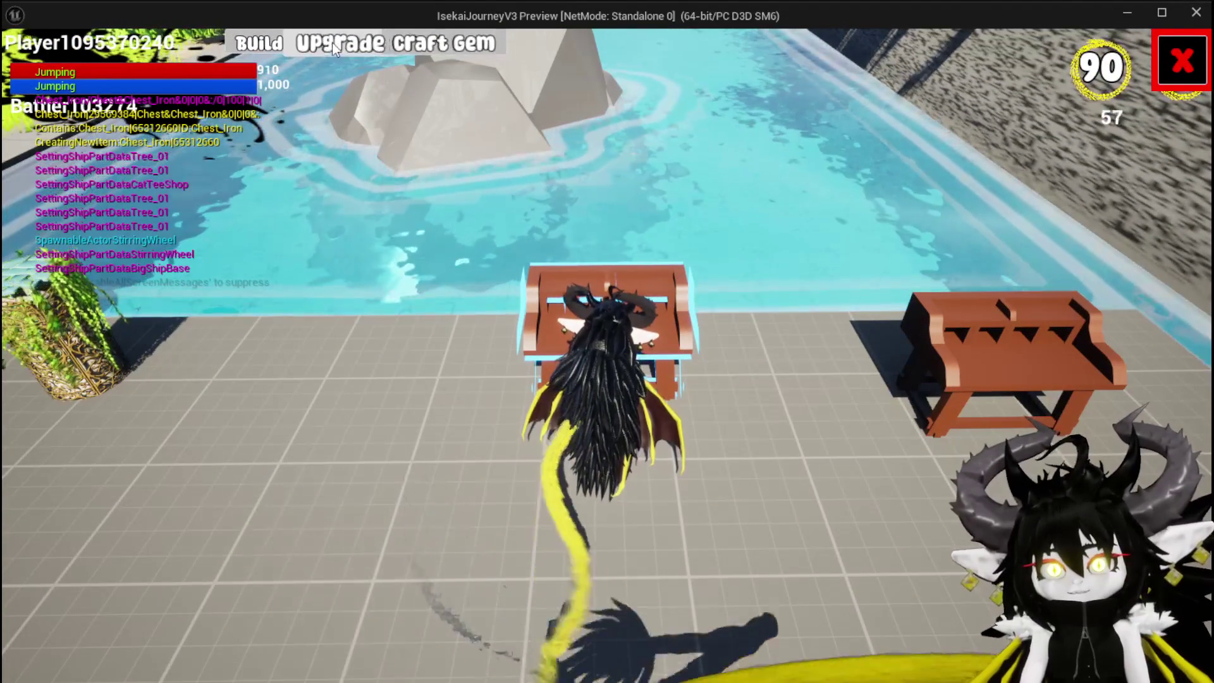
{"action": "left_click", "coordinate": [443, 43]}
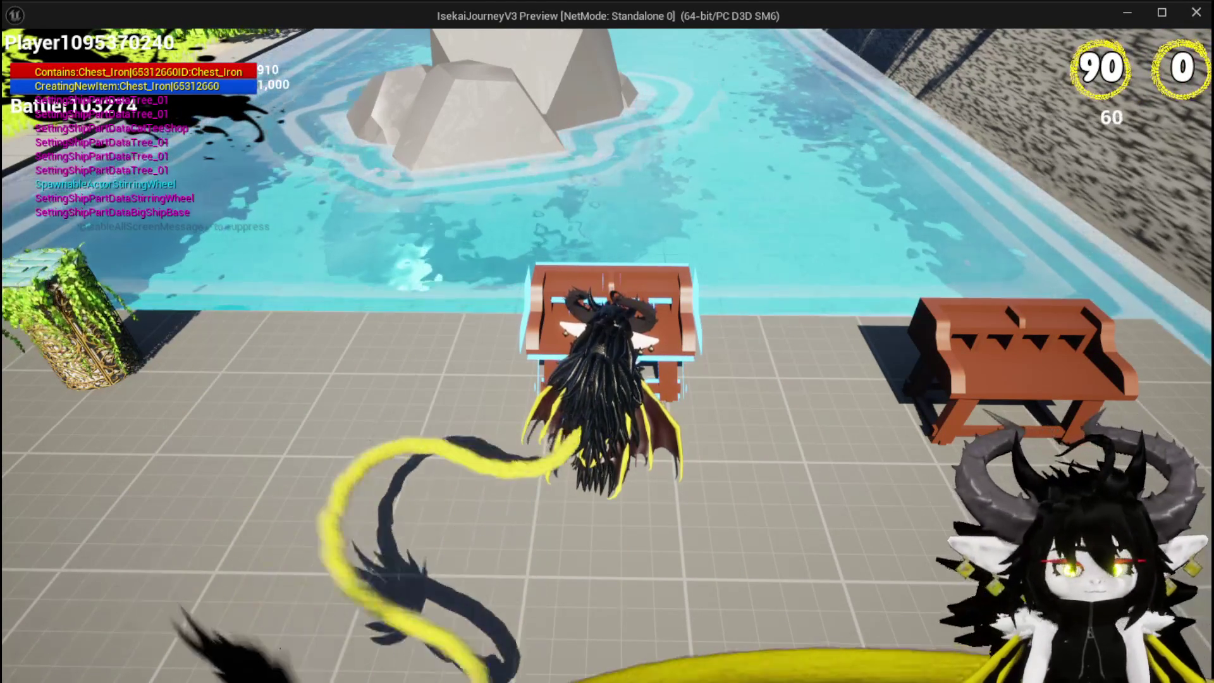
{"action": "left_click", "coordinate": [71, 42]}
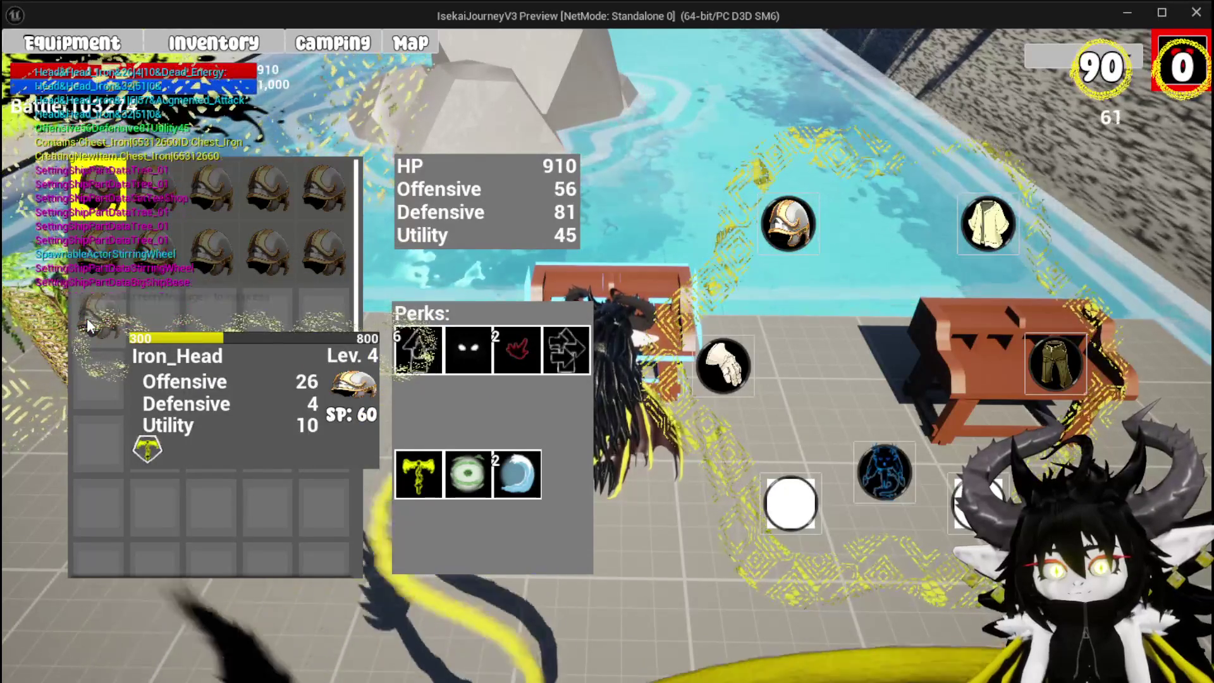
{"action": "left_click", "coordinate": [743, 372]}
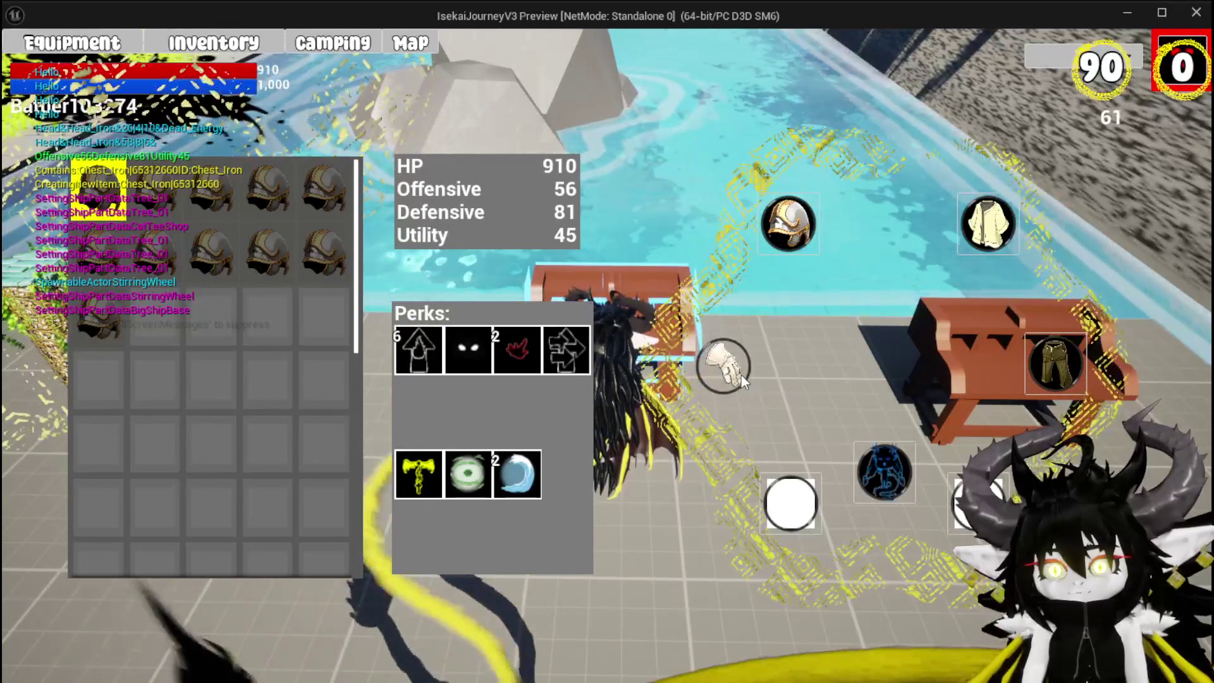
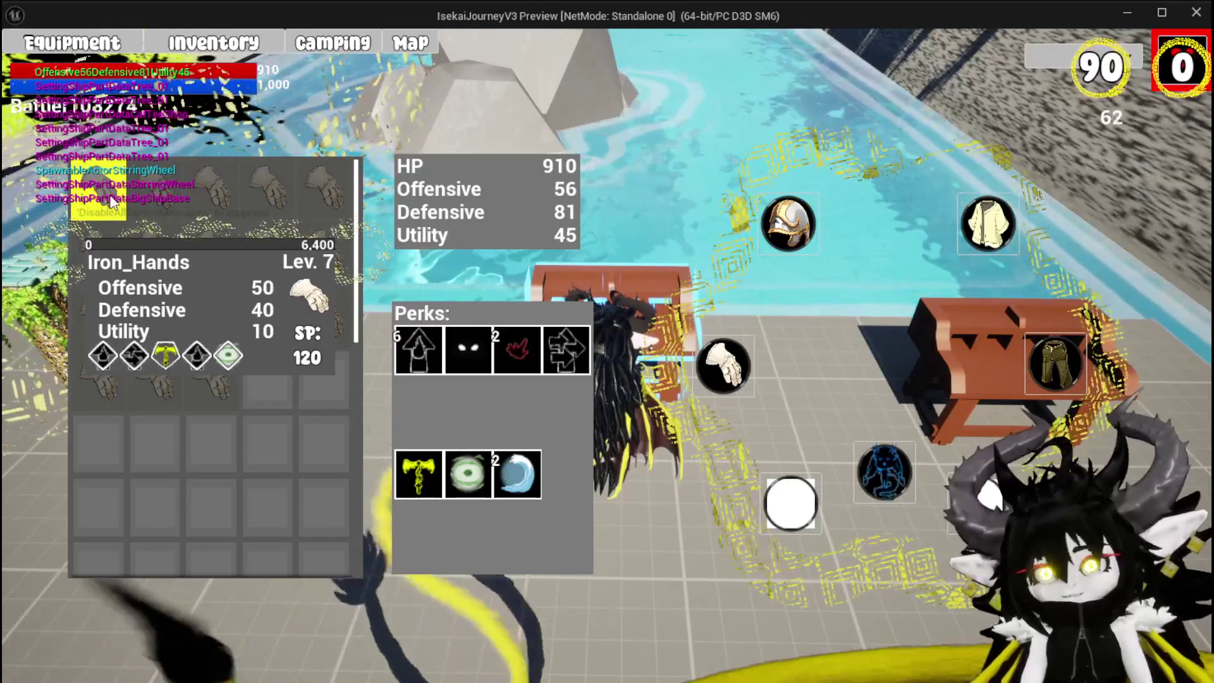
- Dismiss the Iron_Hands glove detail card, then switch to the editor and back to the game
{"action": "left_click", "coordinate": [113, 201]}
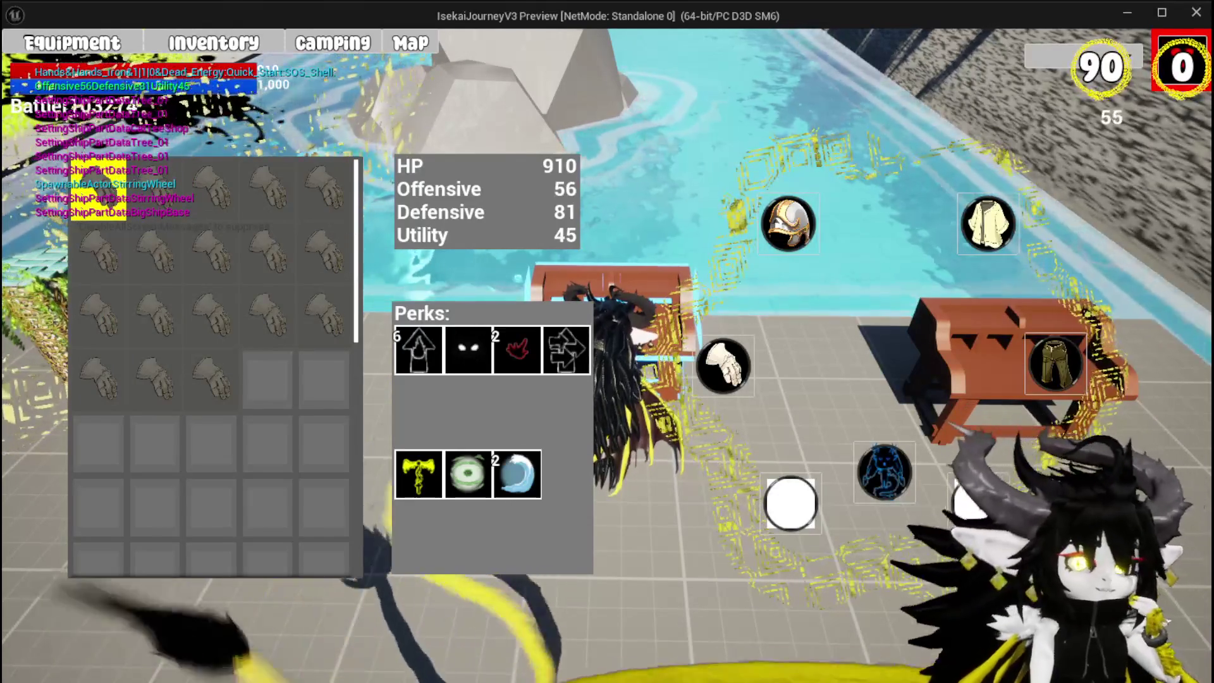
{"action": "key", "text": "alt+Tab"}
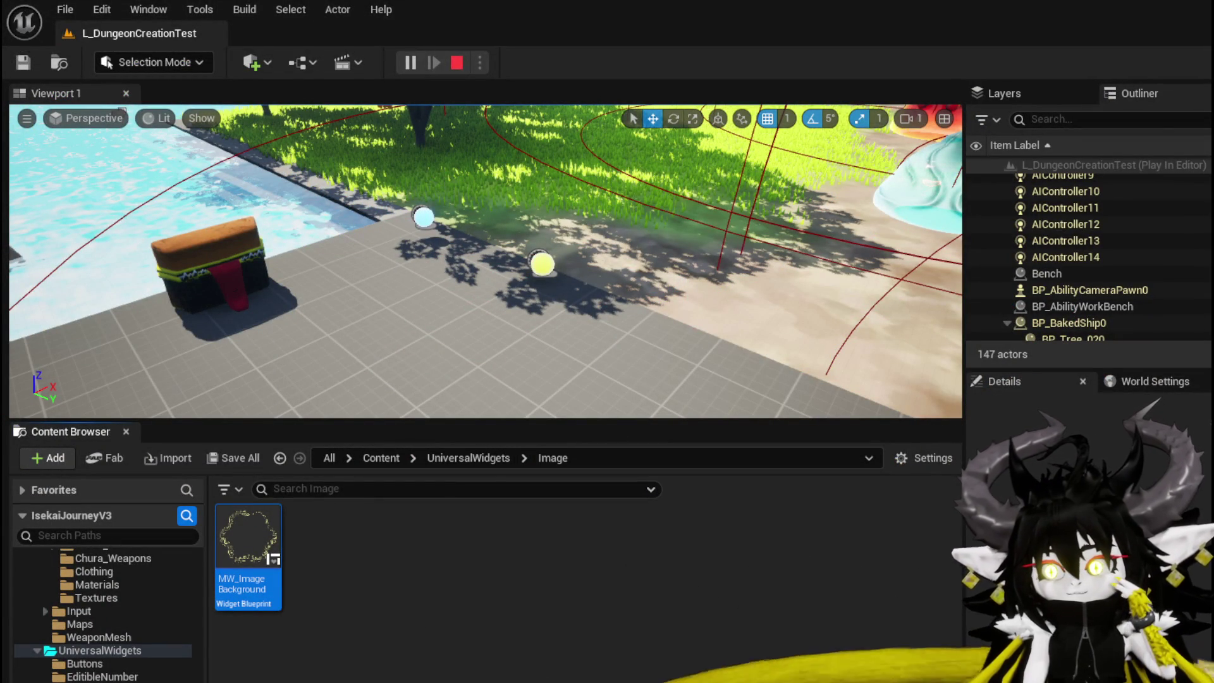
{"action": "key", "text": "alt+Tab"}
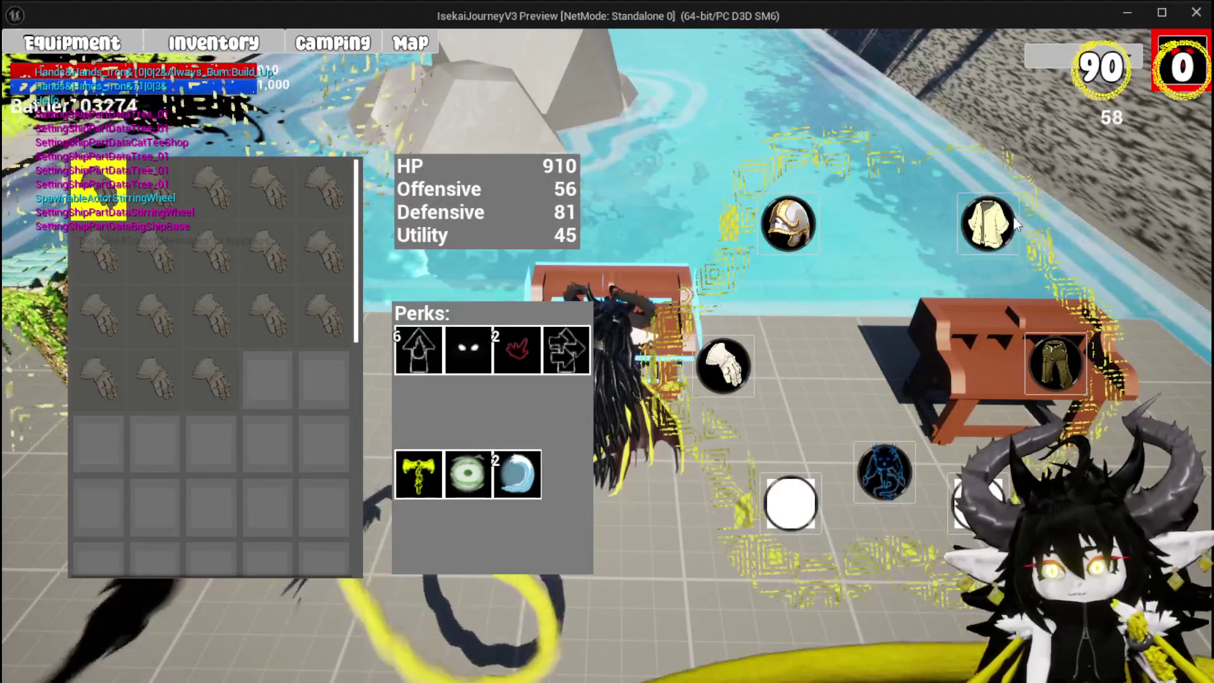
- Inspect the Iron_Chest armour stats in the inventory, then stop the play session
{"action": "left_click", "coordinate": [988, 224]}
{"action": "left_click", "coordinate": [244, 184]}
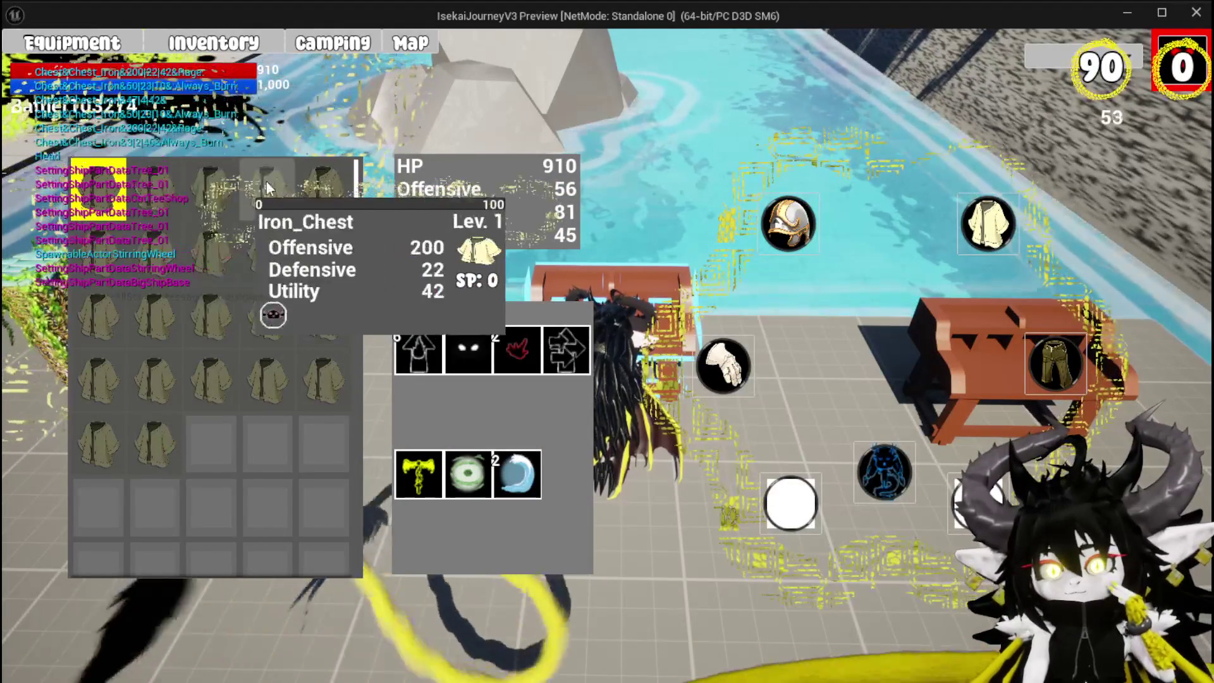
{"action": "mouse_move", "coordinate": [105, 256]}
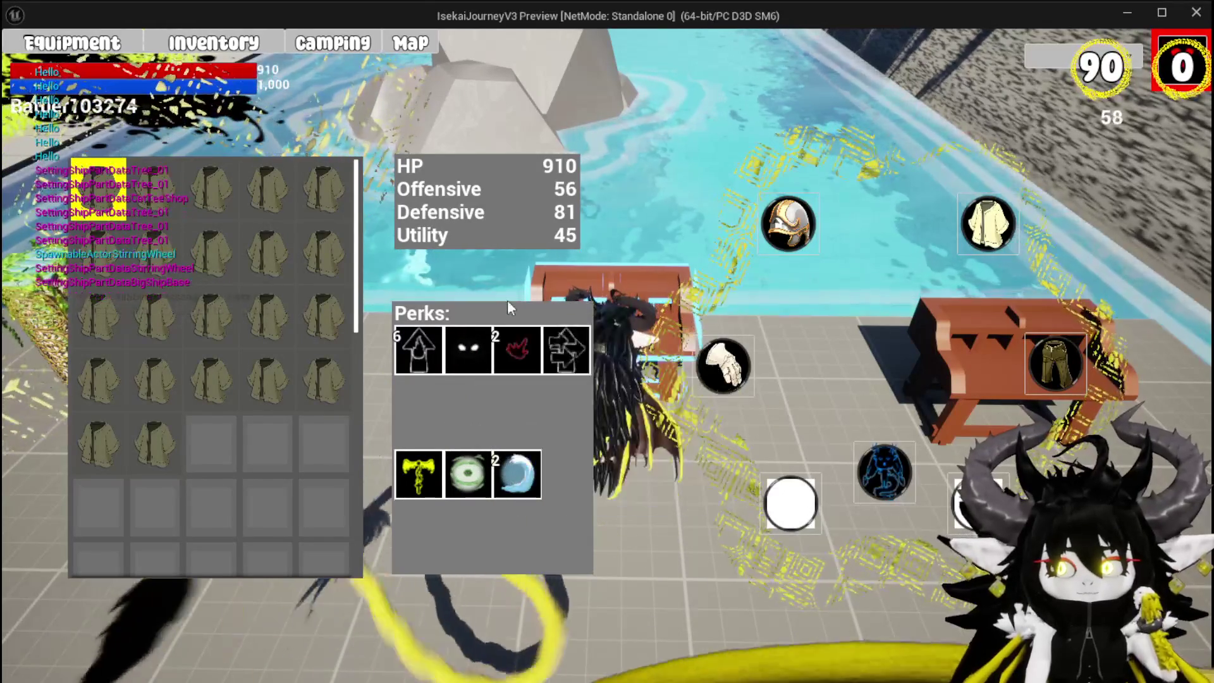
{"action": "mouse_move", "coordinate": [515, 347]}
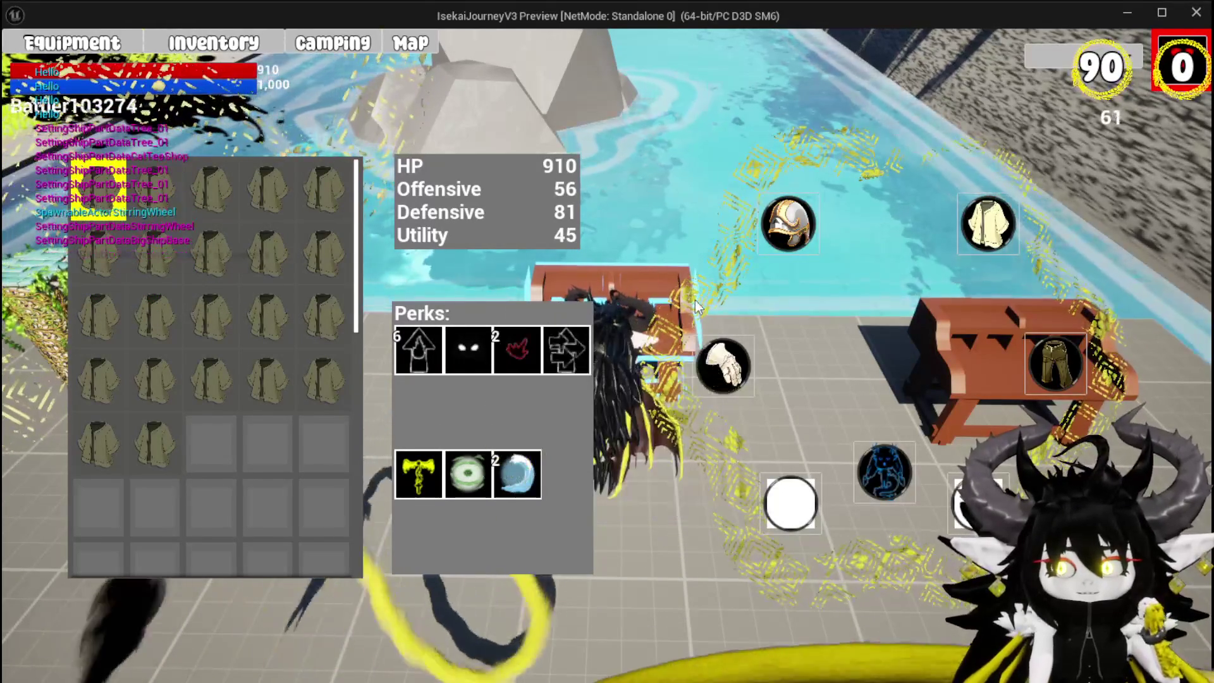
{"action": "key", "text": "Escape"}
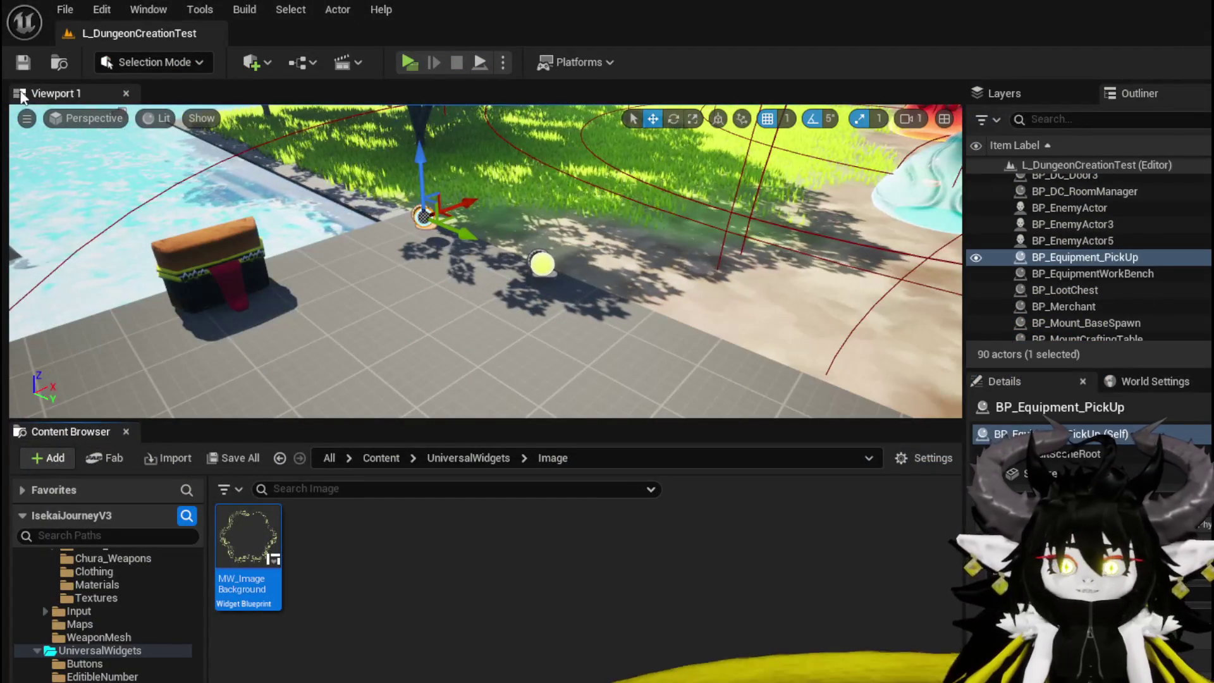
- Save the level and browse the Content Browser to the InventorySystem UI folder
{"action": "left_click", "coordinate": [21, 66]}
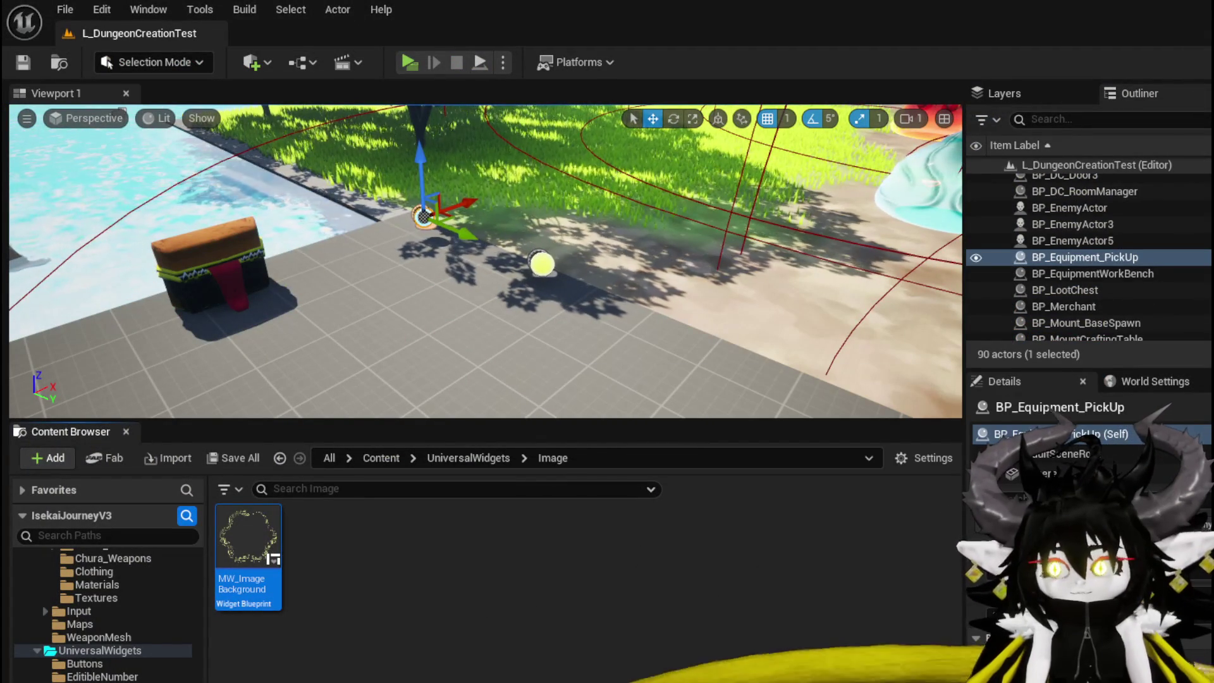
{"action": "scroll", "coordinate": [130, 600], "scroll_direction": "up", "scroll_amount": 10}
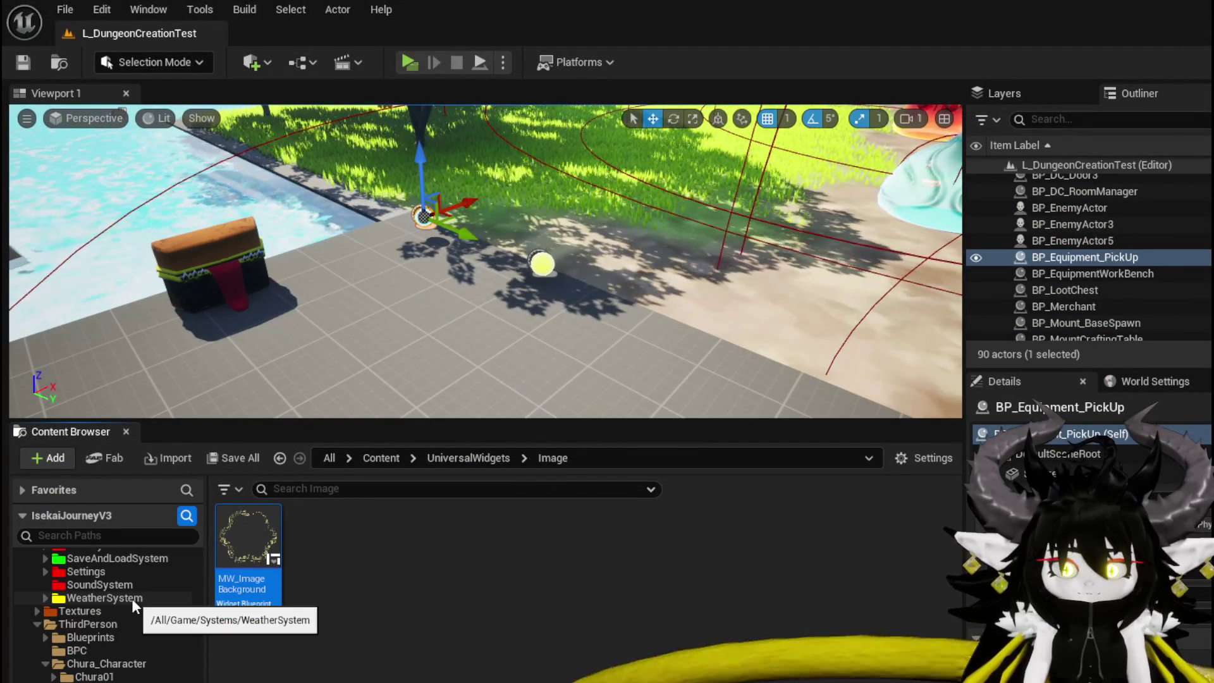
{"action": "scroll", "coordinate": [132, 598], "scroll_direction": "down", "scroll_amount": 3}
{"action": "scroll", "coordinate": [131, 598], "scroll_direction": "down", "scroll_amount": 5}
{"action": "scroll", "coordinate": [132, 594], "scroll_direction": "up", "scroll_amount": 8}
{"action": "scroll", "coordinate": [126, 614], "scroll_direction": "up", "scroll_amount": 5}
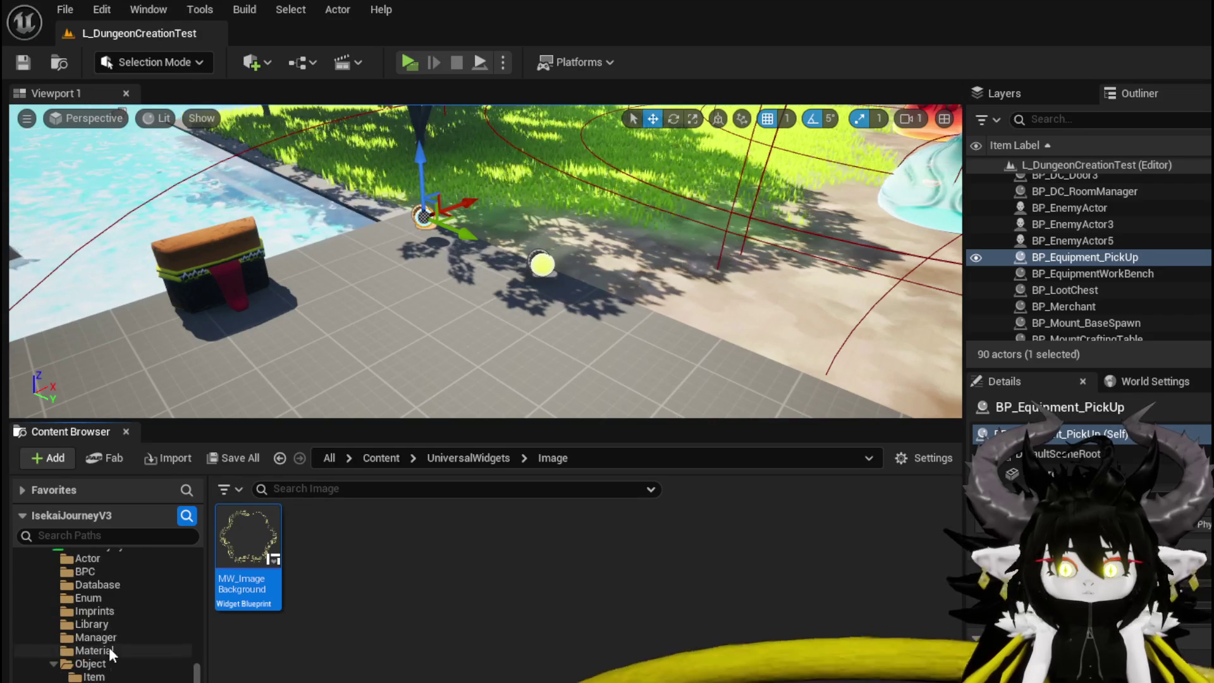
{"action": "left_click", "coordinate": [101, 680]}
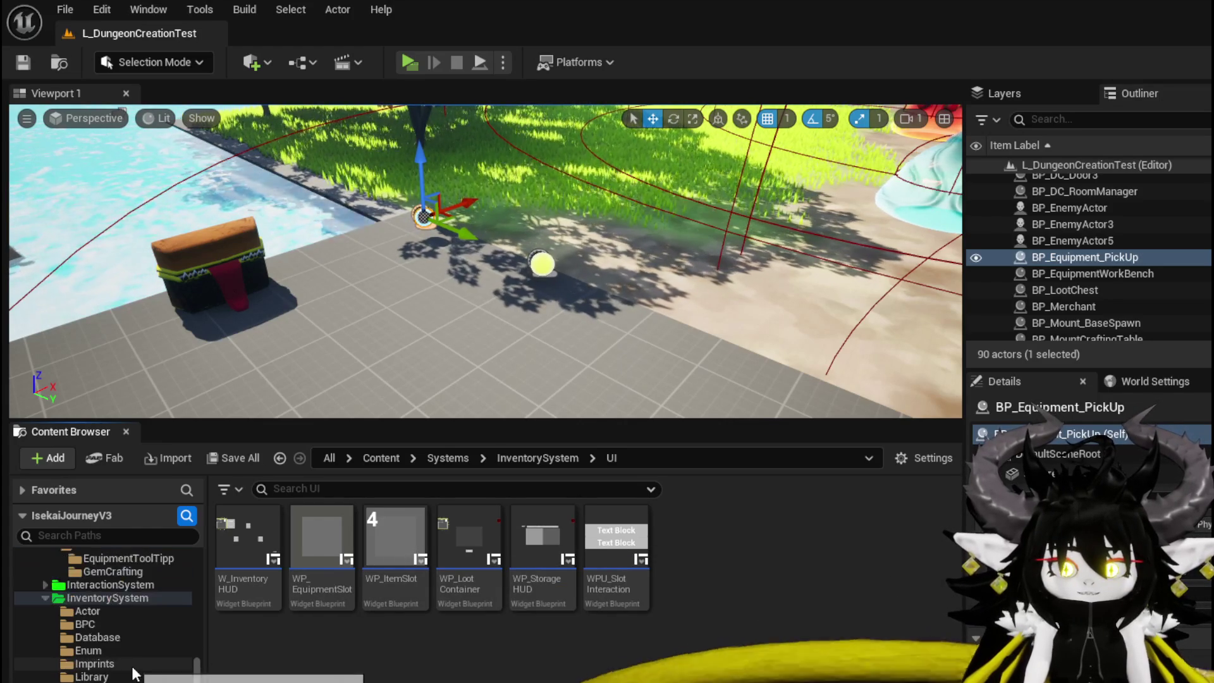
{"action": "scroll", "coordinate": [131, 670], "scroll_direction": "up", "scroll_amount": 3}
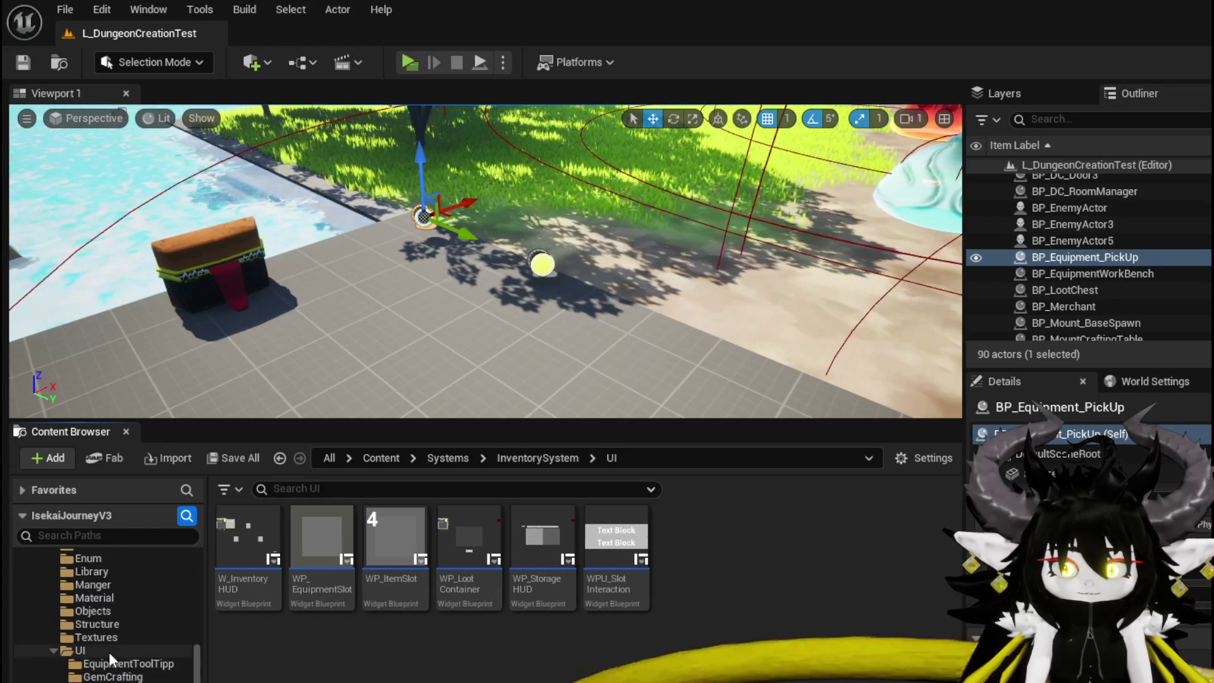
{"action": "scroll", "coordinate": [112, 660], "scroll_direction": "up", "scroll_amount": 1}
{"action": "scroll", "coordinate": [112, 657], "scroll_direction": "up", "scroll_amount": 2}
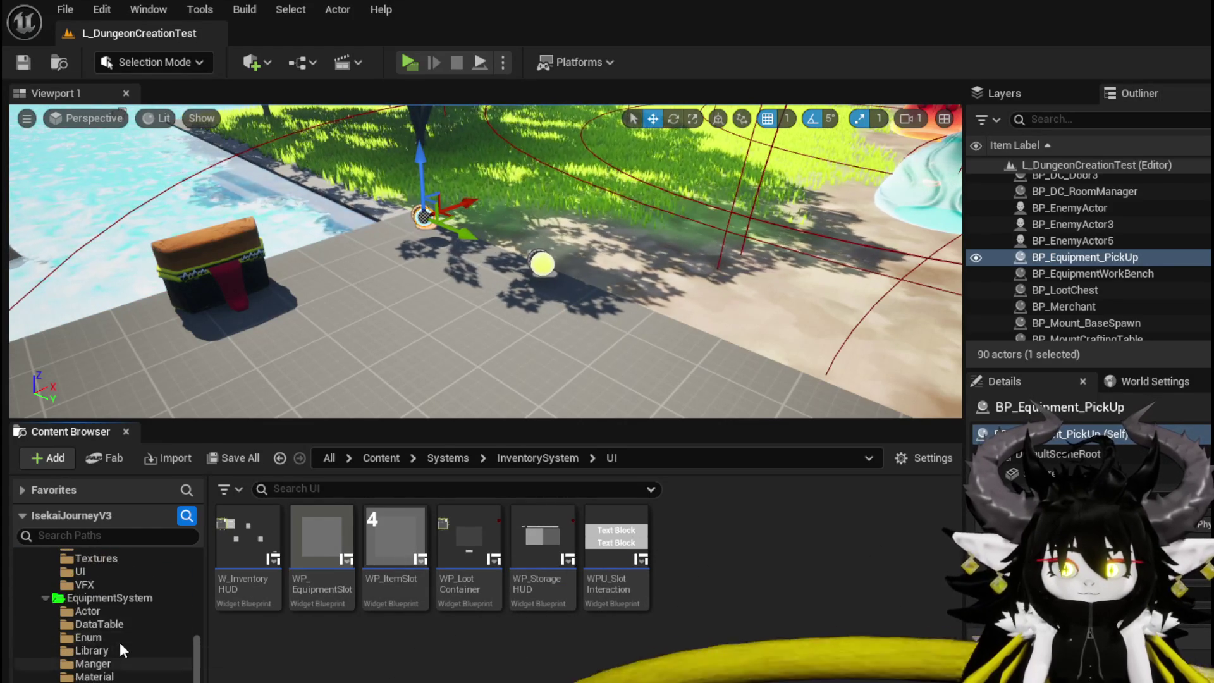
- Look through the EquipmentSystem UI folder and its EquipmentToolTipp subfolder
{"action": "left_click", "coordinate": [109, 597]}
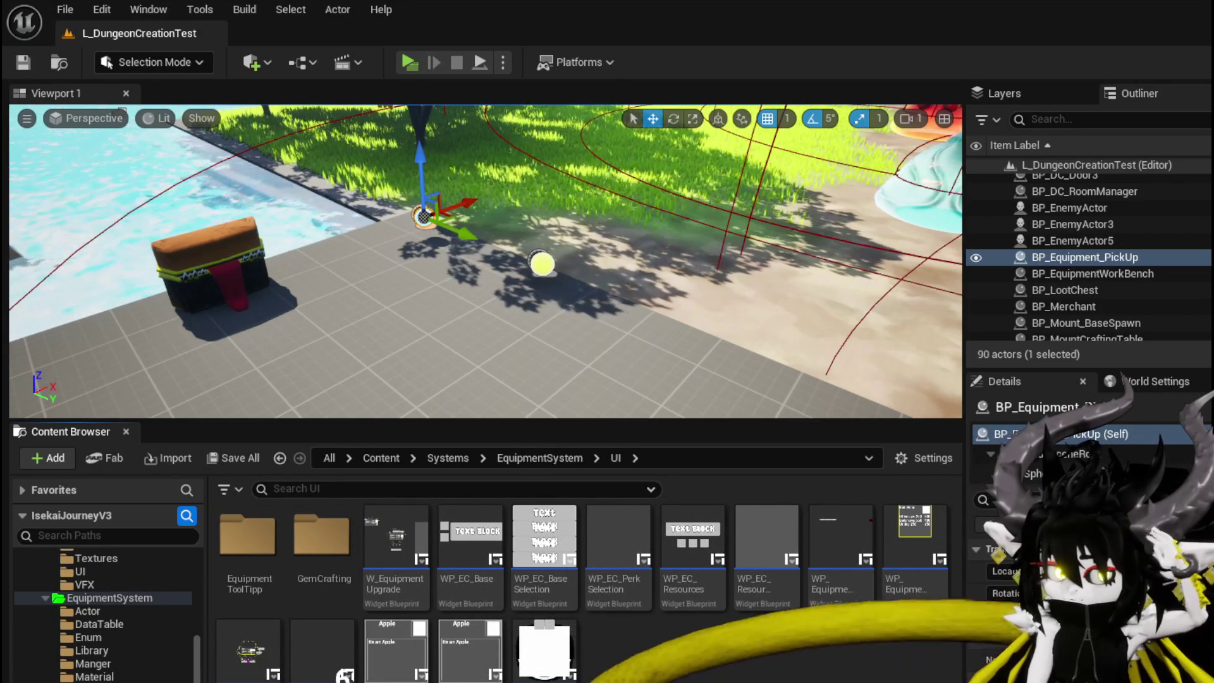
{"action": "double_click", "coordinate": [247, 541]}
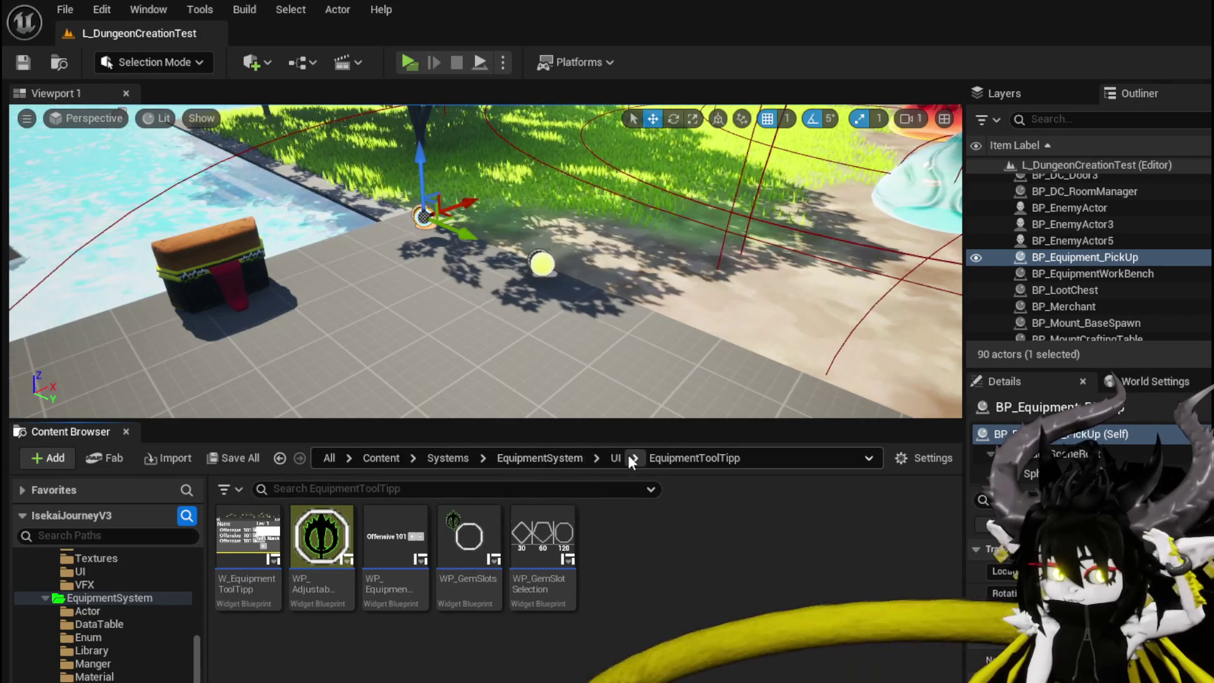
{"action": "left_click", "coordinate": [556, 458]}
{"action": "scroll", "coordinate": [131, 612], "scroll_direction": "up", "scroll_amount": 5}
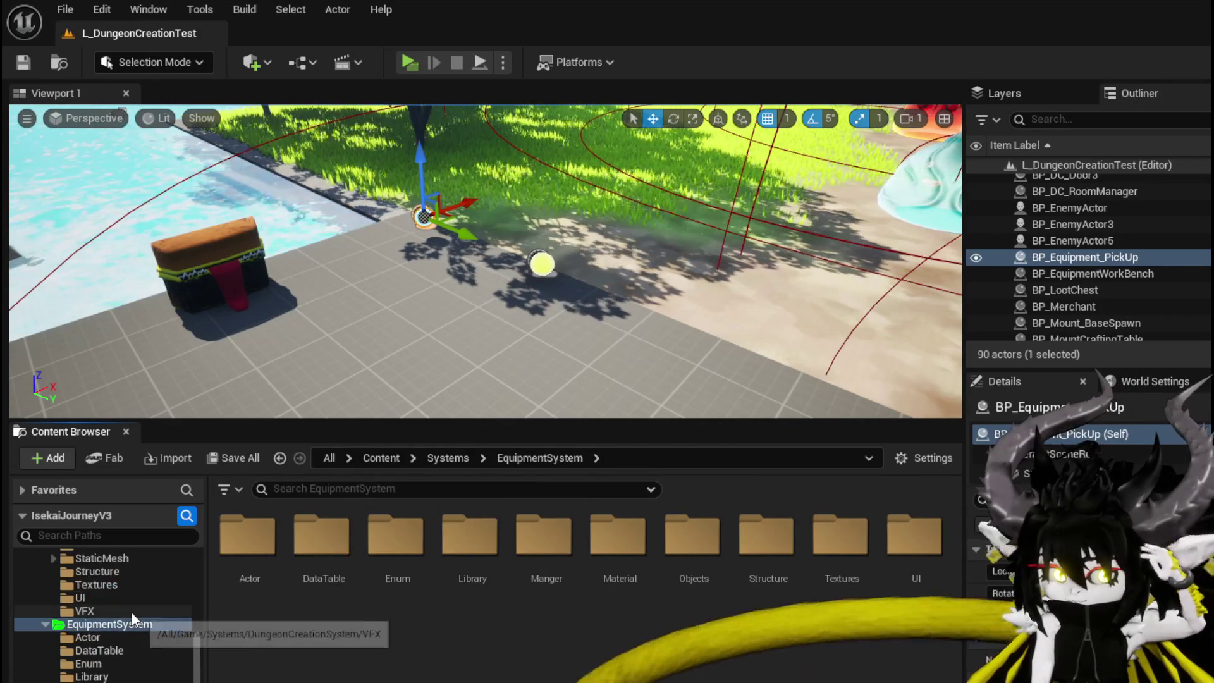
{"action": "scroll", "coordinate": [131, 611], "scroll_direction": "down", "scroll_amount": 2}
{"action": "scroll", "coordinate": [131, 605], "scroll_direction": "down", "scroll_amount": 5}
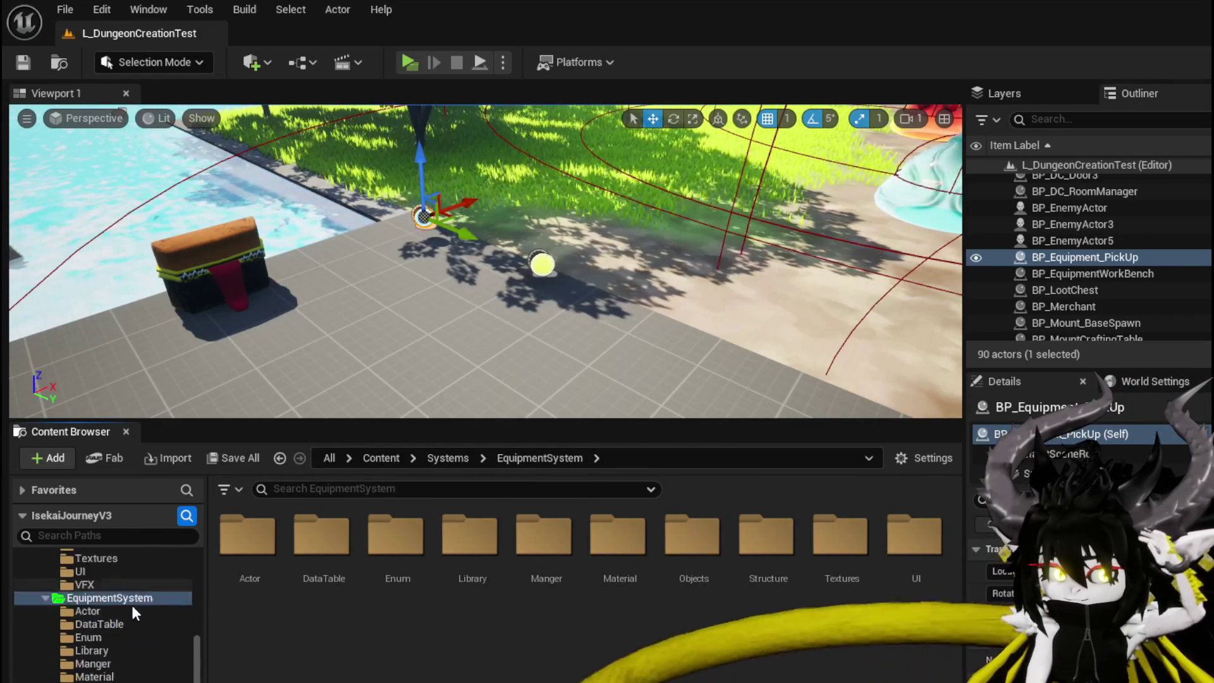
{"action": "scroll", "coordinate": [136, 598], "scroll_direction": "up", "scroll_amount": 5}
{"action": "scroll", "coordinate": [135, 598], "scroll_direction": "up", "scroll_amount": 3}
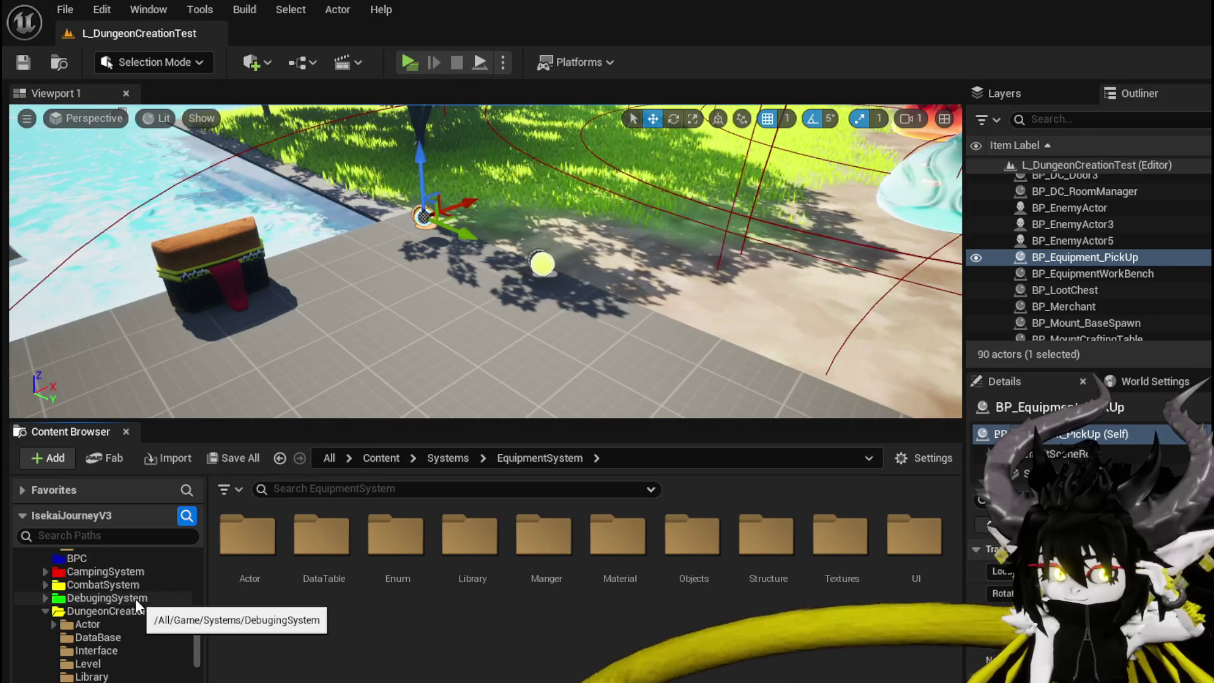
{"action": "scroll", "coordinate": [138, 605], "scroll_direction": "up", "scroll_amount": 2}
{"action": "scroll", "coordinate": [164, 612], "scroll_direction": "up", "scroll_amount": 3}
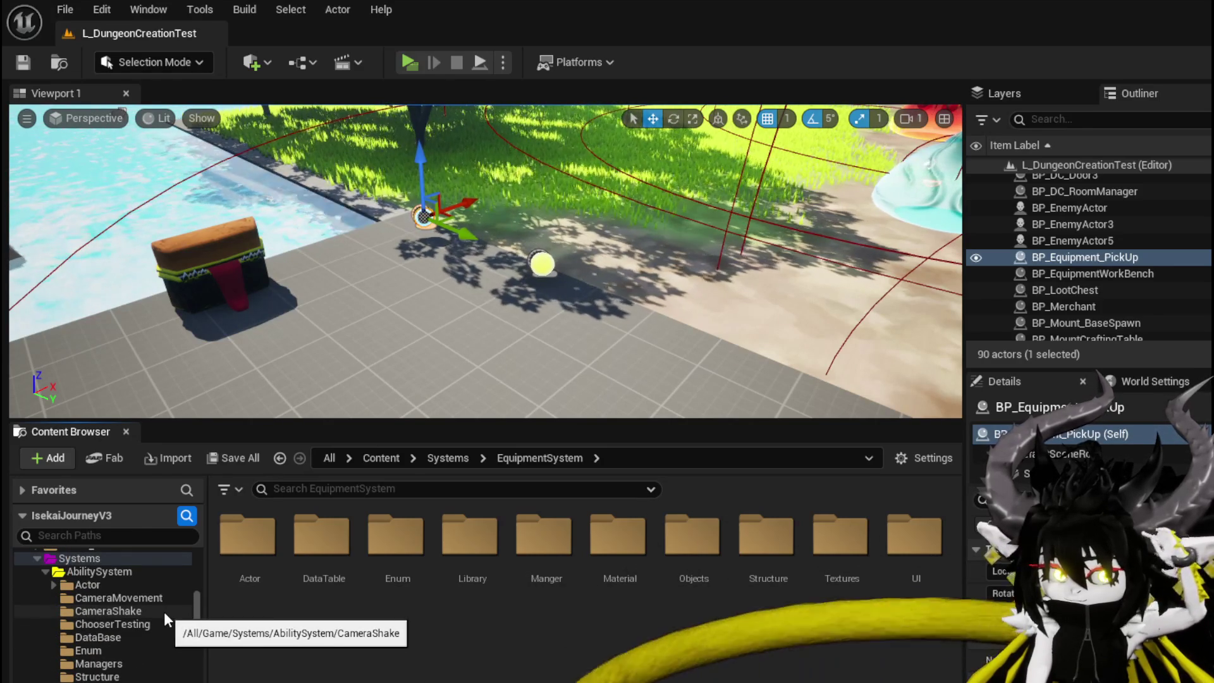
- Open the PlayerStatsHUD widget blueprint from Systems/PlayerValuesSystem/UI
{"action": "scroll", "coordinate": [165, 612], "scroll_direction": "down", "scroll_amount": 4}
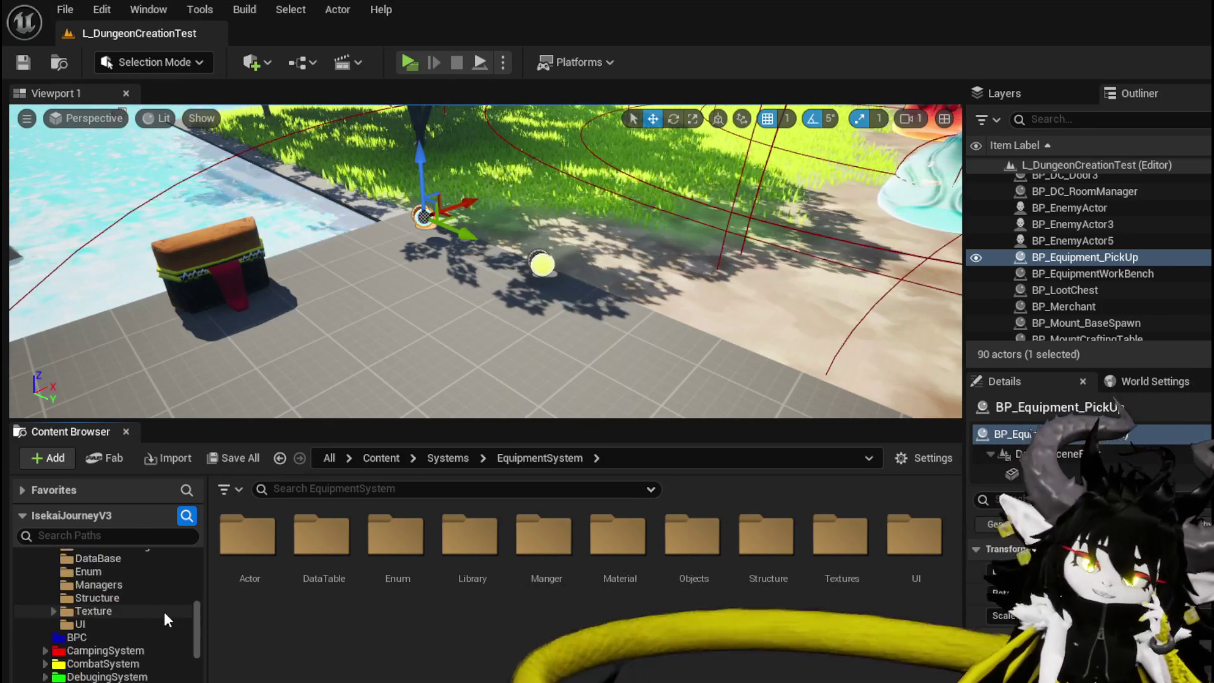
{"action": "scroll", "coordinate": [146, 638], "scroll_direction": "down", "scroll_amount": 6}
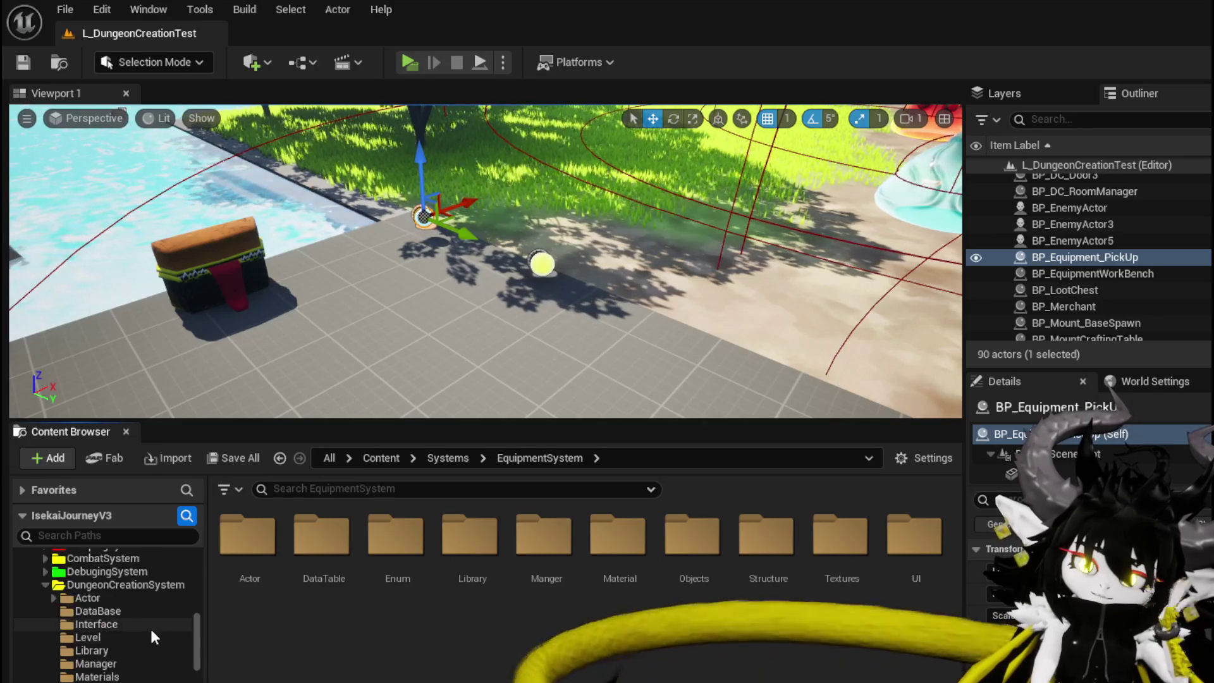
{"action": "scroll", "coordinate": [151, 623], "scroll_direction": "down", "scroll_amount": 8}
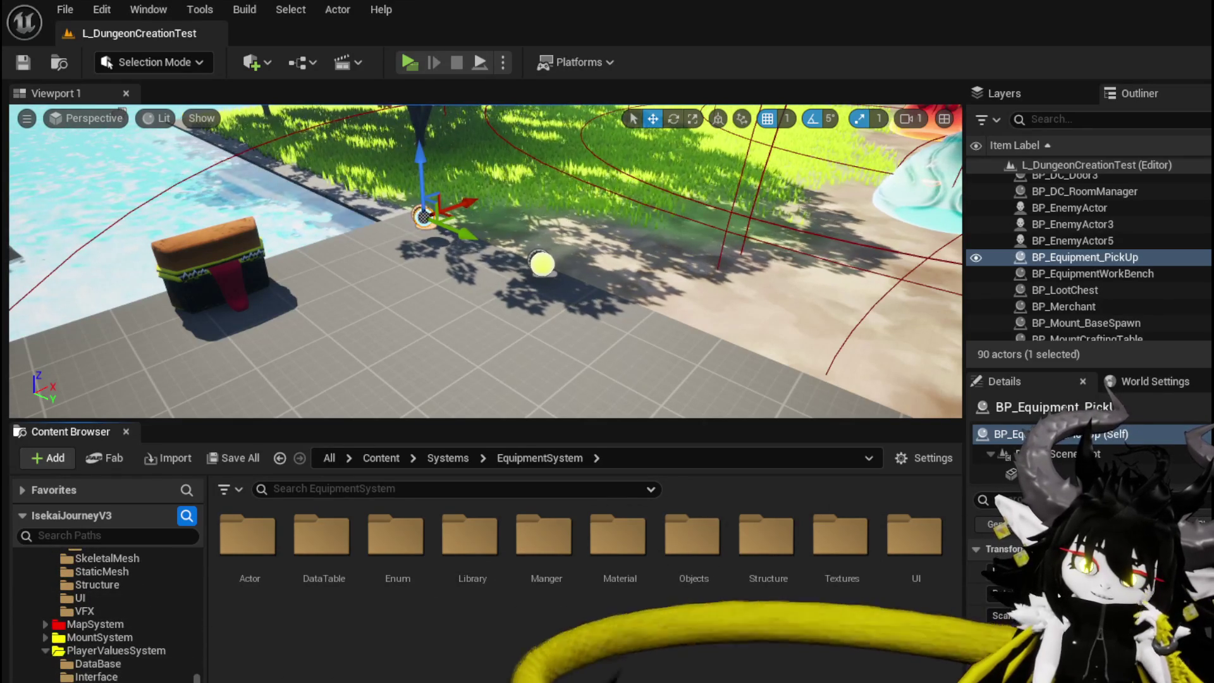
{"action": "left_click", "coordinate": [95, 650]}
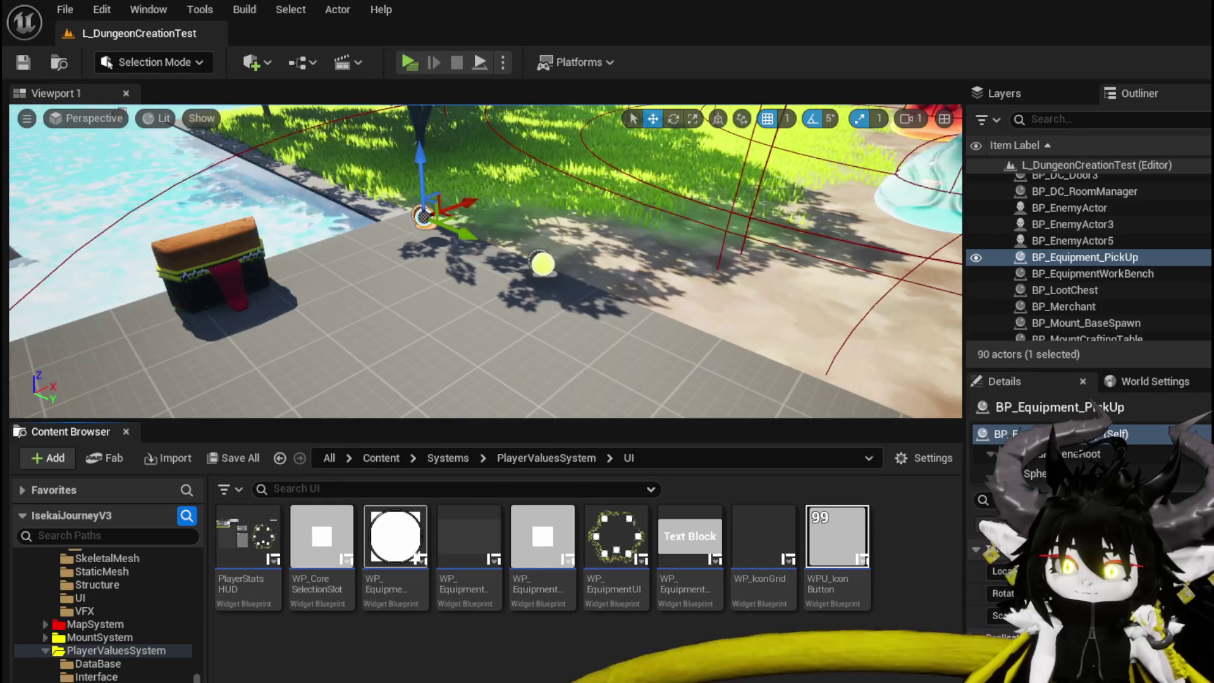
{"action": "double_click", "coordinate": [278, 559]}
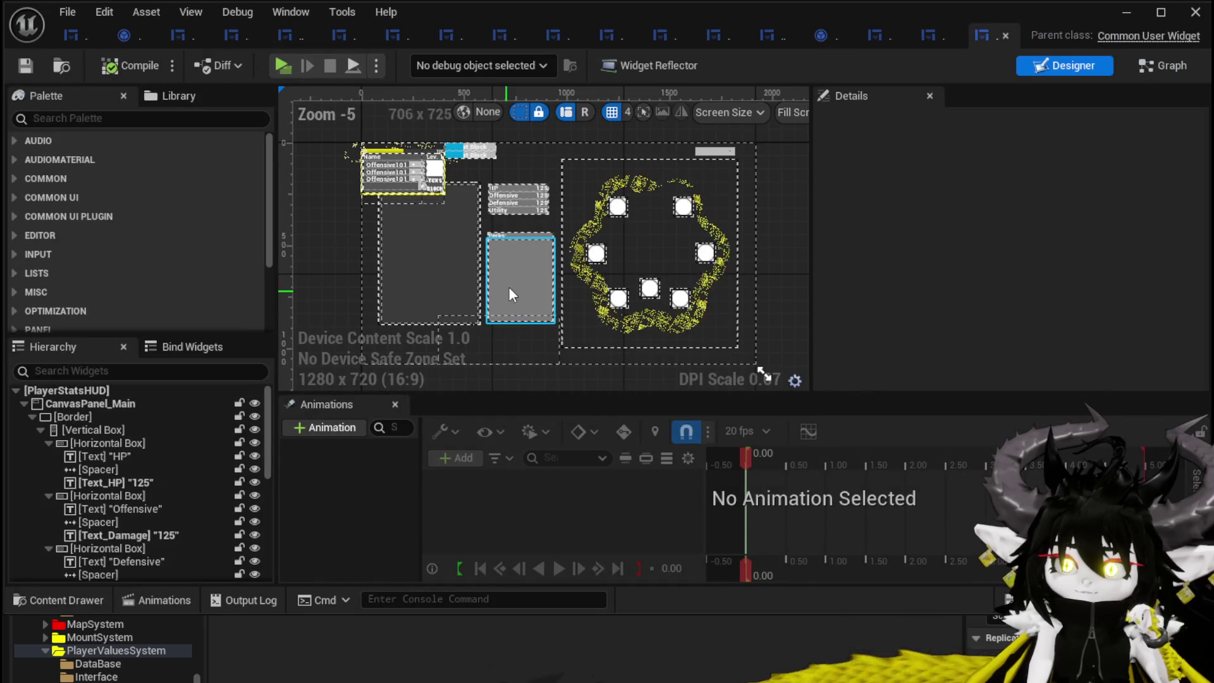
- Open WP_IconGrid's blueprint, review its AddIconButtonToGrid graph, then locate the WPU_Icon Button asset
{"action": "left_click", "coordinate": [512, 284]}
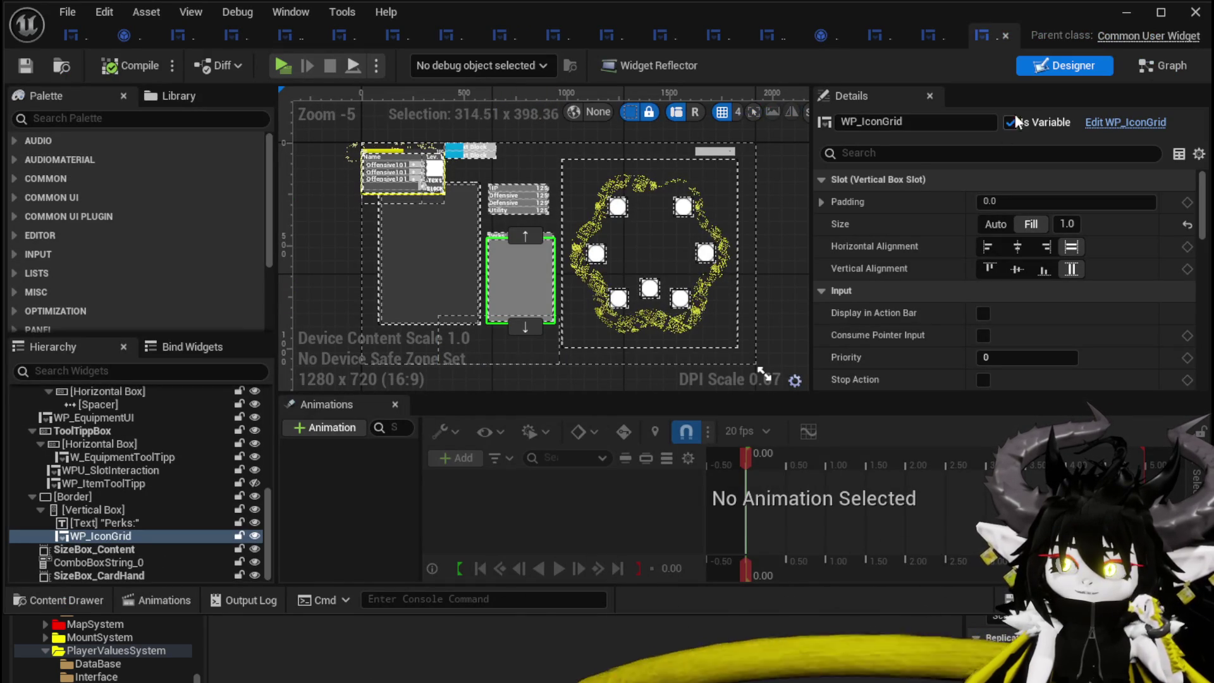
{"action": "left_click", "coordinate": [1118, 122]}
{"action": "left_click", "coordinate": [1168, 66]}
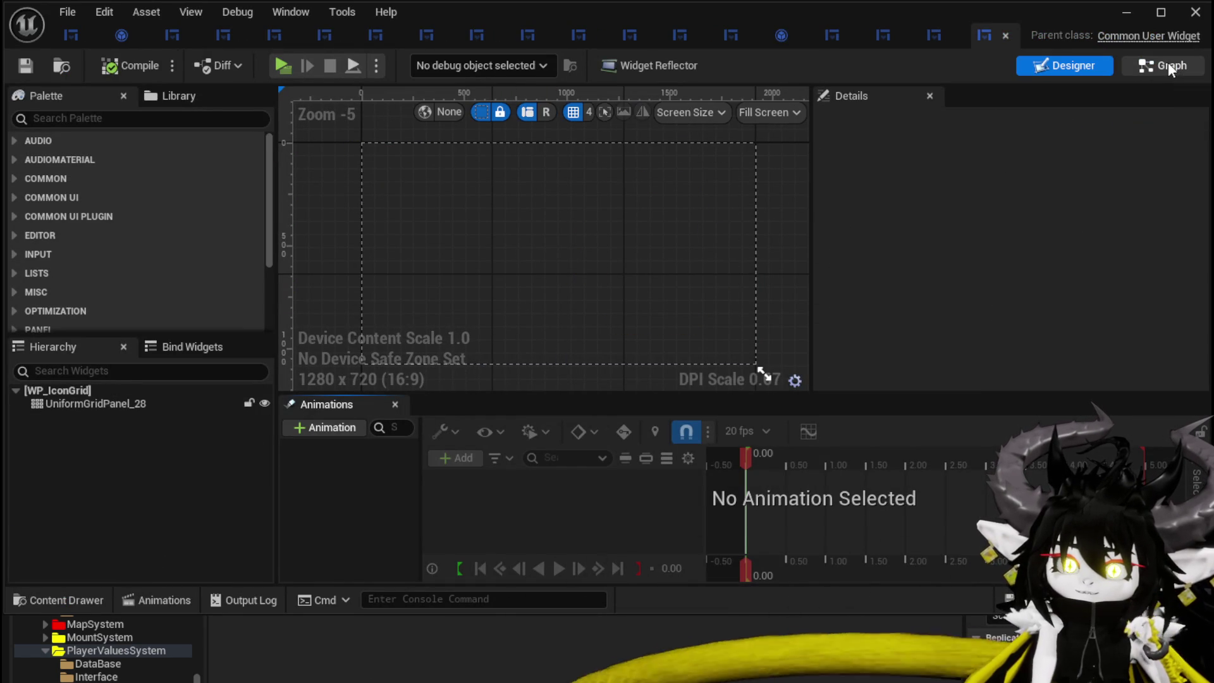
{"action": "scroll", "coordinate": [529, 283], "scroll_direction": "up", "scroll_amount": 4}
{"action": "scroll", "coordinate": [544, 284], "scroll_direction": "down", "scroll_amount": 3}
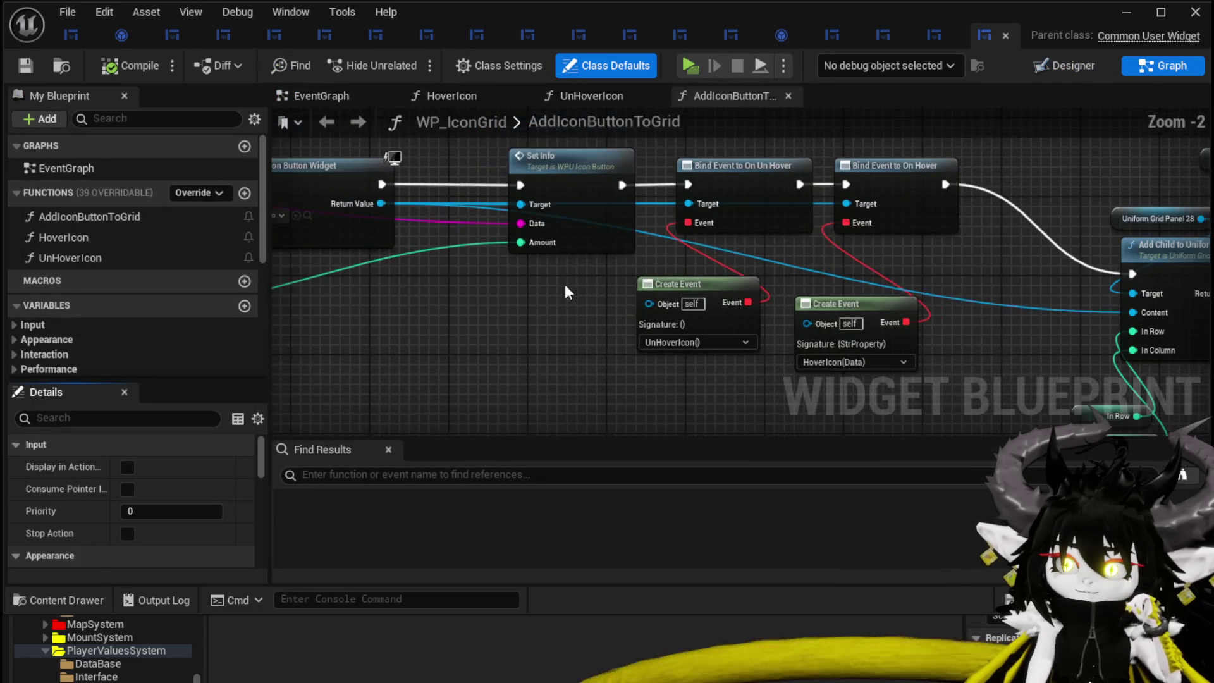
{"action": "scroll", "coordinate": [564, 284], "scroll_direction": "up", "scroll_amount": 3}
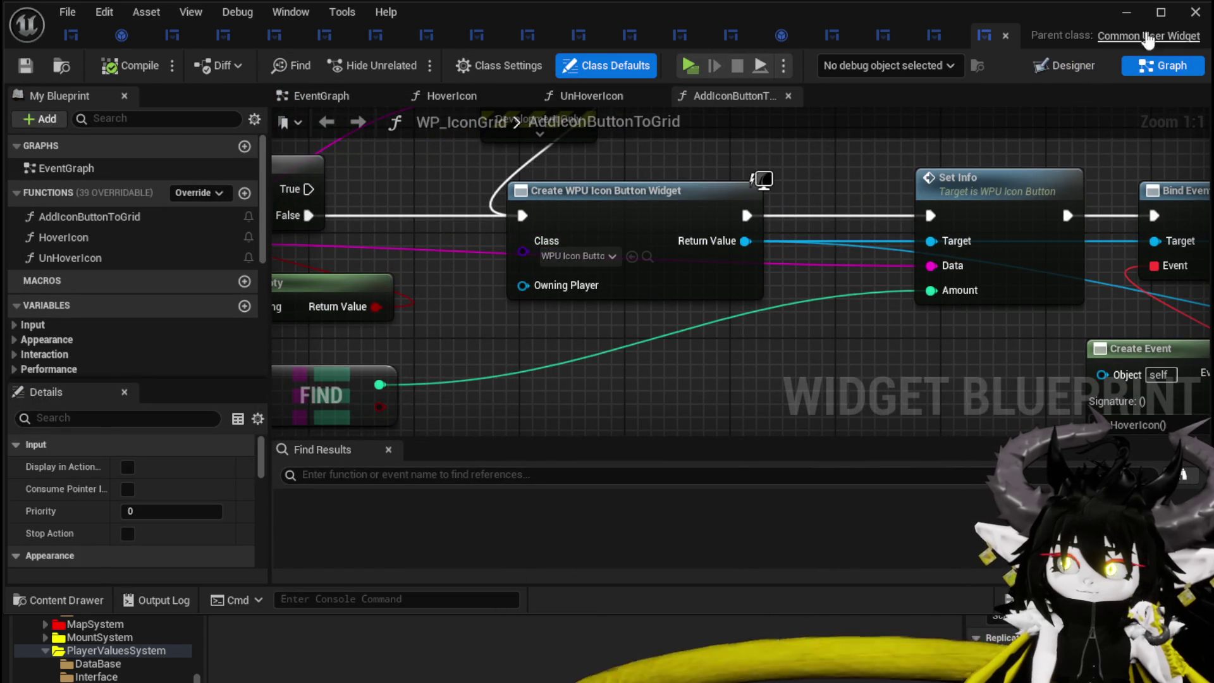
{"action": "left_click", "coordinate": [1126, 12]}
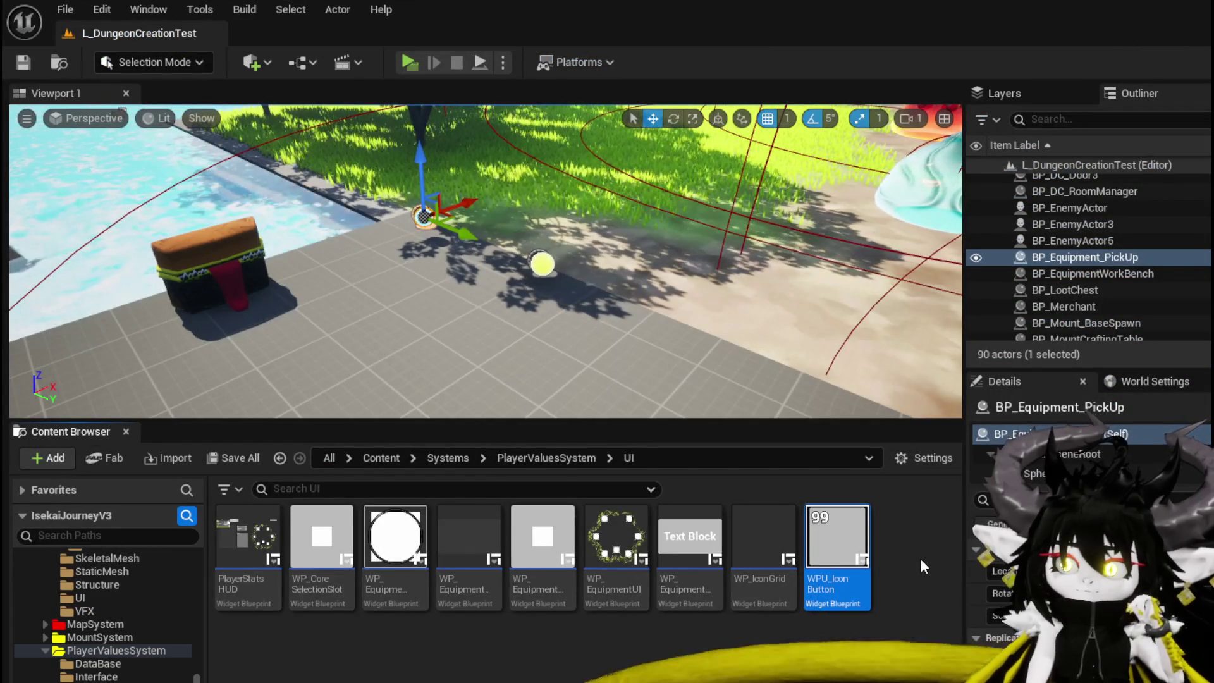
- Open WPU_IconButton and centre the 99 amount text horizontally and vertically
{"action": "double_click", "coordinate": [821, 531]}
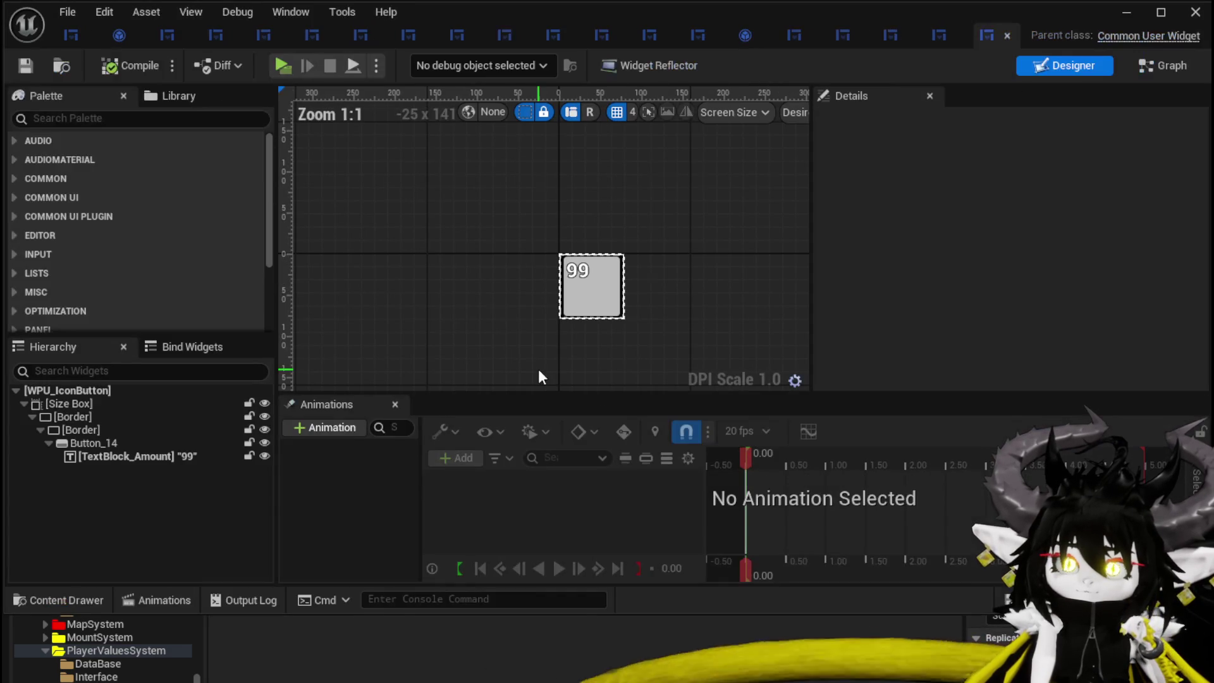
{"action": "left_click", "coordinate": [576, 272]}
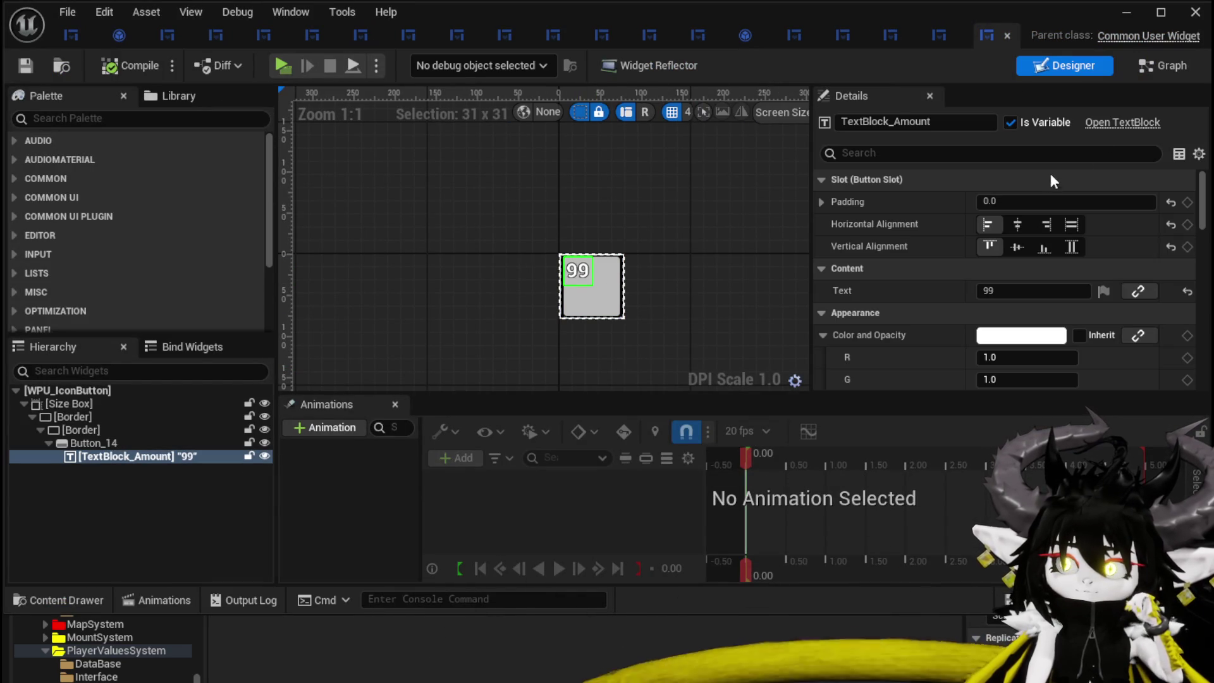
{"action": "left_click", "coordinate": [1017, 224]}
{"action": "left_click", "coordinate": [1017, 246]}
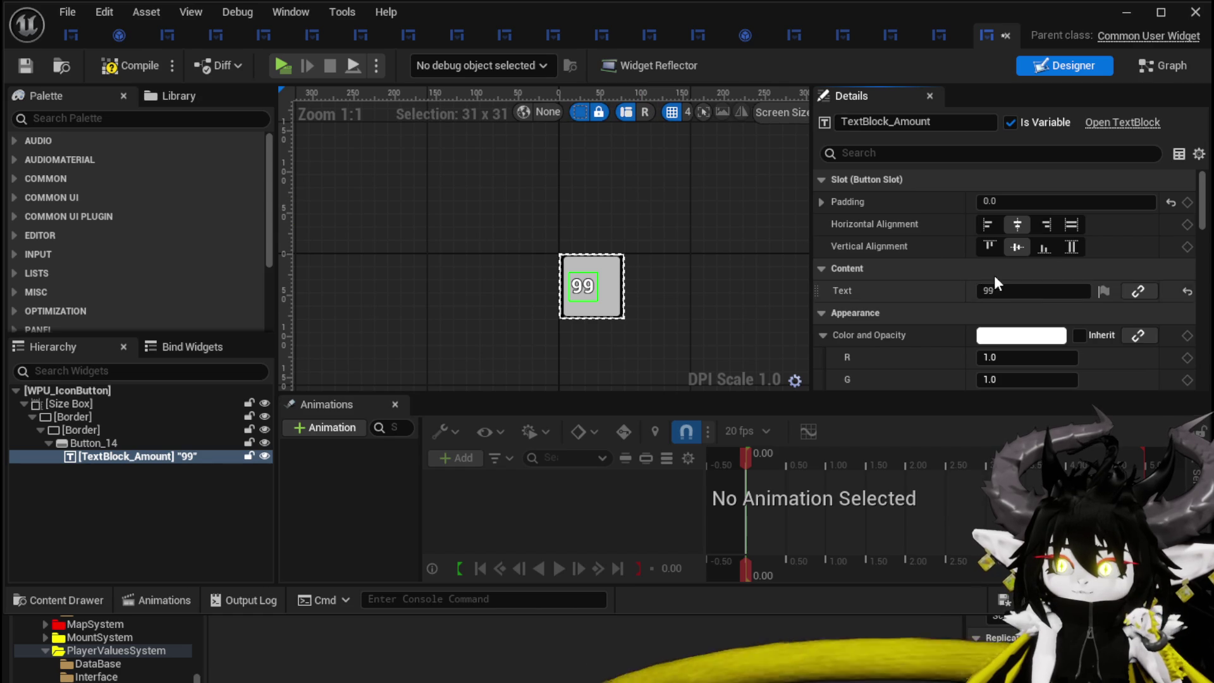
{"action": "scroll", "coordinate": [985, 233], "scroll_direction": "down", "scroll_amount": 6}
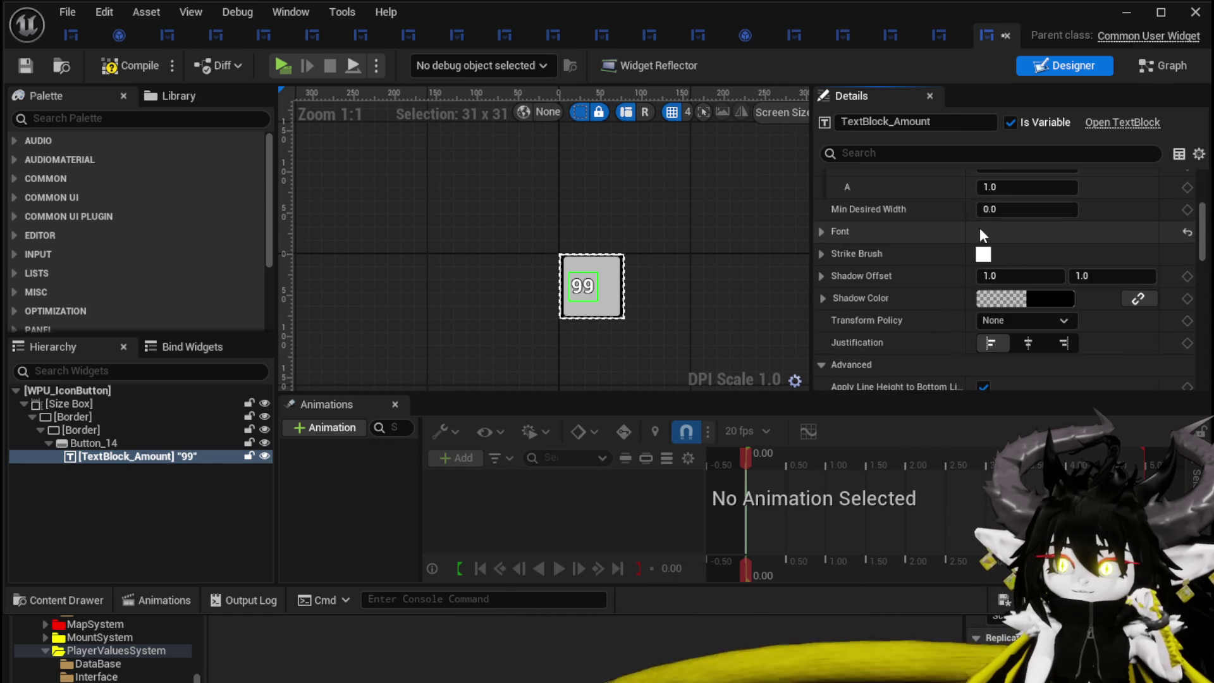
{"action": "scroll", "coordinate": [914, 260], "scroll_direction": "down", "scroll_amount": 3}
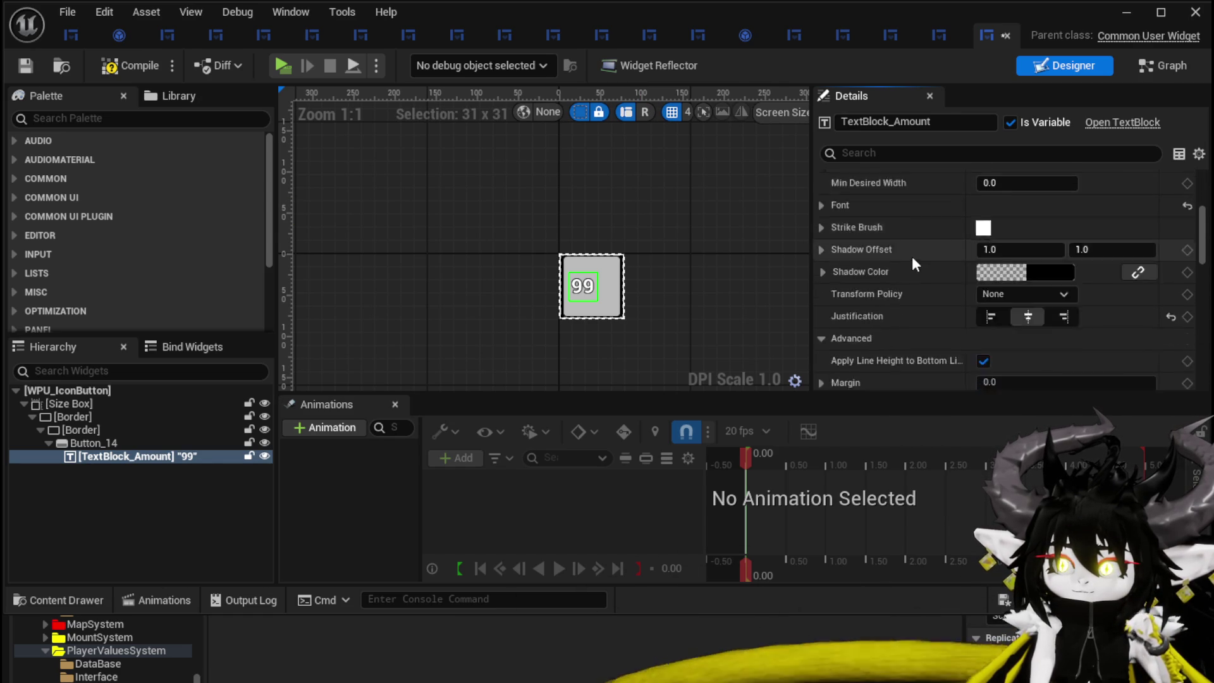
{"action": "scroll", "coordinate": [908, 245], "scroll_direction": "up", "scroll_amount": 5}
{"action": "scroll", "coordinate": [909, 251], "scroll_direction": "up", "scroll_amount": 3}
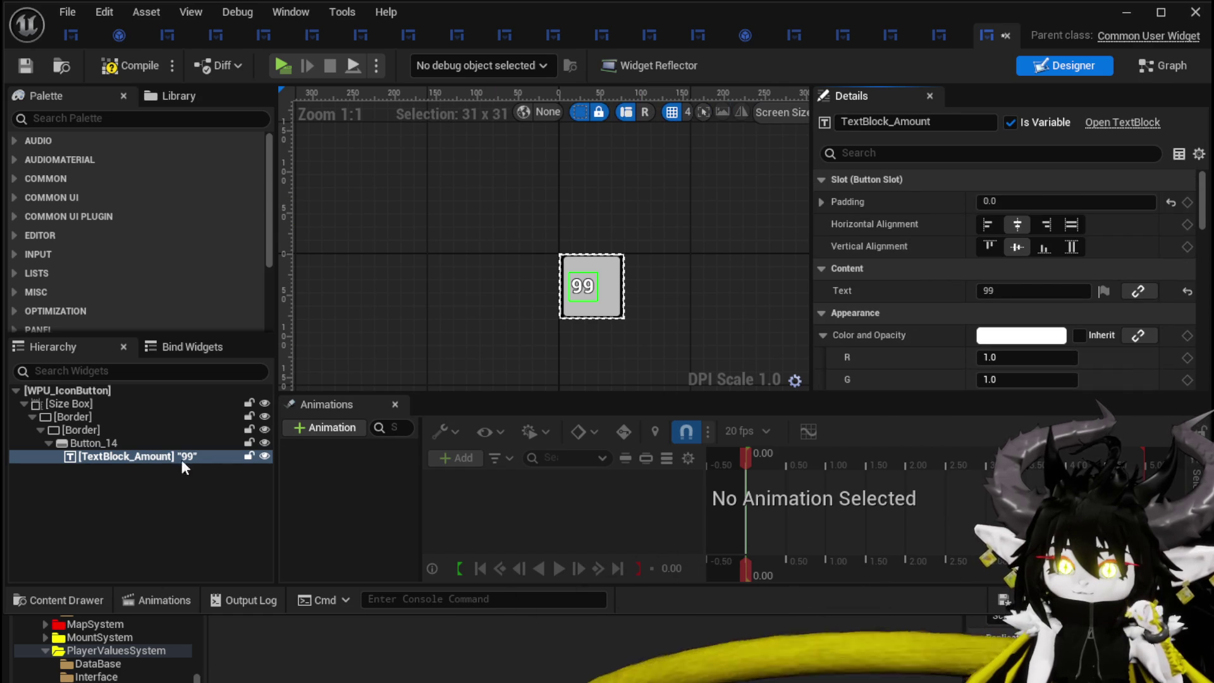
- Reselect TextBlock_Amount and retry fill, then centre horizontal alignment
{"action": "left_click", "coordinate": [102, 443]}
{"action": "scroll", "coordinate": [631, 278], "scroll_direction": "up", "scroll_amount": 8}
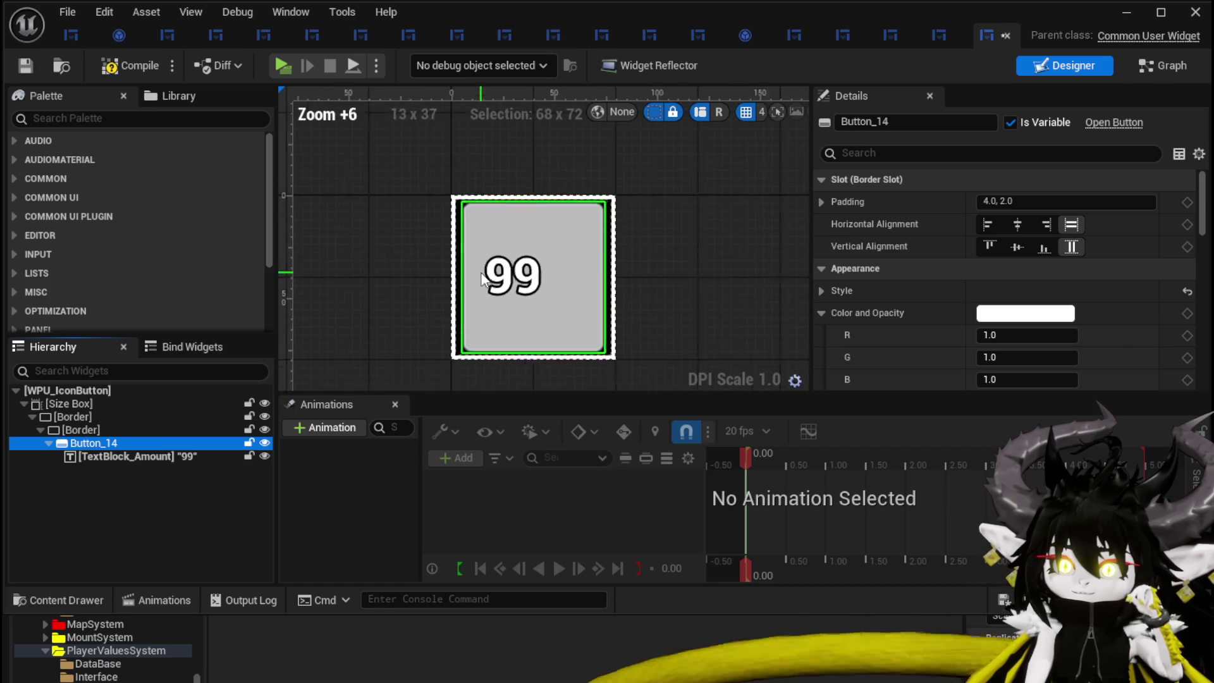
{"action": "left_click", "coordinate": [515, 285]}
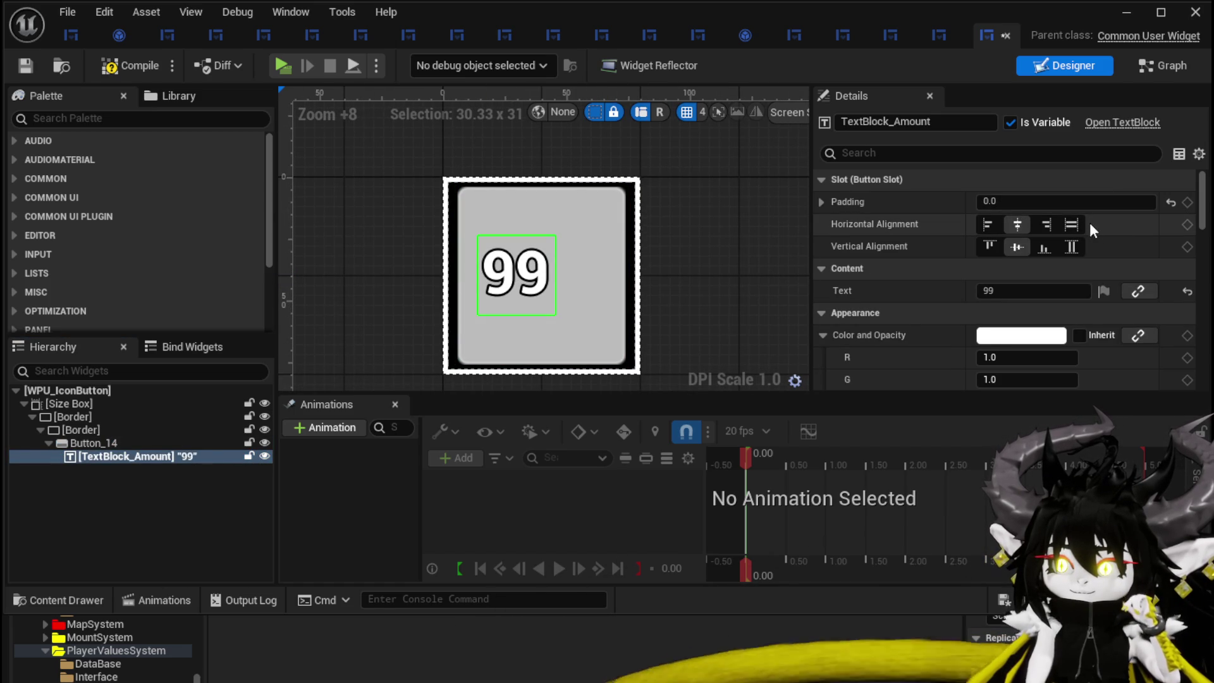
{"action": "left_click", "coordinate": [1071, 224]}
{"action": "left_click", "coordinate": [1015, 223]}
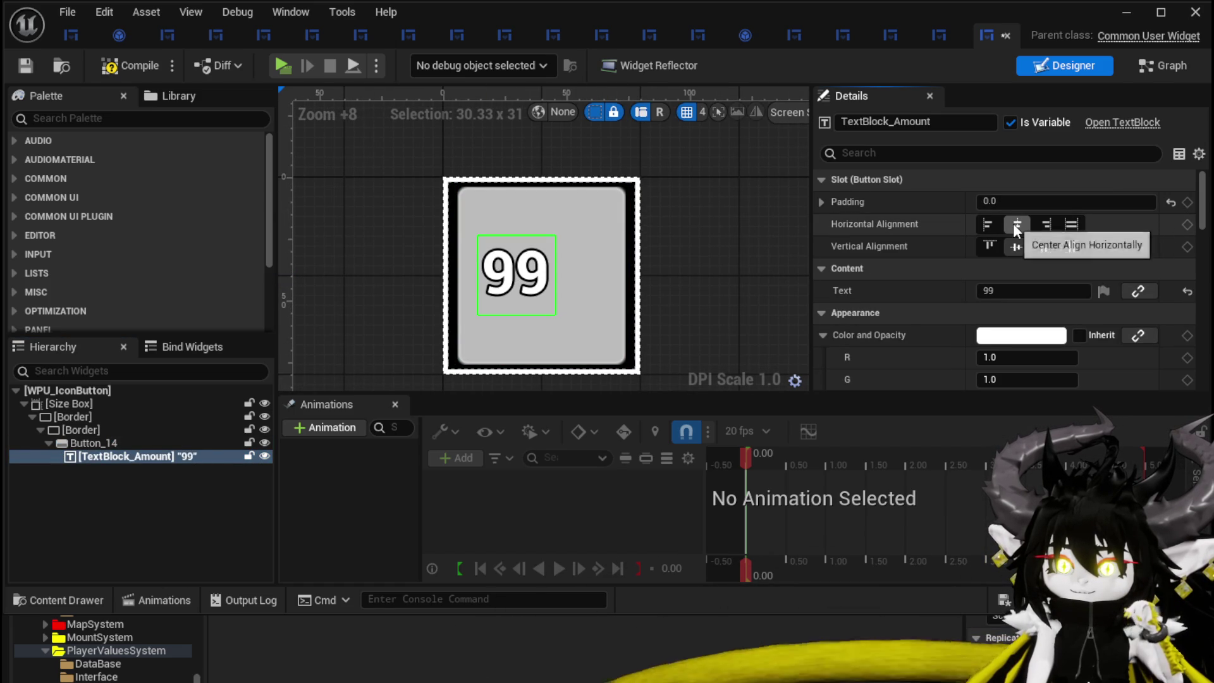
- Inspect the border and size box wrappers and adjust Button_14's padding
{"action": "left_click", "coordinate": [76, 404]}
{"action": "left_click", "coordinate": [70, 419]}
{"action": "left_click", "coordinate": [73, 442]}
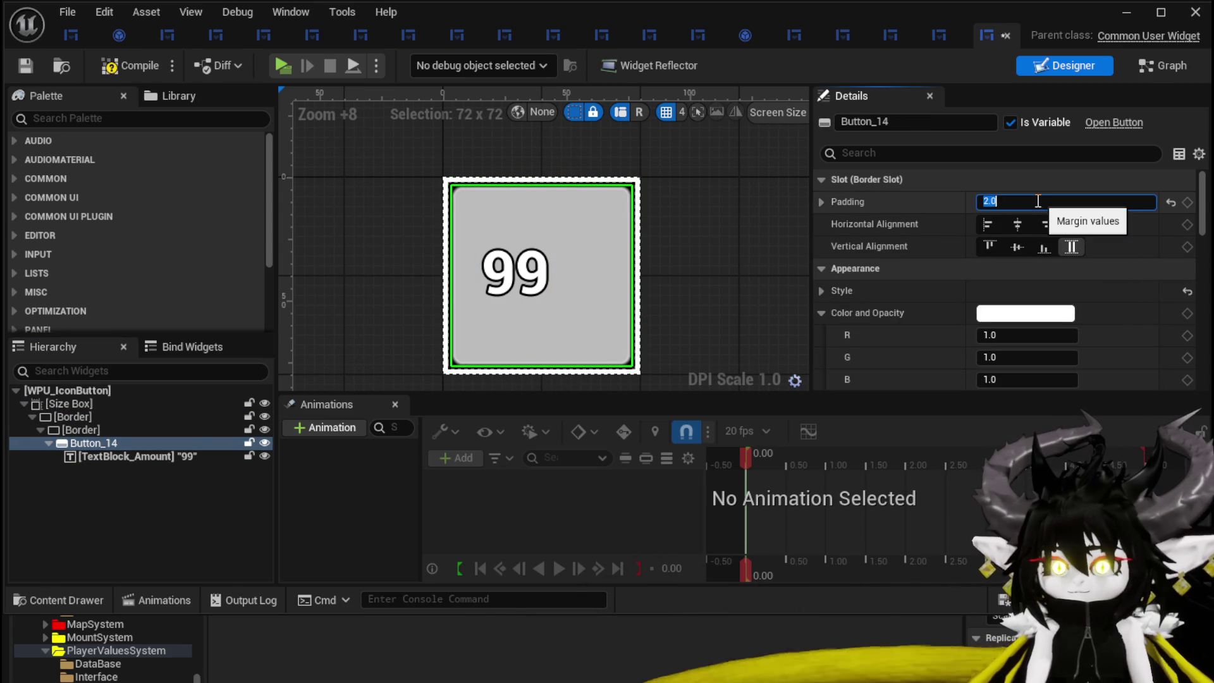
{"action": "left_click", "coordinate": [96, 428]}
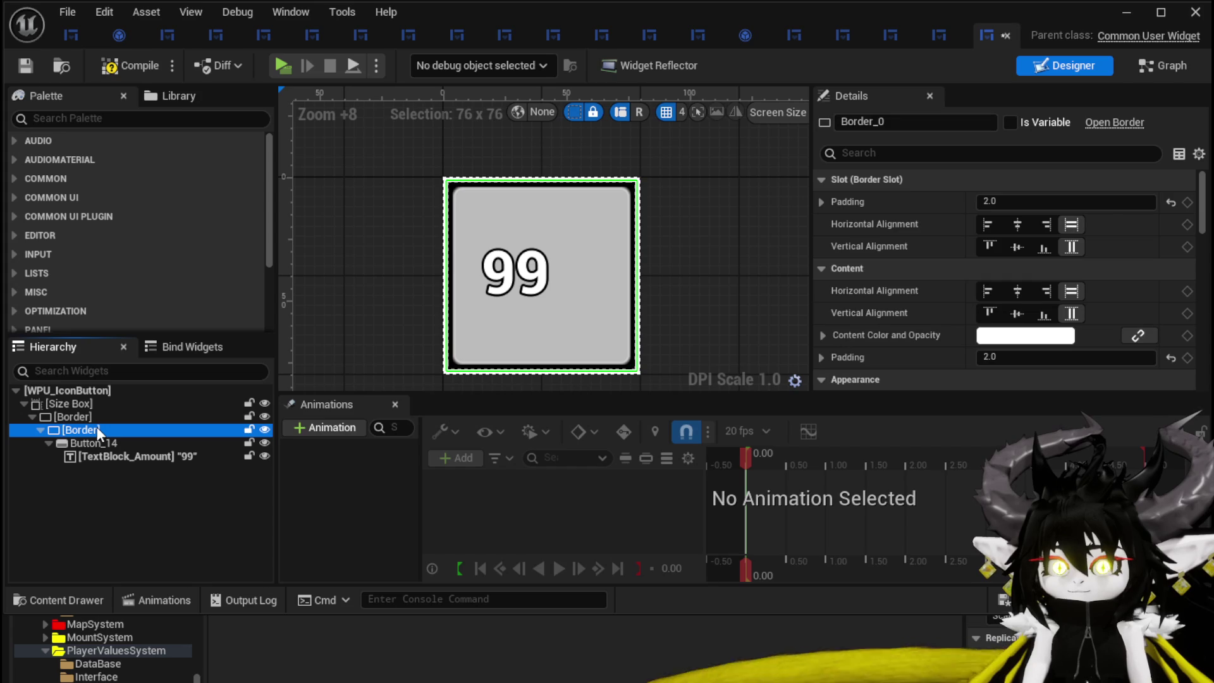
{"action": "left_click", "coordinate": [1036, 201]}
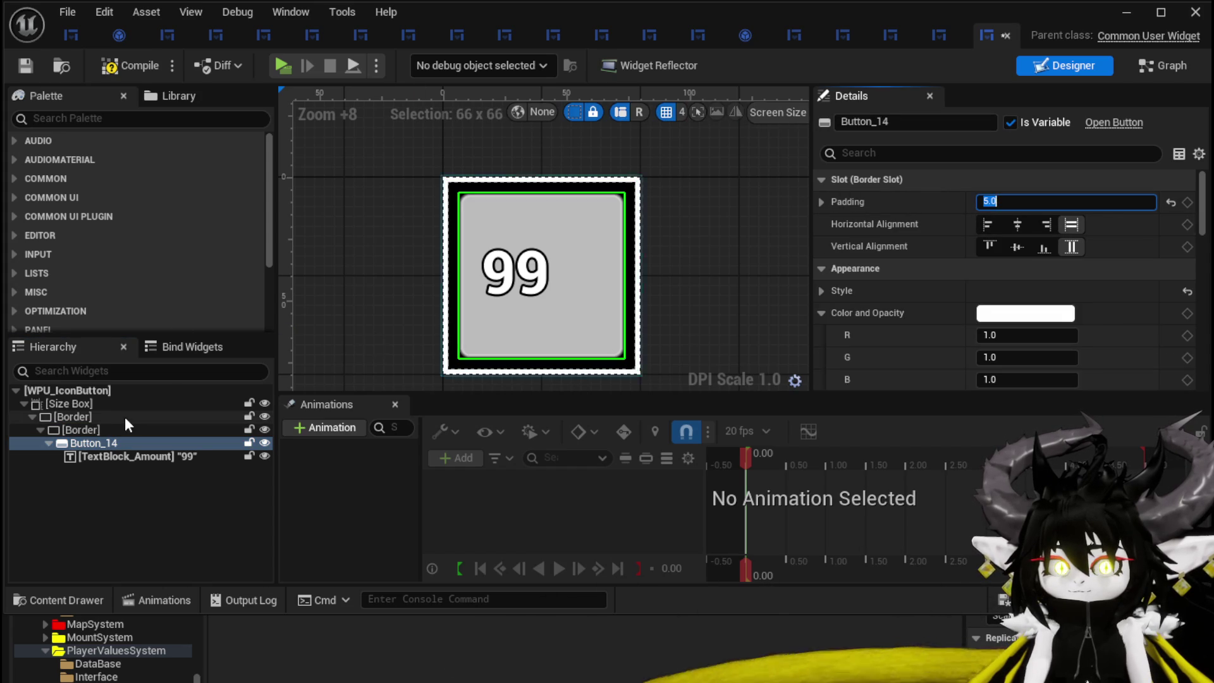
{"action": "left_click", "coordinate": [95, 427]}
{"action": "left_click", "coordinate": [97, 414]}
{"action": "left_click", "coordinate": [96, 404]}
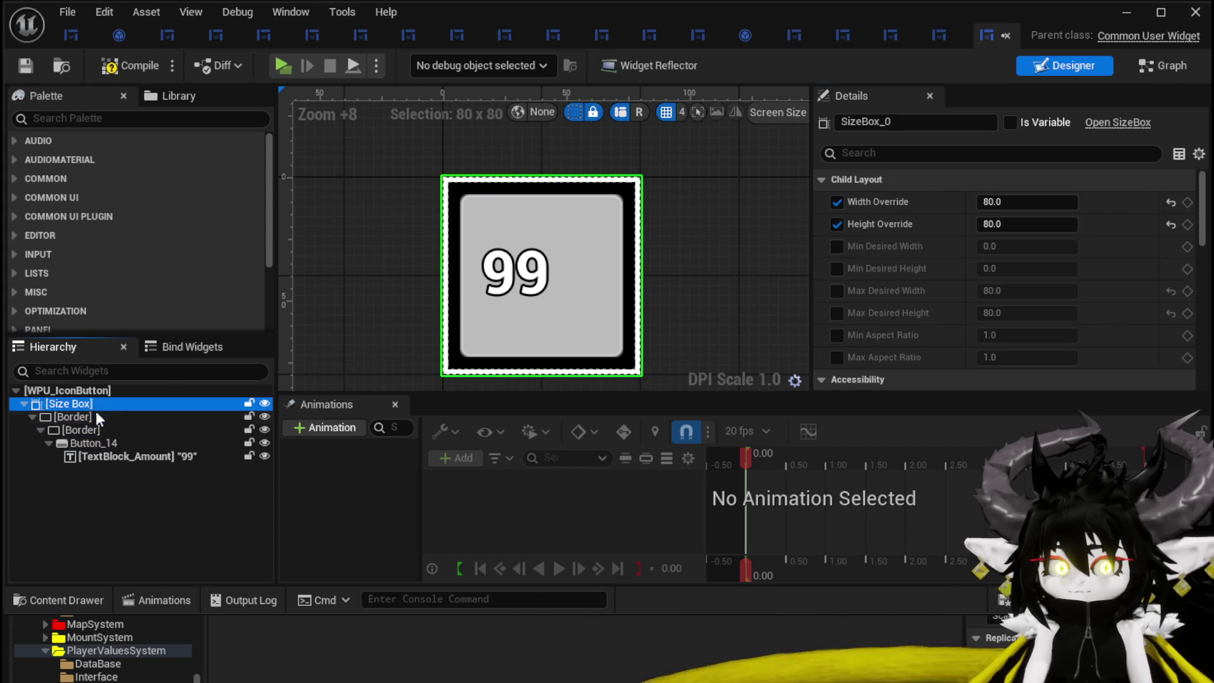
{"action": "left_click", "coordinate": [106, 456]}
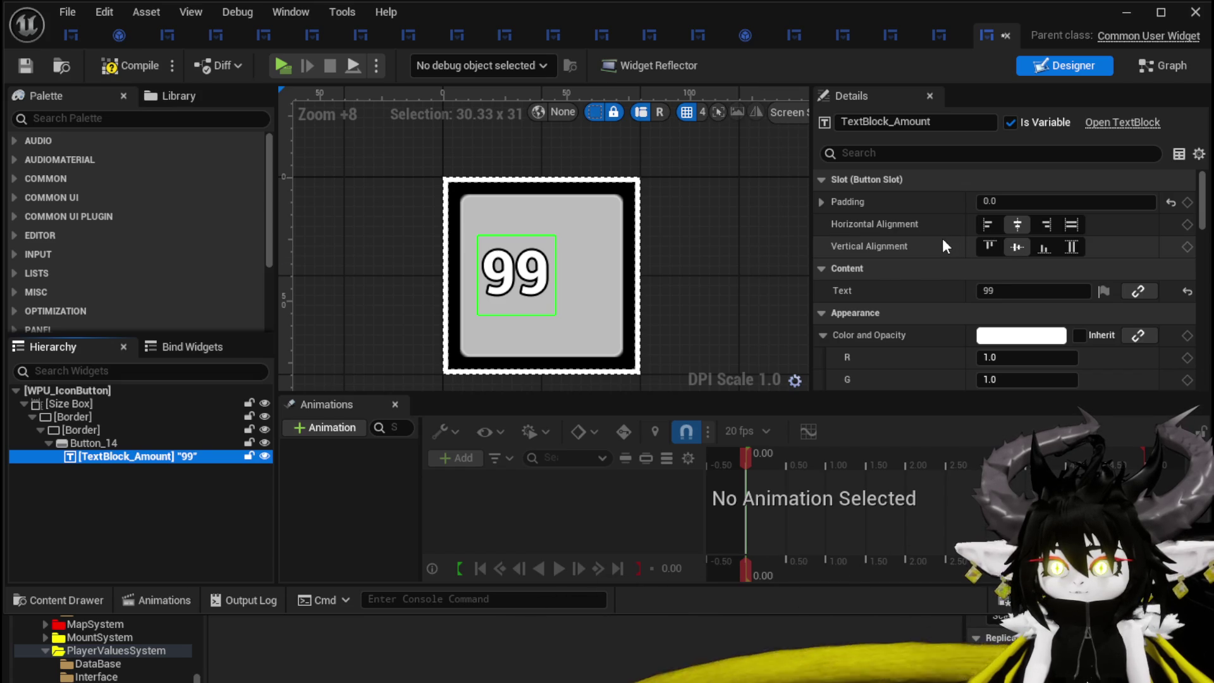
- Change the amount text's Render Transform Translation X from -10 to 0 and save the widget
{"action": "scroll", "coordinate": [944, 243], "scroll_direction": "down", "scroll_amount": 5}
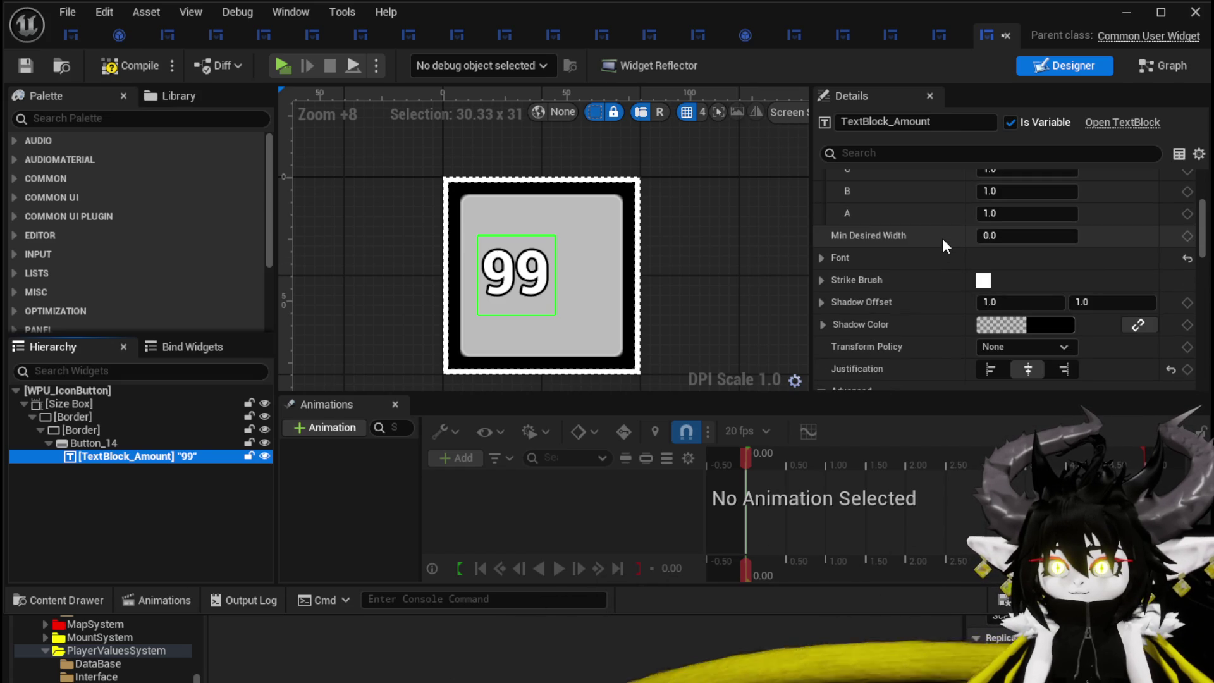
{"action": "scroll", "coordinate": [942, 238], "scroll_direction": "down", "scroll_amount": 3}
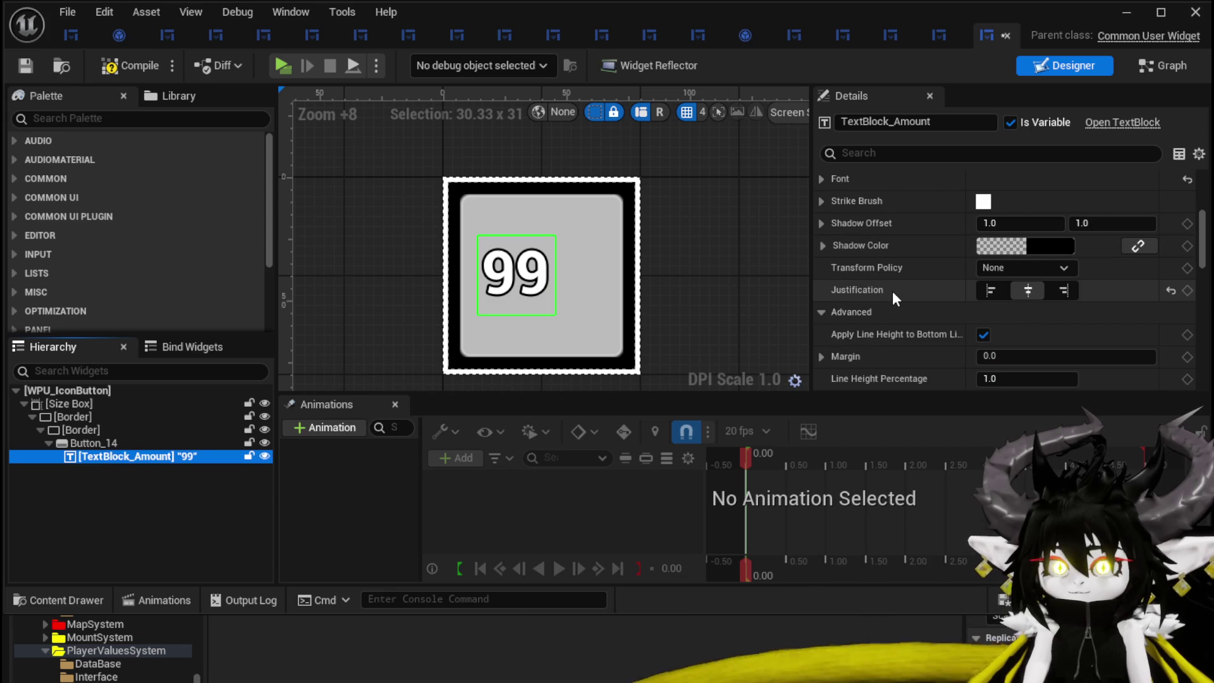
{"action": "scroll", "coordinate": [892, 291], "scroll_direction": "down", "scroll_amount": 1}
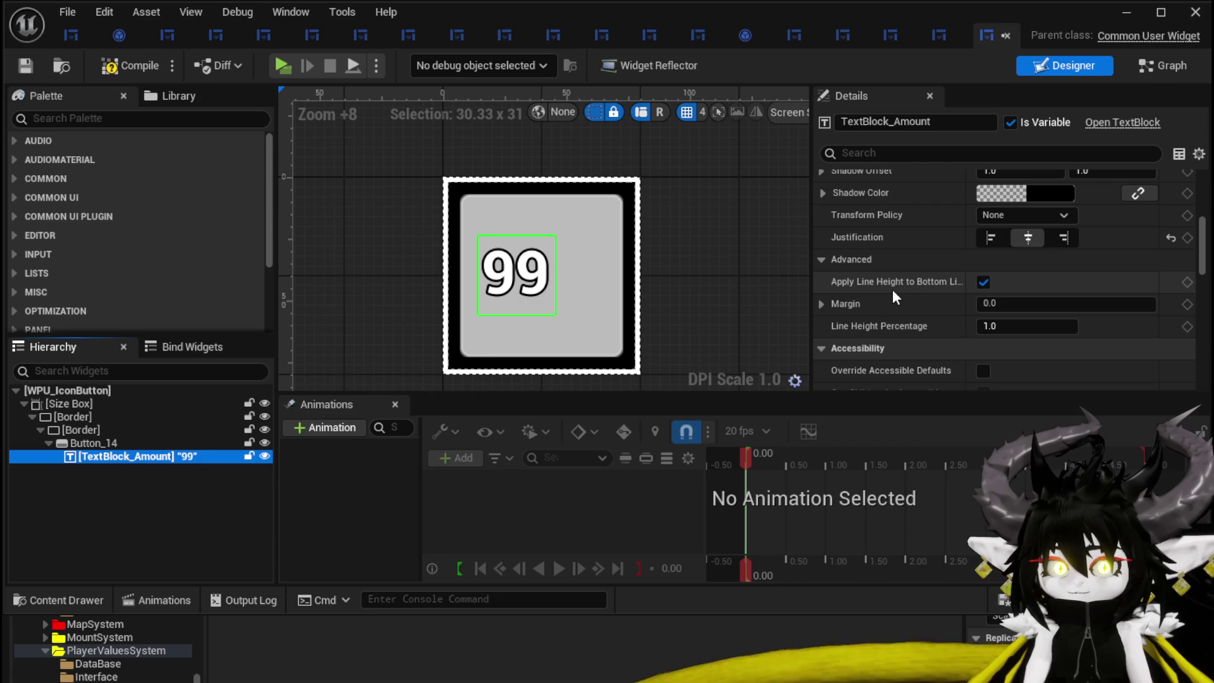
{"action": "scroll", "coordinate": [892, 290], "scroll_direction": "down", "scroll_amount": 3}
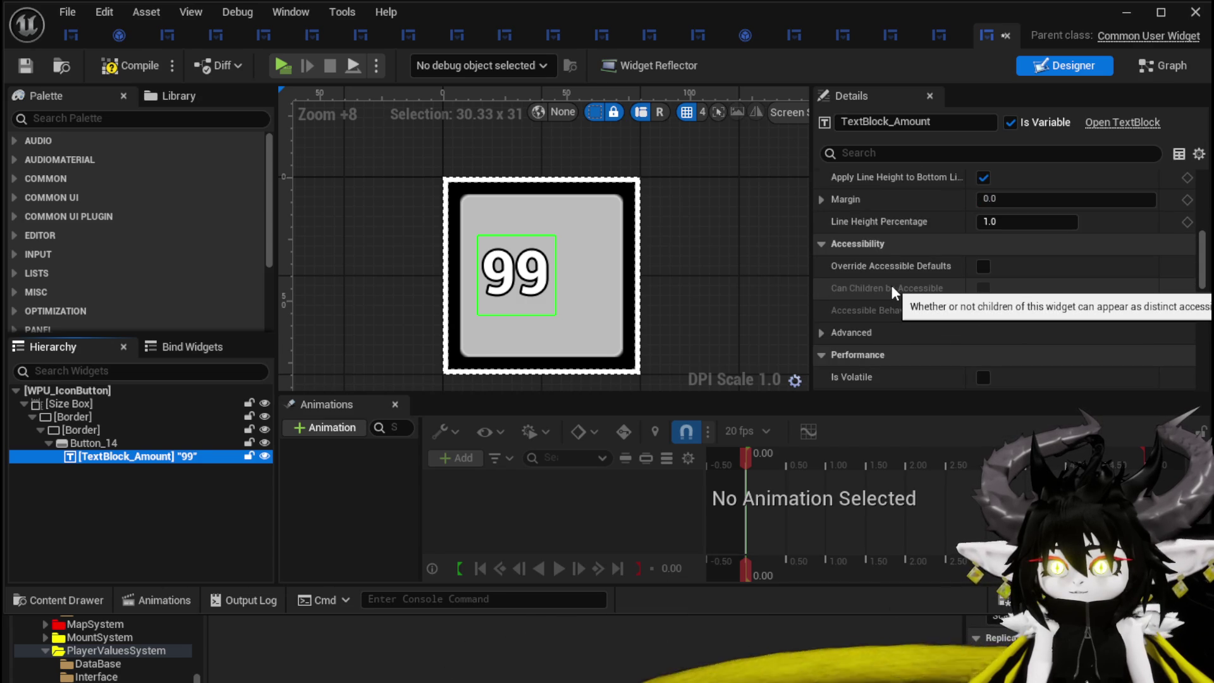
{"action": "scroll", "coordinate": [890, 285], "scroll_direction": "down", "scroll_amount": 2}
{"action": "scroll", "coordinate": [894, 292], "scroll_direction": "down", "scroll_amount": 3}
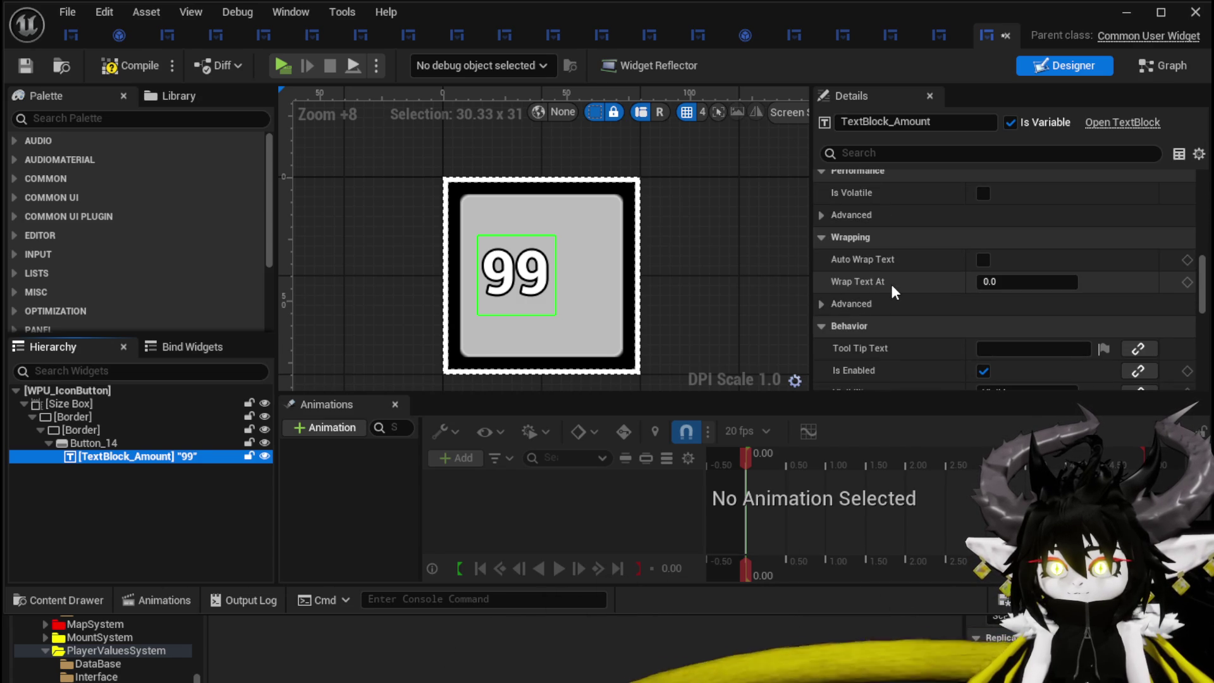
{"action": "scroll", "coordinate": [893, 291], "scroll_direction": "down", "scroll_amount": 5}
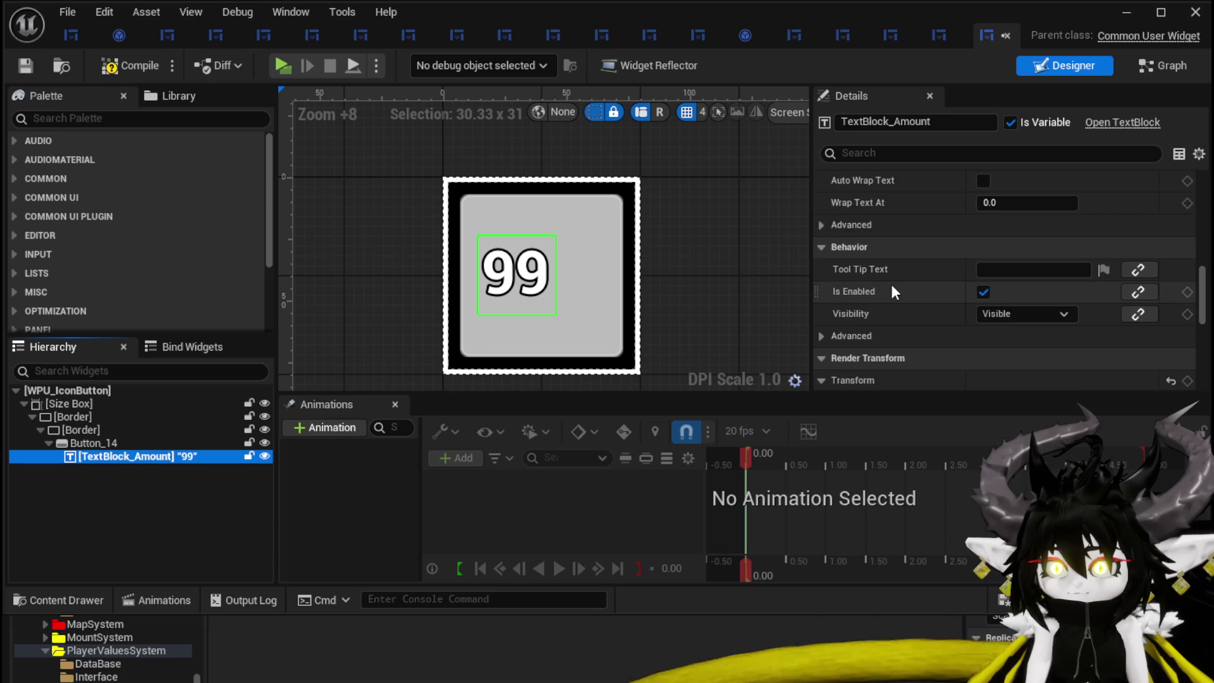
{"action": "left_click", "coordinate": [1029, 297]}
{"action": "type", "text": "0"}
{"action": "key", "text": "Return"}
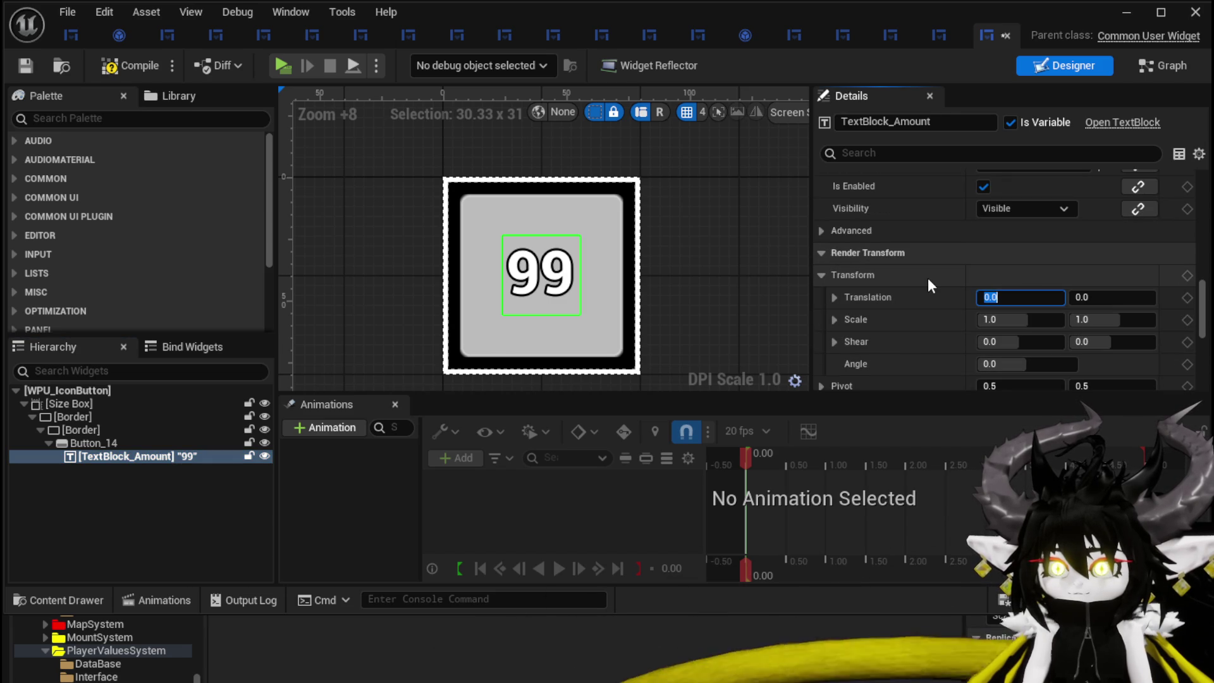
{"action": "scroll", "coordinate": [940, 298], "scroll_direction": "down", "scroll_amount": 6}
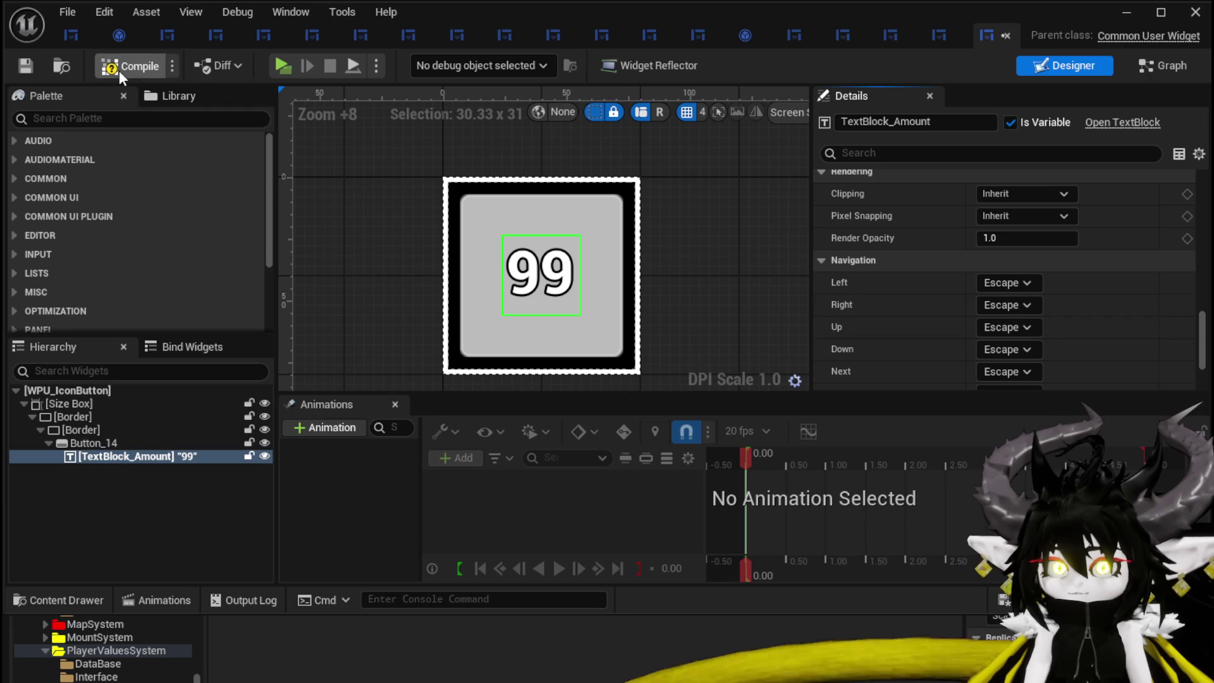
{"action": "left_click", "coordinate": [26, 69]}
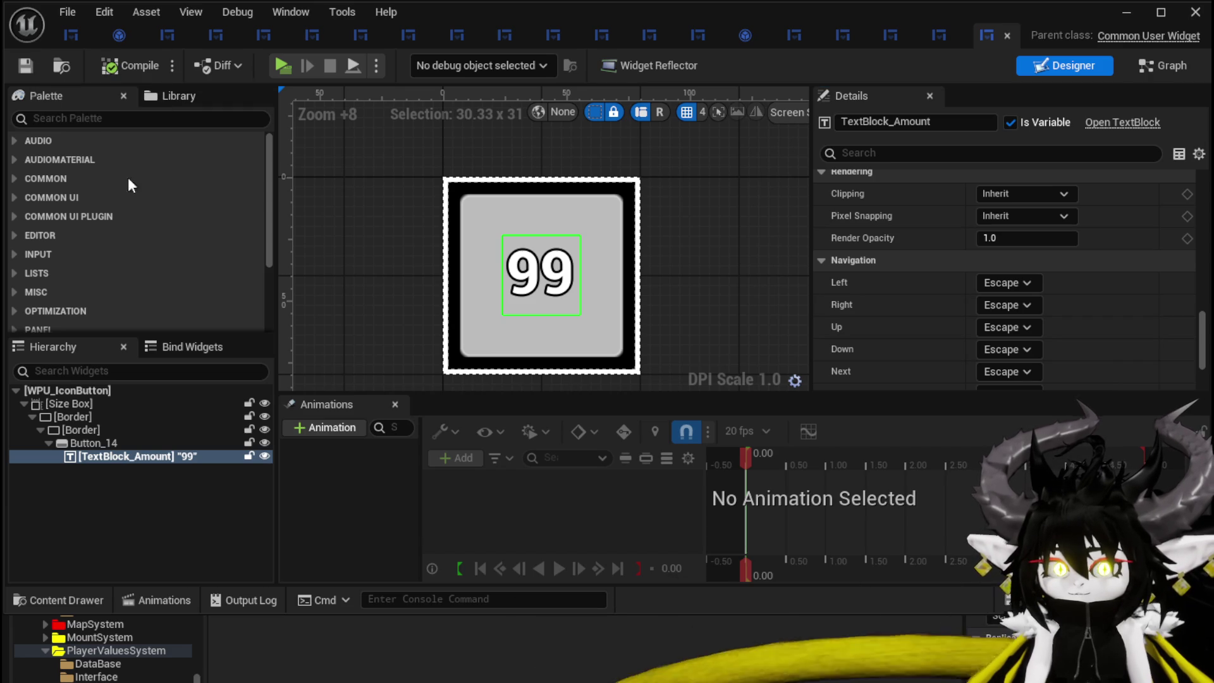
{"action": "scroll", "coordinate": [975, 286], "scroll_direction": "up", "scroll_amount": 15}
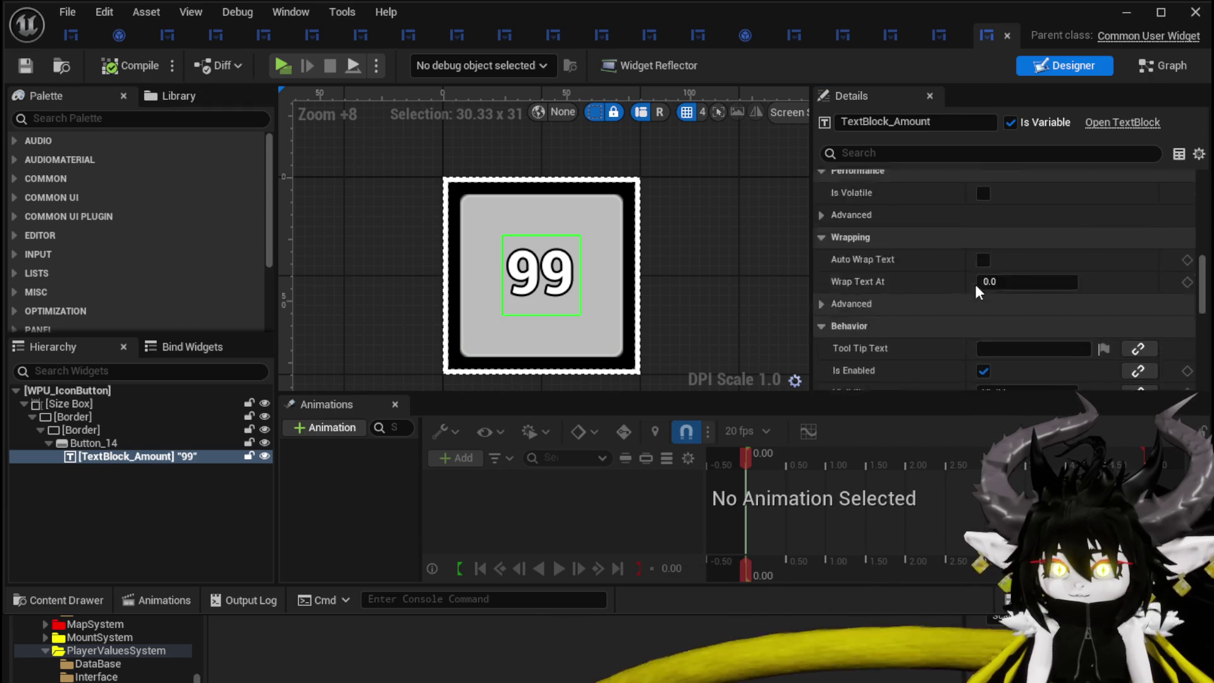
{"action": "scroll", "coordinate": [975, 283], "scroll_direction": "up", "scroll_amount": 1}
- Search the Palette for MW and try adding MW Text into the button, then abandon it
{"action": "left_click", "coordinate": [74, 119]}
{"action": "type", "text": "MW"}
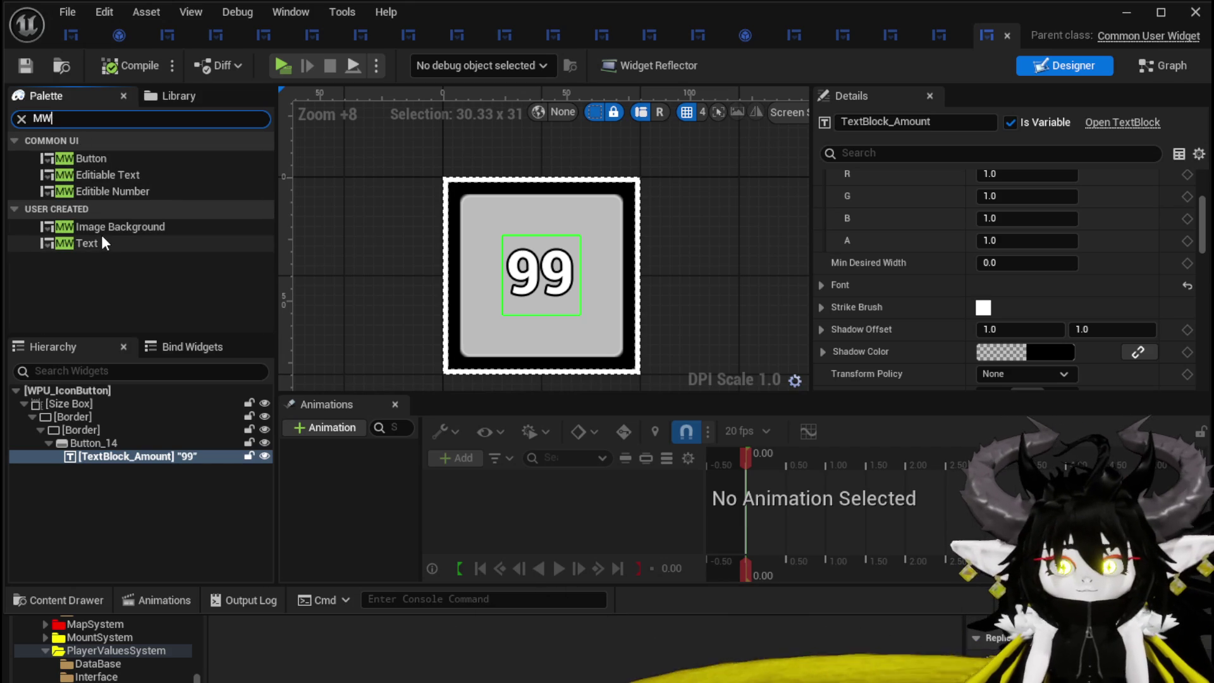
{"action": "mouse_move", "coordinate": [100, 242]}
{"action": "left_mouse_down"}
{"action": "mouse_move", "coordinate": [139, 467]}
{"action": "mouse_move", "coordinate": [93, 452]}
{"action": "mouse_move", "coordinate": [51, 472]}
{"action": "mouse_move", "coordinate": [139, 444]}
{"action": "mouse_move", "coordinate": [93, 466]}
{"action": "mouse_move", "coordinate": [210, 143]}
{"action": "left_mouse_up"}
{"action": "left_click_drag", "start_coordinate": [115, 242], "coordinate": [101, 241]}
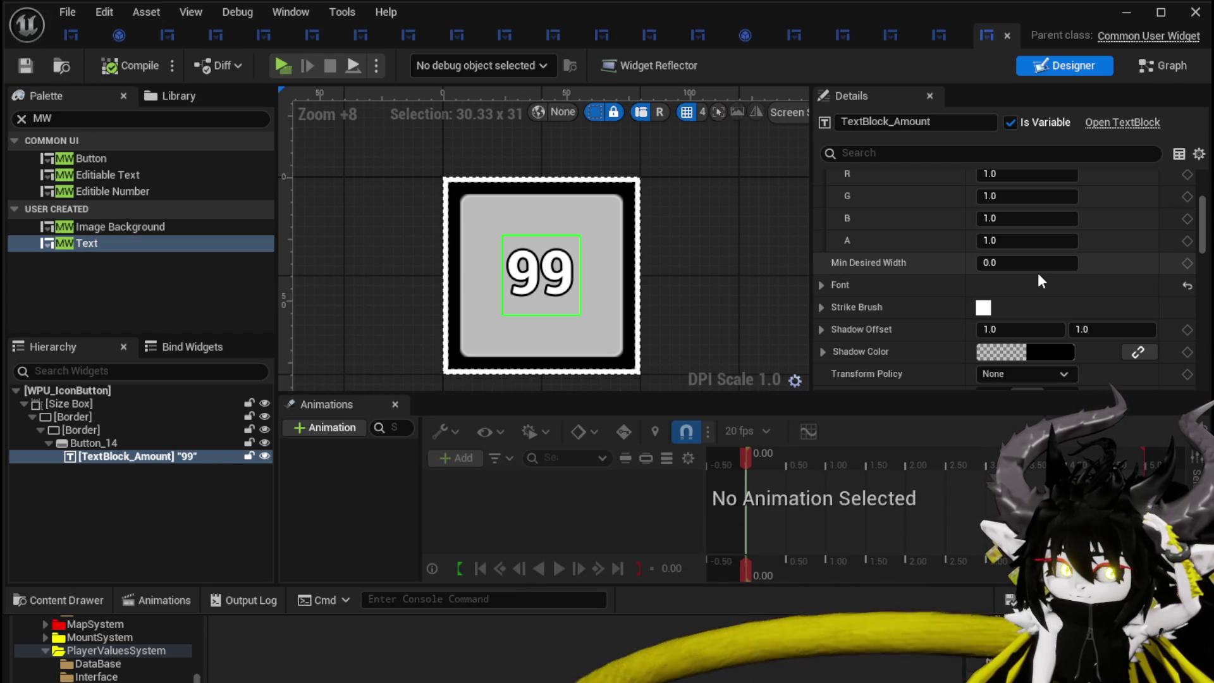
- Reselect TextBlock_Amount and close the WPU_IconButton widget editor
{"action": "left_click", "coordinate": [153, 499]}
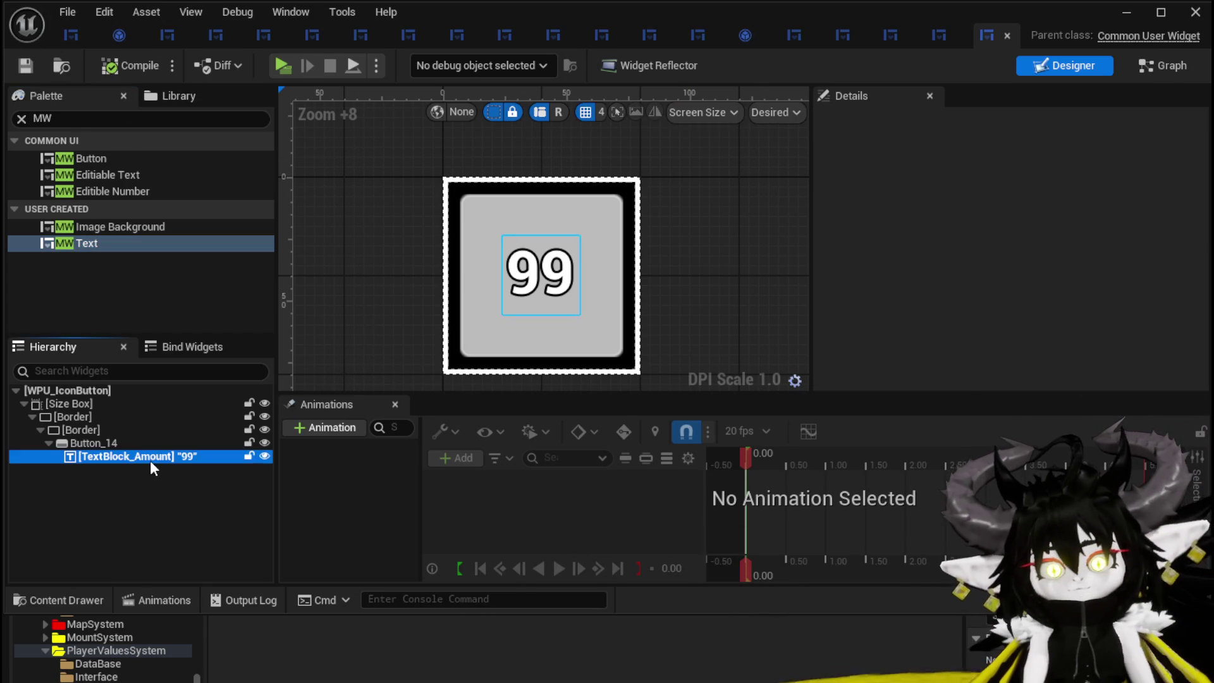
{"action": "left_click", "coordinate": [149, 458]}
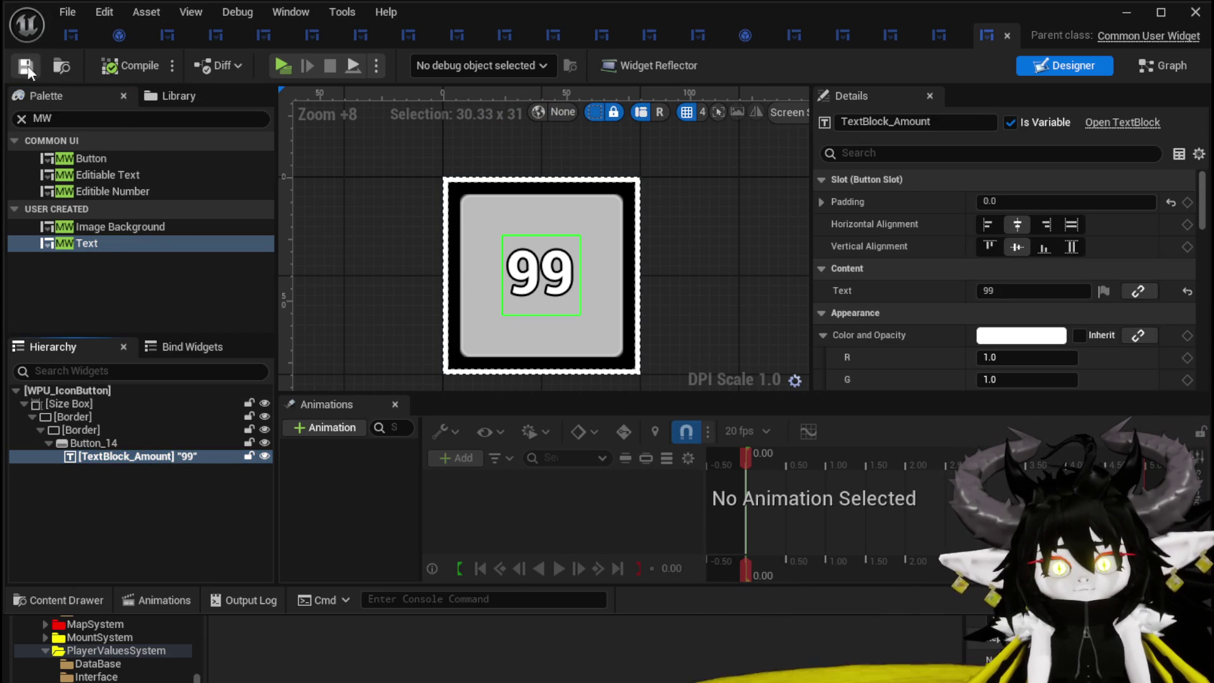
{"action": "left_click", "coordinate": [1195, 12]}
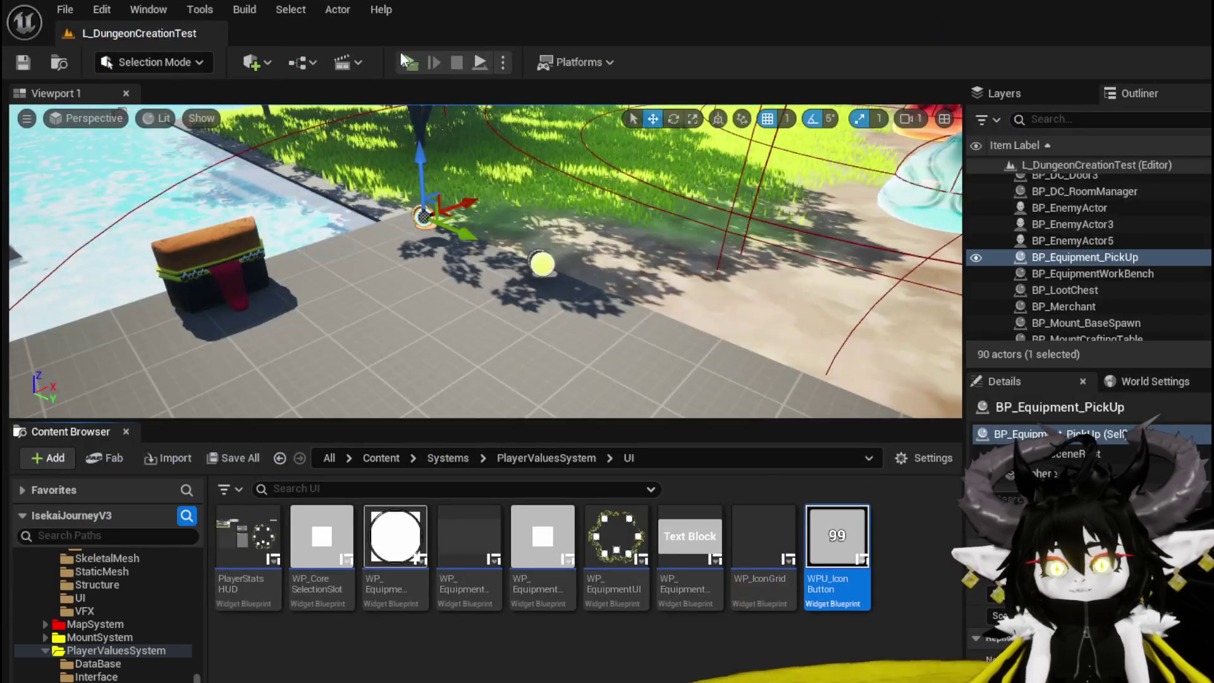
- Launch the game preview and check a perk description on the equipment screen
{"action": "left_click", "coordinate": [409, 62]}
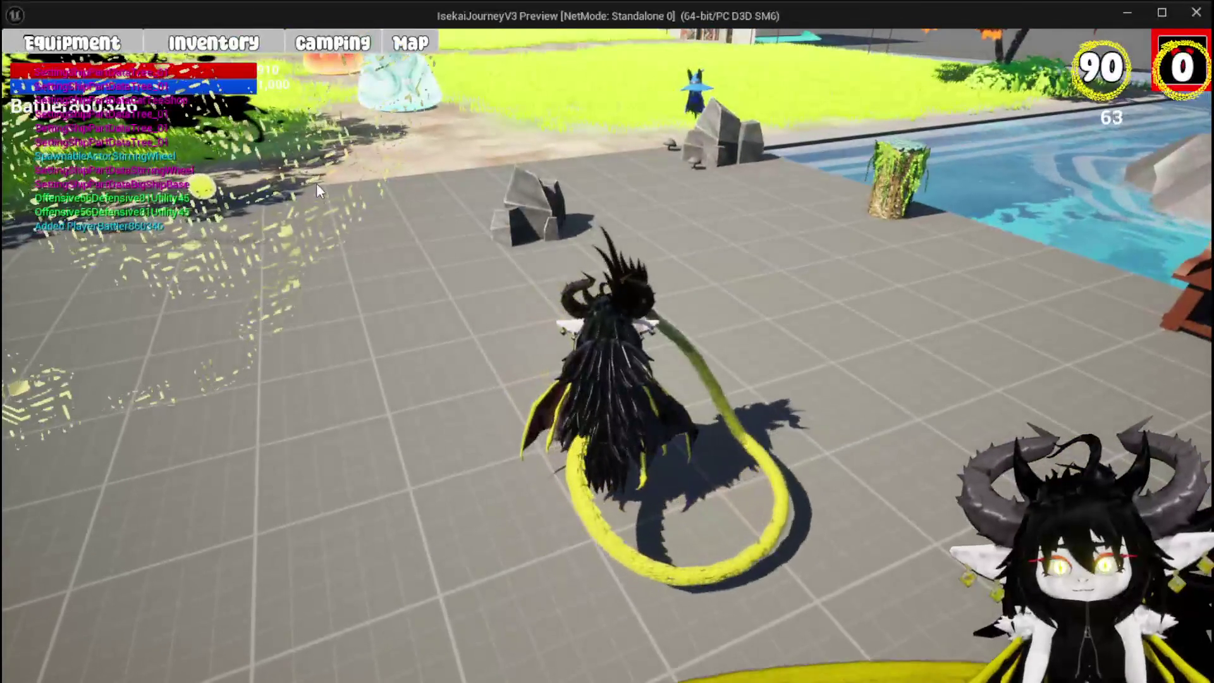
{"action": "left_click", "coordinate": [111, 55]}
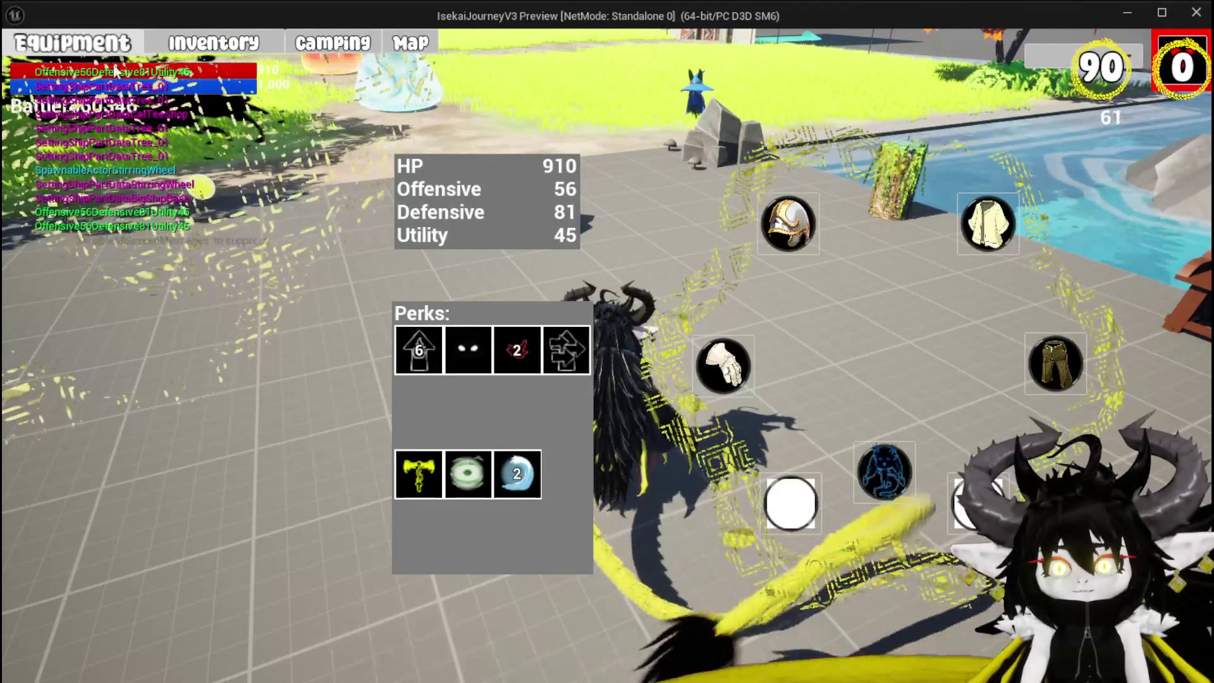
{"action": "left_click", "coordinate": [434, 359]}
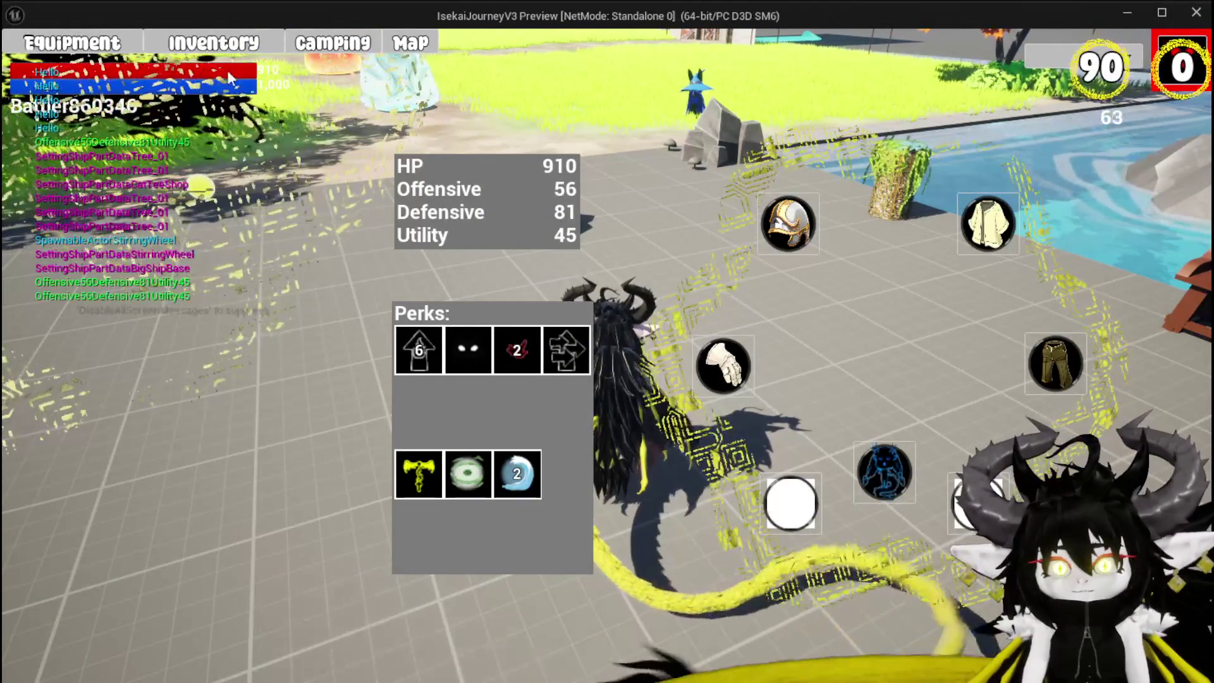
- Check the inventory's Materials, Equipment and Food tabs, stop the preview, and reopen WPU_IconButton
{"action": "left_click", "coordinate": [220, 46]}
{"action": "left_click", "coordinate": [647, 163]}
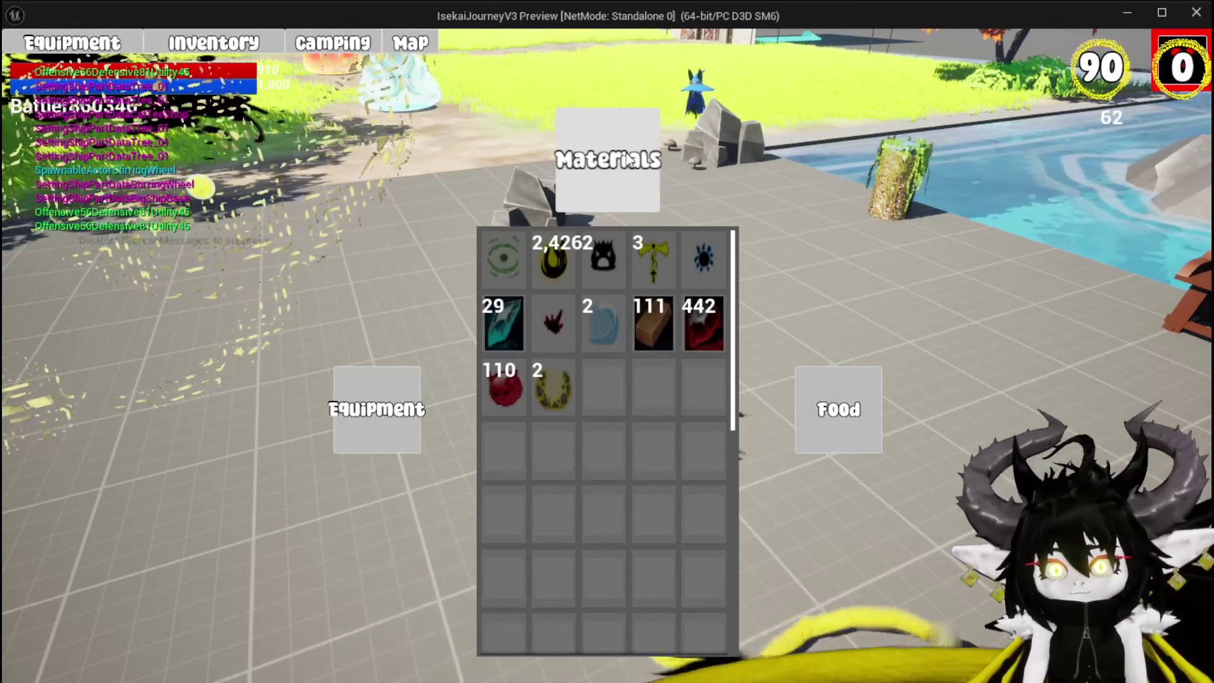
{"action": "left_click", "coordinate": [375, 426]}
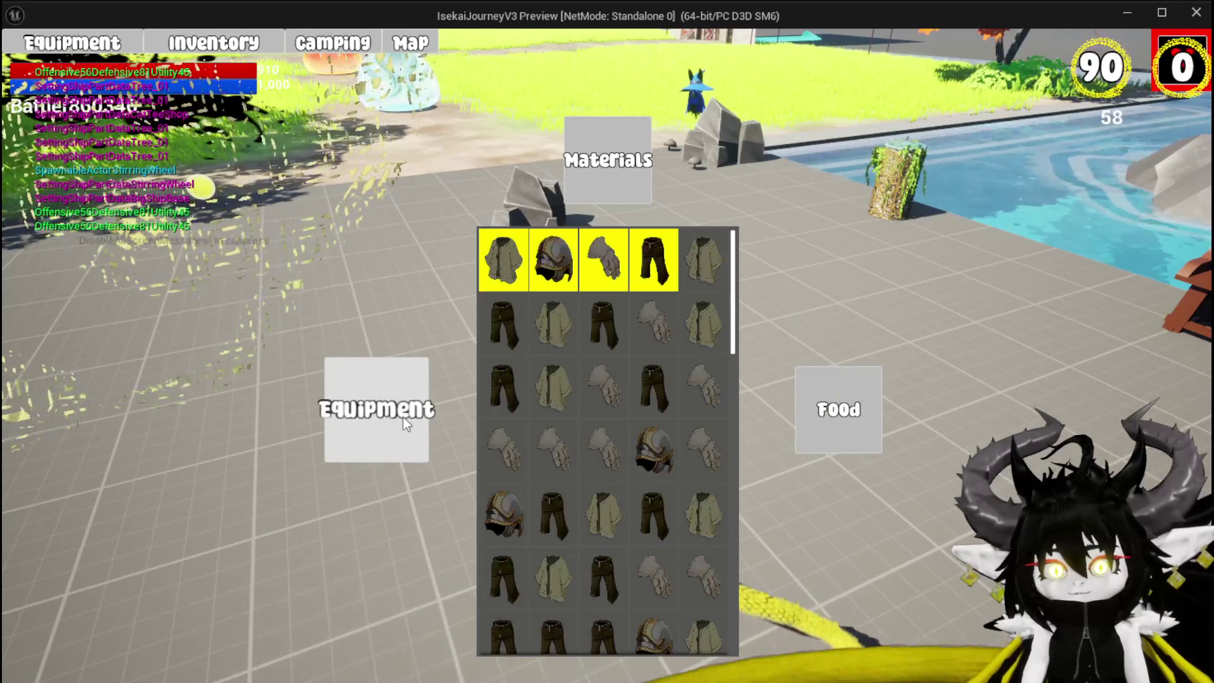
{"action": "left_click", "coordinate": [852, 423]}
{"action": "left_click", "coordinate": [592, 180]}
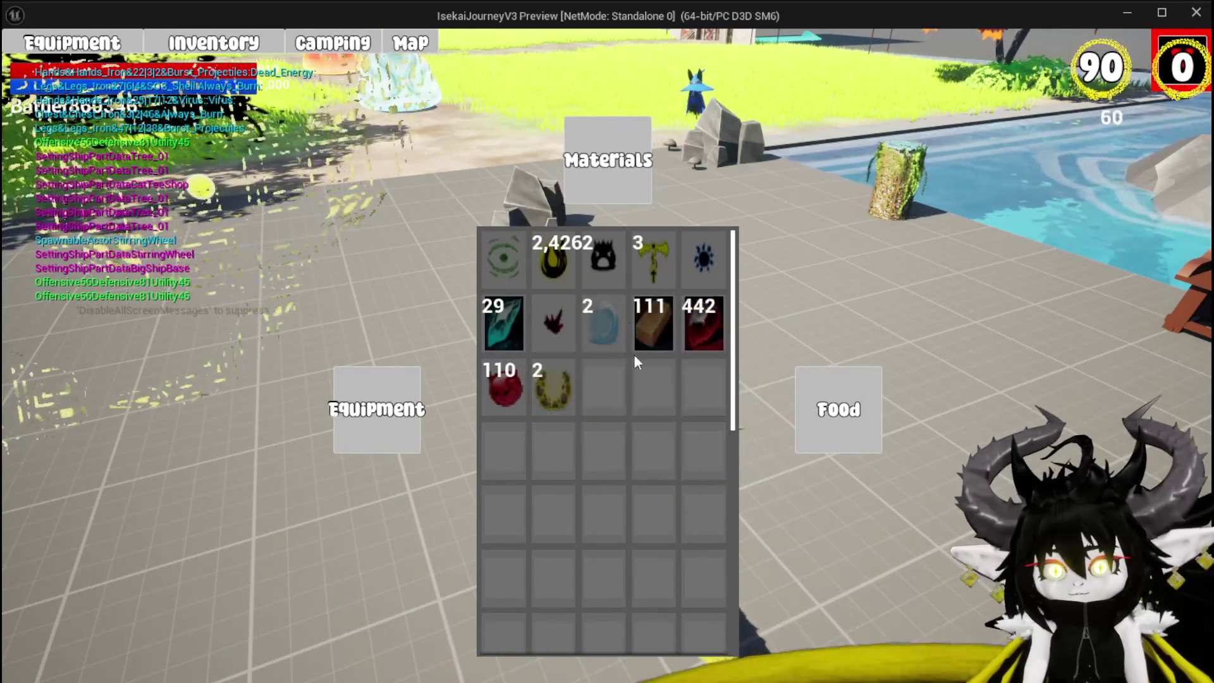
{"action": "left_click", "coordinate": [1179, 88]}
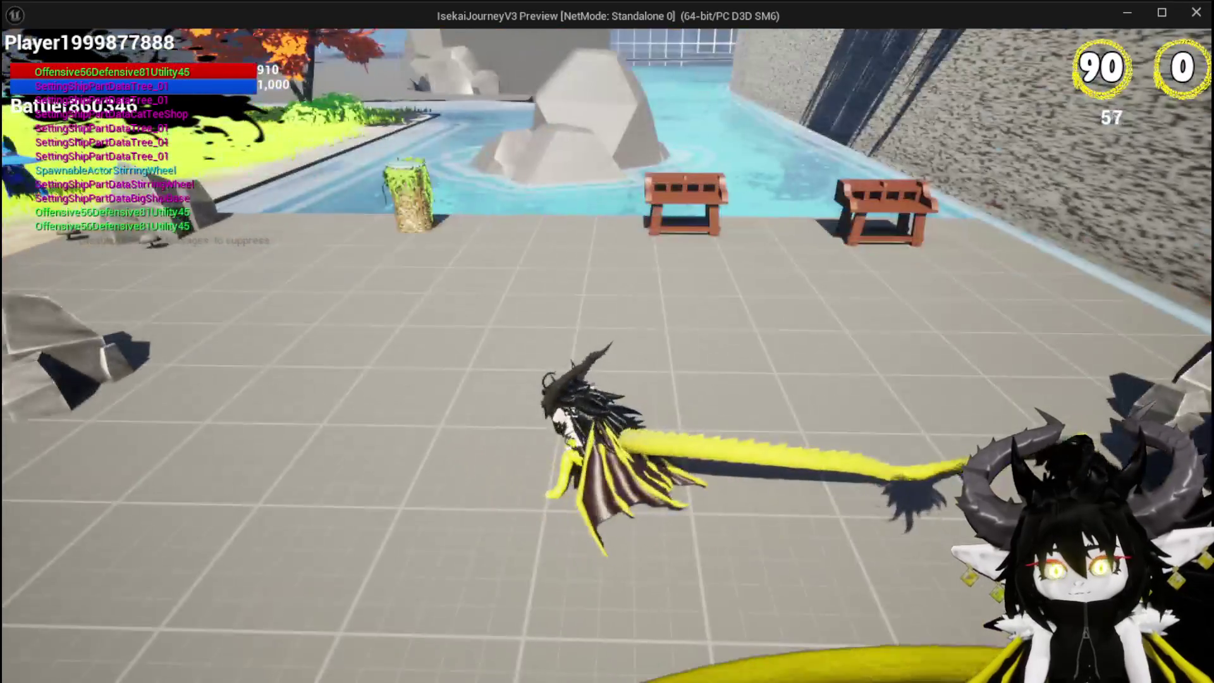
{"action": "key", "text": "space"}
{"action": "key", "text": "Escape"}
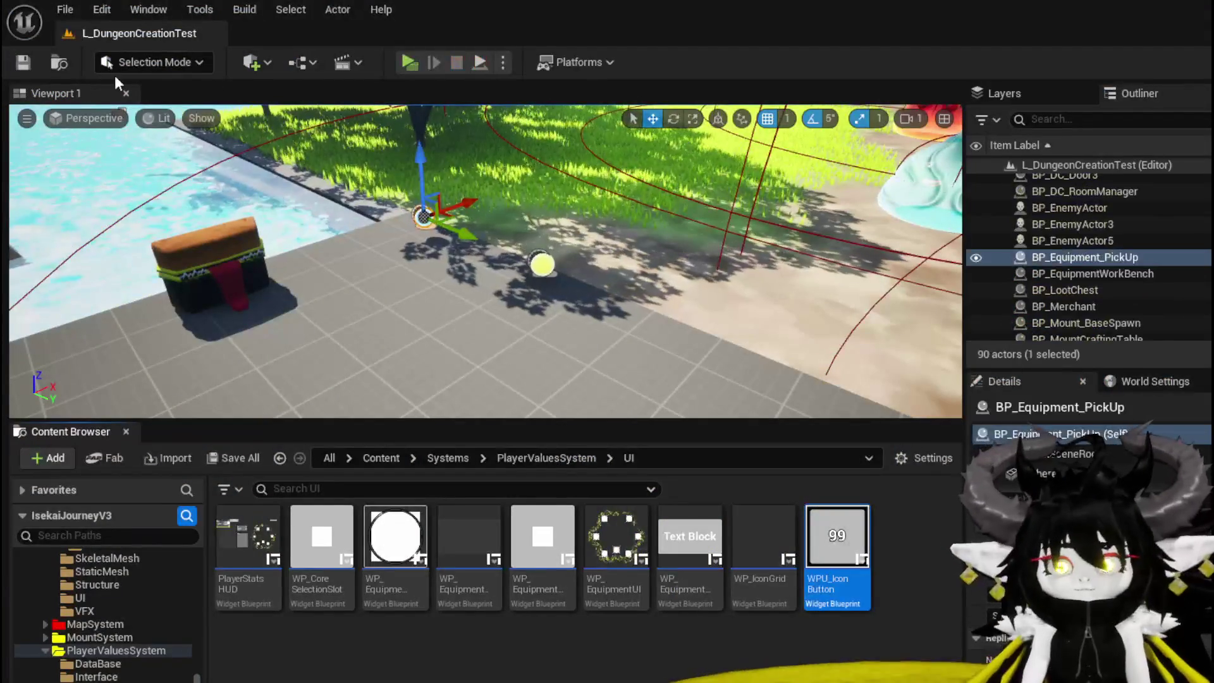
{"action": "double_click", "coordinate": [822, 544]}
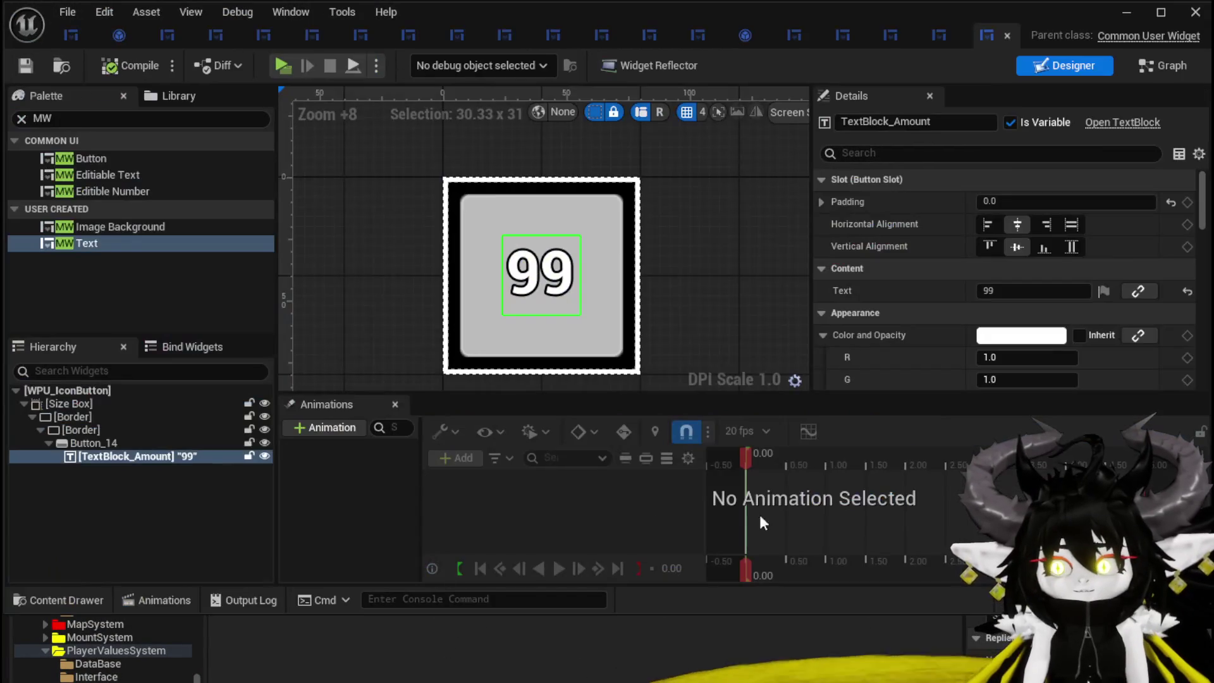
- Delete TextBlock_Amount and add an MW Text widget inside Button_14
{"action": "left_click", "coordinate": [135, 455]}
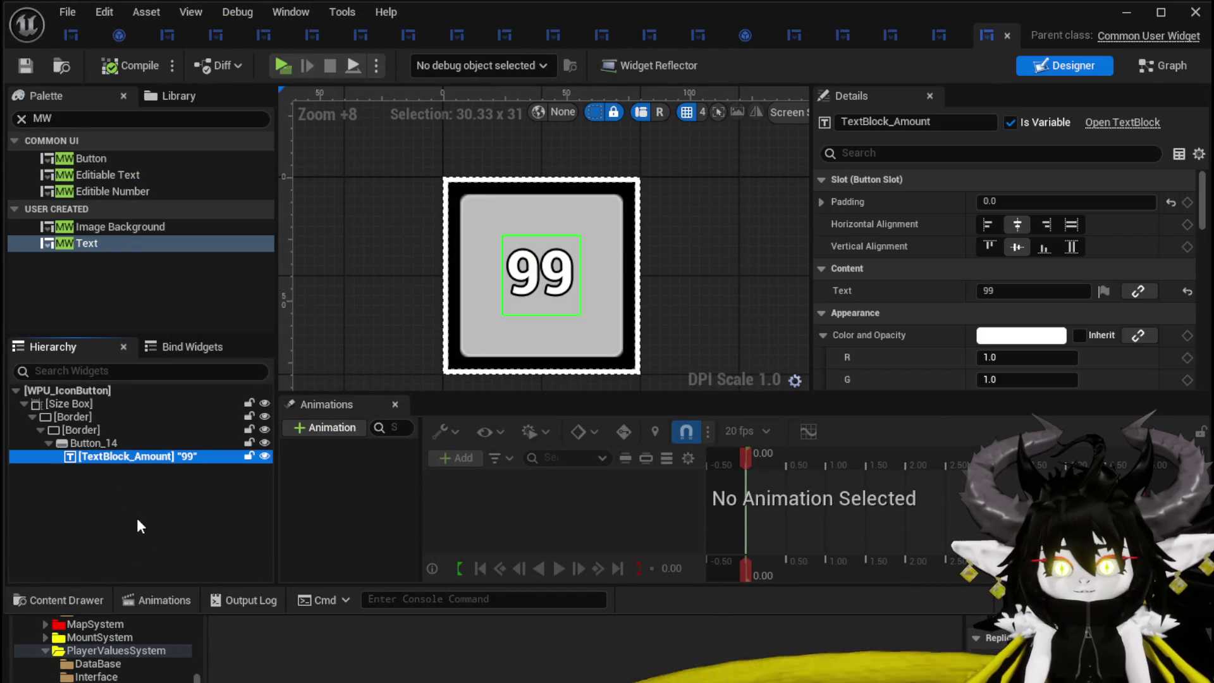
{"action": "left_click", "coordinate": [140, 527]}
{"action": "left_click", "coordinate": [131, 459]}
{"action": "key", "text": "Delete"}
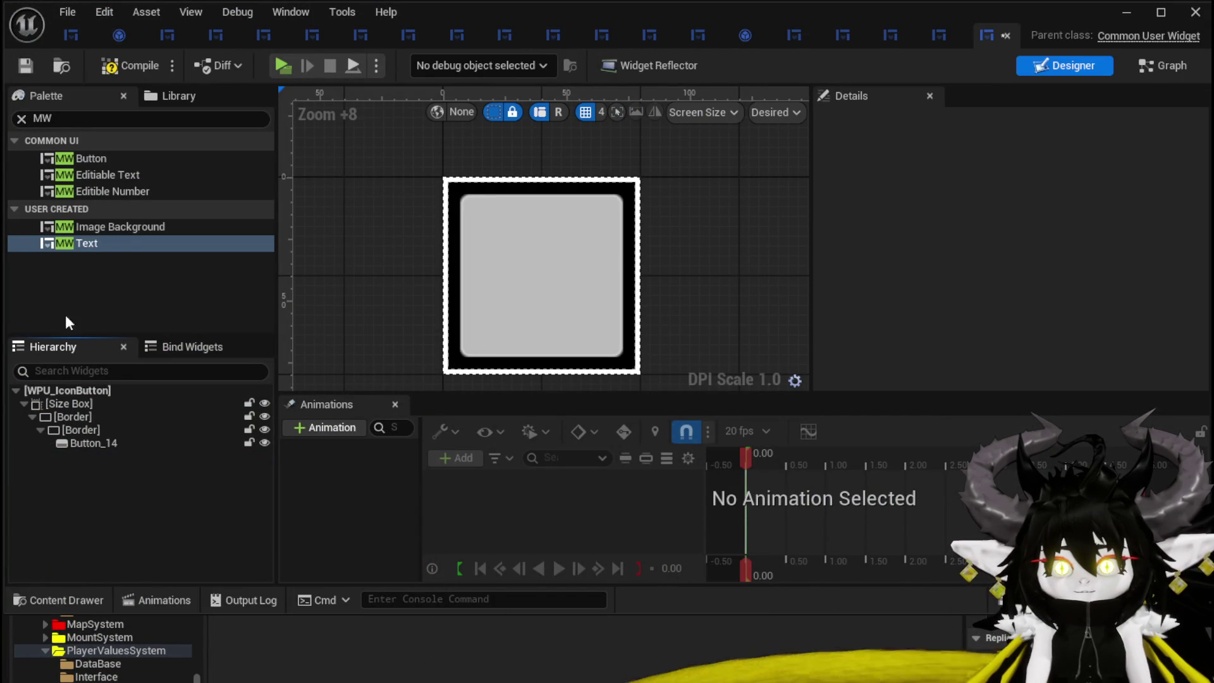
{"action": "left_click_drag", "start_coordinate": [64, 243], "coordinate": [87, 442]}
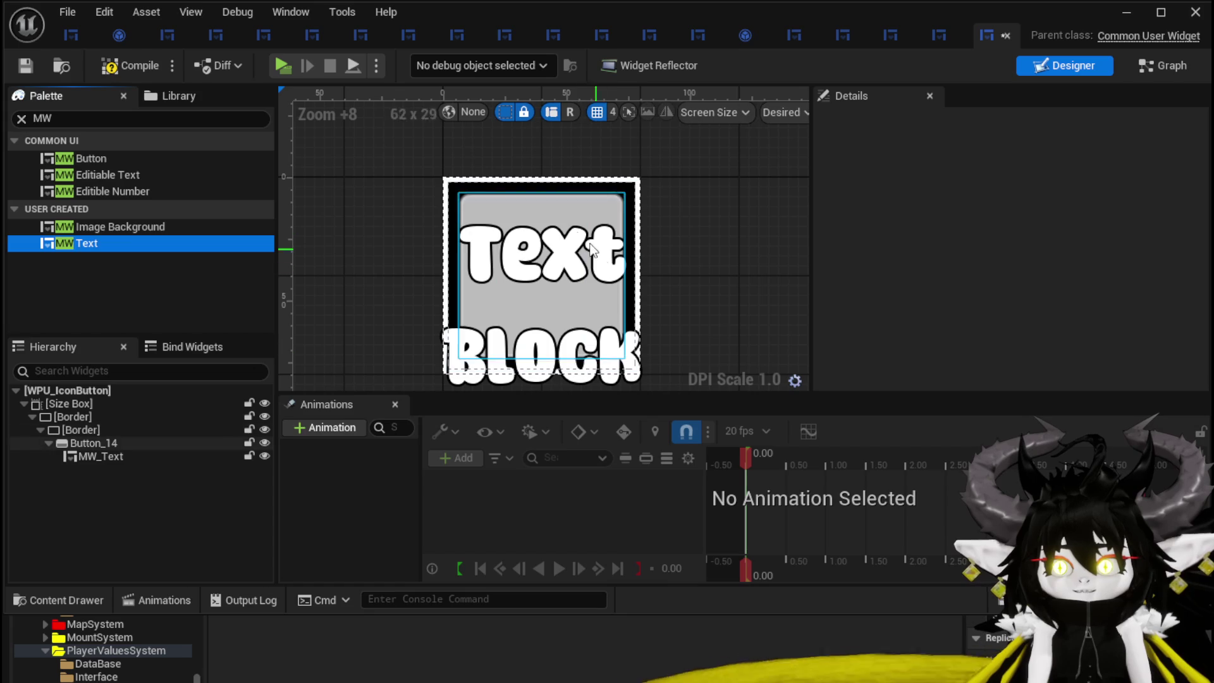
{"action": "left_click", "coordinate": [102, 456]}
- Set the MW_Text padding to 0, then compile and save the widget
{"action": "left_click", "coordinate": [1024, 201]}
{"action": "type", "text": "0"}
{"action": "key", "text": "Return"}
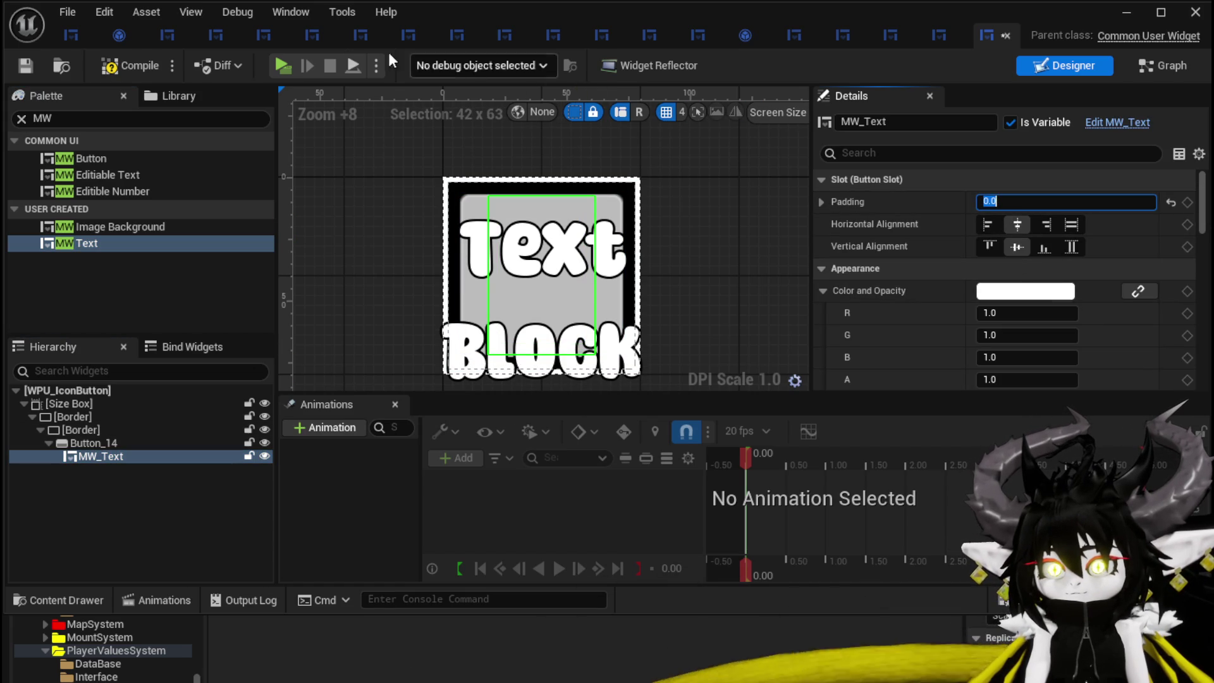
{"action": "left_click", "coordinate": [129, 66]}
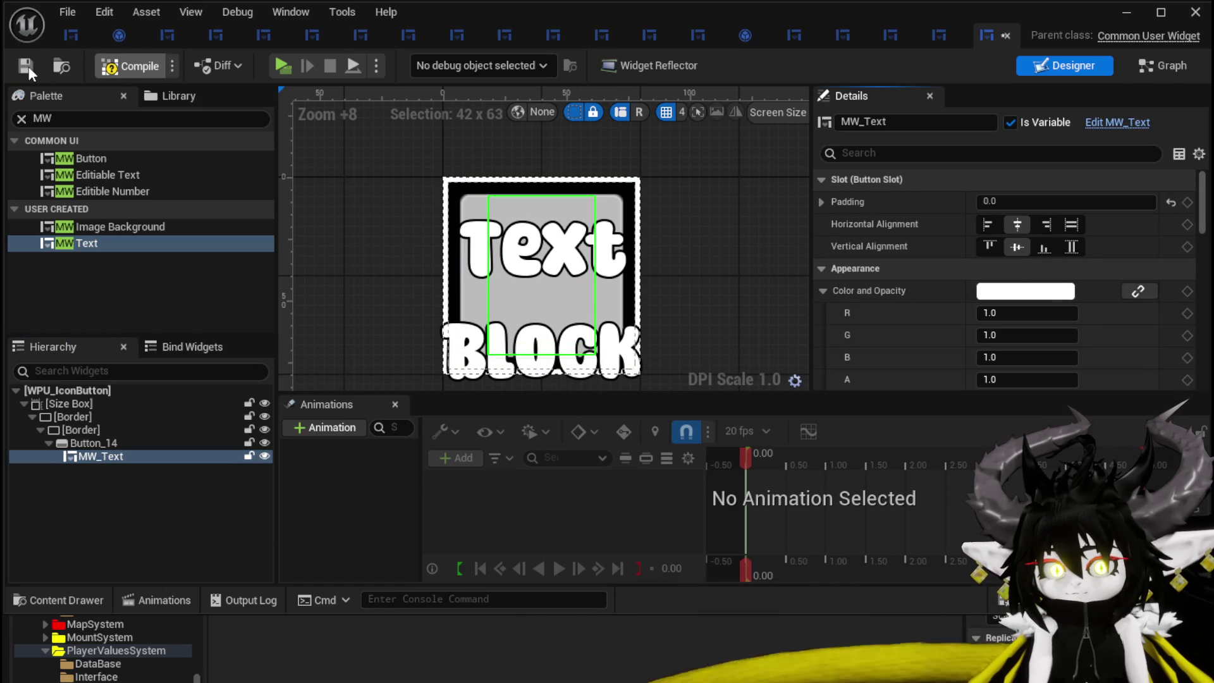
{"action": "left_click", "coordinate": [29, 67]}
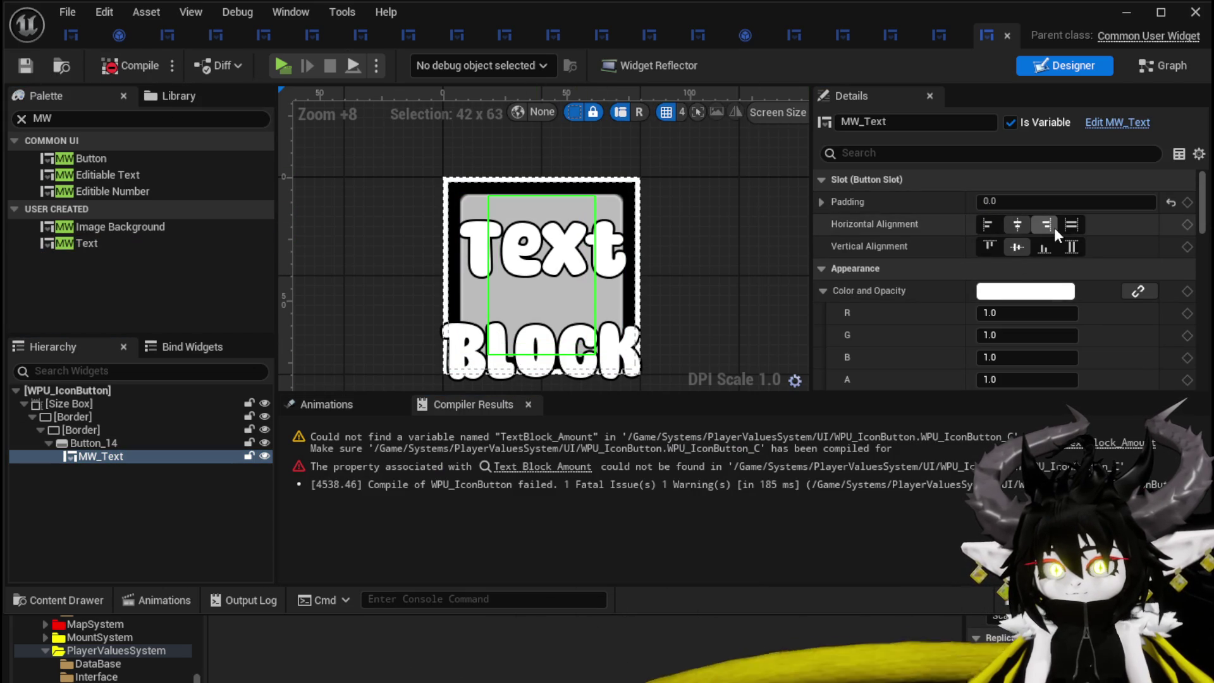
- Give MW_Text size 8 and white colour with green set to 1, then recompile
{"action": "scroll", "coordinate": [1053, 231], "scroll_direction": "down", "scroll_amount": 10}
{"action": "scroll", "coordinate": [1054, 234], "scroll_direction": "down", "scroll_amount": 10}
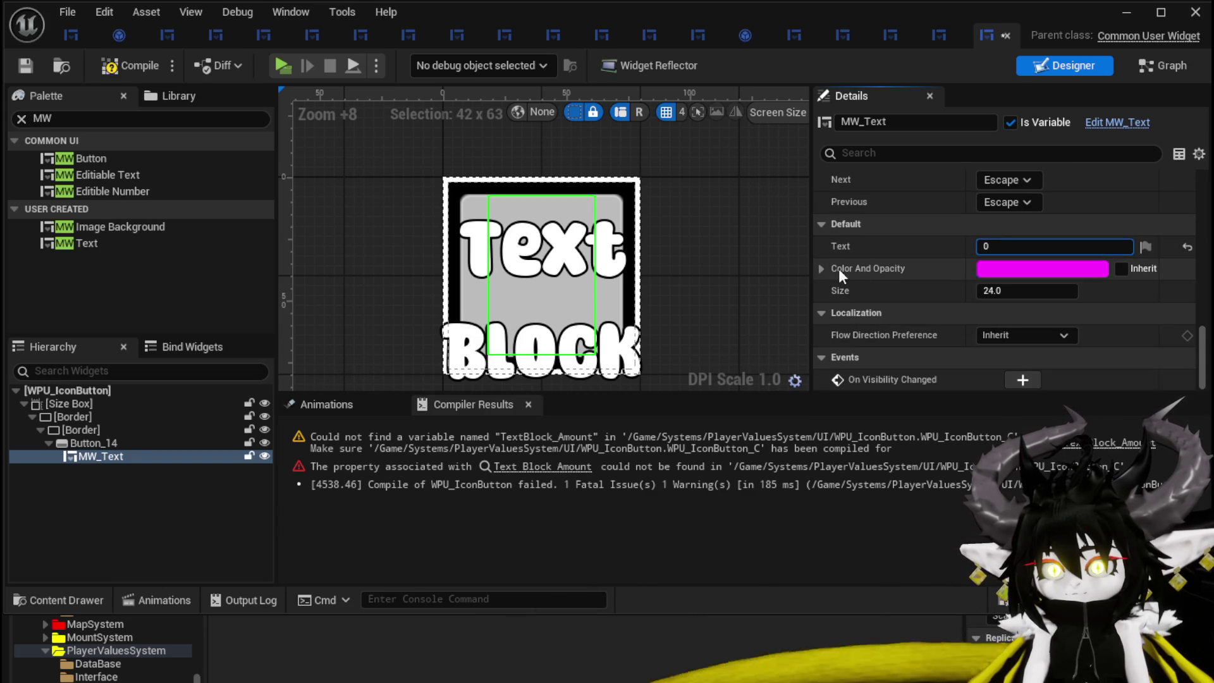
{"action": "type", "text": "8"}
{"action": "key", "text": "Return"}
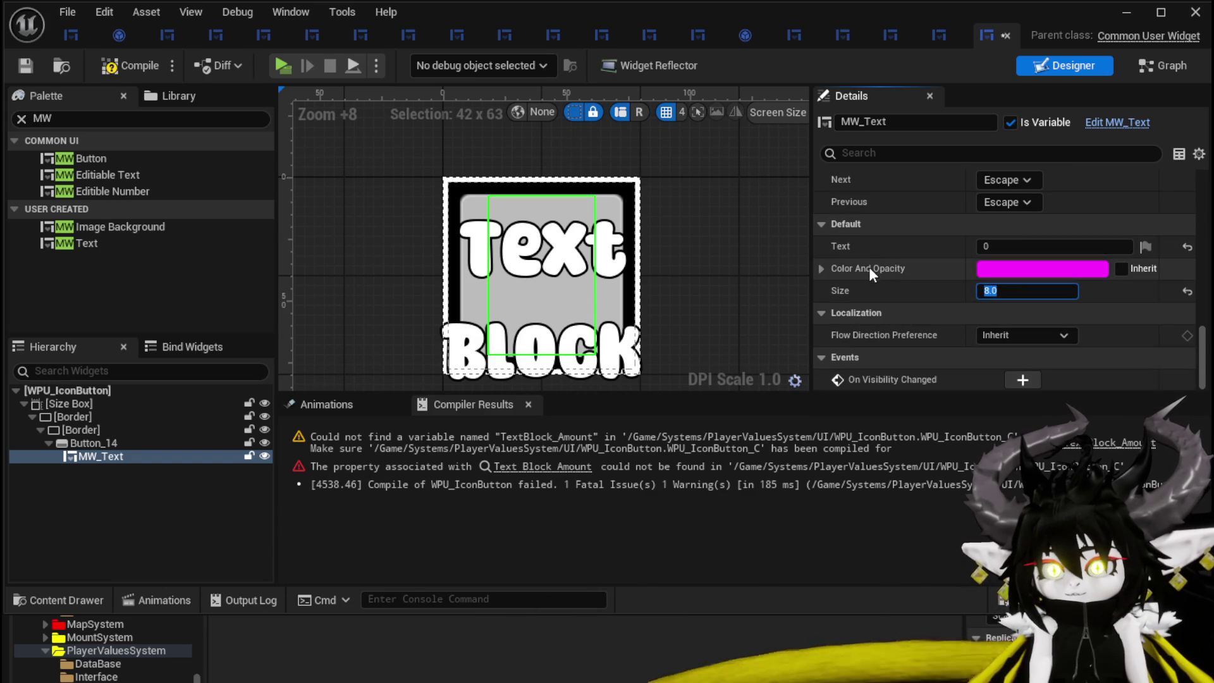
{"action": "left_click", "coordinate": [821, 268]}
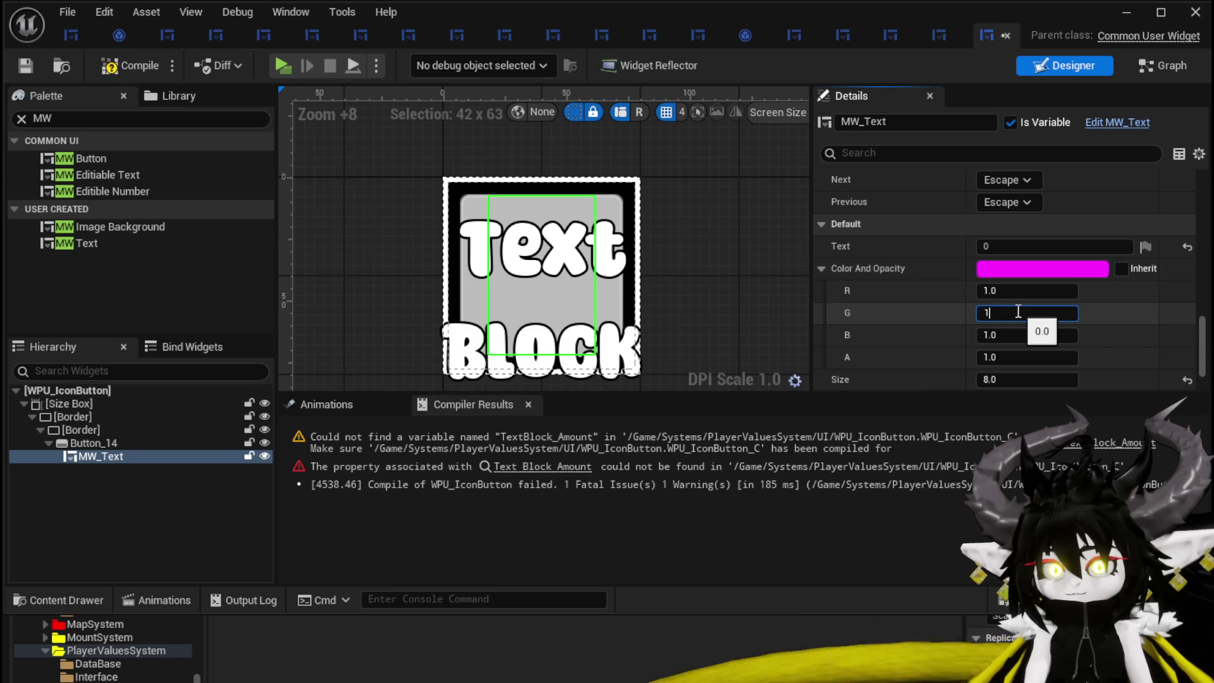
{"action": "key", "text": "Return"}
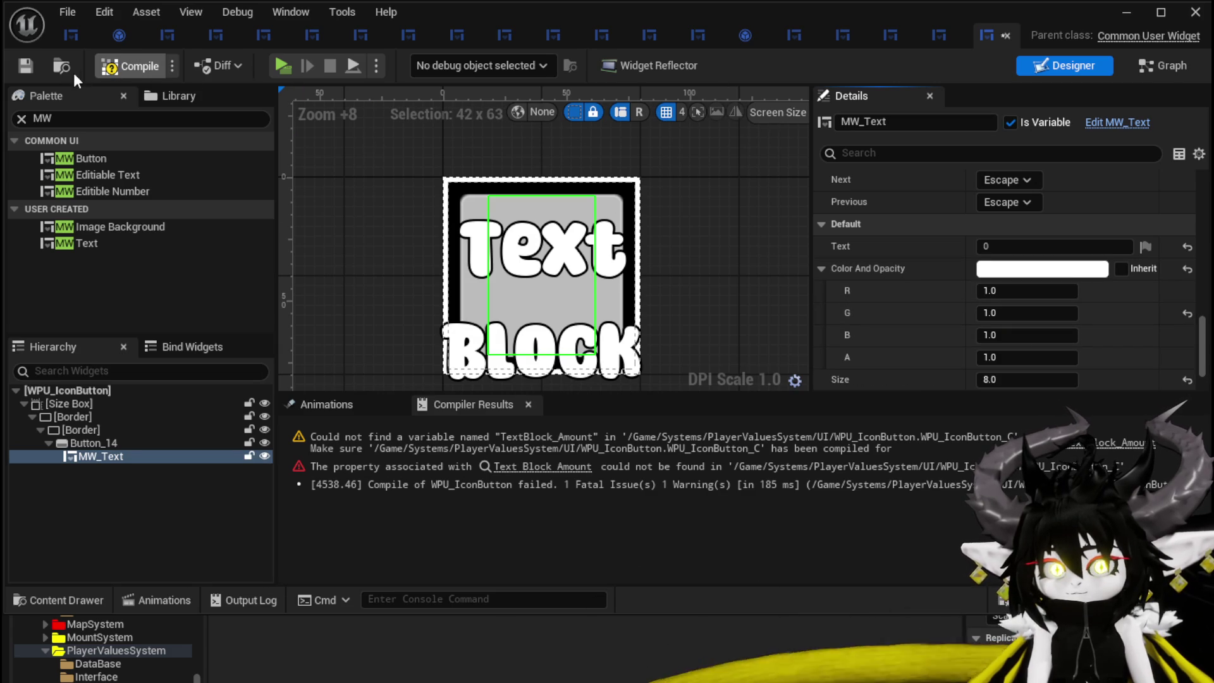
{"action": "left_click", "coordinate": [28, 66]}
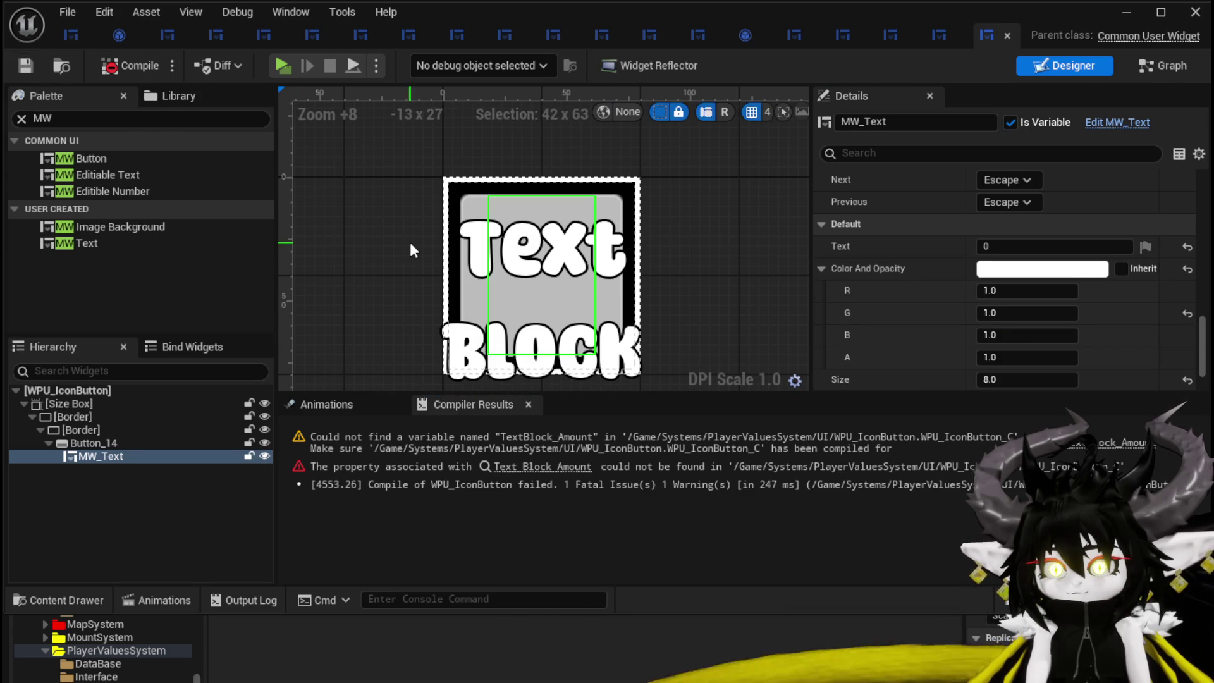
- Jump to the SetInfo error and add an MW_Text reference with a Set Text node
{"action": "left_click", "coordinate": [542, 466]}
{"action": "mouse_move", "coordinate": [177, 239]}
{"action": "left_mouse_down"}
{"action": "mouse_move", "coordinate": [480, 241]}
{"action": "mouse_move", "coordinate": [593, 172]}
{"action": "left_mouse_up"}
{"action": "left_click", "coordinate": [480, 239]}
{"action": "type", "text": "Set Text"}
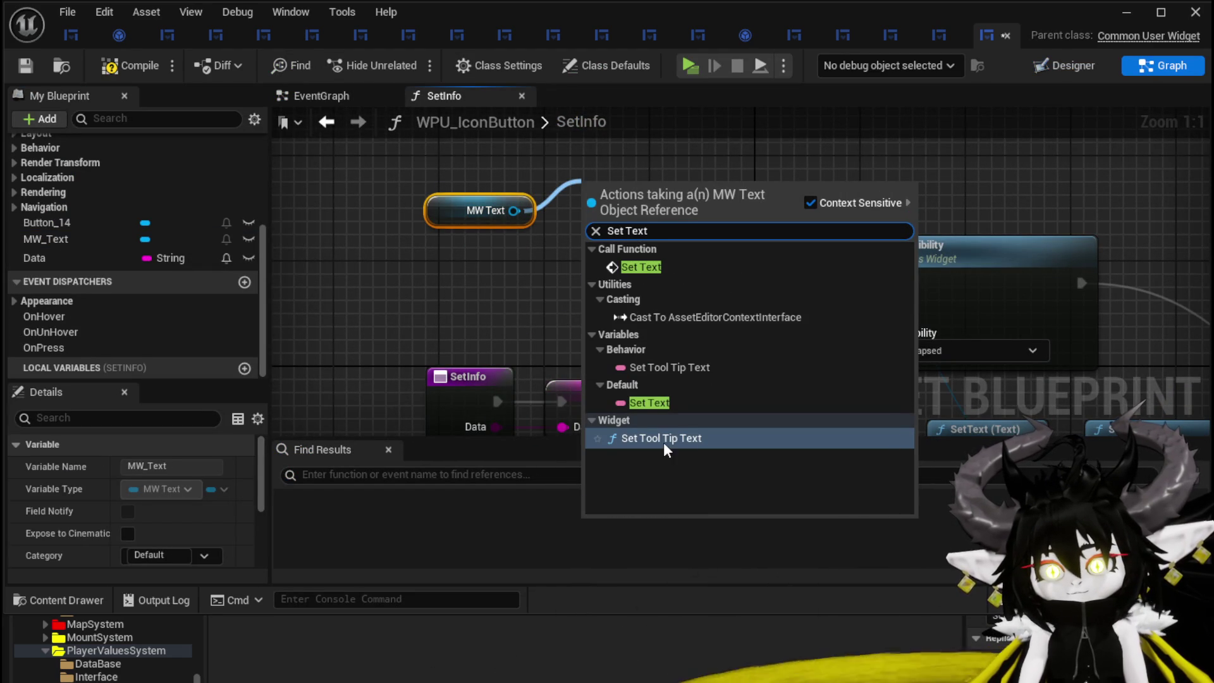
{"action": "left_click", "coordinate": [649, 267]}
- Place Set Text after the Branch, wiring Branch False and the converted amount into it
{"action": "left_click_drag", "start_coordinate": [618, 295], "coordinate": [500, 220]}
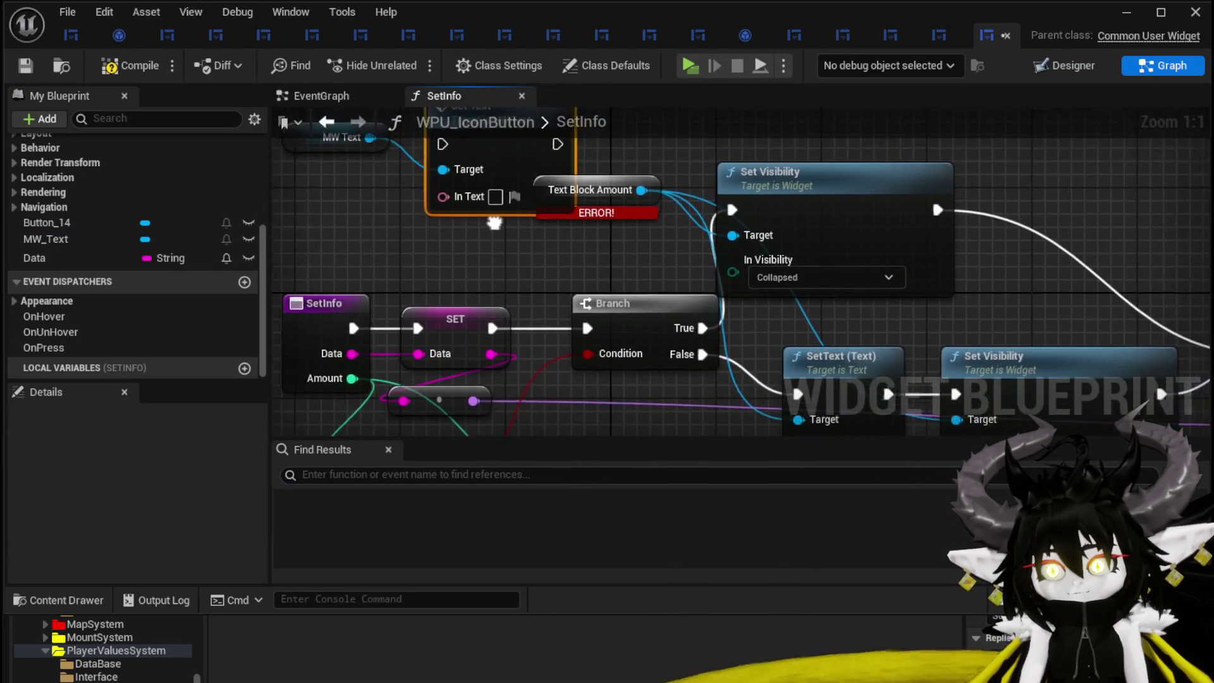
{"action": "scroll", "coordinate": [500, 219], "scroll_direction": "down", "scroll_amount": 2}
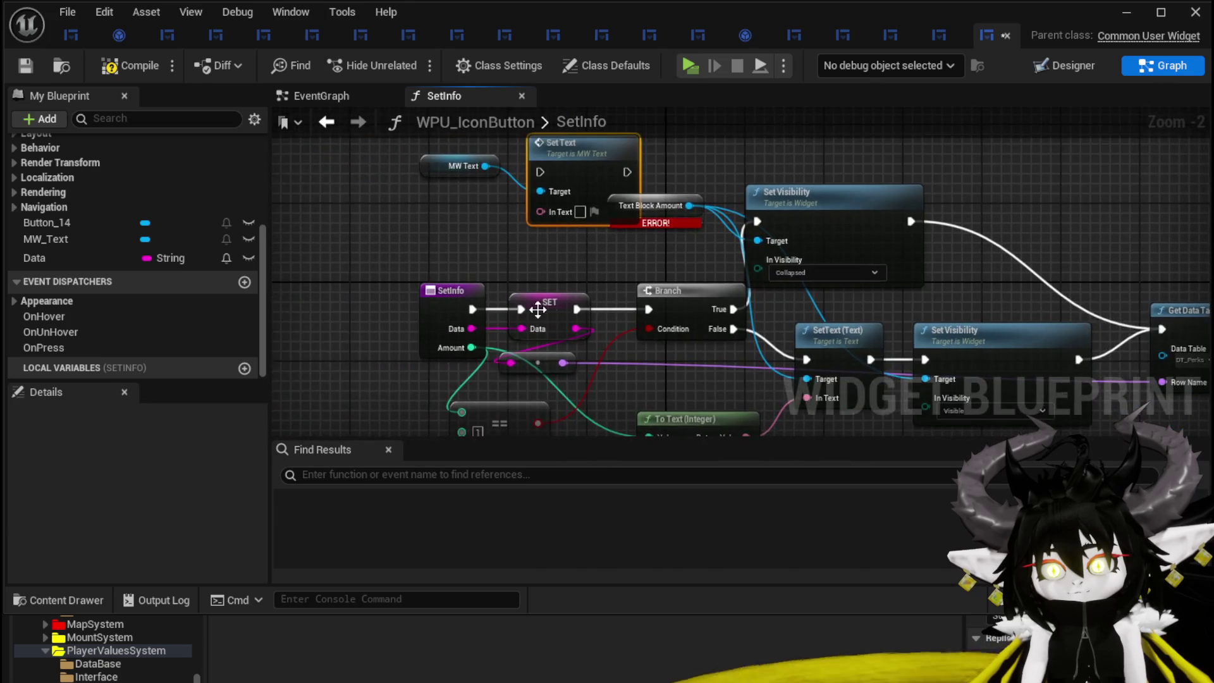
{"action": "scroll", "coordinate": [548, 309], "scroll_direction": "down", "scroll_amount": 2}
{"action": "left_click_drag", "start_coordinate": [443, 256], "coordinate": [593, 300]}
{"action": "mouse_move", "coordinate": [434, 405]}
{"action": "left_mouse_down"}
{"action": "mouse_move", "coordinate": [516, 389]}
{"action": "mouse_move", "coordinate": [631, 317]}
{"action": "mouse_move", "coordinate": [498, 274]}
{"action": "left_mouse_up"}
{"action": "left_click", "coordinate": [604, 268]}
{"action": "left_click_drag", "start_coordinate": [573, 191], "coordinate": [660, 313]}
{"action": "scroll", "coordinate": [551, 300], "scroll_direction": "up", "scroll_amount": 2}
{"action": "left_click_drag", "start_coordinate": [503, 293], "coordinate": [632, 323]}
{"action": "left_click_drag", "start_coordinate": [761, 363], "coordinate": [633, 364]}
{"action": "left_click_drag", "start_coordinate": [708, 324], "coordinate": [761, 324]}
- Delete the old SetText and Text Block Amount nodes and wire MW Text to both Set Visibility targets
{"action": "left_click", "coordinate": [801, 319]}
{"action": "key", "text": "Delete"}
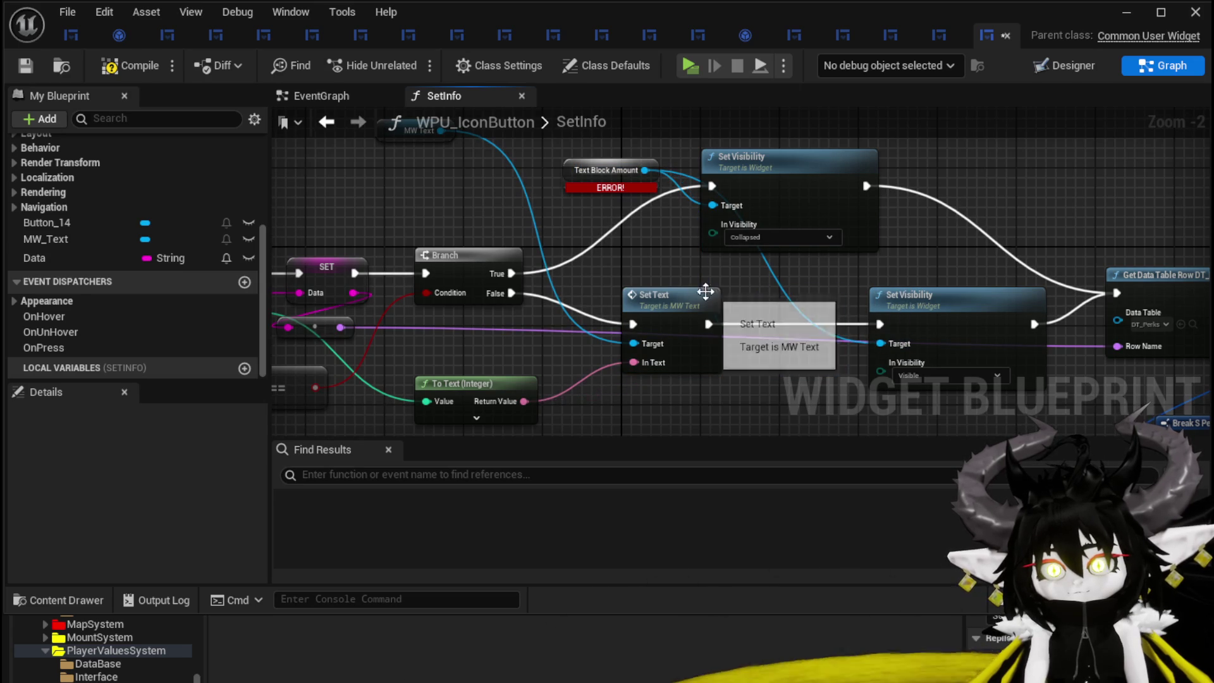
{"action": "left_click_drag", "start_coordinate": [677, 306], "coordinate": [767, 306]}
{"action": "left_click_drag", "start_coordinate": [473, 187], "coordinate": [745, 261]}
{"action": "left_click", "coordinate": [652, 249]}
{"action": "key", "text": "Delete"}
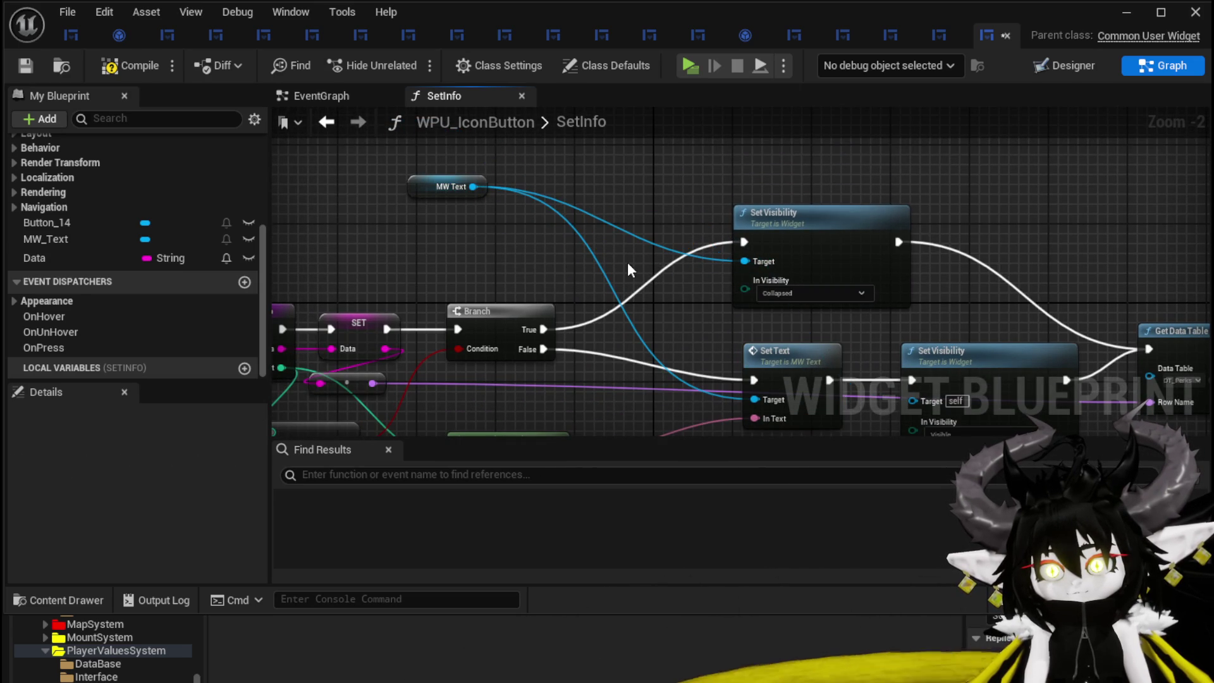
{"action": "mouse_move", "coordinate": [473, 187]}
{"action": "left_mouse_down"}
{"action": "mouse_move", "coordinate": [942, 355]}
{"action": "mouse_move", "coordinate": [930, 402]}
{"action": "left_mouse_up"}
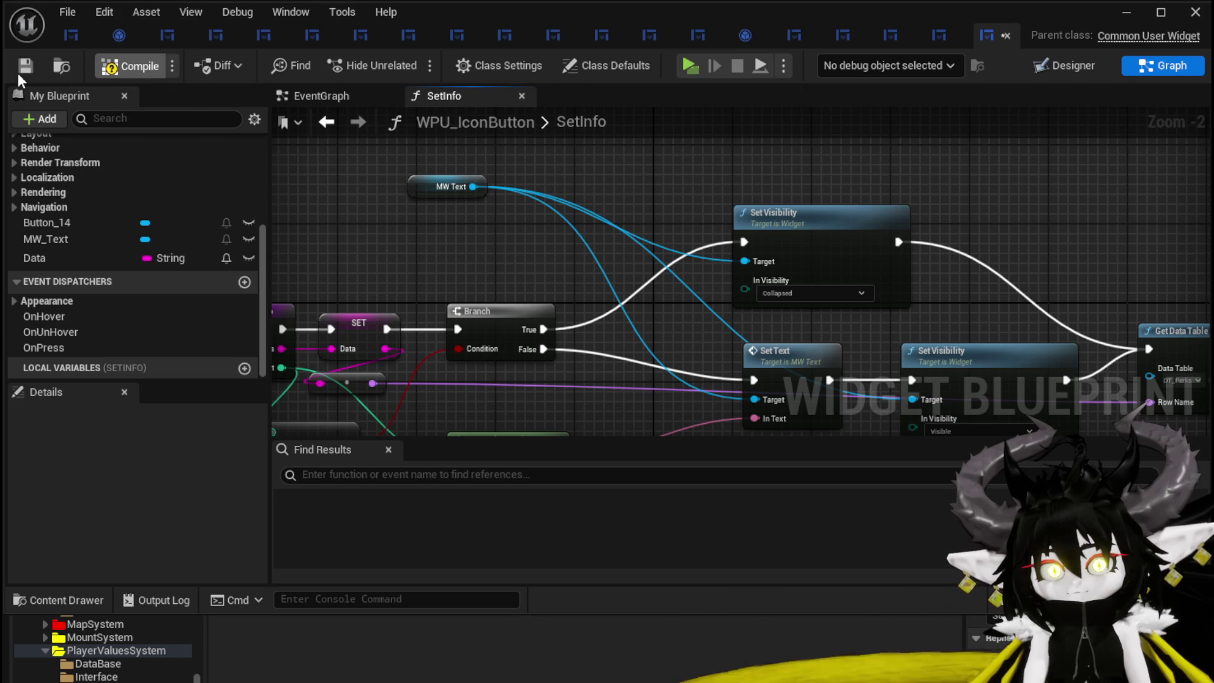
{"action": "left_click", "coordinate": [1094, 18]}
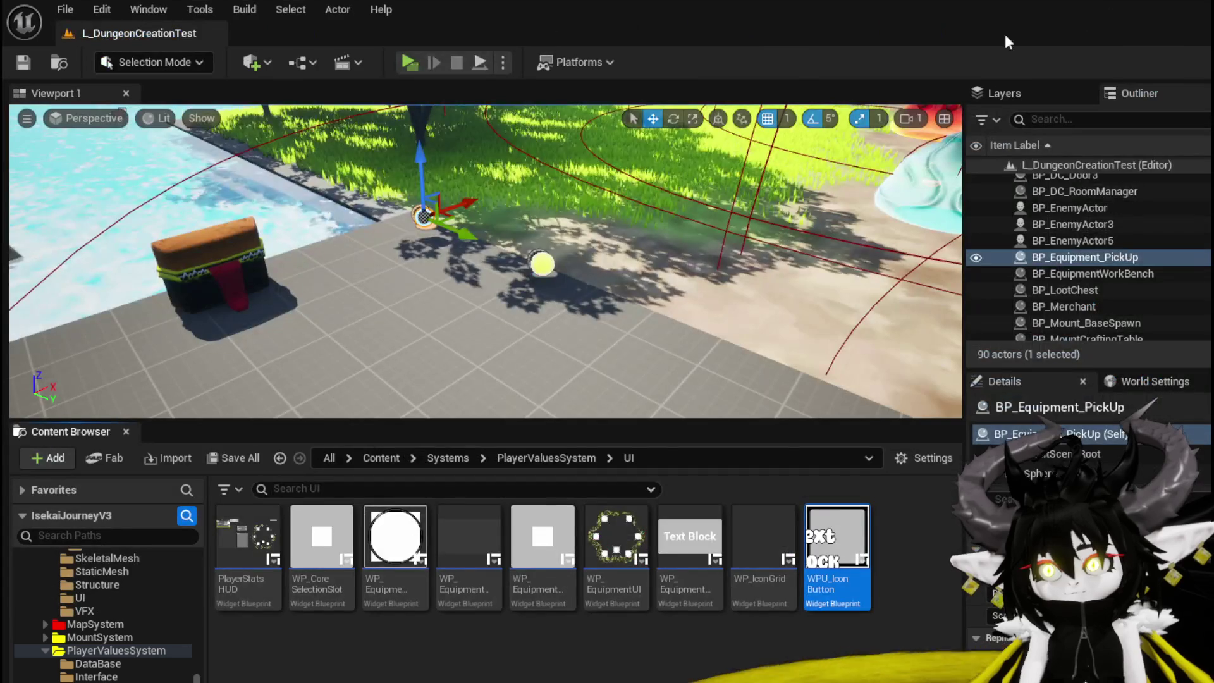
- Preview the game to test the icon buttons, save all assets, and return to the SetInfo graph
{"action": "left_click", "coordinate": [409, 62]}
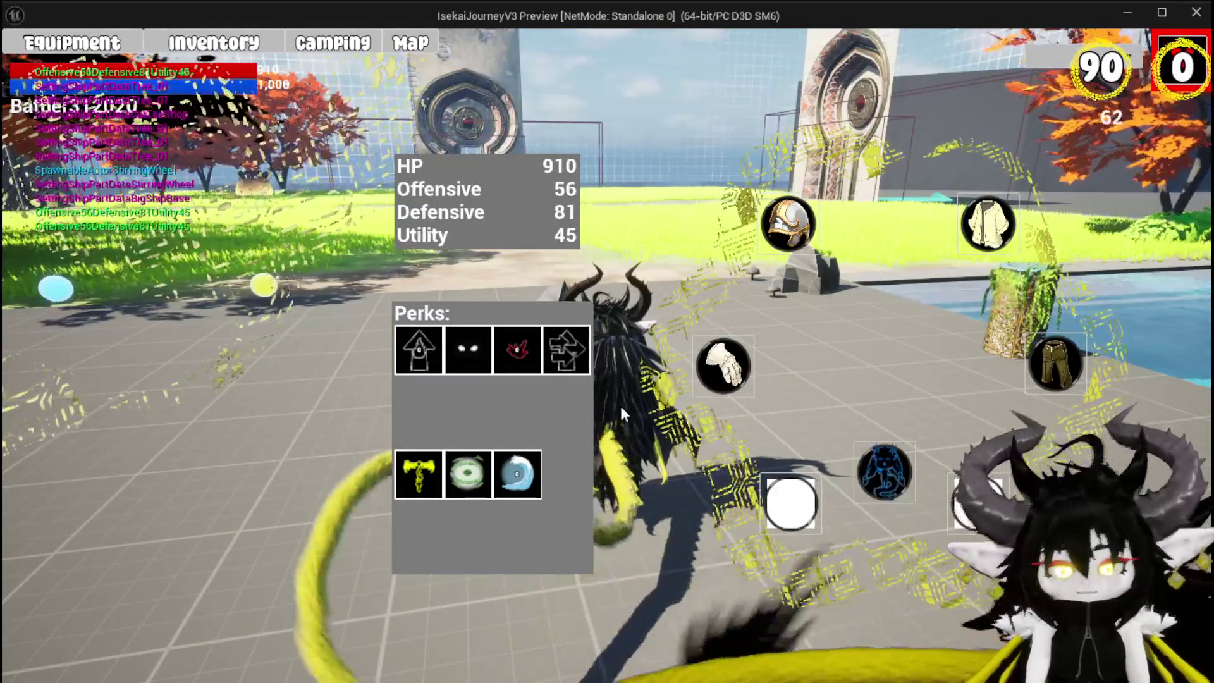
{"action": "key", "text": "Escape"}
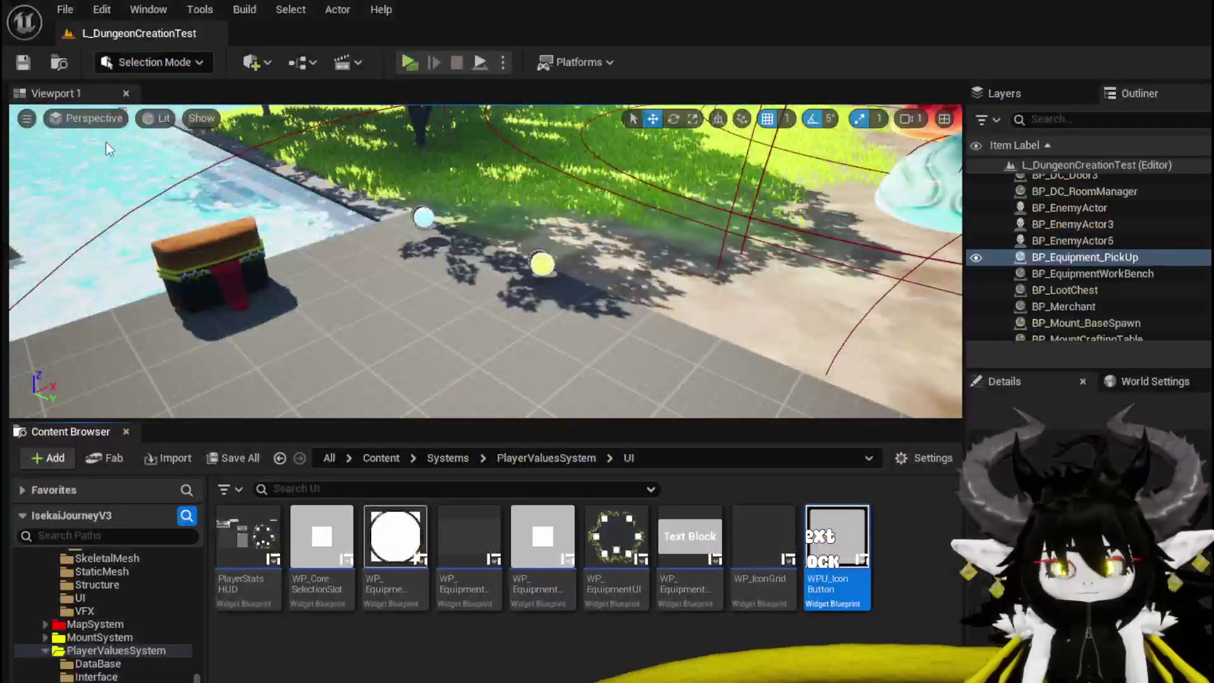
{"action": "left_click", "coordinate": [24, 63]}
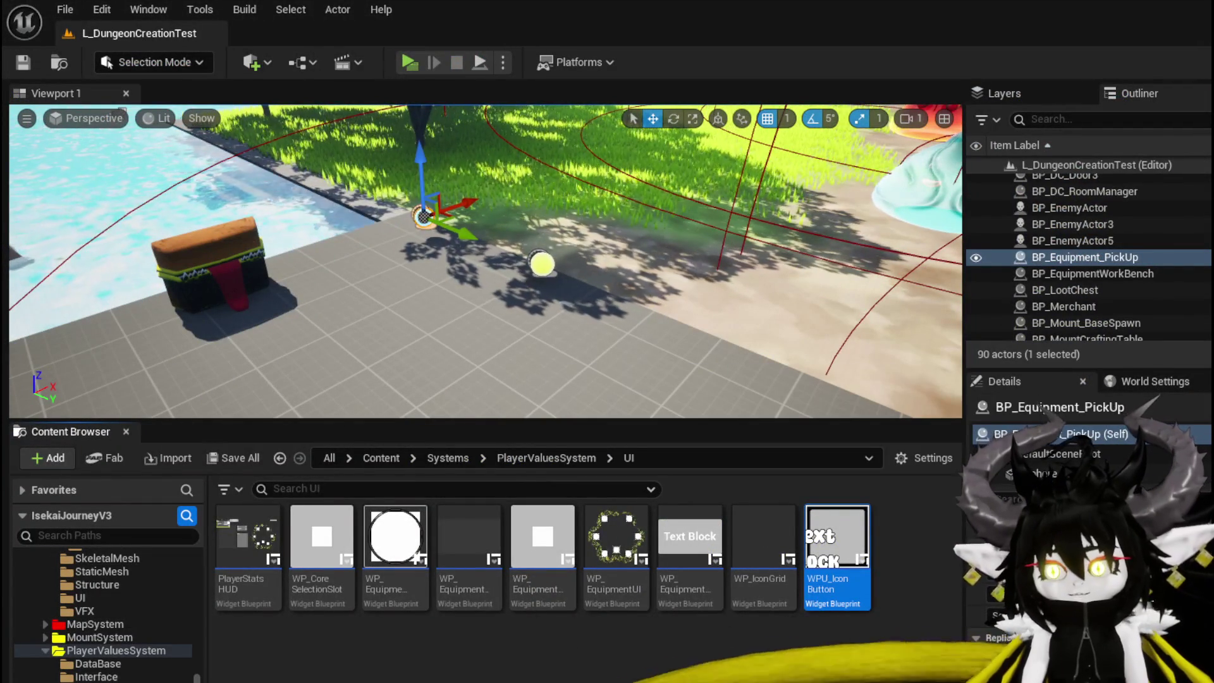
{"action": "key", "text": "alt+Tab"}
{"action": "mouse_move", "coordinate": [624, 352]}
{"action": "left_mouse_down"}
{"action": "mouse_move", "coordinate": [590, 279]}
{"action": "mouse_move", "coordinate": [400, 263]}
{"action": "mouse_move", "coordinate": [732, 268]}
{"action": "mouse_move", "coordinate": [221, 221]}
{"action": "mouse_move", "coordinate": [261, 267]}
{"action": "mouse_move", "coordinate": [621, 392]}
{"action": "mouse_move", "coordinate": [605, 379]}
{"action": "mouse_move", "coordinate": [594, 265]}
{"action": "mouse_move", "coordinate": [600, 147]}
{"action": "mouse_move", "coordinate": [969, 203]}
{"action": "mouse_move", "coordinate": [1062, 240]}
{"action": "left_mouse_up"}
{"action": "scroll", "coordinate": [758, 183], "scroll_direction": "down", "scroll_amount": 1}
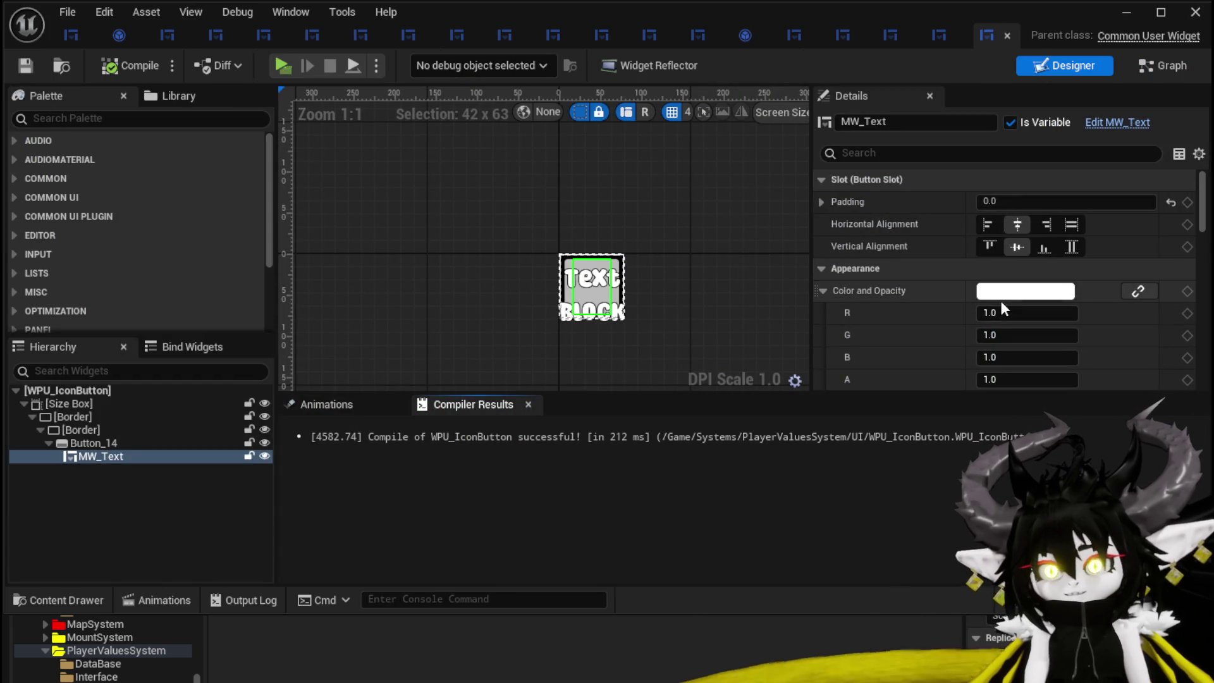
{"action": "scroll", "coordinate": [1000, 300], "scroll_direction": "down", "scroll_amount": 5}
{"action": "scroll", "coordinate": [1000, 299], "scroll_direction": "down", "scroll_amount": 10}
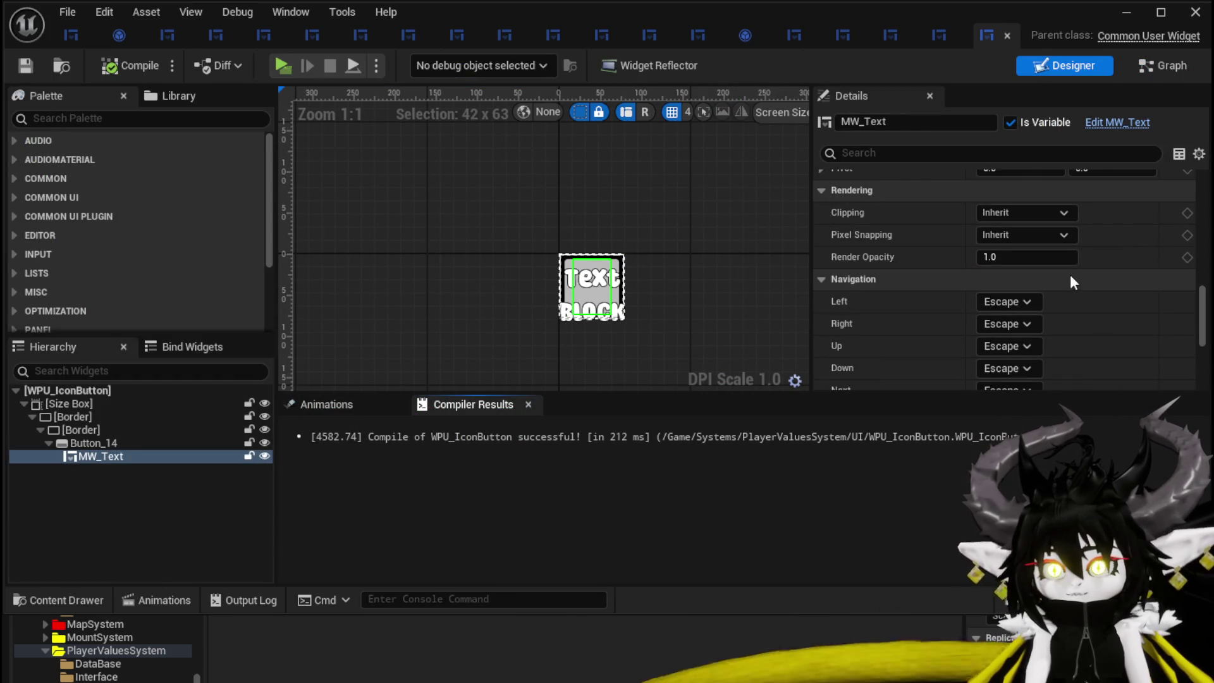
{"action": "scroll", "coordinate": [1068, 277], "scroll_direction": "up", "scroll_amount": 6}
{"action": "scroll", "coordinate": [1067, 280], "scroll_direction": "up", "scroll_amount": 3}
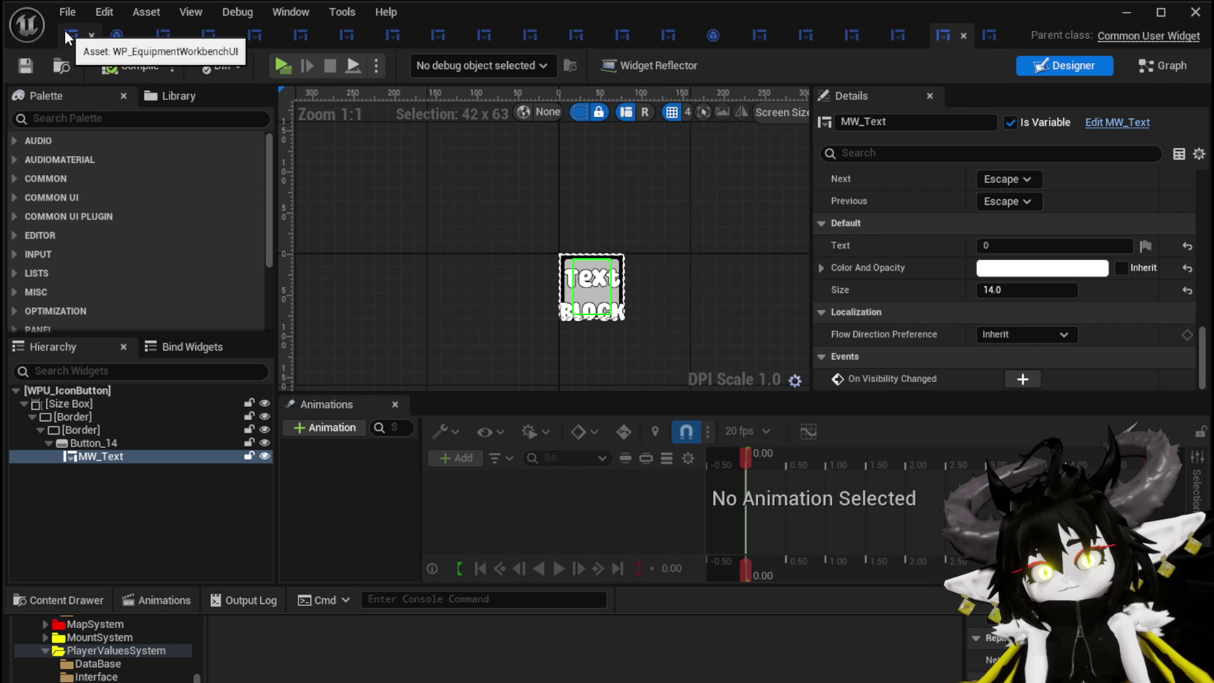
{"action": "left_click", "coordinate": [987, 246]}
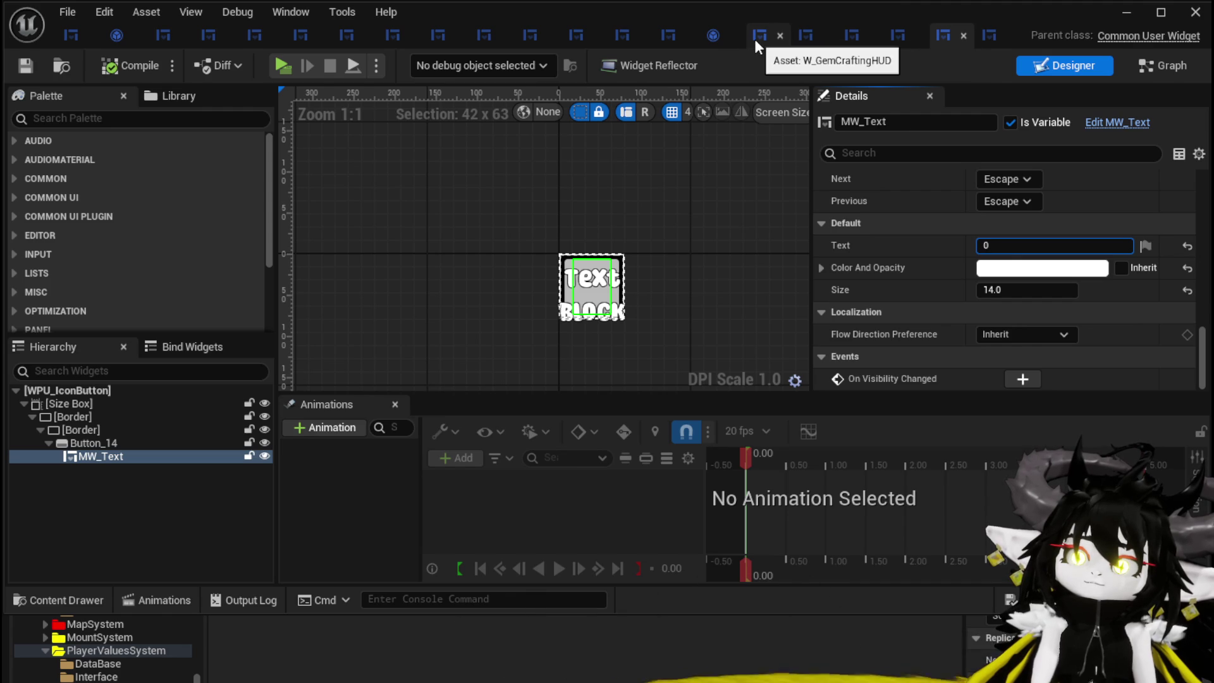
{"action": "left_click", "coordinate": [850, 38]}
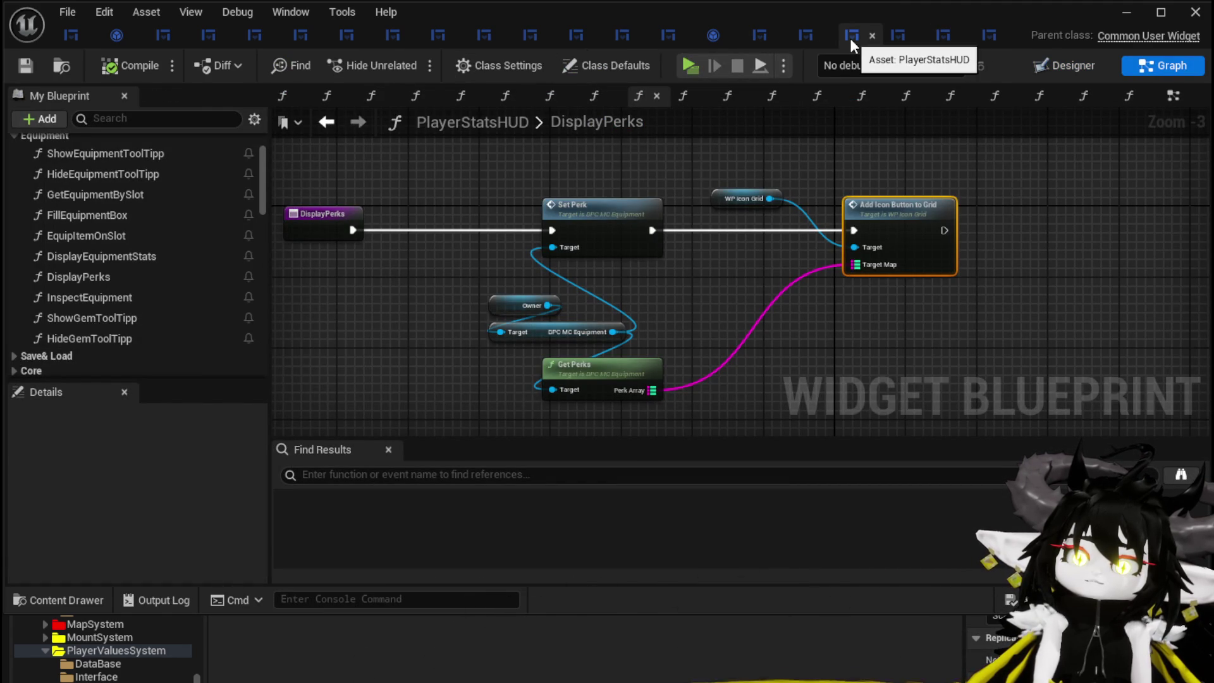
- Rearrange the Owner, DPC MC Equipment and WP Icon Grid nodes, then open AddIconButtonToGrid
{"action": "mouse_move", "coordinate": [548, 294]}
{"action": "left_mouse_down"}
{"action": "mouse_move", "coordinate": [524, 312]}
{"action": "mouse_move", "coordinate": [545, 332]}
{"action": "mouse_move", "coordinate": [469, 309]}
{"action": "left_mouse_up"}
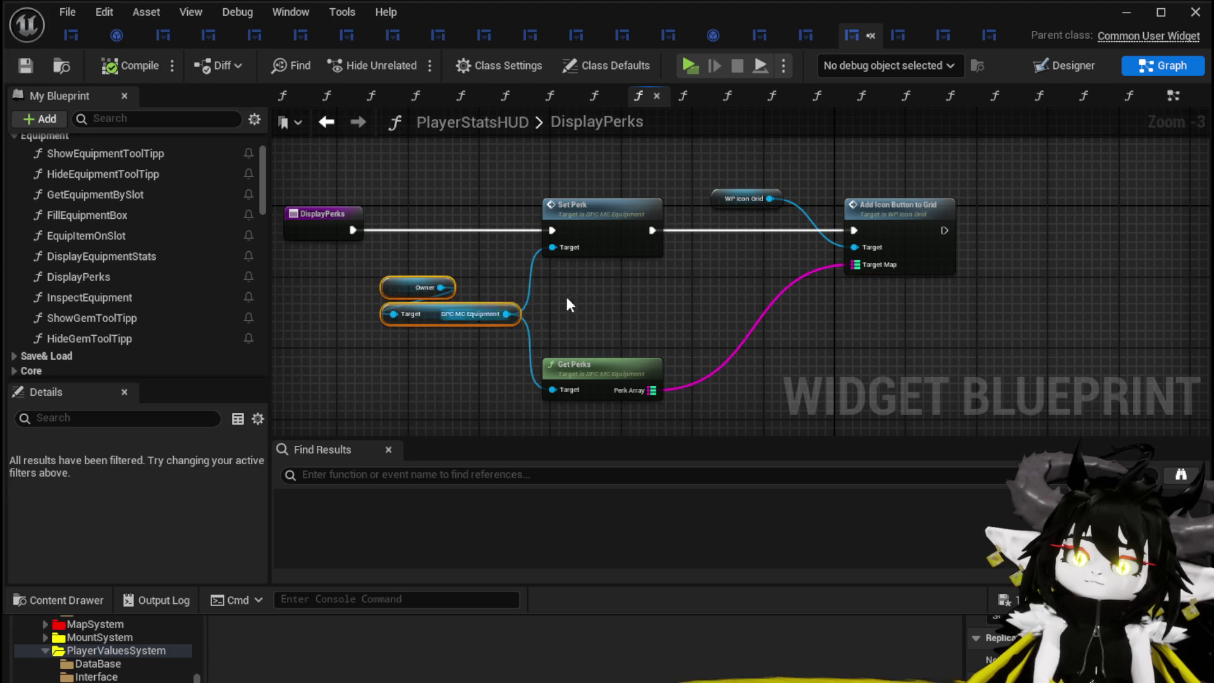
{"action": "left_click", "coordinate": [698, 281]}
{"action": "mouse_move", "coordinate": [734, 208]}
{"action": "left_mouse_down"}
{"action": "mouse_move", "coordinate": [822, 172]}
{"action": "mouse_move", "coordinate": [892, 173]}
{"action": "left_mouse_up"}
{"action": "left_click_drag", "start_coordinate": [801, 180], "coordinate": [738, 179]}
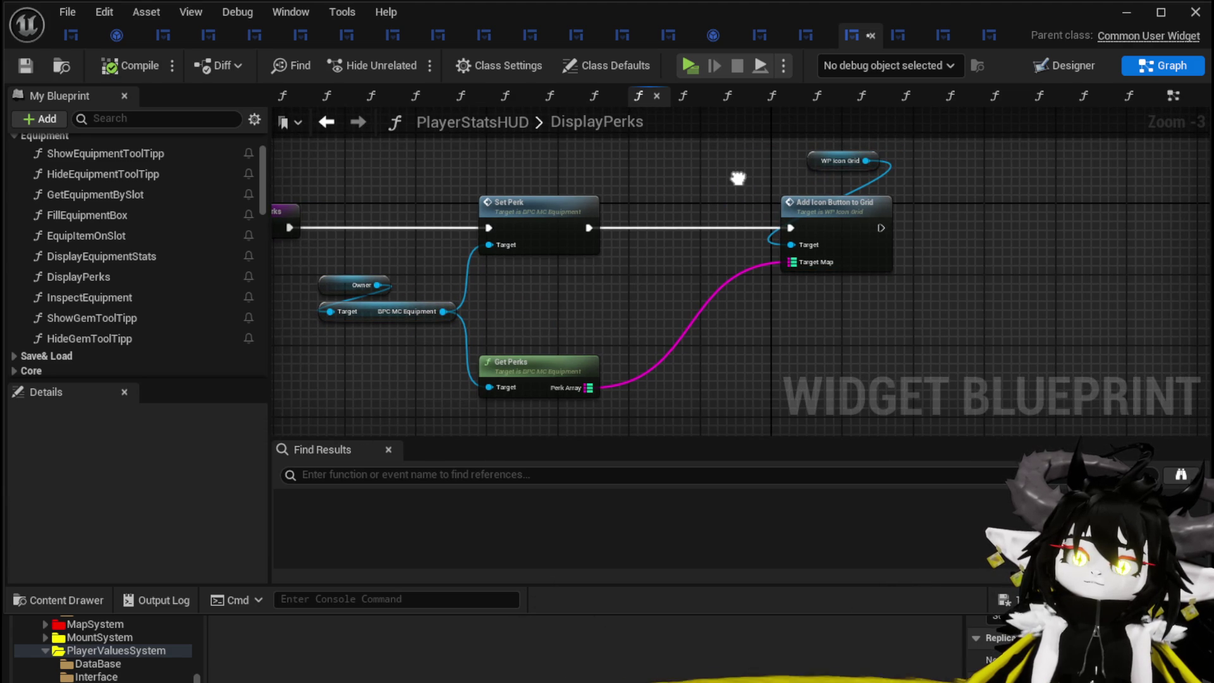
{"action": "double_click", "coordinate": [796, 201]}
{"action": "left_click_drag", "start_coordinate": [938, 198], "coordinate": [889, 185]}
- Review AddIconButtonToGrid's Set Info, loop and Create nodes, then save and compile WP_IconGrid
{"action": "left_click_drag", "start_coordinate": [1051, 194], "coordinate": [1092, 237]}
{"action": "left_click_drag", "start_coordinate": [1046, 204], "coordinate": [310, 154]}
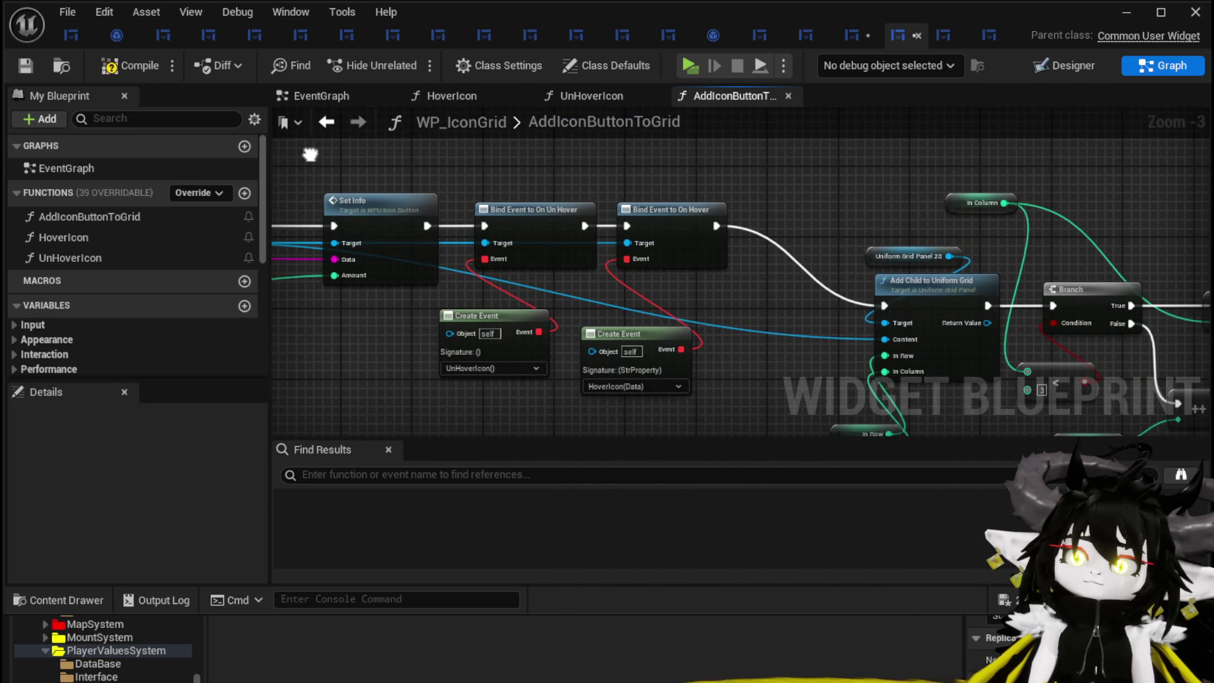
{"action": "mouse_move", "coordinate": [1075, 190]}
{"action": "left_mouse_down"}
{"action": "mouse_move", "coordinate": [316, 177]}
{"action": "mouse_move", "coordinate": [658, 185]}
{"action": "left_mouse_up"}
{"action": "left_click_drag", "start_coordinate": [1201, 190], "coordinate": [493, 174]}
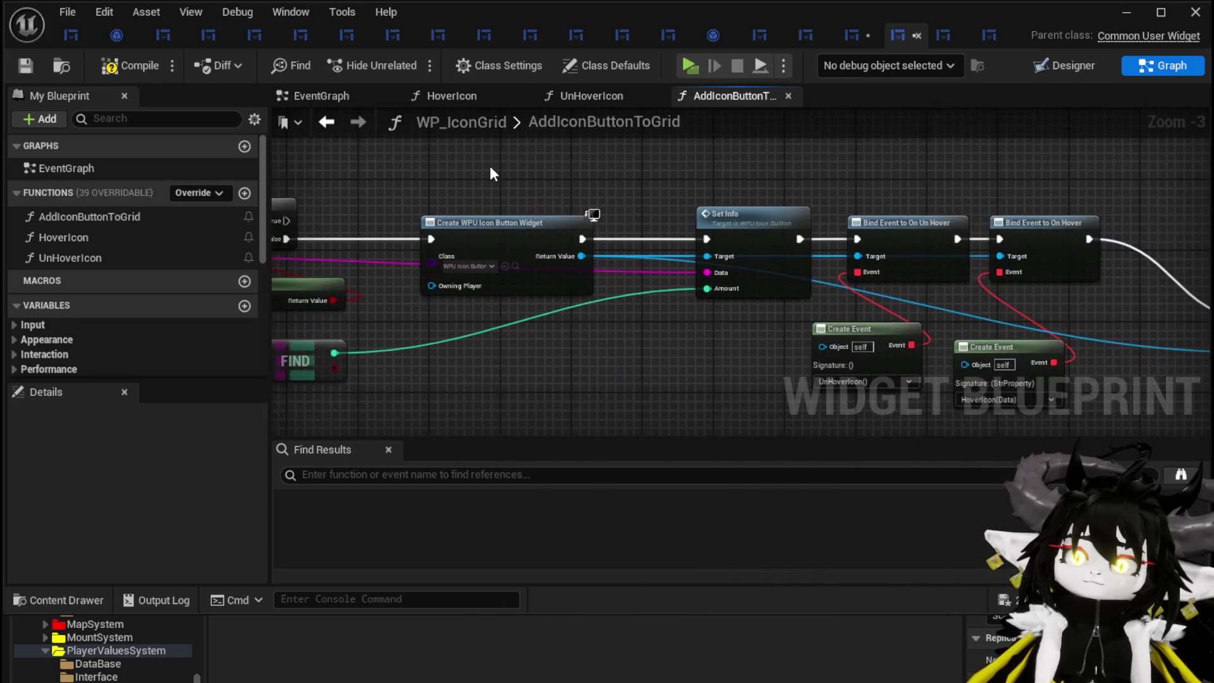
{"action": "left_click", "coordinate": [21, 67]}
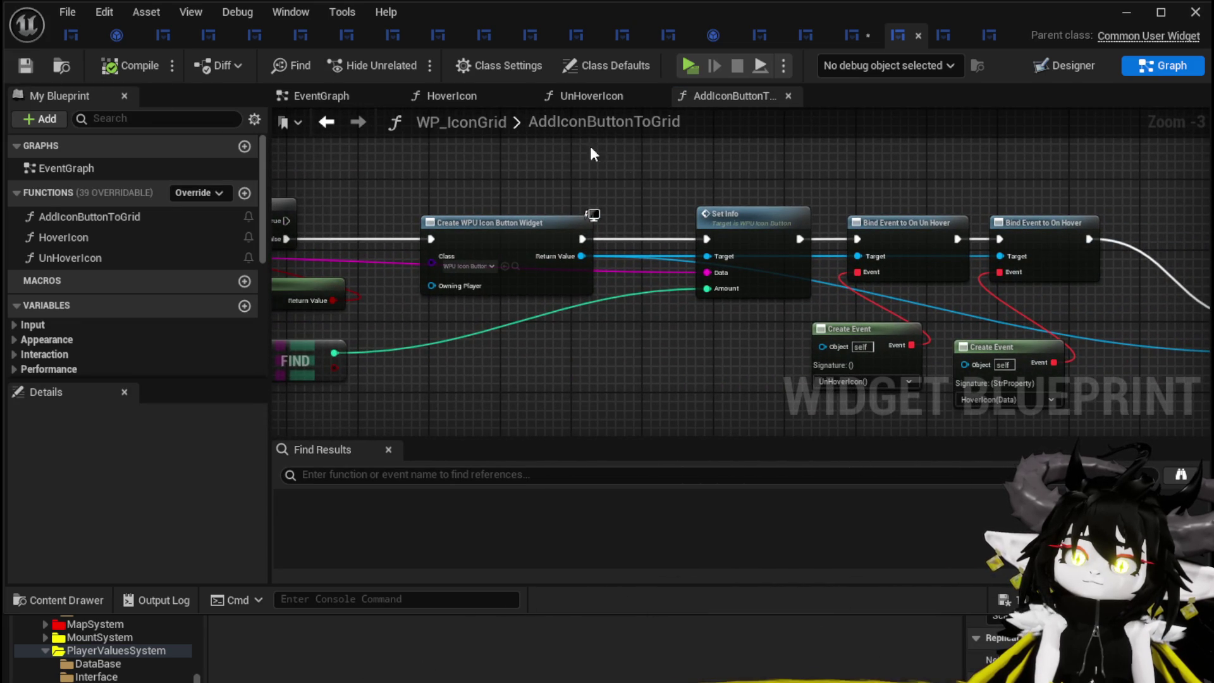
- Shift the Create WPU Icon Button Widget node left and open WPU_IconButton's SetInfo function
{"action": "left_click_drag", "start_coordinate": [669, 190], "coordinate": [749, 176]}
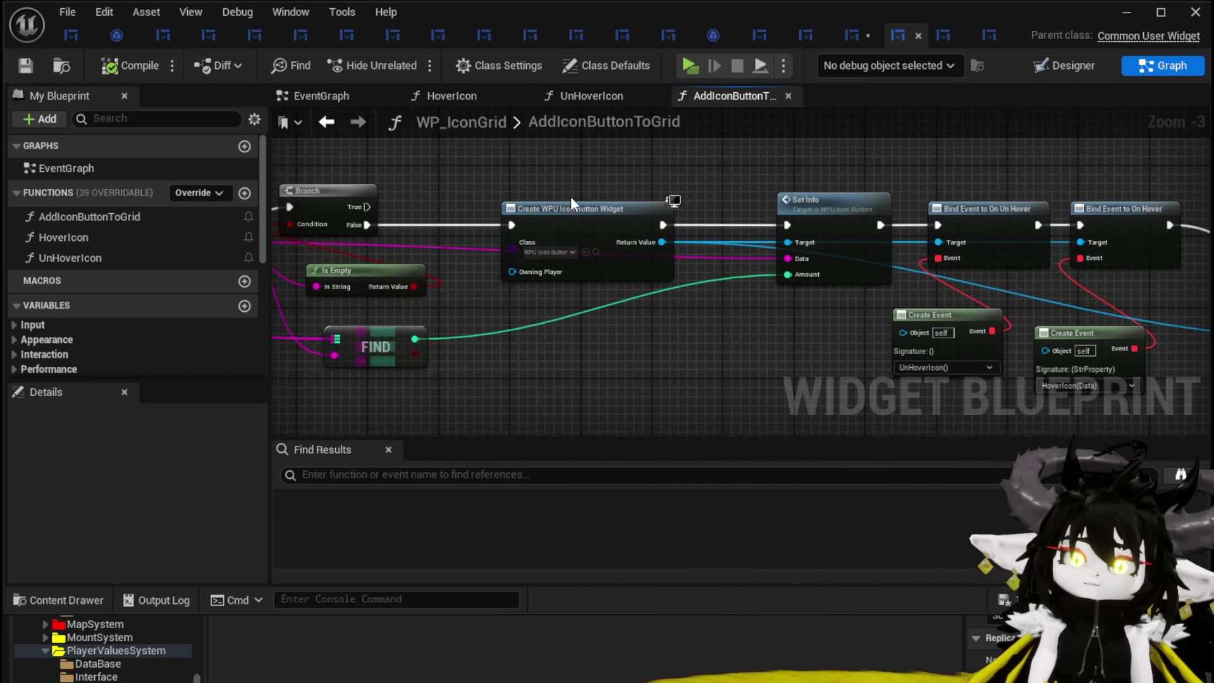
{"action": "left_click_drag", "start_coordinate": [533, 199], "coordinate": [628, 213]}
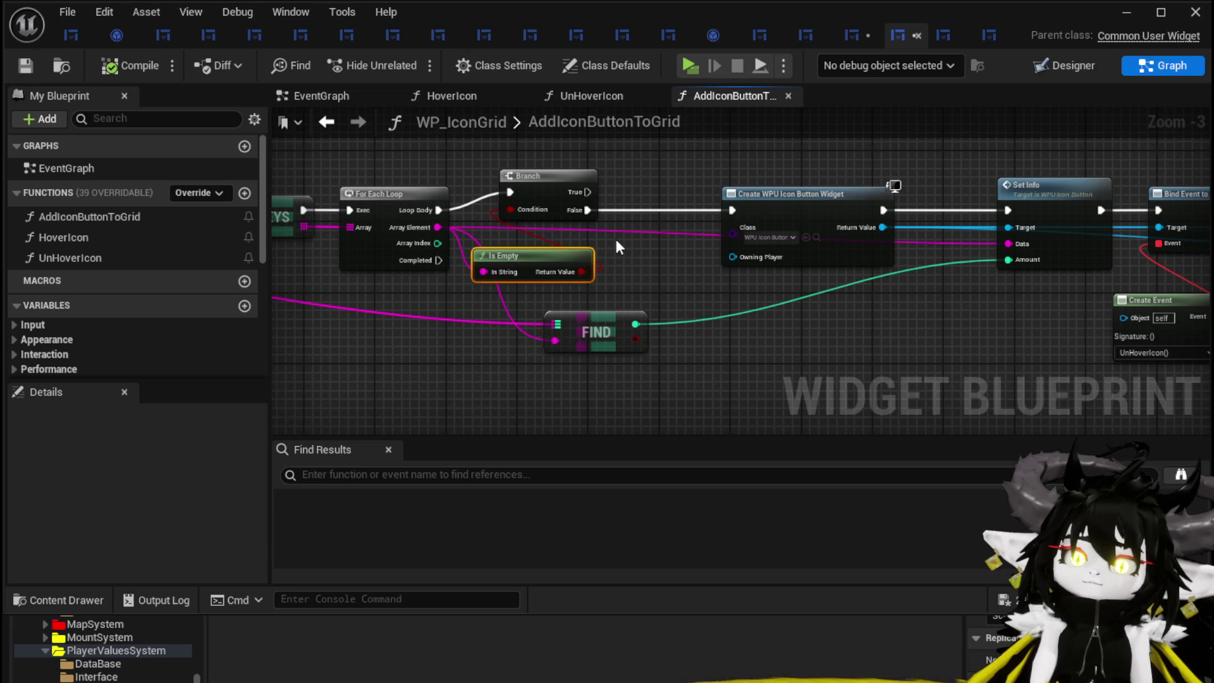
{"action": "left_click_drag", "start_coordinate": [778, 206], "coordinate": [708, 211]}
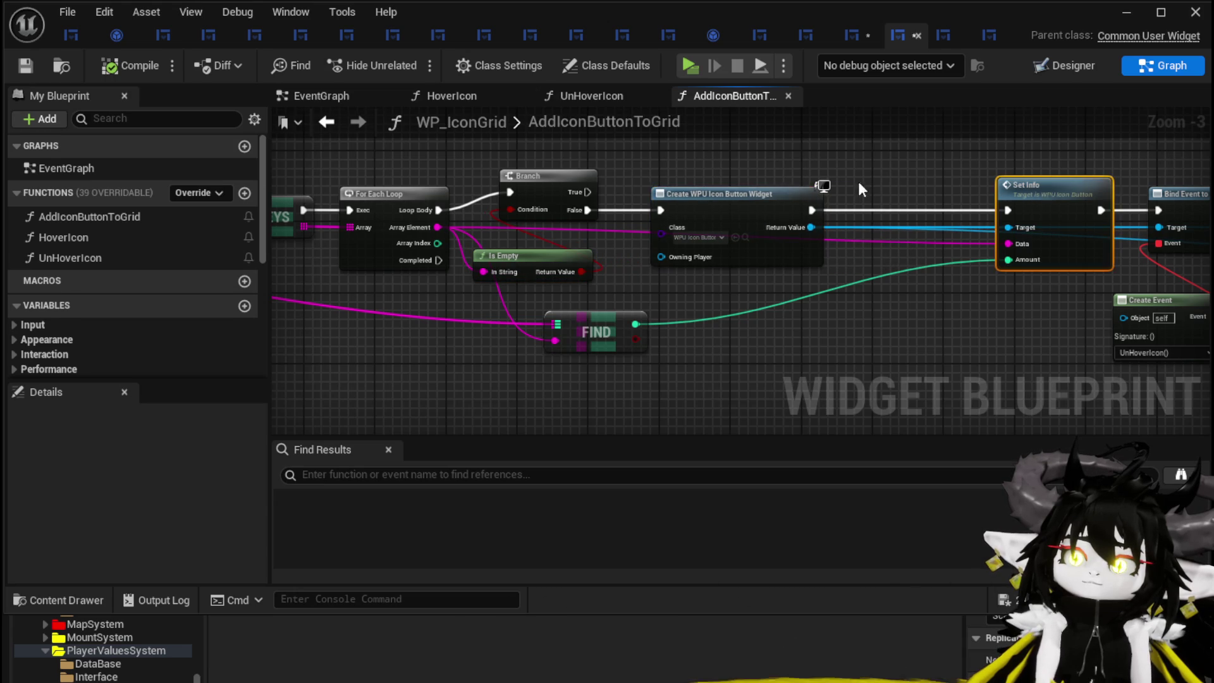
{"action": "double_click", "coordinate": [814, 197]}
{"action": "left_click_drag", "start_coordinate": [487, 321], "coordinate": [587, 292]}
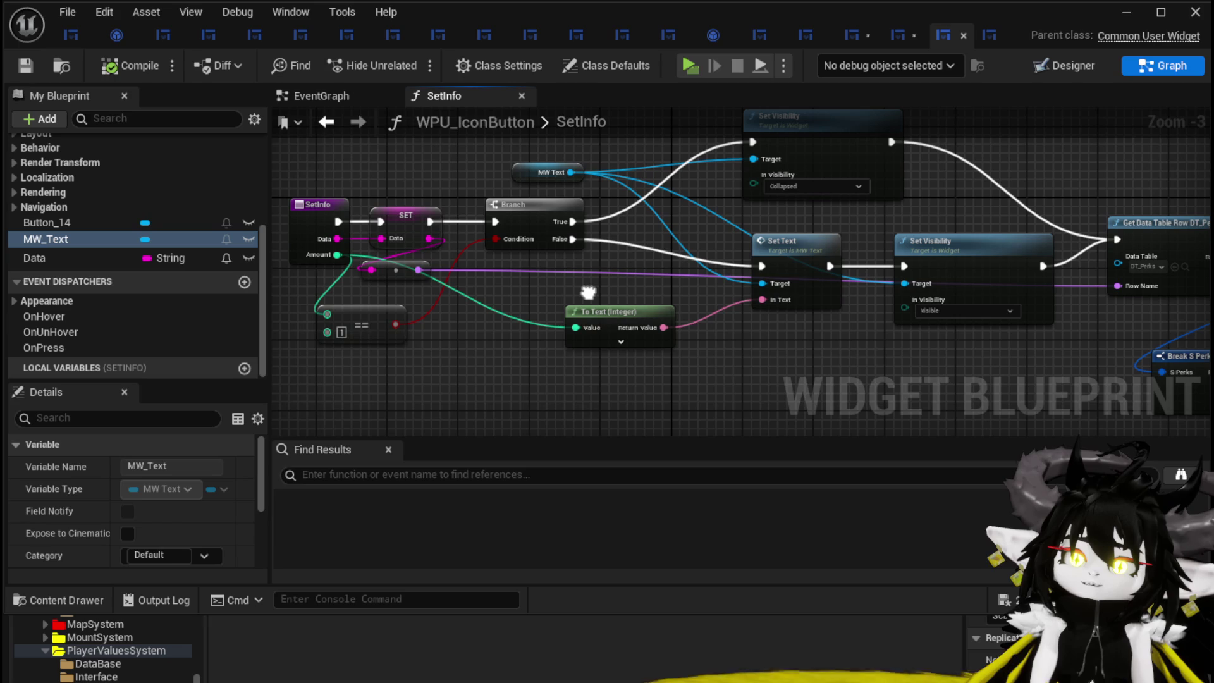
- Move To Text (Integer) beneath Set Text, briefly expanding then collapsing its advanced pins
{"action": "mouse_move", "coordinate": [588, 292]}
{"action": "left_mouse_down"}
{"action": "mouse_move", "coordinate": [590, 321]}
{"action": "mouse_move", "coordinate": [313, 321]}
{"action": "mouse_move", "coordinate": [352, 347]}
{"action": "mouse_move", "coordinate": [542, 320]}
{"action": "mouse_move", "coordinate": [893, 335]}
{"action": "mouse_move", "coordinate": [859, 347]}
{"action": "mouse_move", "coordinate": [626, 335]}
{"action": "mouse_move", "coordinate": [526, 293]}
{"action": "mouse_move", "coordinate": [403, 272]}
{"action": "mouse_move", "coordinate": [927, 310]}
{"action": "mouse_move", "coordinate": [276, 274]}
{"action": "mouse_move", "coordinate": [297, 283]}
{"action": "mouse_move", "coordinate": [286, 315]}
{"action": "mouse_move", "coordinate": [724, 294]}
{"action": "left_mouse_up"}
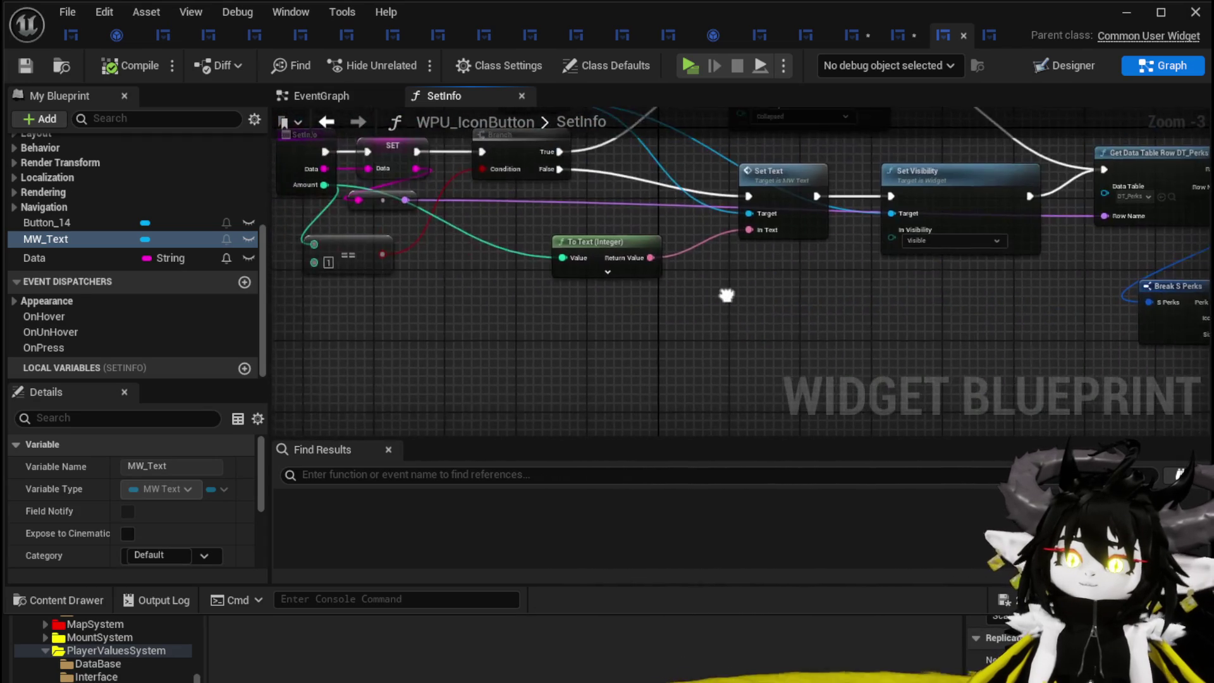
{"action": "mouse_move", "coordinate": [475, 225]}
{"action": "left_mouse_down"}
{"action": "mouse_move", "coordinate": [639, 256]}
{"action": "mouse_move", "coordinate": [721, 316]}
{"action": "mouse_move", "coordinate": [881, 338]}
{"action": "mouse_move", "coordinate": [779, 308]}
{"action": "mouse_move", "coordinate": [790, 337]}
{"action": "left_mouse_up"}
{"action": "left_click", "coordinate": [723, 325]}
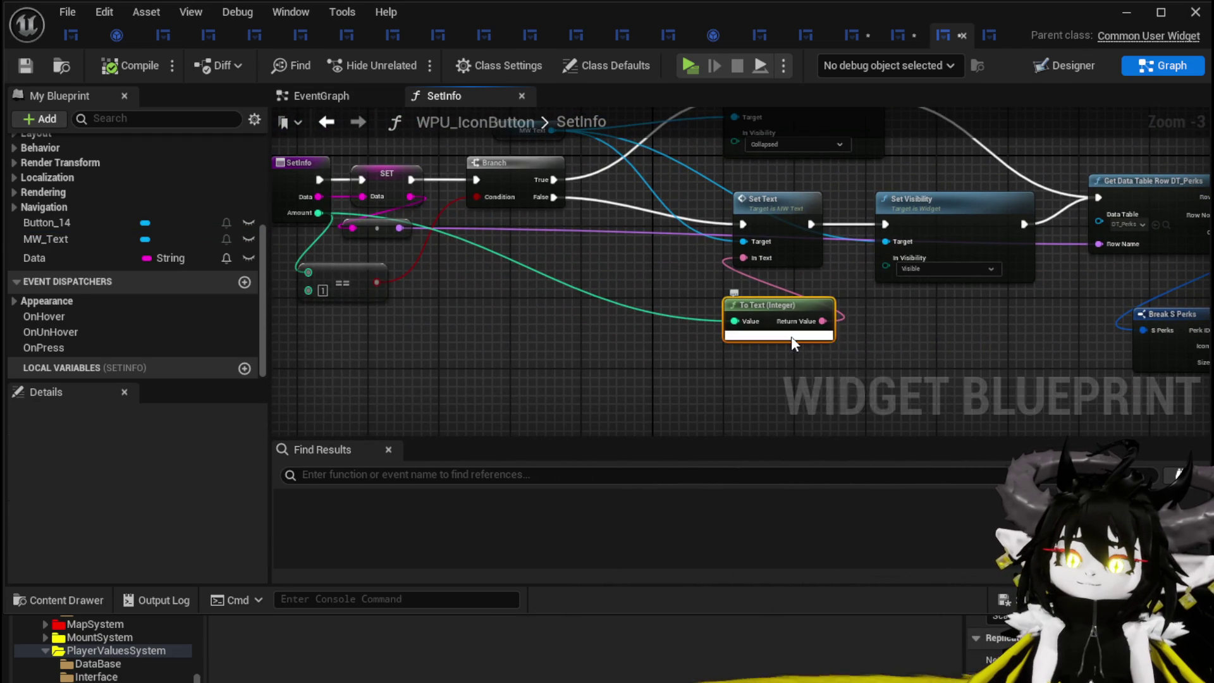
{"action": "left_click", "coordinate": [790, 336]}
{"action": "scroll", "coordinate": [947, 311], "scroll_direction": "up", "scroll_amount": 2}
{"action": "left_click_drag", "start_coordinate": [947, 311], "coordinate": [930, 242]}
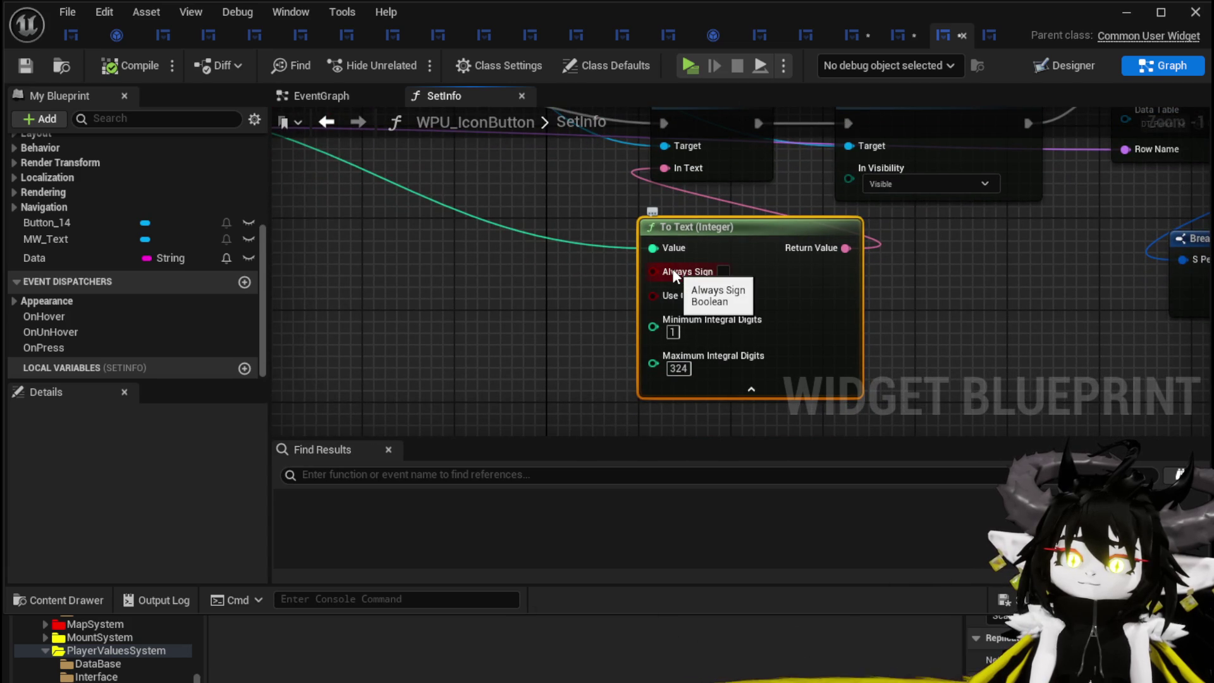
{"action": "left_click_drag", "start_coordinate": [947, 294], "coordinate": [968, 272]}
{"action": "left_click", "coordinate": [770, 365]}
{"action": "mouse_move", "coordinate": [463, 232]}
{"action": "left_mouse_down"}
{"action": "mouse_move", "coordinate": [482, 258]}
{"action": "mouse_move", "coordinate": [624, 230]}
{"action": "mouse_move", "coordinate": [598, 226]}
{"action": "mouse_move", "coordinate": [662, 267]}
{"action": "left_mouse_up"}
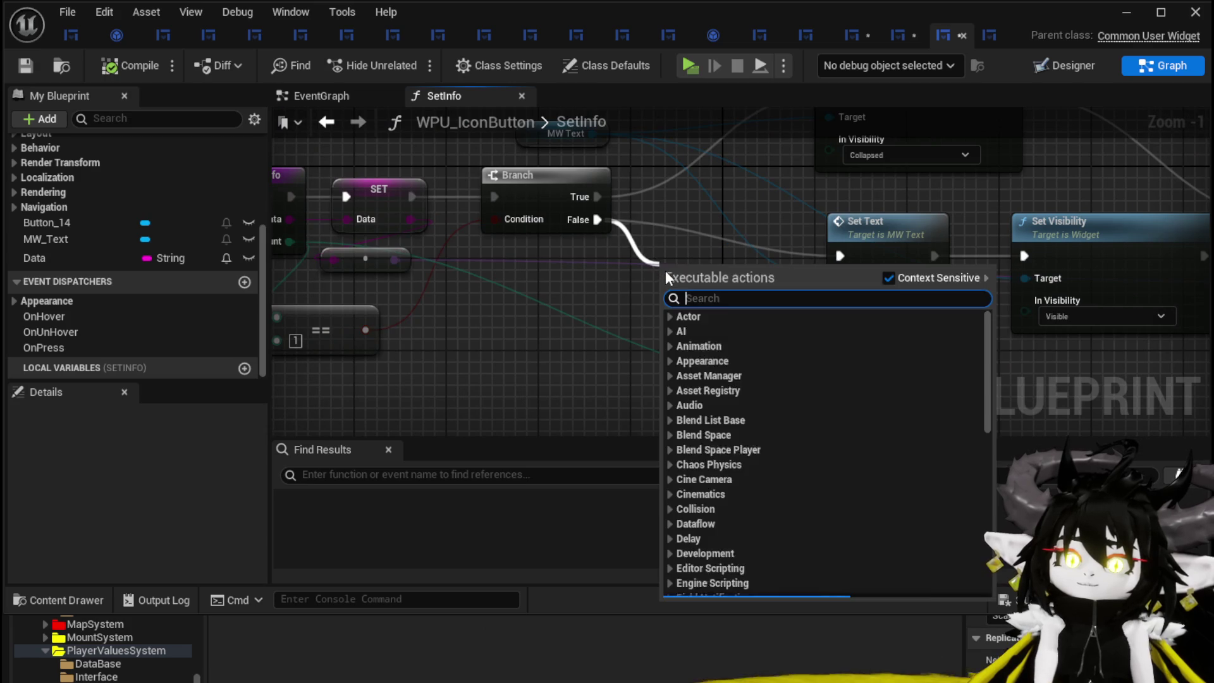
- Add a Print String fed by To Text's value, set its duration to 2.7, and save
{"action": "type", "text": "print string"}
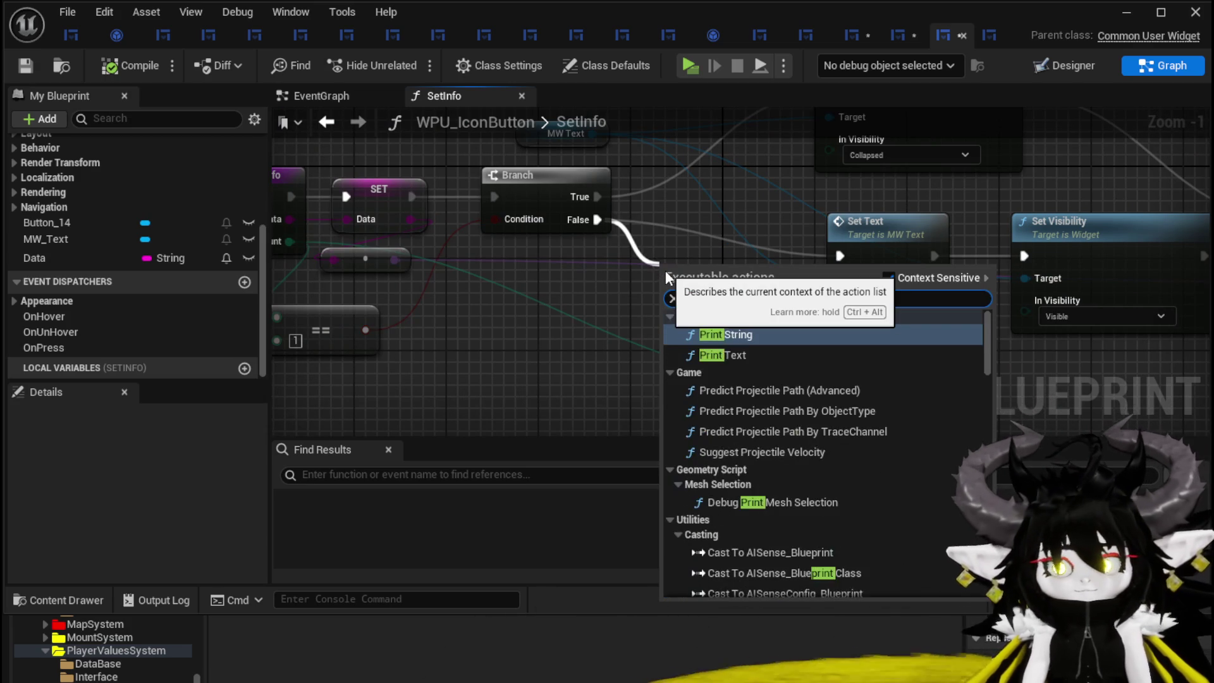
{"action": "key", "text": "Return"}
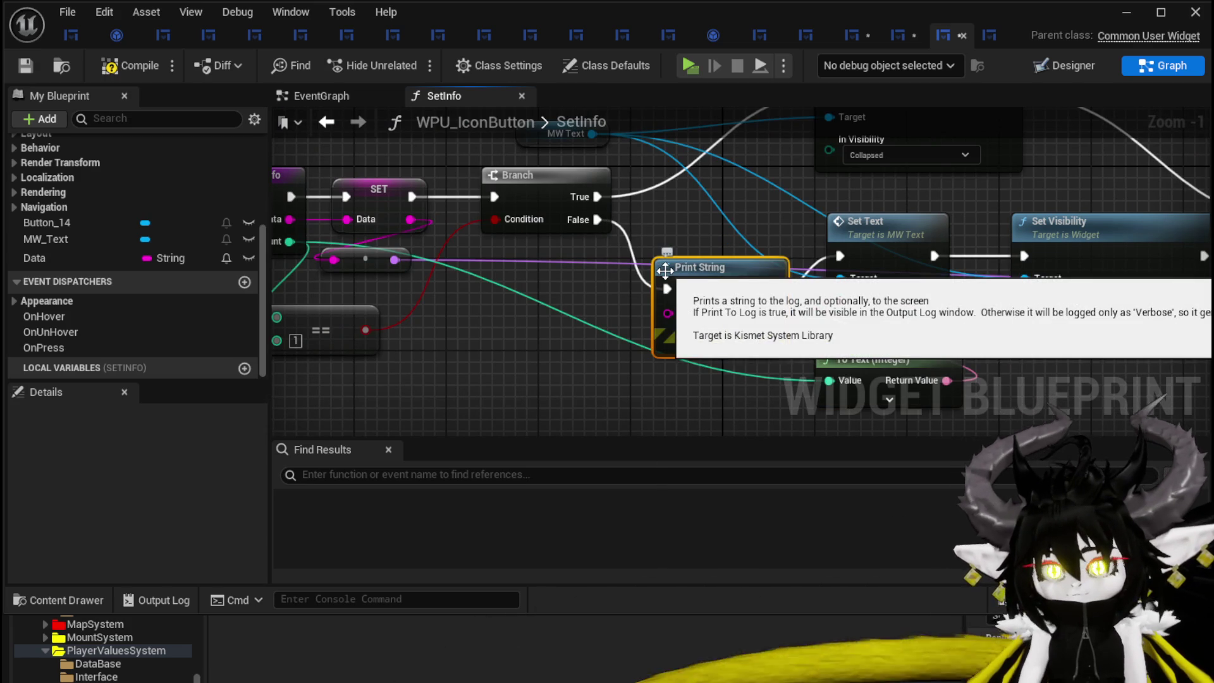
{"action": "left_click_drag", "start_coordinate": [836, 382], "coordinate": [701, 313]}
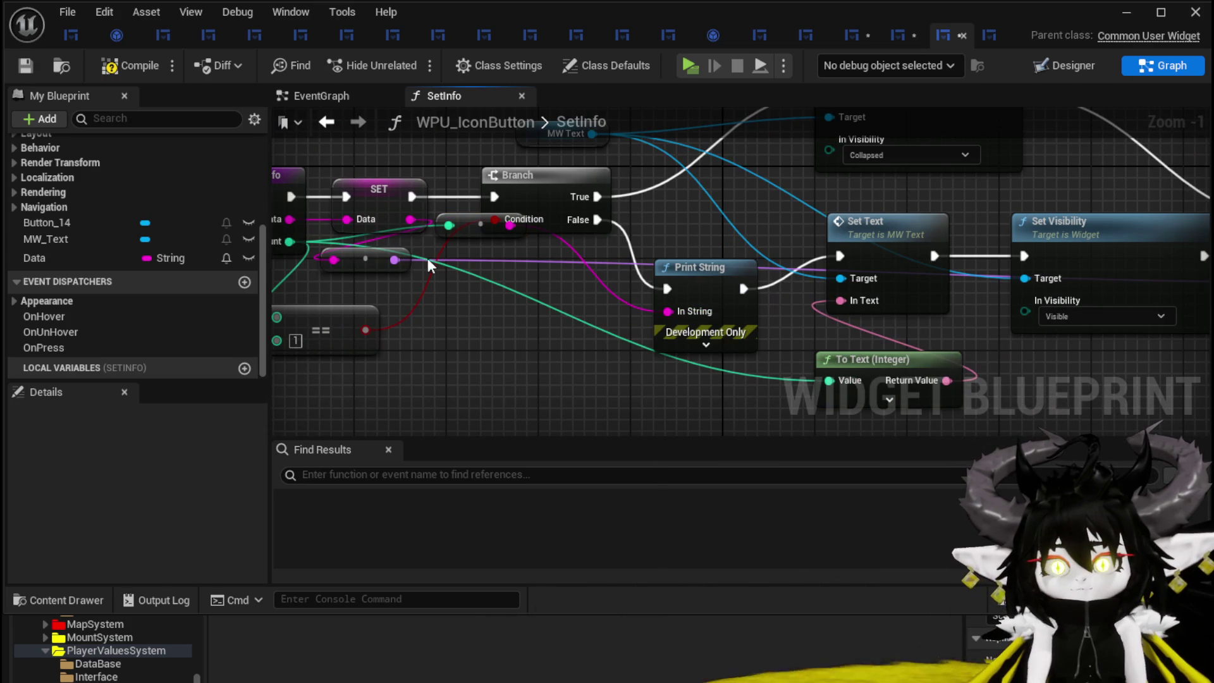
{"action": "left_click", "coordinate": [17, 63]}
{"action": "left_click", "coordinate": [696, 345]}
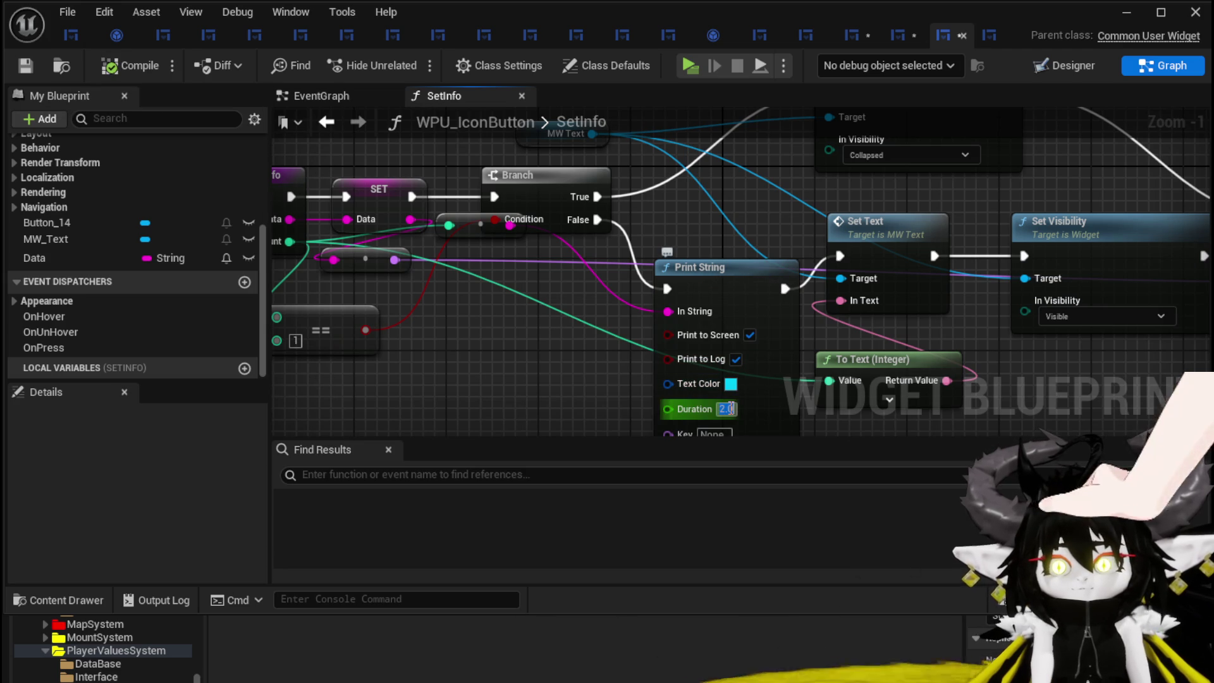
{"action": "type", "text": "2.7"}
{"action": "key", "text": "Return"}
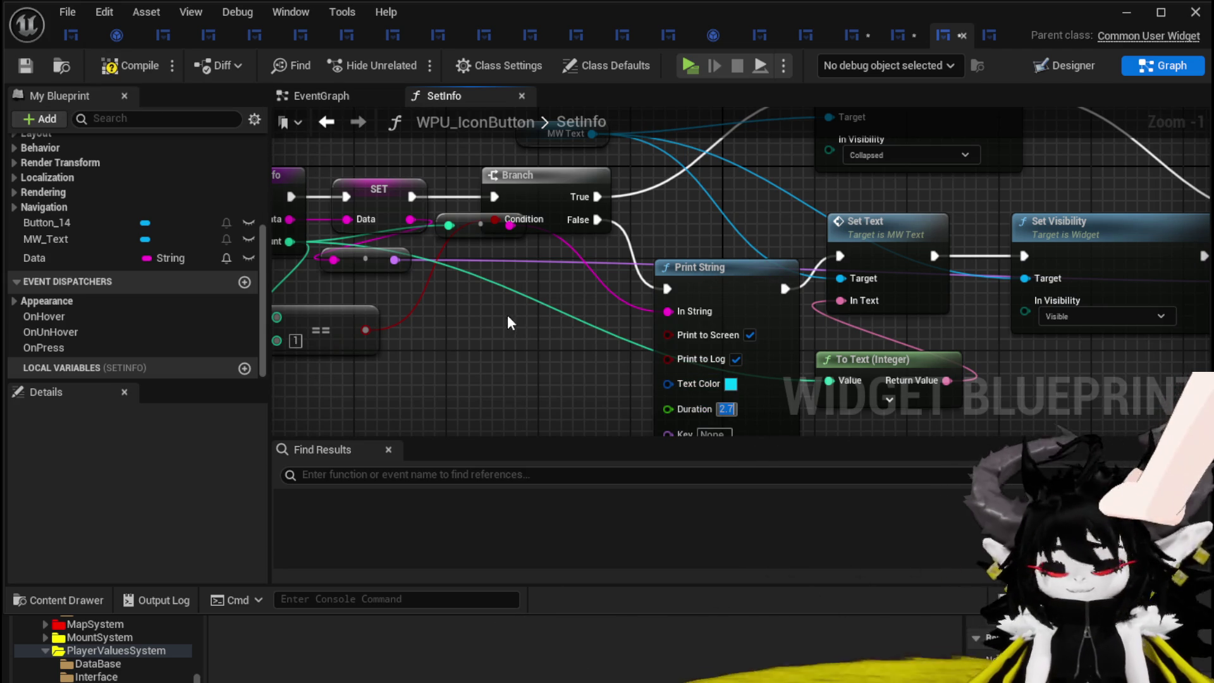
{"action": "left_click", "coordinate": [27, 67]}
- Close the blueprint editor and playtest the Equipment panel, whose perk icons read 0, then stop and save
{"action": "left_click", "coordinate": [1138, 12]}
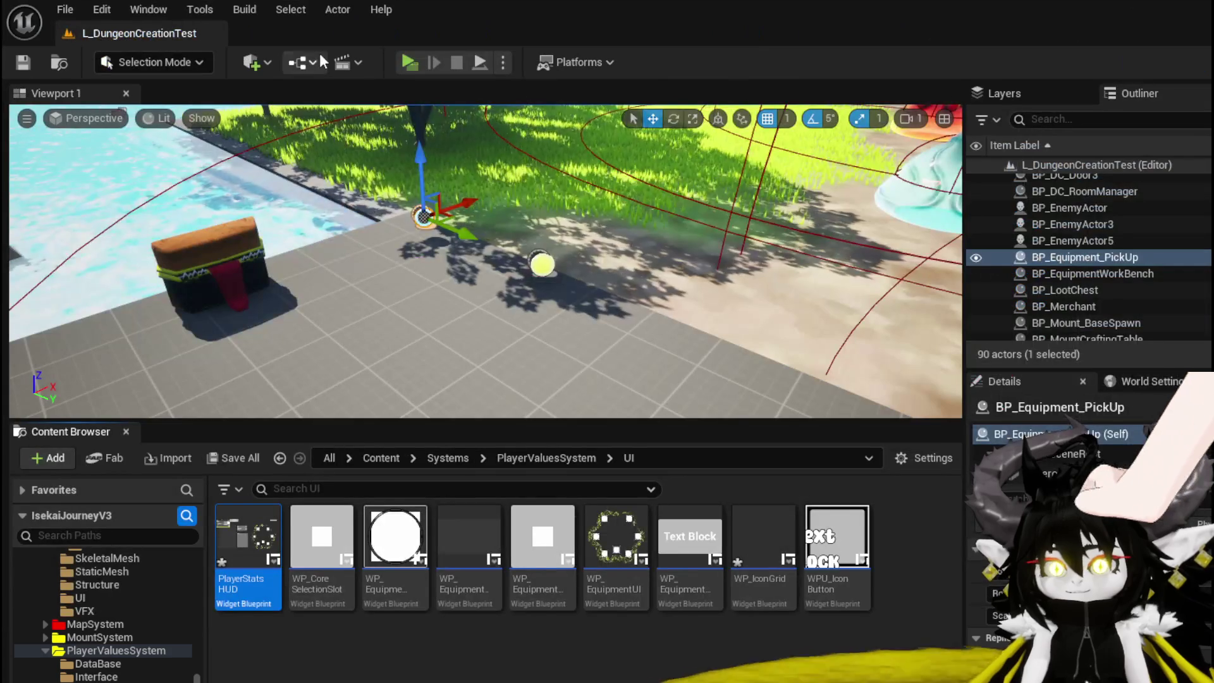
{"action": "left_click", "coordinate": [409, 62]}
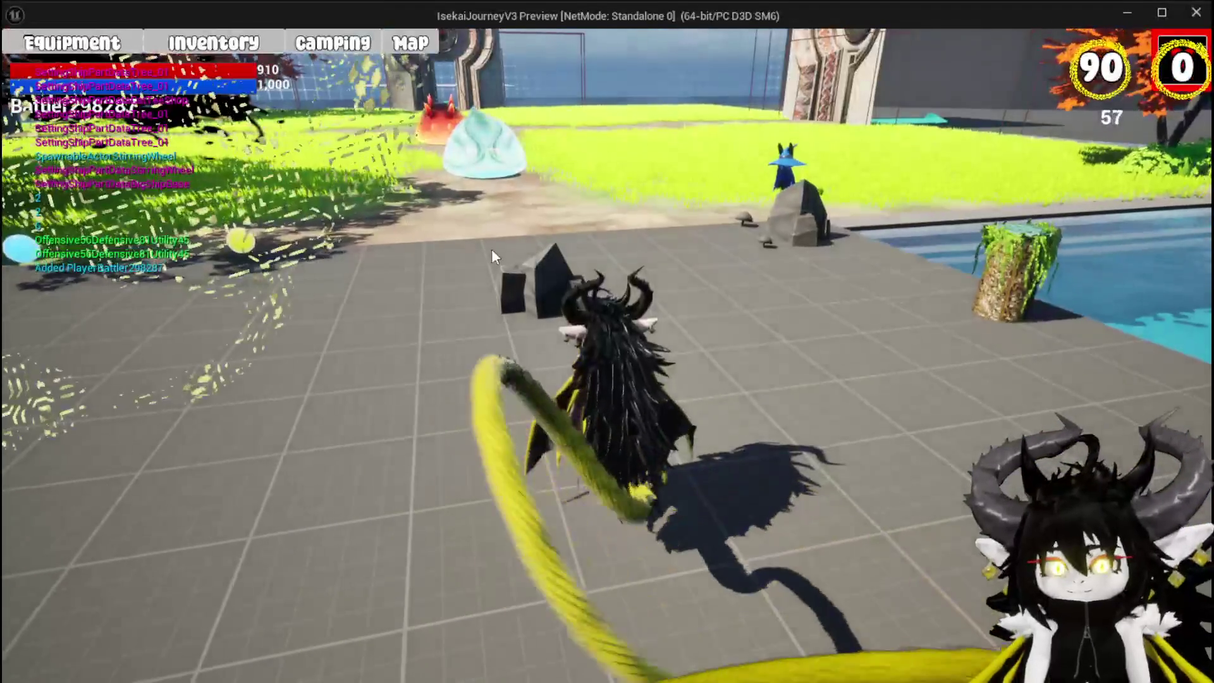
{"action": "left_click", "coordinate": [52, 49]}
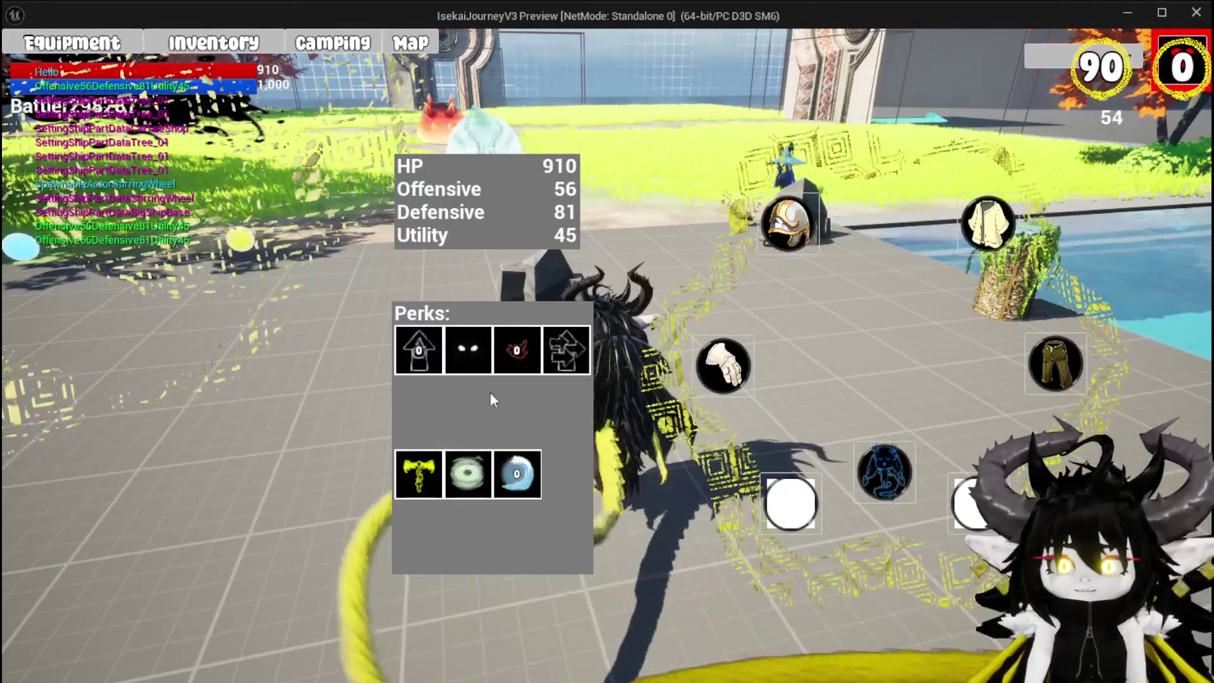
{"action": "mouse_move", "coordinate": [508, 377]}
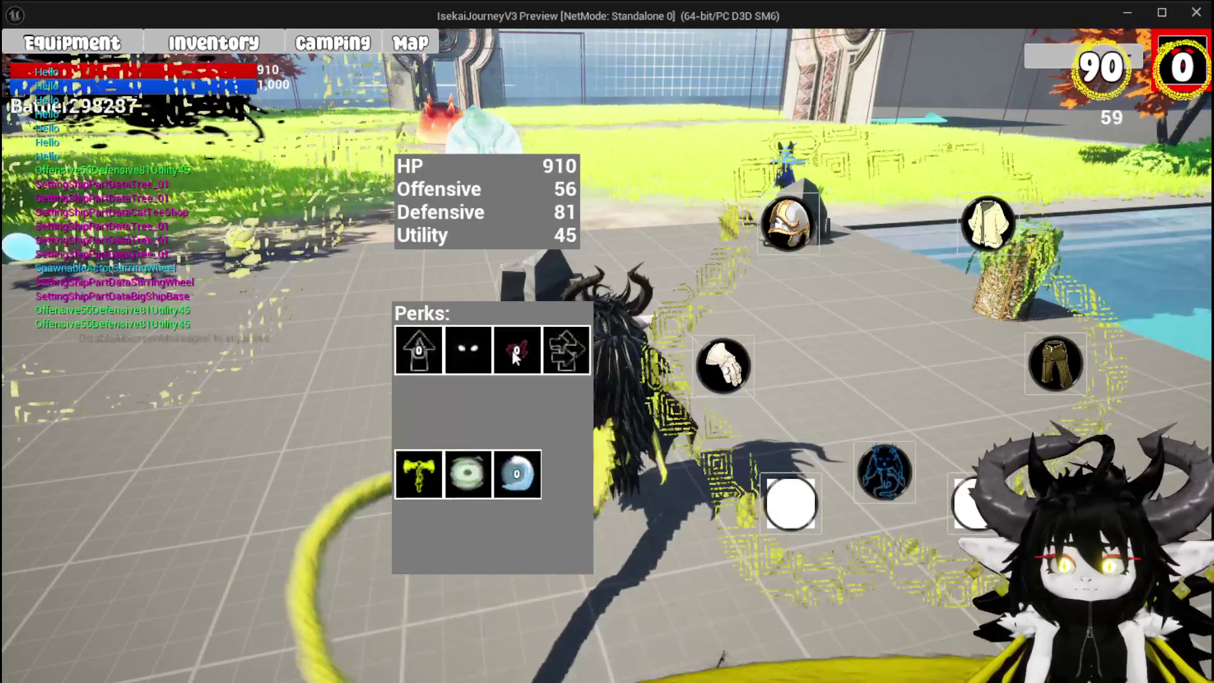
{"action": "mouse_move", "coordinate": [423, 355]}
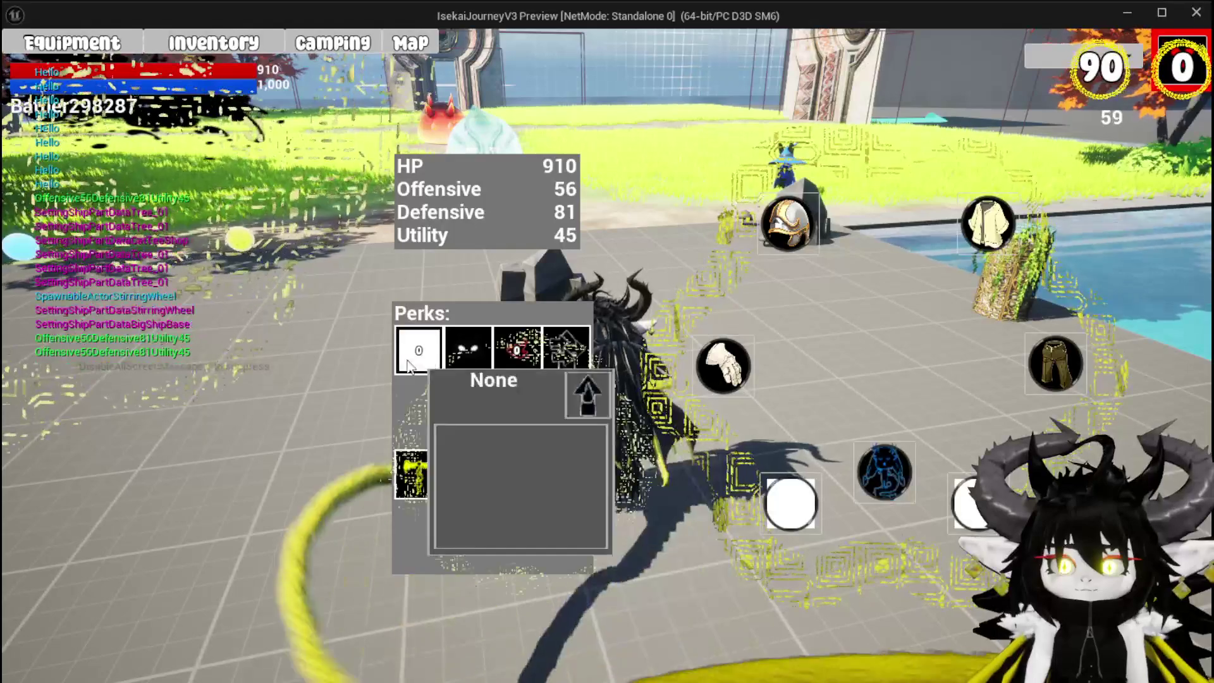
{"action": "key", "text": "Escape"}
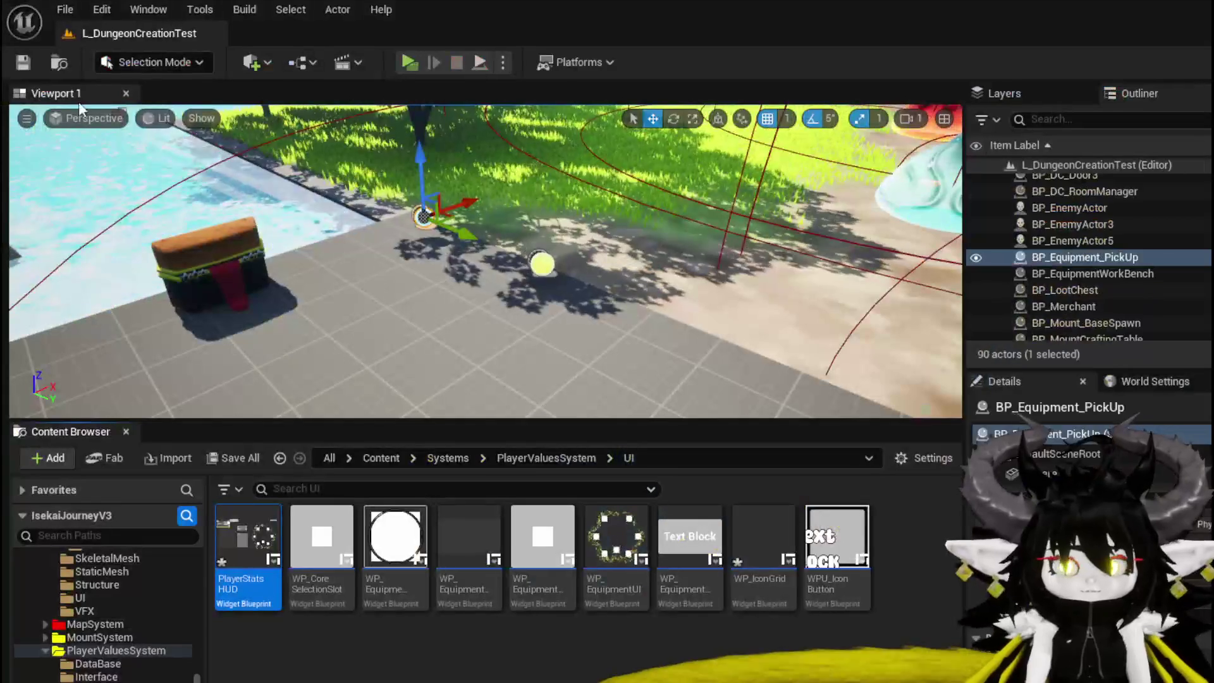
{"action": "key", "text": "ctrl+s"}
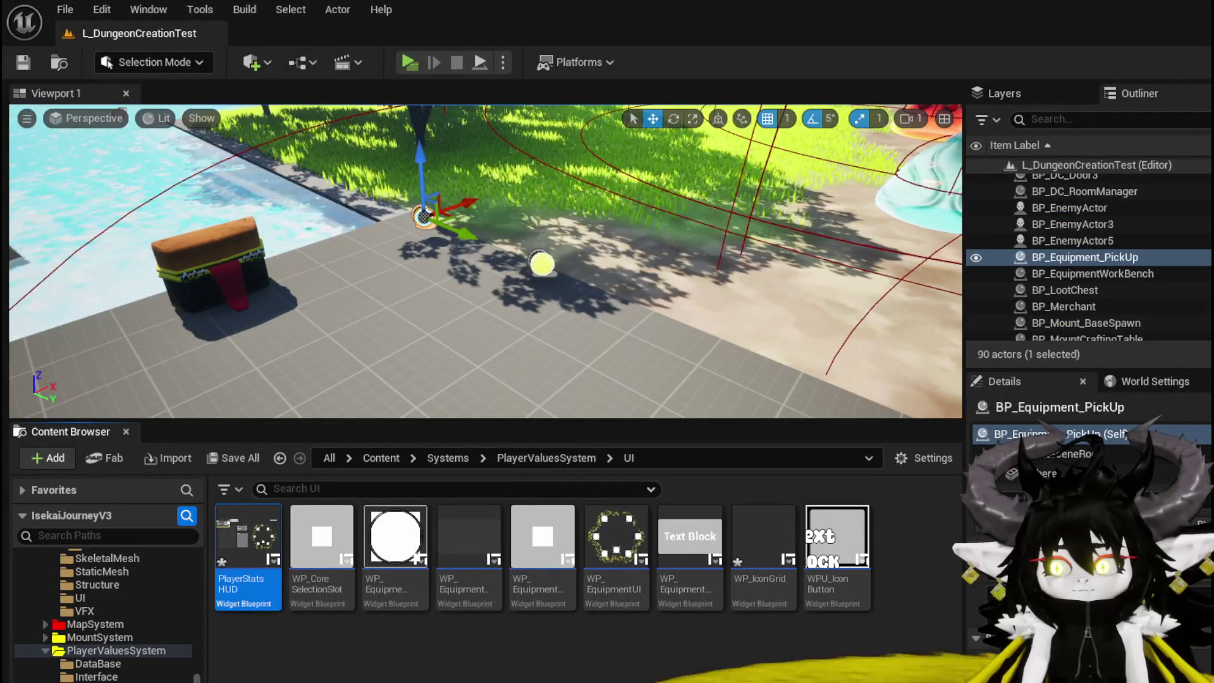
- Reopen WPU_IconButton and look over the AddIconButtonToGrid and DisplayPerks graphs
{"action": "double_click", "coordinate": [837, 540]}
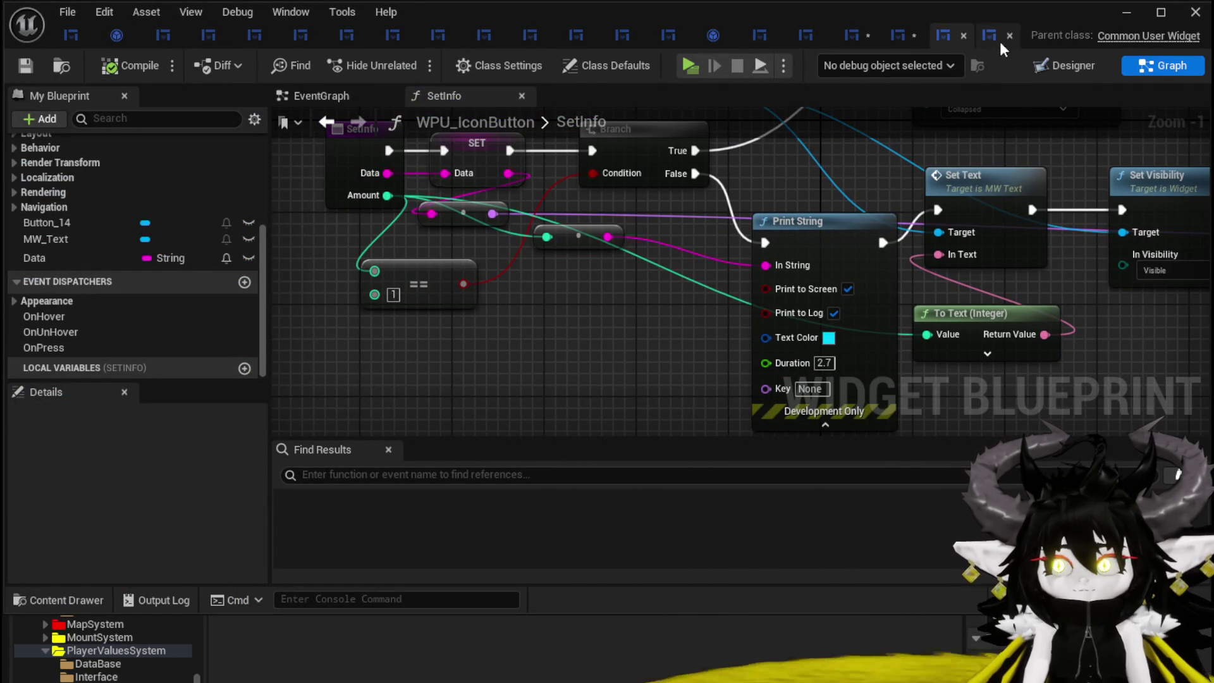
{"action": "left_click", "coordinate": [906, 42]}
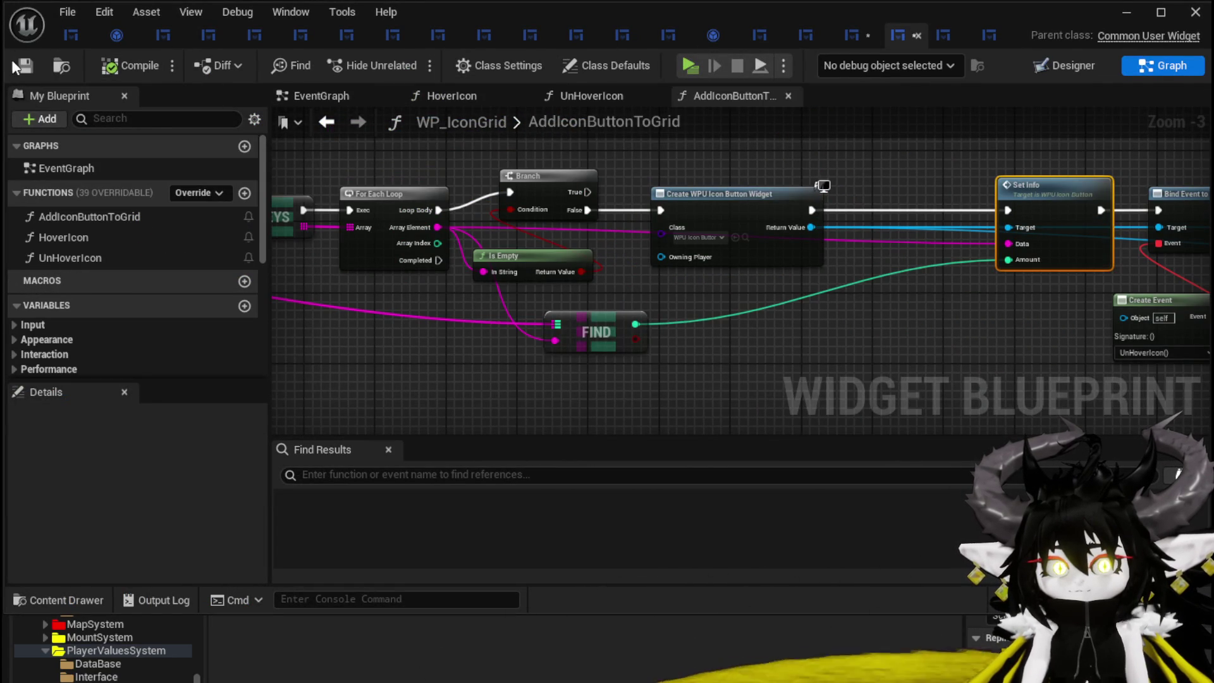
{"action": "left_click", "coordinate": [855, 36]}
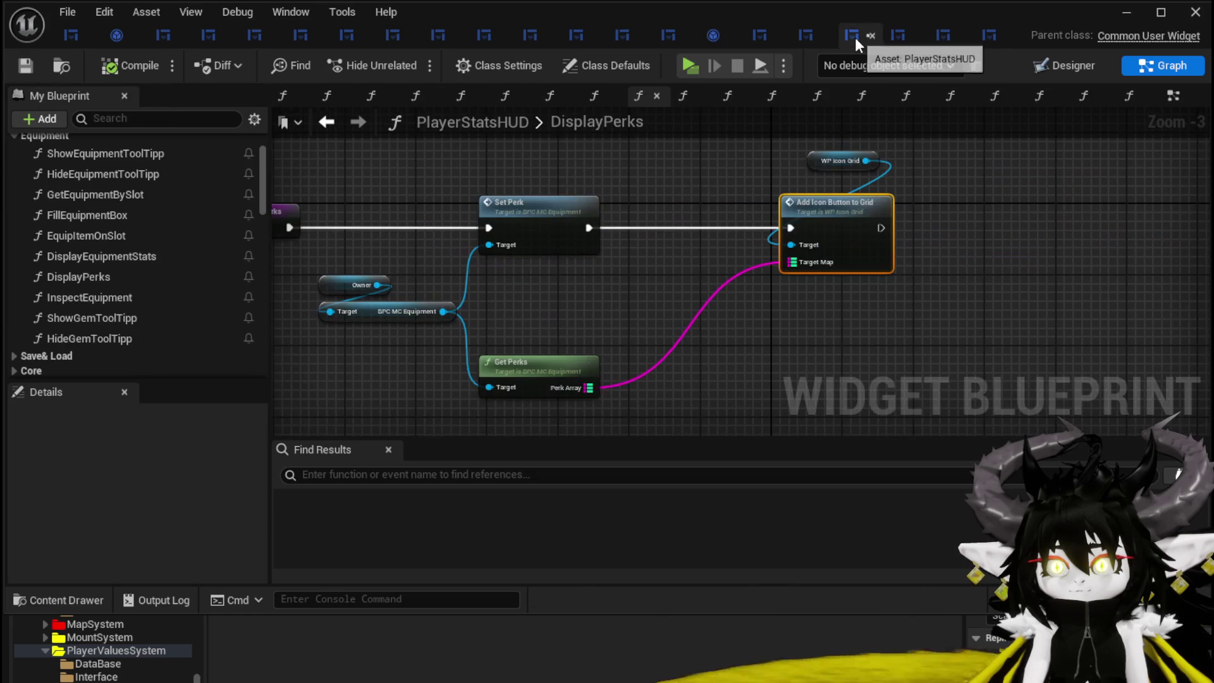
{"action": "left_click_drag", "start_coordinate": [684, 144], "coordinate": [713, 171]}
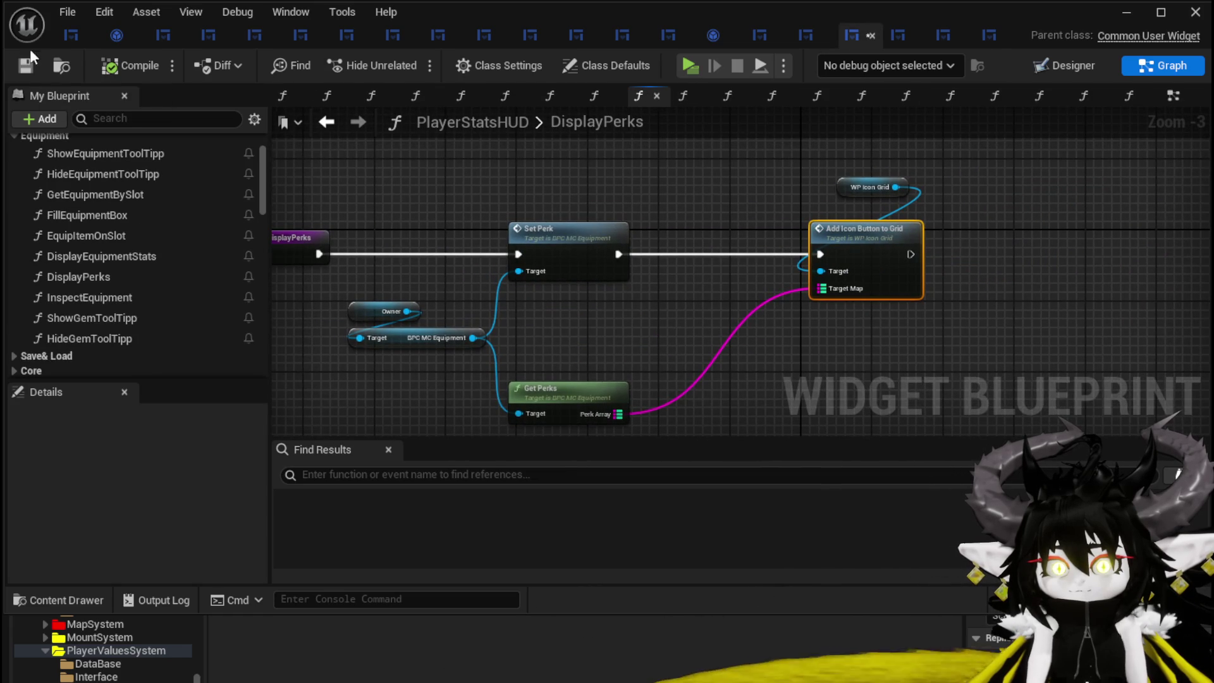
- Inspect MW_Text's Event Construct text and Slate font settings, then return to the level editor
{"action": "left_click", "coordinate": [989, 36]}
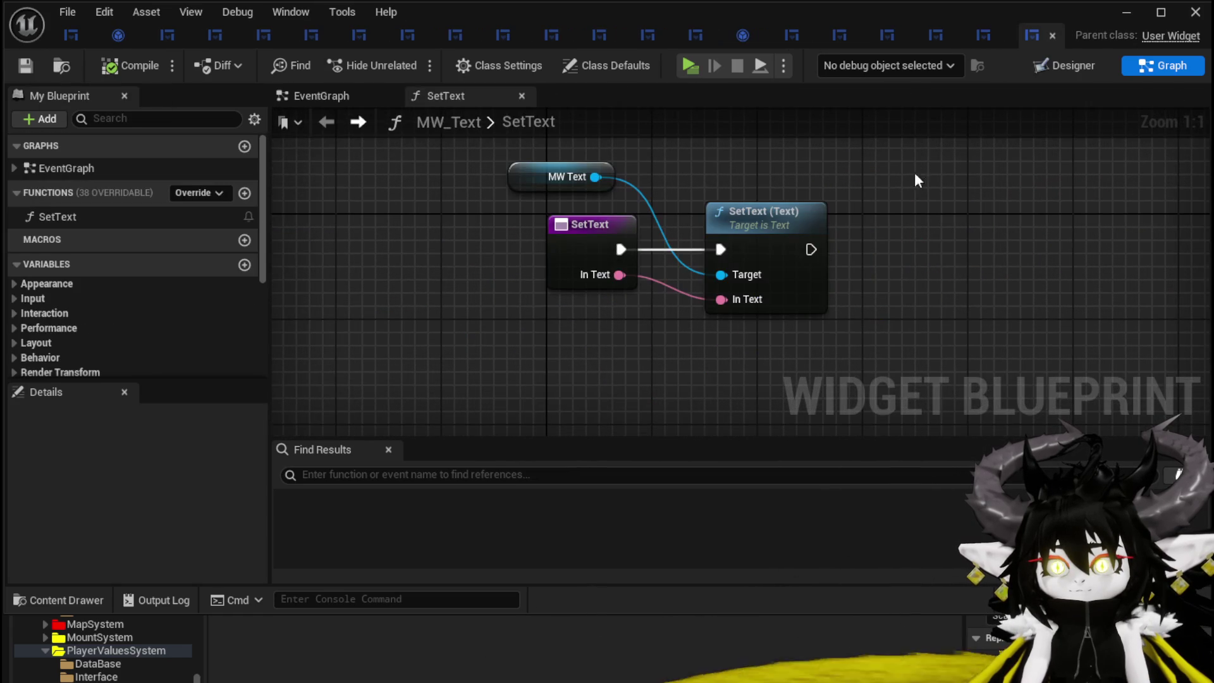
{"action": "left_click", "coordinate": [316, 95]}
{"action": "scroll", "coordinate": [502, 179], "scroll_direction": "down", "scroll_amount": 2}
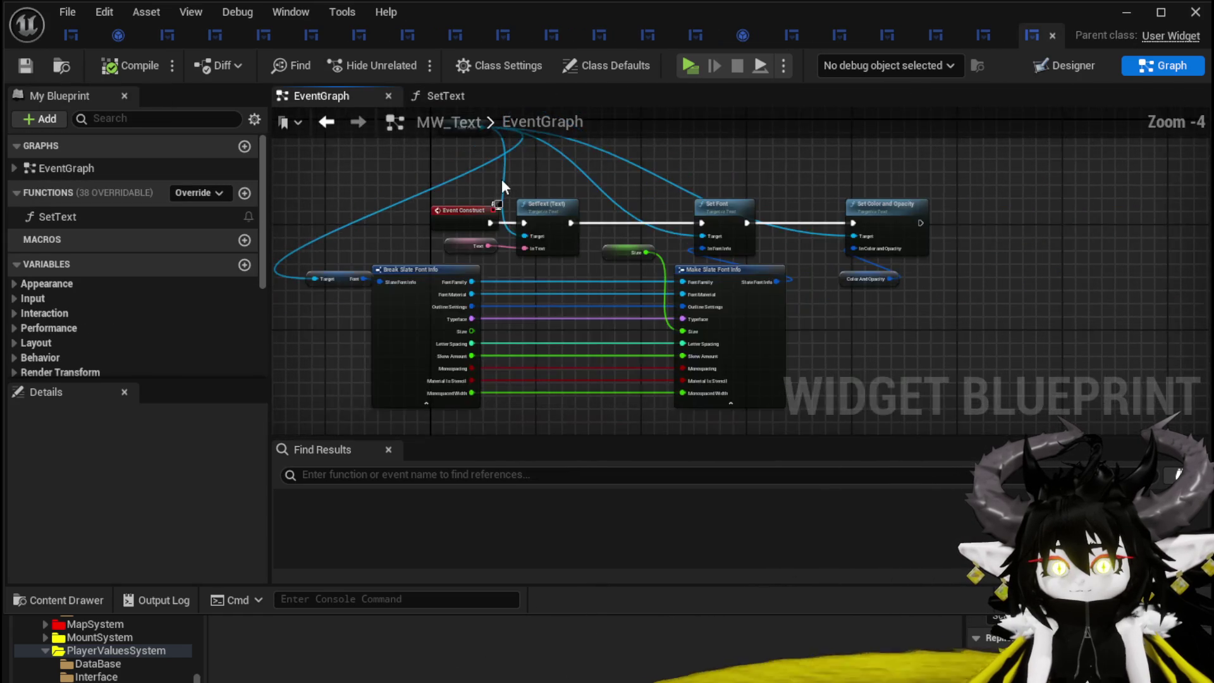
{"action": "scroll", "coordinate": [582, 165], "scroll_direction": "up", "scroll_amount": 2}
{"action": "mouse_move", "coordinate": [592, 163]}
{"action": "left_mouse_down"}
{"action": "mouse_move", "coordinate": [643, 220]}
{"action": "mouse_move", "coordinate": [671, 286]}
{"action": "left_mouse_up"}
{"action": "mouse_move", "coordinate": [557, 261]}
{"action": "left_mouse_down"}
{"action": "mouse_move", "coordinate": [514, 171]}
{"action": "mouse_move", "coordinate": [356, 235]}
{"action": "left_mouse_up"}
{"action": "left_click_drag", "start_coordinate": [522, 215], "coordinate": [345, 186]}
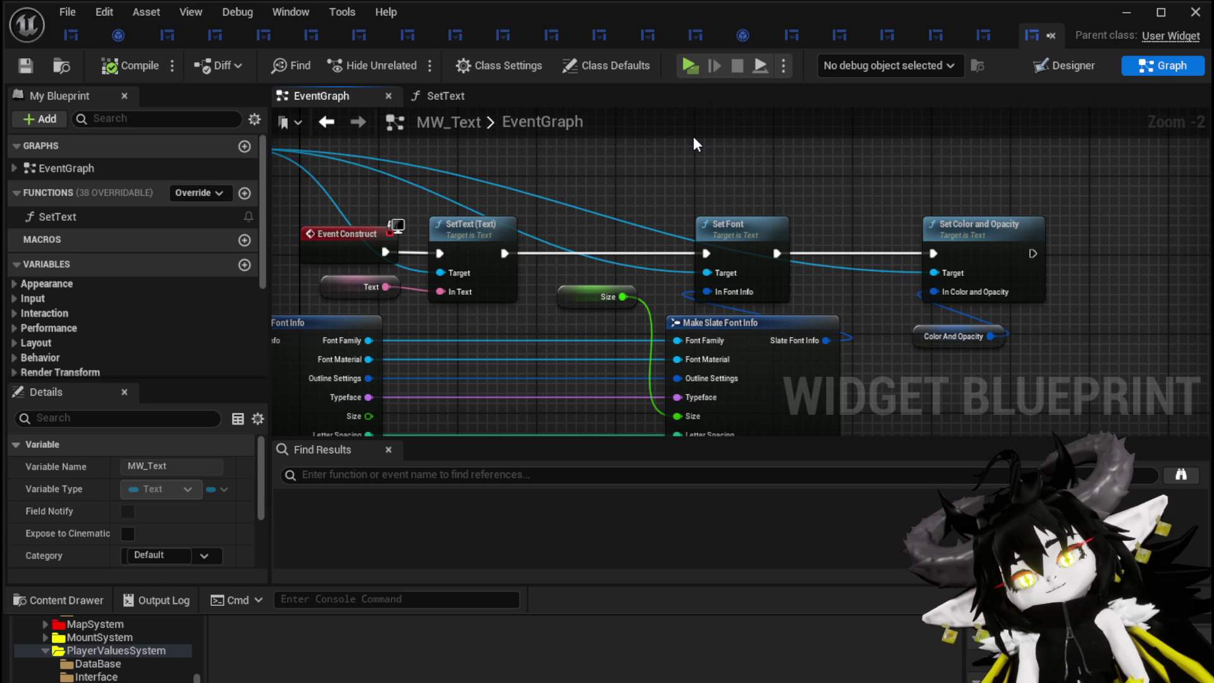
{"action": "left_click", "coordinate": [1122, 22]}
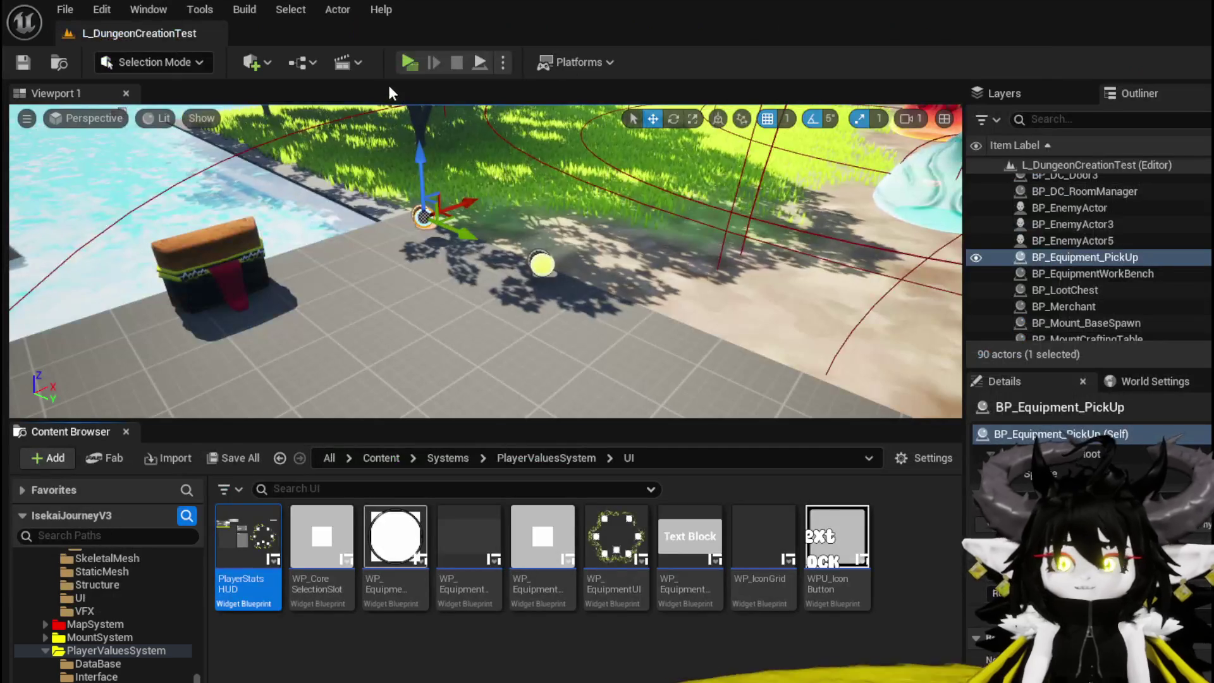
- Run a standalone preview, toggling the stats, perks and equipment panels, then quit back to MW_Text
{"action": "left_click", "coordinate": [413, 62]}
{"action": "key", "text": "Tab"}
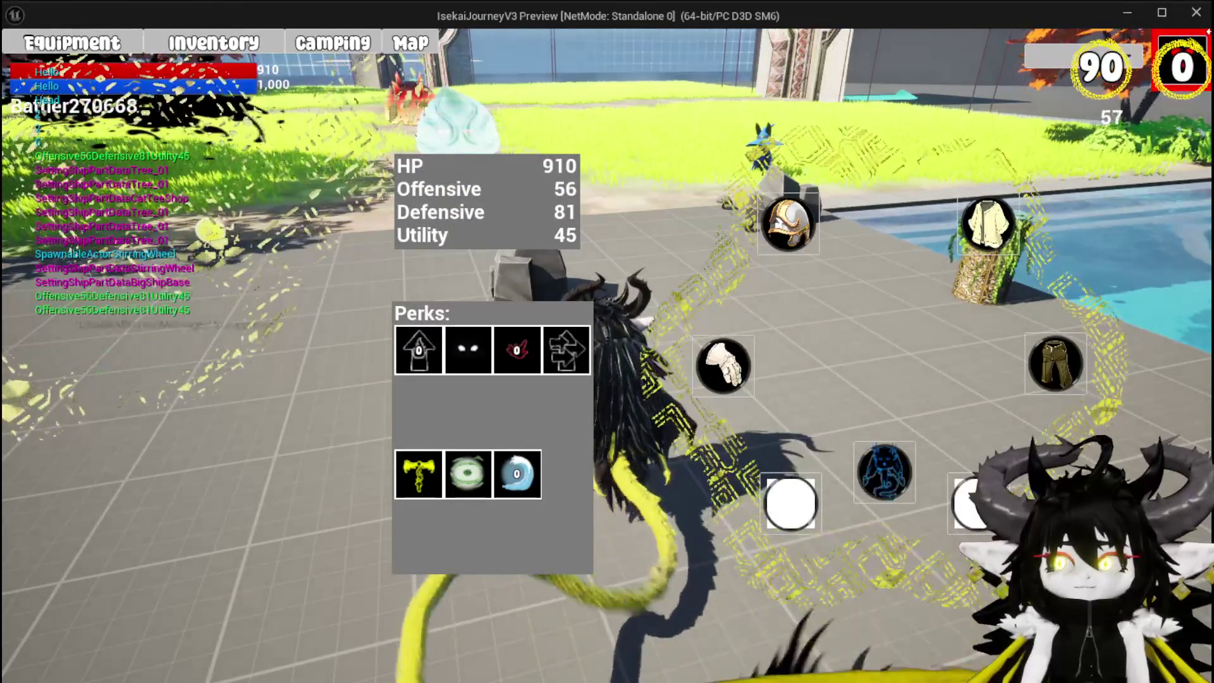
{"action": "key", "text": "Tab"}
{"action": "key", "text": "Tab"}
{"action": "left_click", "coordinate": [123, 55]}
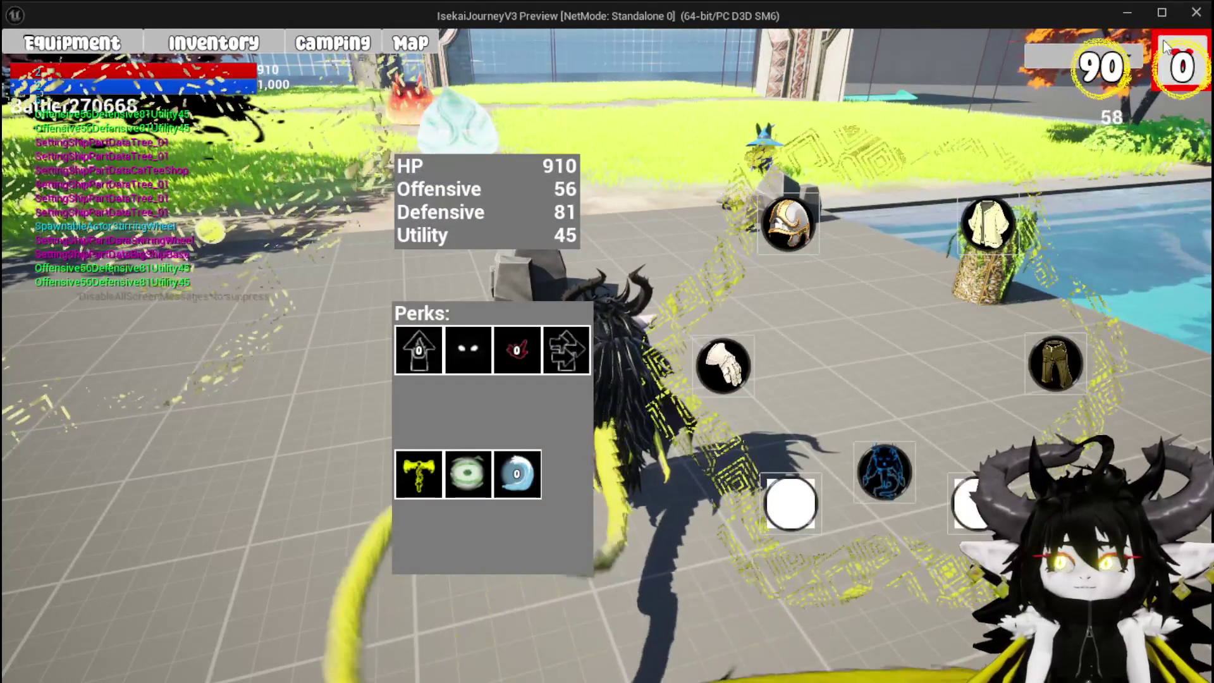
{"action": "key", "text": "Tab"}
{"action": "key", "text": "Tab"}
{"action": "left_click", "coordinate": [126, 50]}
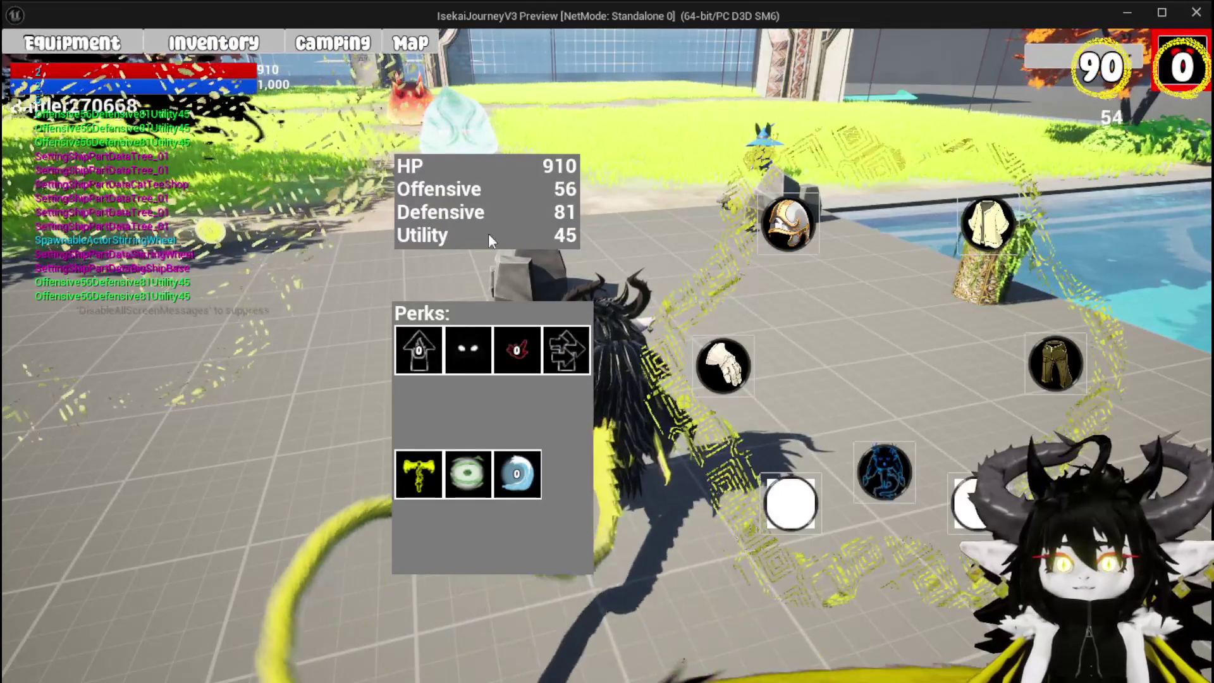
{"action": "key", "text": "Tab"}
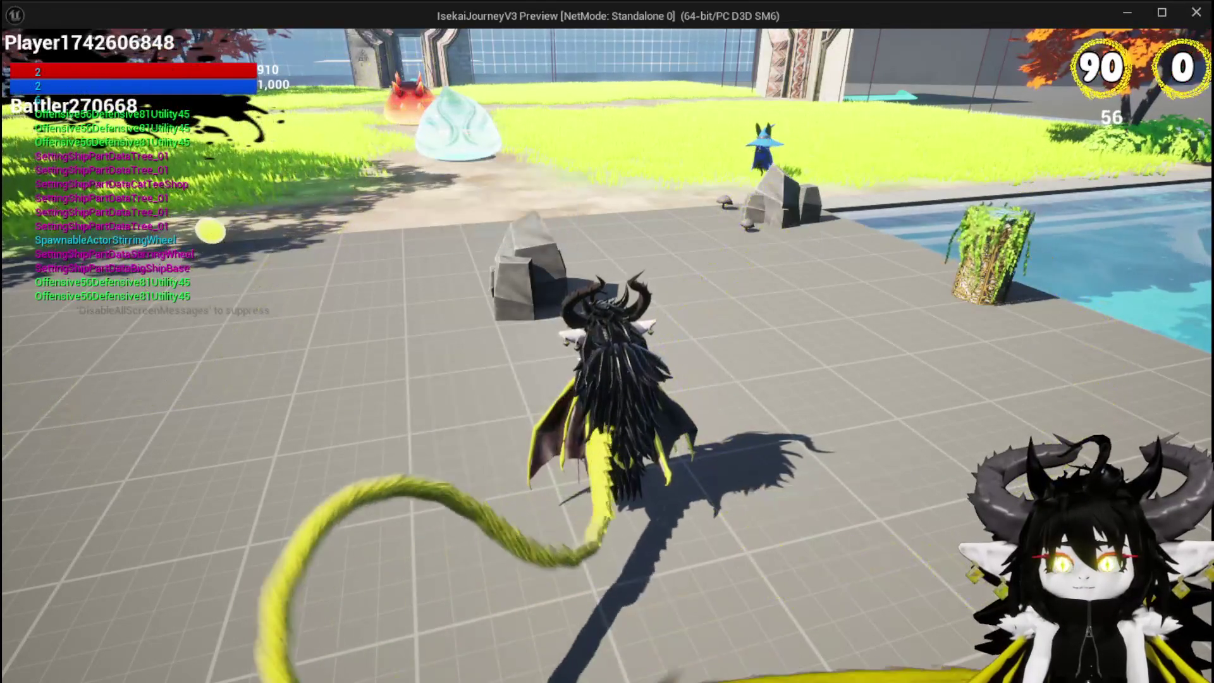
{"action": "key", "text": "Escape"}
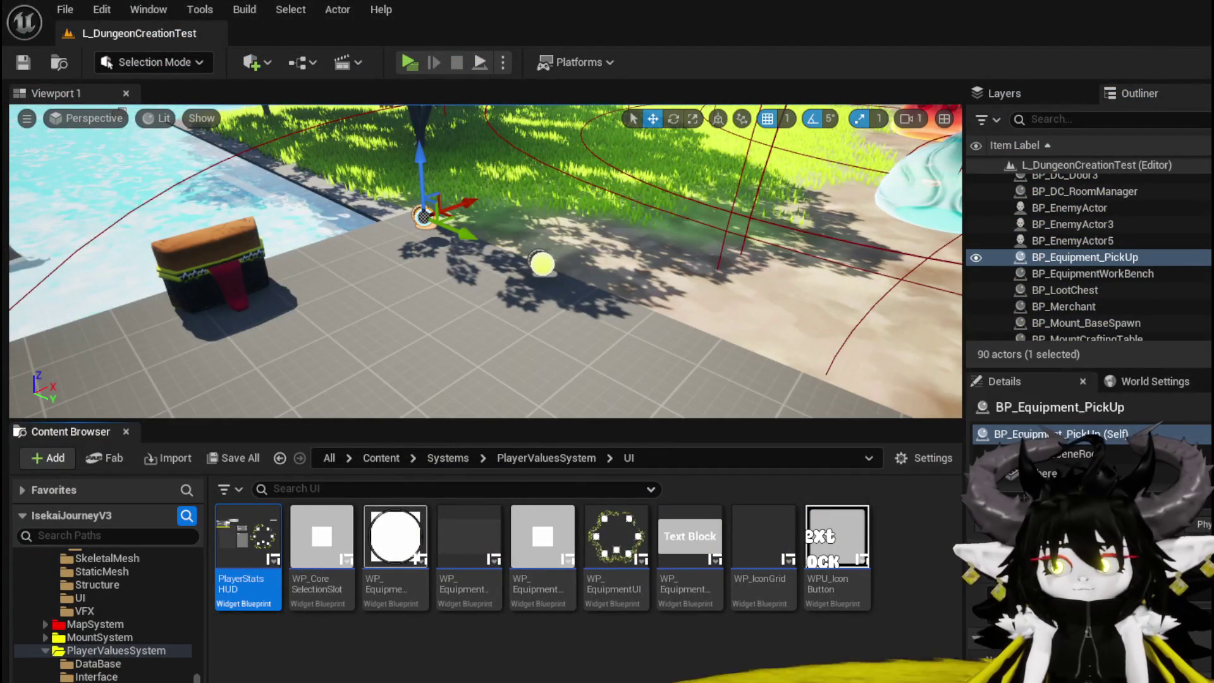
{"action": "key", "text": "alt+Tab"}
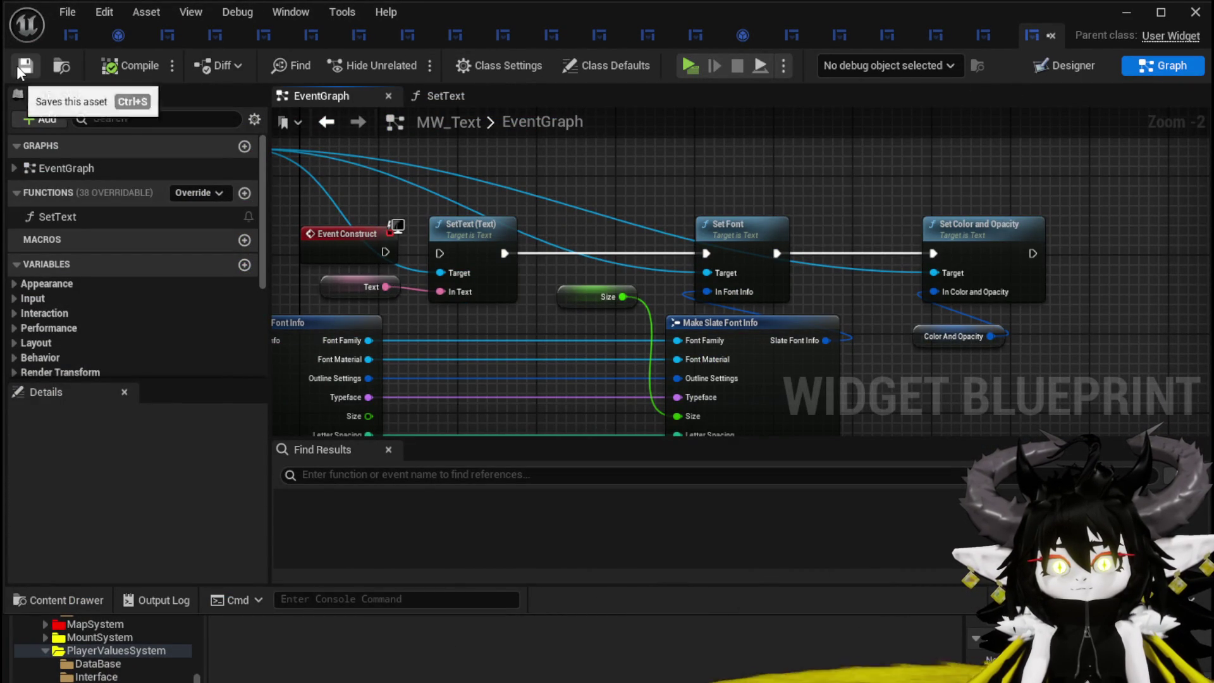
- Hide the MW_Text blueprint and launch the game preview again with Alt+P
{"action": "left_click", "coordinate": [1129, 14]}
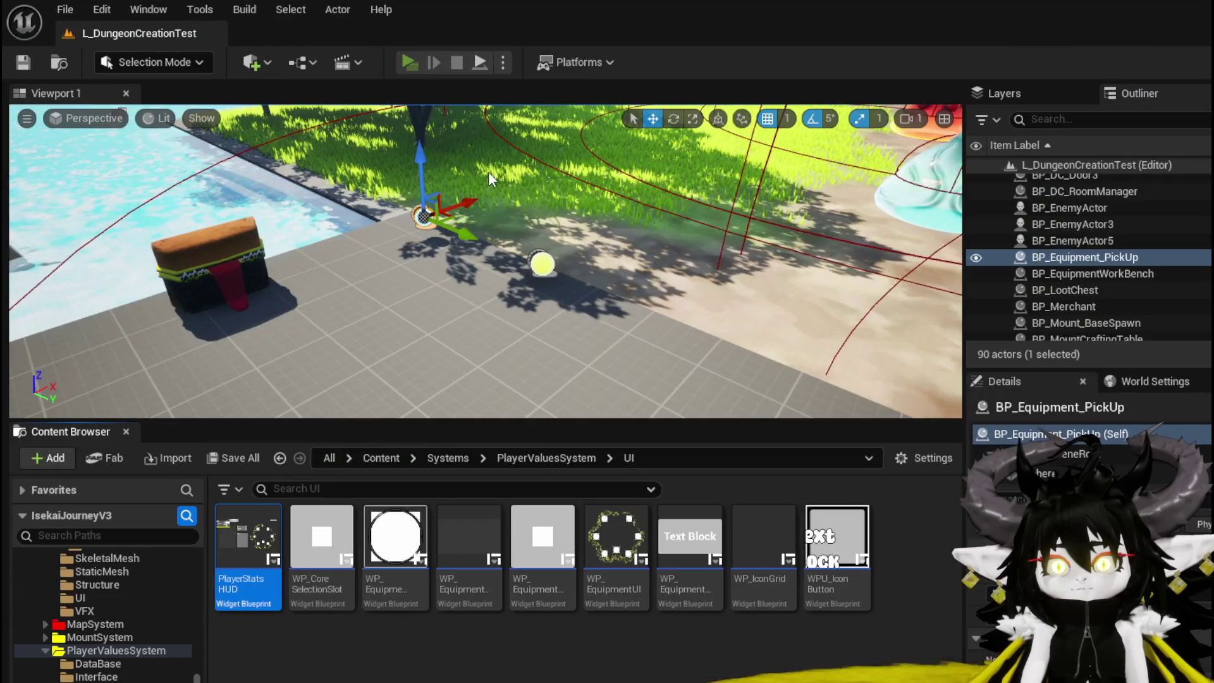
{"action": "key", "text": "alt+p"}
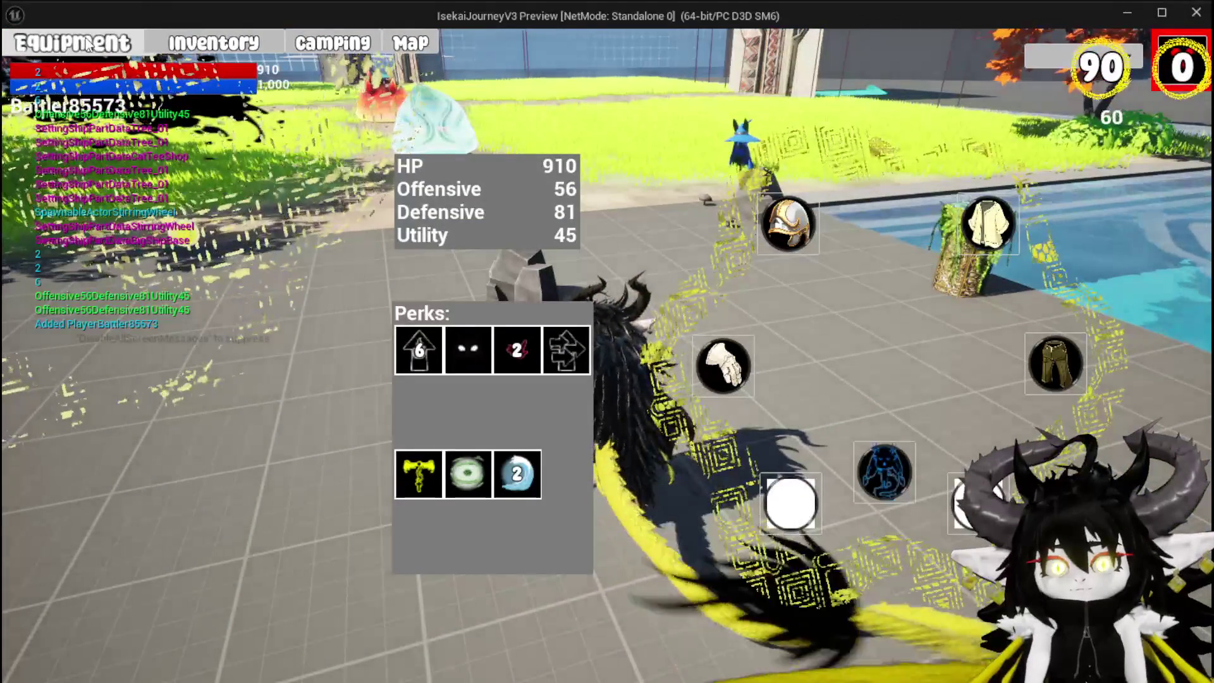
{"action": "mouse_move", "coordinate": [416, 366]}
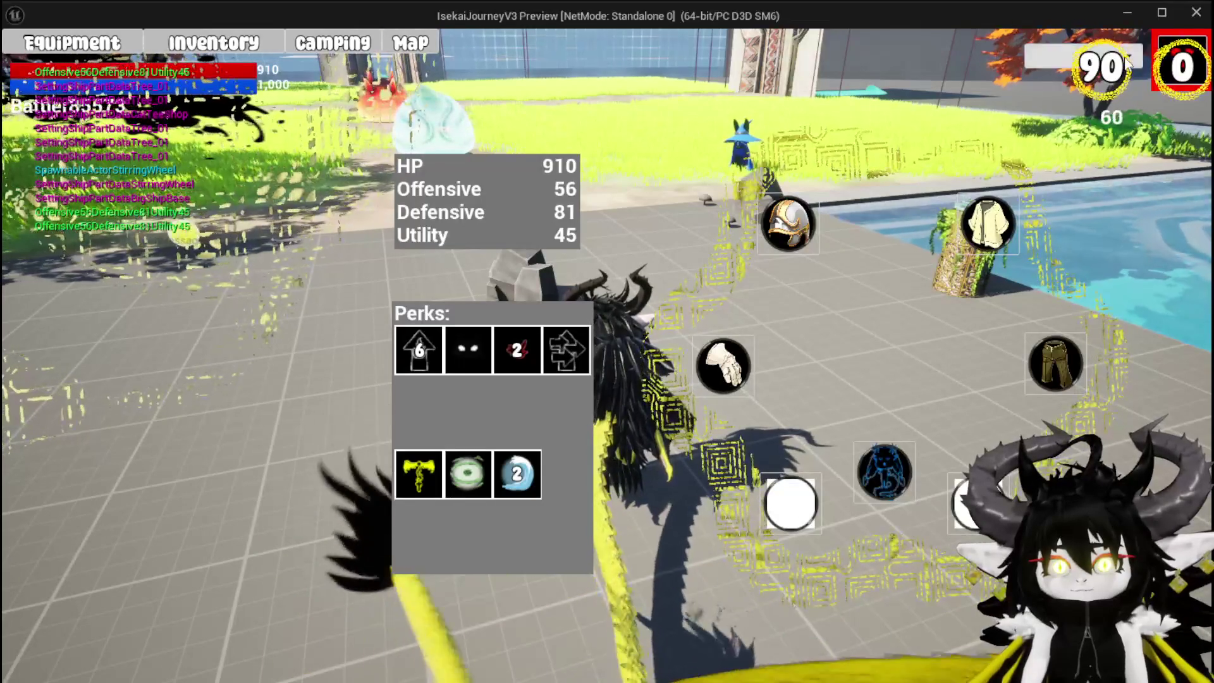
- Scroll through the helmet inventory grid, then stop play and return to MW_Text's EventGraph
{"action": "left_click", "coordinate": [214, 42]}
{"action": "mouse_move", "coordinate": [100, 193]}
{"action": "scroll", "coordinate": [117, 191], "scroll_direction": "down", "scroll_amount": 1}
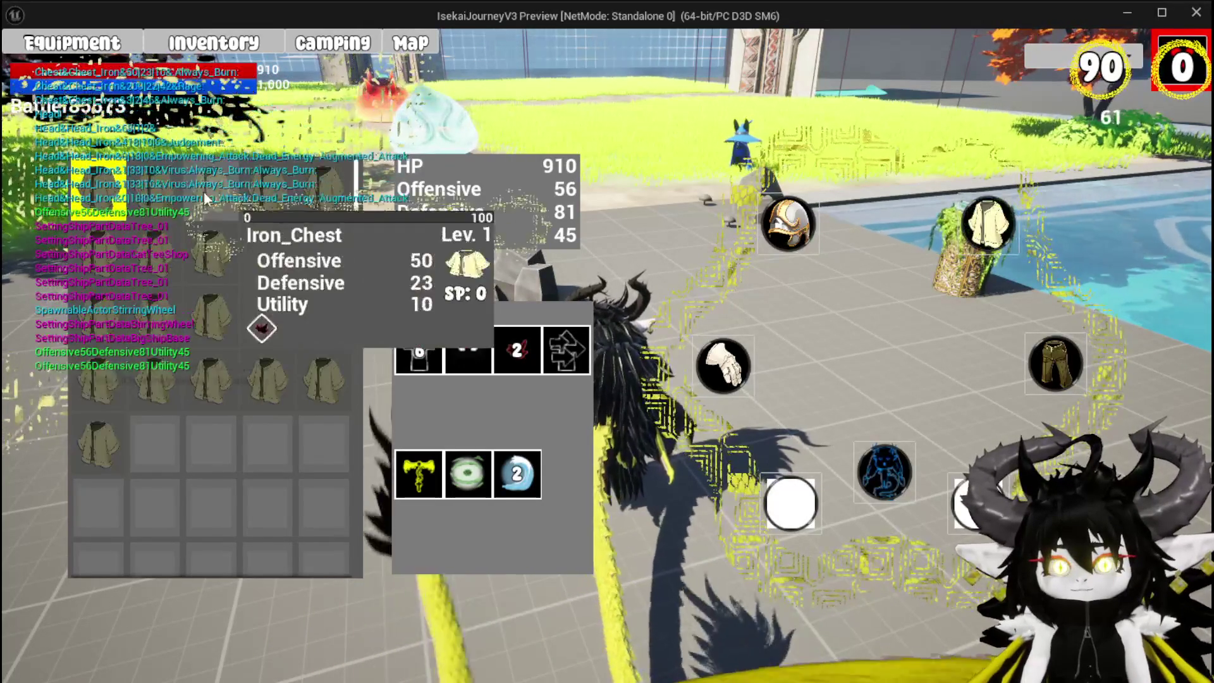
{"action": "scroll", "coordinate": [100, 193], "scroll_direction": "down", "scroll_amount": 1}
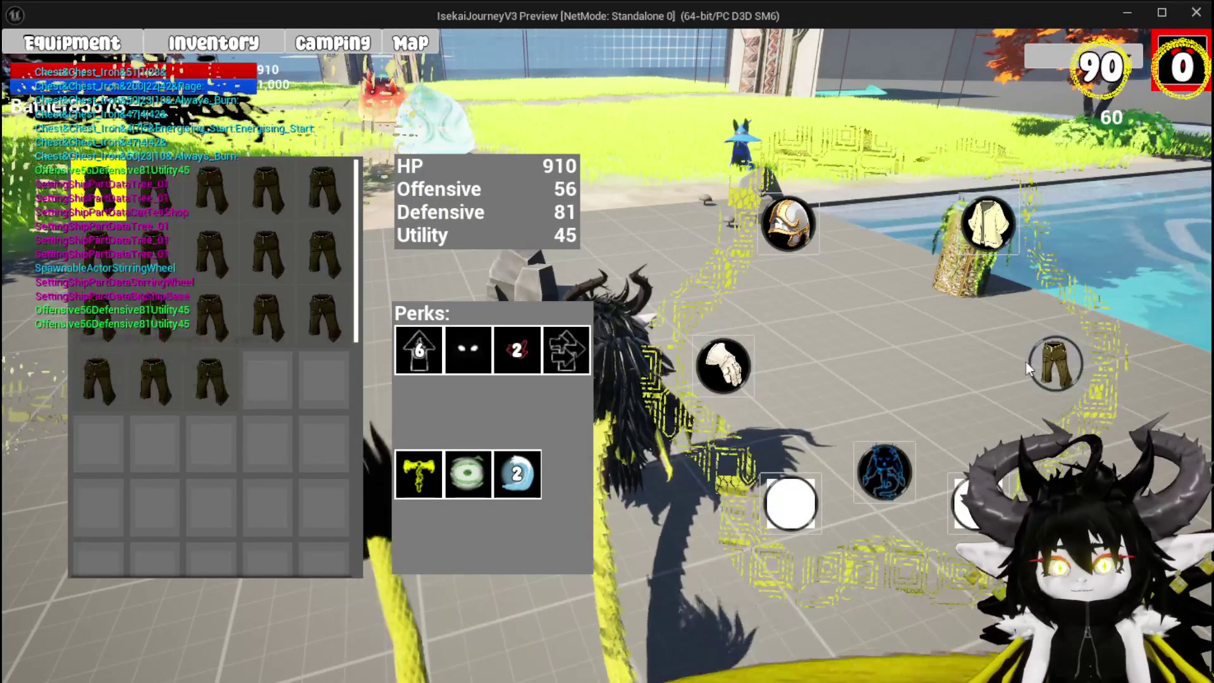
{"action": "scroll", "coordinate": [95, 194], "scroll_direction": "down", "scroll_amount": 2}
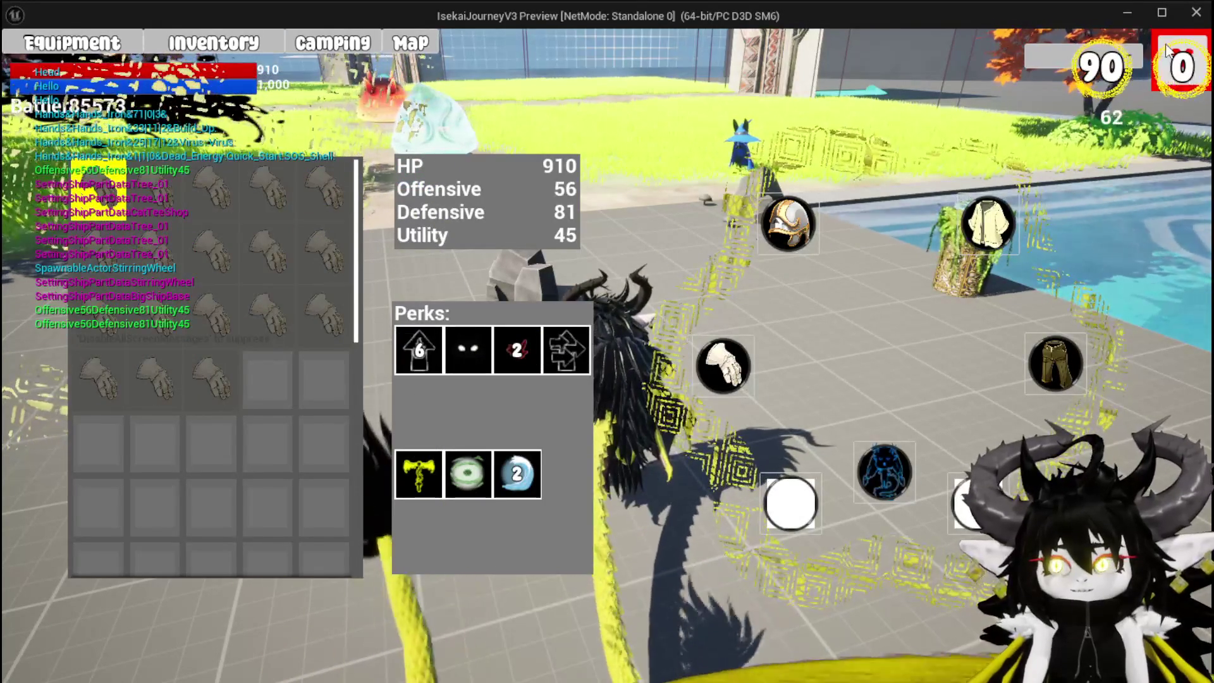
{"action": "key", "text": "Escape"}
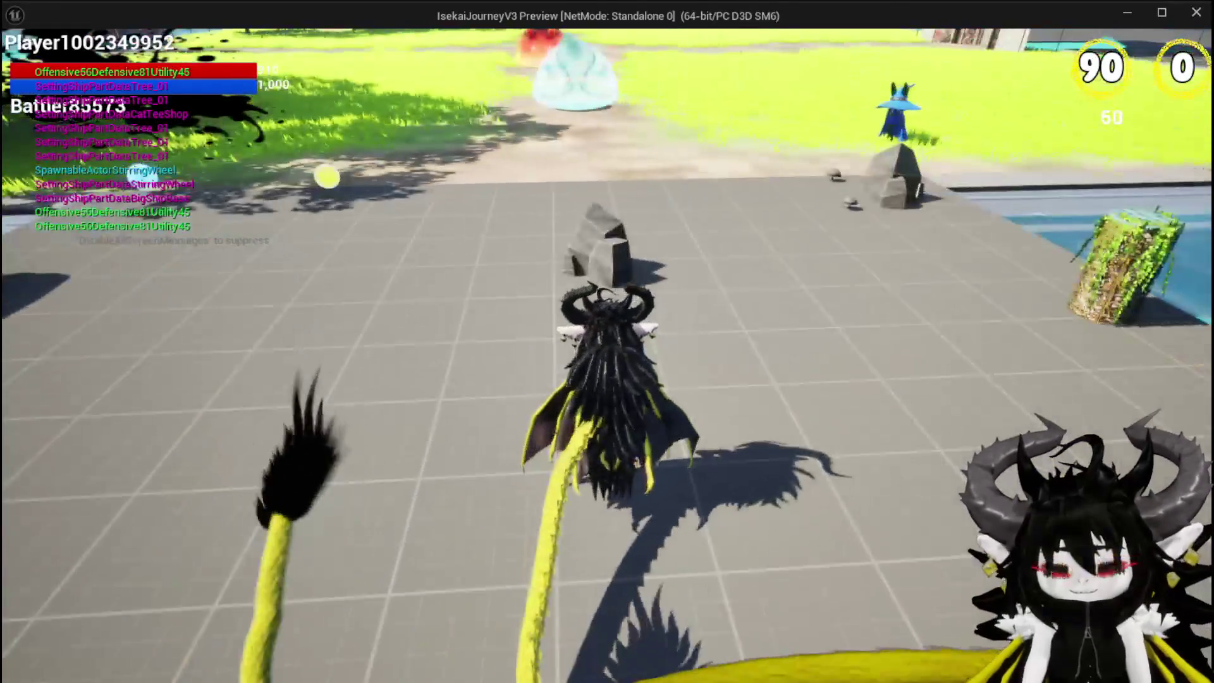
{"action": "key", "text": "alt+Tab"}
{"action": "key", "text": "Escape"}
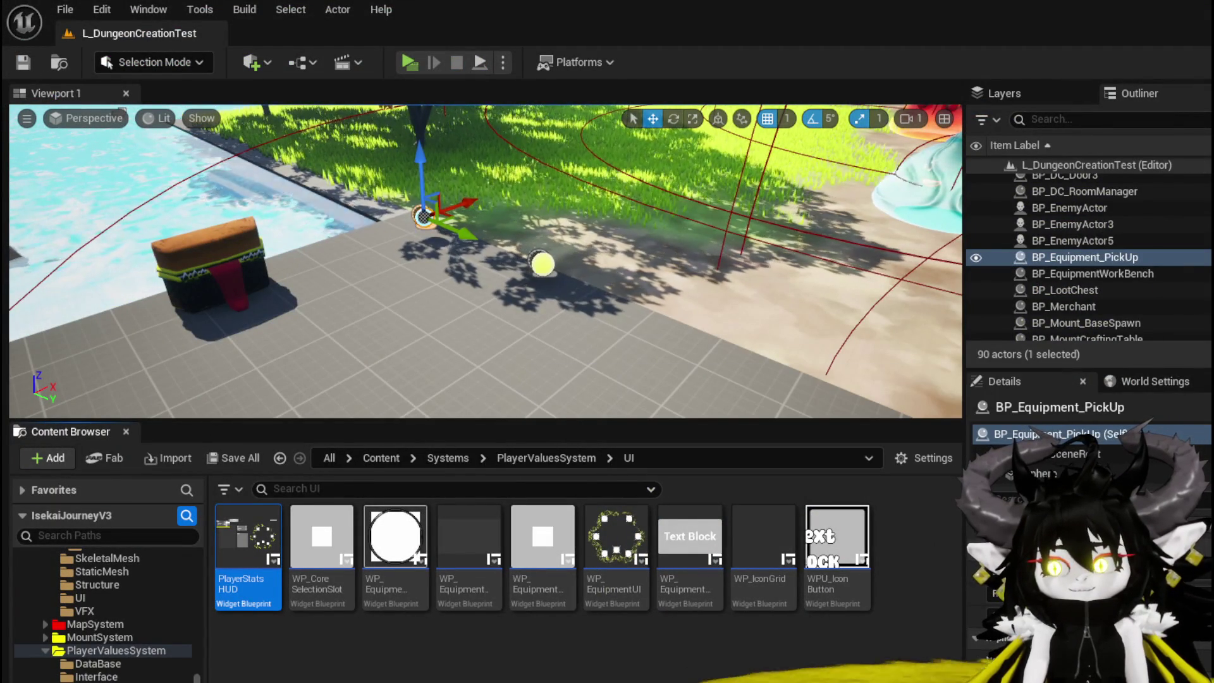
{"action": "key", "text": "alt+Tab"}
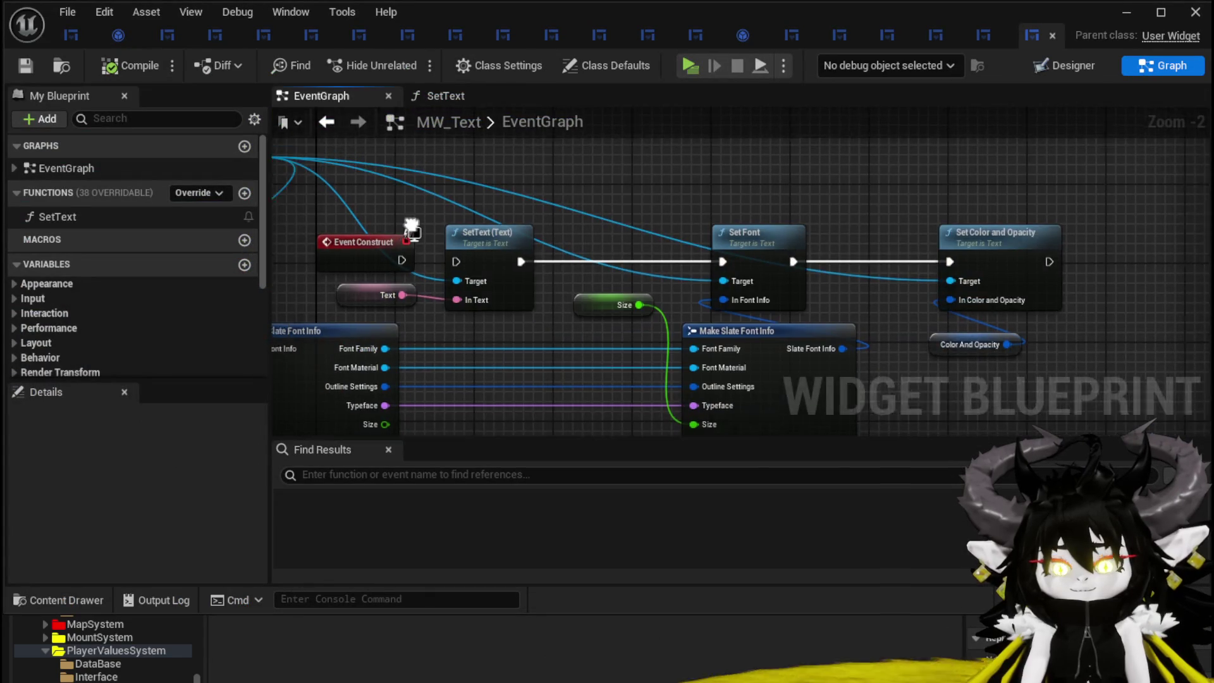
- Add an Event PreConstruct wired into MW_Text's SetText chain, compile, and return to the level
{"action": "right_click", "coordinate": [496, 215]}
{"action": "type", "text": "Even"}
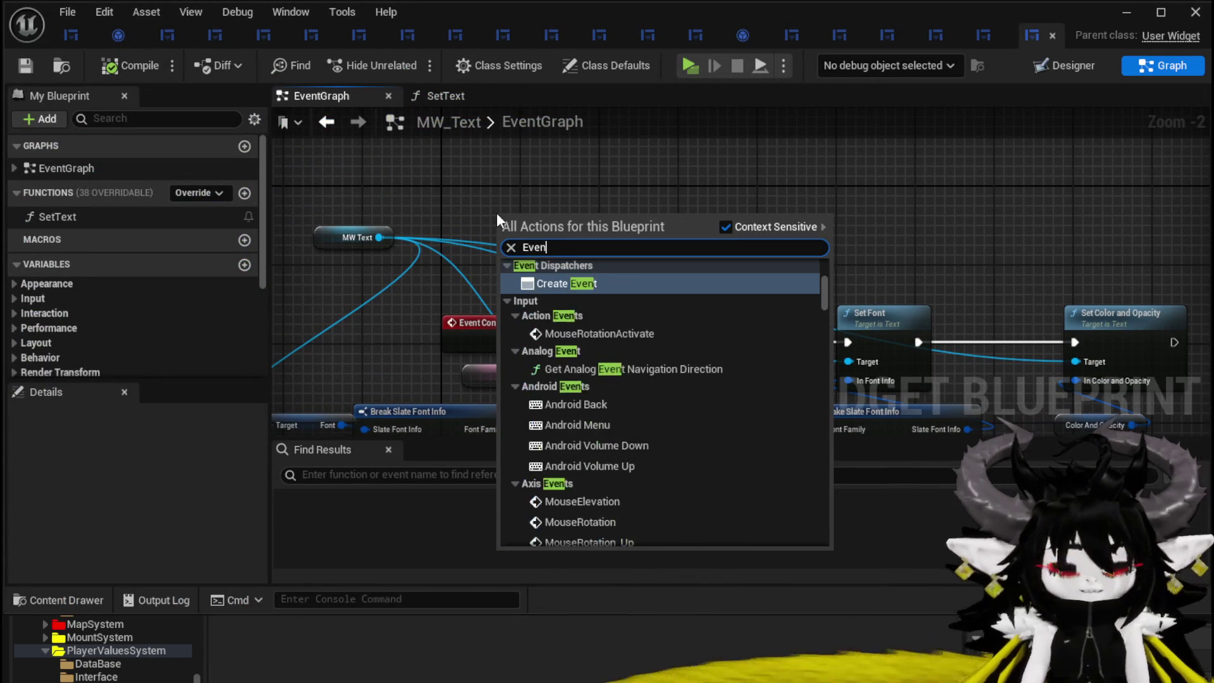
{"action": "type", "text": "t Pre"}
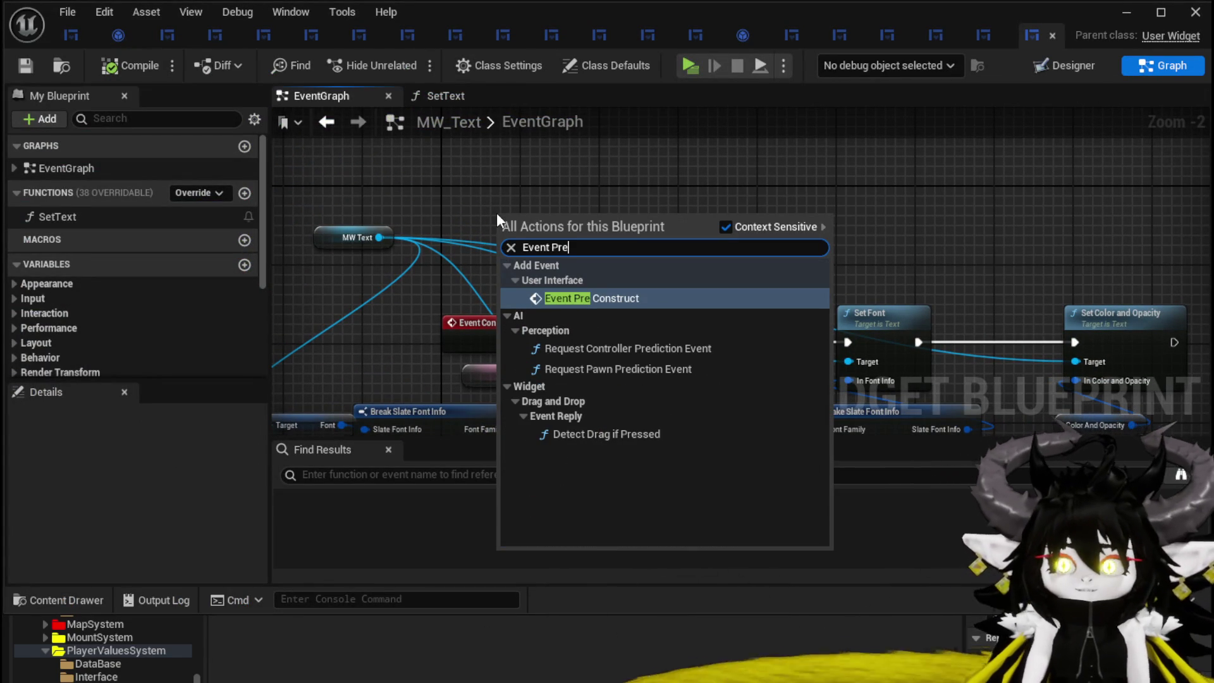
{"action": "left_click", "coordinate": [571, 297]}
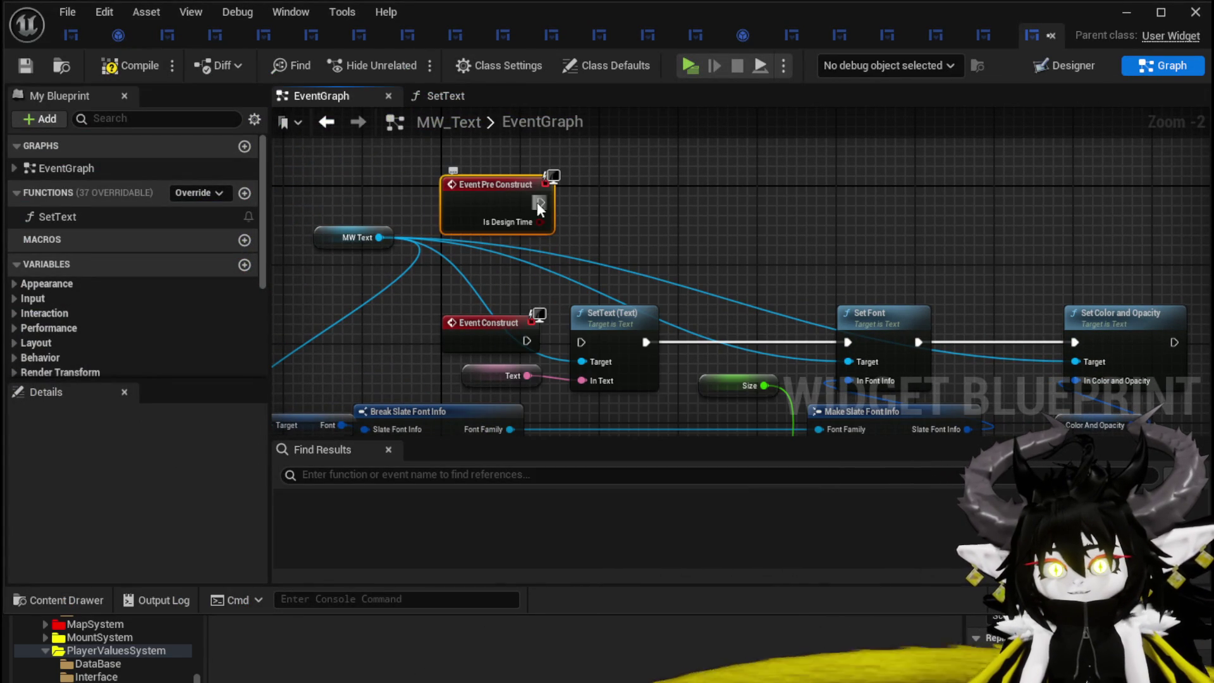
{"action": "left_click_drag", "start_coordinate": [541, 203], "coordinate": [581, 342]}
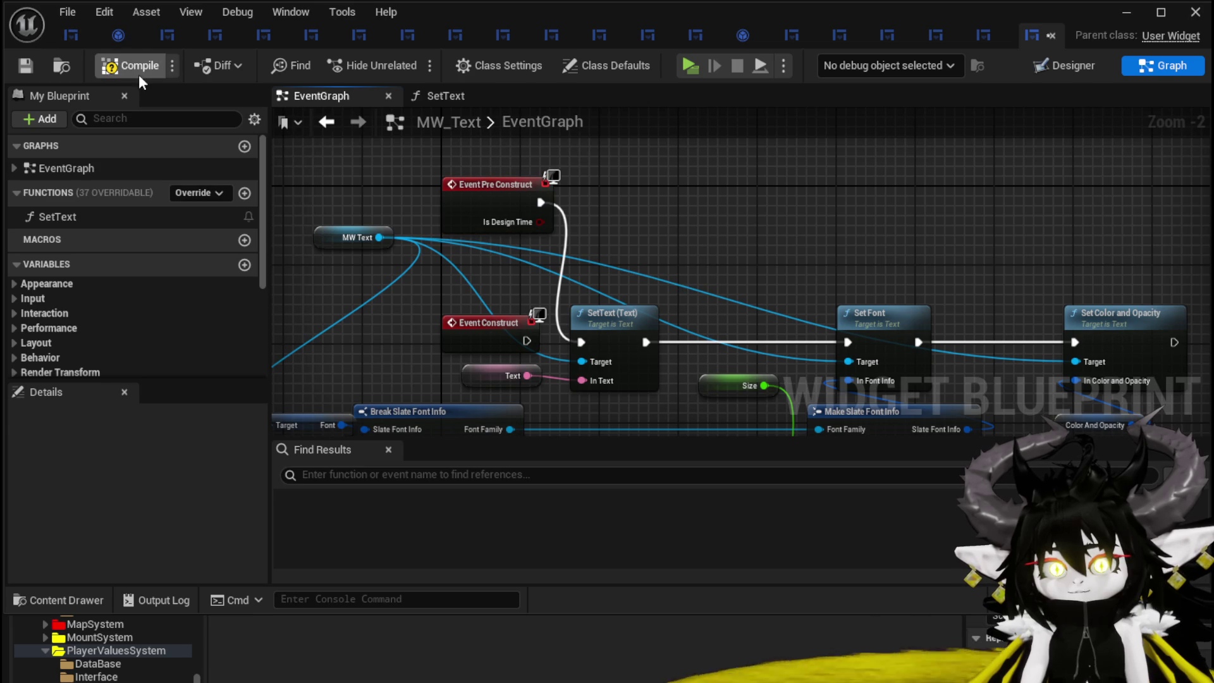
{"action": "left_click", "coordinate": [25, 67]}
{"action": "left_click", "coordinate": [1126, 13]}
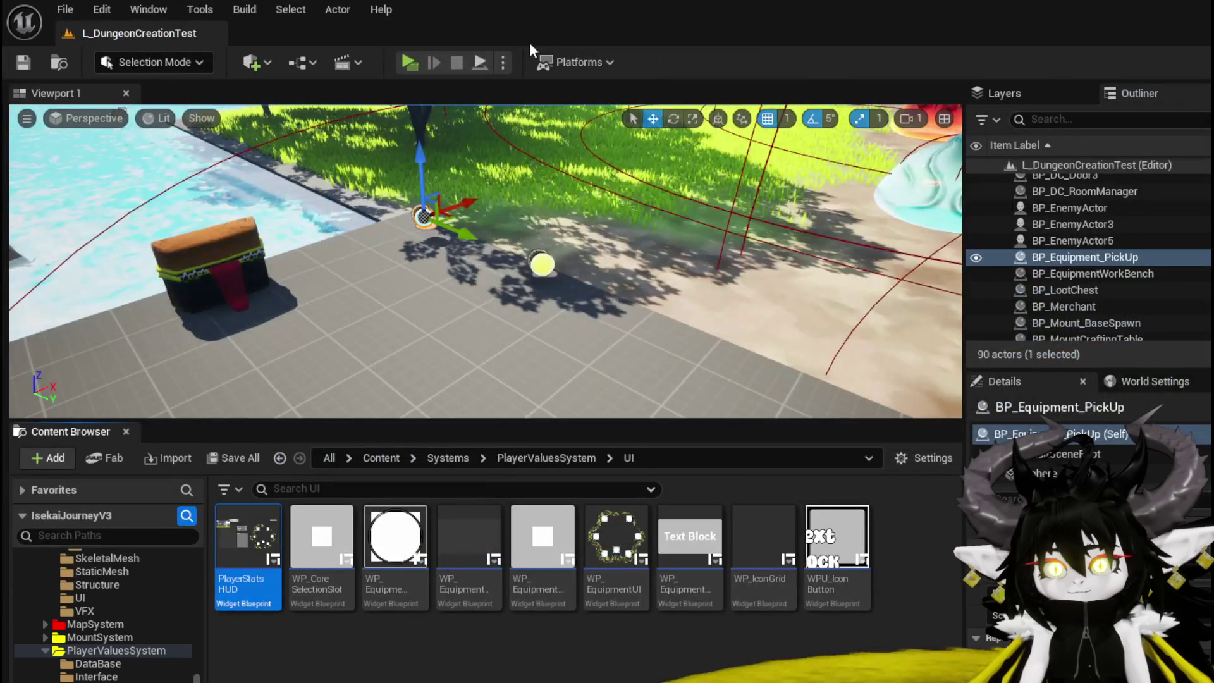
- Play-test the game, open and close the Equipment panel, then exit the preview
{"action": "left_click", "coordinate": [404, 62]}
{"action": "key", "text": "Tab"}
{"action": "left_click", "coordinate": [72, 40]}
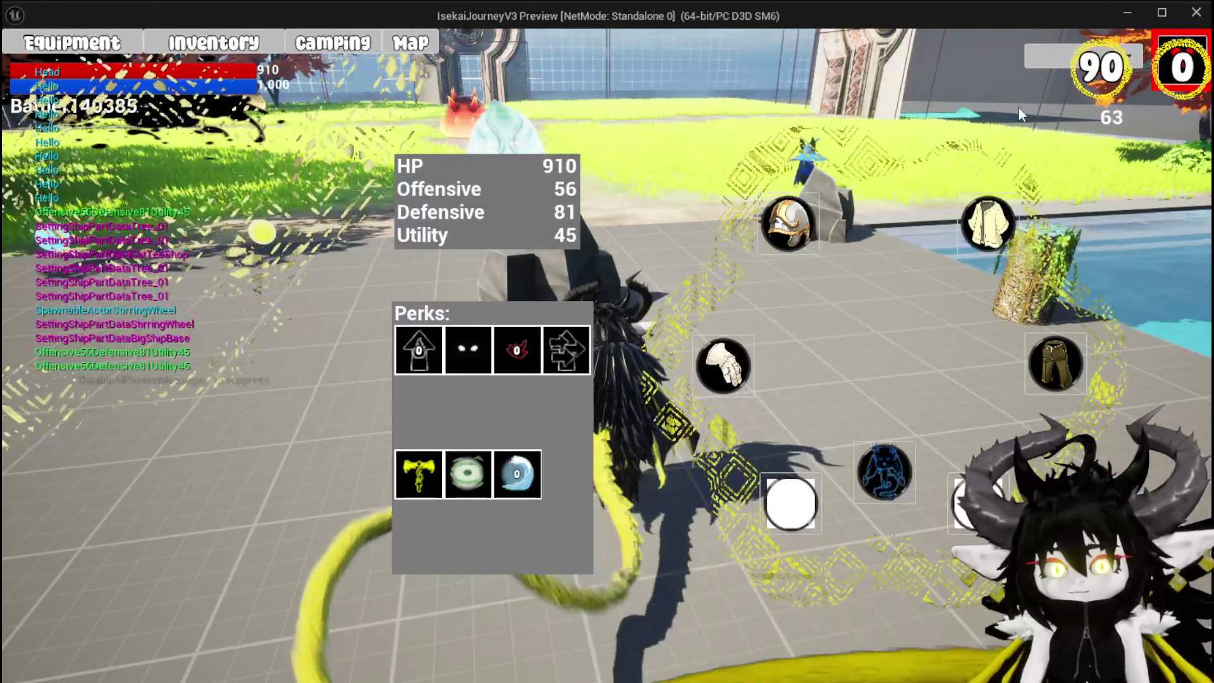
{"action": "key", "text": "Tab"}
{"action": "key", "text": "Escape"}
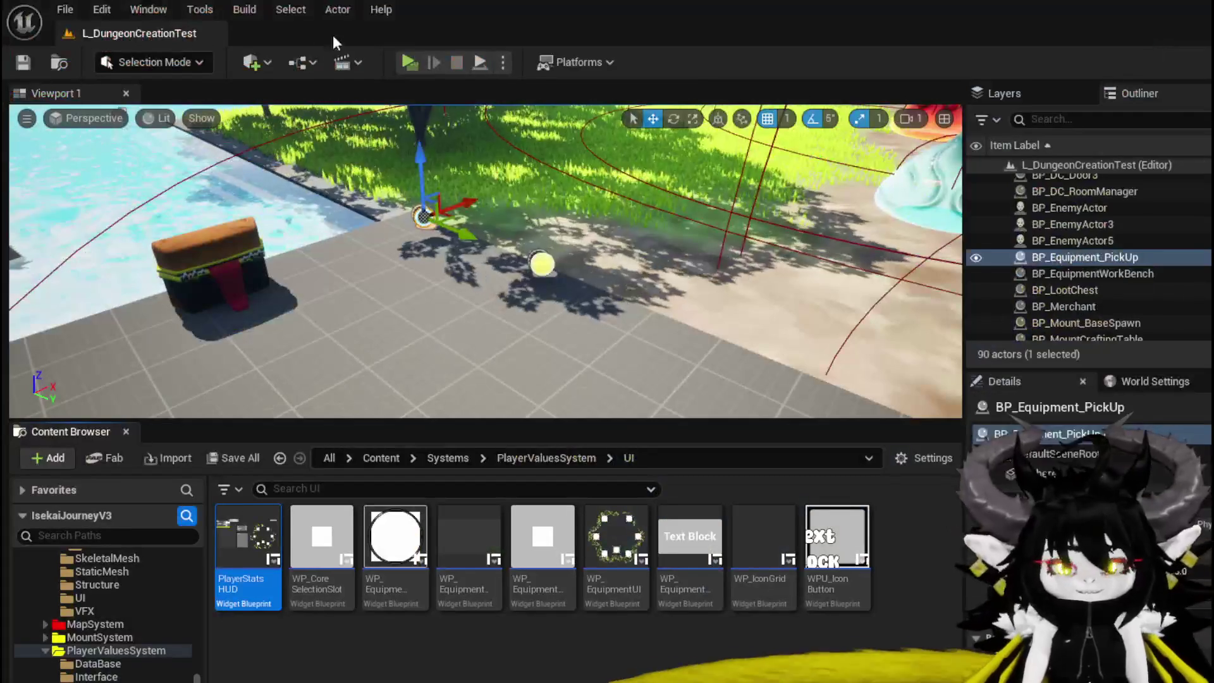
{"action": "key", "text": "ctrl+s"}
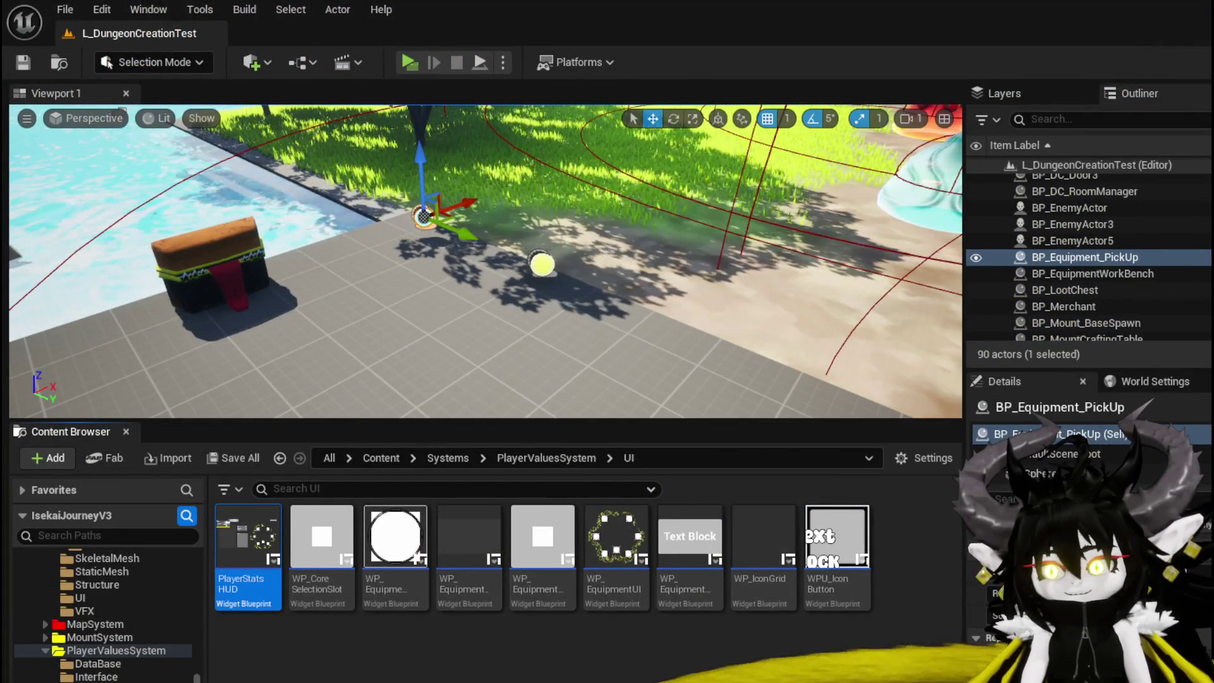
- In MW_Text, wire Event Construct into SetText and delete the Event Pre Construct node
{"action": "key", "text": "alt+Tab"}
{"action": "left_click_drag", "start_coordinate": [525, 342], "coordinate": [581, 342]}
{"action": "left_click_drag", "start_coordinate": [630, 193], "coordinate": [534, 198]}
{"action": "key", "text": "Delete"}
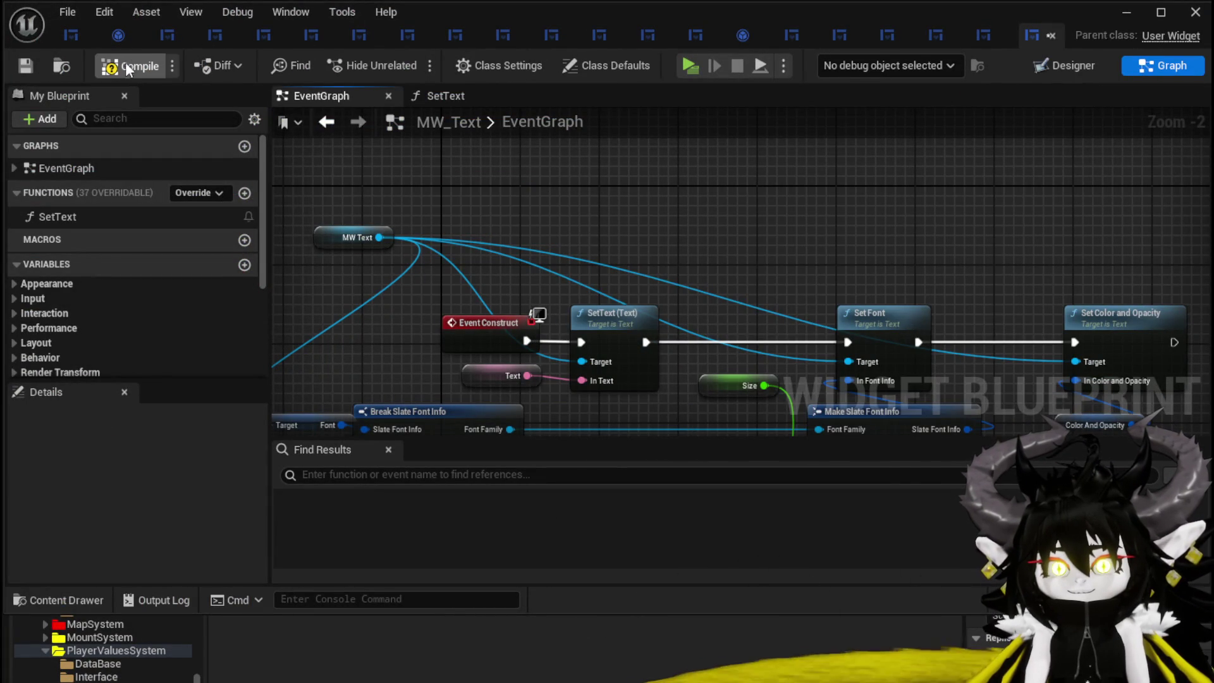
- Save MW_Text and rearrange the Text, Event Construct and SetText nodes to make room
{"action": "left_click", "coordinate": [24, 66]}
{"action": "left_click_drag", "start_coordinate": [567, 305], "coordinate": [641, 194]}
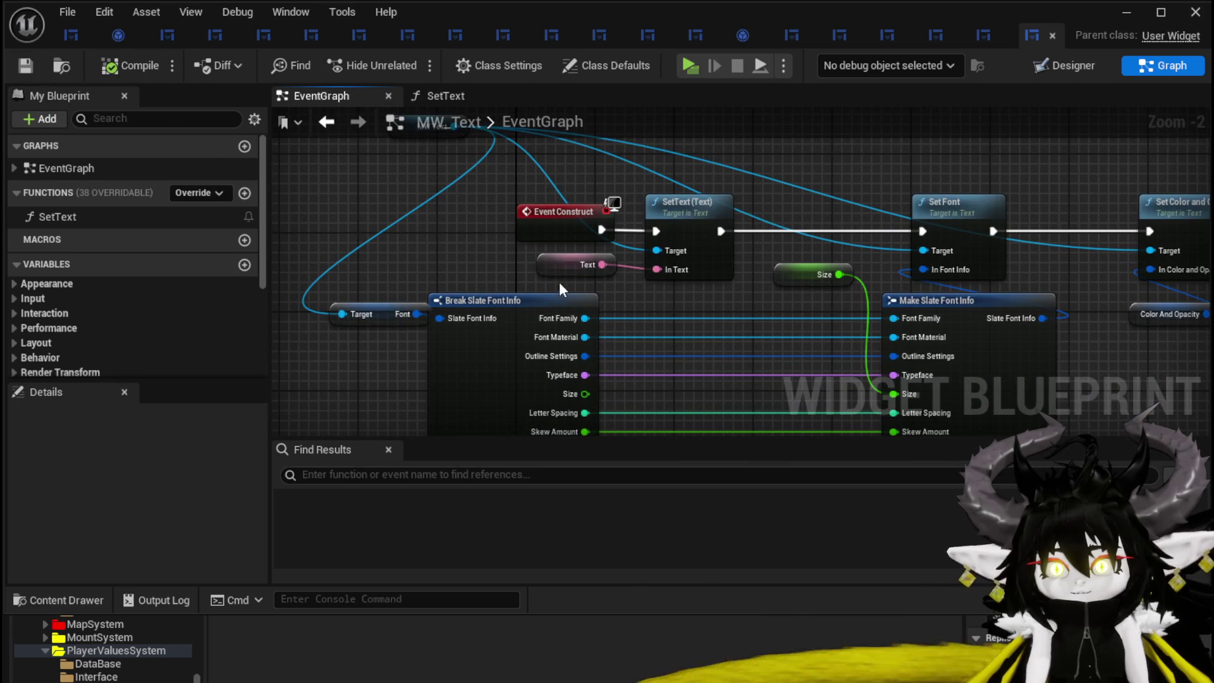
{"action": "left_click_drag", "start_coordinate": [561, 272], "coordinate": [506, 169]}
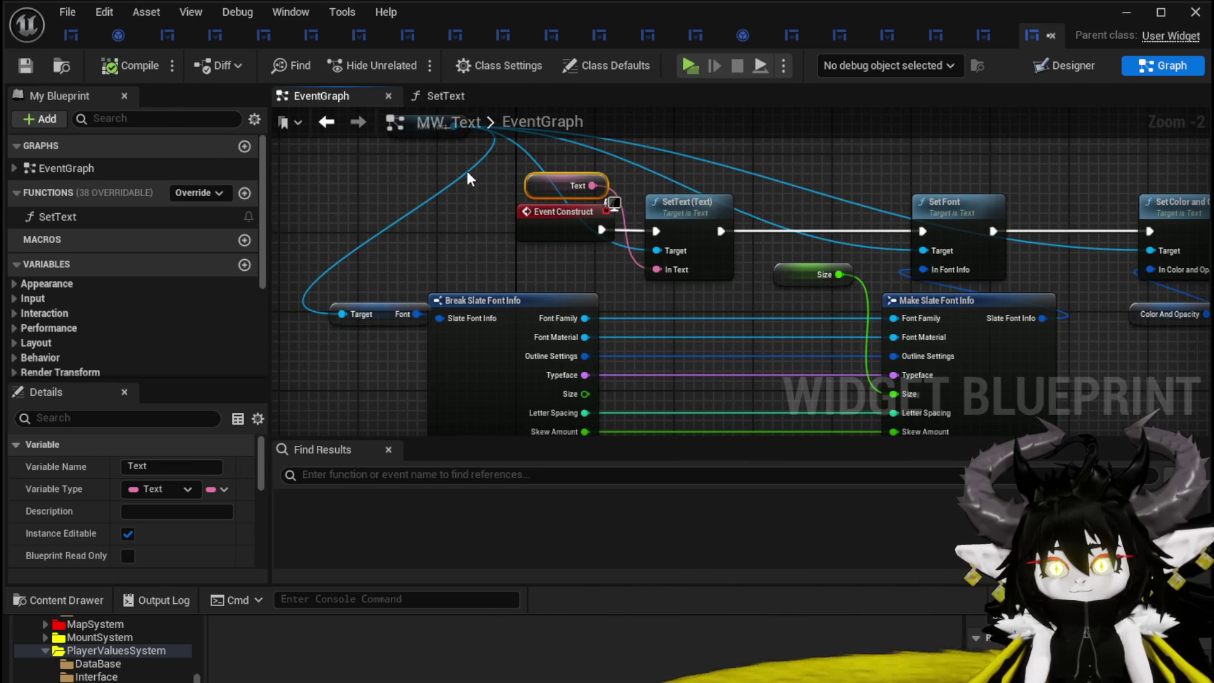
{"action": "mouse_move", "coordinate": [686, 206]}
{"action": "left_mouse_down"}
{"action": "mouse_move", "coordinate": [713, 206]}
{"action": "mouse_move", "coordinate": [712, 188]}
{"action": "mouse_move", "coordinate": [654, 187]}
{"action": "left_mouse_up"}
{"action": "left_click", "coordinate": [506, 172]}
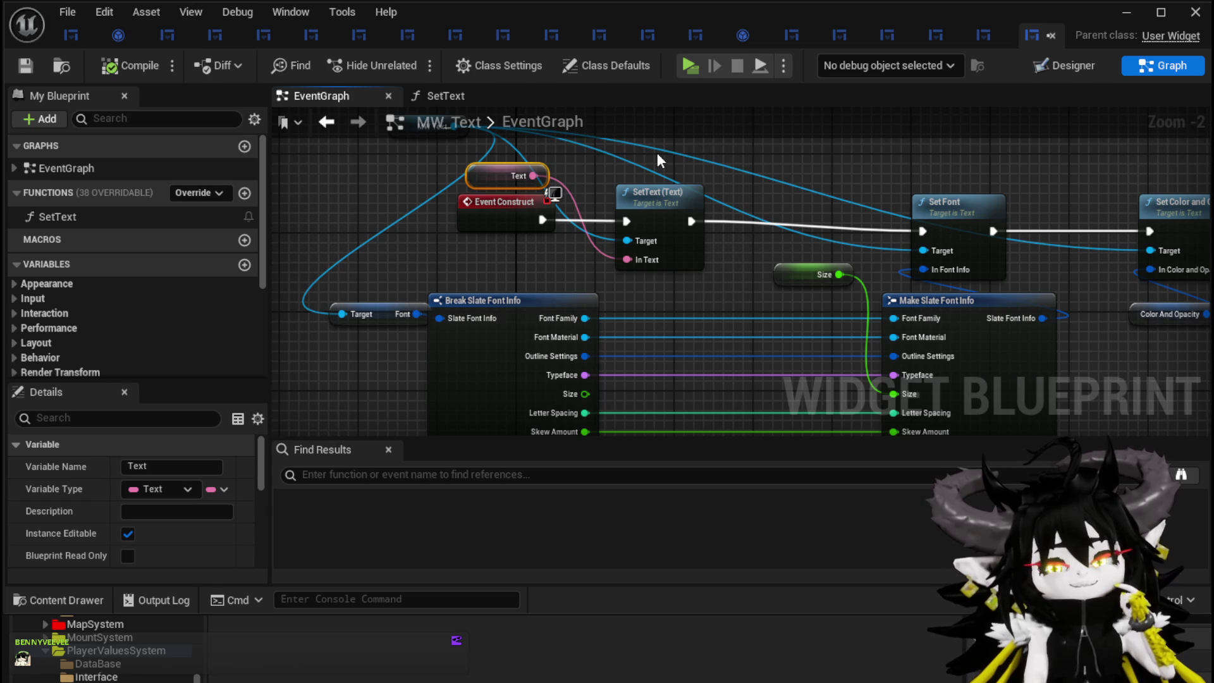
{"action": "left_click_drag", "start_coordinate": [638, 197], "coordinate": [687, 197]}
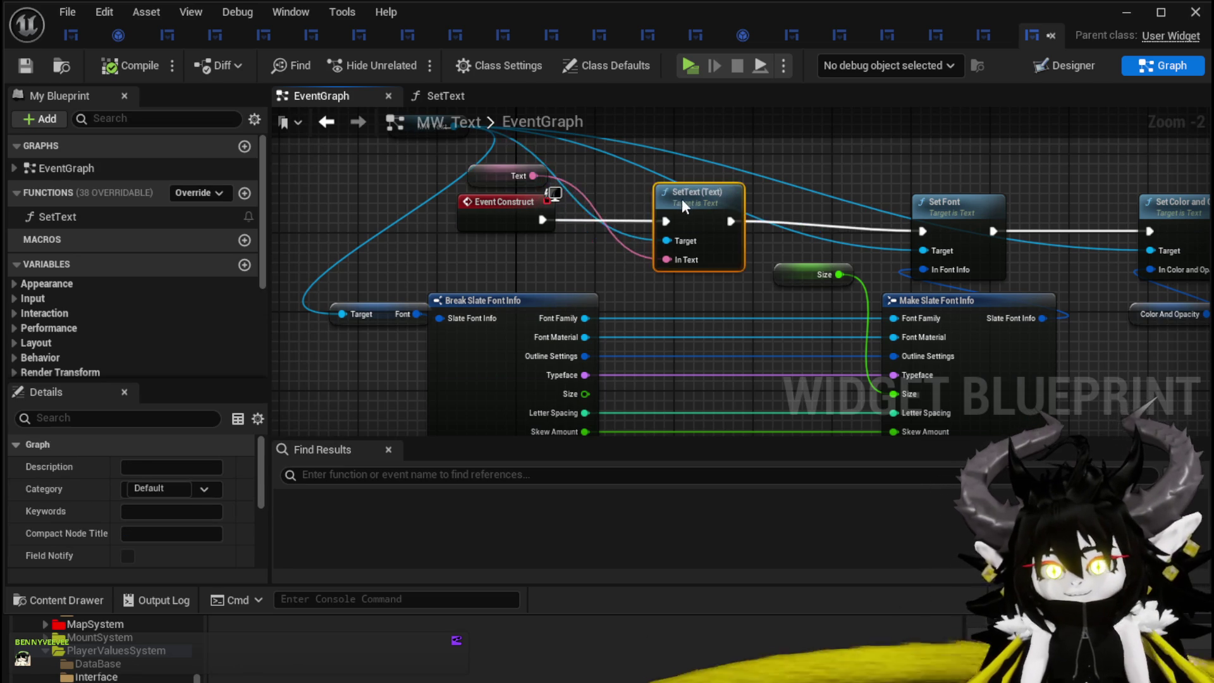
- Add a Branch node after Event Construct, its True output feeding SetText (Text)
{"action": "mouse_move", "coordinate": [457, 277]}
{"action": "left_mouse_down"}
{"action": "mouse_move", "coordinate": [457, 168]}
{"action": "mouse_move", "coordinate": [622, 177]}
{"action": "left_mouse_up"}
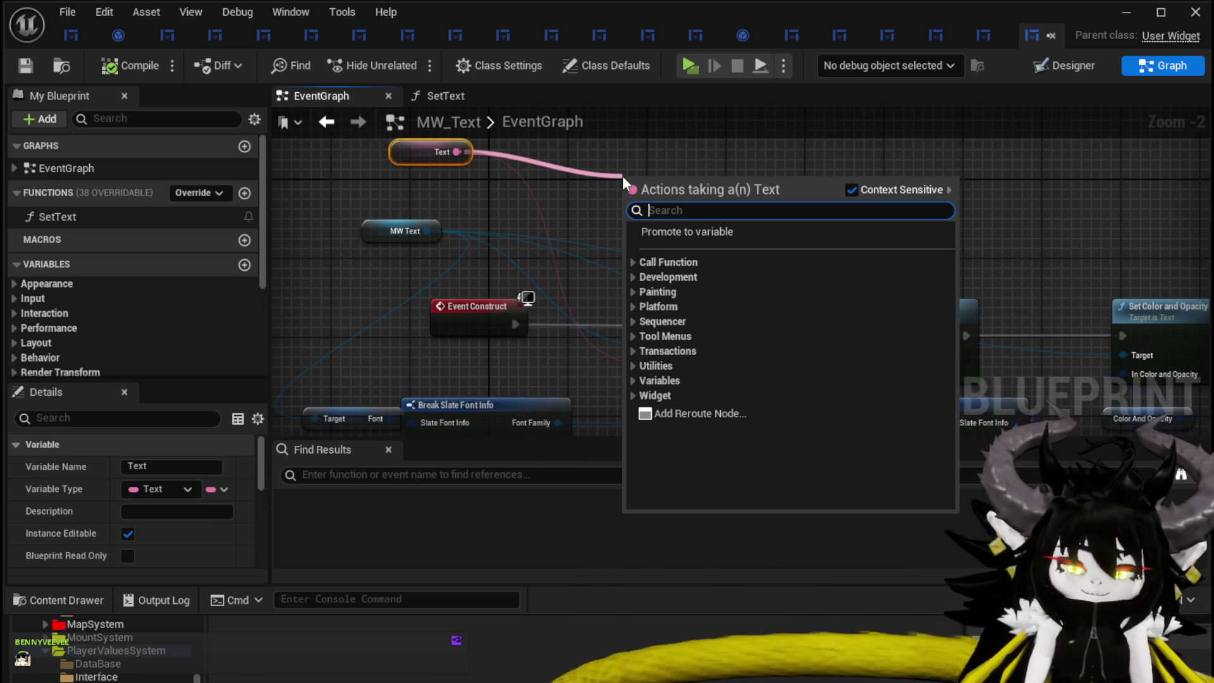
{"action": "type", "text": "=="}
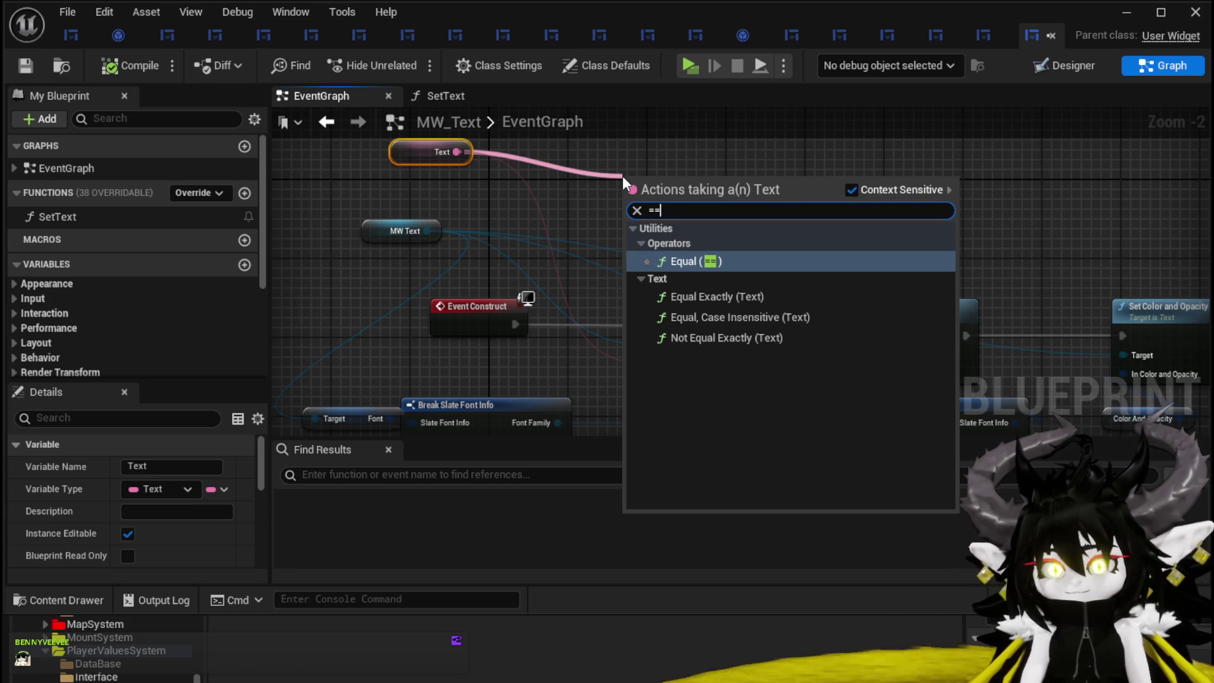
{"action": "key", "text": "Escape"}
{"action": "mouse_move", "coordinate": [711, 257]}
{"action": "left_mouse_down"}
{"action": "mouse_move", "coordinate": [558, 219]}
{"action": "mouse_move", "coordinate": [644, 205]}
{"action": "left_mouse_up"}
{"action": "left_click", "coordinate": [712, 345]}
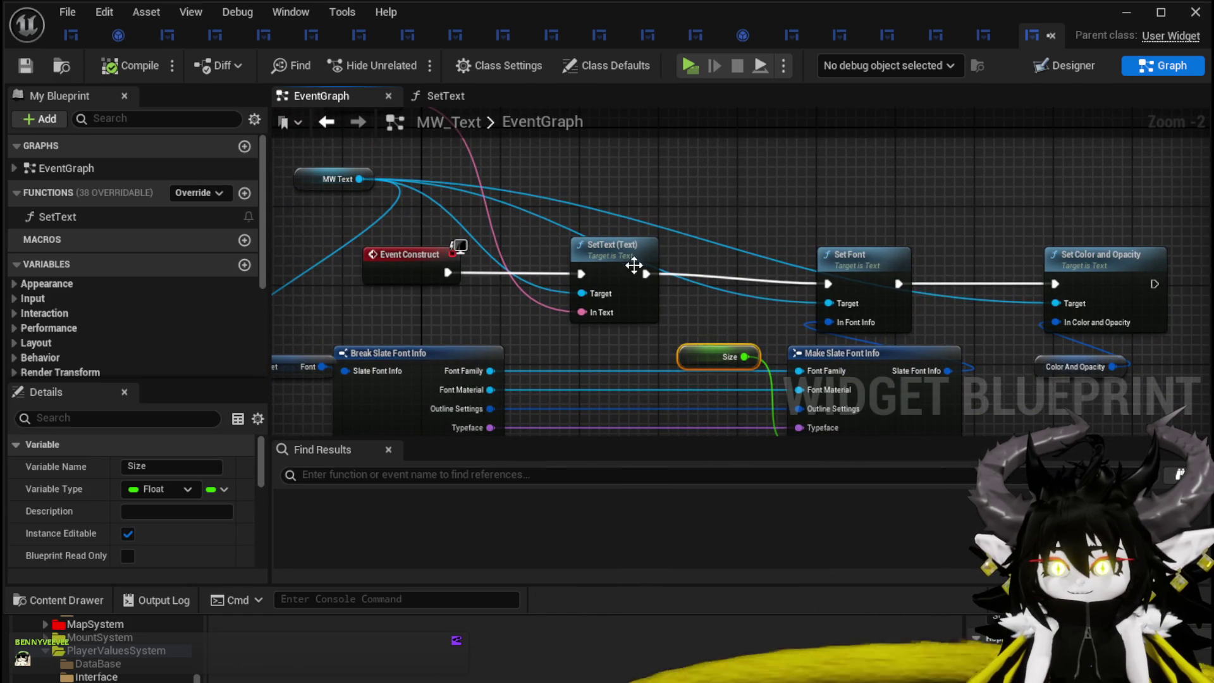
{"action": "left_click", "coordinate": [658, 269]}
{"action": "left_click_drag", "start_coordinate": [658, 270], "coordinate": [693, 268]}
{"action": "mouse_move", "coordinate": [412, 271]}
{"action": "left_mouse_down"}
{"action": "mouse_move", "coordinate": [382, 286]}
{"action": "mouse_move", "coordinate": [445, 305]}
{"action": "mouse_move", "coordinate": [453, 259]}
{"action": "left_mouse_up"}
{"action": "key", "text": "Escape"}
{"action": "left_click_drag", "start_coordinate": [467, 302], "coordinate": [617, 308]}
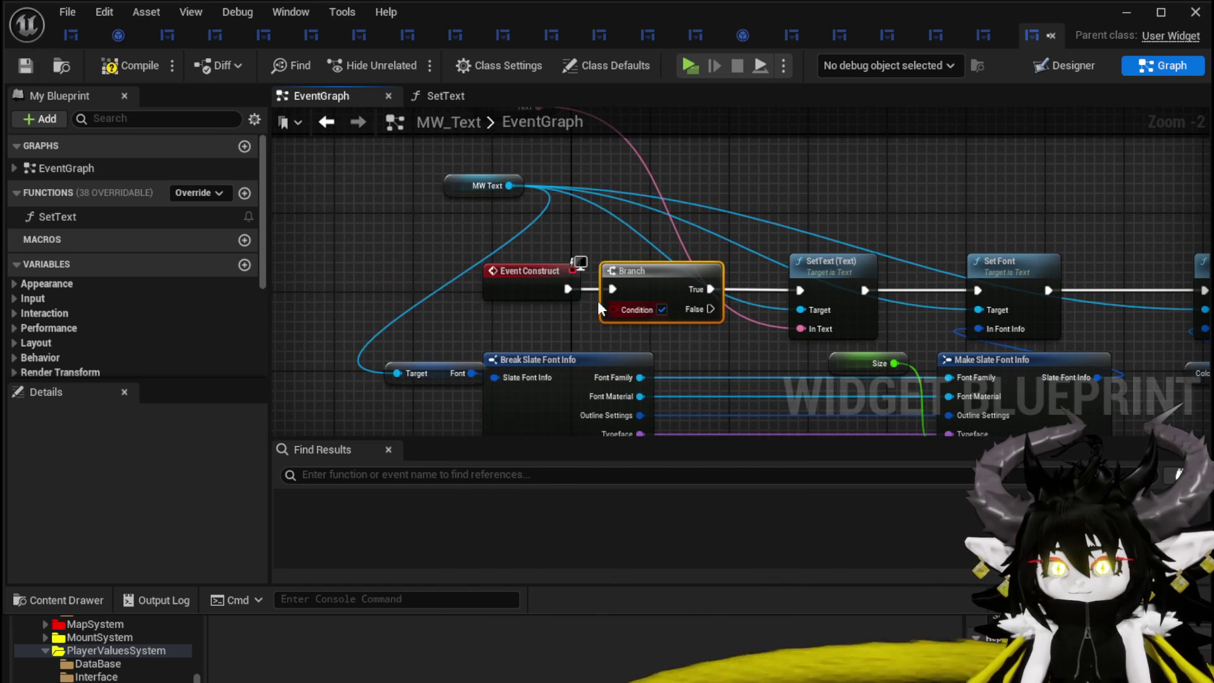
- Promote the Branch's Condition pin to a new Boolean variable named PreBuild and compile
{"action": "right_click", "coordinate": [617, 310]}
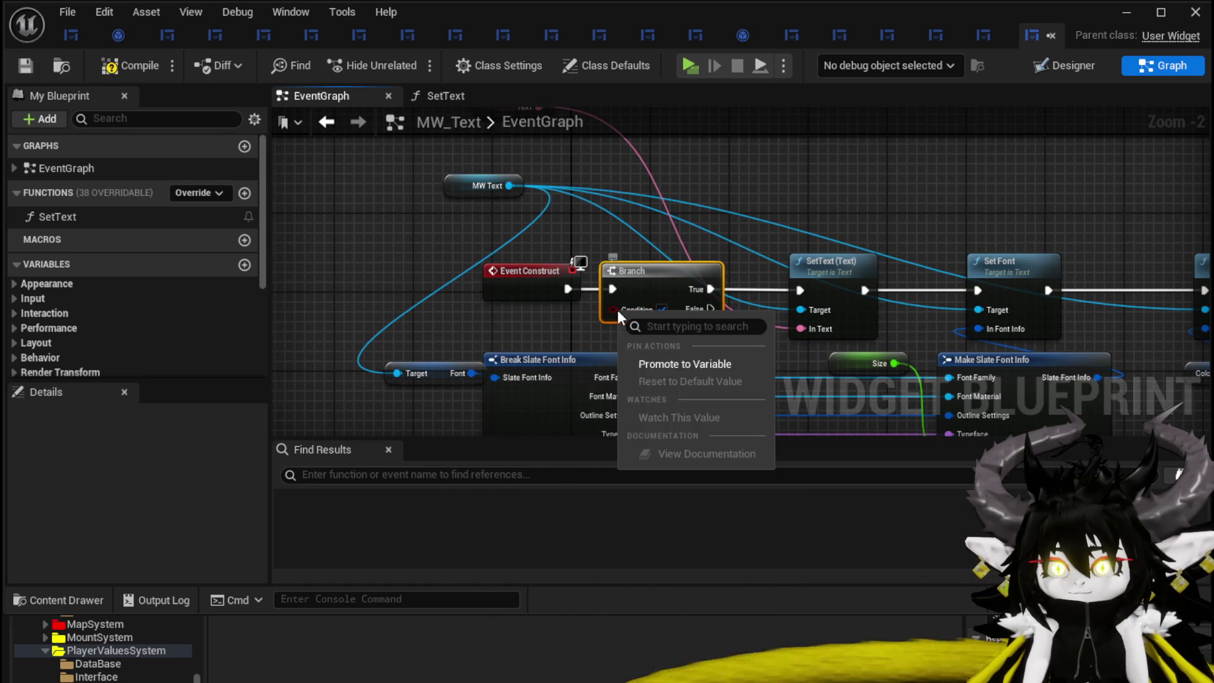
{"action": "left_click", "coordinate": [692, 363]}
{"action": "type", "text": "C"}
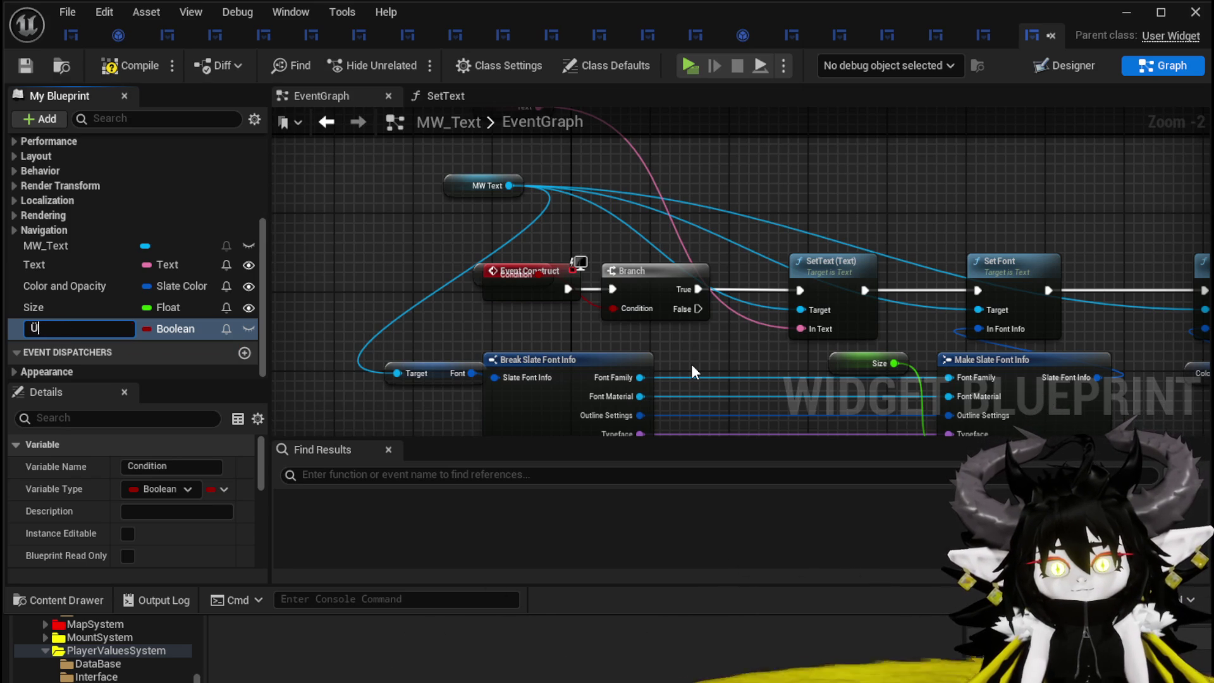
{"action": "type", "text": "d"}
{"action": "key", "text": "Return"}
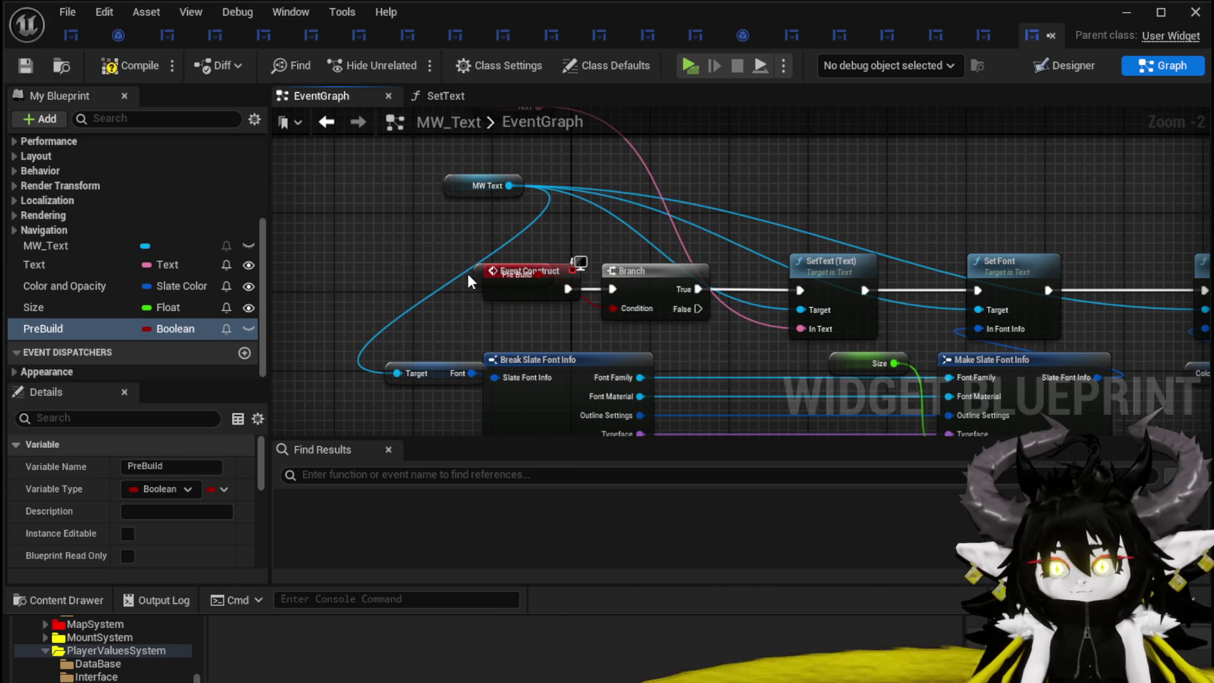
{"action": "left_click_drag", "start_coordinate": [480, 276], "coordinate": [480, 316]}
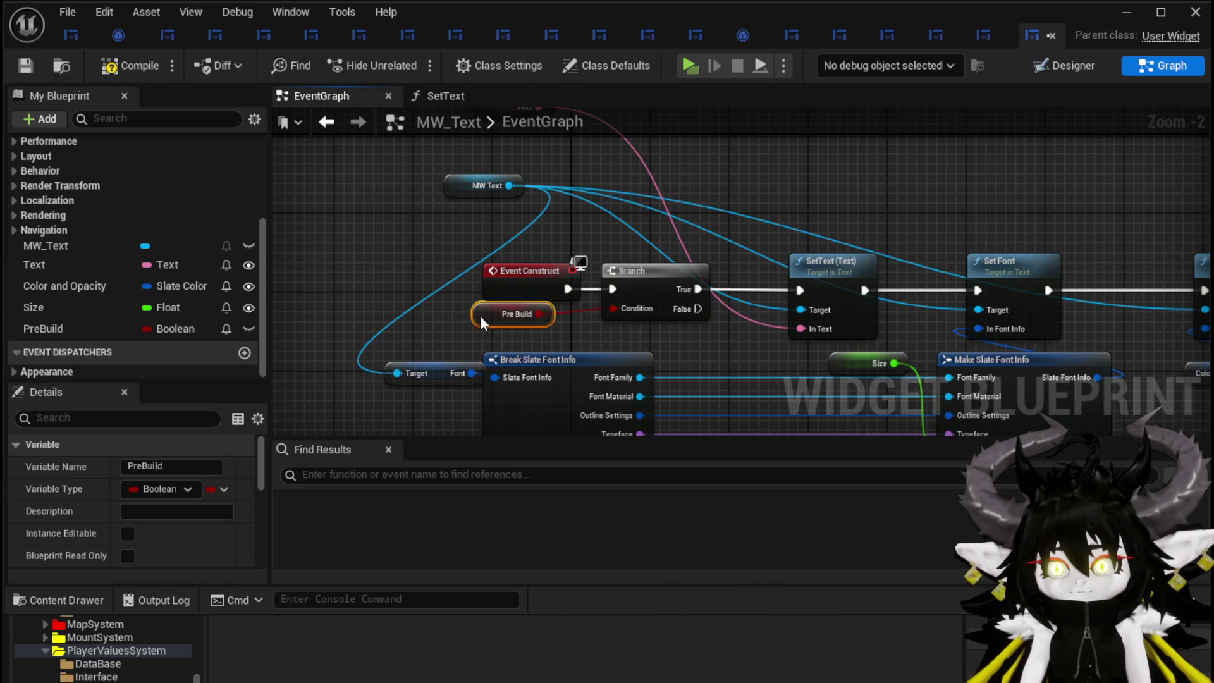
{"action": "left_click", "coordinate": [24, 62]}
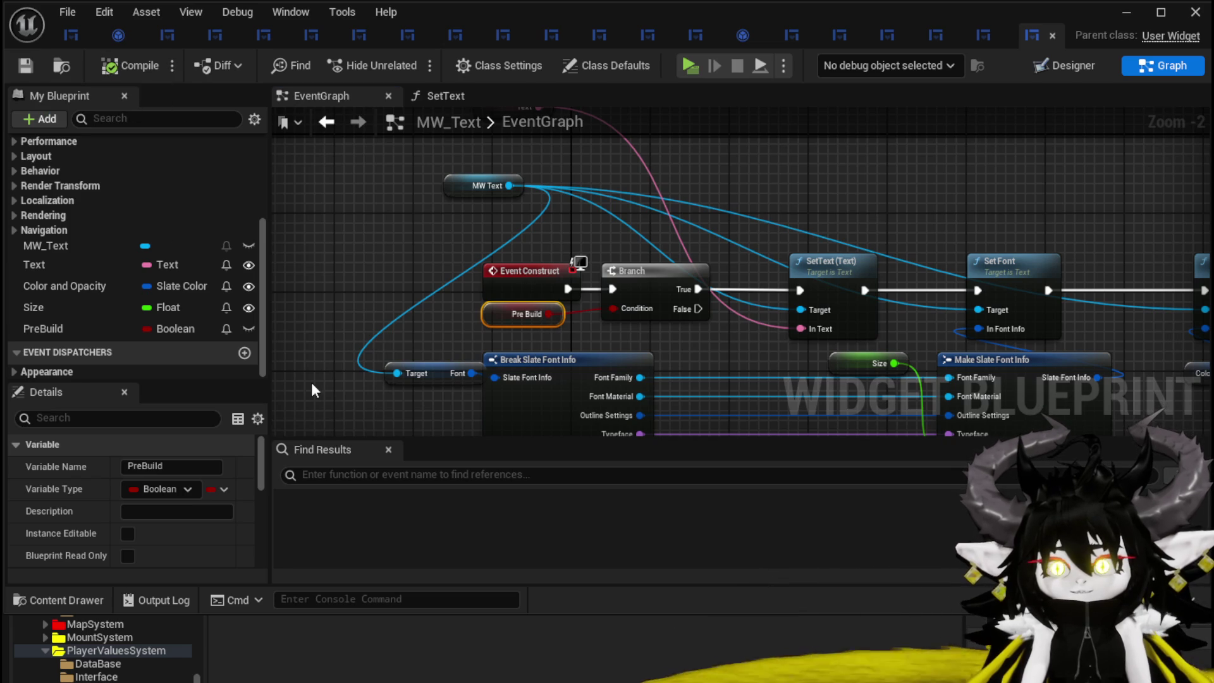
- Make PreBuild Instance Editable in its Details and recompile MW_Text
{"action": "scroll", "coordinate": [189, 483], "scroll_direction": "down", "scroll_amount": 5}
{"action": "scroll", "coordinate": [146, 488], "scroll_direction": "up", "scroll_amount": 6}
{"action": "scroll", "coordinate": [139, 472], "scroll_direction": "down", "scroll_amount": 10}
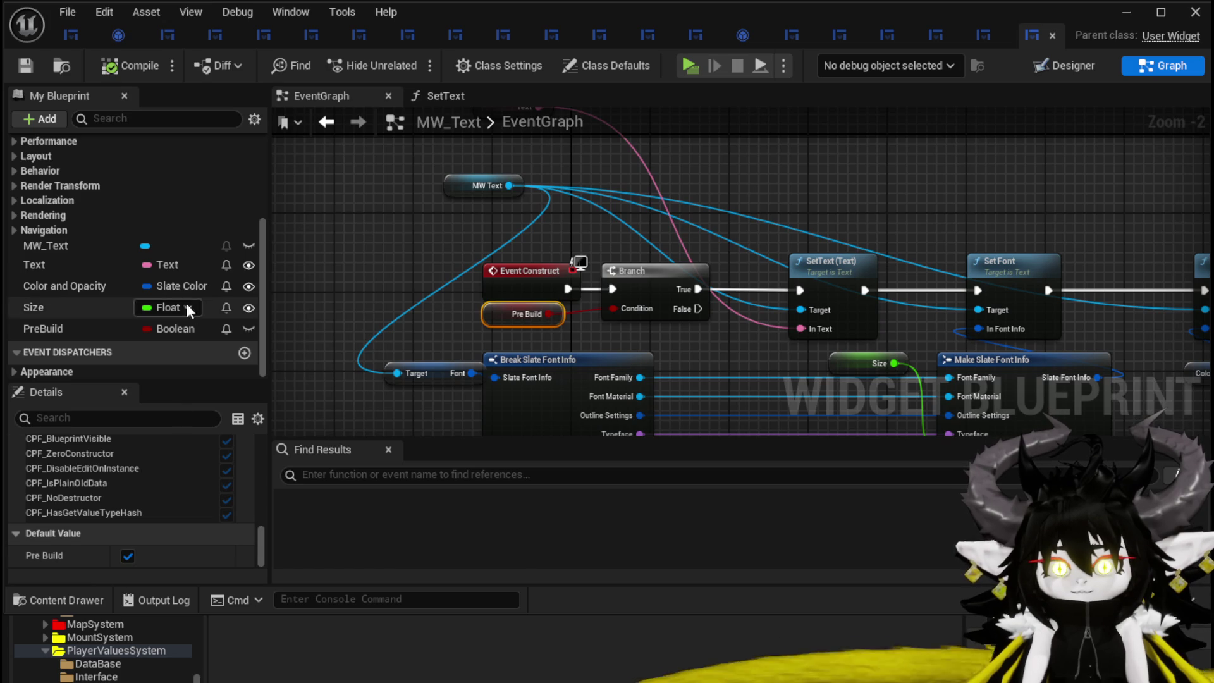
{"action": "left_click", "coordinate": [51, 324]}
{"action": "scroll", "coordinate": [145, 480], "scroll_direction": "down", "scroll_amount": 6}
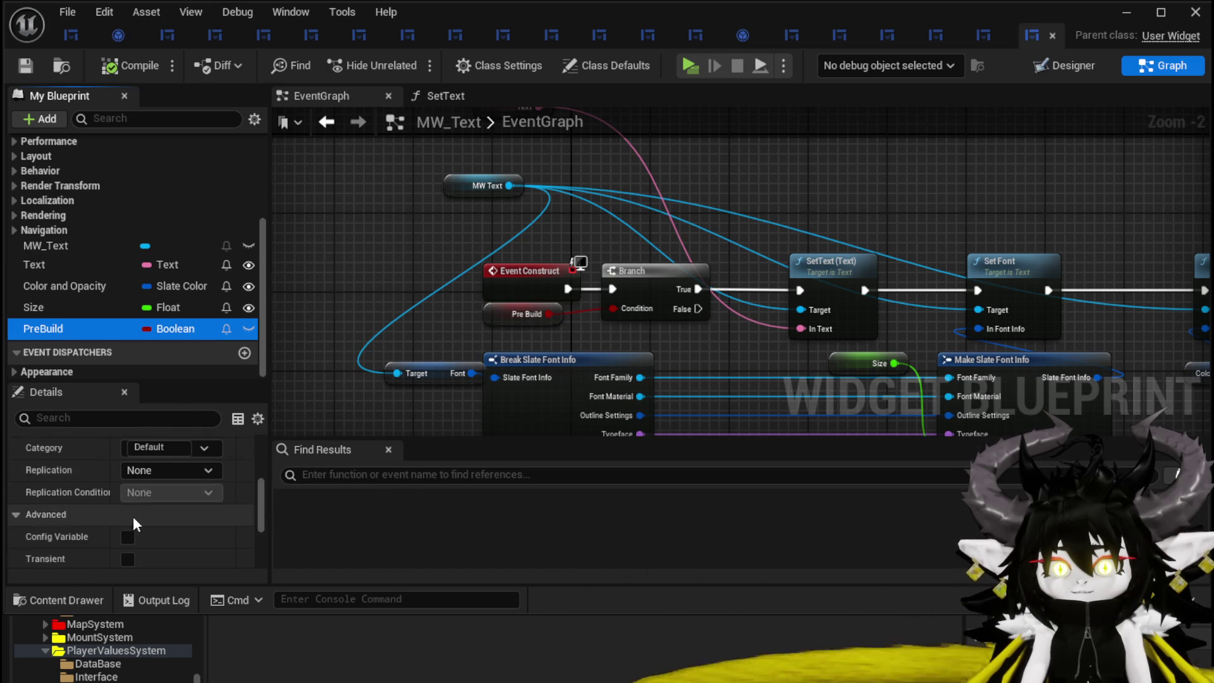
{"action": "scroll", "coordinate": [126, 506], "scroll_direction": "up", "scroll_amount": 5}
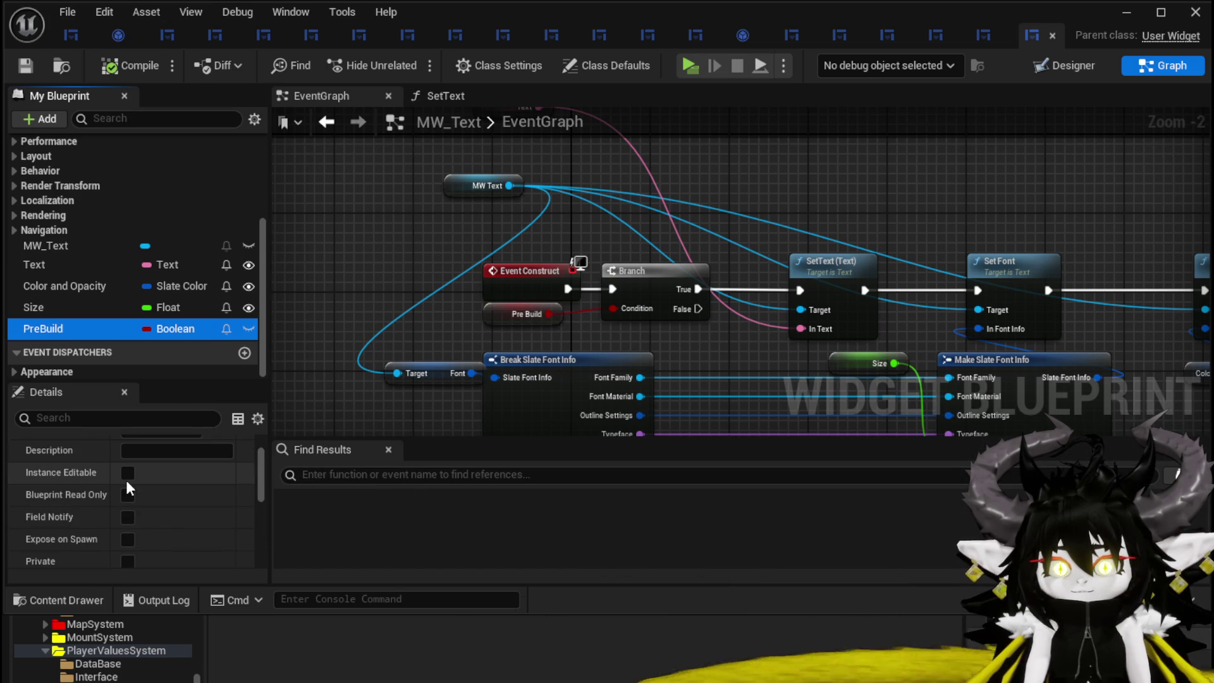
{"action": "left_click", "coordinate": [128, 472]}
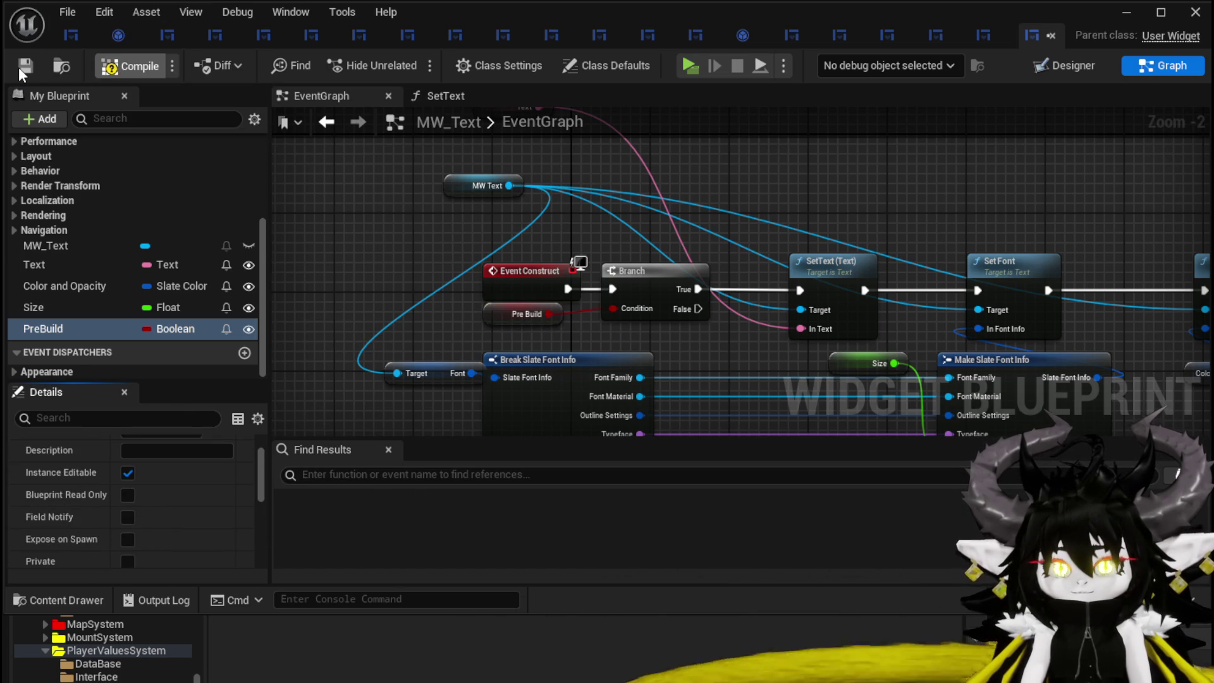
{"action": "left_click", "coordinate": [18, 67]}
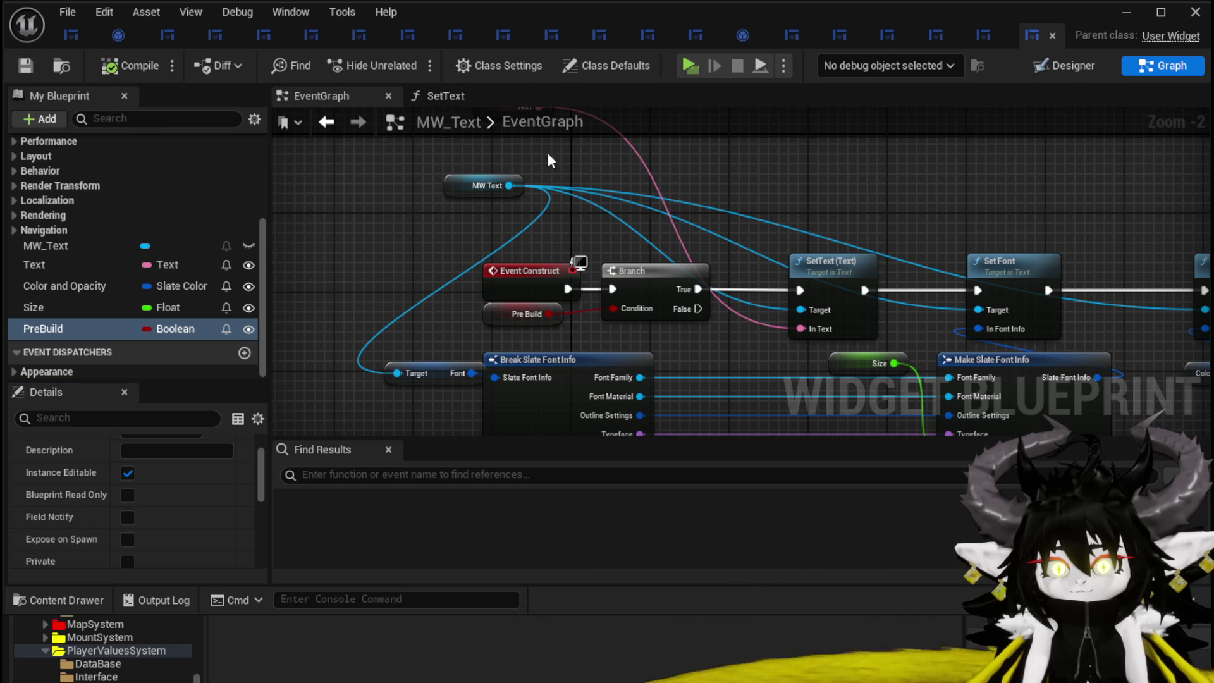
{"action": "left_click", "coordinate": [429, 332]}
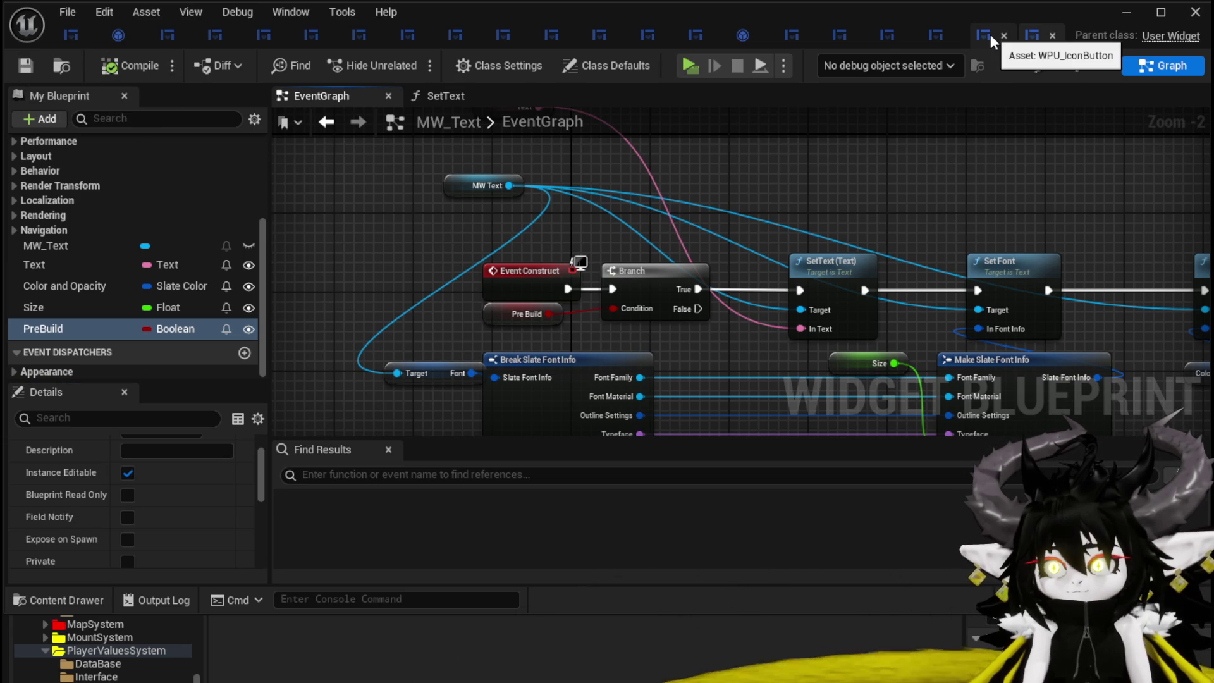
- Show WPU_IconButton's Designer with MW_Text's Pre Build option in Details, and save it
{"action": "left_click", "coordinate": [937, 35]}
{"action": "left_click", "coordinate": [942, 36]}
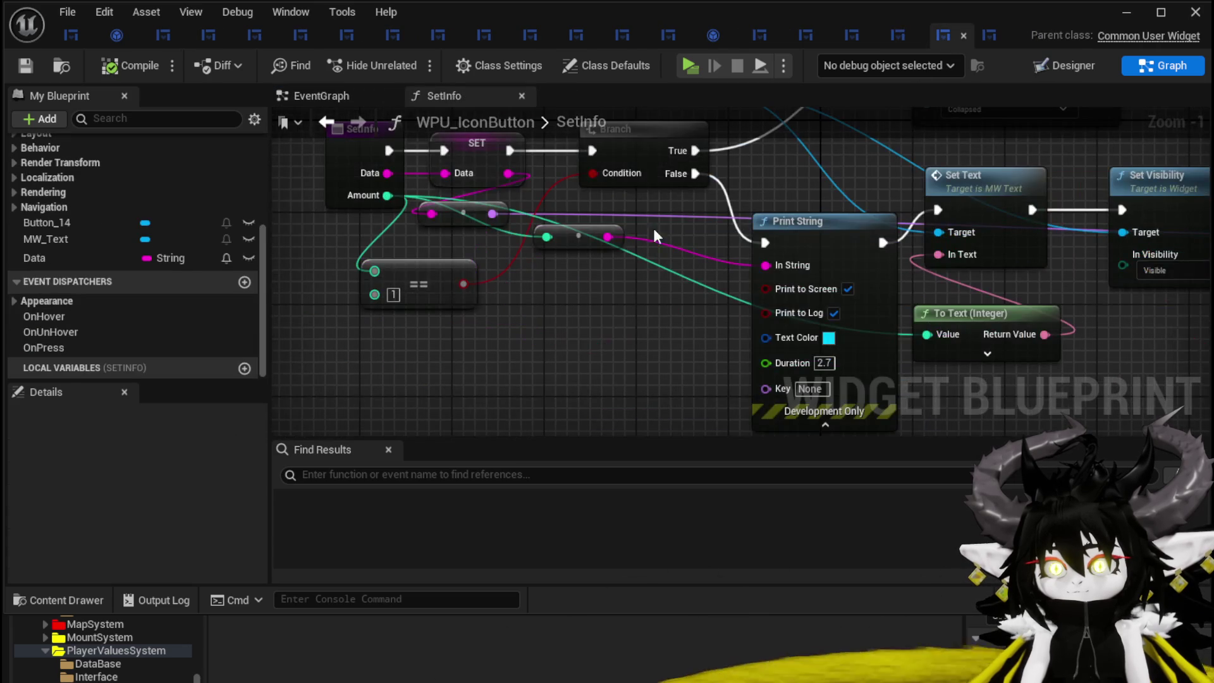
{"action": "left_click", "coordinate": [1069, 67]}
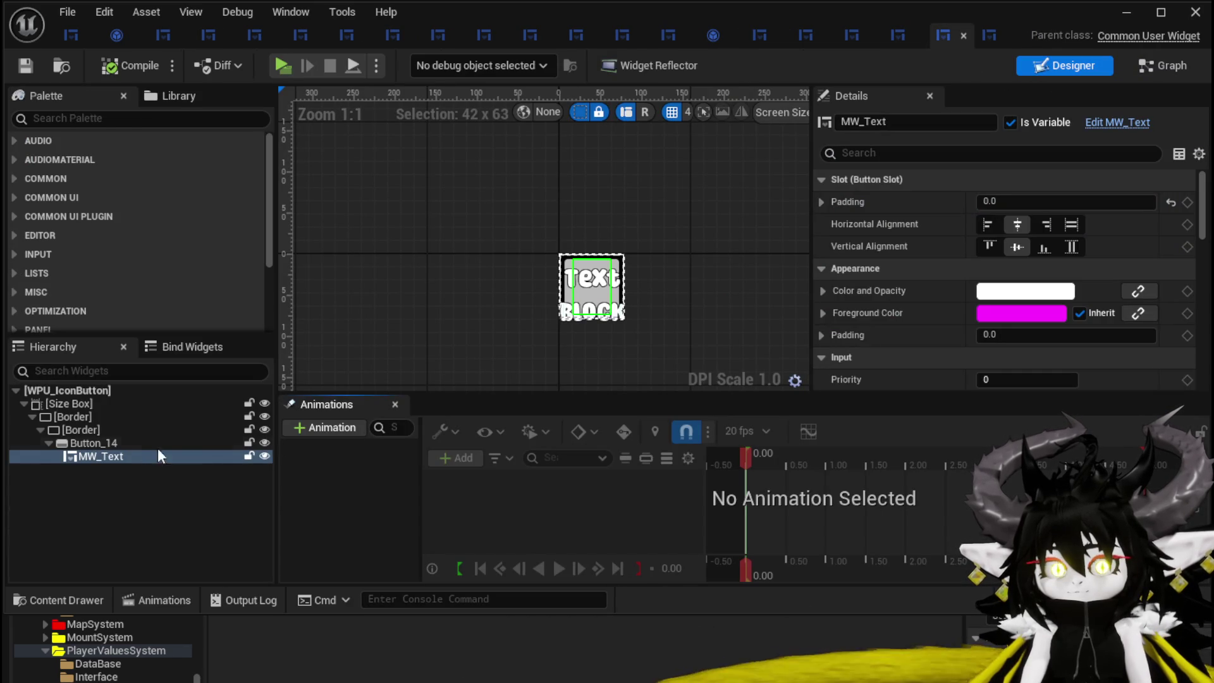
{"action": "scroll", "coordinate": [1077, 253], "scroll_direction": "down", "scroll_amount": 15}
{"action": "scroll", "coordinate": [1075, 249], "scroll_direction": "down", "scroll_amount": 10}
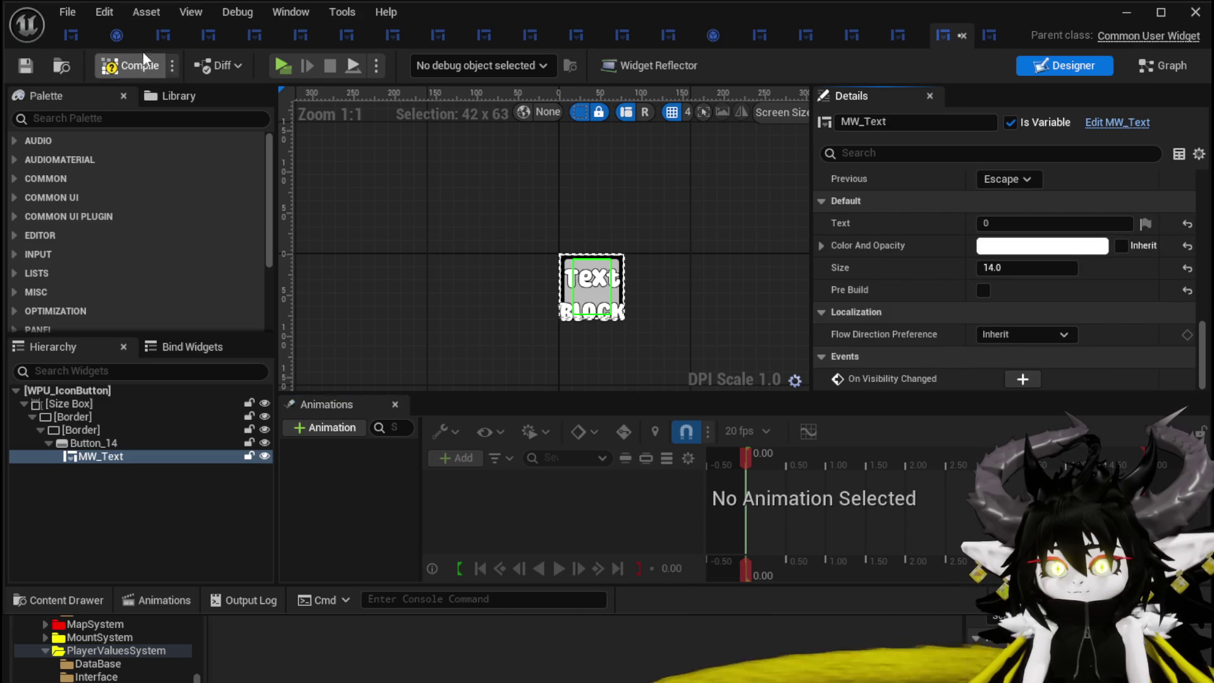
{"action": "left_click", "coordinate": [25, 63]}
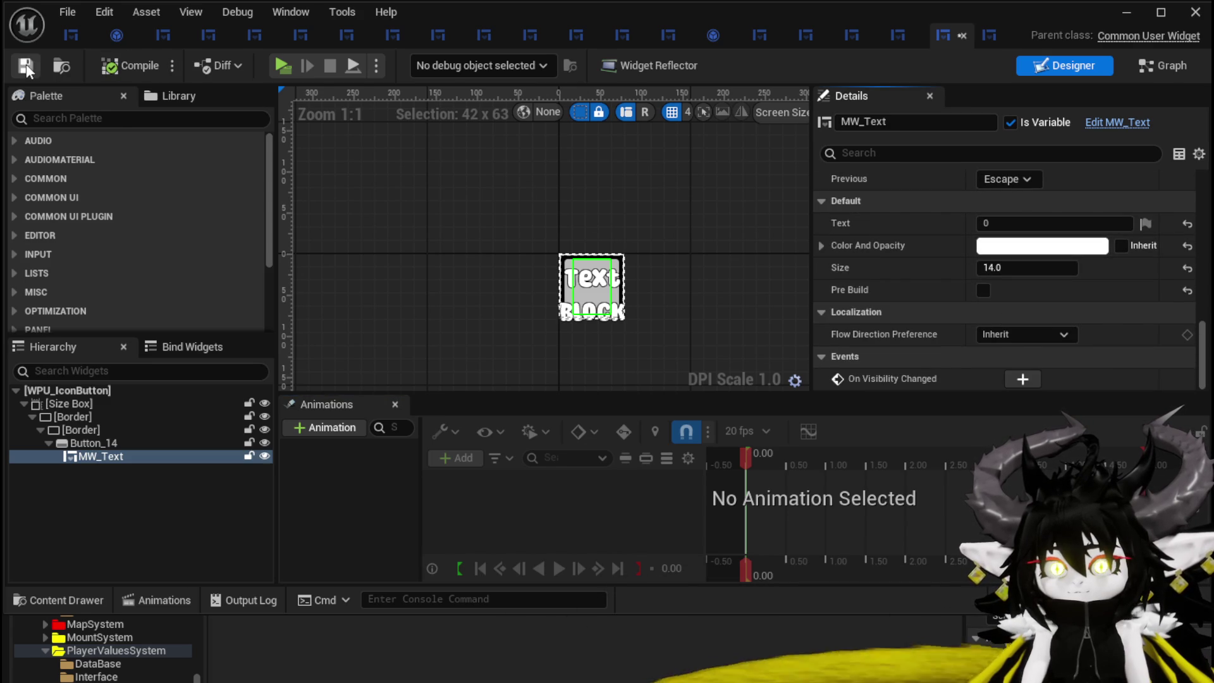
{"action": "left_click", "coordinate": [1124, 13]}
- Start a play-in-editor session and open, then close, the character stats panel
{"action": "left_click", "coordinate": [408, 63]}
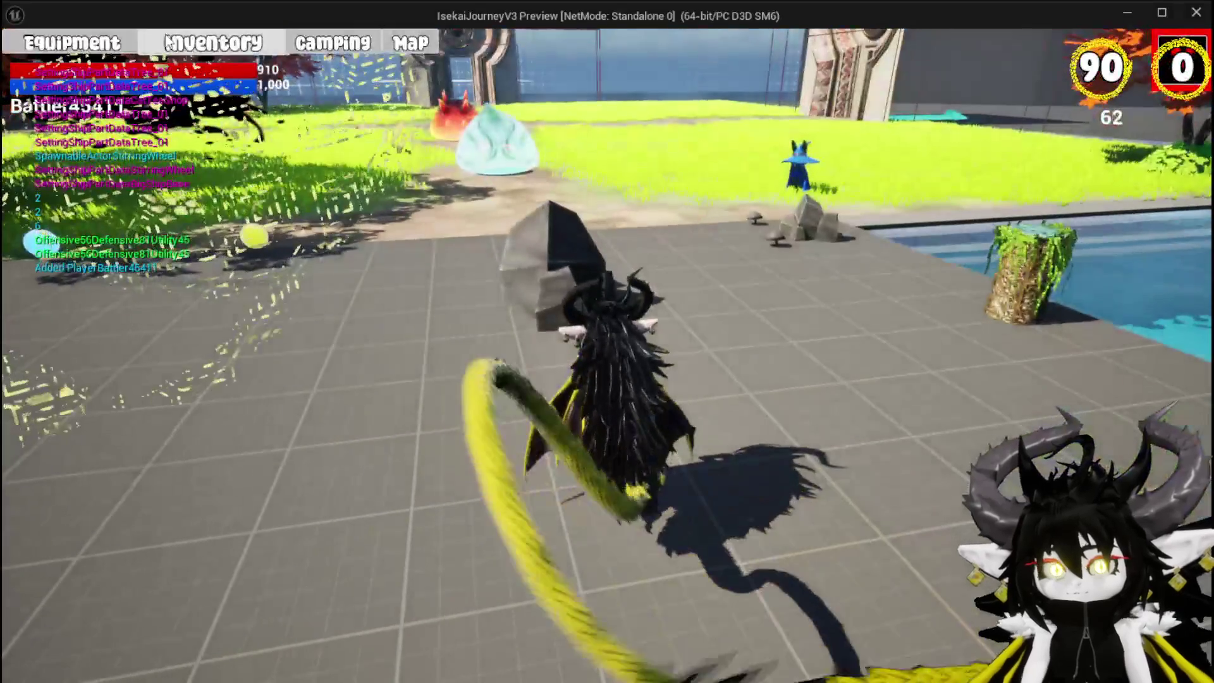
{"action": "left_click", "coordinate": [168, 43]}
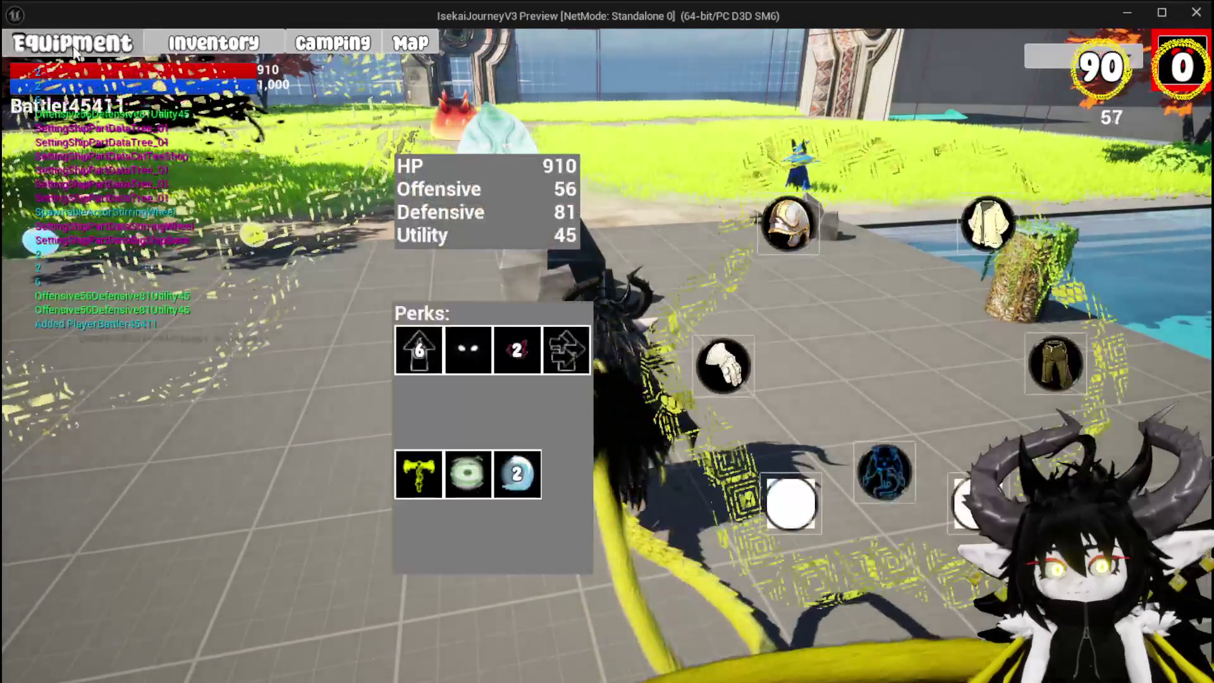
{"action": "mouse_move", "coordinate": [526, 365]}
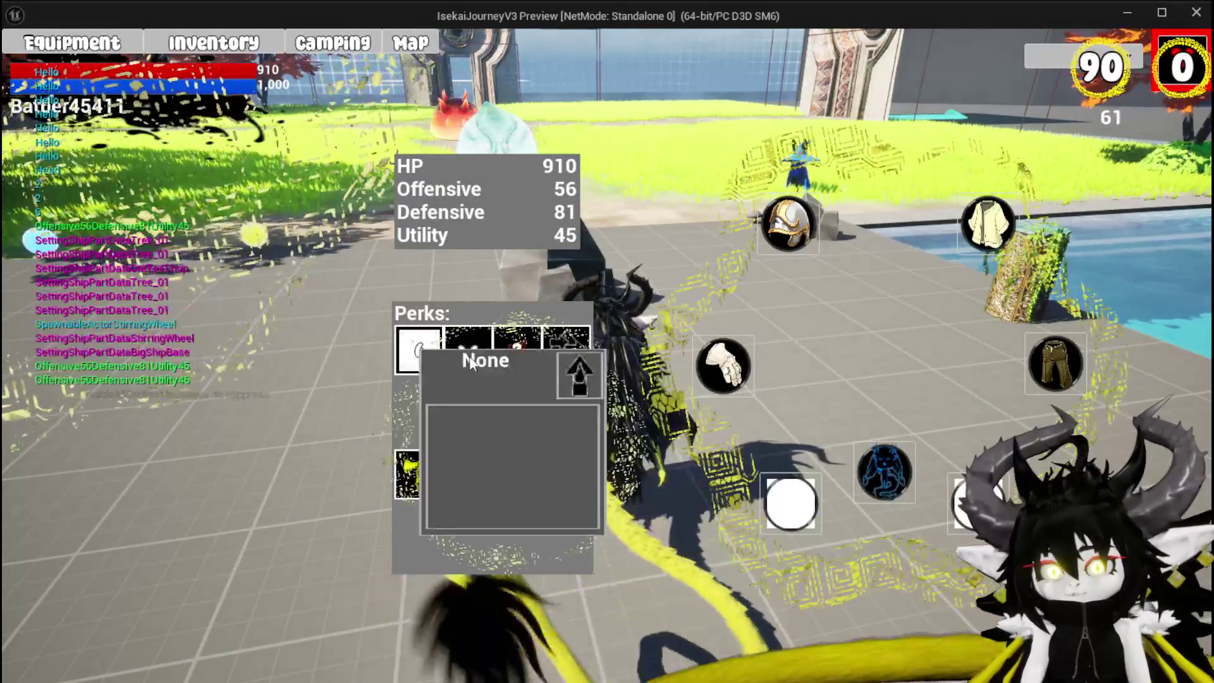
{"action": "left_click", "coordinate": [1162, 48]}
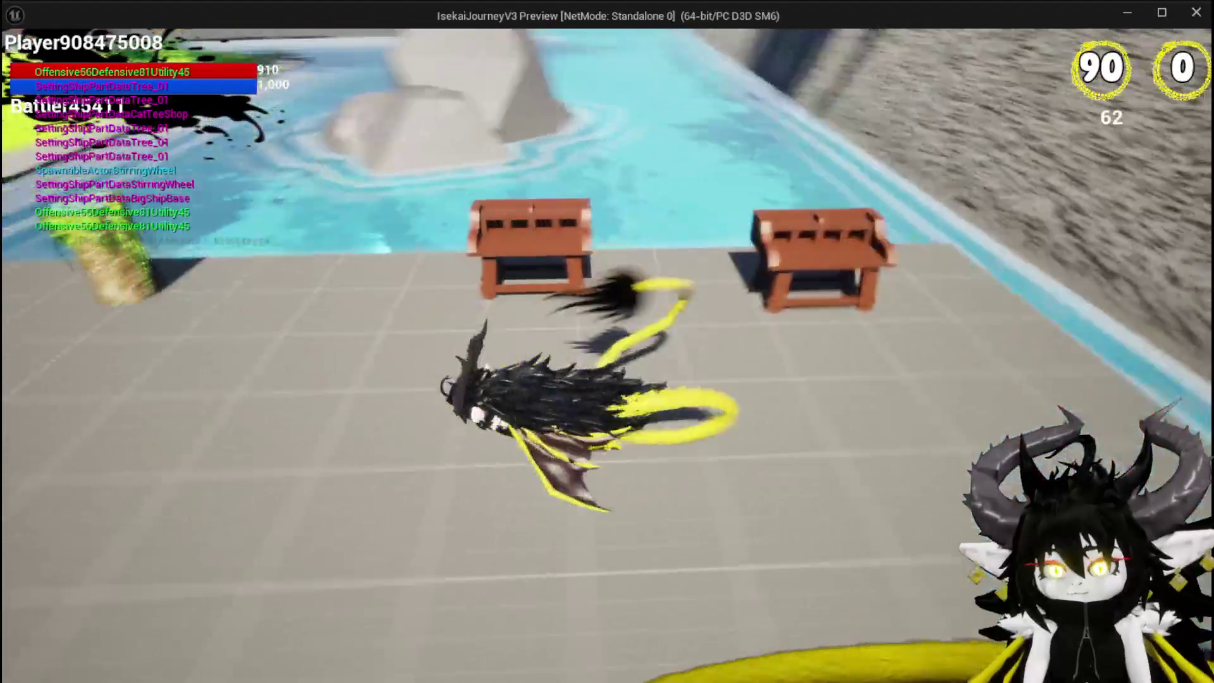
- At the workbench, pick Magic|ChuraMagicSummon|001, enlarge the Single Wind DMG card, and set its value to 6
{"action": "key", "text": "e"}
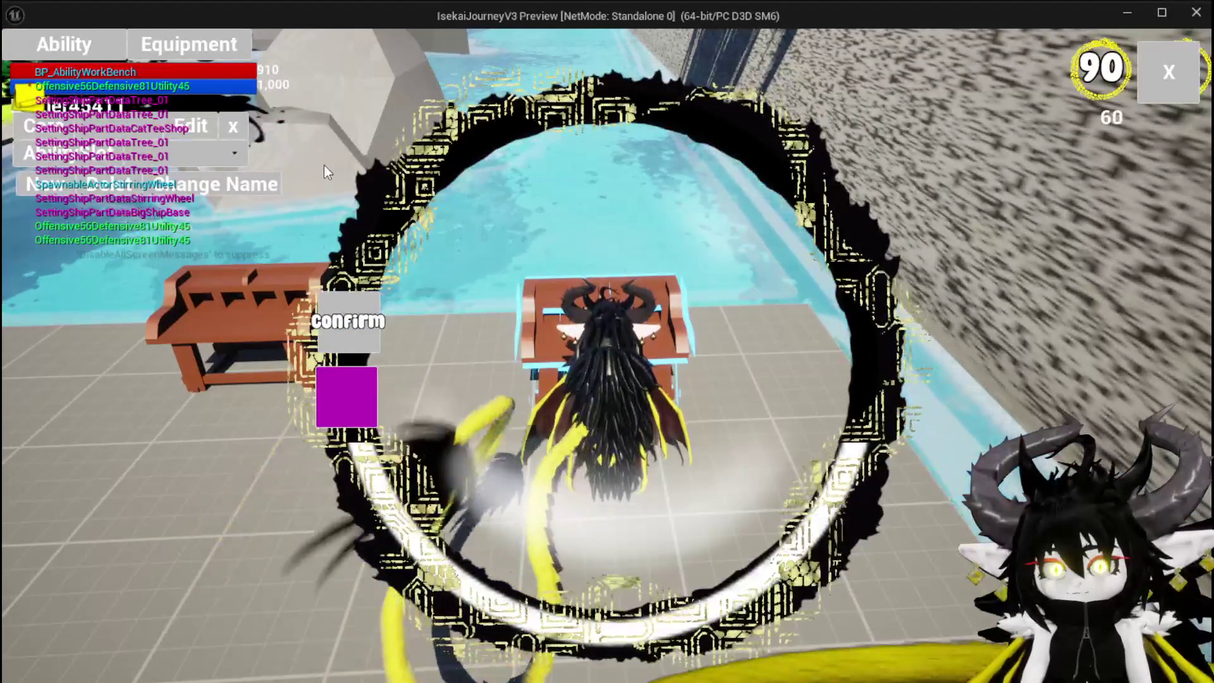
{"action": "left_click", "coordinate": [160, 157]}
{"action": "left_click", "coordinate": [160, 162]}
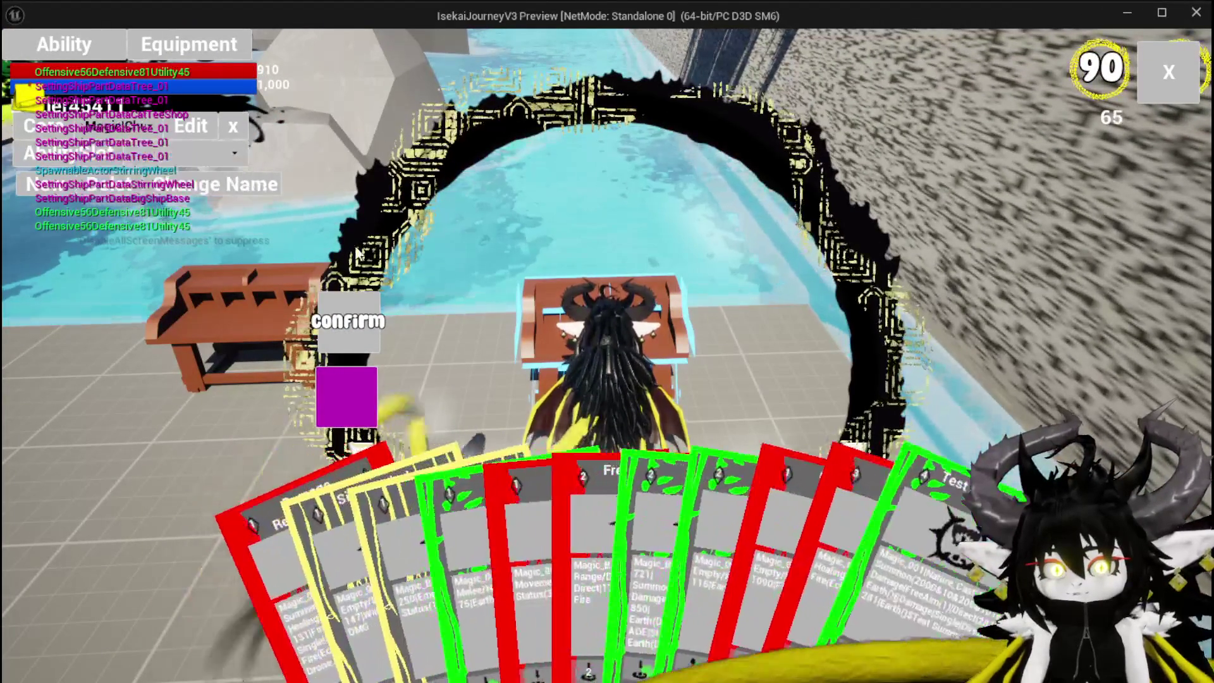
{"action": "left_click", "coordinate": [432, 505]}
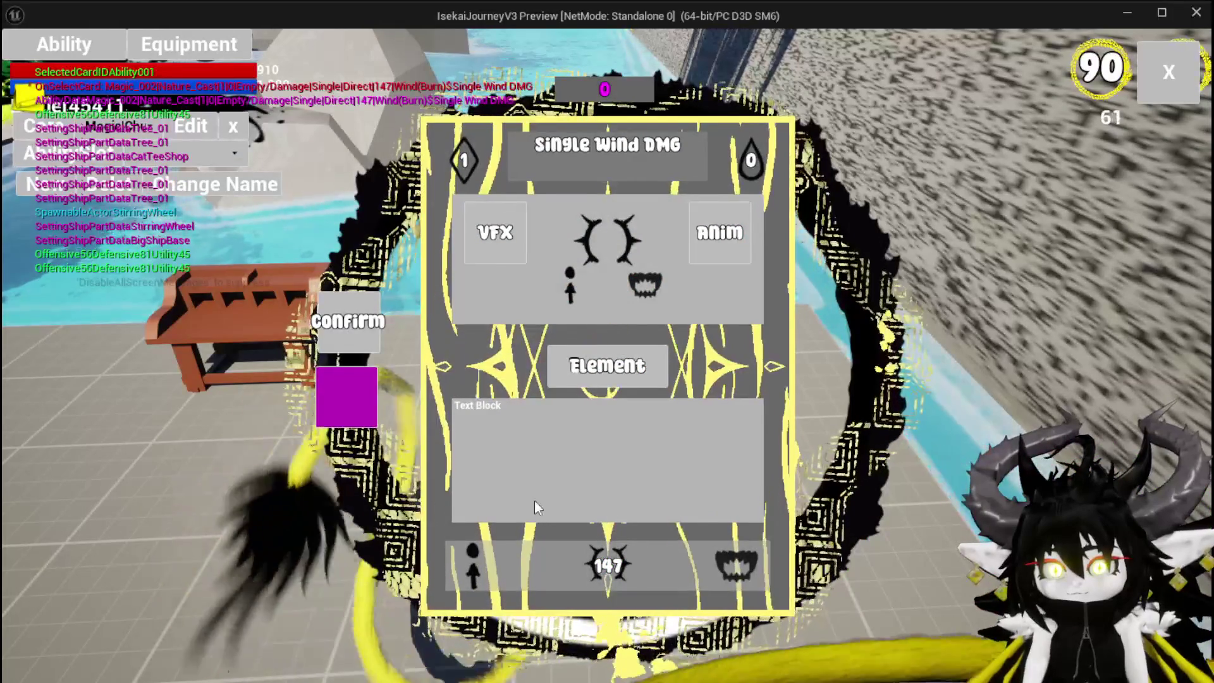
{"action": "left_click", "coordinate": [698, 194]}
{"action": "left_click", "coordinate": [588, 228]}
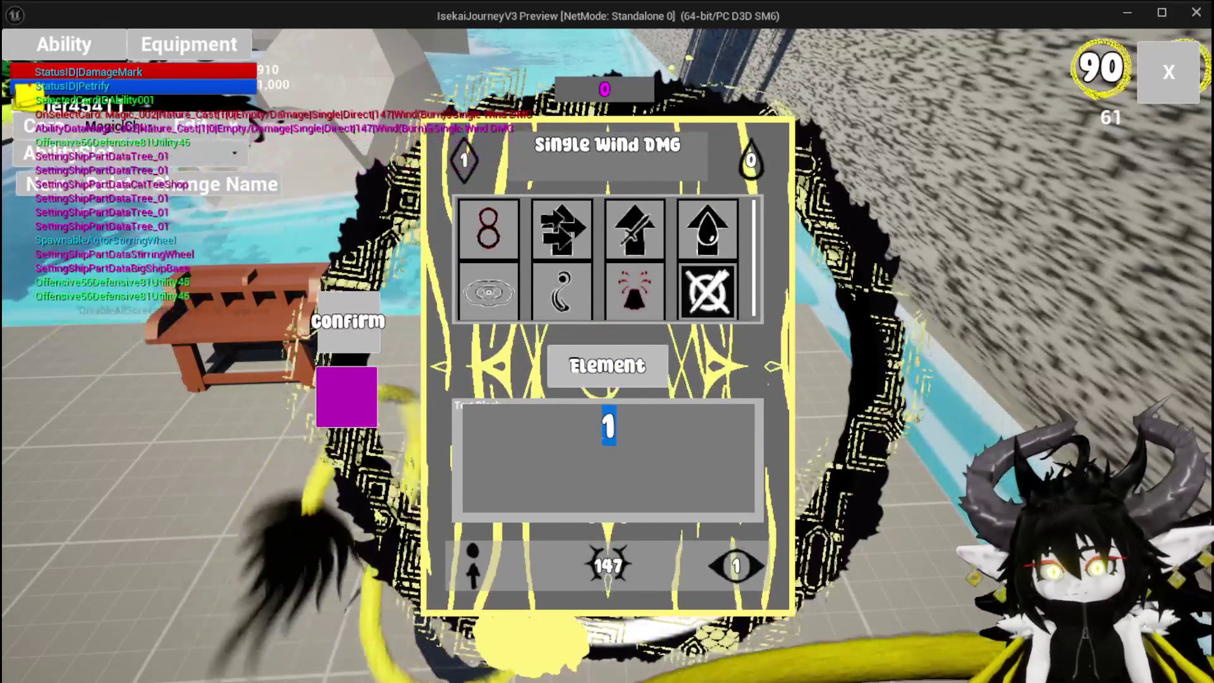
{"action": "type", "text": "5"}
{"action": "key", "text": "BackSpace"}
{"action": "type", "text": "6"}
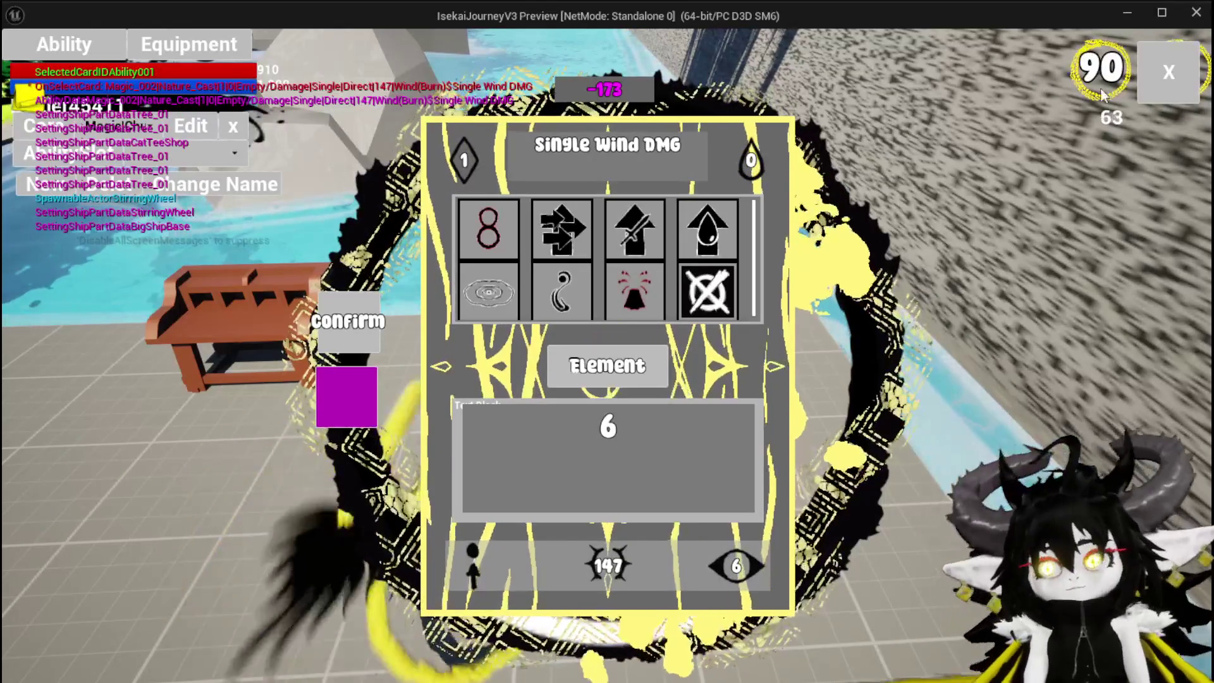
- Close the card screen, stop the play-test, and save L_DungeonCreationTest
{"action": "left_click", "coordinate": [1168, 72]}
{"action": "key", "text": "space"}
{"action": "key", "text": "w"}
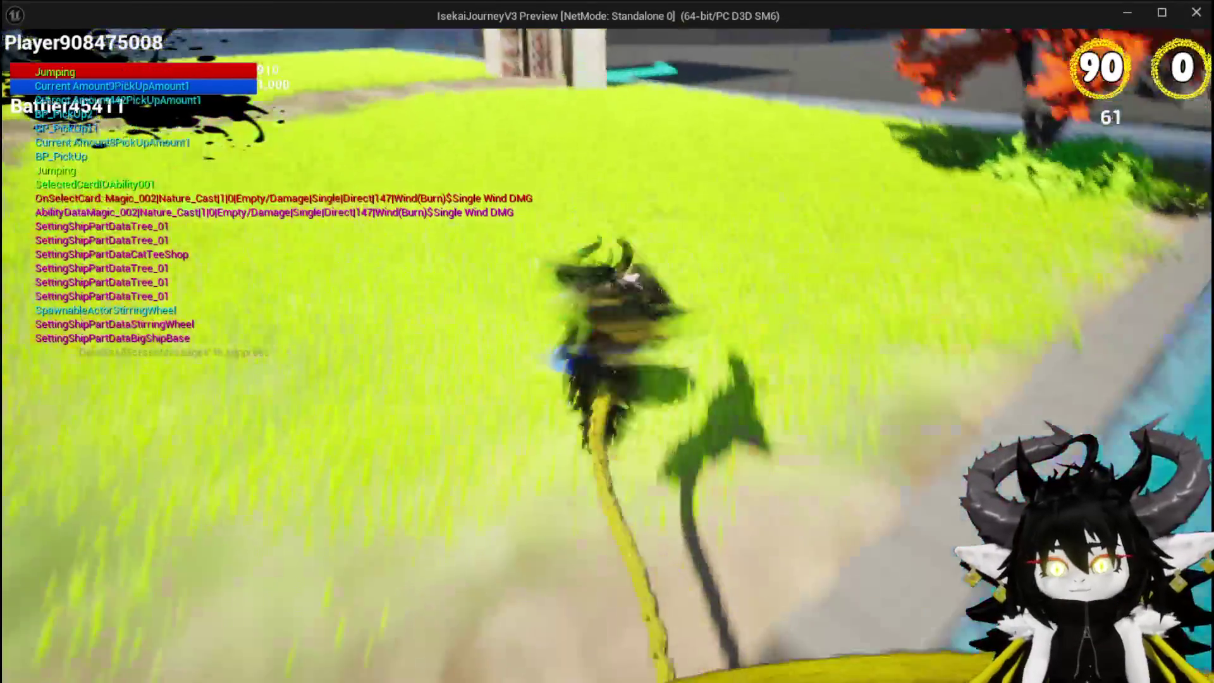
{"action": "key", "text": "space"}
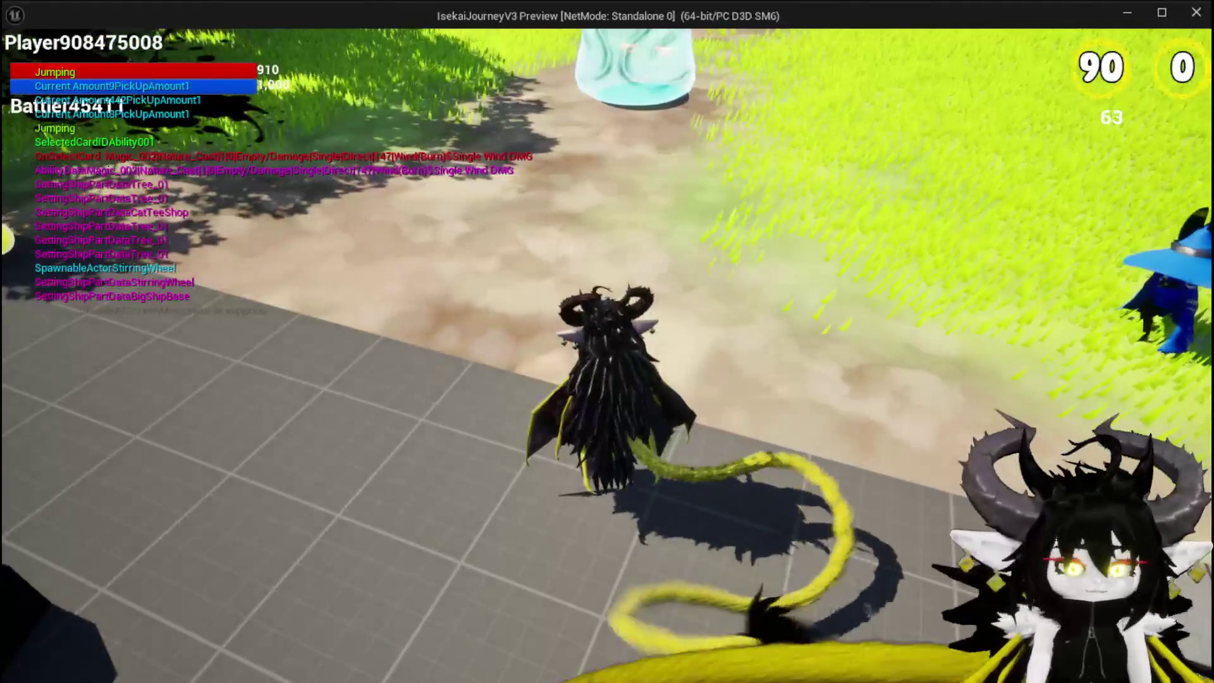
{"action": "key", "text": "Escape"}
{"action": "key", "text": "ctrl+s"}
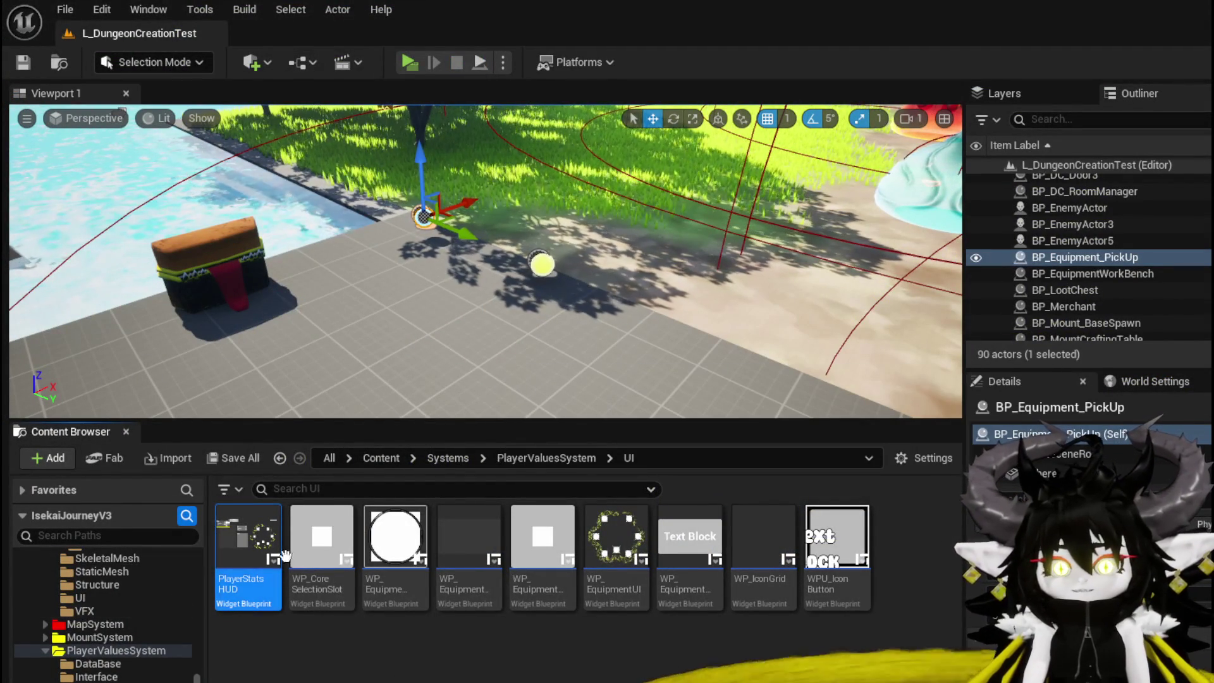
- Select BP_Merchant in the level and open, then close, its Blueprint
{"action": "scroll", "coordinate": [115, 623], "scroll_direction": "up", "scroll_amount": 5}
{"action": "scroll", "coordinate": [115, 620], "scroll_direction": "down", "scroll_amount": 3}
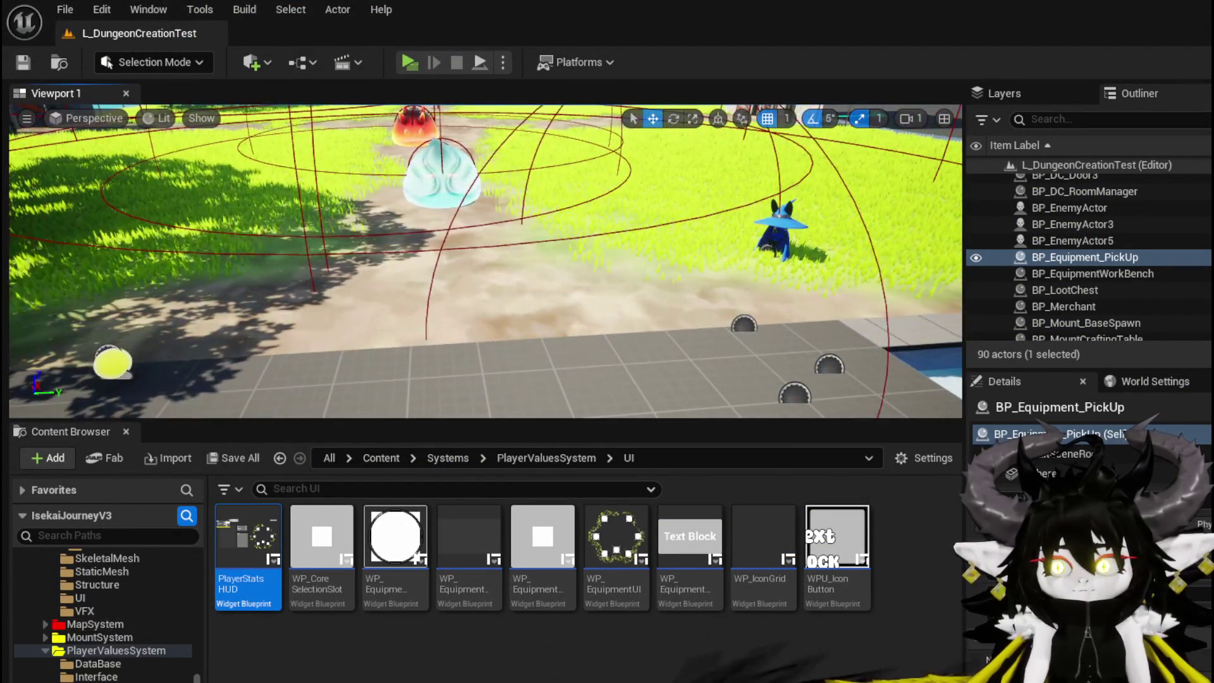
{"action": "left_click", "coordinate": [779, 228]}
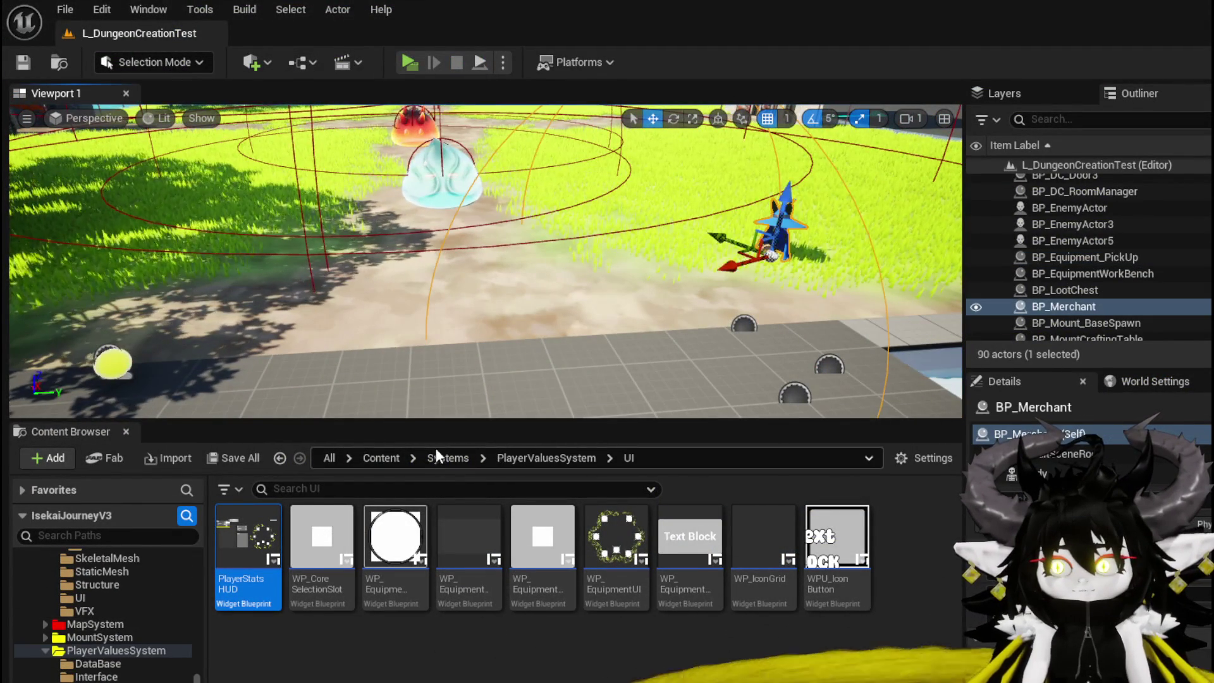
{"action": "key", "text": "ctrl+e"}
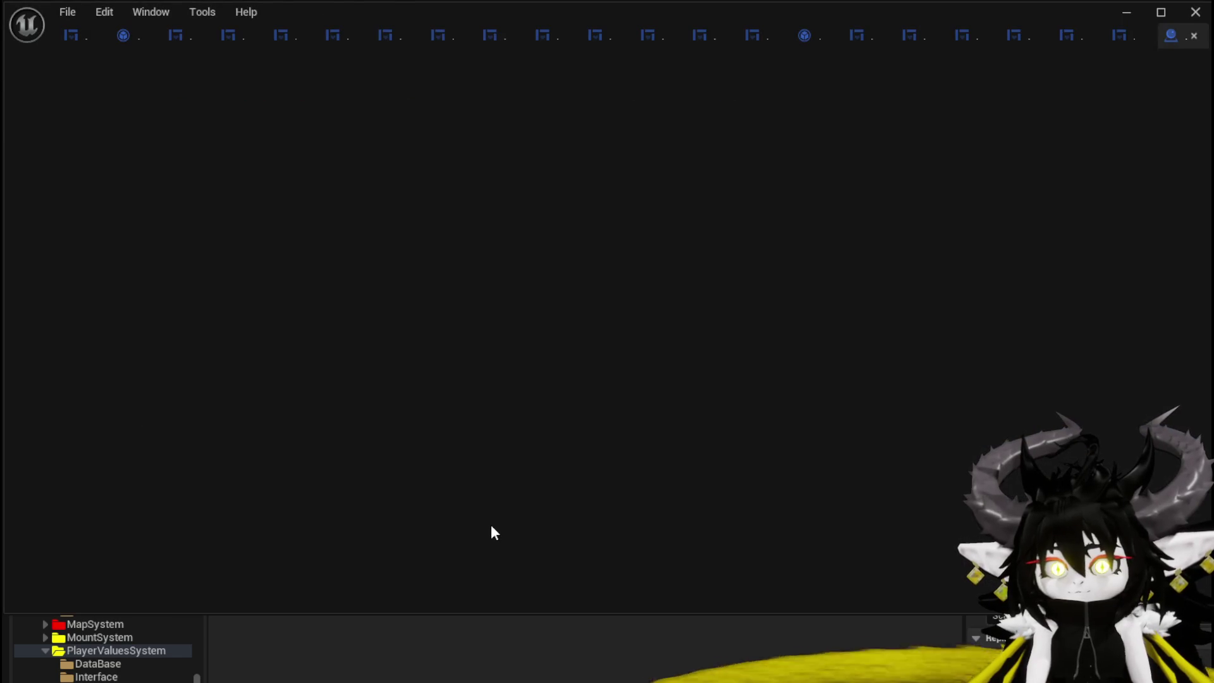
{"action": "left_click", "coordinate": [1081, 36]}
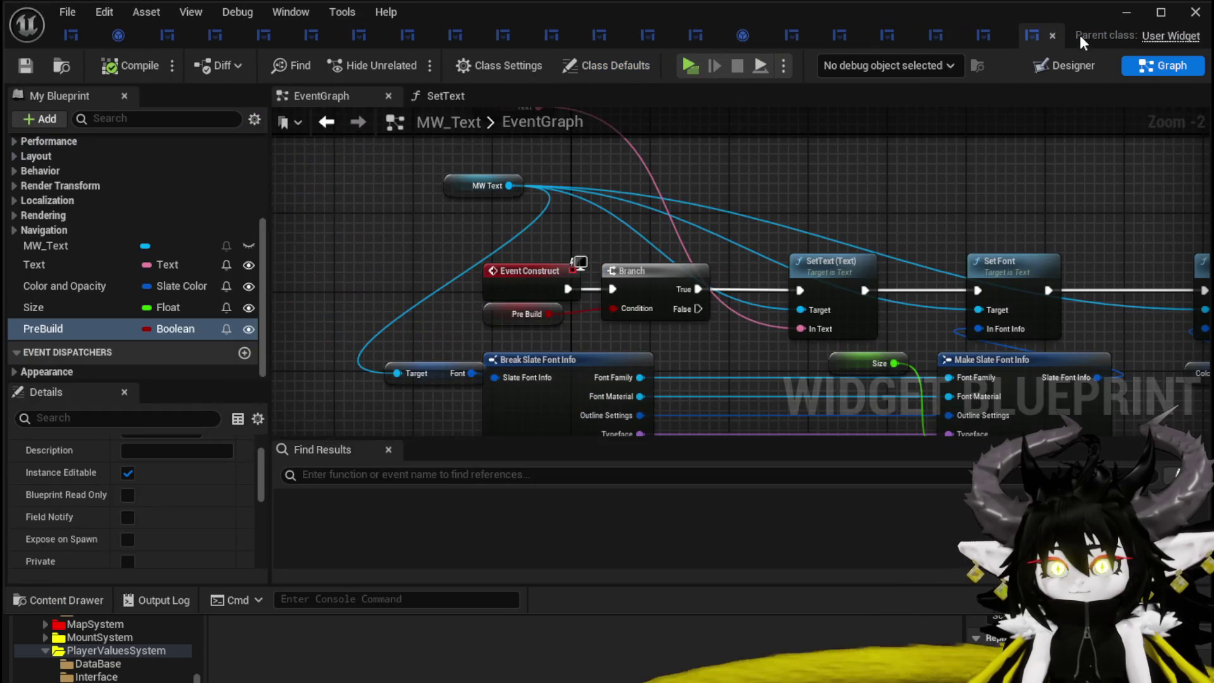
{"action": "left_click", "coordinate": [1124, 13]}
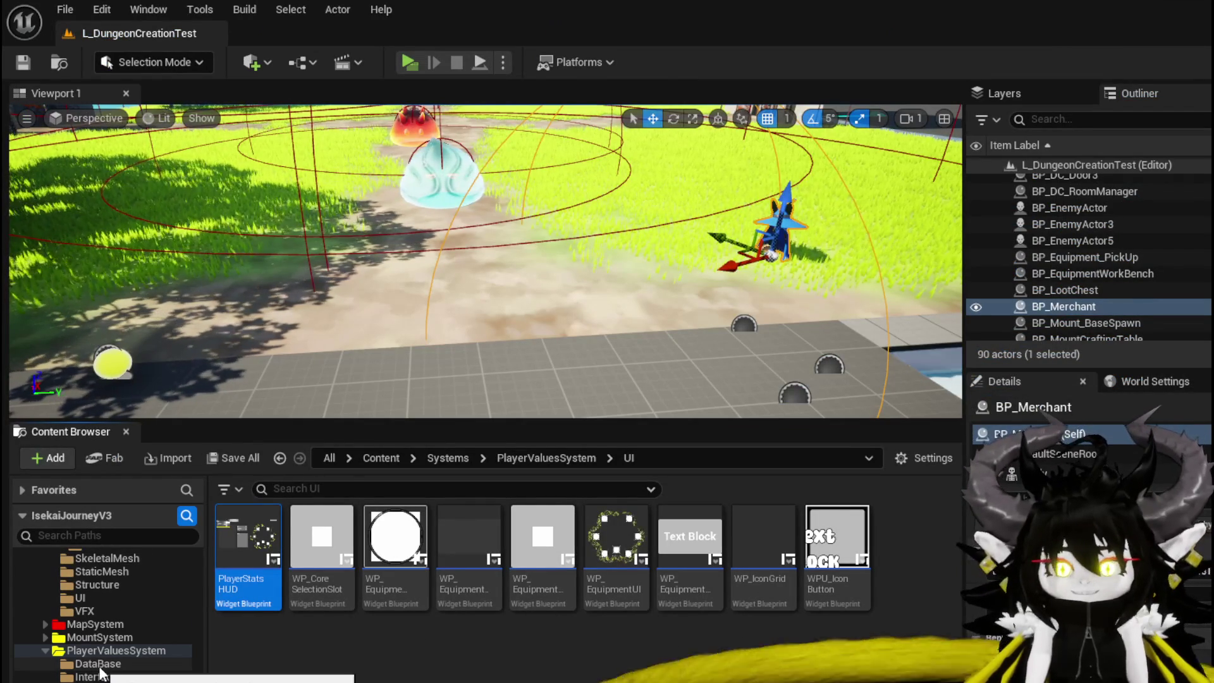
- Show the DungeonCreationSystem Actor folder in the Content Browser
{"action": "scroll", "coordinate": [101, 673], "scroll_direction": "down", "scroll_amount": 3}
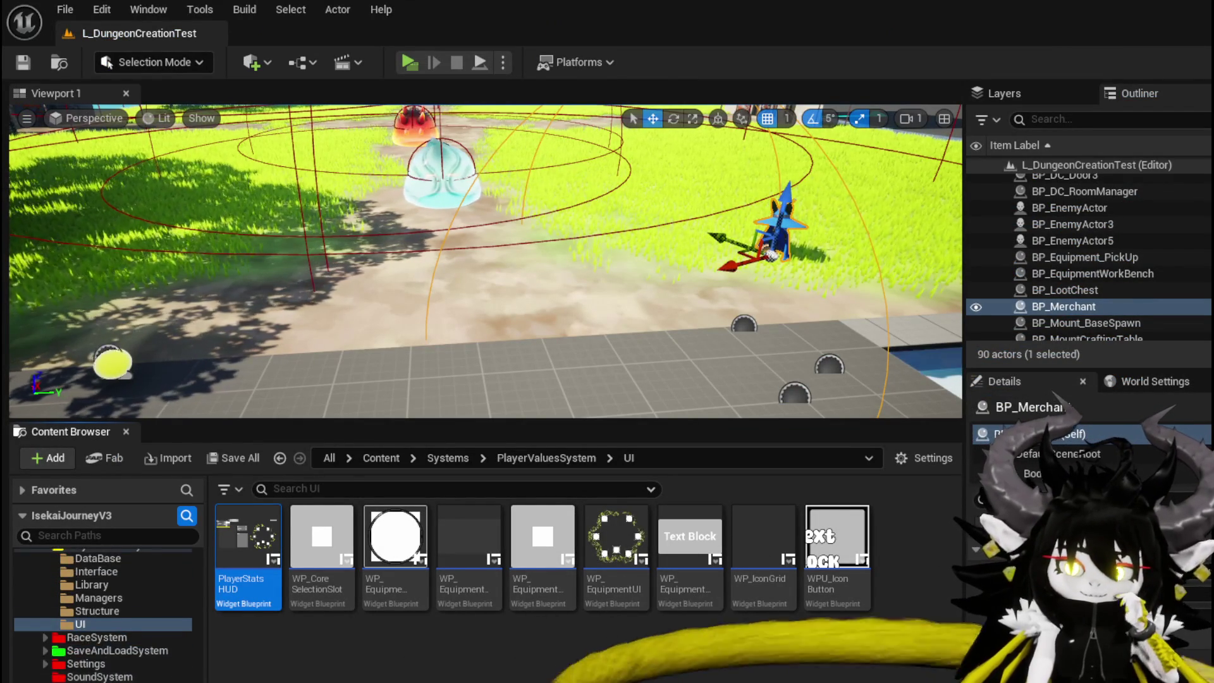
{"action": "scroll", "coordinate": [122, 679], "scroll_direction": "up", "scroll_amount": 6}
{"action": "scroll", "coordinate": [107, 616], "scroll_direction": "up", "scroll_amount": 10}
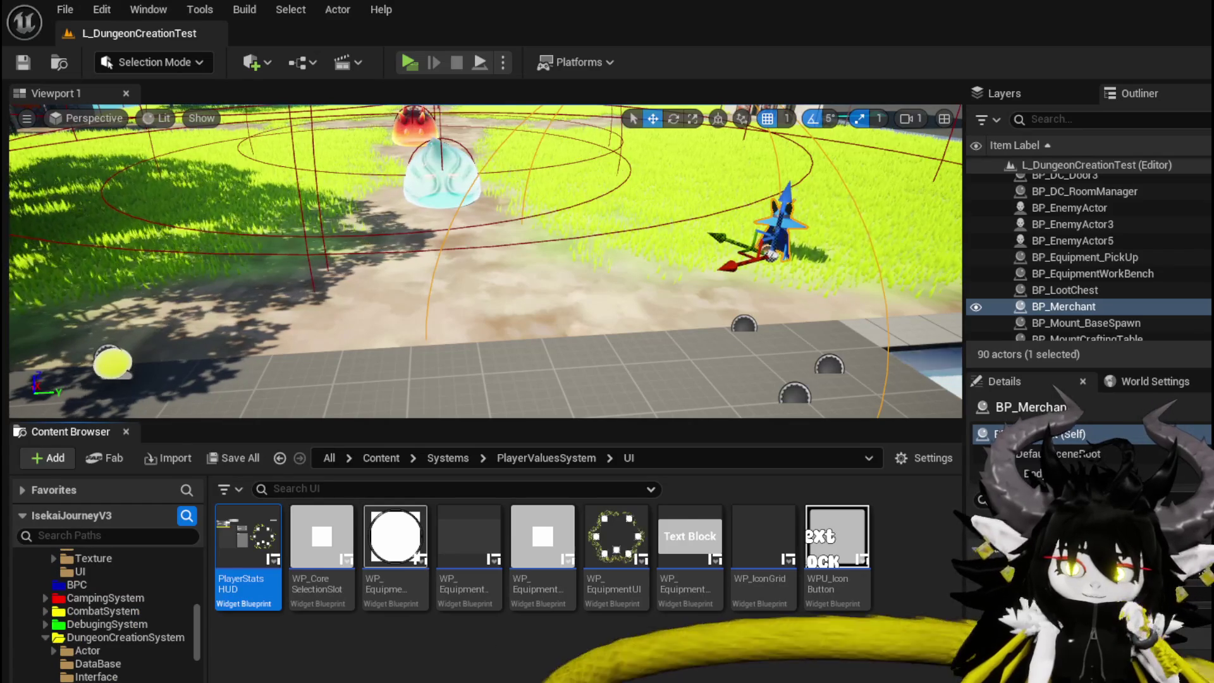
{"action": "left_click", "coordinate": [88, 650]}
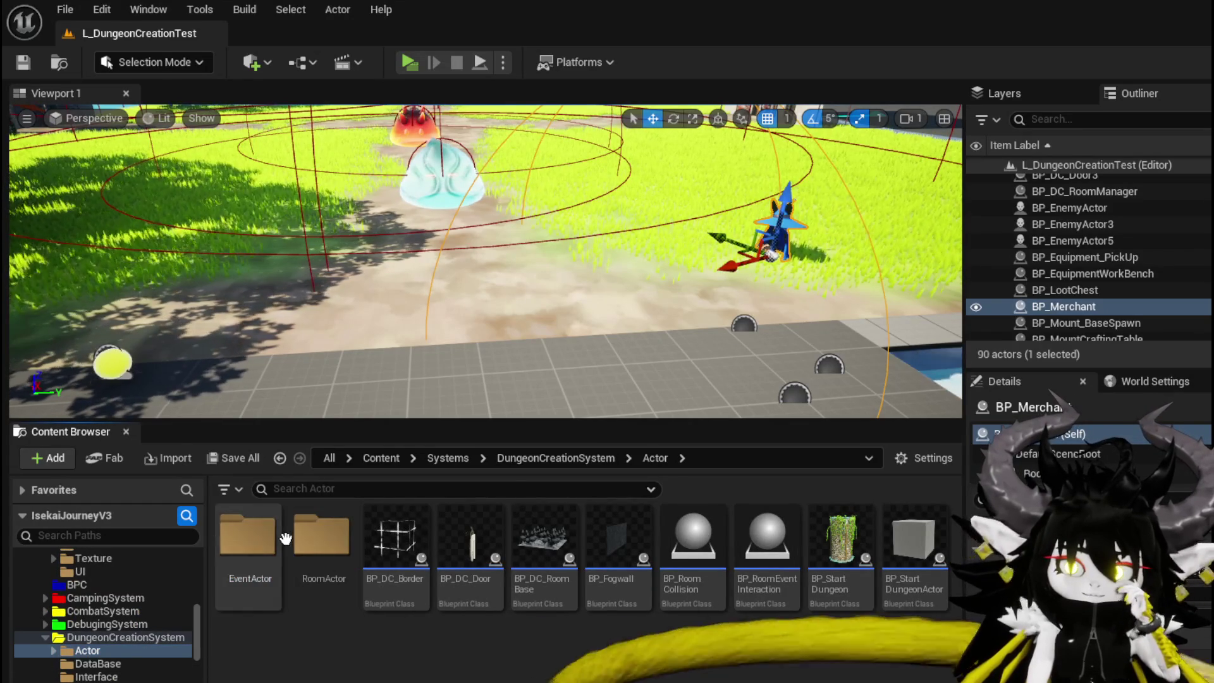
- Create a BlackSmith folder inside EventActor and save all changes
{"action": "double_click", "coordinate": [249, 536]}
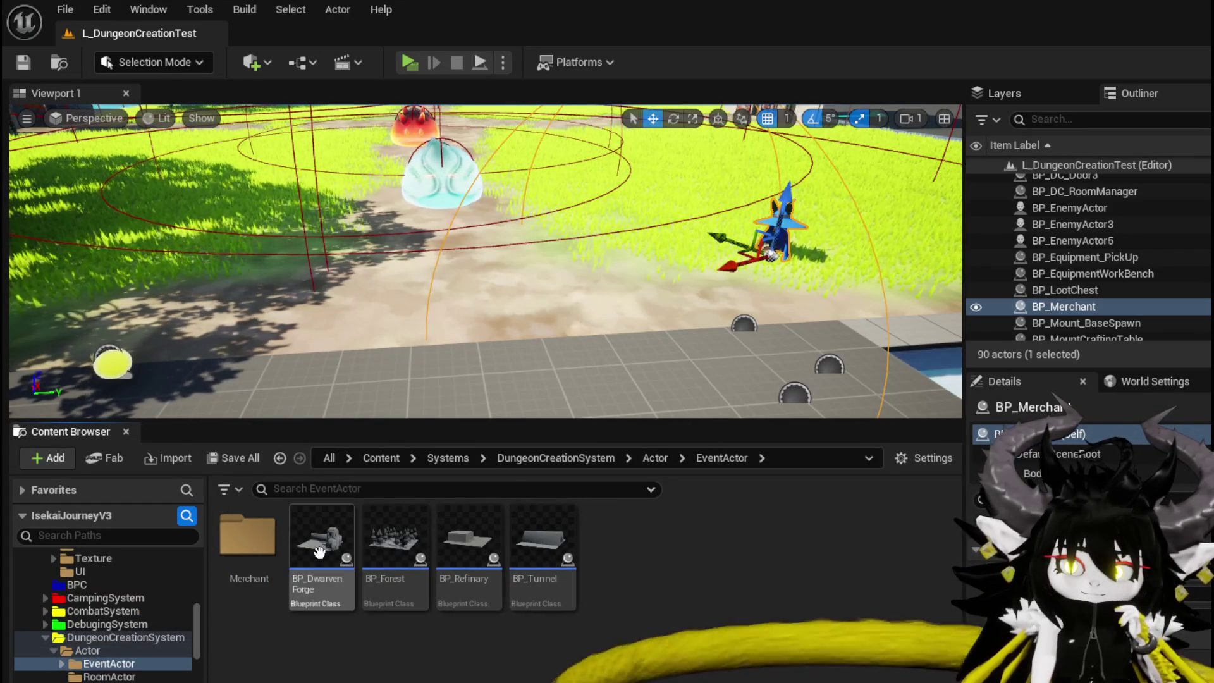
{"action": "right_click", "coordinate": [658, 571]}
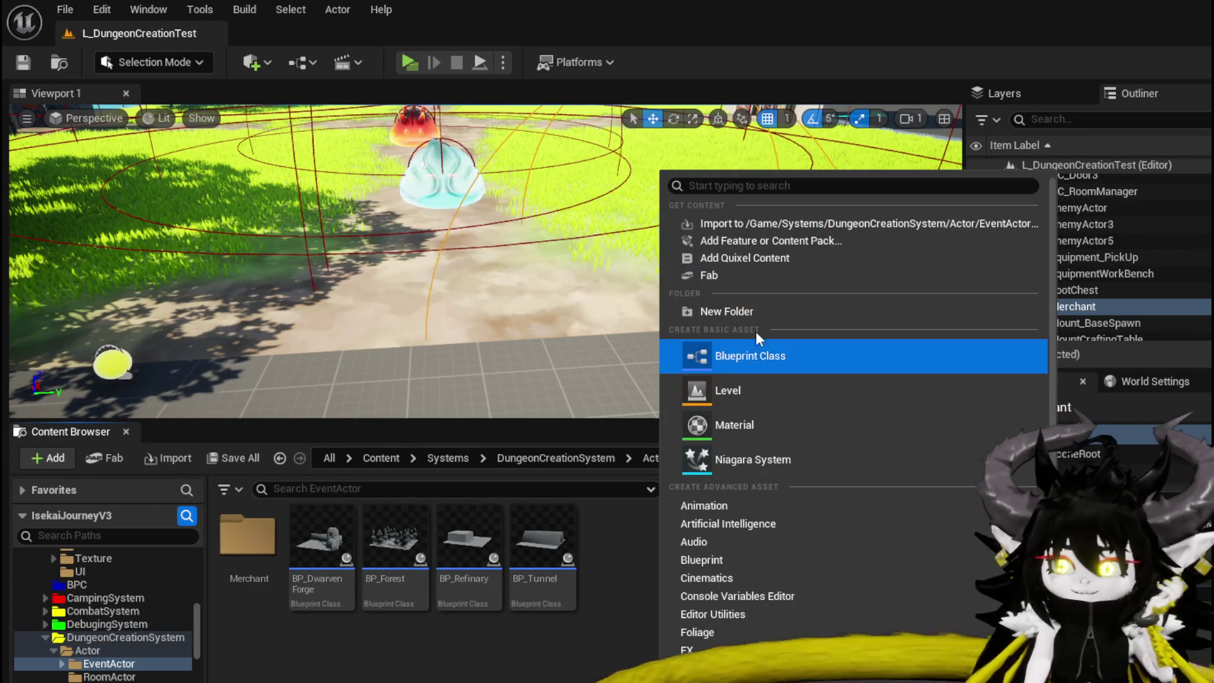
{"action": "left_click", "coordinate": [746, 309]}
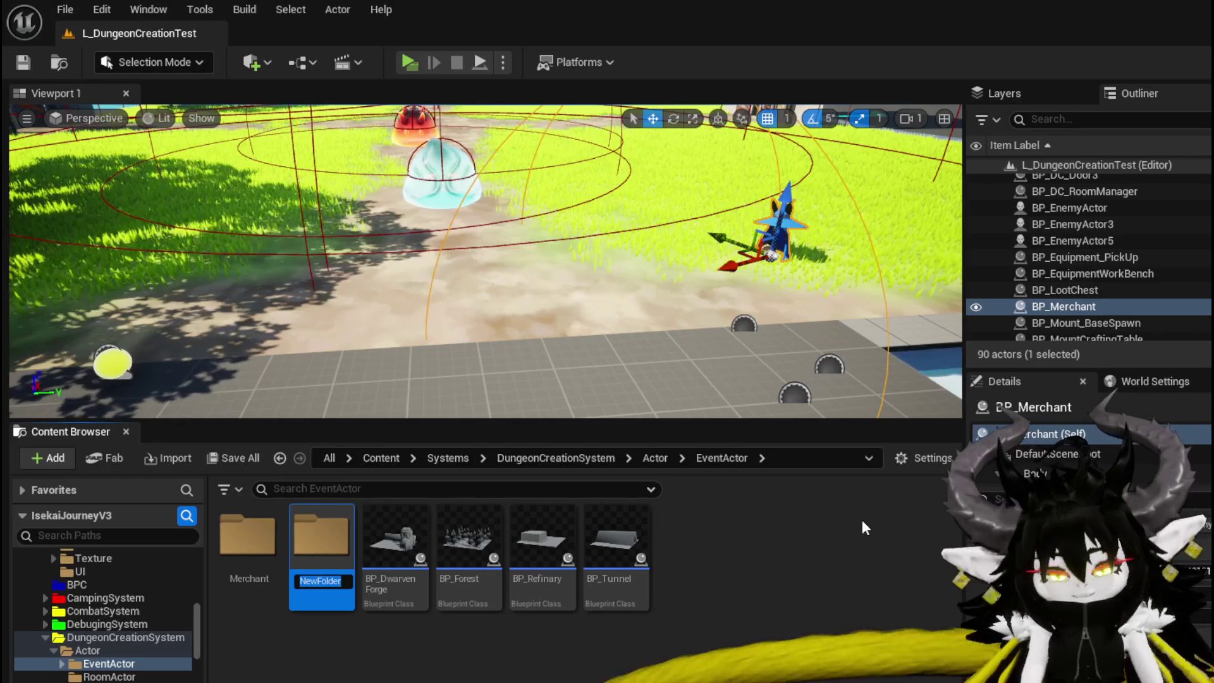
{"action": "type", "text": "BlackSmith"}
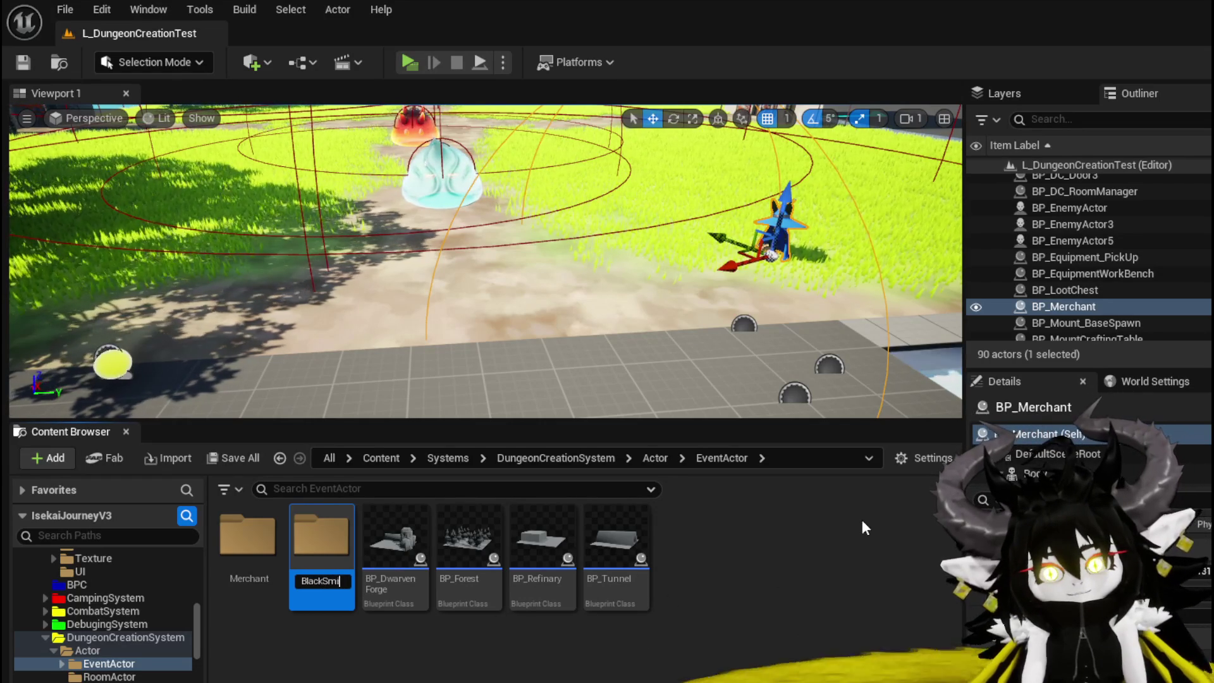
{"action": "key", "text": "Return"}
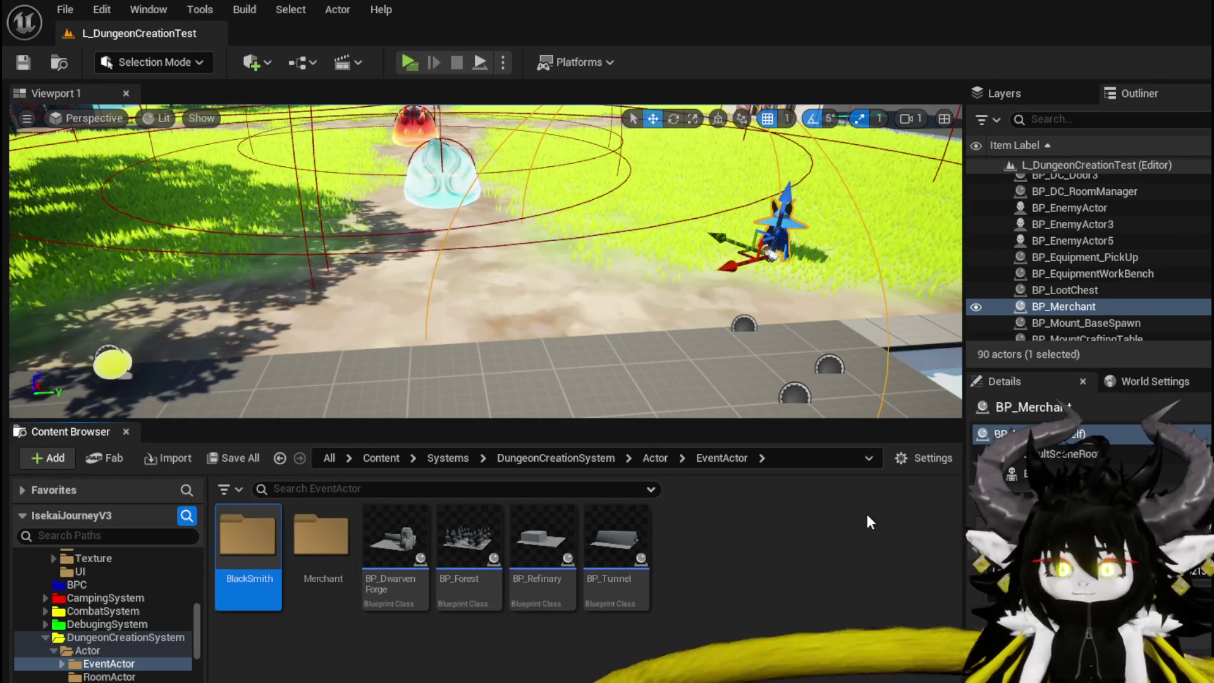
{"action": "left_click", "coordinate": [25, 62]}
- Duplicate BP_Merchant in the Merchant folder, keeping the default name
{"action": "double_click", "coordinate": [323, 537]}
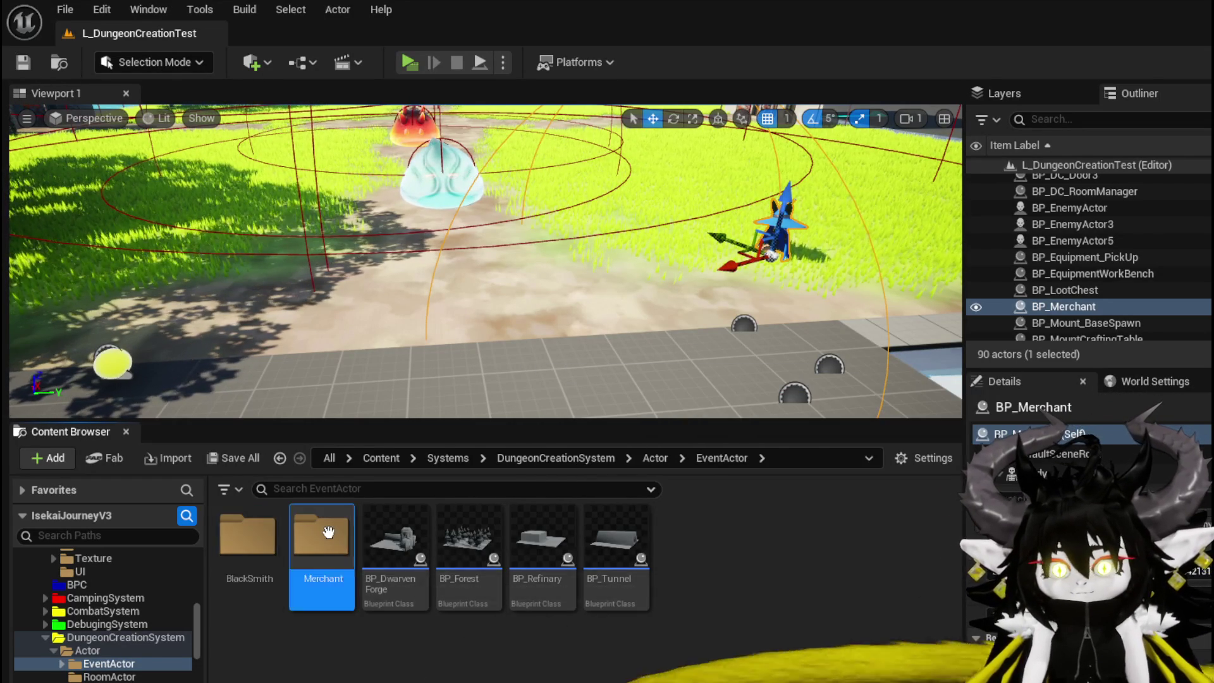
{"action": "right_click", "coordinate": [259, 553]}
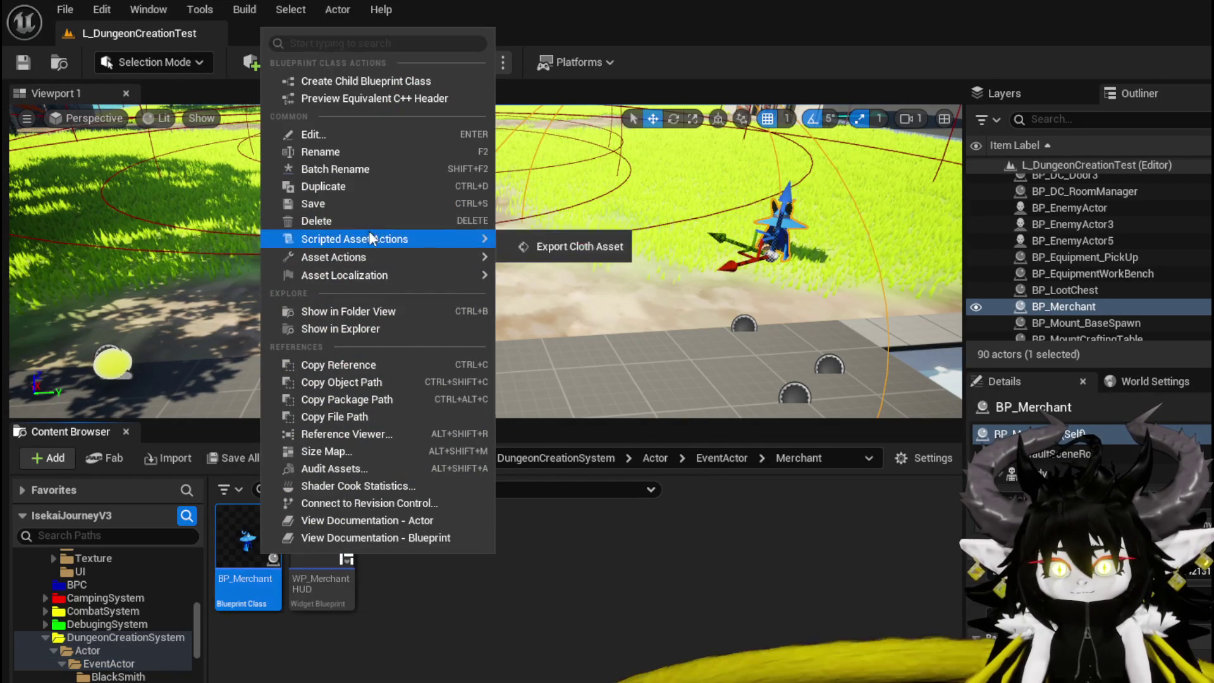
{"action": "left_click", "coordinate": [363, 186]}
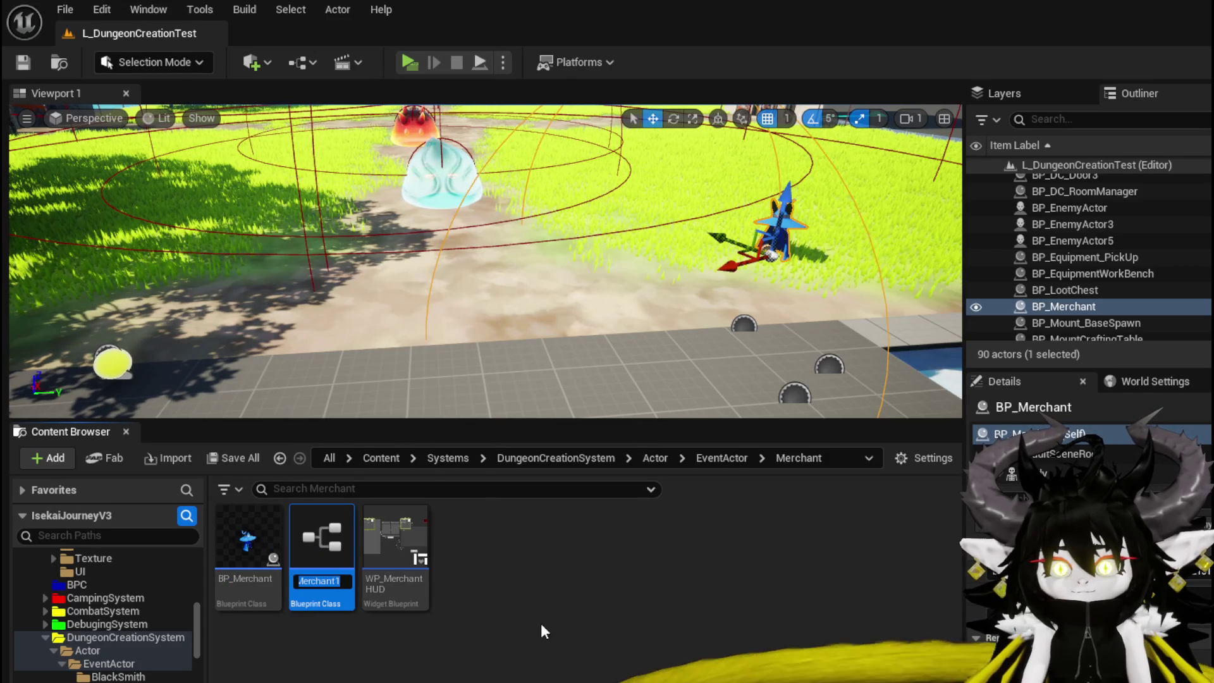
{"action": "key", "text": "Return"}
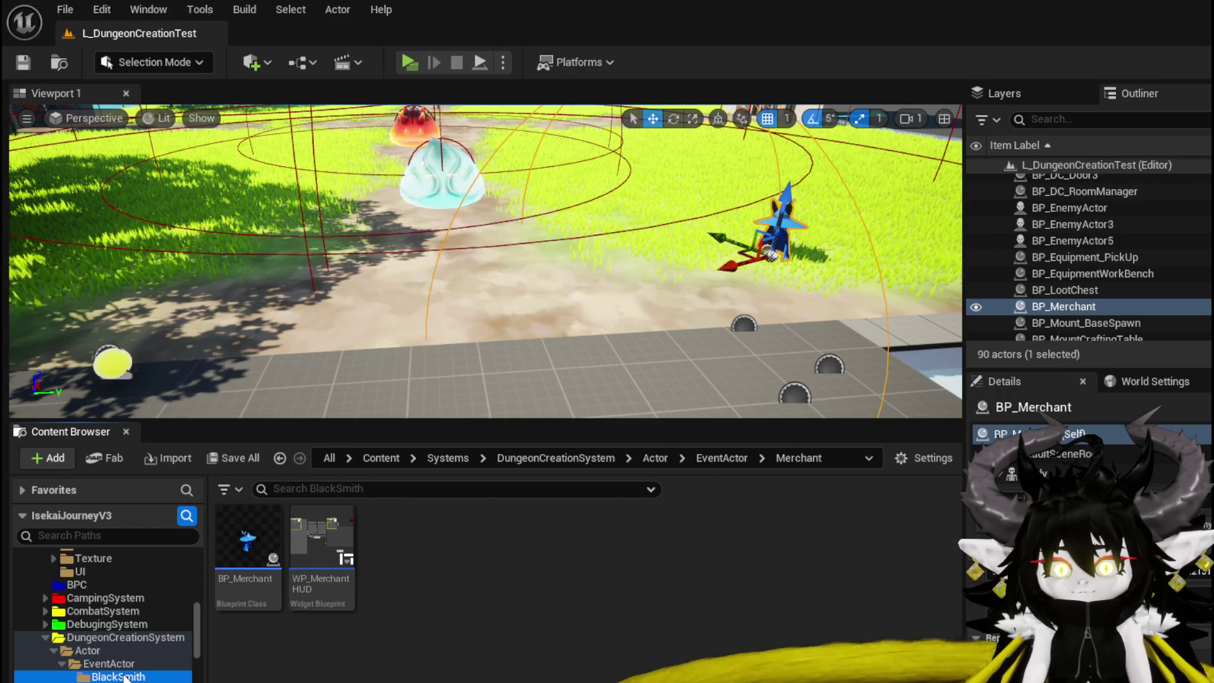
- Rename the copy to BP_BlackSmith and open it in the blueprint editor
{"action": "right_click", "coordinate": [250, 543]}
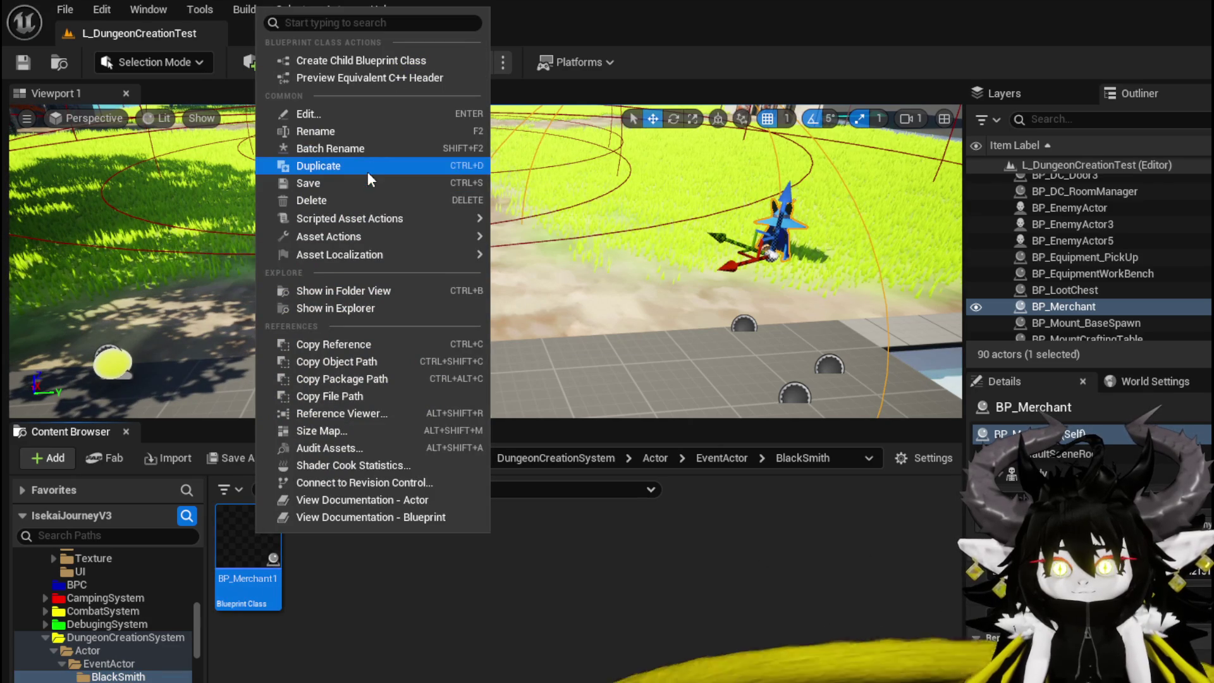
{"action": "left_click", "coordinate": [316, 131]}
{"action": "key", "text": "End"}
{"action": "key", "text": "BackSpace"}
{"action": "key", "text": "Home"}
{"action": "type", "text": "BP"}
{"action": "key", "text": "End"}
{"action": "key", "text": "BackSpace"}
{"action": "key", "text": "BackSpace"}
{"action": "key", "text": "BackSpace"}
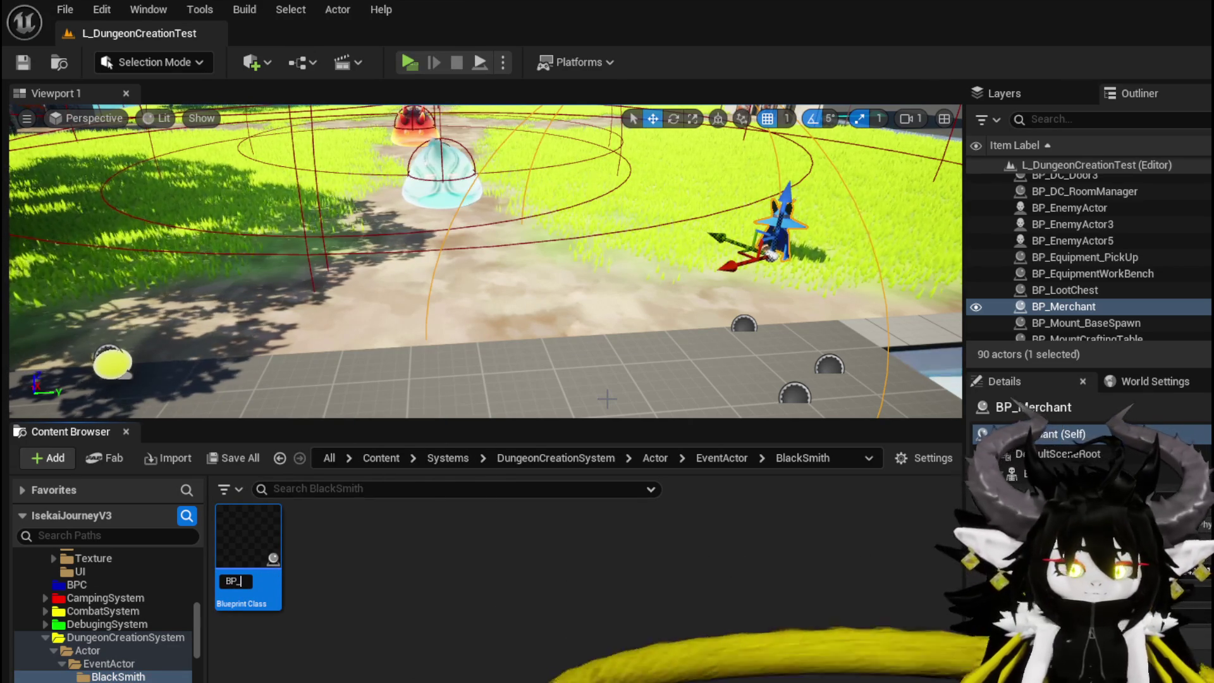
{"action": "type", "text": "BlackSmith"}
{"action": "key", "text": "Return"}
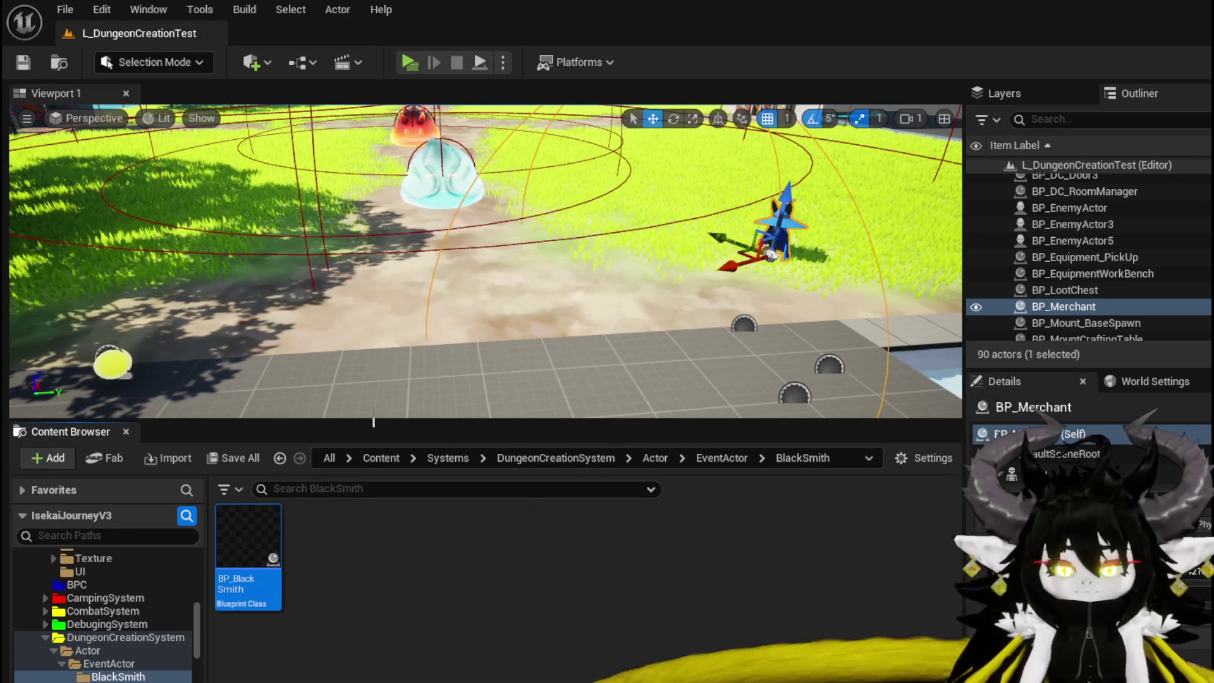
{"action": "double_click", "coordinate": [248, 537]}
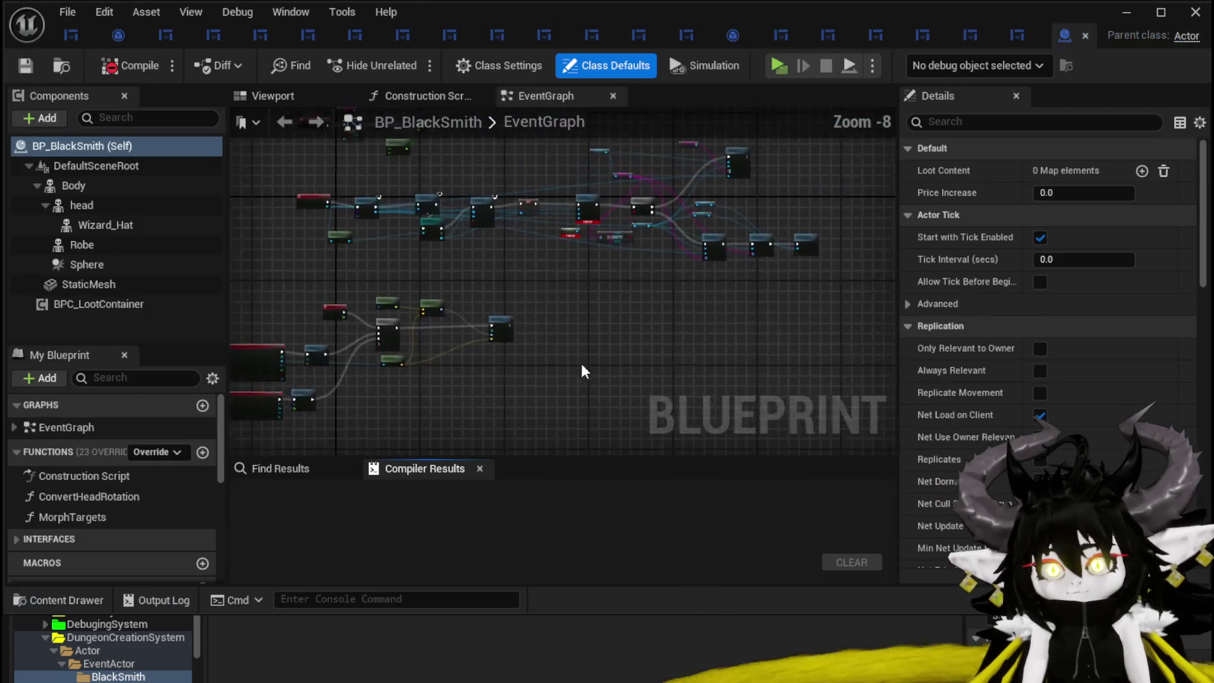
- Delete the Bind Event and other unneeded node clusters from BP_BlackSmith's event graph
{"action": "scroll", "coordinate": [544, 322], "scroll_direction": "up", "scroll_amount": 7}
{"action": "mouse_move", "coordinate": [543, 311]}
{"action": "left_mouse_down"}
{"action": "mouse_move", "coordinate": [395, 358]}
{"action": "mouse_move", "coordinate": [403, 381]}
{"action": "mouse_move", "coordinate": [872, 343]}
{"action": "left_mouse_up"}
{"action": "scroll", "coordinate": [395, 359], "scroll_direction": "down", "scroll_amount": 3}
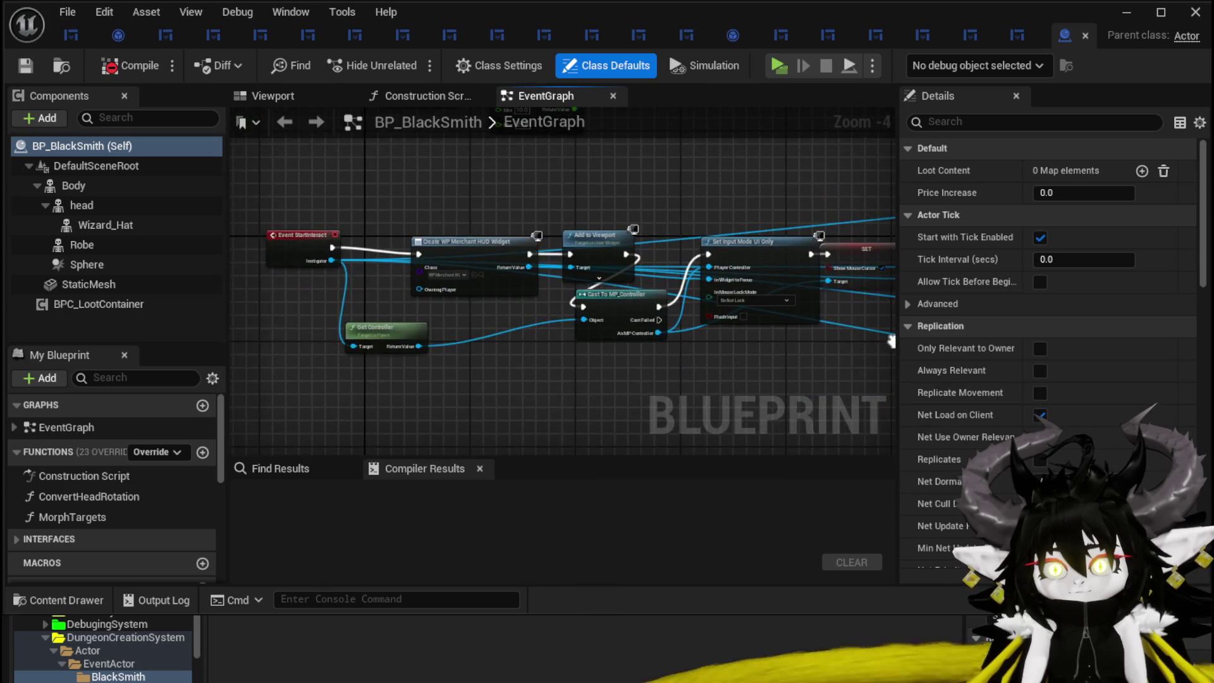
{"action": "left_click", "coordinate": [306, 249]}
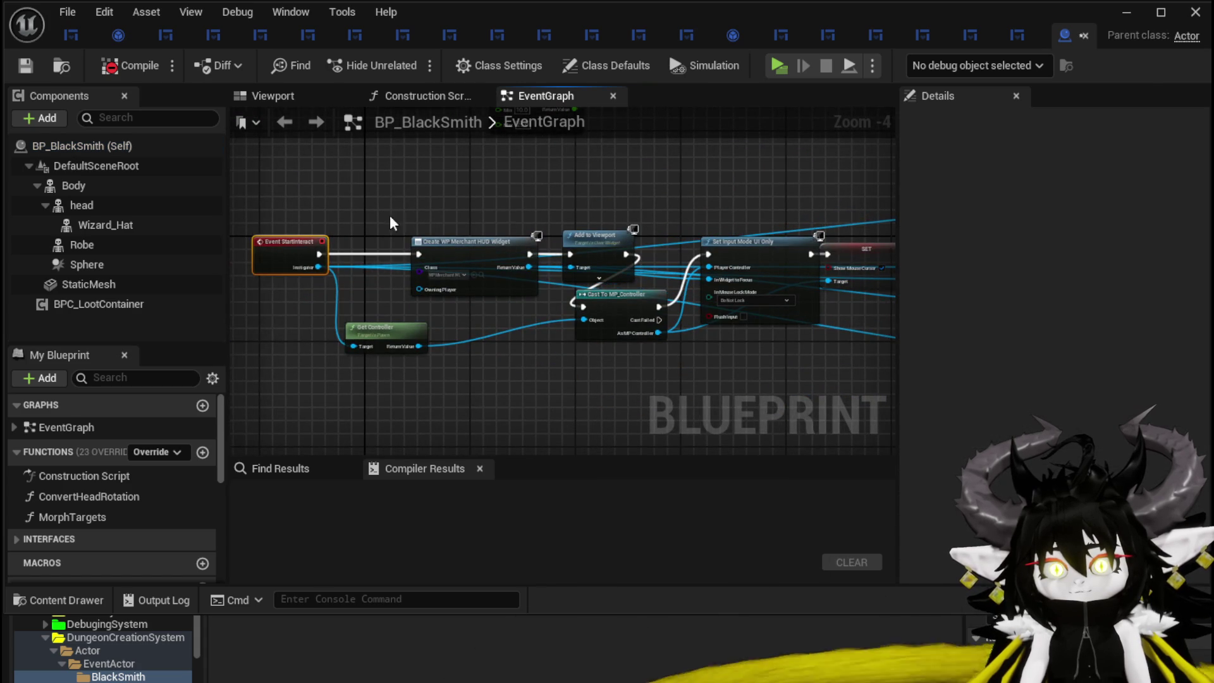
{"action": "scroll", "coordinate": [353, 218], "scroll_direction": "up", "scroll_amount": 2}
{"action": "left_click_drag", "start_coordinate": [892, 212], "coordinate": [406, 207]}
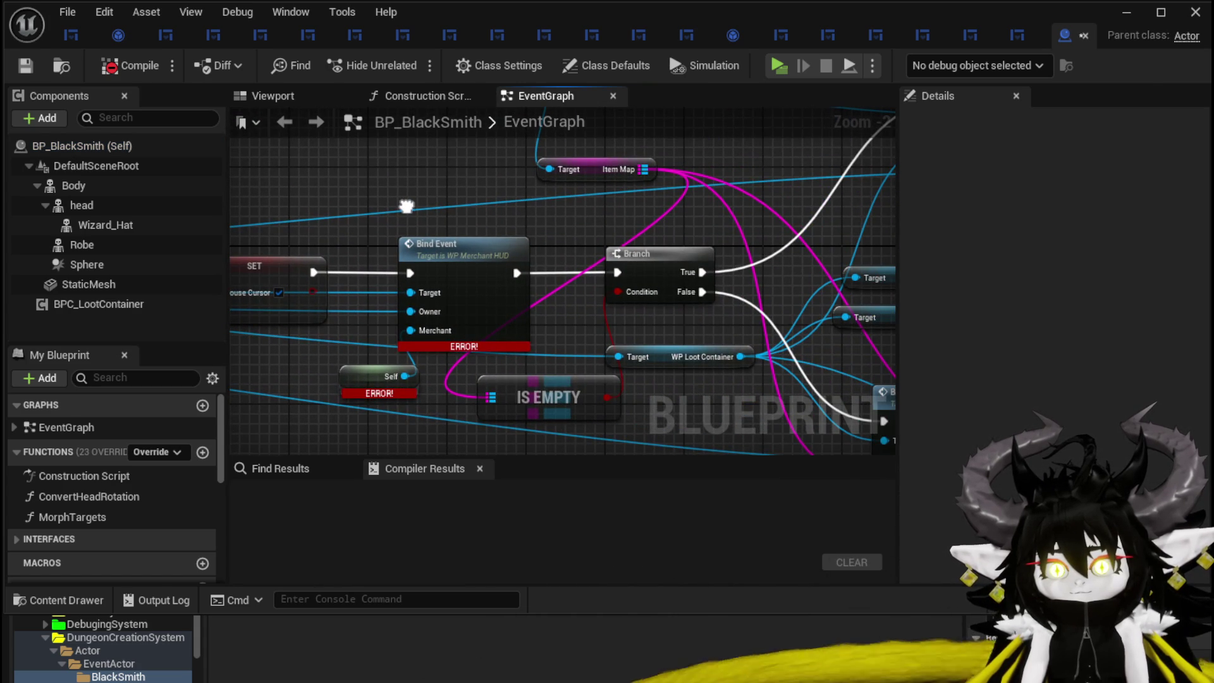
{"action": "mouse_move", "coordinate": [411, 386]}
{"action": "left_mouse_down"}
{"action": "mouse_move", "coordinate": [436, 273]}
{"action": "mouse_move", "coordinate": [428, 409]}
{"action": "mouse_move", "coordinate": [454, 253]}
{"action": "mouse_move", "coordinate": [488, 260]}
{"action": "left_mouse_up"}
{"action": "scroll", "coordinate": [472, 261], "scroll_direction": "down", "scroll_amount": 3}
{"action": "scroll", "coordinate": [488, 260], "scroll_direction": "down", "scroll_amount": 1}
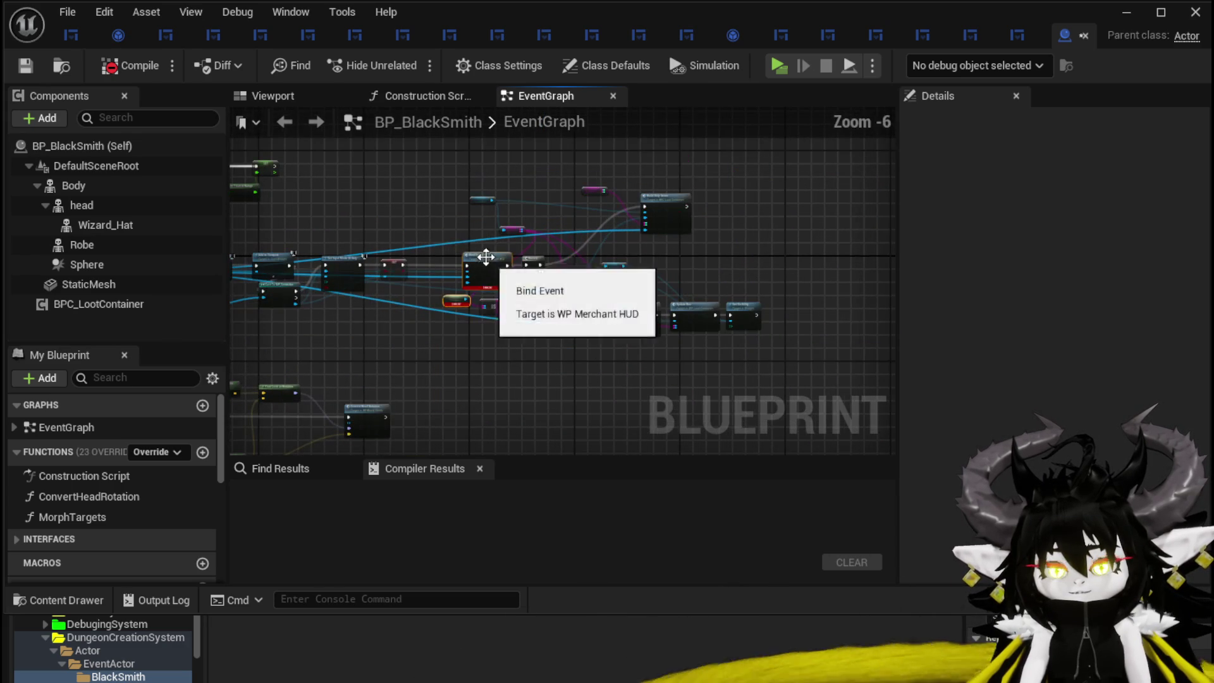
{"action": "left_click_drag", "start_coordinate": [463, 149], "coordinate": [718, 390]}
{"action": "left_click_drag", "start_coordinate": [429, 402], "coordinate": [472, 384]}
{"action": "key", "text": "Delete"}
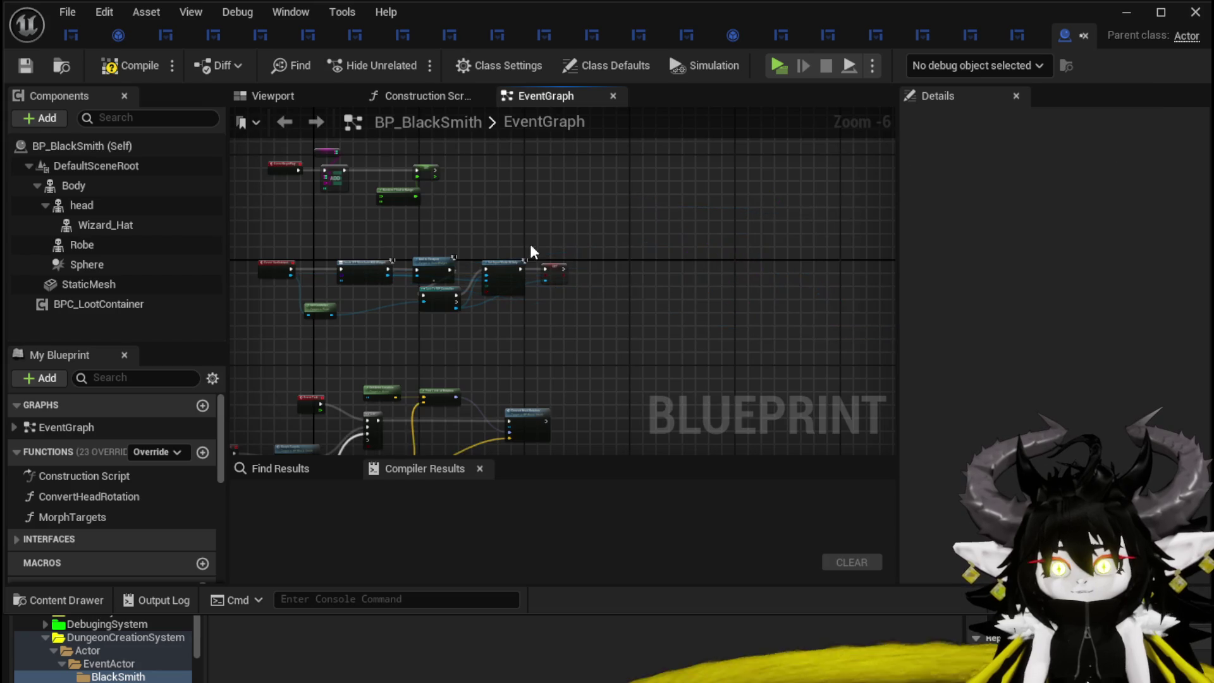
- Compile, then set the Create Widget node's Class to WP_EquipmentWorkbenchUI
{"action": "scroll", "coordinate": [531, 248], "scroll_direction": "up", "scroll_amount": 4}
{"action": "left_click_drag", "start_coordinate": [521, 289], "coordinate": [414, 306]}
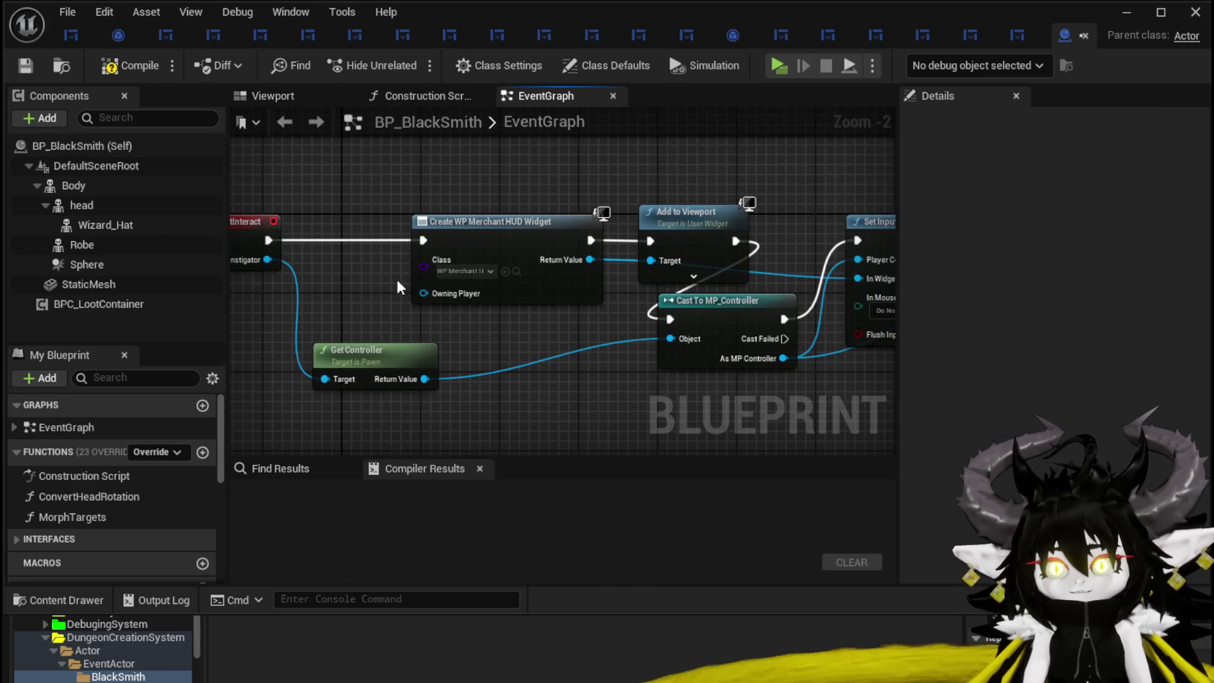
{"action": "left_click", "coordinate": [24, 67]}
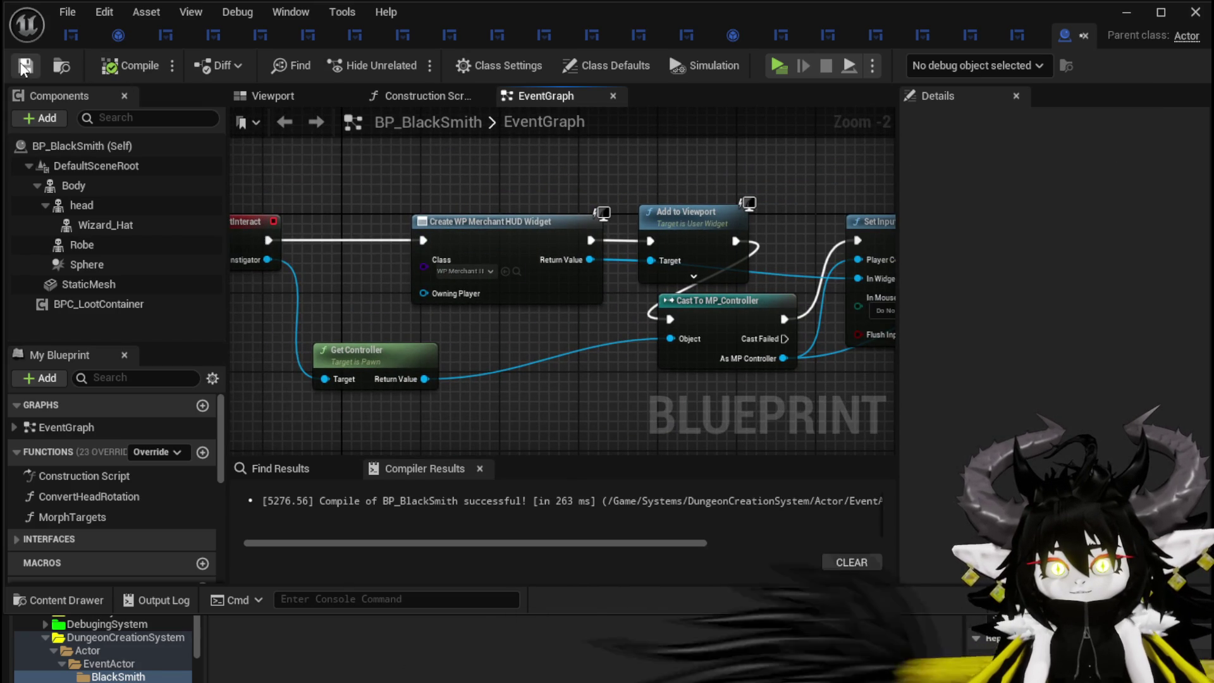
{"action": "left_click", "coordinate": [72, 36]}
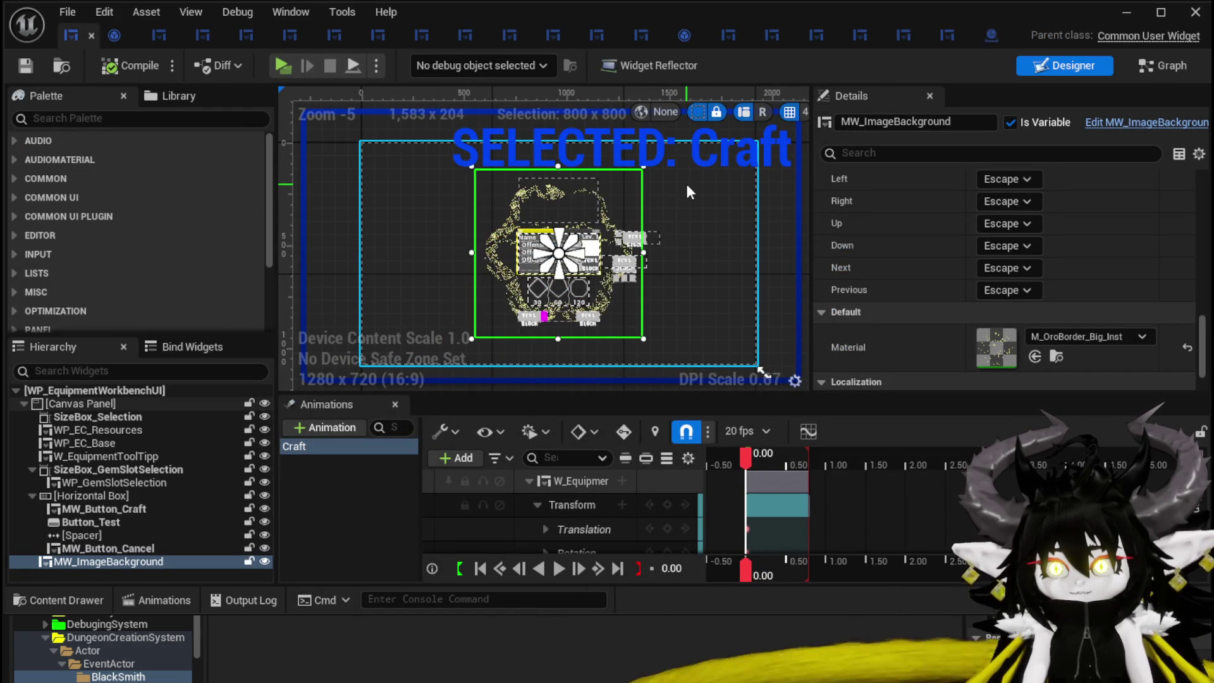
{"action": "left_click", "coordinate": [990, 39]}
{"action": "left_click", "coordinate": [463, 271]}
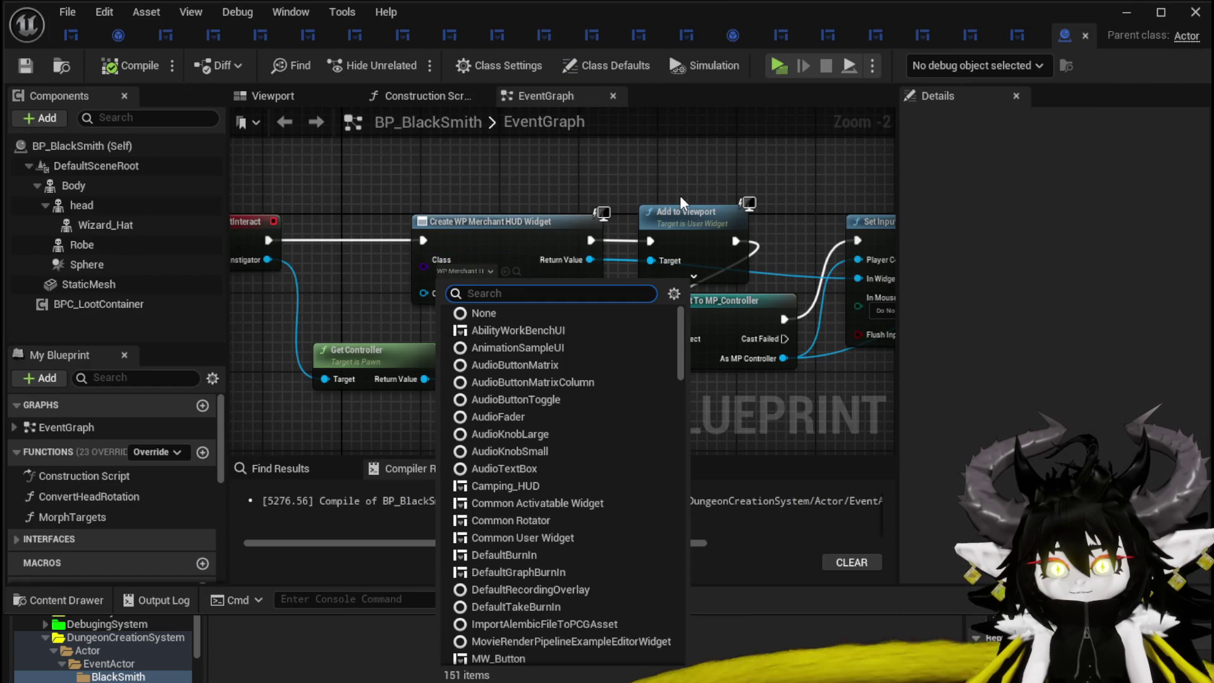
{"action": "type", "text": "Equ"}
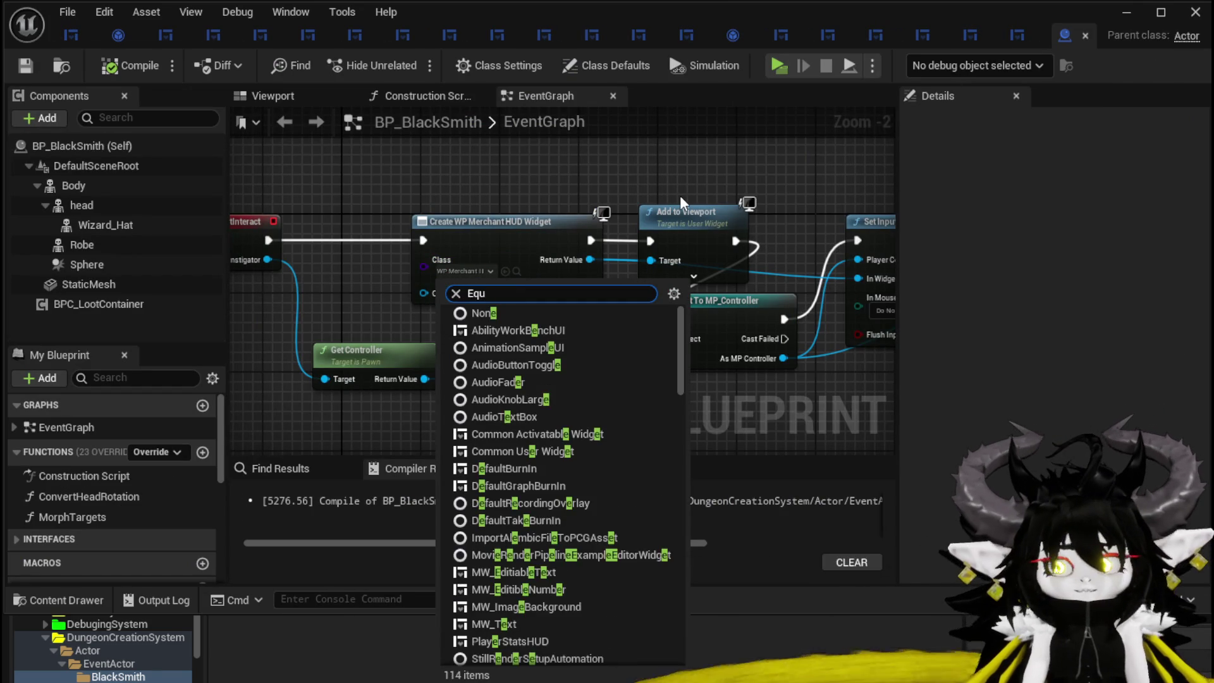
{"action": "type", "text": "ipmen"}
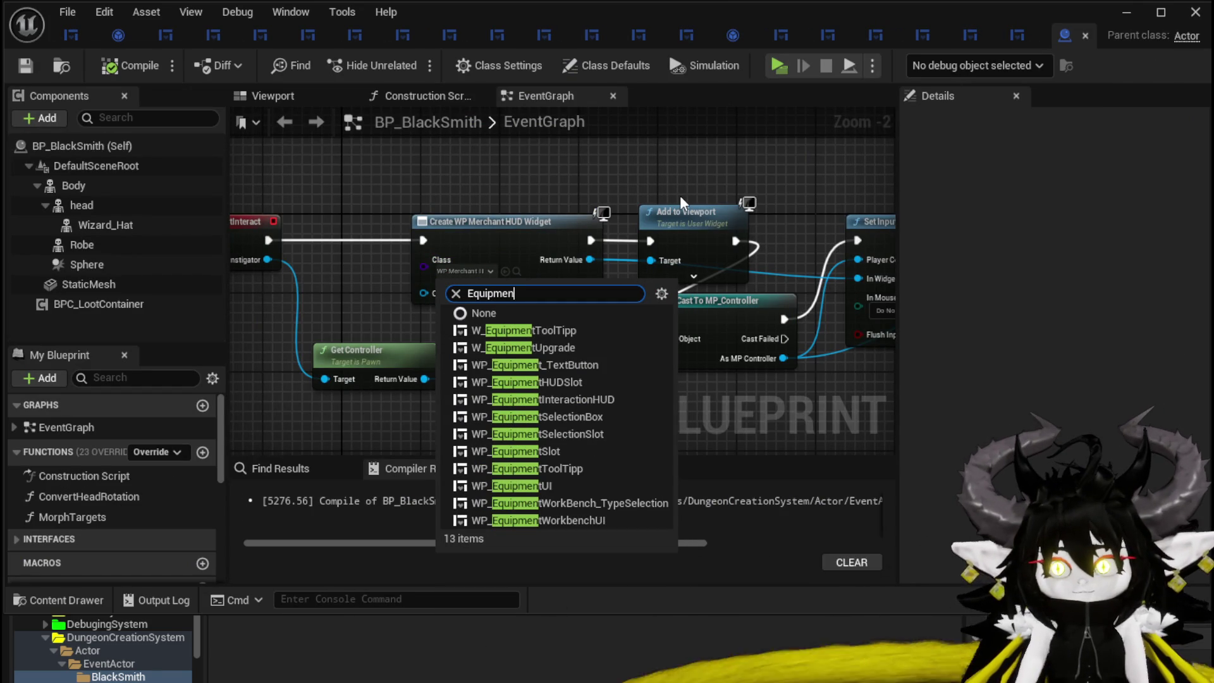
{"action": "left_click", "coordinate": [567, 519]}
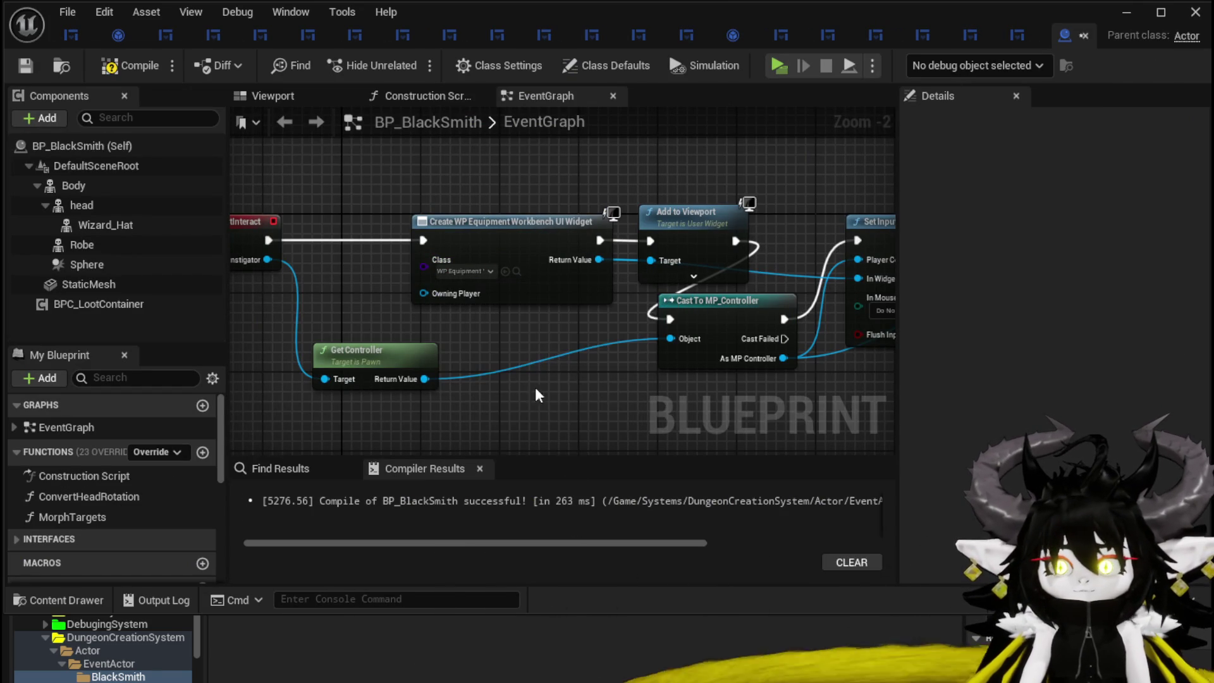
- Save the blueprint and inspect the Morph Targets nodes and Body component settings
{"action": "mouse_move", "coordinate": [361, 244]}
{"action": "left_mouse_down"}
{"action": "mouse_move", "coordinate": [410, 231]}
{"action": "mouse_move", "coordinate": [271, 223]}
{"action": "mouse_move", "coordinate": [663, 150]}
{"action": "mouse_move", "coordinate": [650, 211]}
{"action": "mouse_move", "coordinate": [483, 158]}
{"action": "mouse_move", "coordinate": [514, 137]}
{"action": "left_mouse_up"}
{"action": "scroll", "coordinate": [650, 212], "scroll_direction": "down", "scroll_amount": 2}
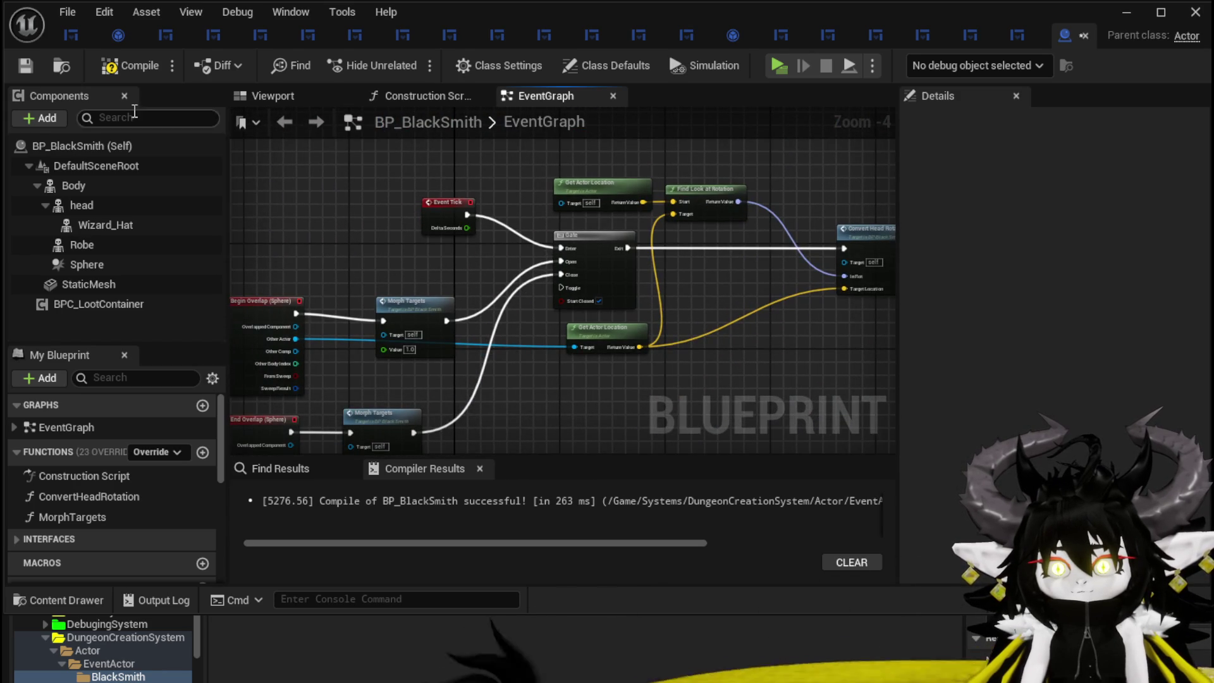
{"action": "left_click", "coordinate": [22, 67]}
{"action": "left_click_drag", "start_coordinate": [390, 263], "coordinate": [410, 192]}
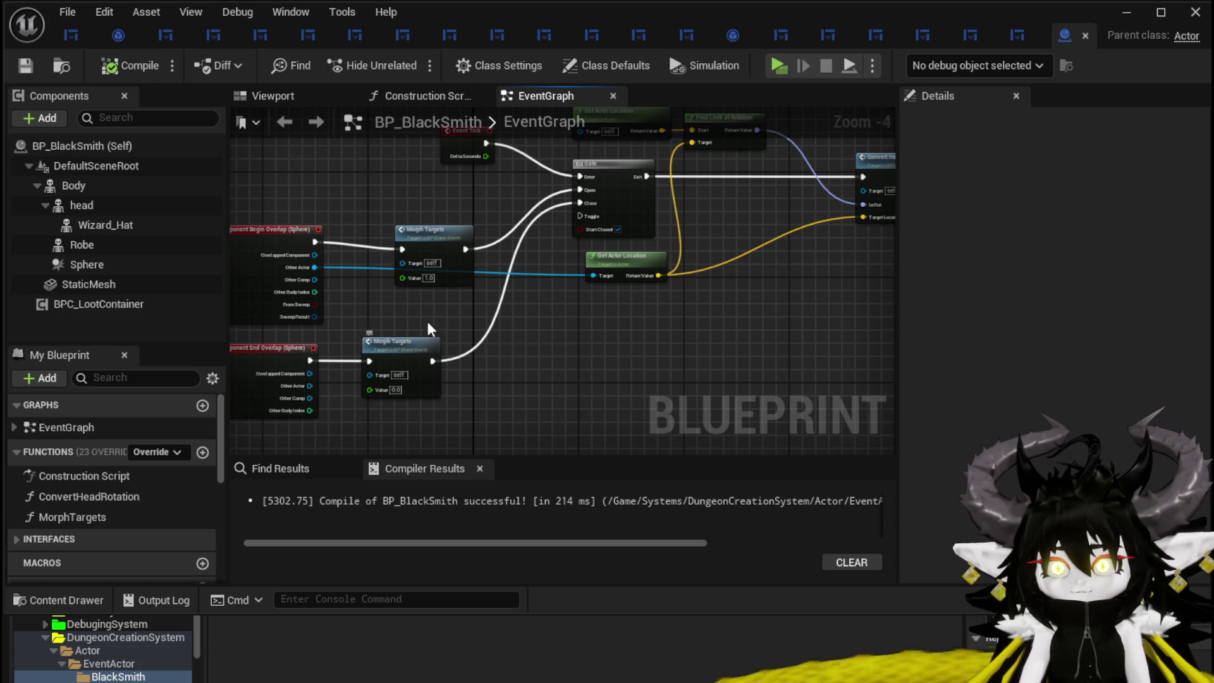
{"action": "left_click", "coordinate": [416, 228]}
{"action": "left_click_drag", "start_coordinate": [416, 227], "coordinate": [283, 373]}
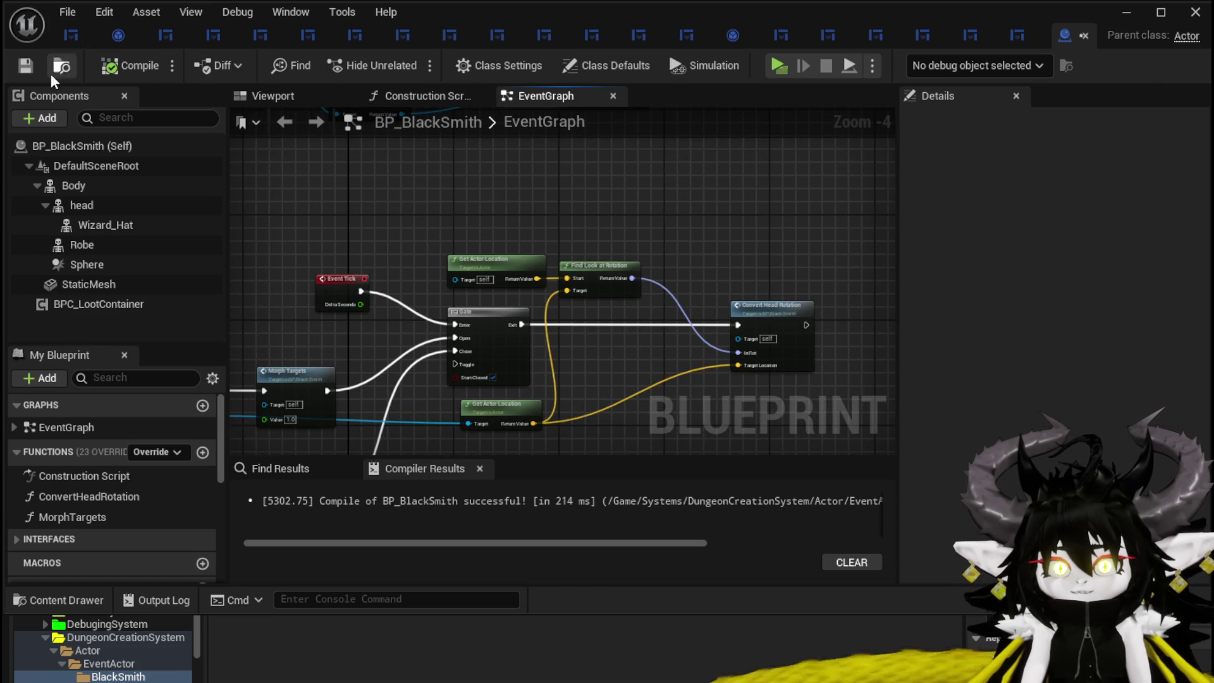
{"action": "left_click", "coordinate": [73, 185]}
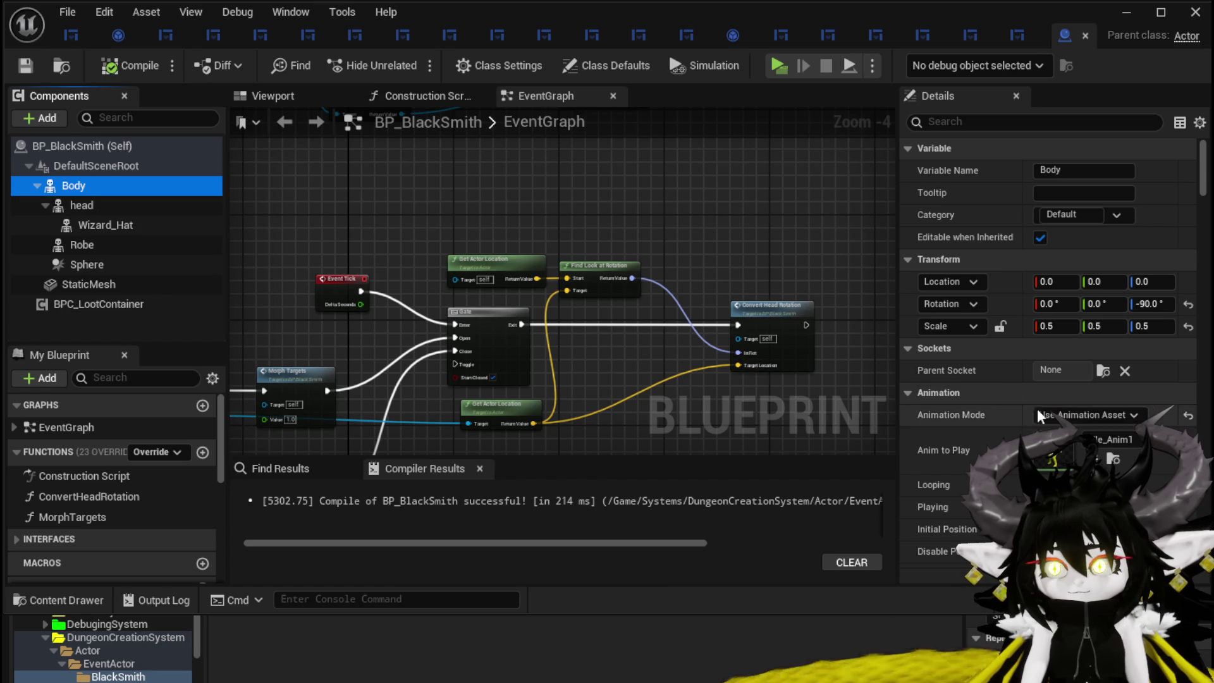
- Switch to the 3D viewport and frame the Body mesh
{"action": "scroll", "coordinate": [1015, 384], "scroll_direction": "down", "scroll_amount": 8}
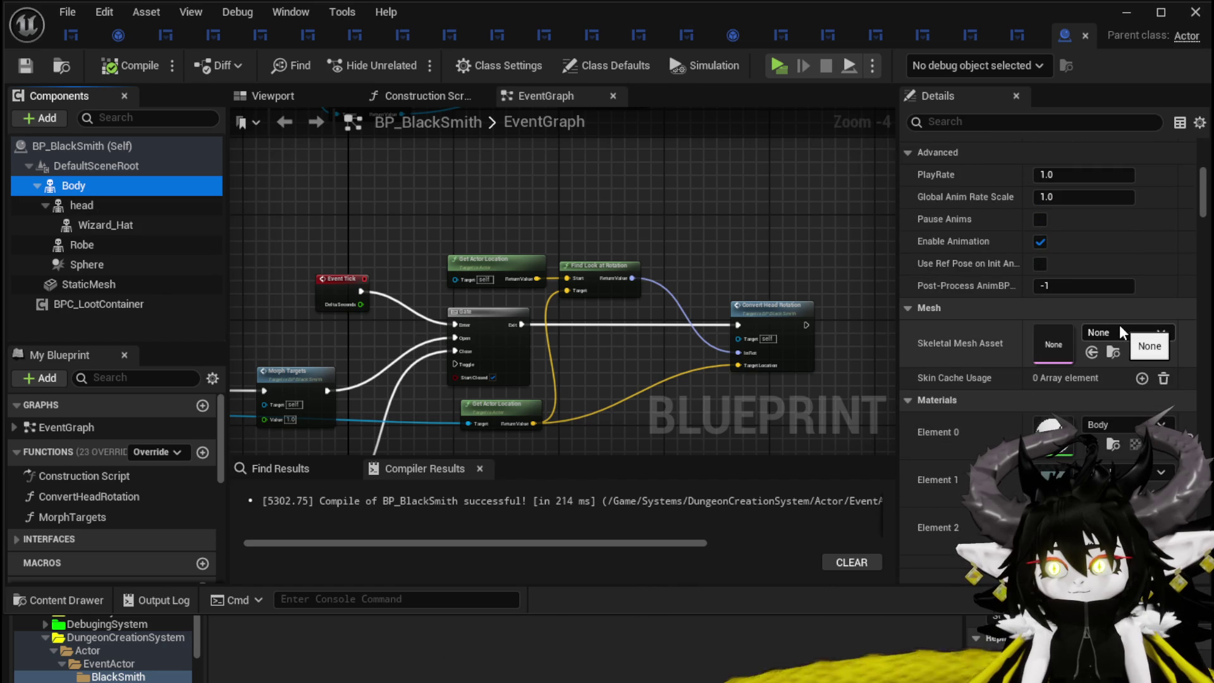
{"action": "scroll", "coordinate": [965, 387], "scroll_direction": "up", "scroll_amount": 3}
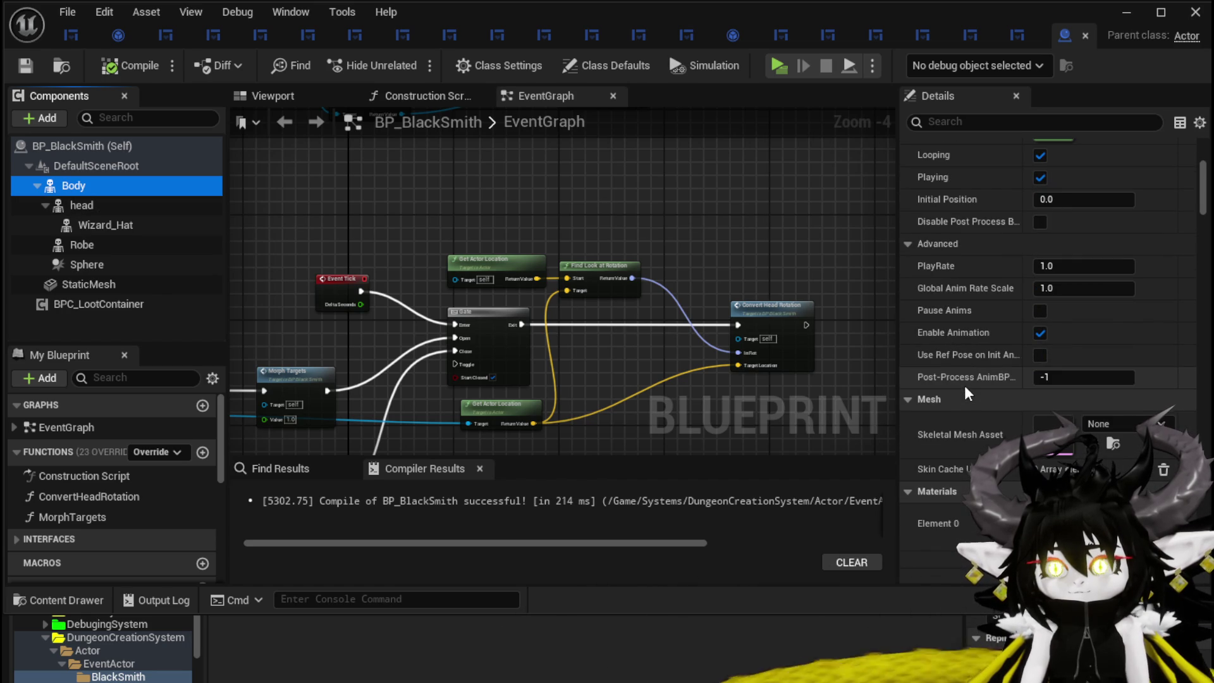
{"action": "left_click", "coordinate": [273, 94]}
{"action": "key", "text": "f"}
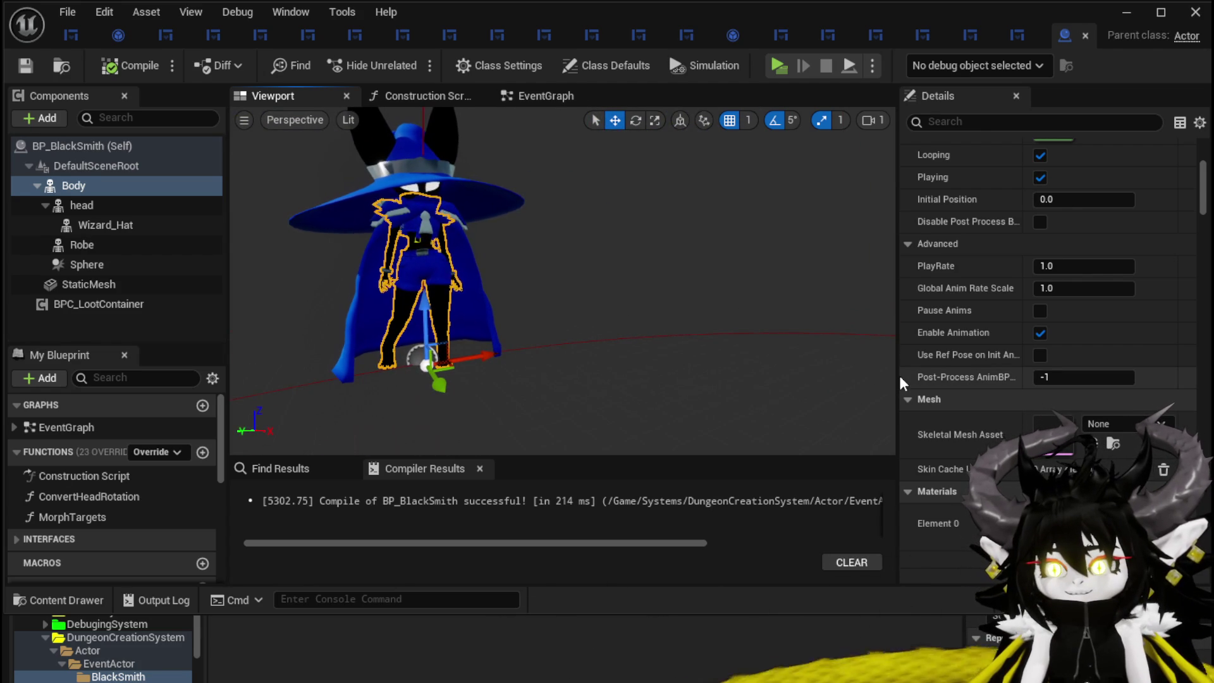
{"action": "scroll", "coordinate": [1048, 373], "scroll_direction": "down", "scroll_amount": 5}
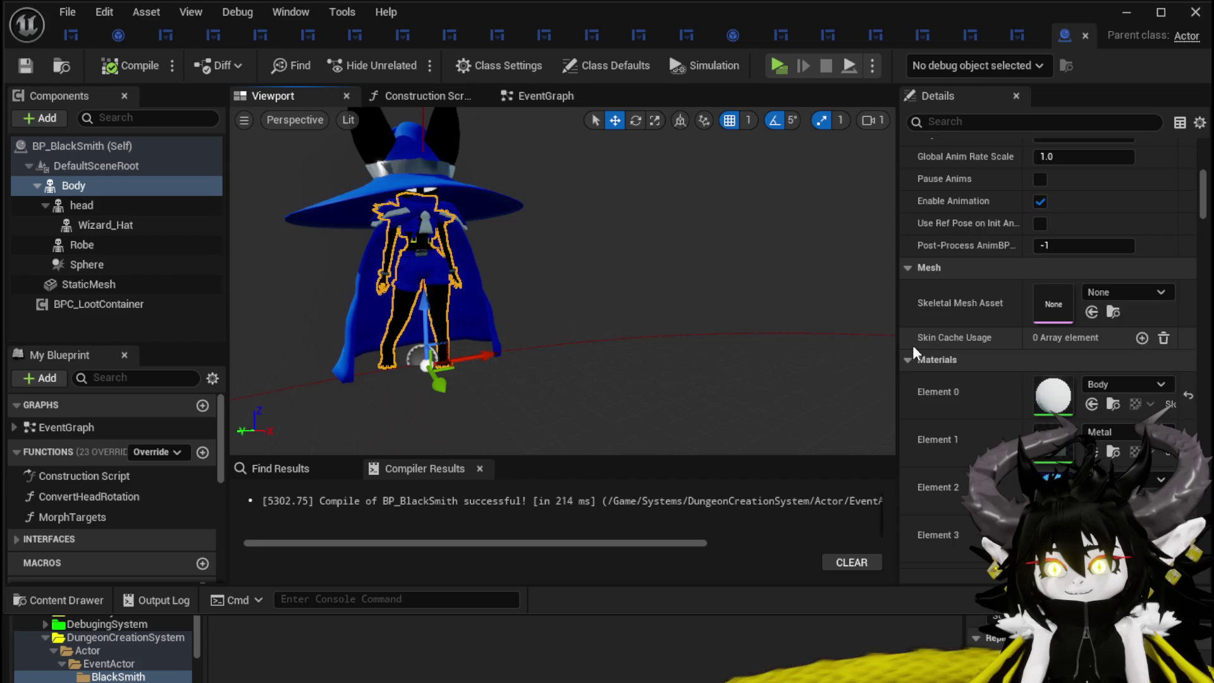
{"action": "scroll", "coordinate": [913, 346], "scroll_direction": "up", "scroll_amount": 15}
{"action": "scroll", "coordinate": [912, 340], "scroll_direction": "up", "scroll_amount": 1}
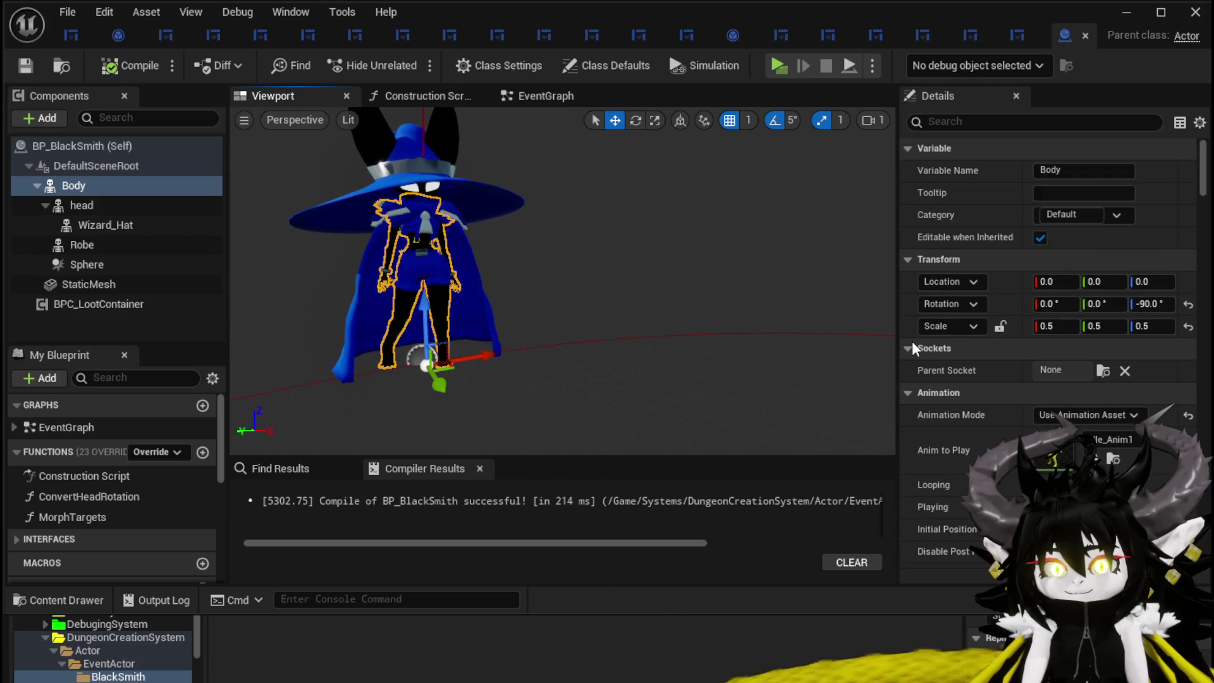
- Inspect the head and Wizard_Hat components, then return to the Body component's details
{"action": "left_click", "coordinate": [82, 204]}
{"action": "left_click", "coordinate": [104, 225]}
{"action": "scroll", "coordinate": [1010, 313], "scroll_direction": "down", "scroll_amount": 9}
{"action": "scroll", "coordinate": [1010, 312], "scroll_direction": "up", "scroll_amount": 4}
{"action": "left_click", "coordinate": [74, 186]}
{"action": "scroll", "coordinate": [104, 648], "scroll_direction": "down", "scroll_amount": 6}
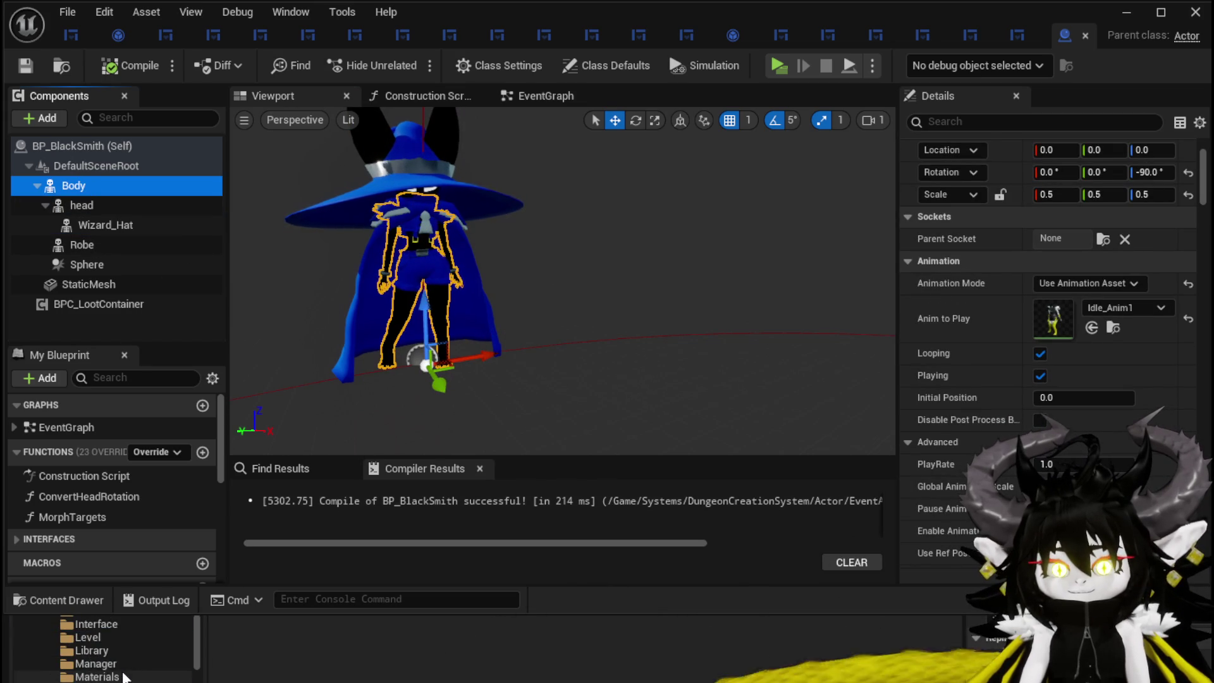
{"action": "scroll", "coordinate": [105, 648], "scroll_direction": "down", "scroll_amount": 6}
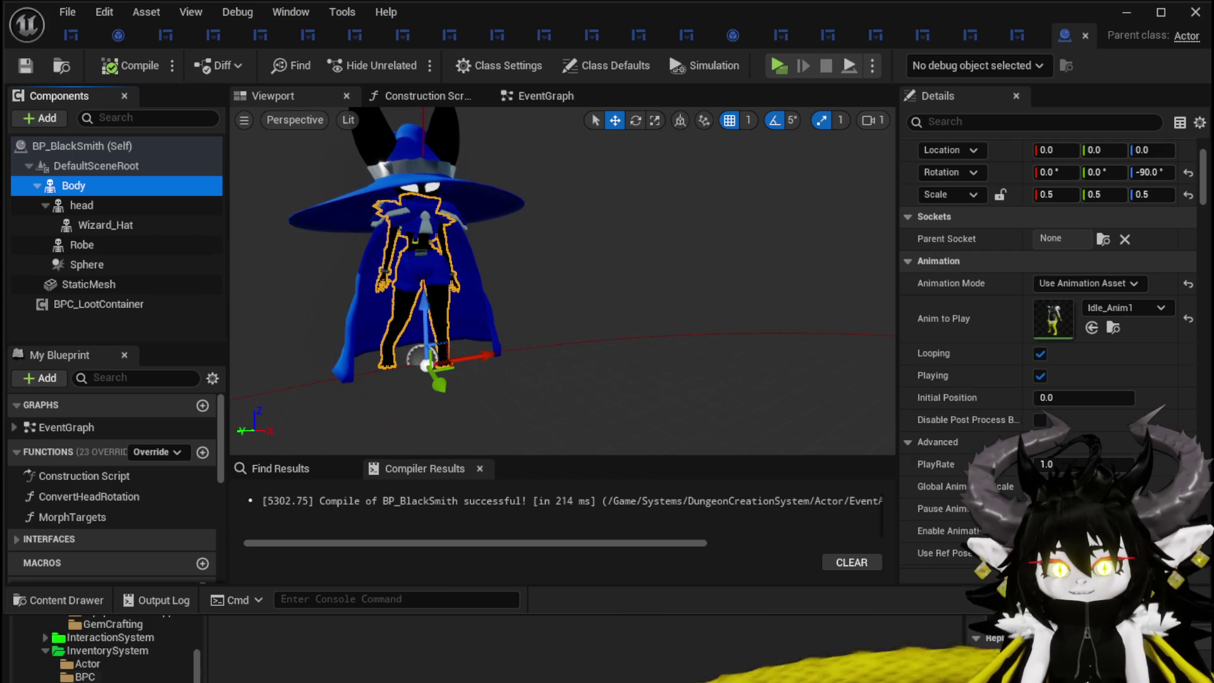
{"action": "scroll", "coordinate": [104, 648], "scroll_direction": "up", "scroll_amount": 5}
{"action": "scroll", "coordinate": [105, 648], "scroll_direction": "down", "scroll_amount": 8}
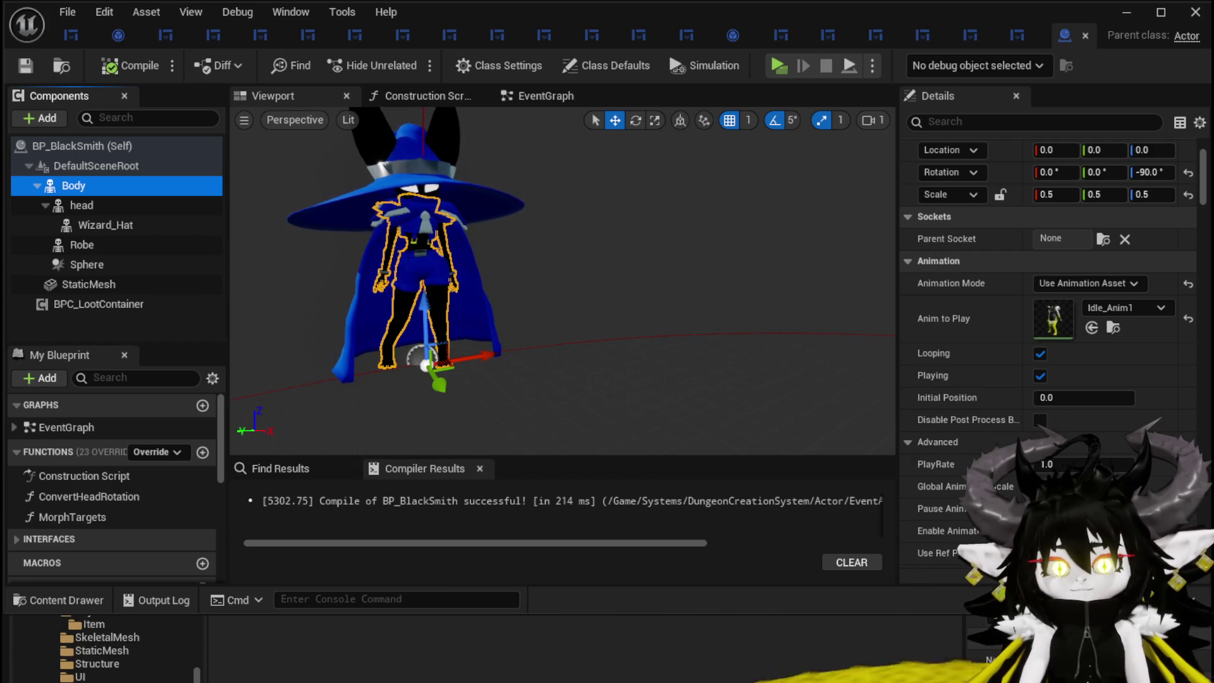
{"action": "scroll", "coordinate": [63, 667], "scroll_direction": "up", "scroll_amount": 1}
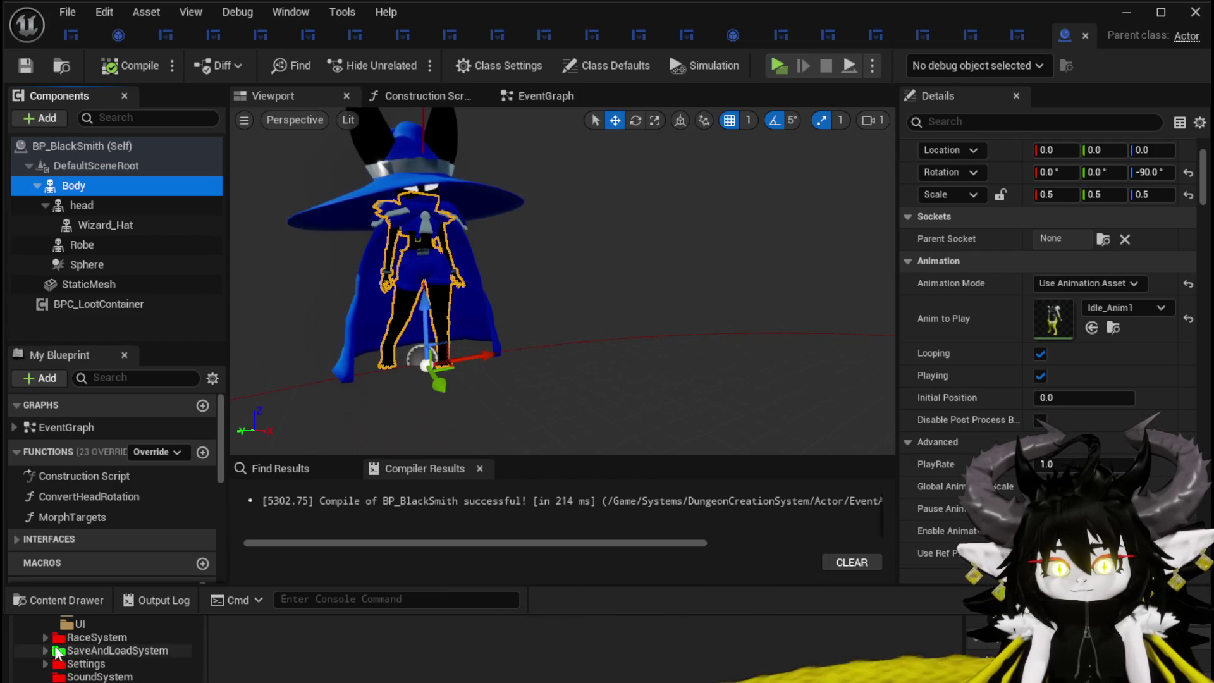
- Assign Bull_Body_Test Broken from the RaceSystem Belor folder as Body's Skeletal Mesh Asset
{"action": "double_click", "coordinate": [63, 637]}
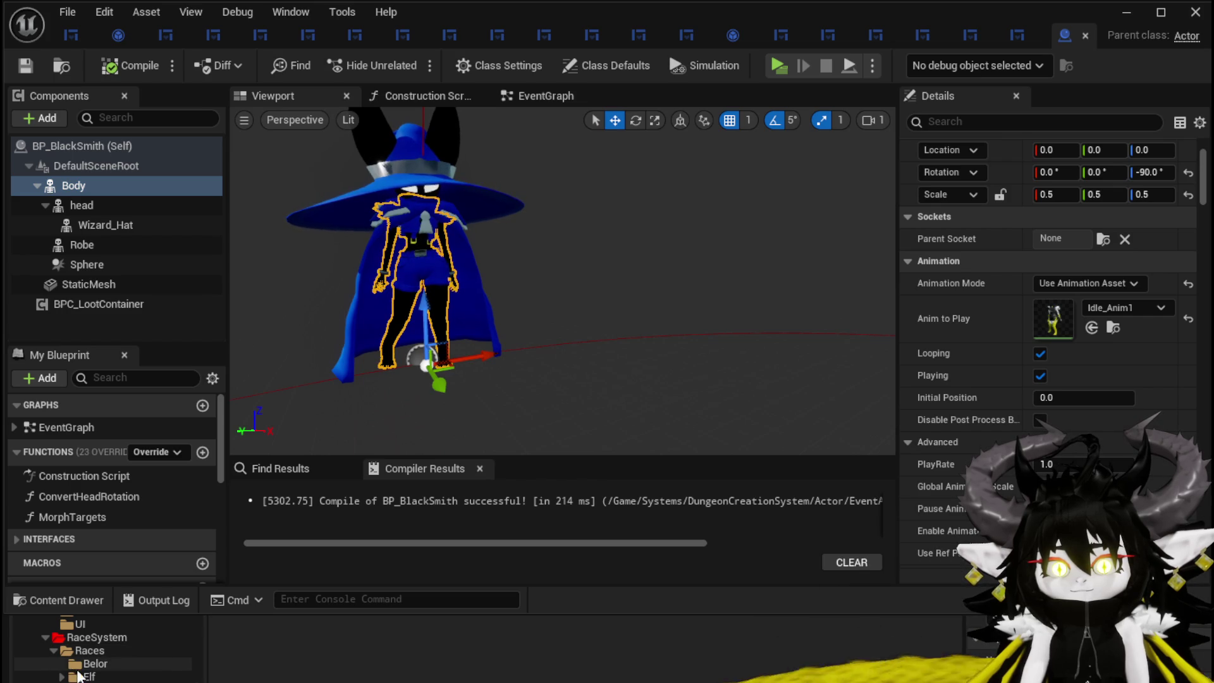
{"action": "left_click", "coordinate": [89, 664]}
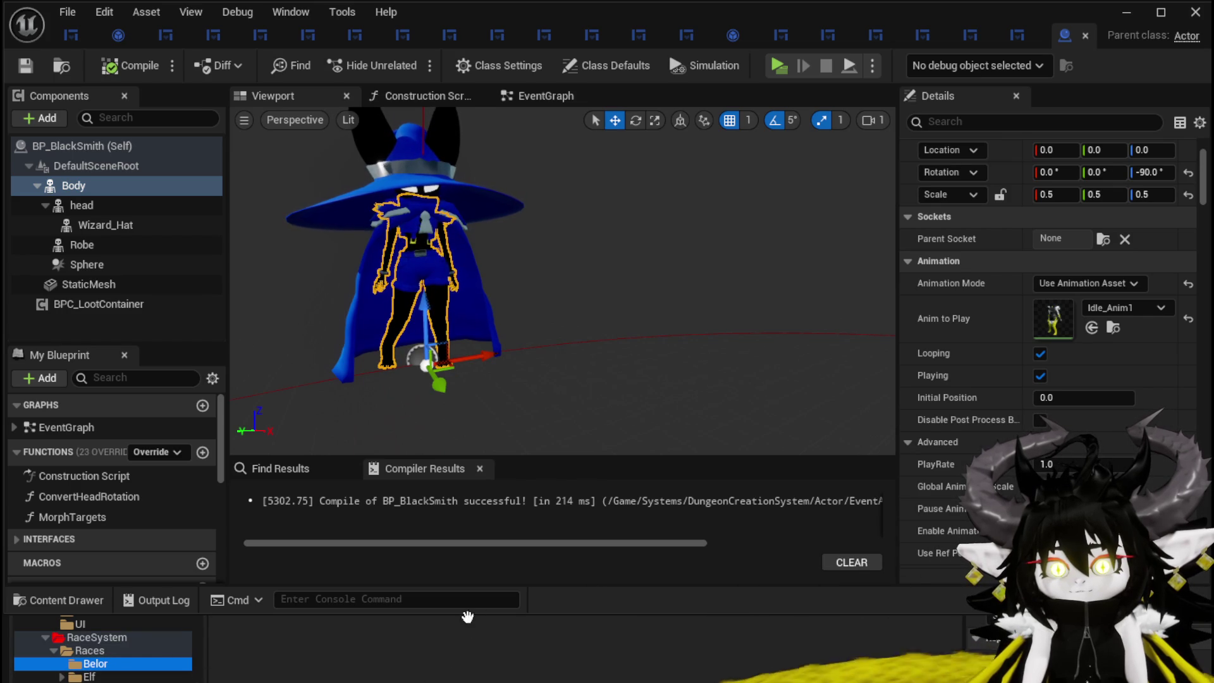
{"action": "left_click_drag", "start_coordinate": [468, 613], "coordinate": [476, 499]}
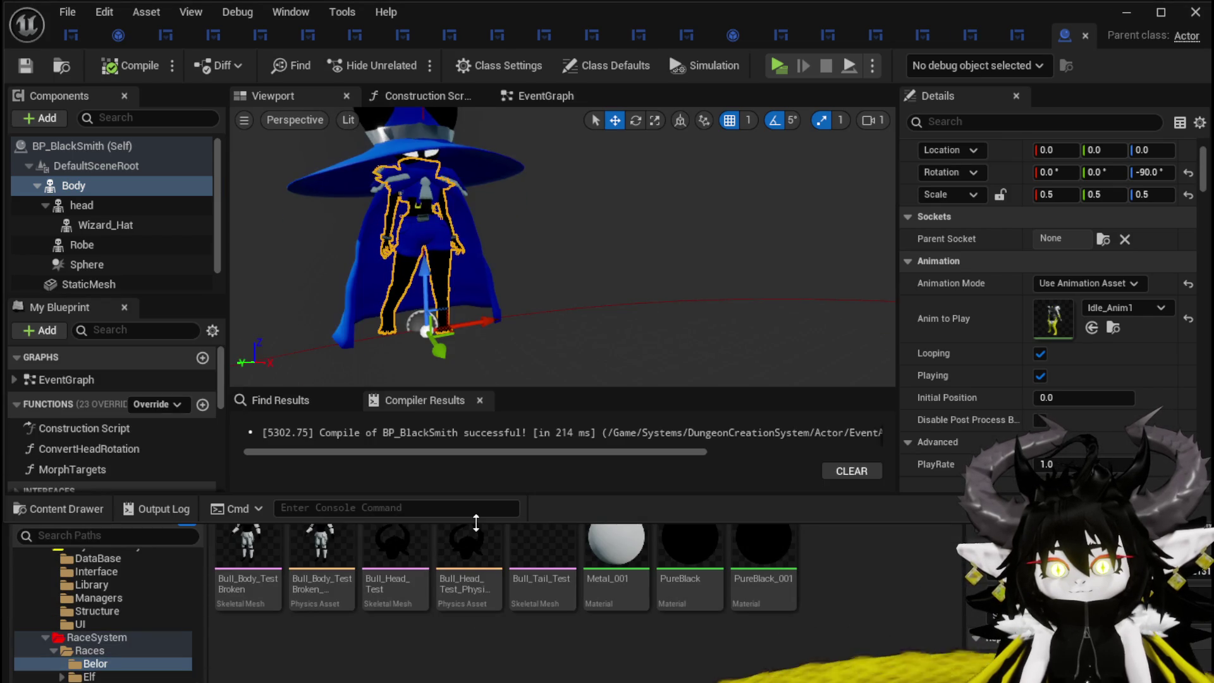
{"action": "mouse_move", "coordinate": [248, 550]}
{"action": "left_mouse_down"}
{"action": "mouse_move", "coordinate": [1068, 344]}
{"action": "mouse_move", "coordinate": [1063, 328]}
{"action": "left_mouse_up"}
{"action": "scroll", "coordinate": [1063, 335], "scroll_direction": "down", "scroll_amount": 6}
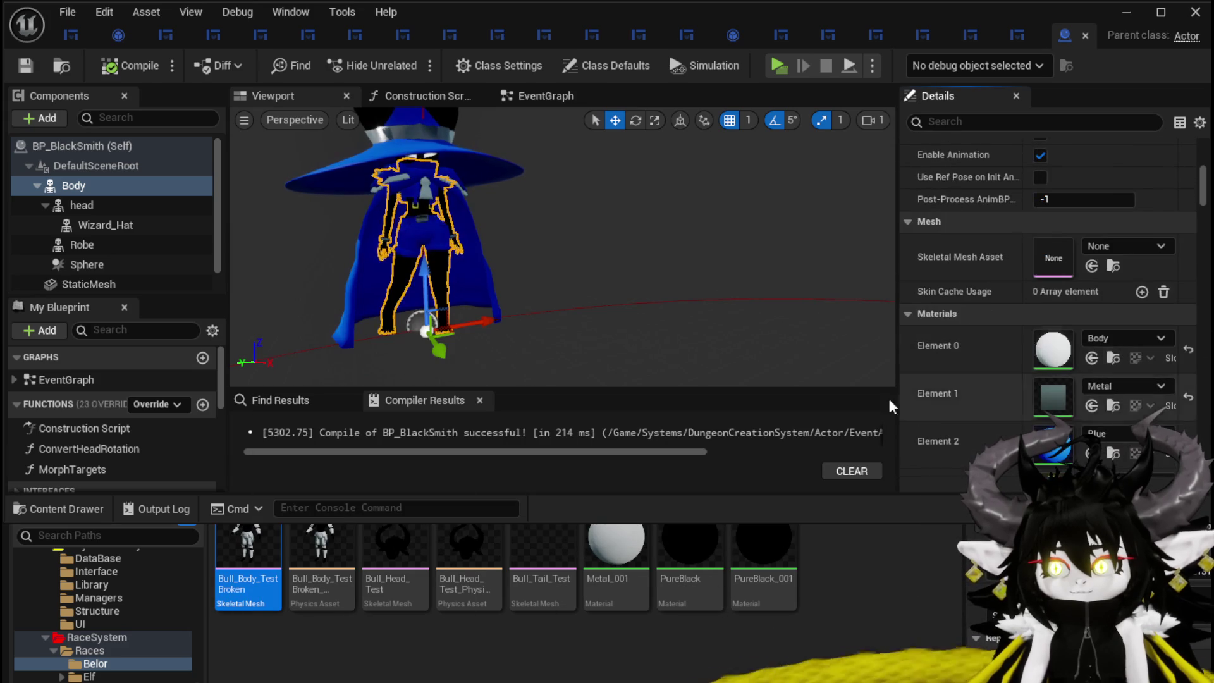
{"action": "left_click_drag", "start_coordinate": [248, 536], "coordinate": [1078, 258]}
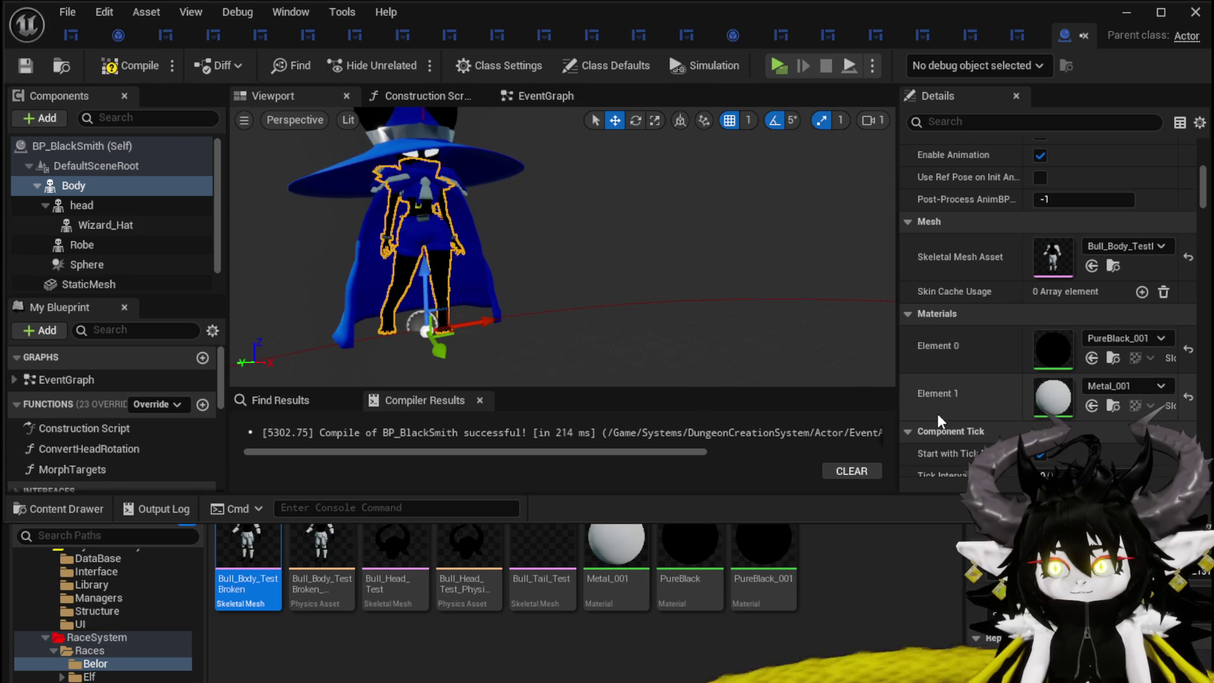
{"action": "scroll", "coordinate": [973, 366], "scroll_direction": "up", "scroll_amount": 5}
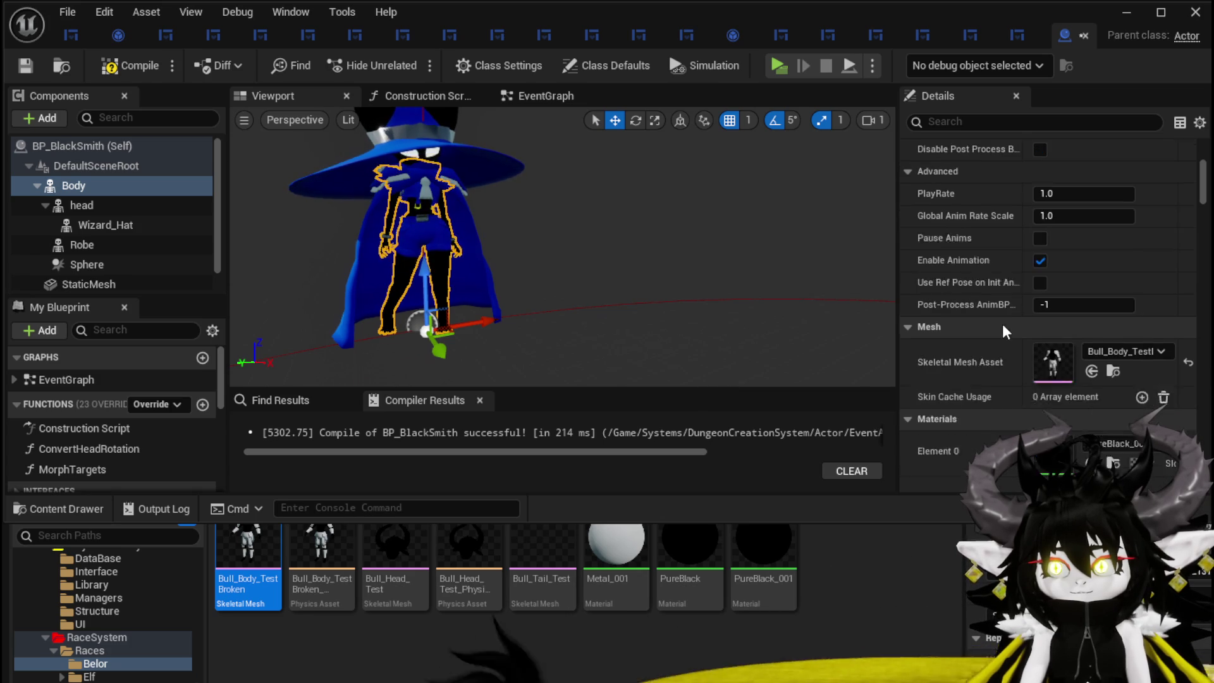
- Recompile BP_BlackSmith and frame the character in the viewport
{"action": "left_click", "coordinate": [101, 69]}
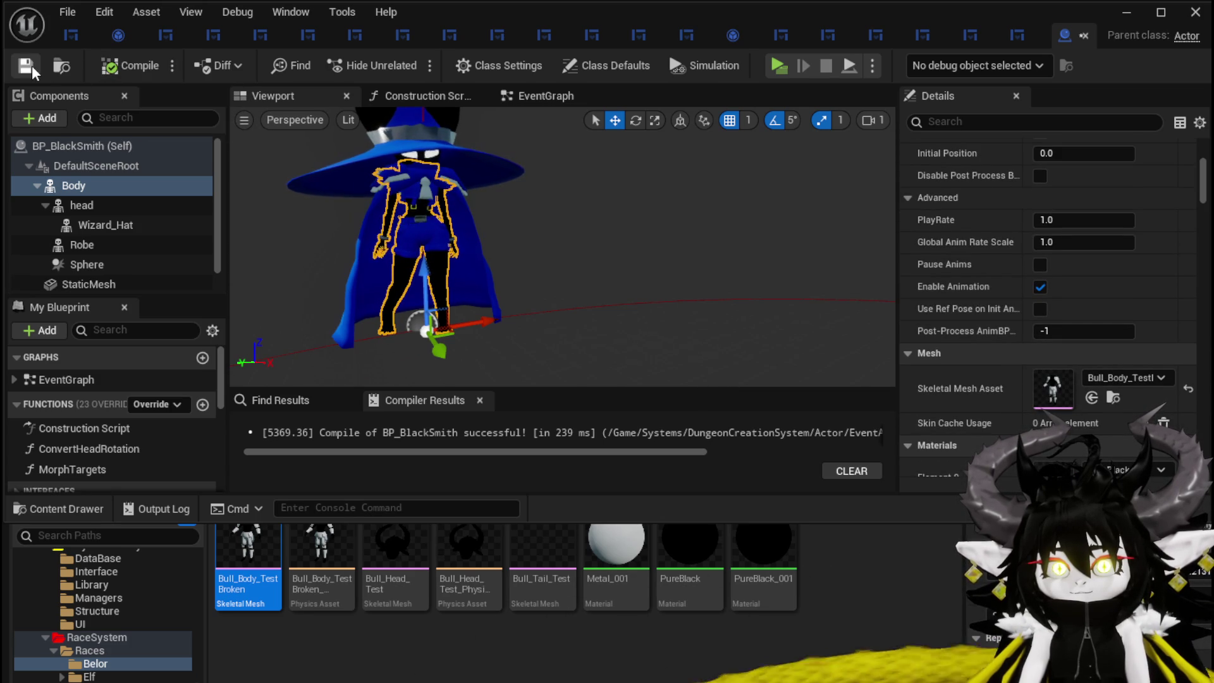
{"action": "scroll", "coordinate": [1015, 241], "scroll_direction": "up", "scroll_amount": 14}
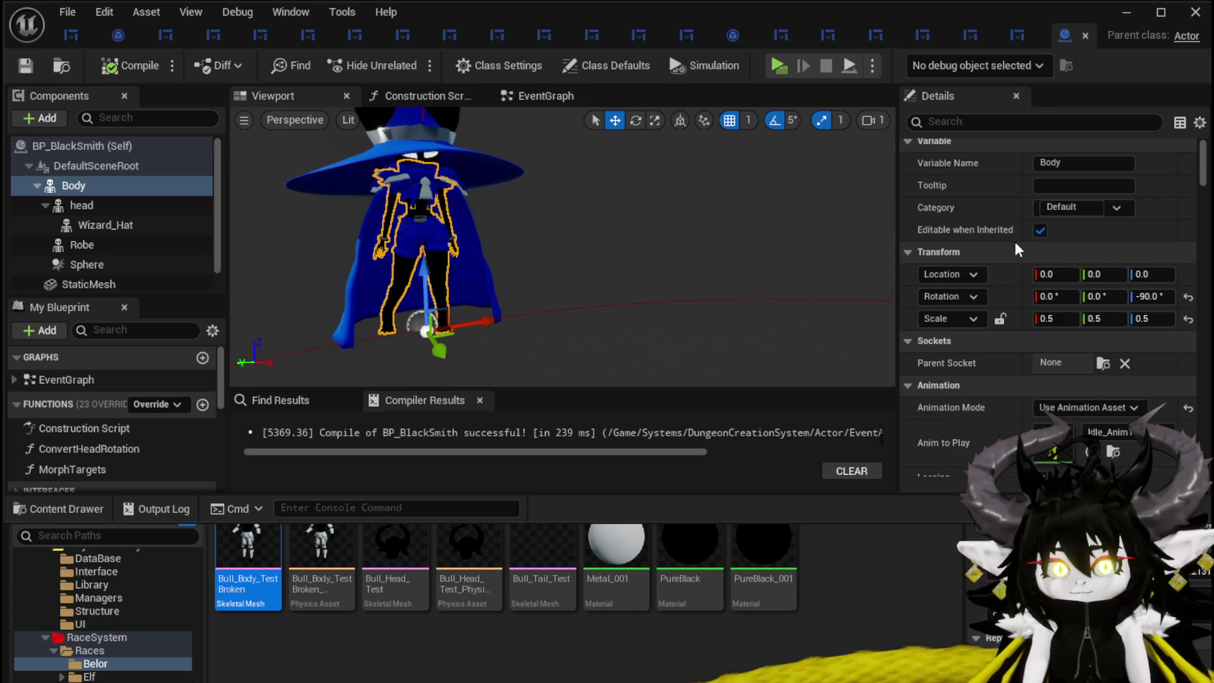
{"action": "key", "text": "f"}
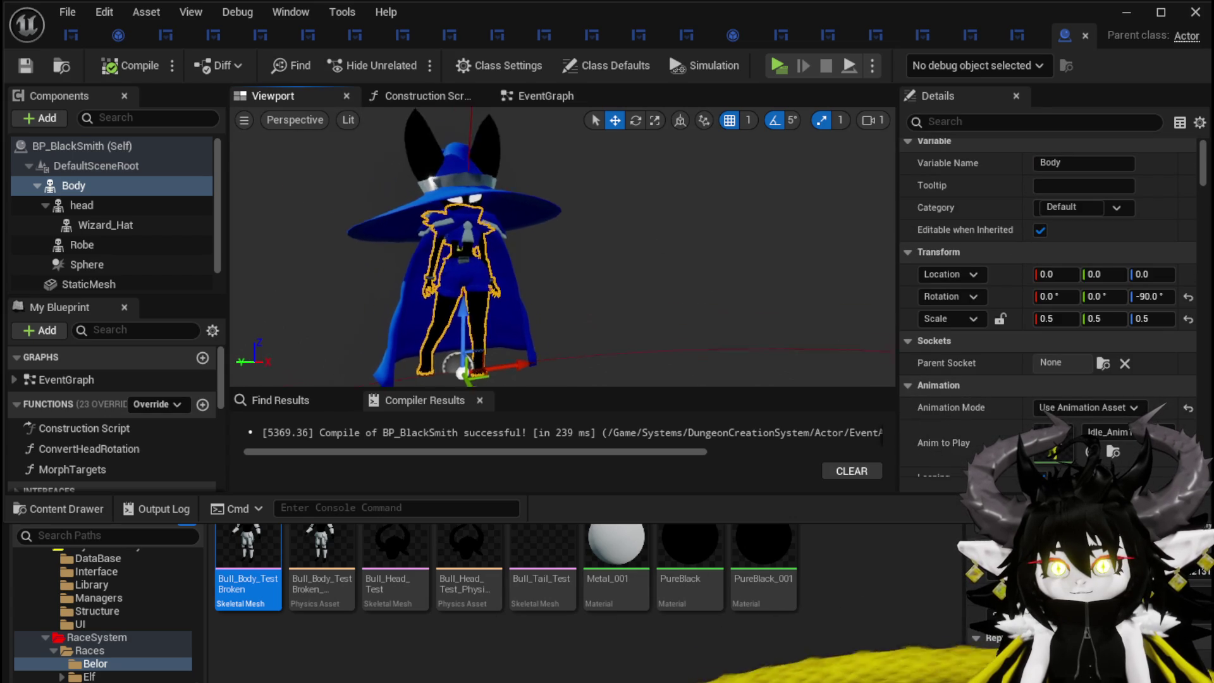
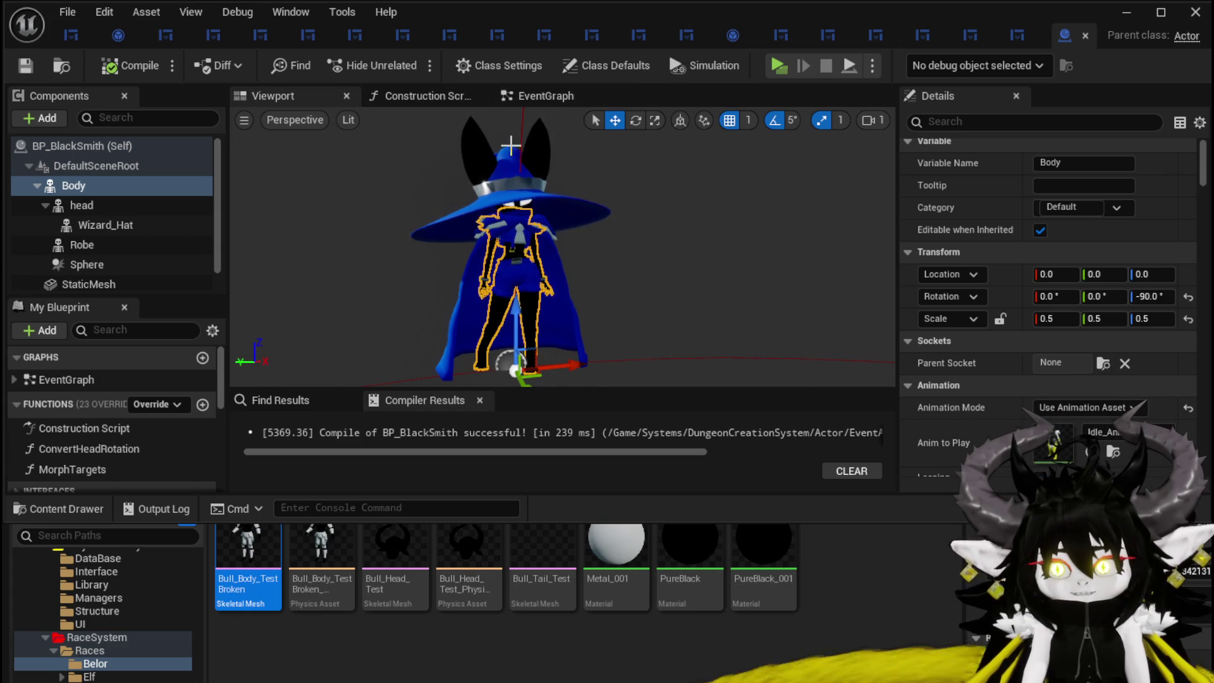
- Browse the event graph and the ConvertHeadRotation and MorphTargets function graphs
{"action": "left_click", "coordinate": [533, 95]}
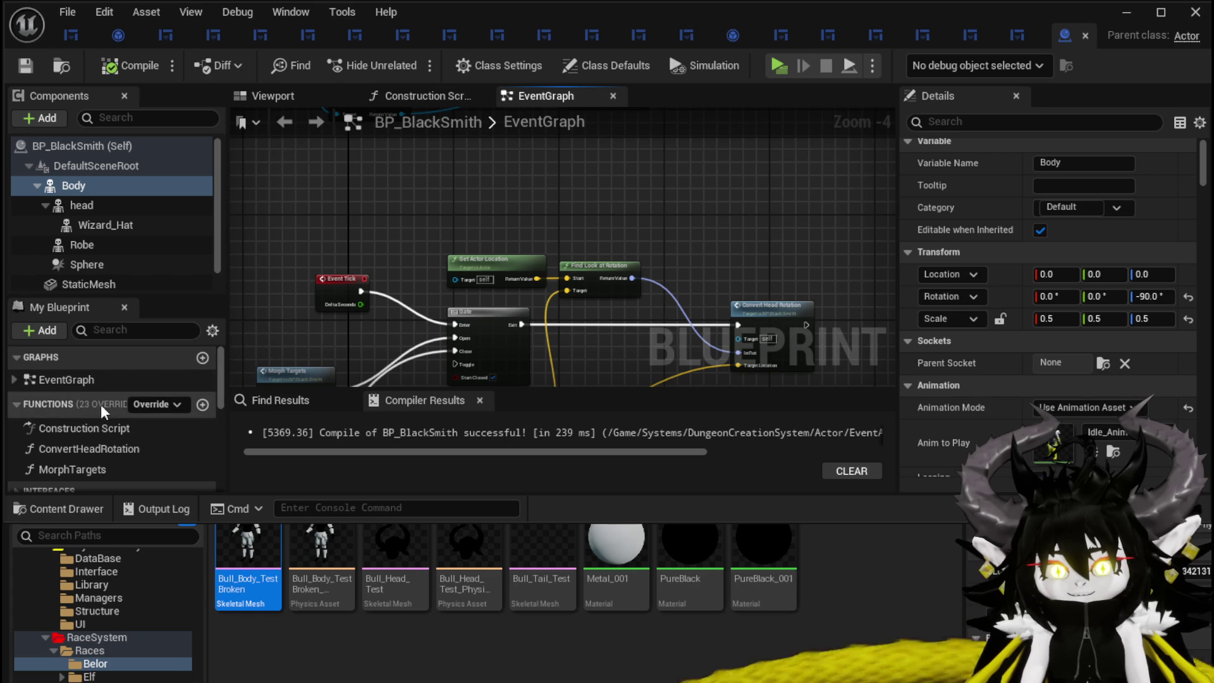
{"action": "double_click", "coordinate": [78, 428]}
{"action": "double_click", "coordinate": [57, 449]}
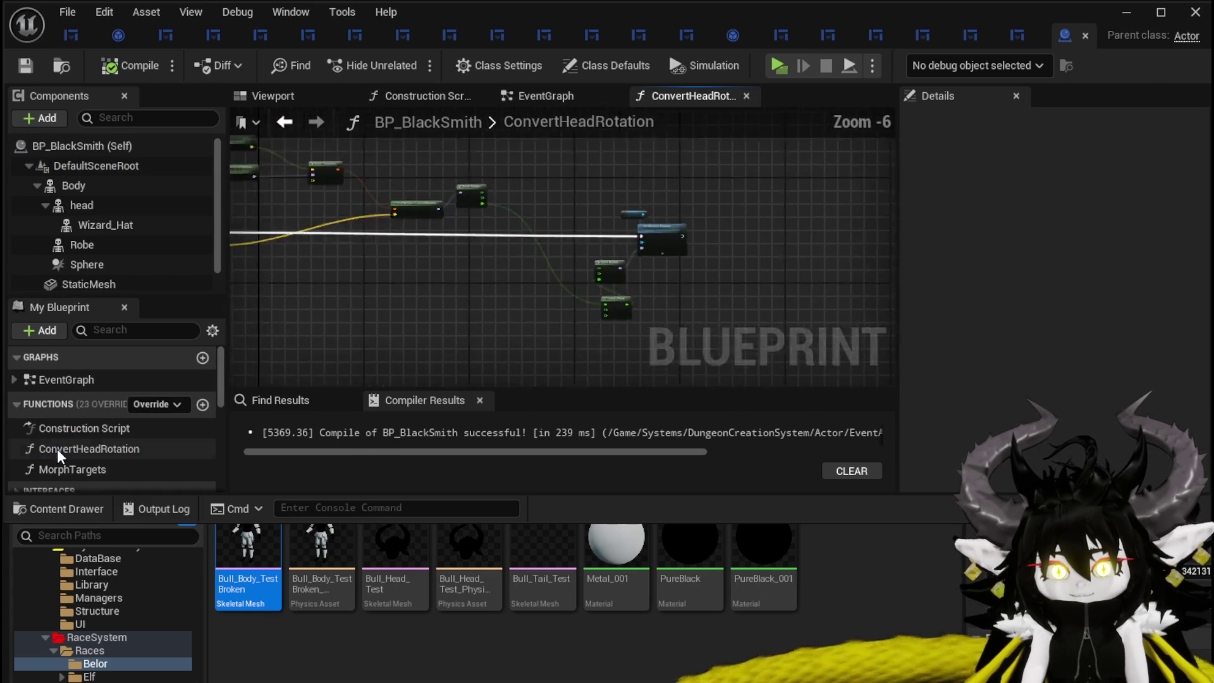
{"action": "double_click", "coordinate": [68, 468]}
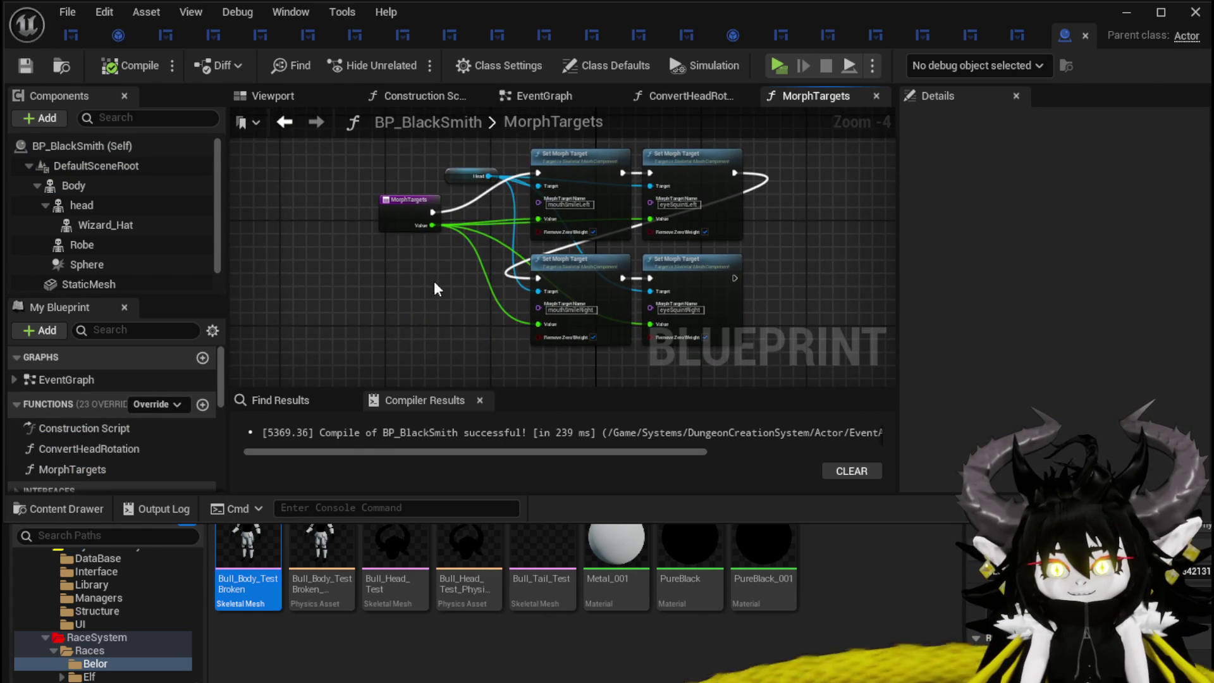
{"action": "scroll", "coordinate": [381, 310], "scroll_direction": "up", "scroll_amount": 2}
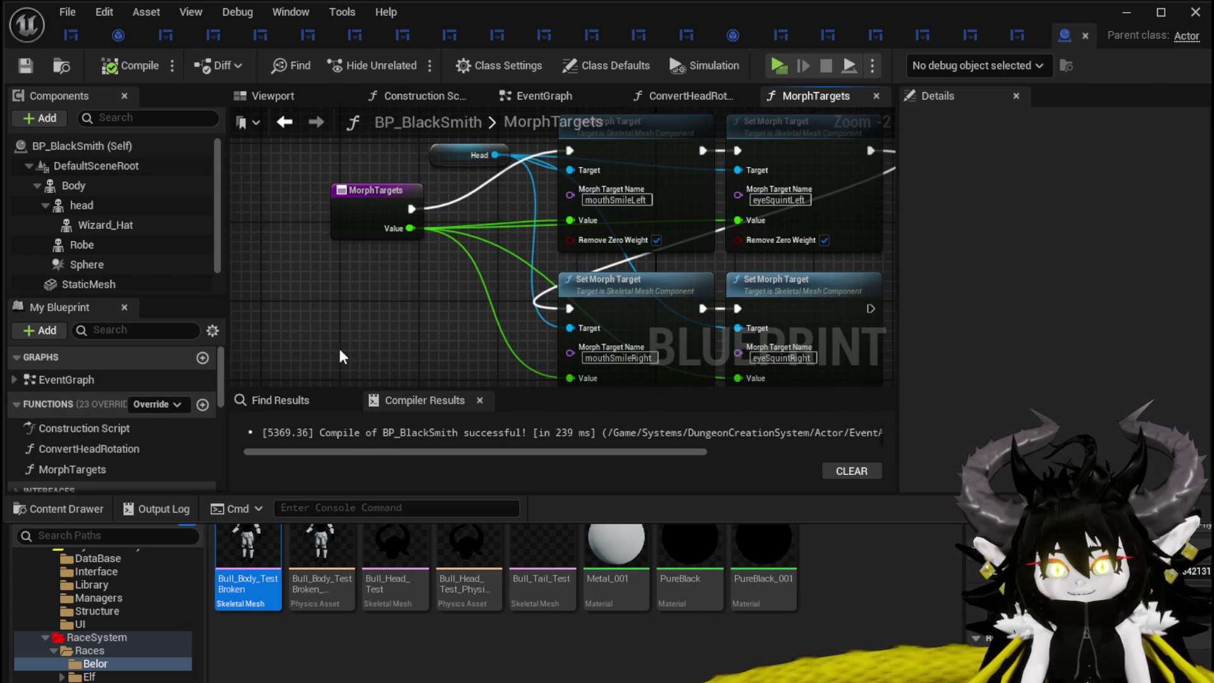
{"action": "double_click", "coordinate": [69, 448]}
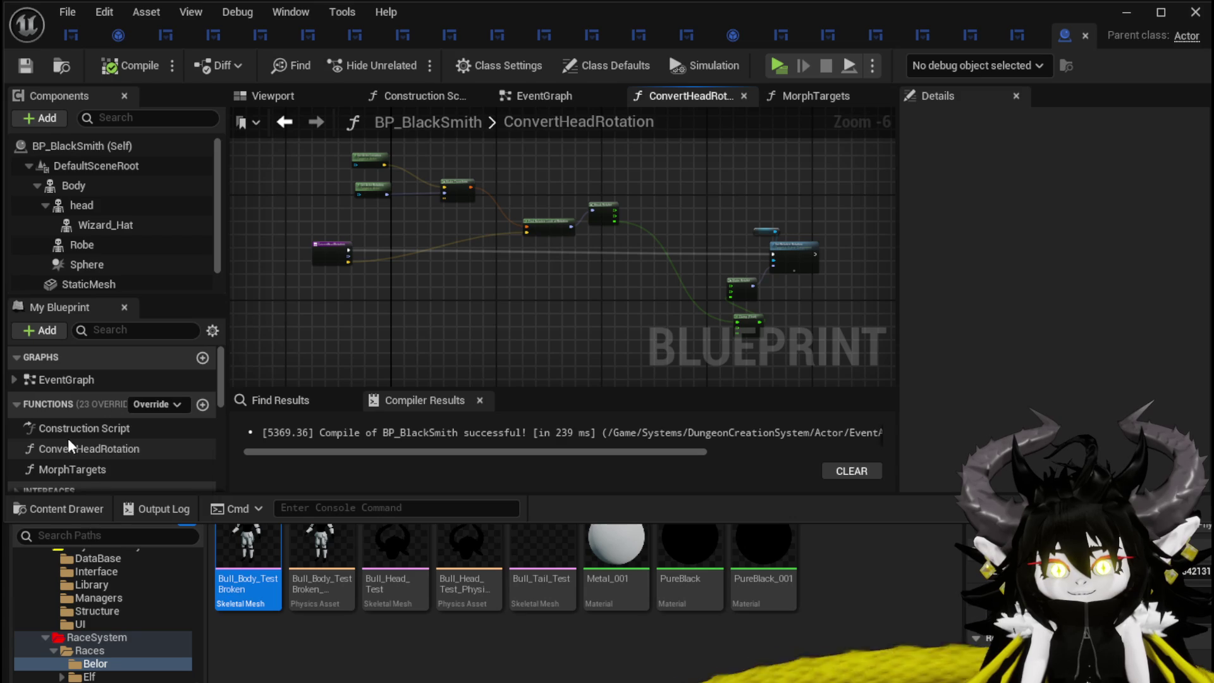
{"action": "double_click", "coordinate": [54, 378]}
- Disconnect Event BeginPlay from the loot ADD node and recompile the blueprint
{"action": "scroll", "coordinate": [538, 240], "scroll_direction": "down", "scroll_amount": 1}
{"action": "scroll", "coordinate": [422, 309], "scroll_direction": "up", "scroll_amount": 9}
{"action": "scroll", "coordinate": [421, 306], "scroll_direction": "down", "scroll_amount": 4}
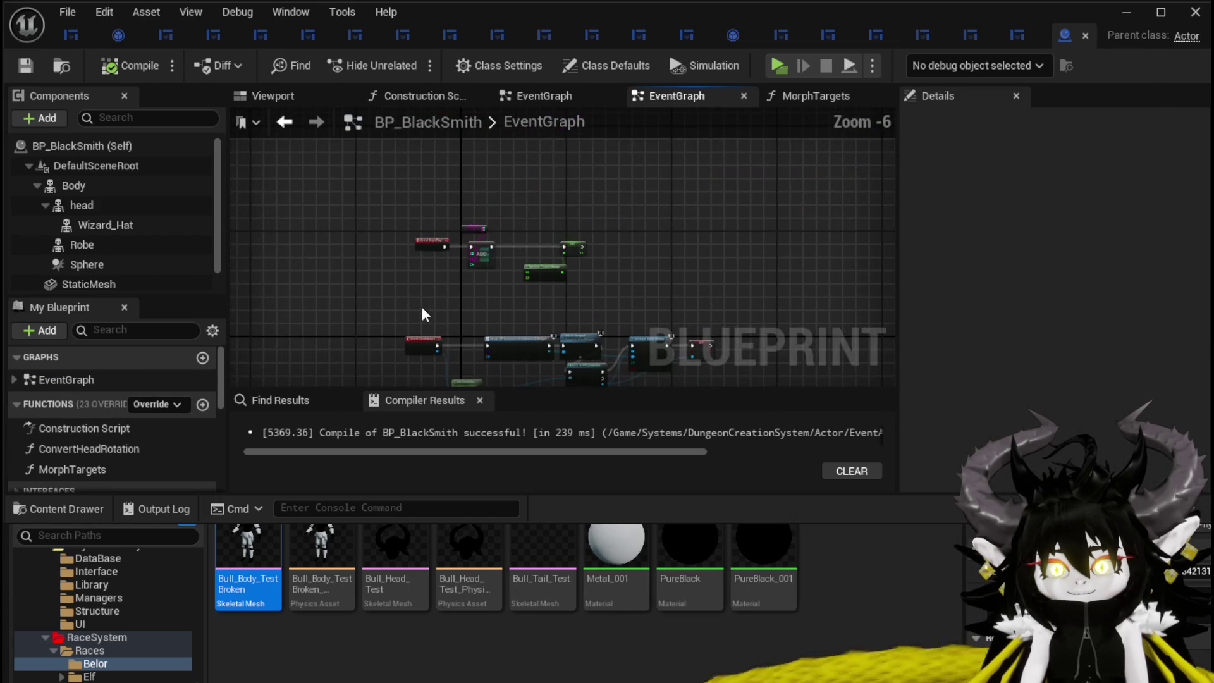
{"action": "scroll", "coordinate": [455, 282], "scroll_direction": "up", "scroll_amount": 3}
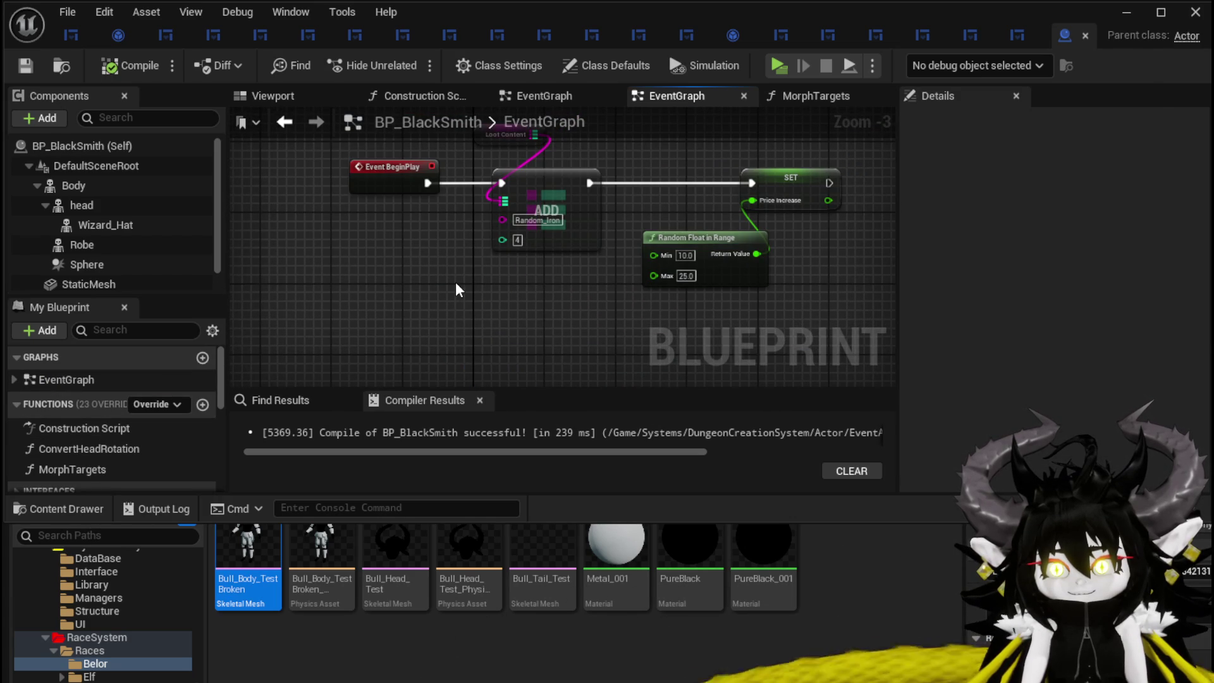
{"action": "scroll", "coordinate": [455, 282], "scroll_direction": "down", "scroll_amount": 4}
{"action": "scroll", "coordinate": [455, 282], "scroll_direction": "up", "scroll_amount": 3}
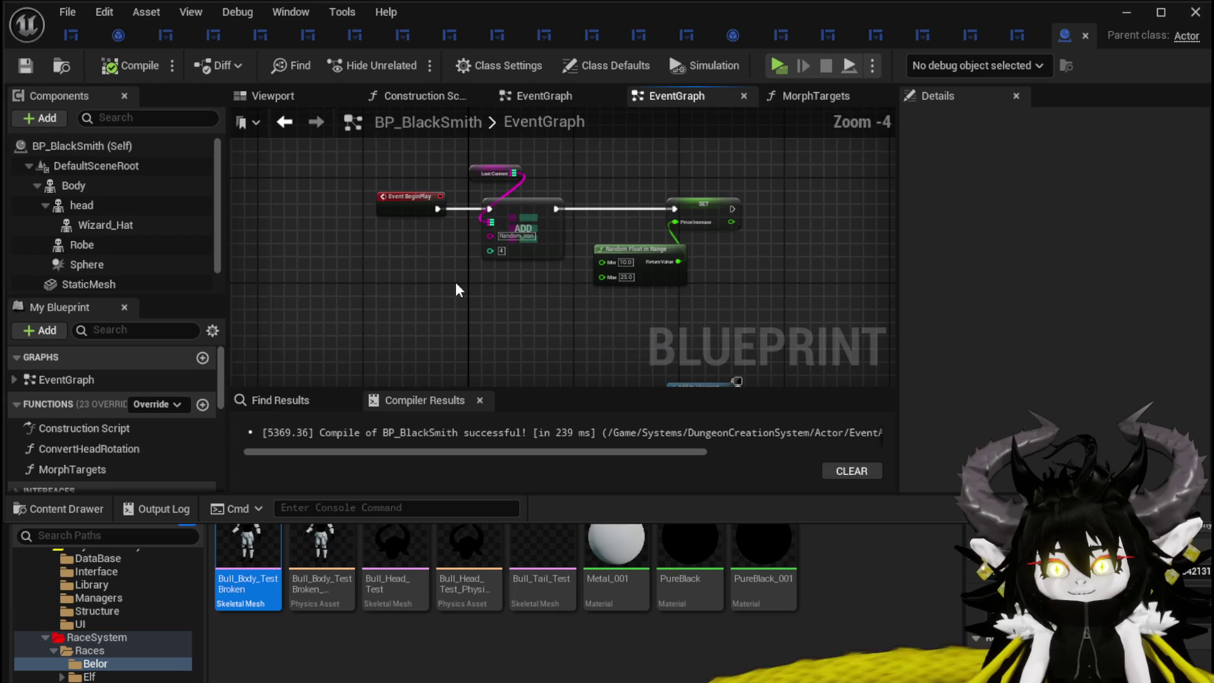
{"action": "scroll", "coordinate": [456, 282], "scroll_direction": "up", "scroll_amount": 1}
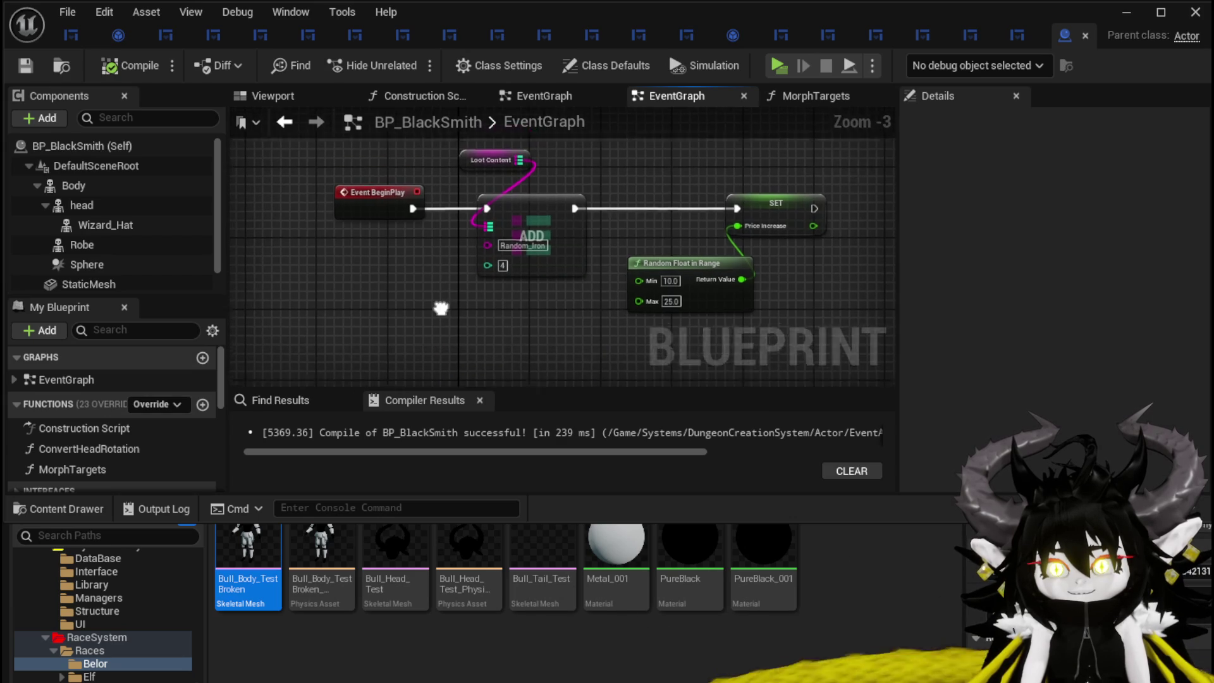
{"action": "left_click", "coordinate": [409, 215], "text": "alt"}
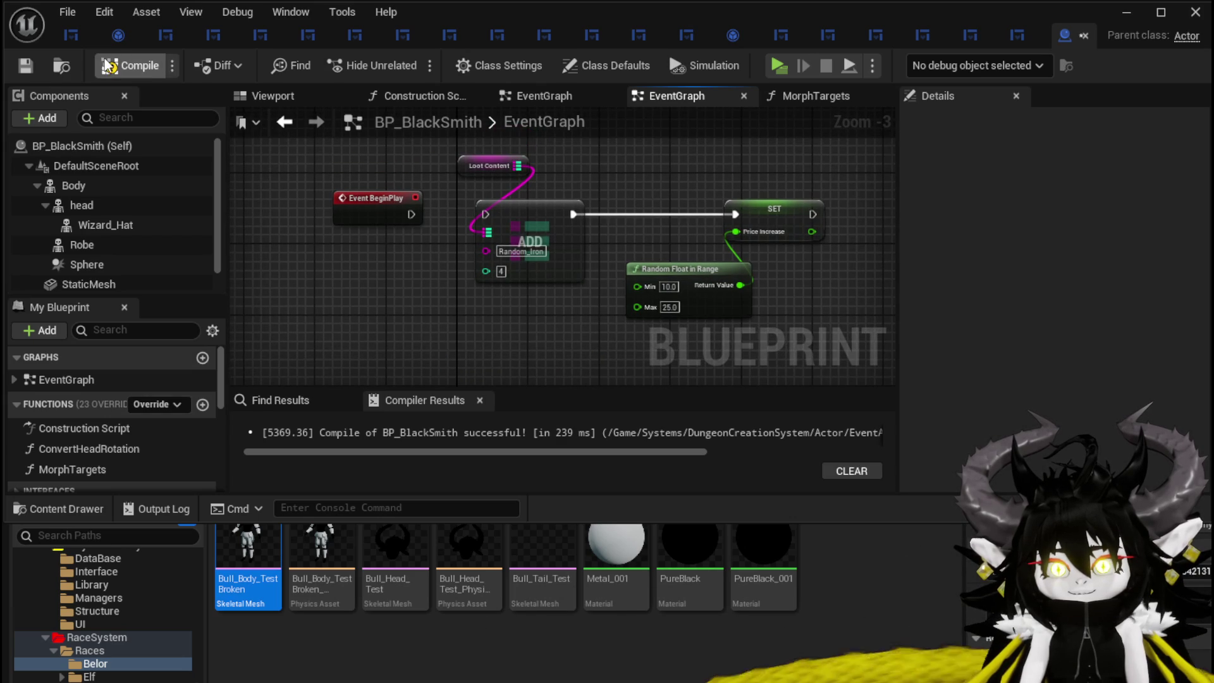
{"action": "left_click", "coordinate": [18, 63]}
- Review the Body component's settings, then select Body, head, Wizard_Hat and Robe together
{"action": "scroll", "coordinate": [472, 275], "scroll_direction": "down", "scroll_amount": 4}
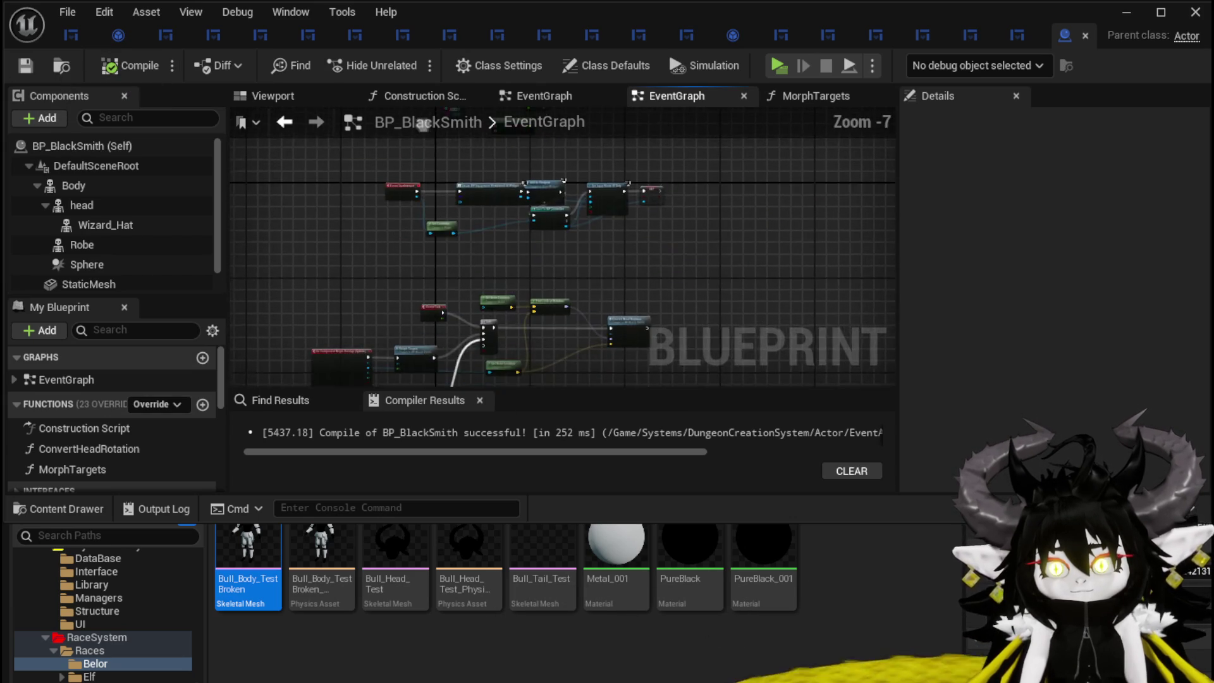
{"action": "scroll", "coordinate": [503, 207], "scroll_direction": "up", "scroll_amount": 4}
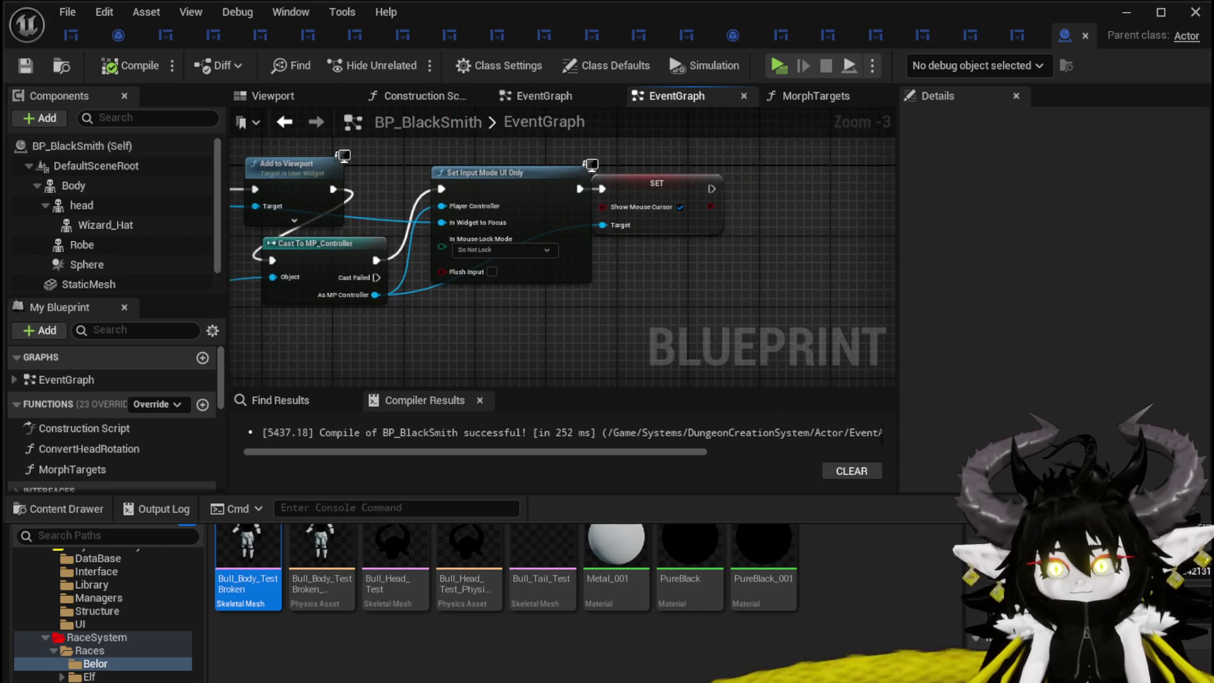
{"action": "scroll", "coordinate": [437, 279], "scroll_direction": "down", "scroll_amount": 3}
{"action": "mouse_move", "coordinate": [437, 279]}
{"action": "left_mouse_down"}
{"action": "mouse_move", "coordinate": [410, 172]}
{"action": "mouse_move", "coordinate": [529, 190]}
{"action": "left_mouse_up"}
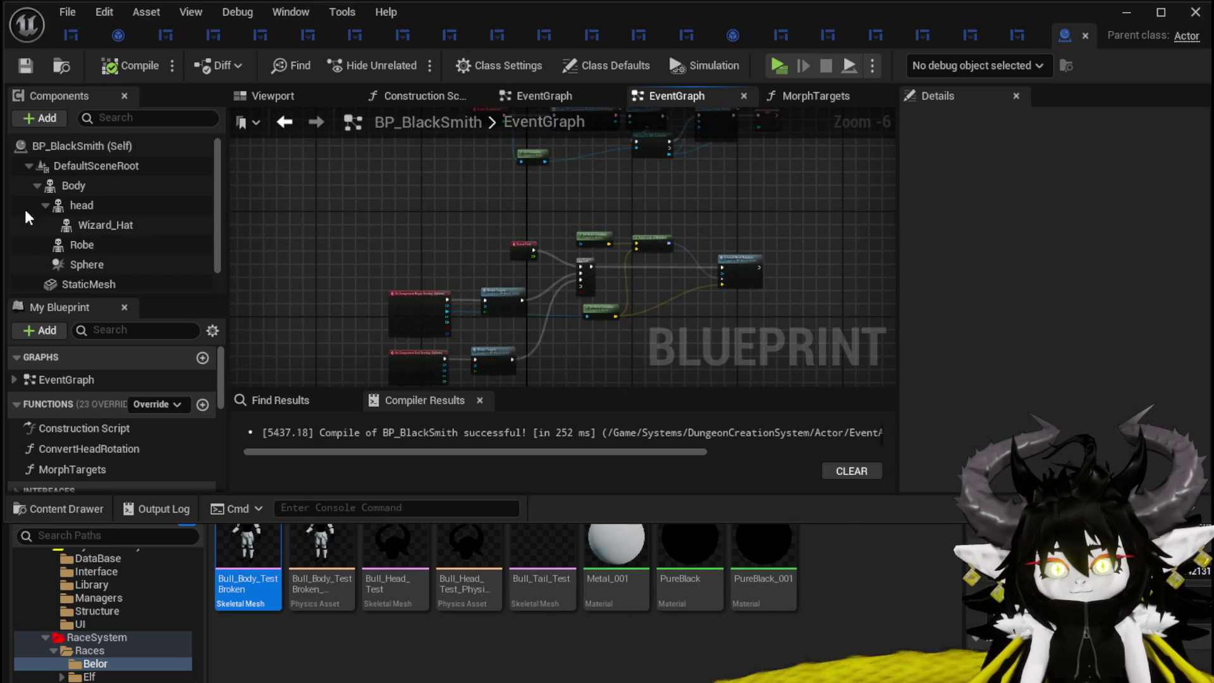
{"action": "left_click", "coordinate": [100, 186]}
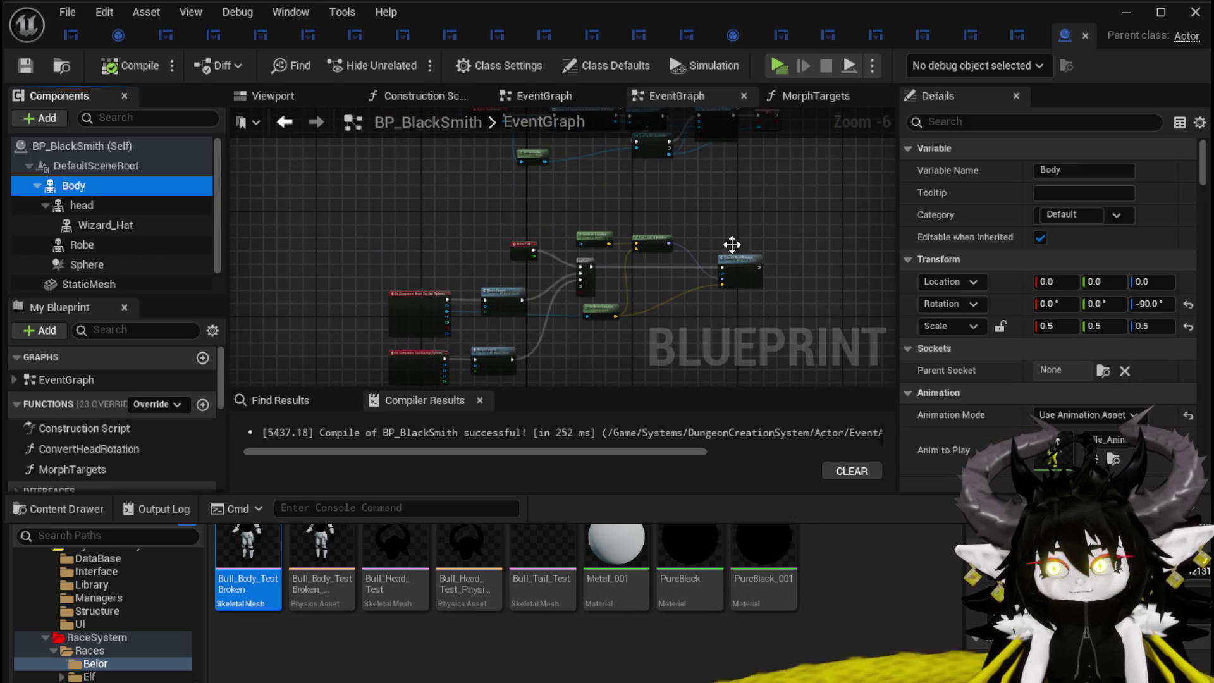
{"action": "scroll", "coordinate": [1064, 282], "scroll_direction": "down", "scroll_amount": 3}
{"action": "scroll", "coordinate": [1065, 281], "scroll_direction": "down", "scroll_amount": 5}
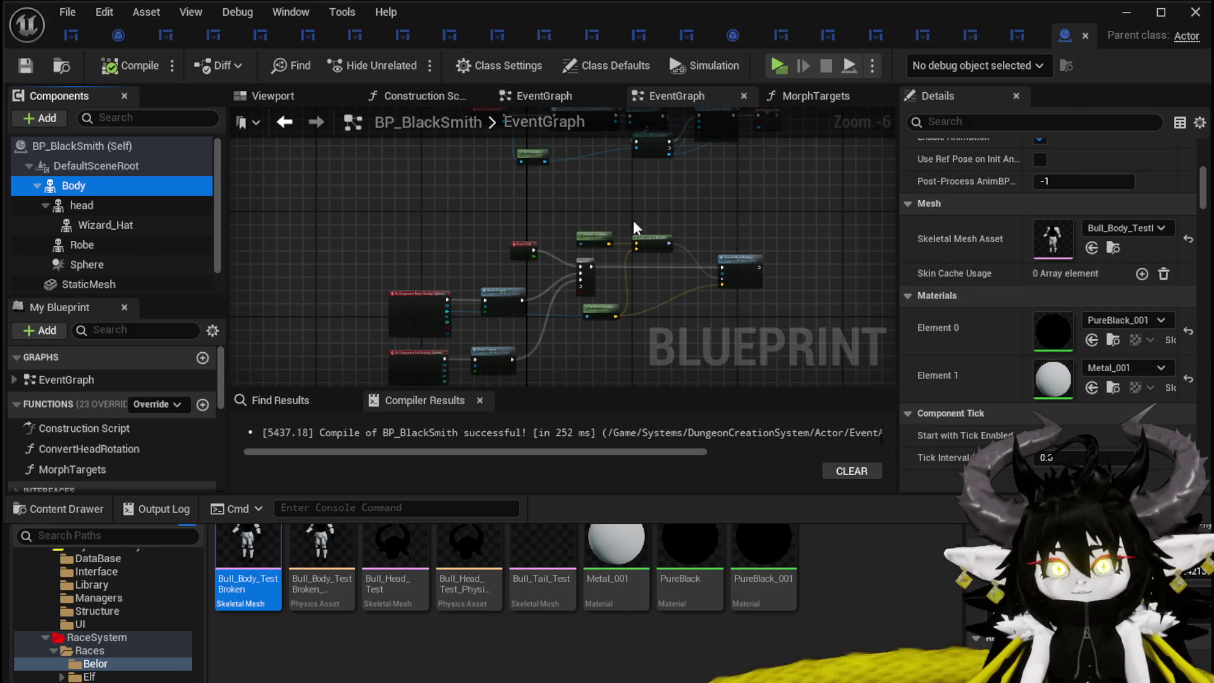
{"action": "left_click", "coordinate": [297, 100]}
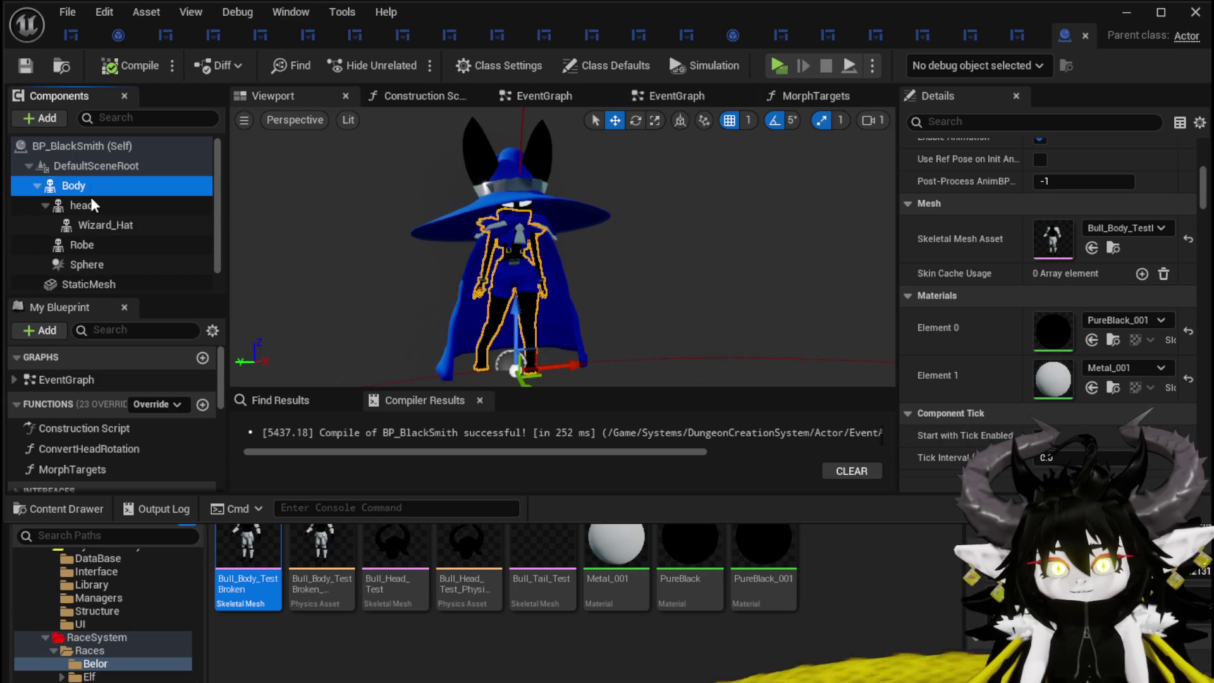
{"action": "left_click", "coordinate": [89, 244], "text": "shift"}
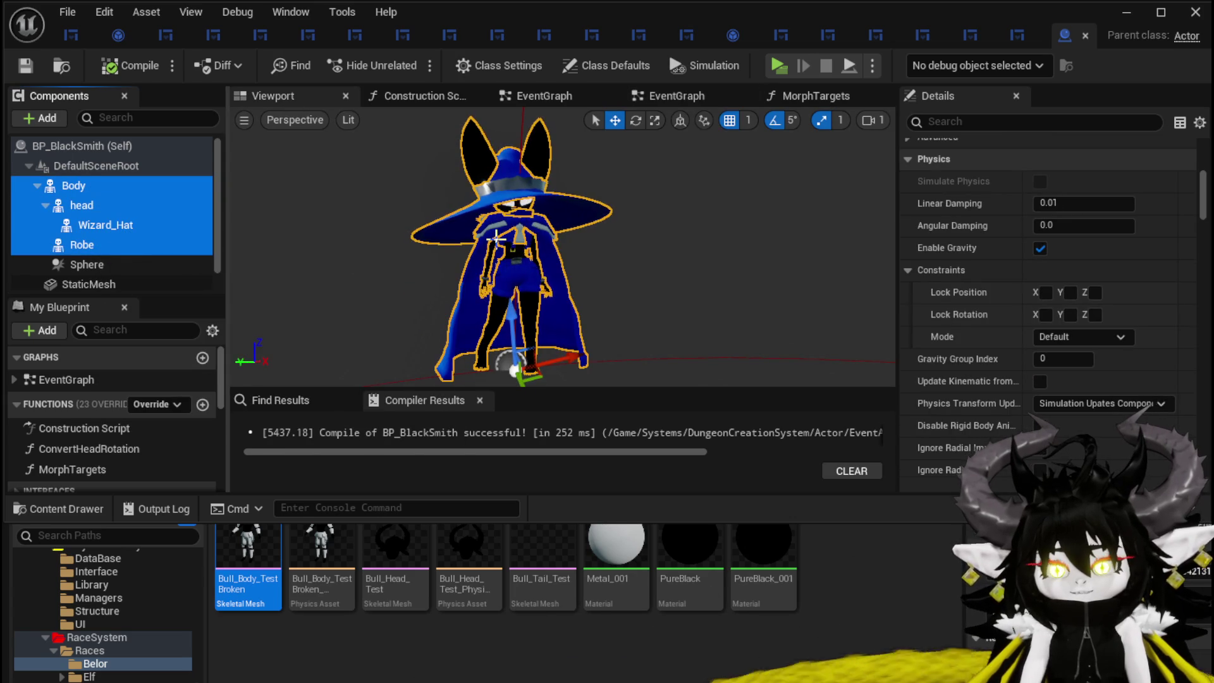
- Delete the four selected components, recompile with F7, and check the remaining StaticMesh component
{"action": "key", "text": "Delete"}
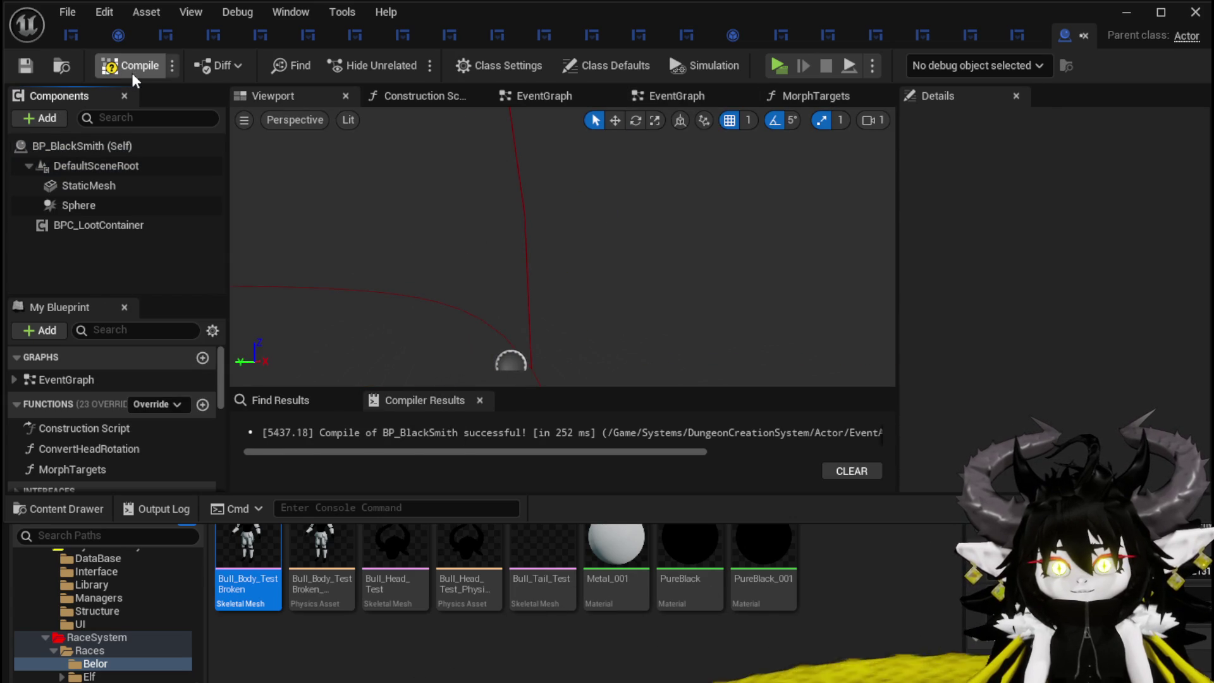
{"action": "key", "text": "F7"}
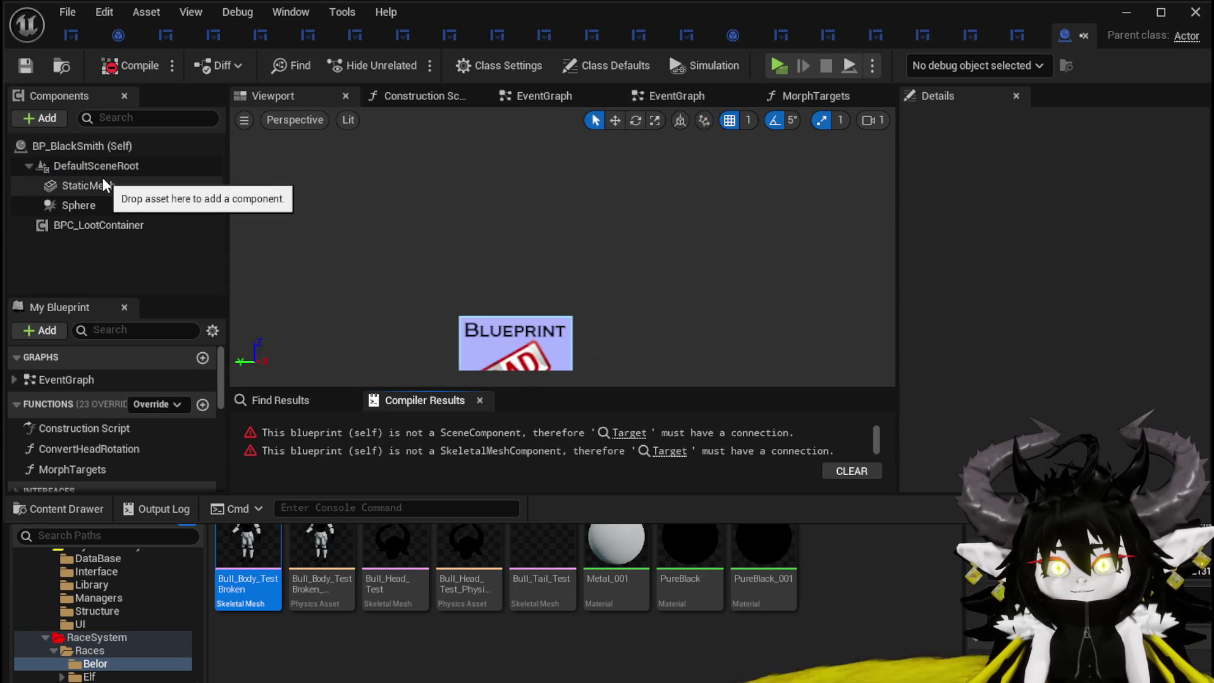
{"action": "left_click", "coordinate": [94, 184]}
{"action": "scroll", "coordinate": [1075, 186], "scroll_direction": "up", "scroll_amount": 10}
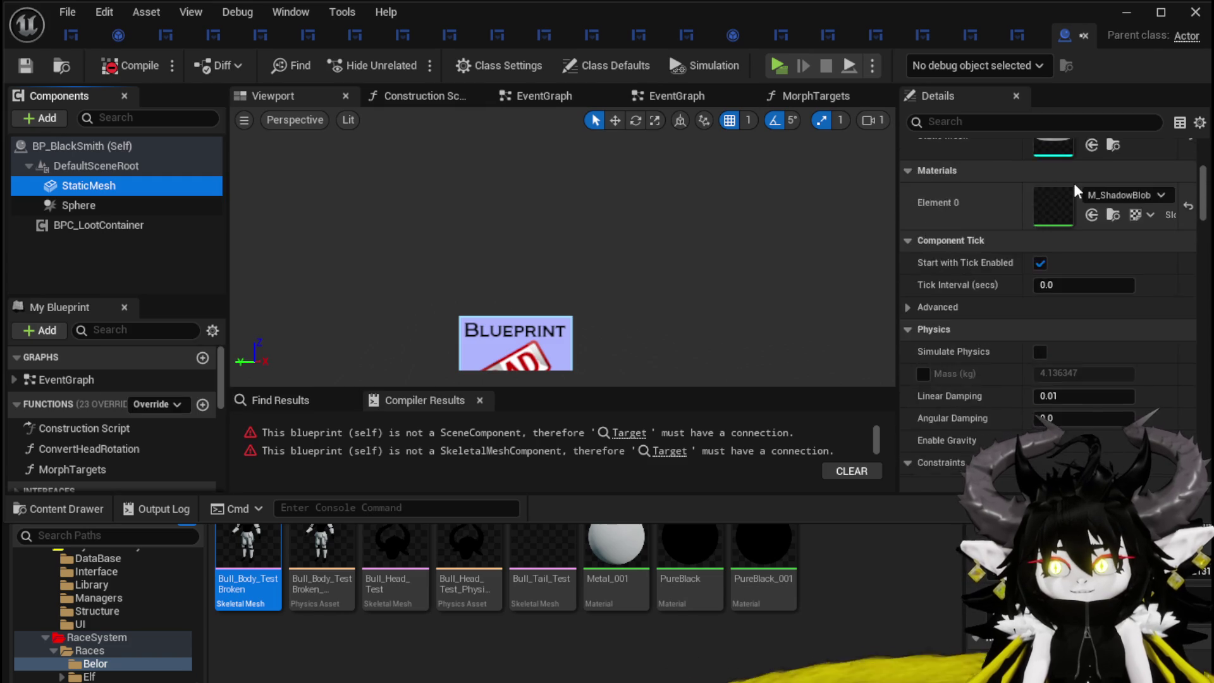
{"action": "scroll", "coordinate": [524, 211], "scroll_direction": "down", "scroll_amount": 2}
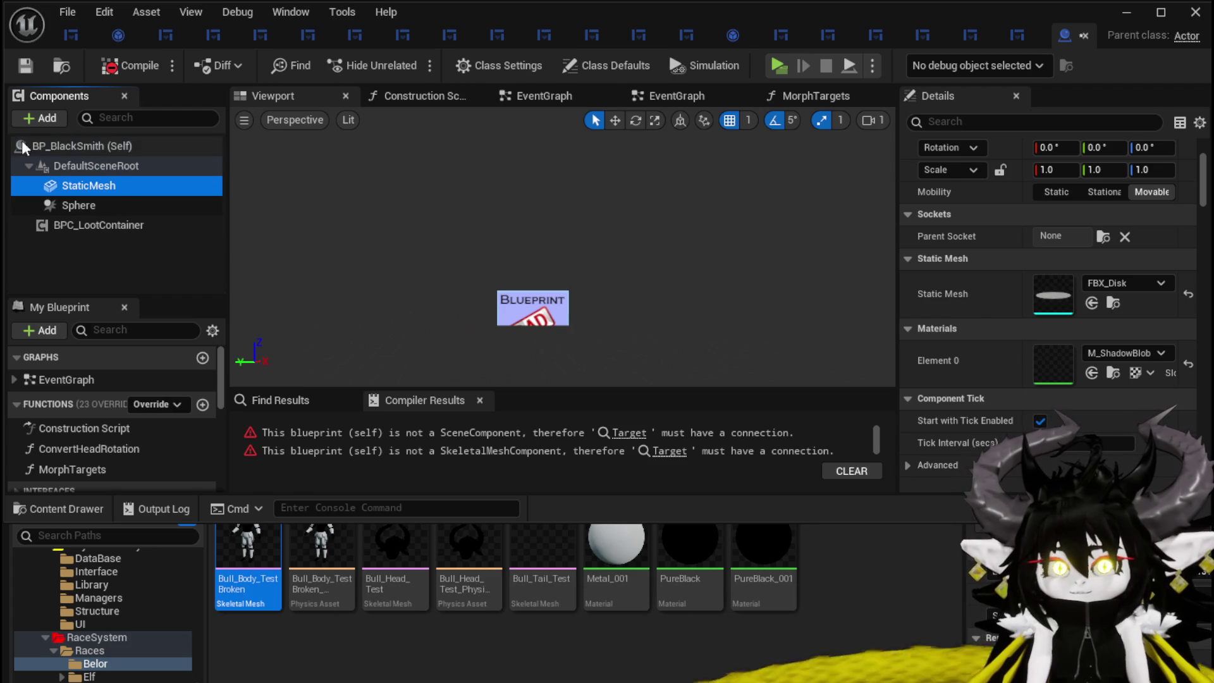
{"action": "left_click", "coordinate": [34, 121]}
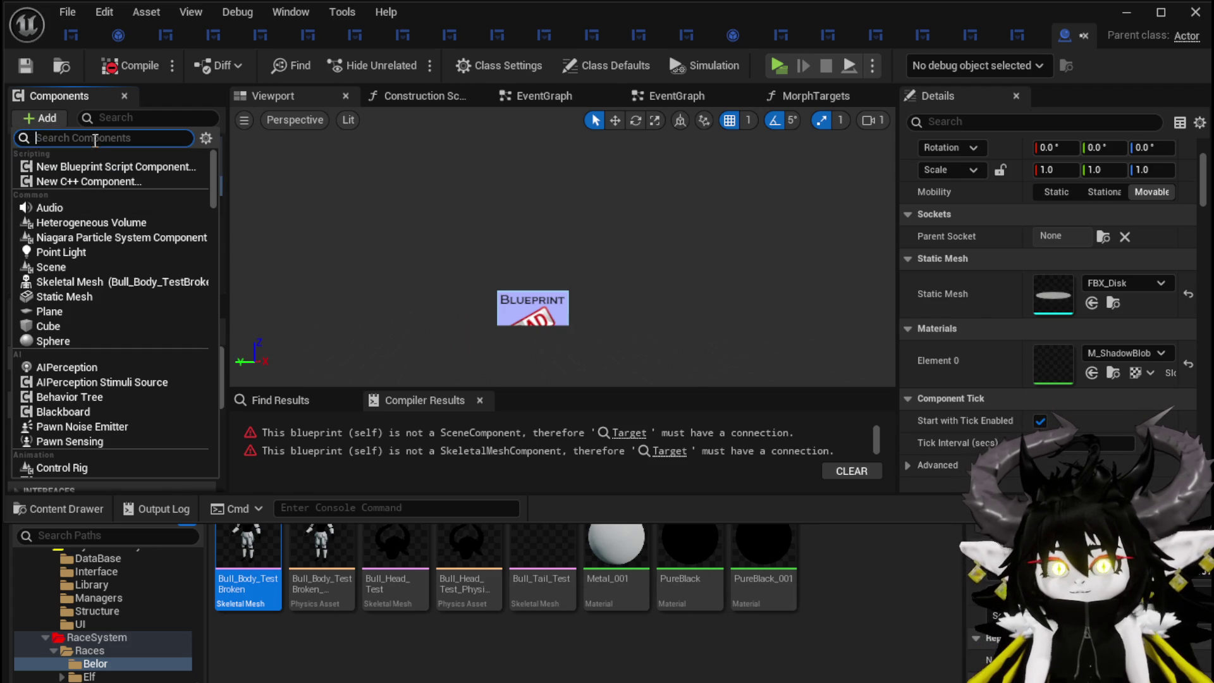
- Add a Bull_Body_TestBroken skeletal mesh component and set its Z rotation to -90
{"action": "left_click", "coordinate": [86, 283]}
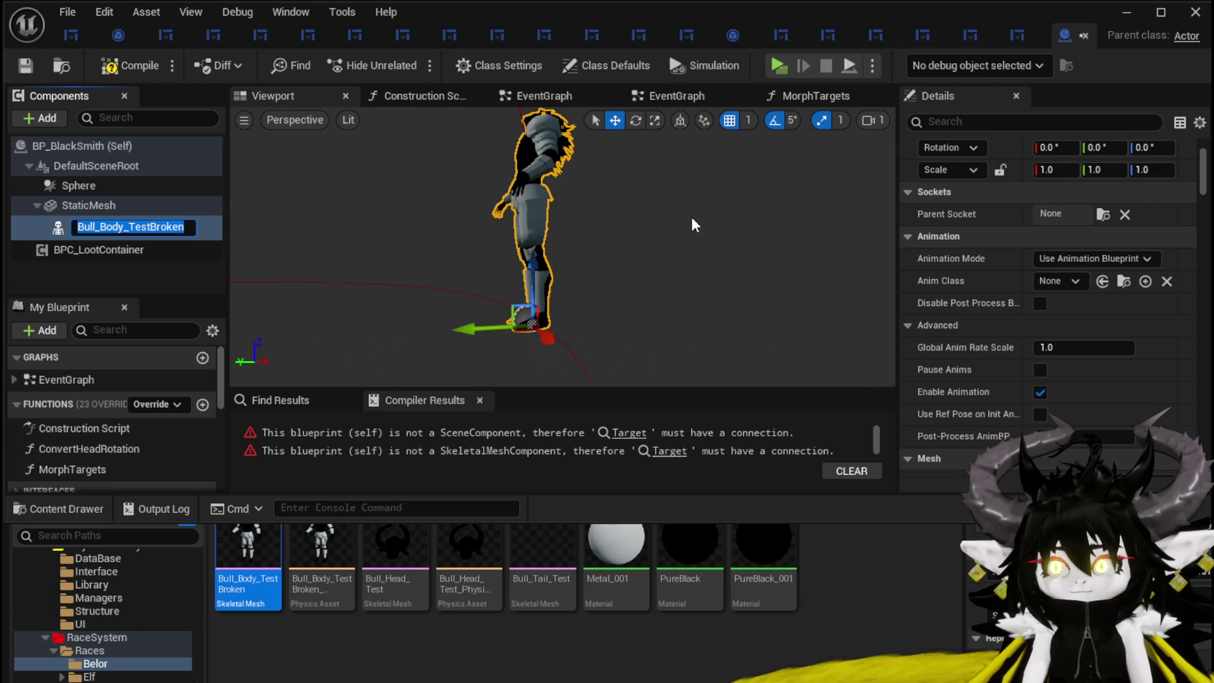
{"action": "scroll", "coordinate": [1057, 198], "scroll_direction": "up", "scroll_amount": 3}
{"action": "left_click", "coordinate": [1163, 278]}
{"action": "type", "text": "-90"}
{"action": "key", "text": "Return"}
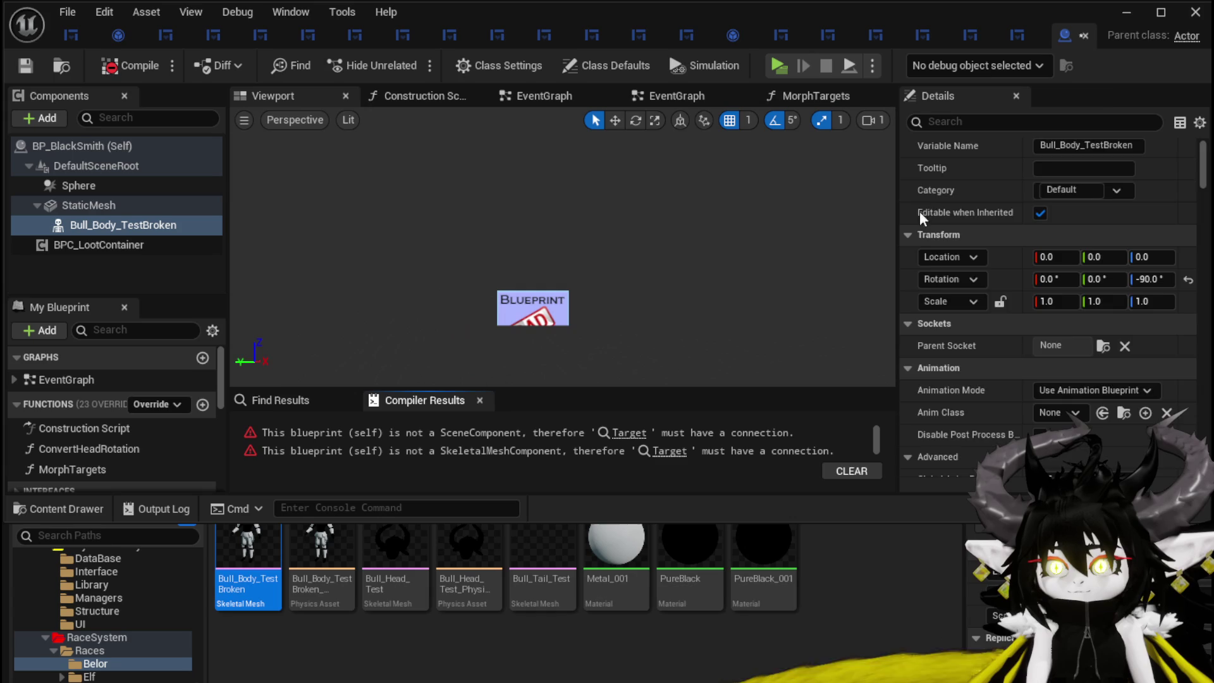
{"action": "scroll", "coordinate": [1041, 222], "scroll_direction": "down", "scroll_amount": 10}
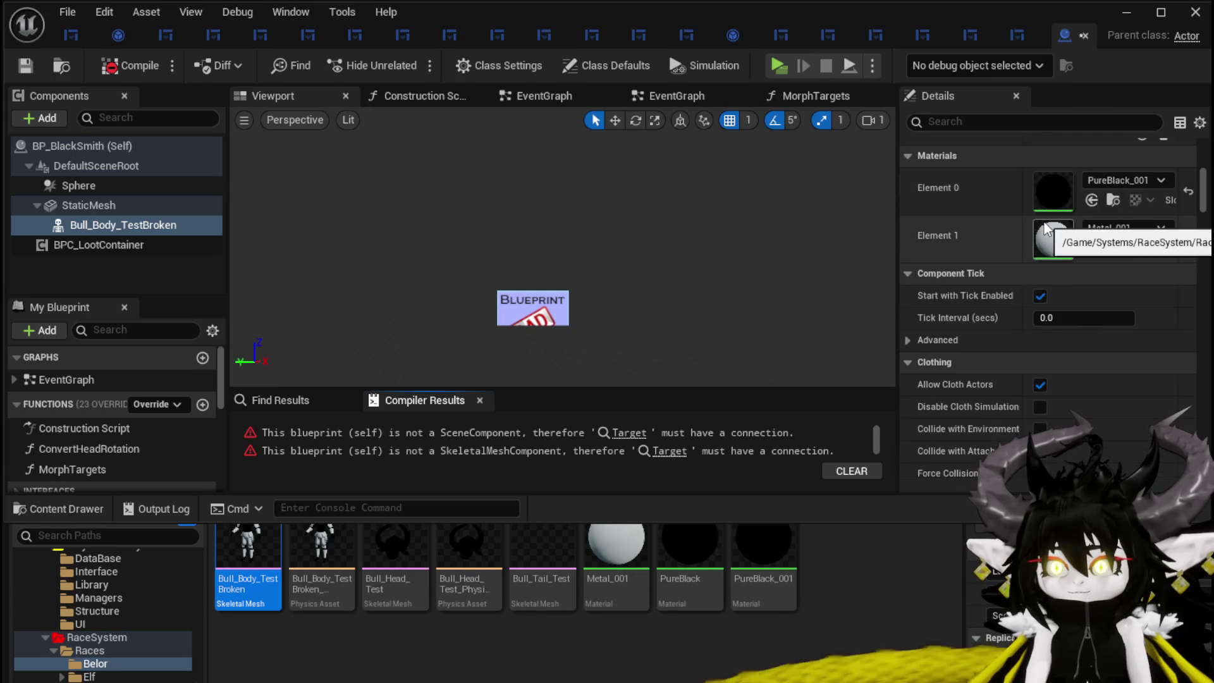
{"action": "scroll", "coordinate": [1042, 223], "scroll_direction": "up", "scroll_amount": 10}
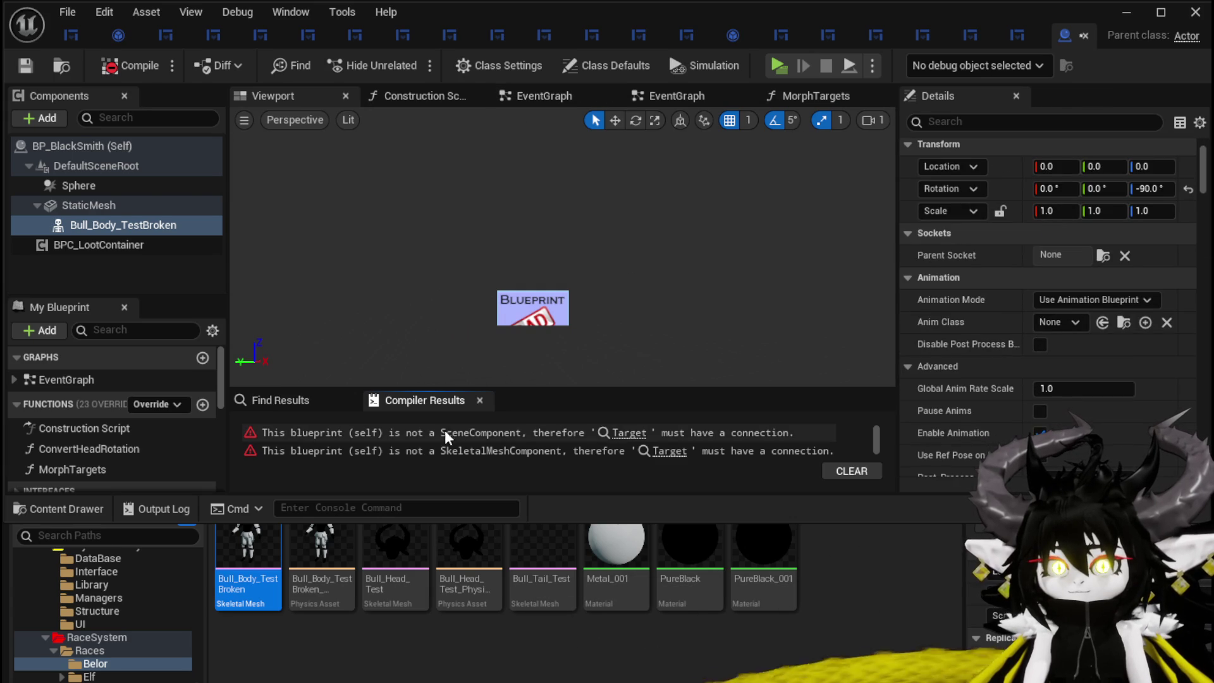
- Jump to the erroring Set Relative Rotation node and inspect ConvertHeadRotation's entry nodes
{"action": "left_click", "coordinate": [628, 433]}
{"action": "mouse_move", "coordinate": [420, 270]}
{"action": "left_mouse_down"}
{"action": "mouse_move", "coordinate": [726, 234]}
{"action": "mouse_move", "coordinate": [597, 211]}
{"action": "left_mouse_up"}
{"action": "mouse_move", "coordinate": [611, 252]}
{"action": "left_mouse_down"}
{"action": "mouse_move", "coordinate": [507, 236]}
{"action": "mouse_move", "coordinate": [633, 316]}
{"action": "mouse_move", "coordinate": [891, 359]}
{"action": "mouse_move", "coordinate": [895, 374]}
{"action": "mouse_move", "coordinate": [809, 354]}
{"action": "mouse_move", "coordinate": [409, 349]}
{"action": "mouse_move", "coordinate": [358, 326]}
{"action": "mouse_move", "coordinate": [347, 298]}
{"action": "mouse_move", "coordinate": [354, 198]}
{"action": "mouse_move", "coordinate": [437, 316]}
{"action": "left_mouse_up"}
{"action": "scroll", "coordinate": [469, 260], "scroll_direction": "up", "scroll_amount": 3}
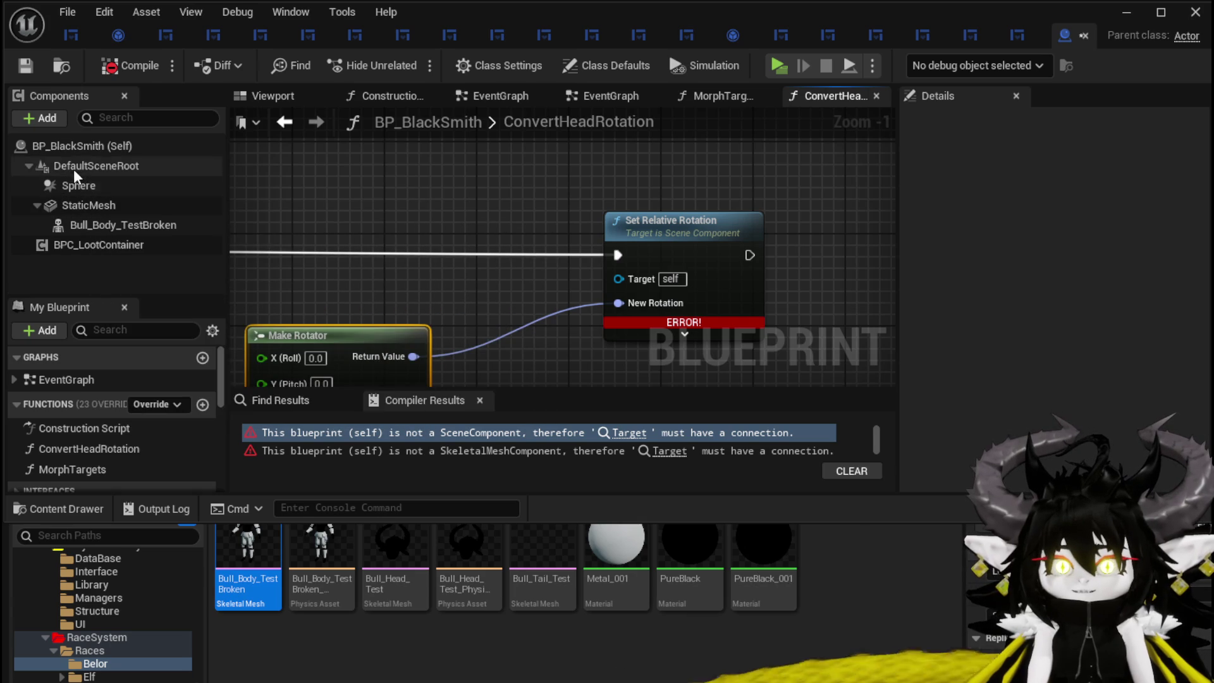
- Reparent the bull body mesh and add a skeletal mesh component named Head beneath it
{"action": "mouse_move", "coordinate": [79, 221]}
{"action": "left_mouse_down"}
{"action": "mouse_move", "coordinate": [74, 174]}
{"action": "mouse_move", "coordinate": [73, 184]}
{"action": "left_mouse_up"}
{"action": "left_click", "coordinate": [120, 202]}
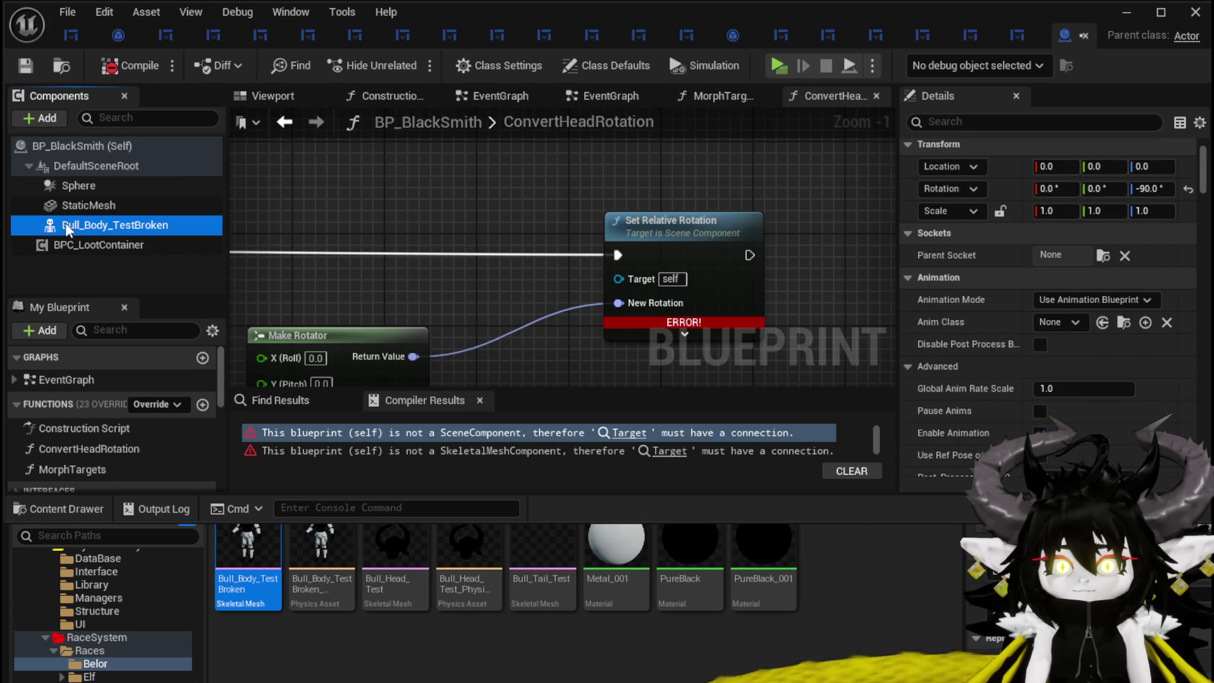
{"action": "left_click", "coordinate": [47, 118]}
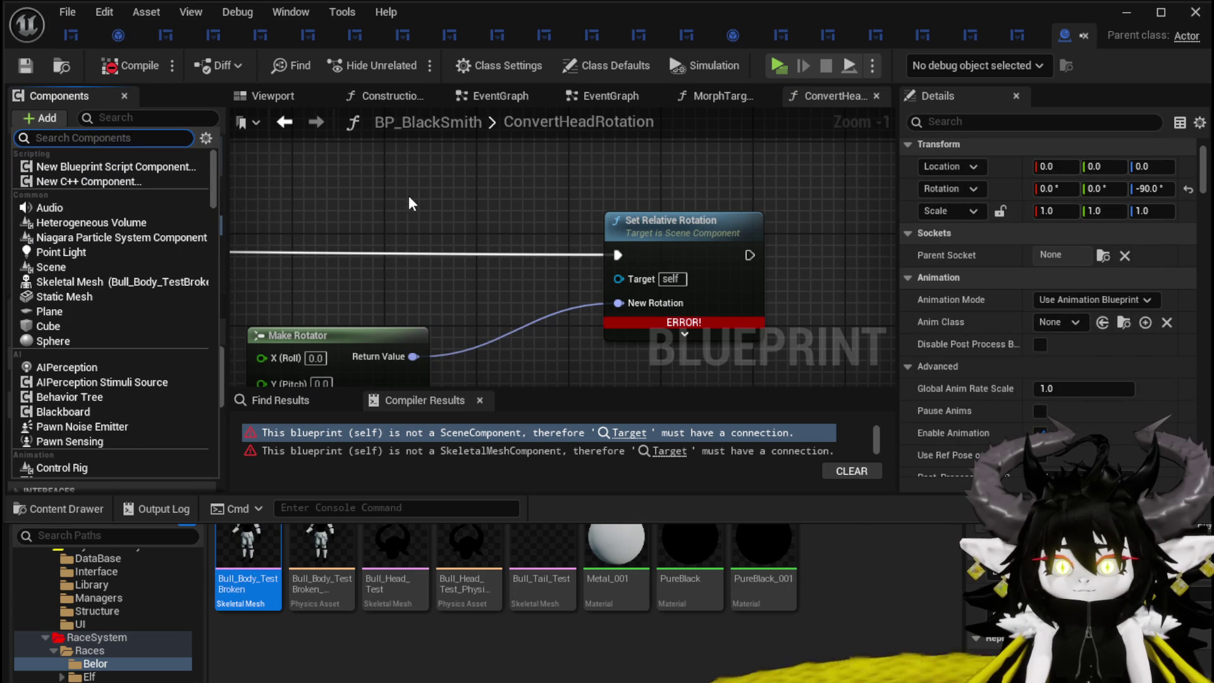
{"action": "left_click", "coordinate": [70, 281]}
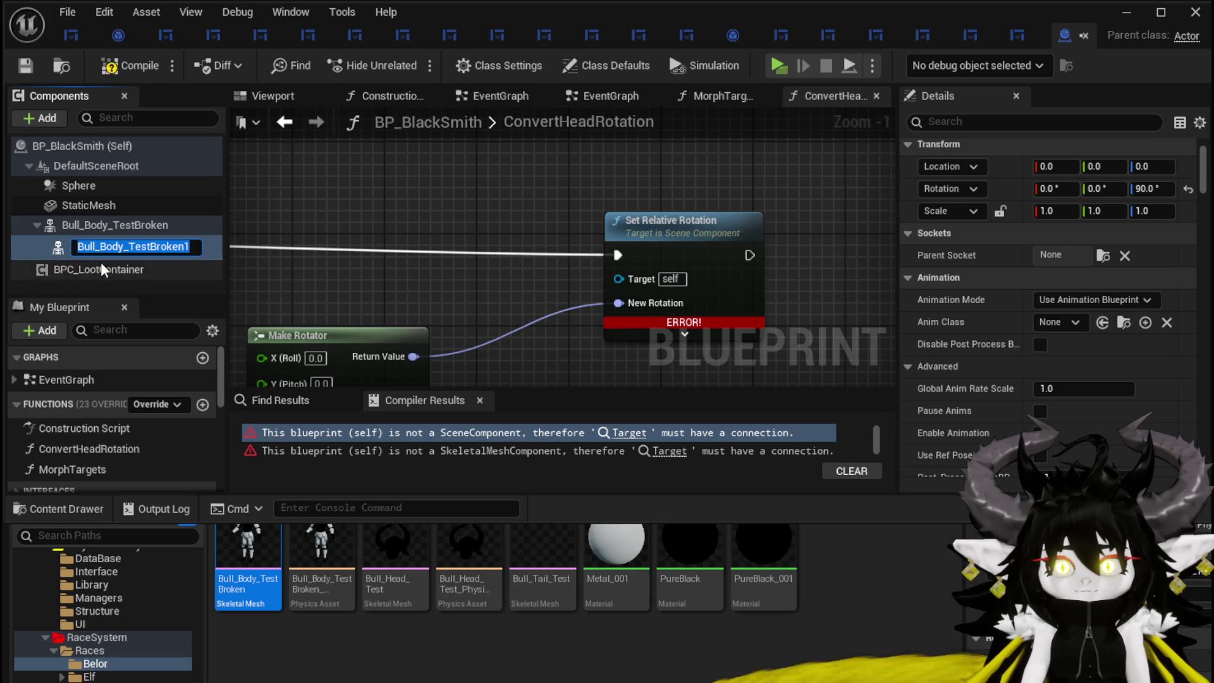
{"action": "type", "text": "Head"}
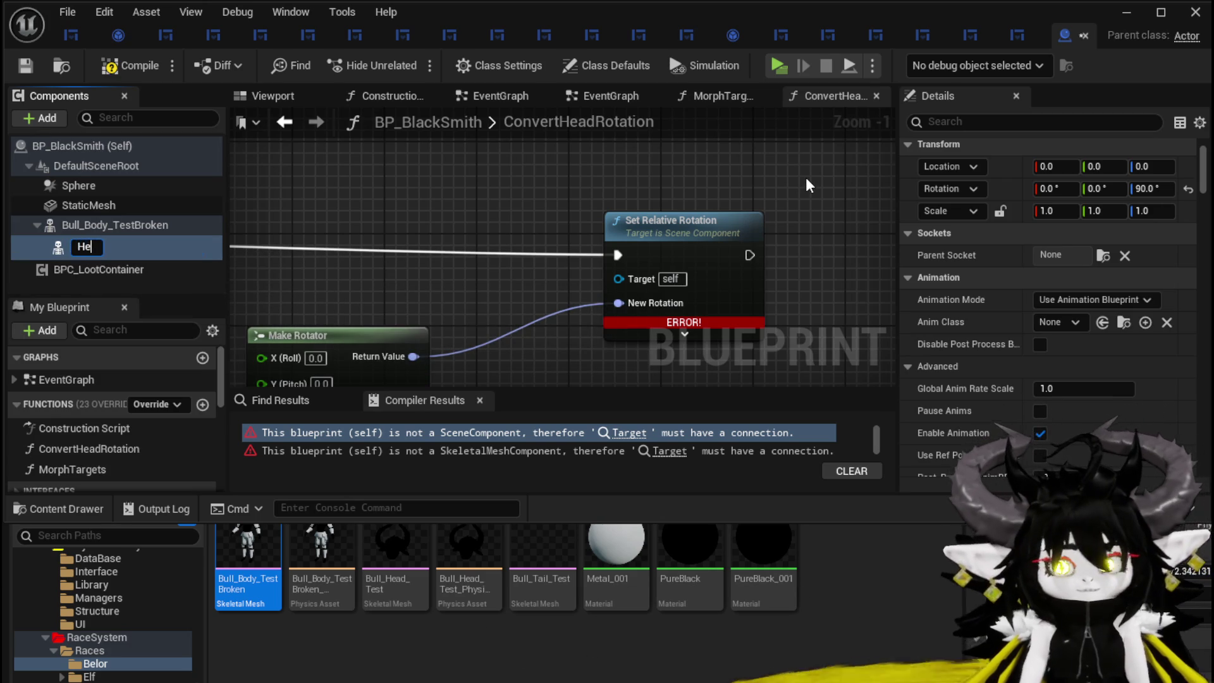
{"action": "key", "text": "Return"}
- Wire Head into Set Relative Rotation's Target, give it the Bull_Head_Test mesh, and save
{"action": "left_click_drag", "start_coordinate": [82, 244], "coordinate": [619, 278]}
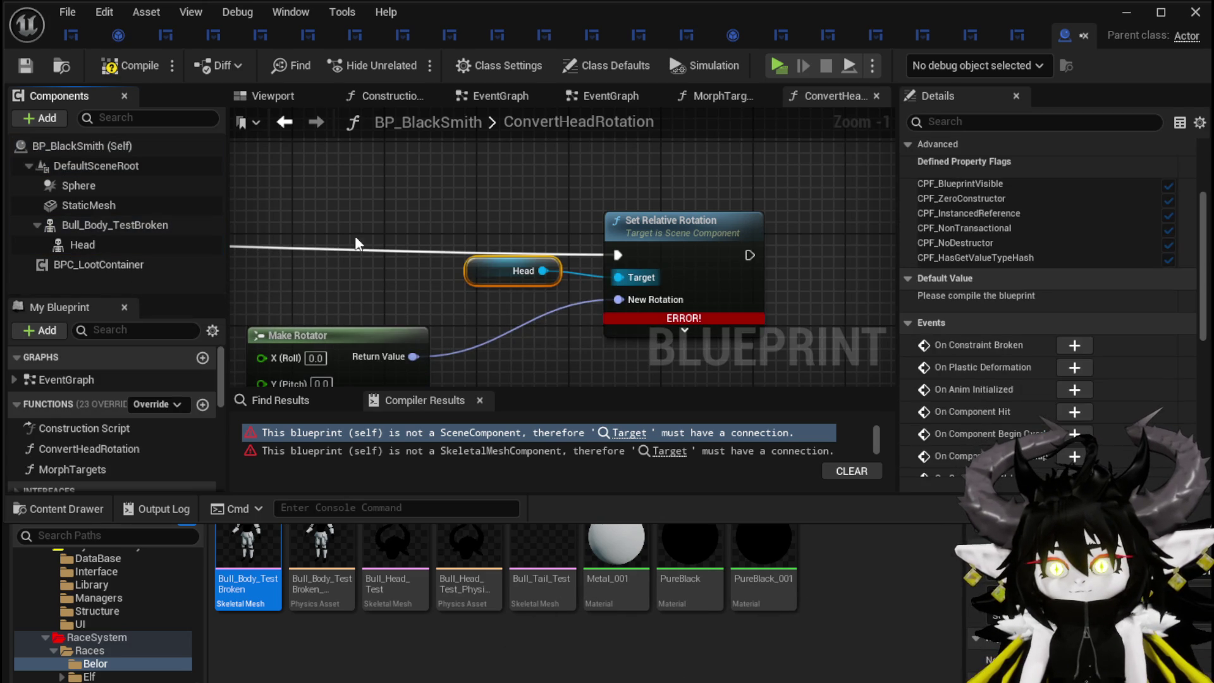
{"action": "left_click", "coordinate": [28, 64]}
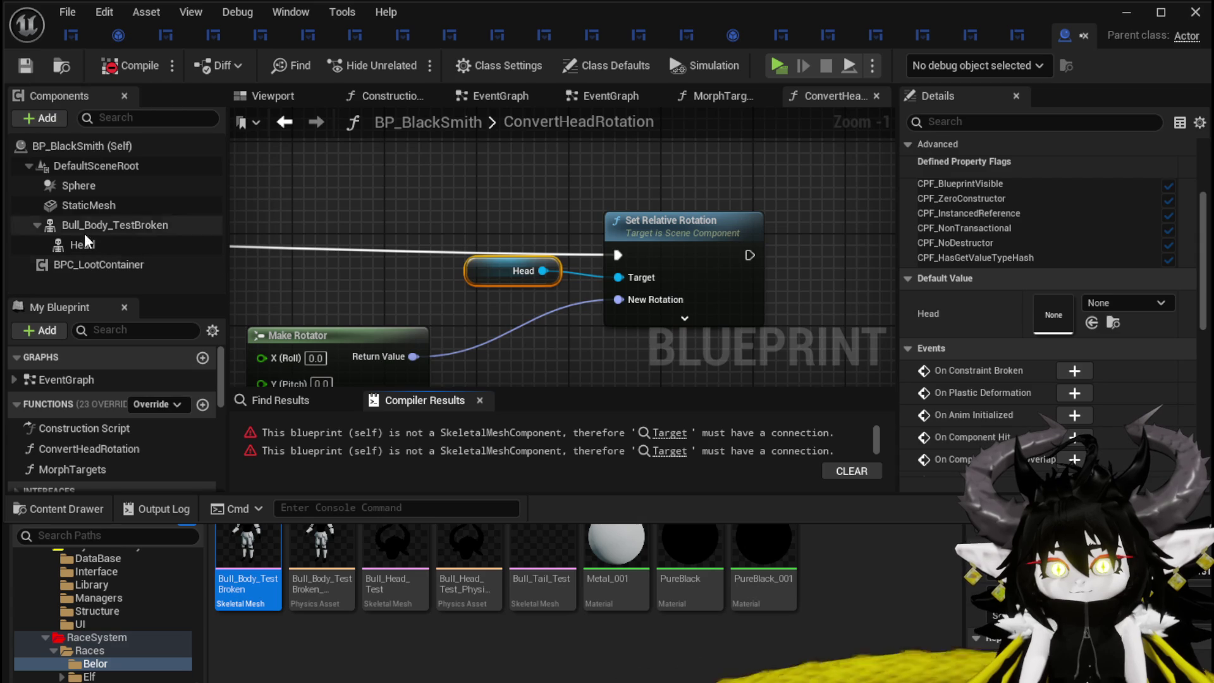
{"action": "left_click", "coordinate": [84, 232]}
{"action": "left_click", "coordinate": [86, 247]}
{"action": "scroll", "coordinate": [999, 371], "scroll_direction": "down", "scroll_amount": 5}
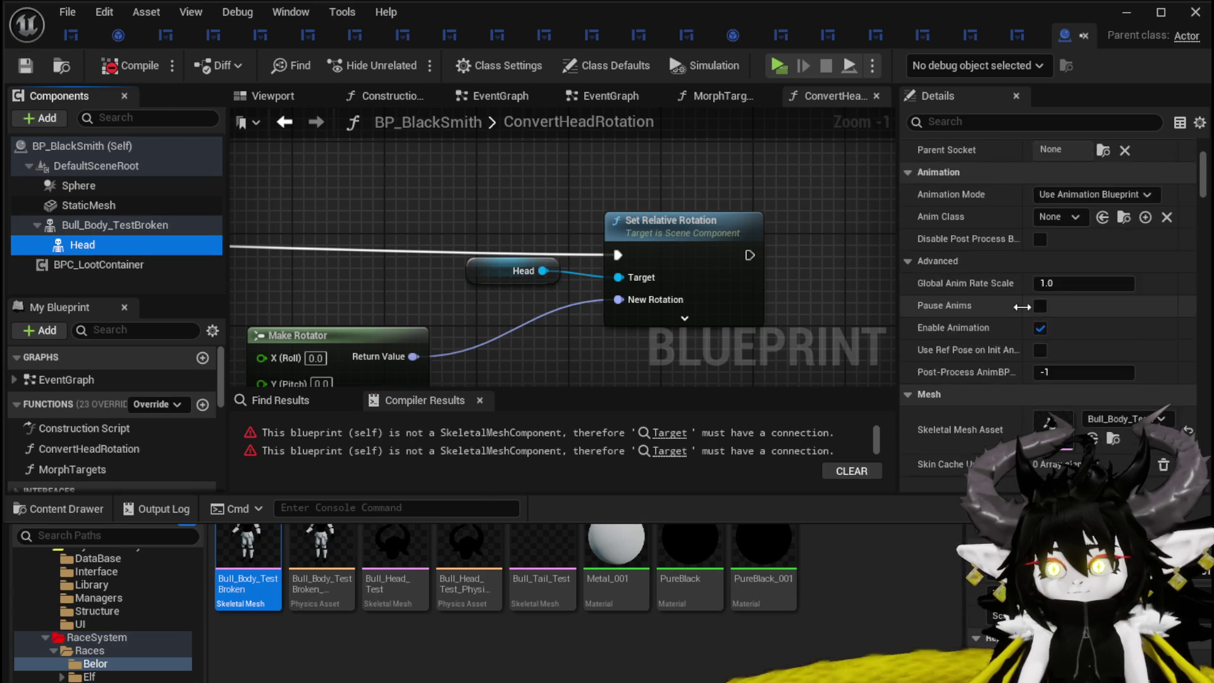
{"action": "mouse_move", "coordinate": [392, 544]}
{"action": "left_mouse_down"}
{"action": "mouse_move", "coordinate": [1119, 407]}
{"action": "mouse_move", "coordinate": [1122, 237]}
{"action": "left_mouse_up"}
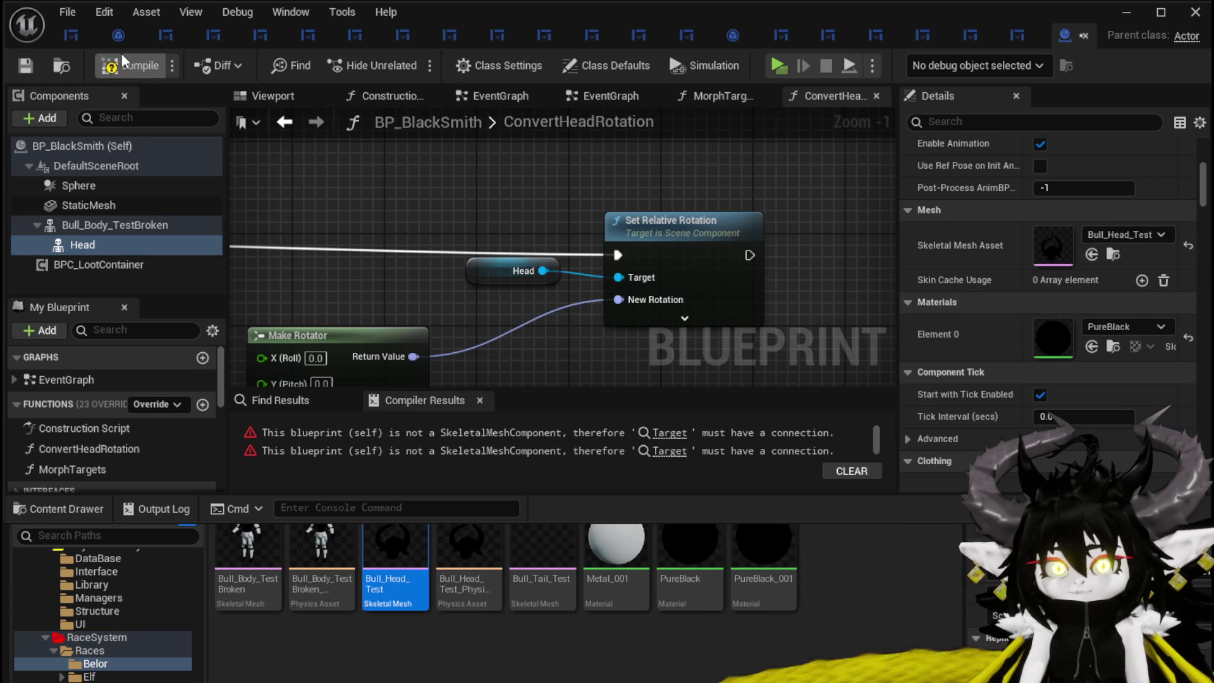
{"action": "left_click", "coordinate": [26, 66]}
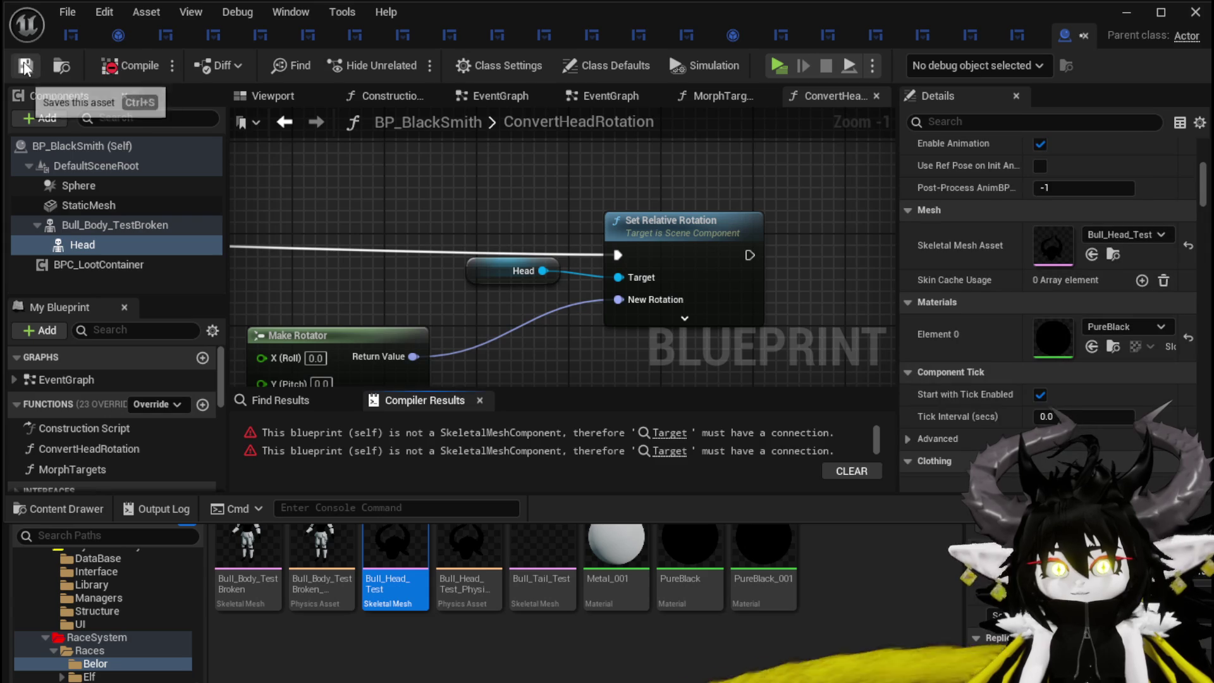
{"action": "left_click", "coordinate": [675, 434]}
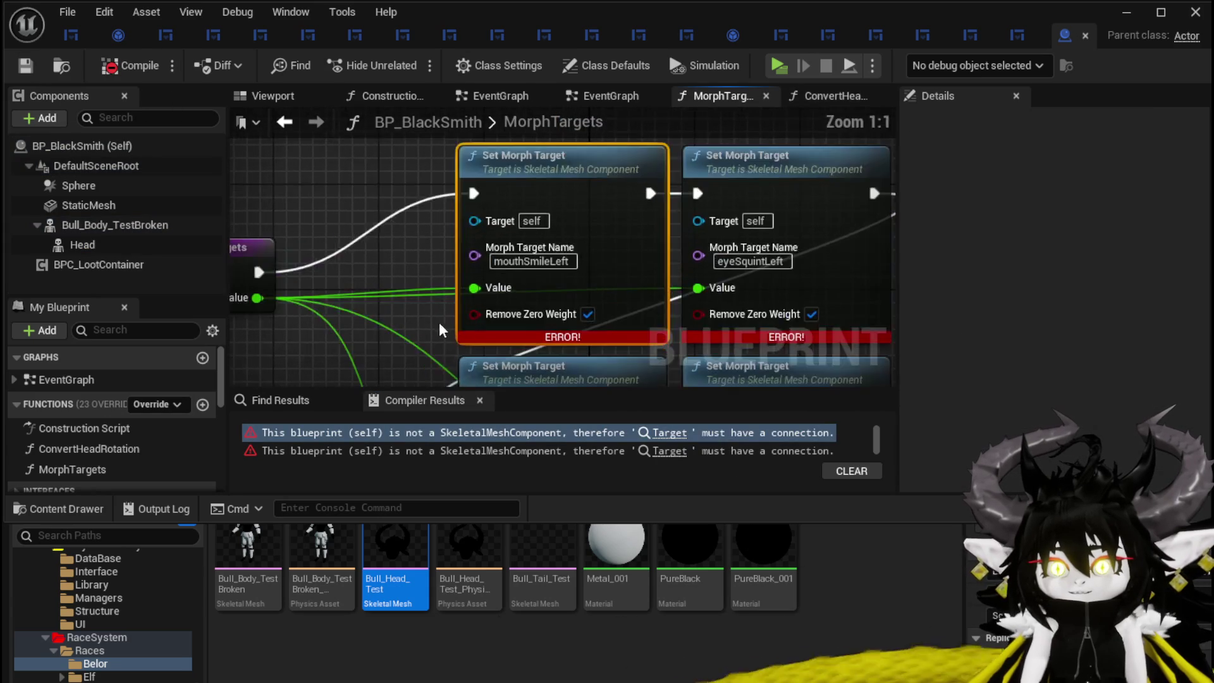
- Break the exec wire from the MorphTargets entry to the first Set Morph Target and compile
{"action": "scroll", "coordinate": [434, 285], "scroll_direction": "down", "scroll_amount": 2}
{"action": "left_click", "coordinate": [323, 249], "text": "alt"}
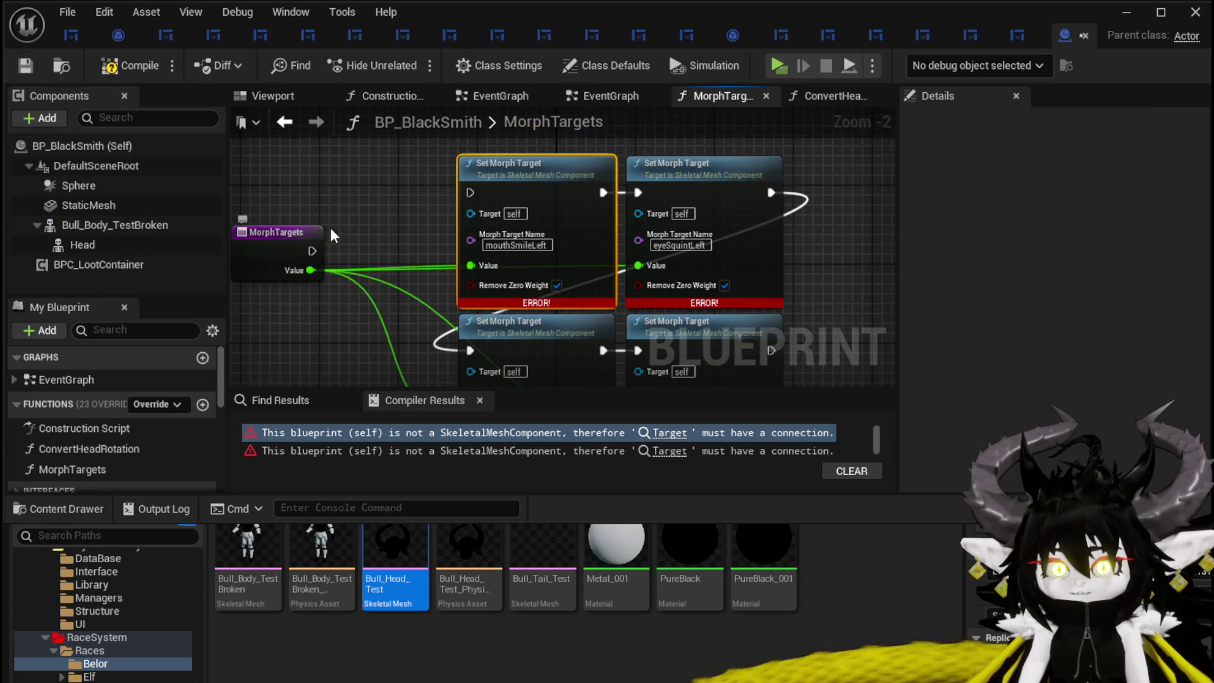
{"action": "left_click", "coordinate": [19, 63]}
{"action": "mouse_move", "coordinate": [297, 195]}
{"action": "left_mouse_down"}
{"action": "mouse_move", "coordinate": [410, 210]}
{"action": "mouse_move", "coordinate": [458, 209]}
{"action": "mouse_move", "coordinate": [468, 196]}
{"action": "left_mouse_up"}
- Attach the Head to headSocket and reset its Z rotation to 0.0
{"action": "left_click", "coordinate": [273, 95]}
{"action": "scroll", "coordinate": [542, 203], "scroll_direction": "down", "scroll_amount": 5}
{"action": "left_click", "coordinate": [542, 202]}
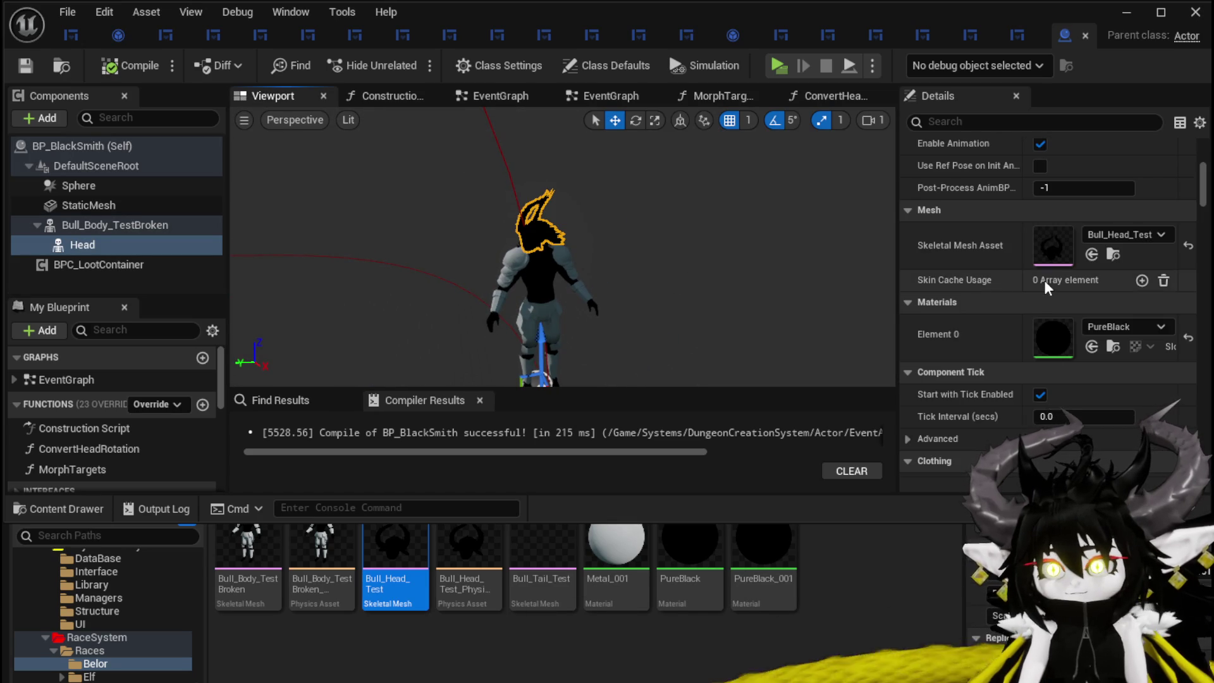
{"action": "scroll", "coordinate": [1044, 279], "scroll_direction": "up", "scroll_amount": 3}
{"action": "scroll", "coordinate": [1043, 278], "scroll_direction": "up", "scroll_amount": 3}
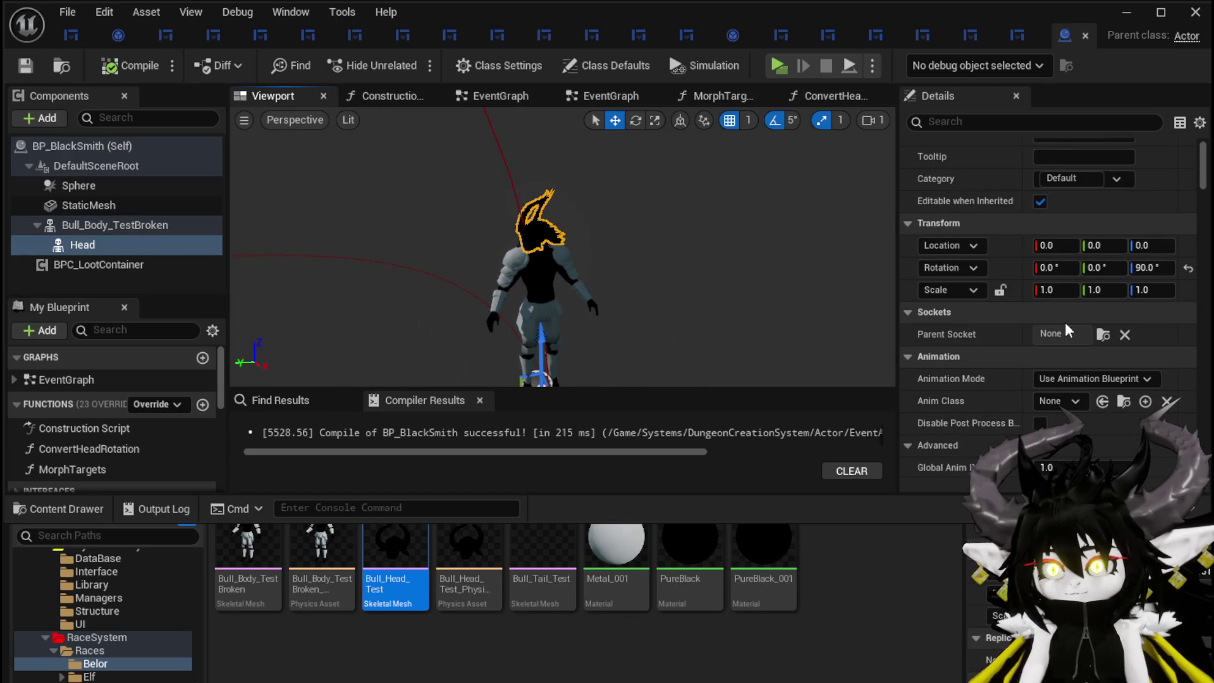
{"action": "left_click", "coordinate": [1102, 335]}
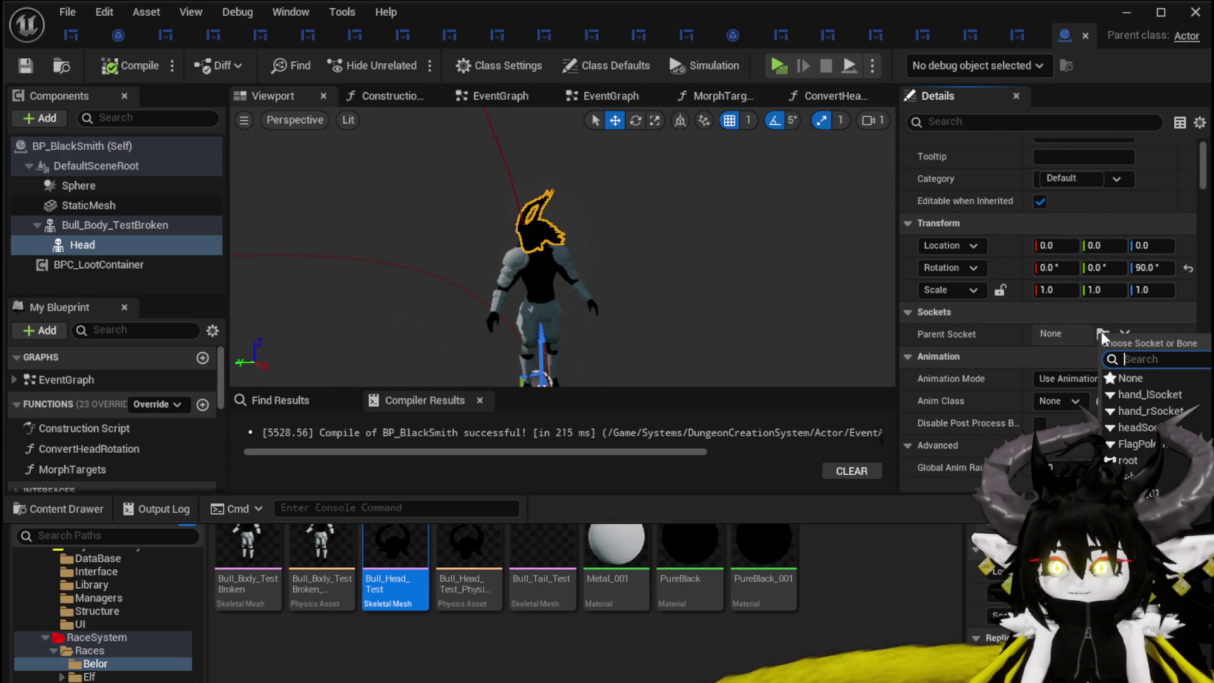
{"action": "left_click", "coordinate": [1136, 425]}
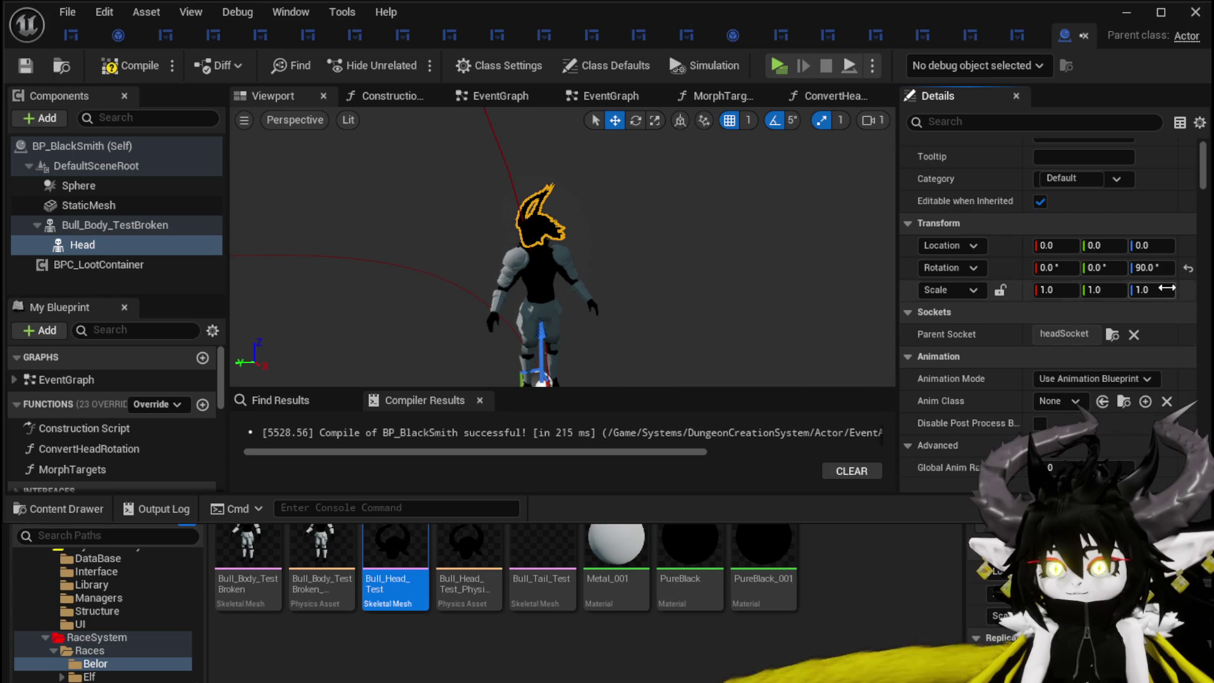
{"action": "left_click", "coordinate": [1153, 268]}
{"action": "type", "text": "0"}
{"action": "left_click", "coordinate": [1187, 268]}
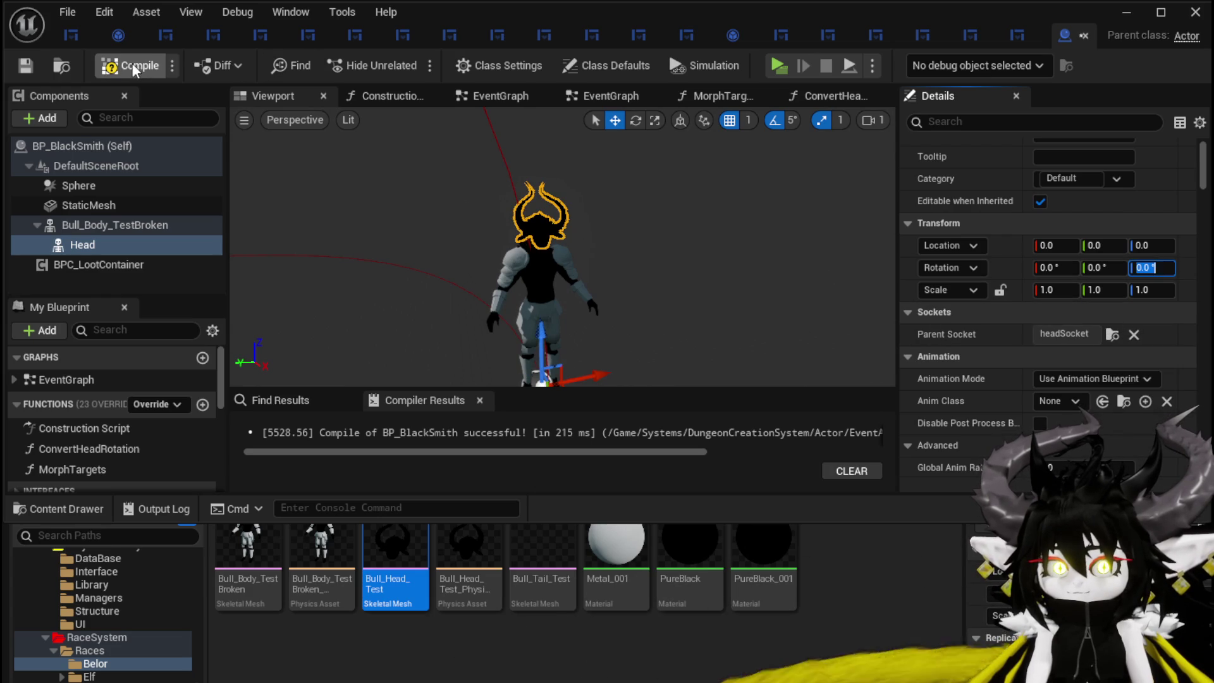
- Switch Bull_Body_TestBroken's Element 1 material from Metal_001 to Metal and recompile
{"action": "left_click", "coordinate": [24, 66]}
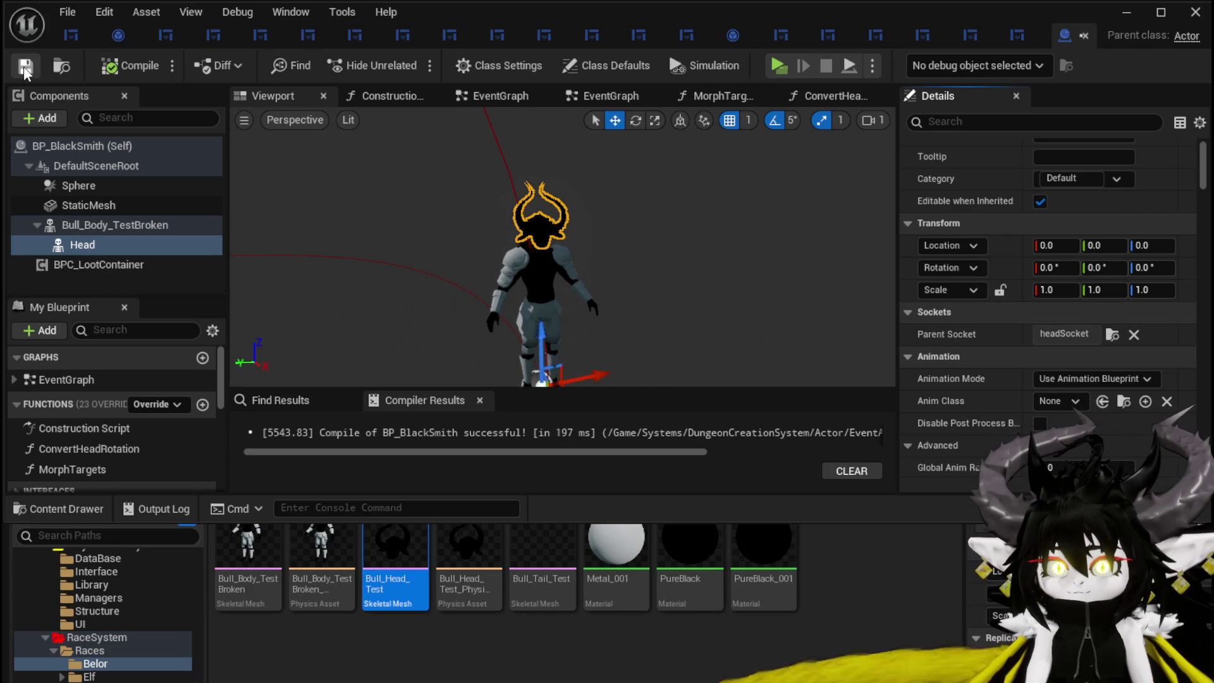
{"action": "left_click", "coordinate": [82, 225]}
{"action": "scroll", "coordinate": [954, 305], "scroll_direction": "down", "scroll_amount": 10}
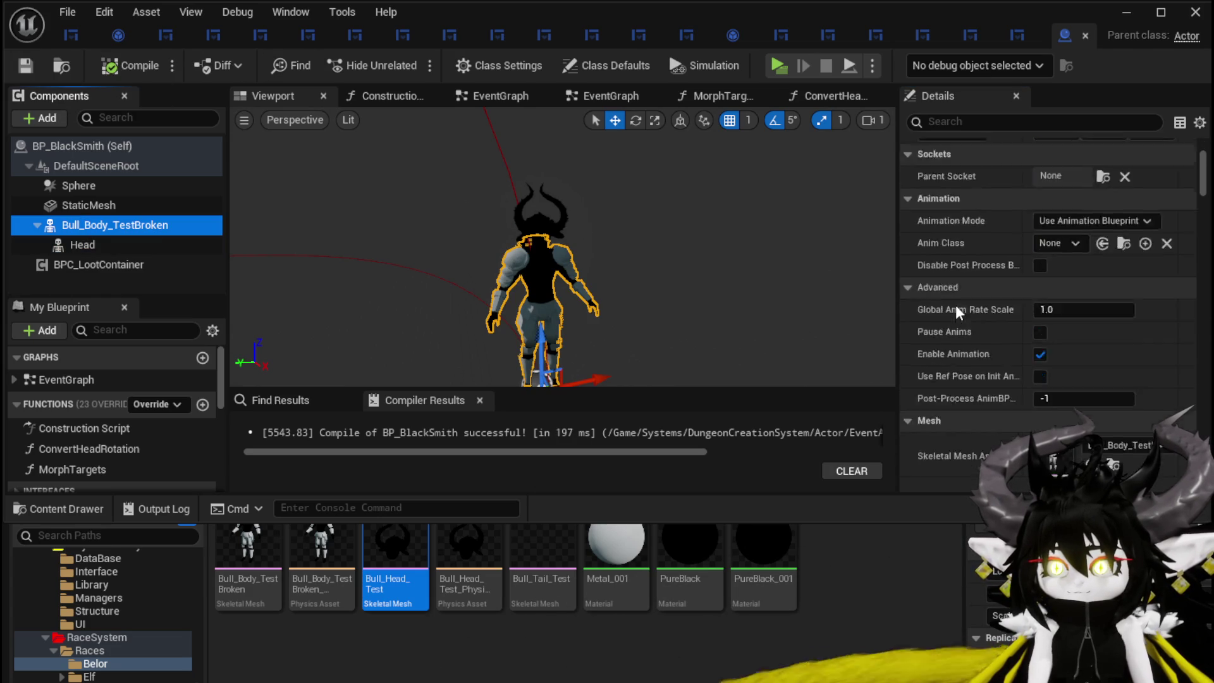
{"action": "left_click", "coordinate": [1136, 404]}
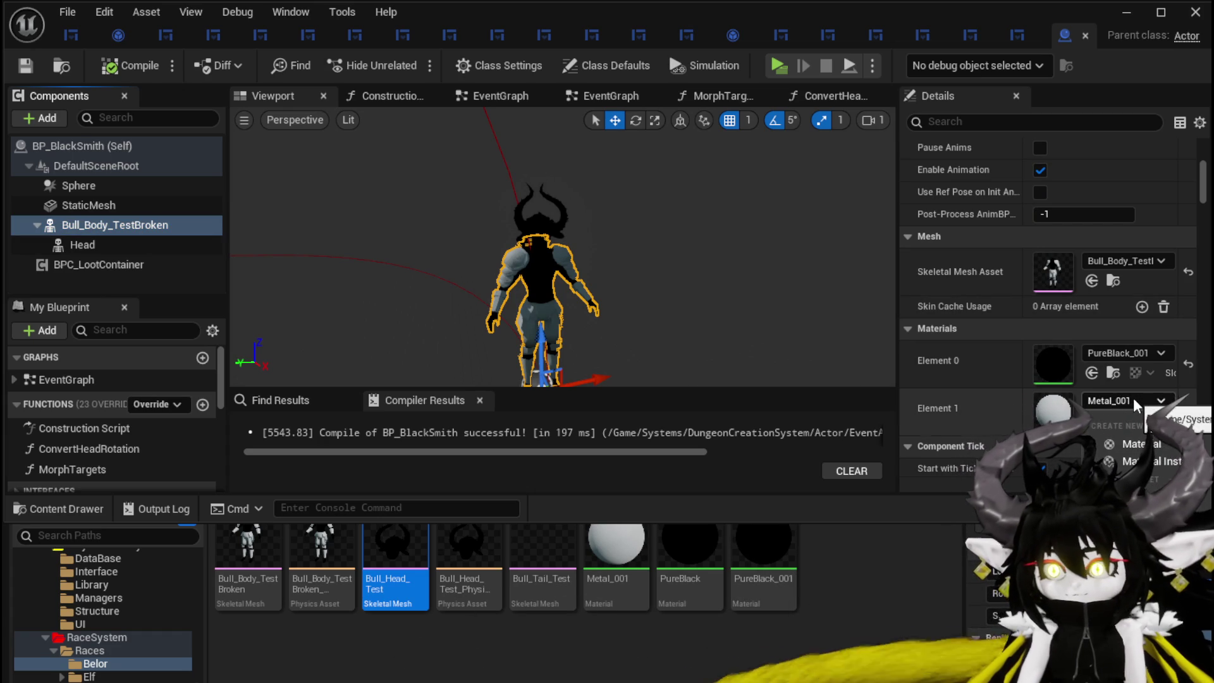
{"action": "left_click", "coordinate": [1125, 556]}
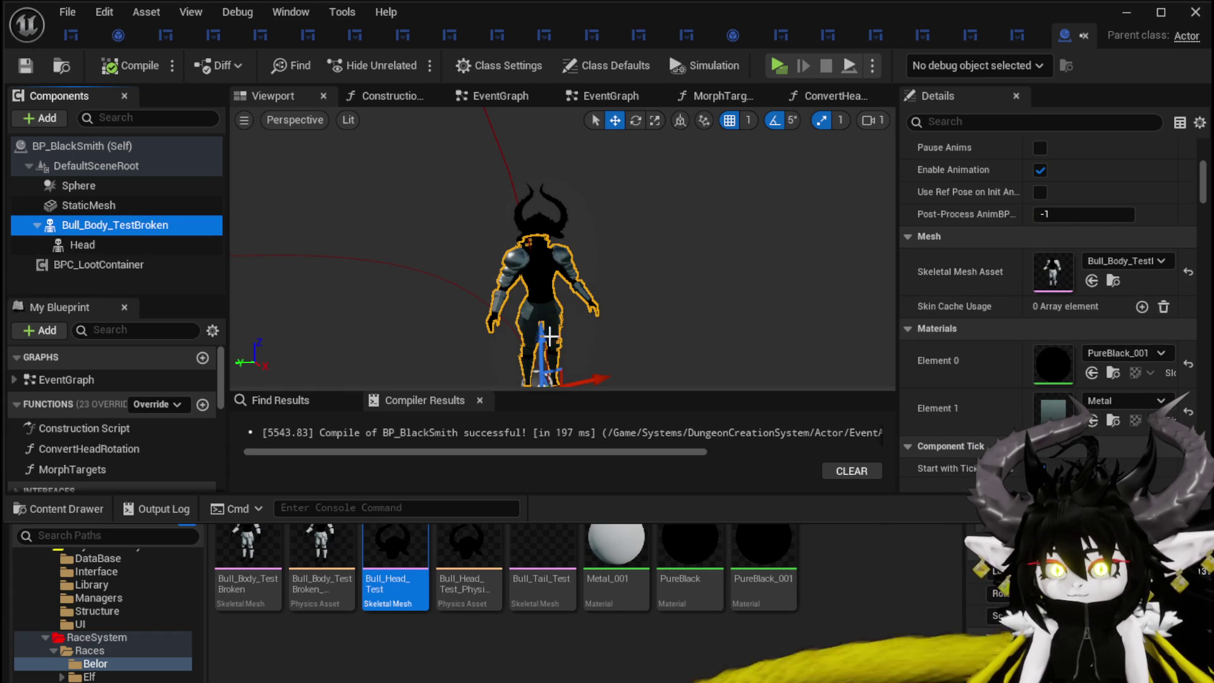
{"action": "left_click", "coordinate": [122, 74]}
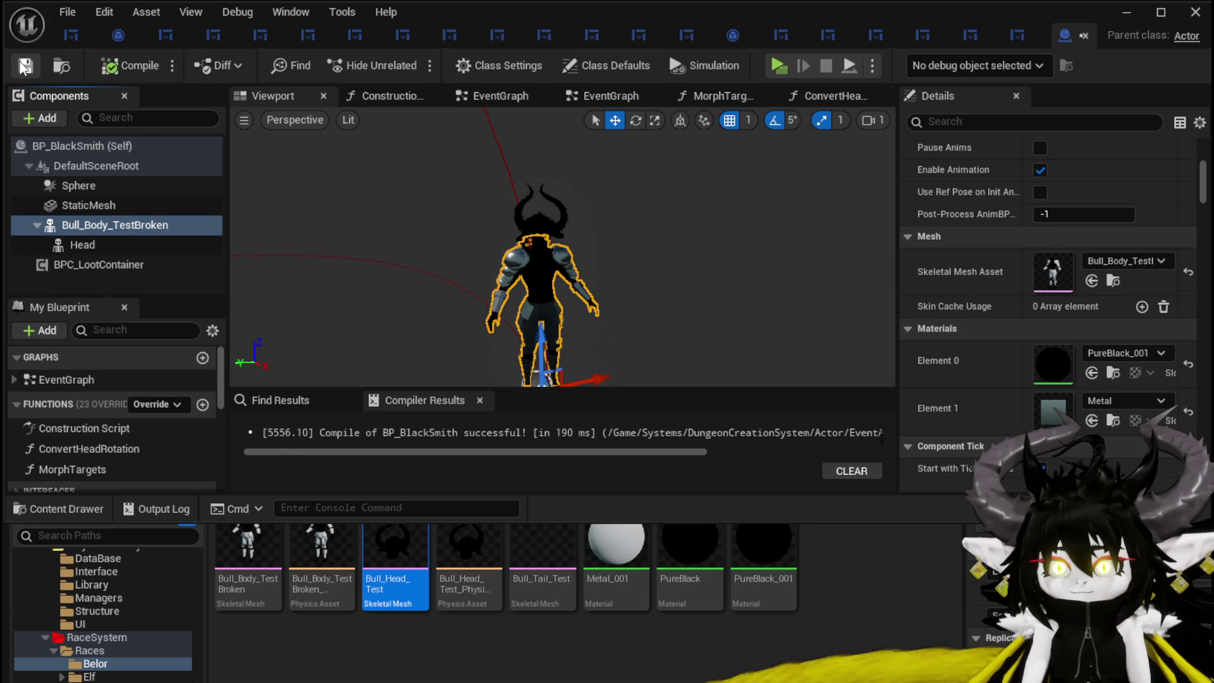
{"action": "mouse_move", "coordinate": [346, 210]}
{"action": "left_mouse_down"}
{"action": "mouse_move", "coordinate": [346, 189]}
{"action": "mouse_move", "coordinate": [313, 161]}
{"action": "left_mouse_up"}
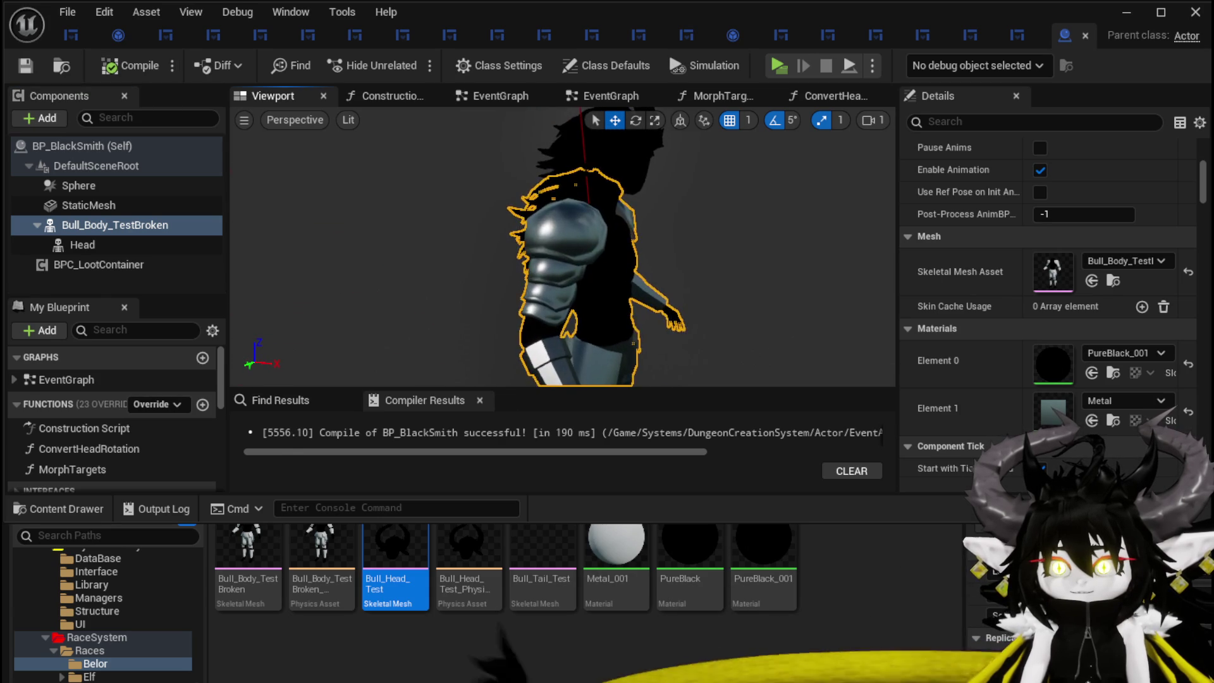
- Add a skeletal mesh found by searching 'skele', name it Bull_Head_Test, and assign FuzyBackHair
{"action": "left_click", "coordinate": [42, 118]}
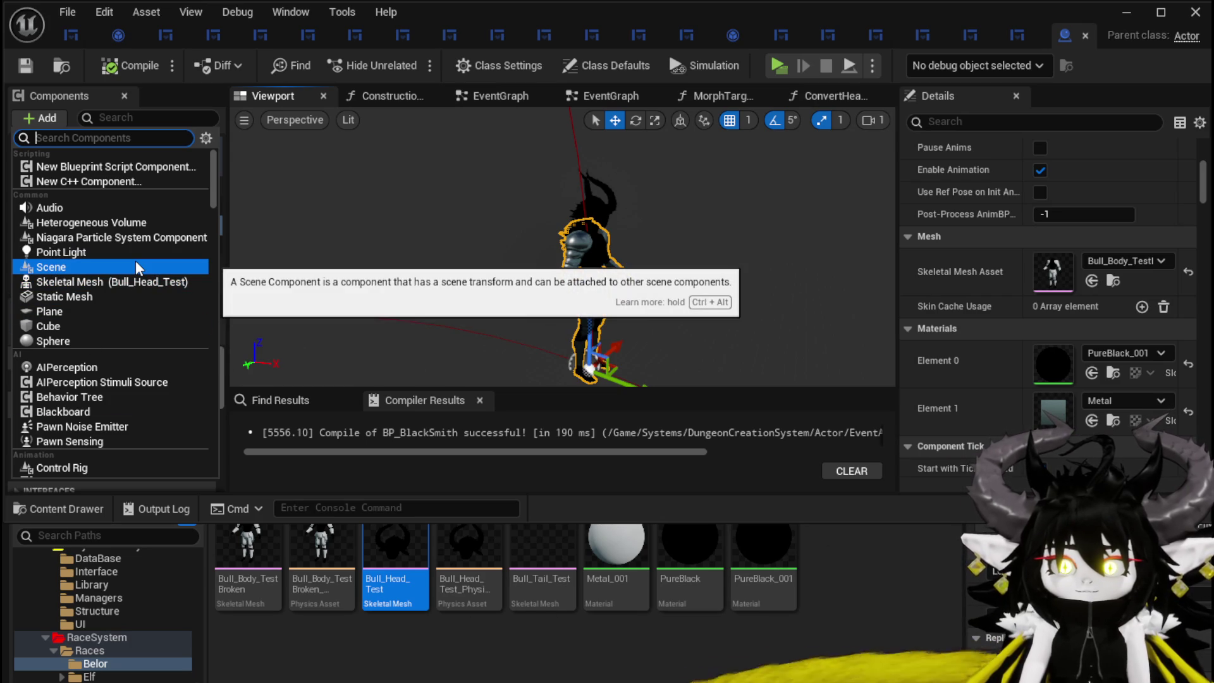
{"action": "type", "text": "skele"}
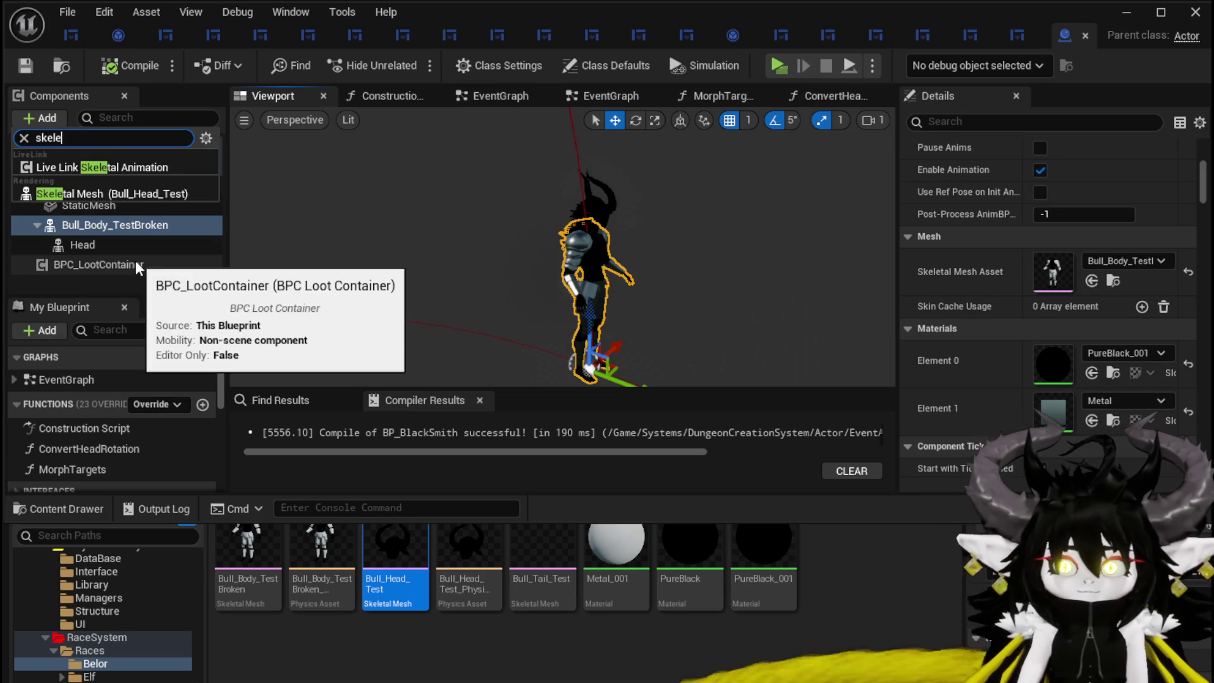
{"action": "left_click", "coordinate": [69, 193]}
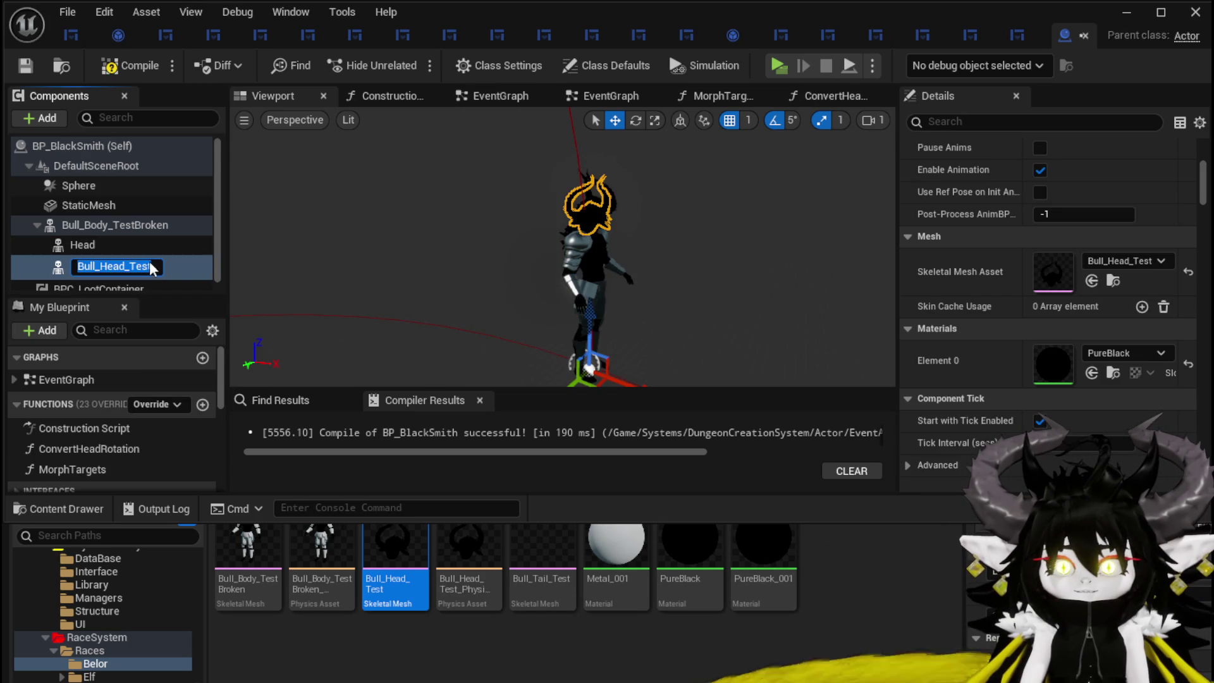
{"action": "key", "text": "Return"}
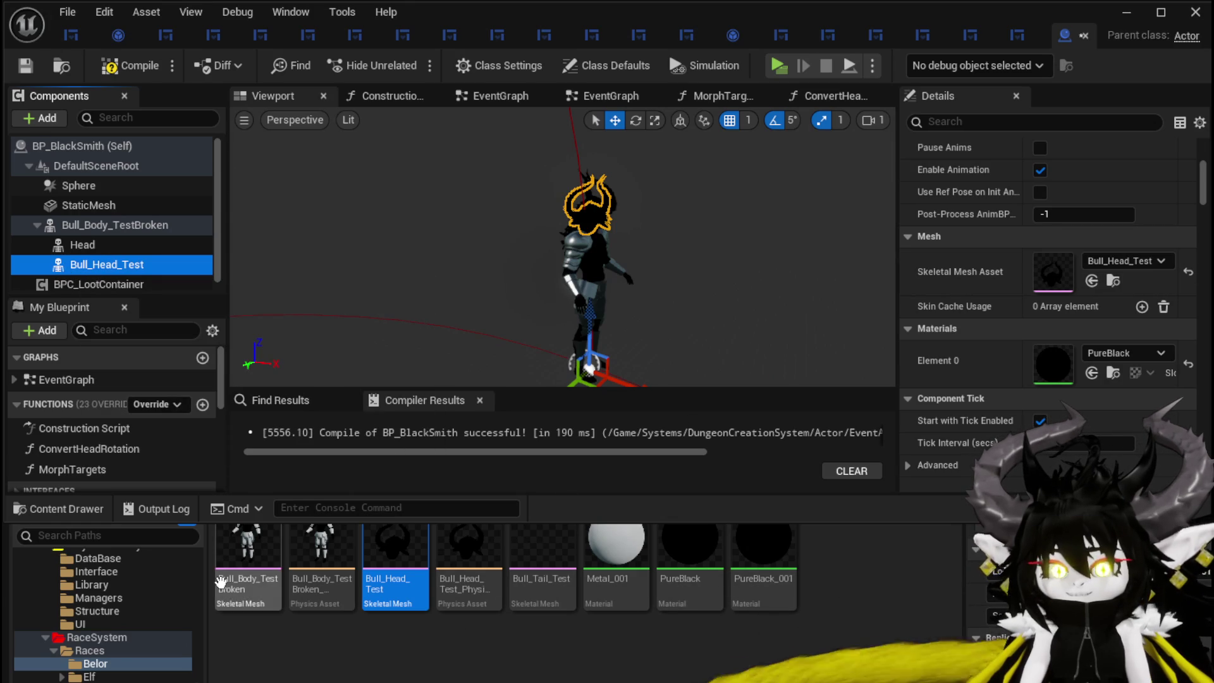
{"action": "left_click", "coordinate": [1137, 256]}
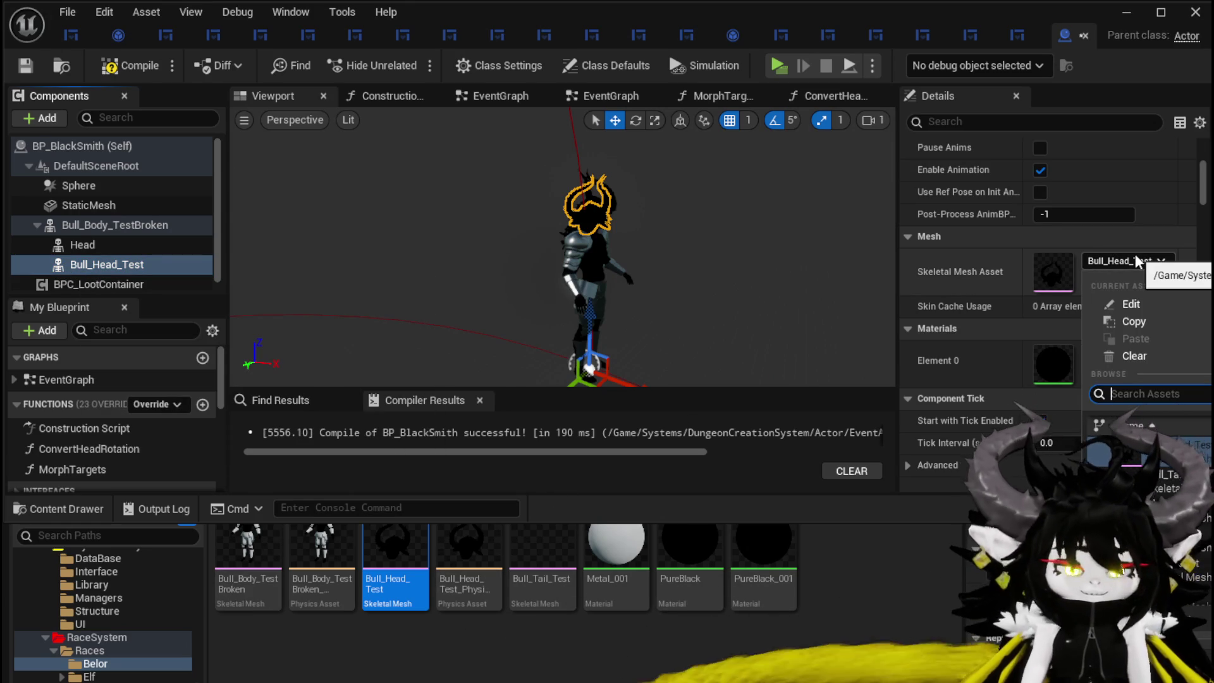
{"action": "type", "text": "Bull_"}
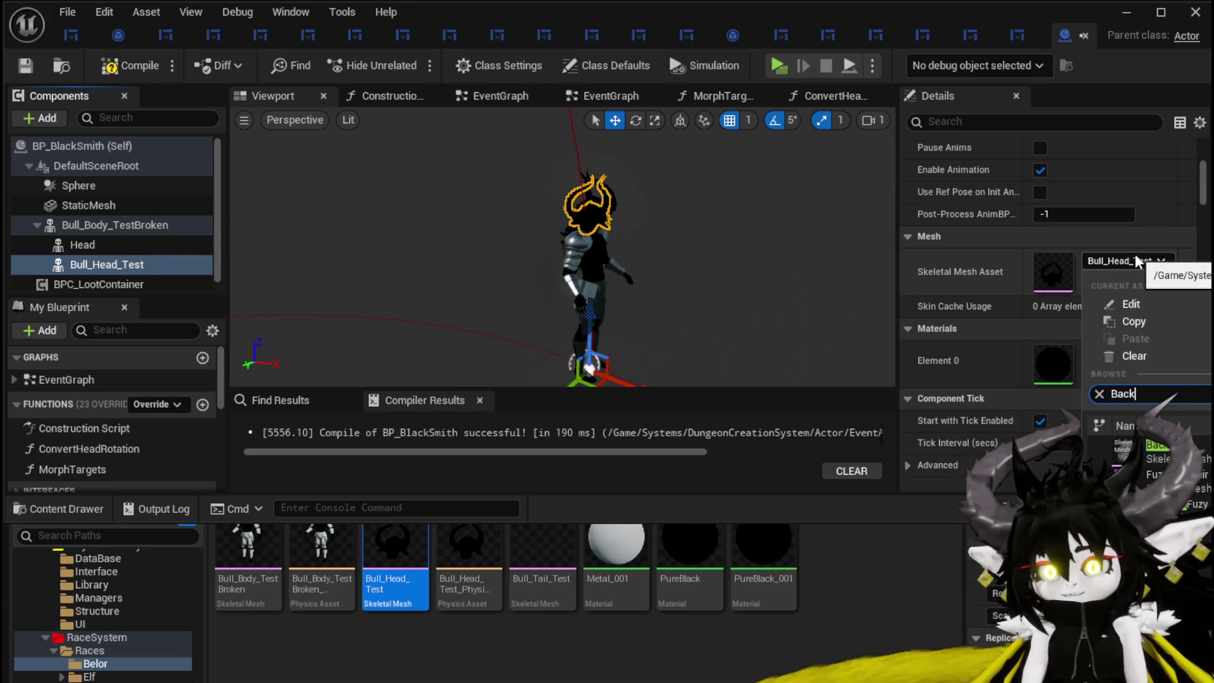
{"action": "type", "text": "H"}
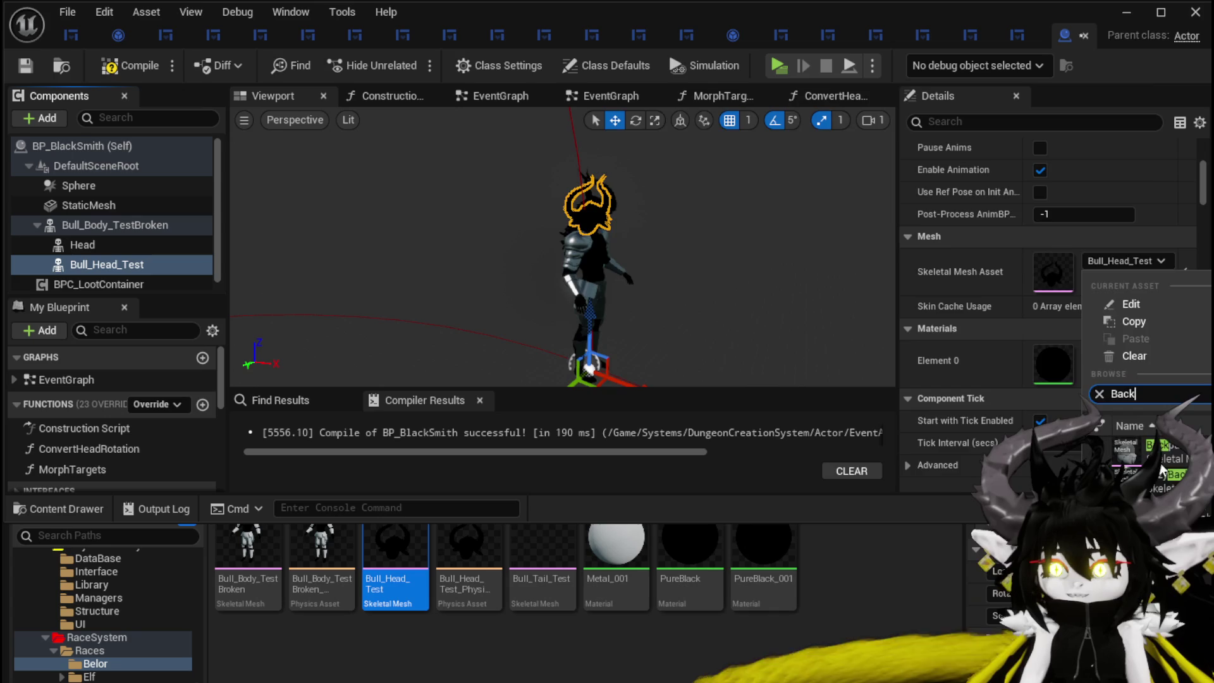
{"action": "key", "text": "Return"}
{"action": "scroll", "coordinate": [1062, 240], "scroll_direction": "up", "scroll_amount": 10}
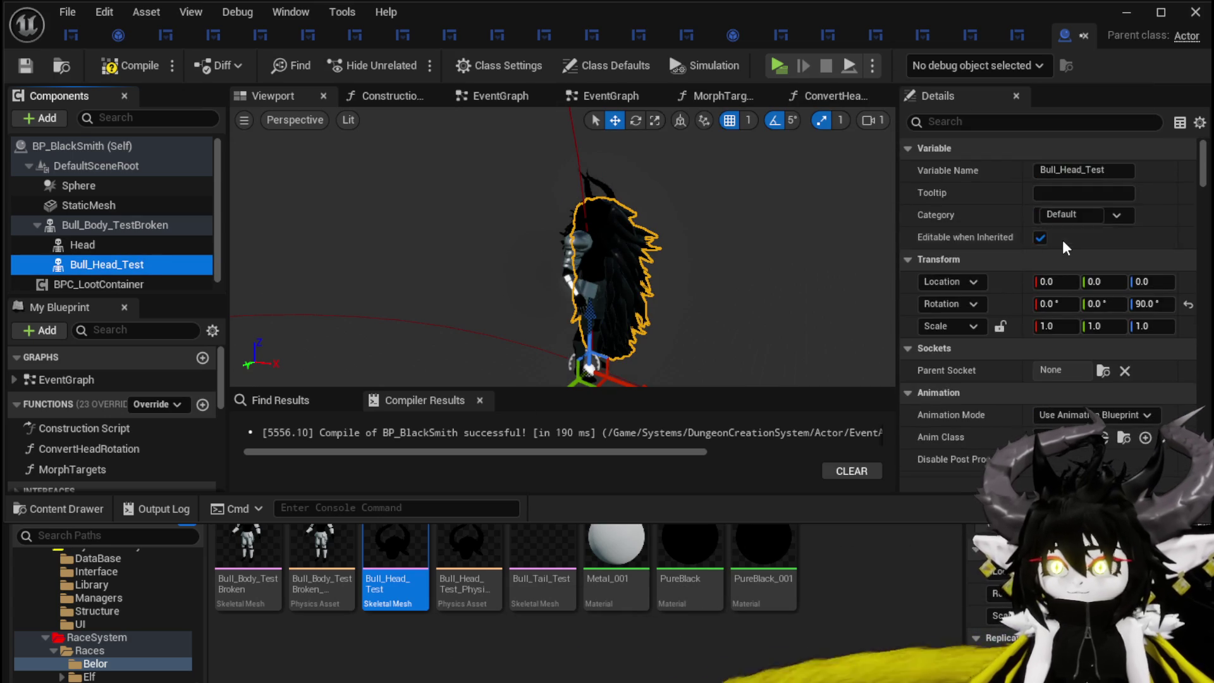
- Set the hair mesh's Z rotation to 0 and assign a hair material to Element 0
{"action": "left_click", "coordinate": [1149, 304]}
{"action": "type", "text": "0"}
{"action": "key", "text": "Return"}
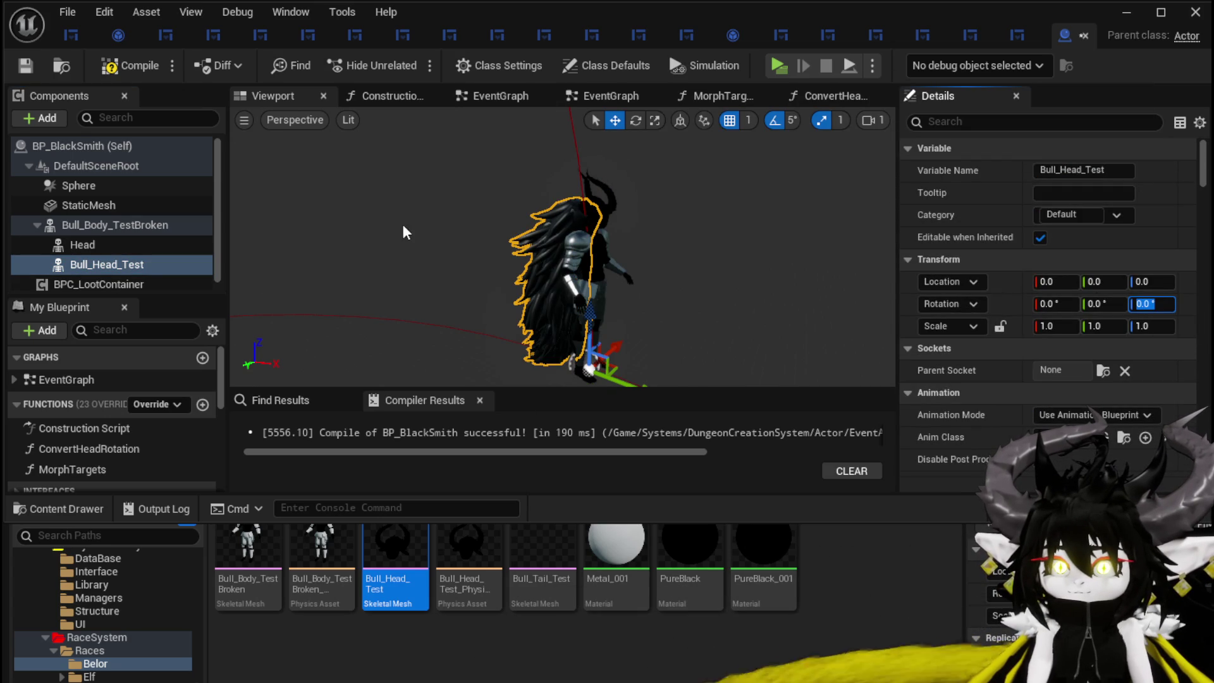
{"action": "scroll", "coordinate": [1043, 306], "scroll_direction": "down", "scroll_amount": 5}
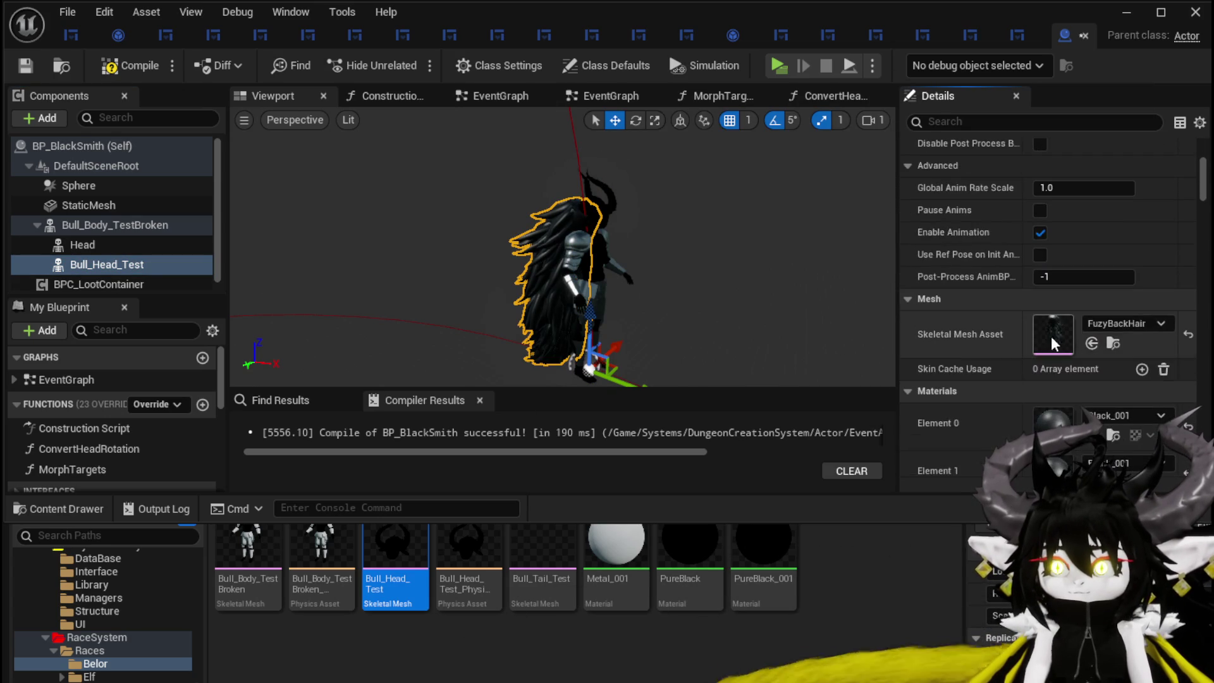
{"action": "scroll", "coordinate": [1097, 321], "scroll_direction": "down", "scroll_amount": 2}
{"action": "left_click", "coordinate": [1098, 359]}
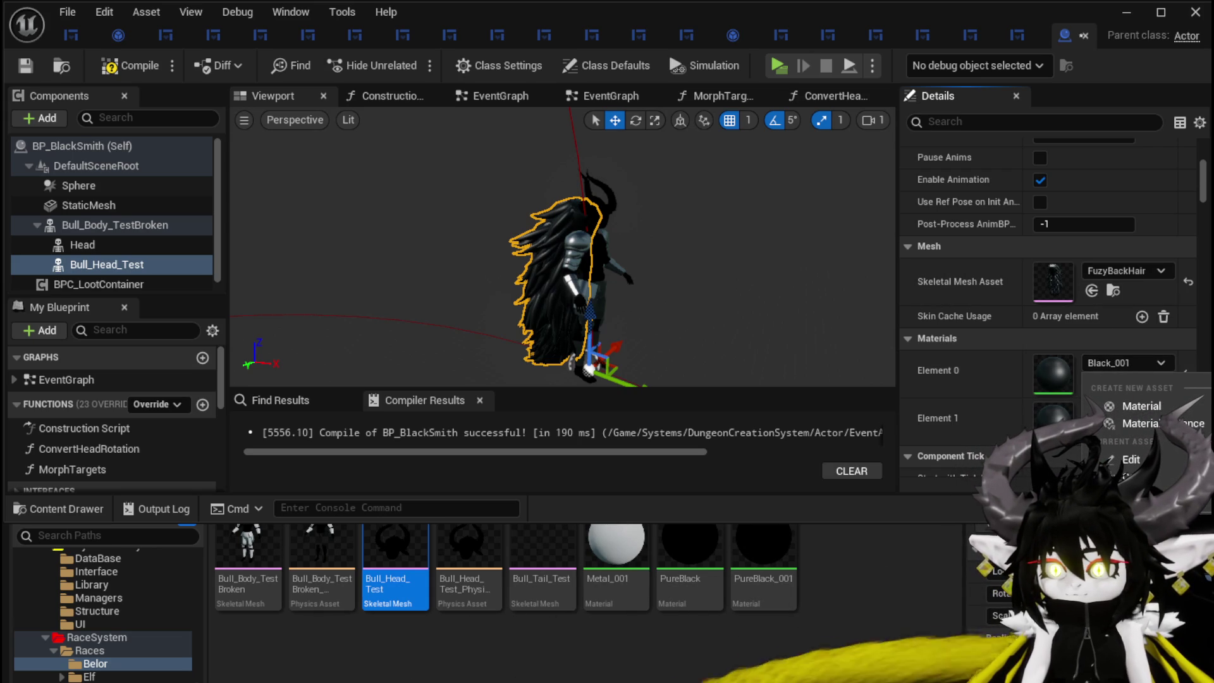
{"action": "left_click", "coordinate": [1109, 392]}
{"action": "right_click", "coordinate": [1046, 366]}
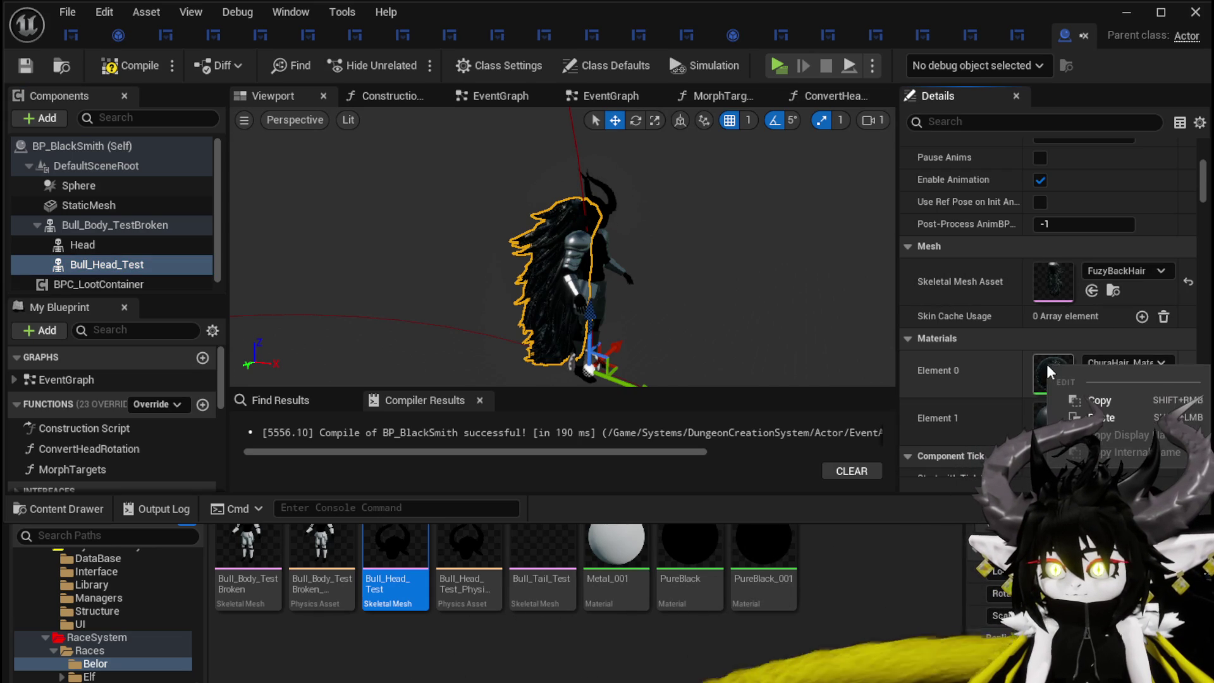
{"action": "left_click", "coordinate": [1103, 419]}
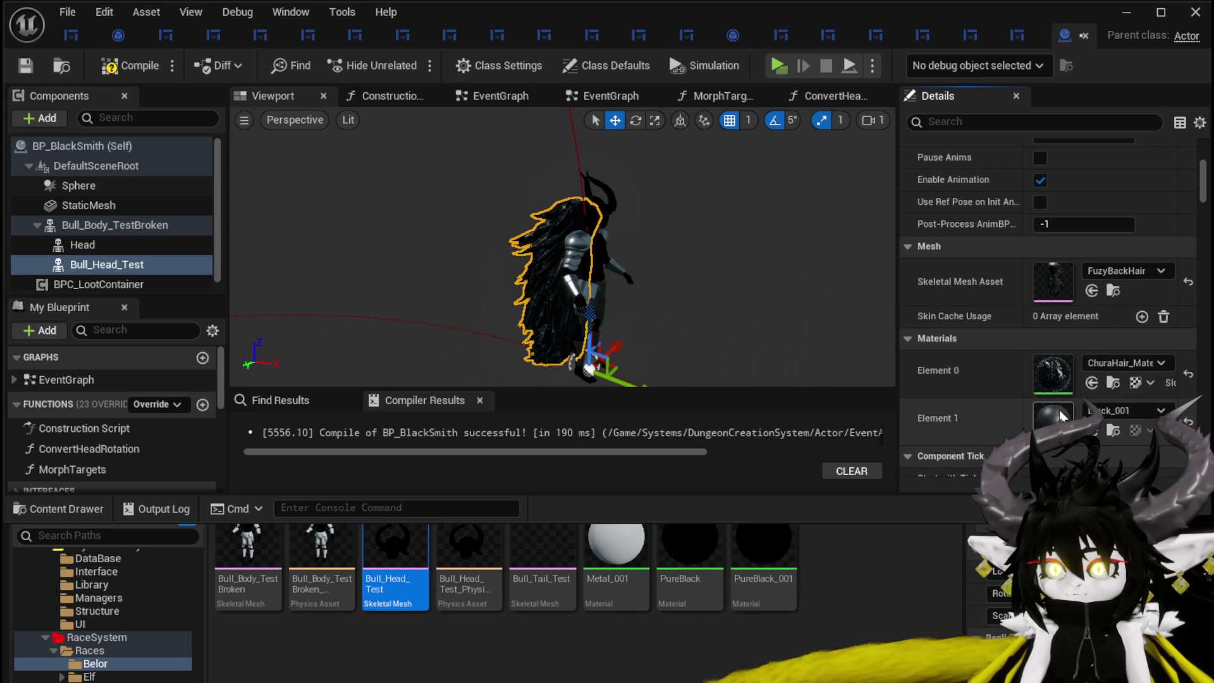
- Narrow the hair mesh's X scale, trying 0.8 and settling on 0.6
{"action": "left_click_drag", "start_coordinate": [727, 285], "coordinate": [661, 186]}
{"action": "scroll", "coordinate": [1026, 241], "scroll_direction": "up", "scroll_amount": 5}
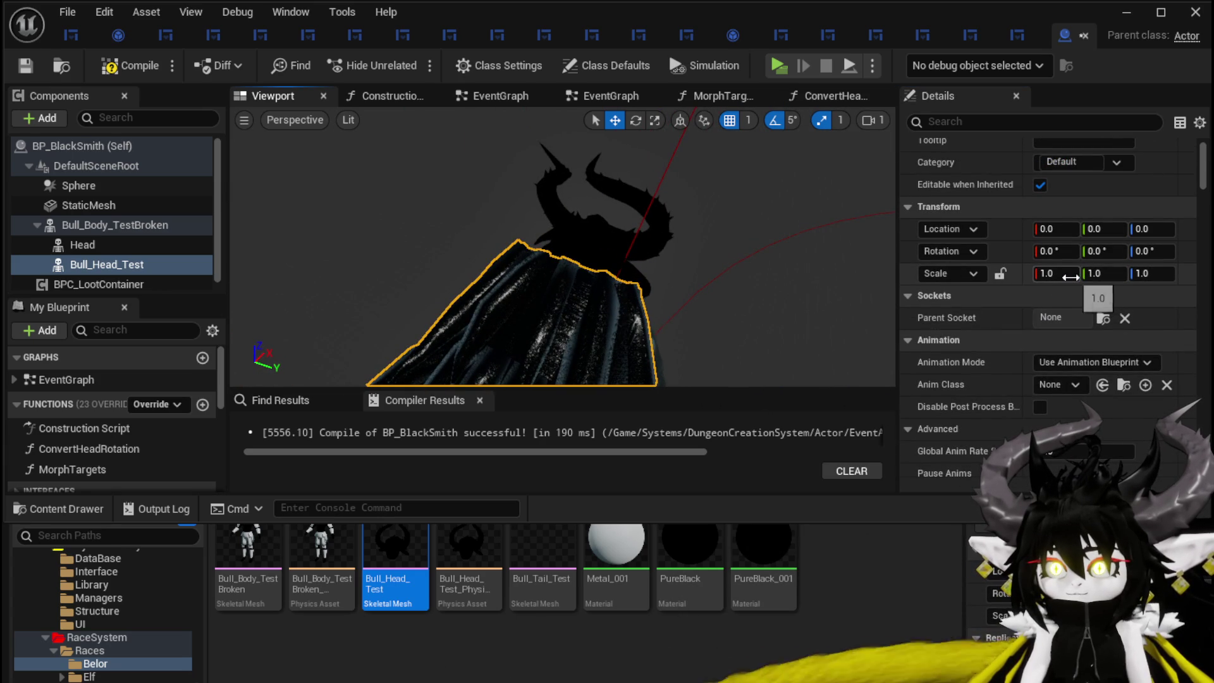
{"action": "left_click", "coordinate": [1062, 274]}
{"action": "type", "text": "0."}
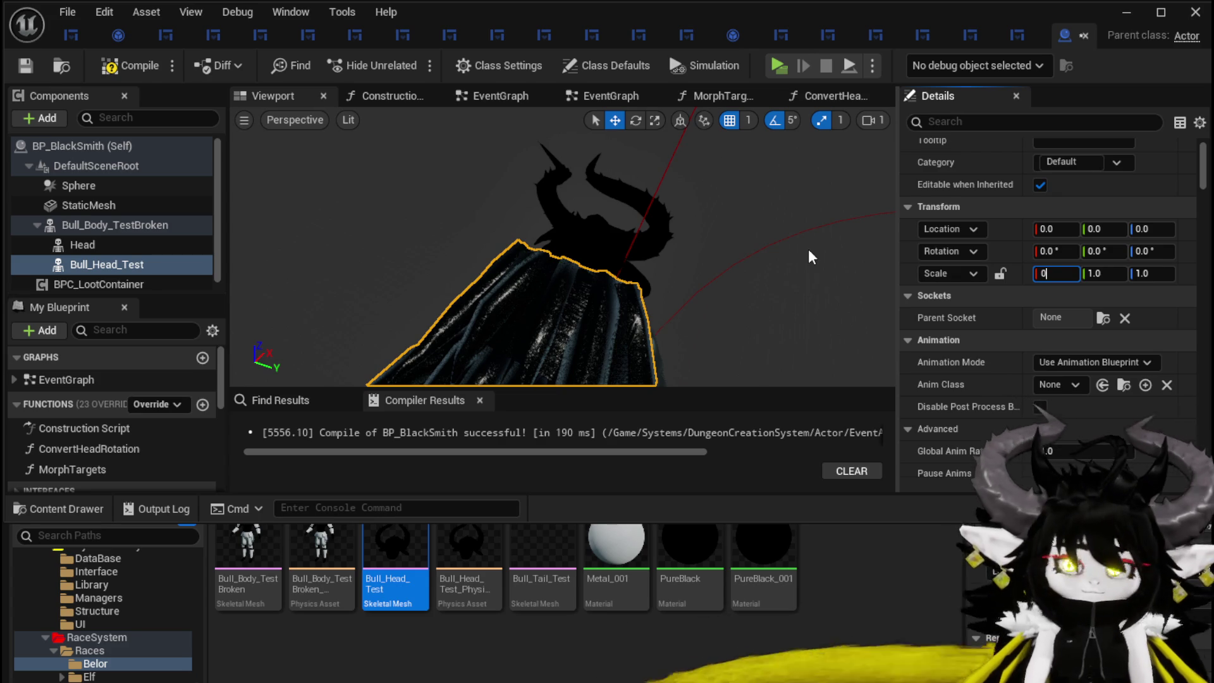
{"action": "type", "text": "8"}
{"action": "key", "text": "Return"}
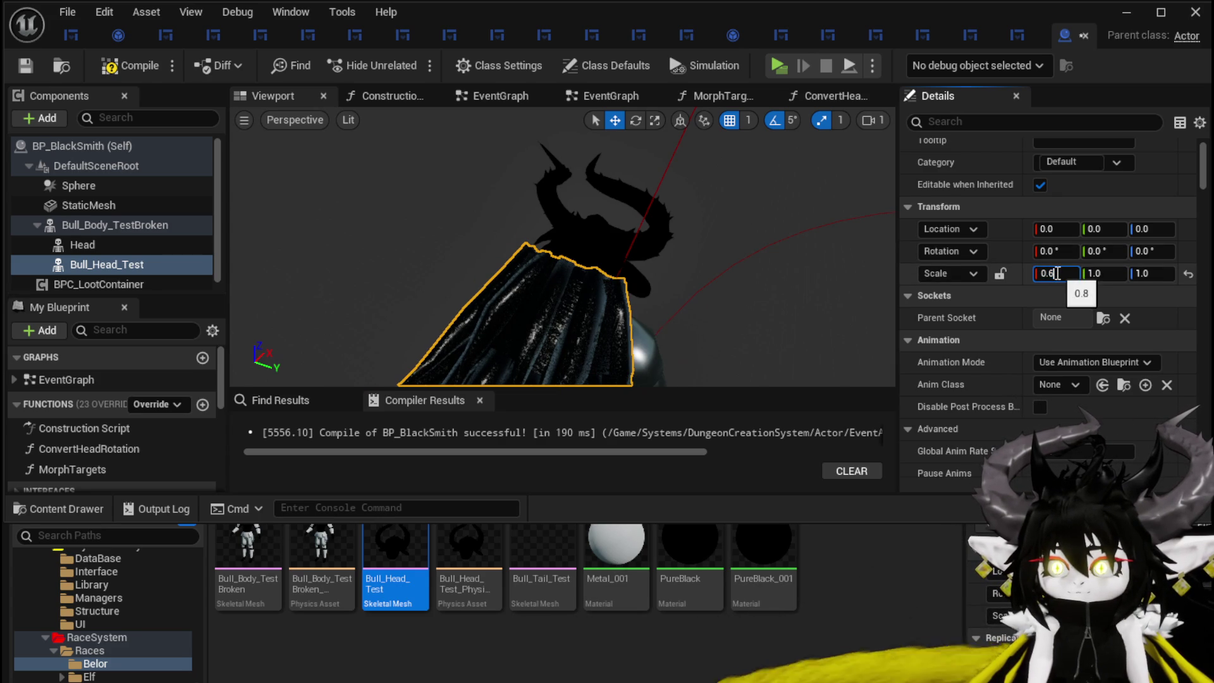
{"action": "key", "text": "Return"}
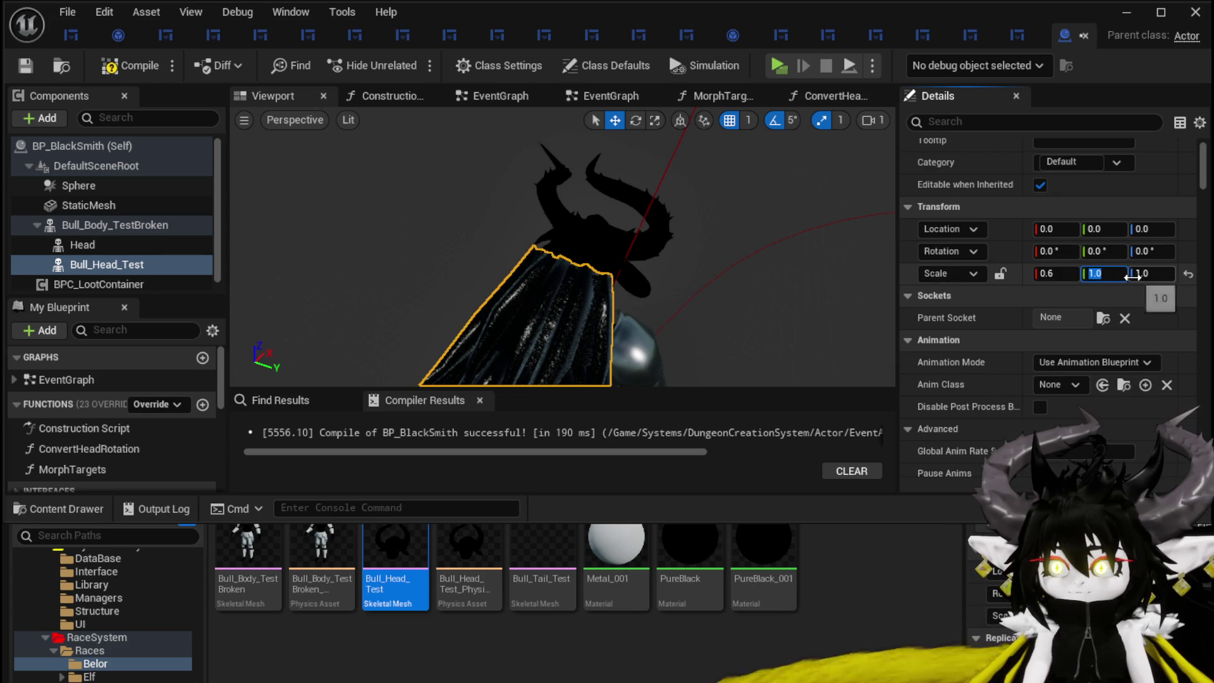
{"action": "mouse_move", "coordinate": [695, 246]}
{"action": "left_mouse_down"}
{"action": "mouse_move", "coordinate": [556, 251]}
{"action": "mouse_move", "coordinate": [737, 268]}
{"action": "left_mouse_up"}
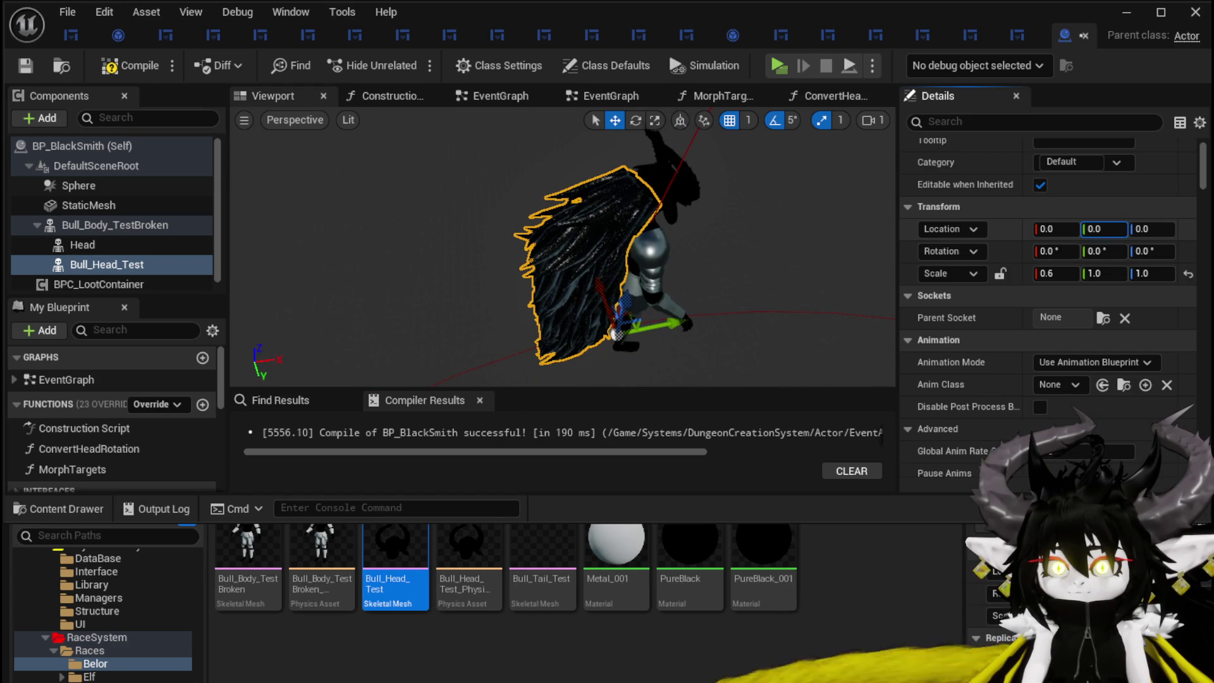
{"action": "scroll", "coordinate": [1072, 301], "scroll_direction": "down", "scroll_amount": 10}
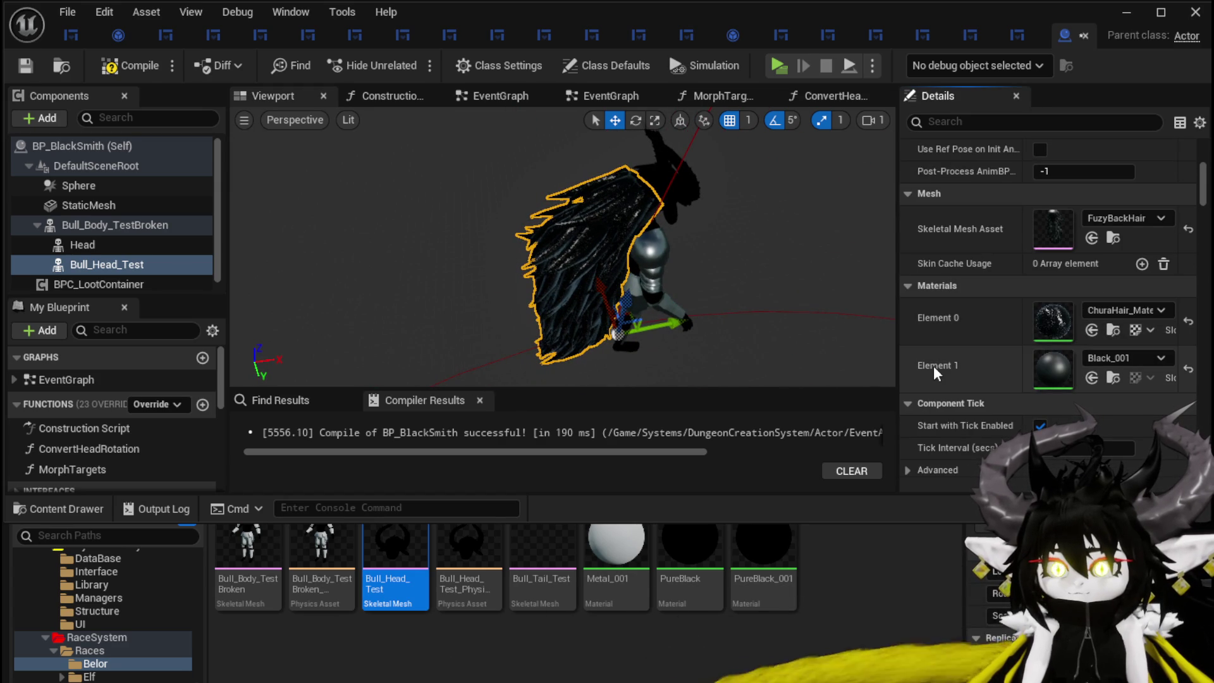
{"action": "left_click", "coordinate": [93, 225]}
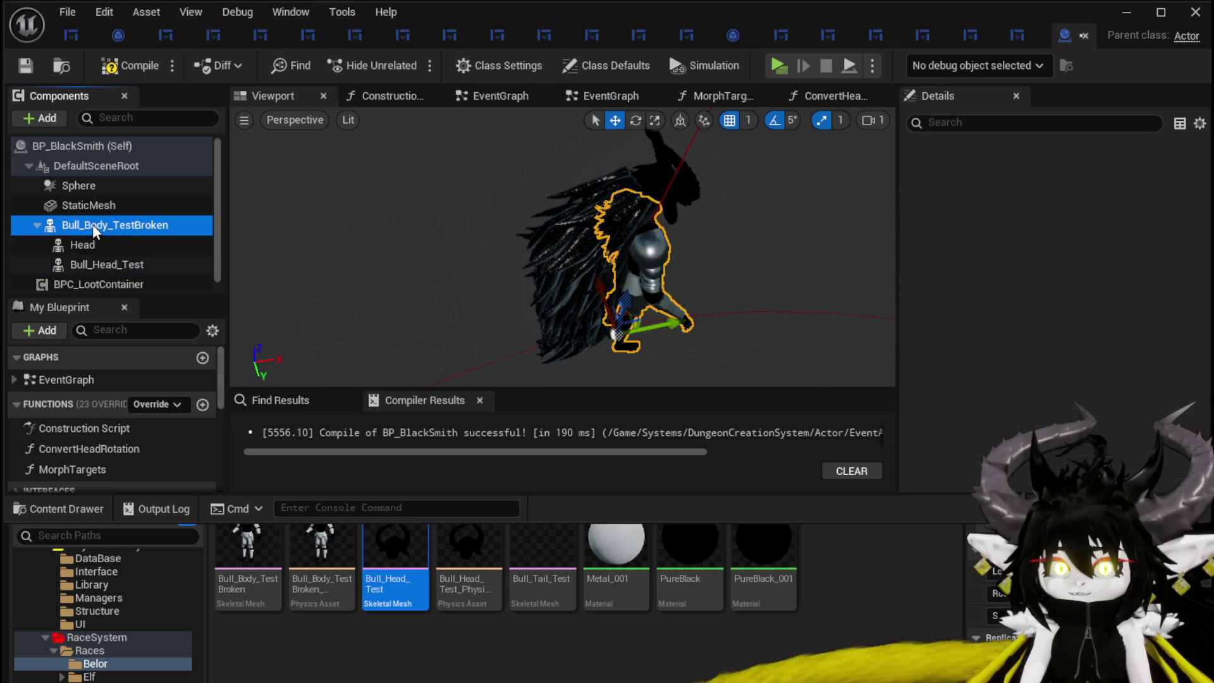
- Copy the body's PureBlack_001 material into both Bull_Head_Test material slots, then compile and save
{"action": "right_click", "coordinate": [1059, 316]}
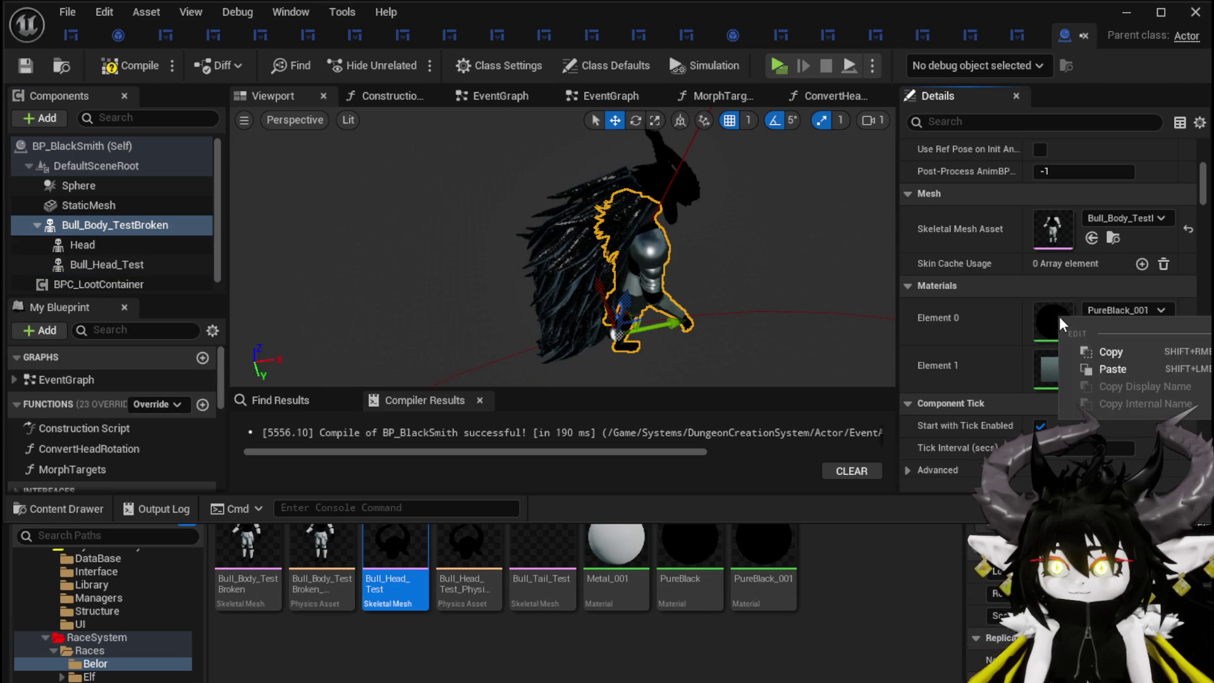
{"action": "left_click", "coordinate": [1110, 352]}
{"action": "left_click", "coordinate": [104, 263]}
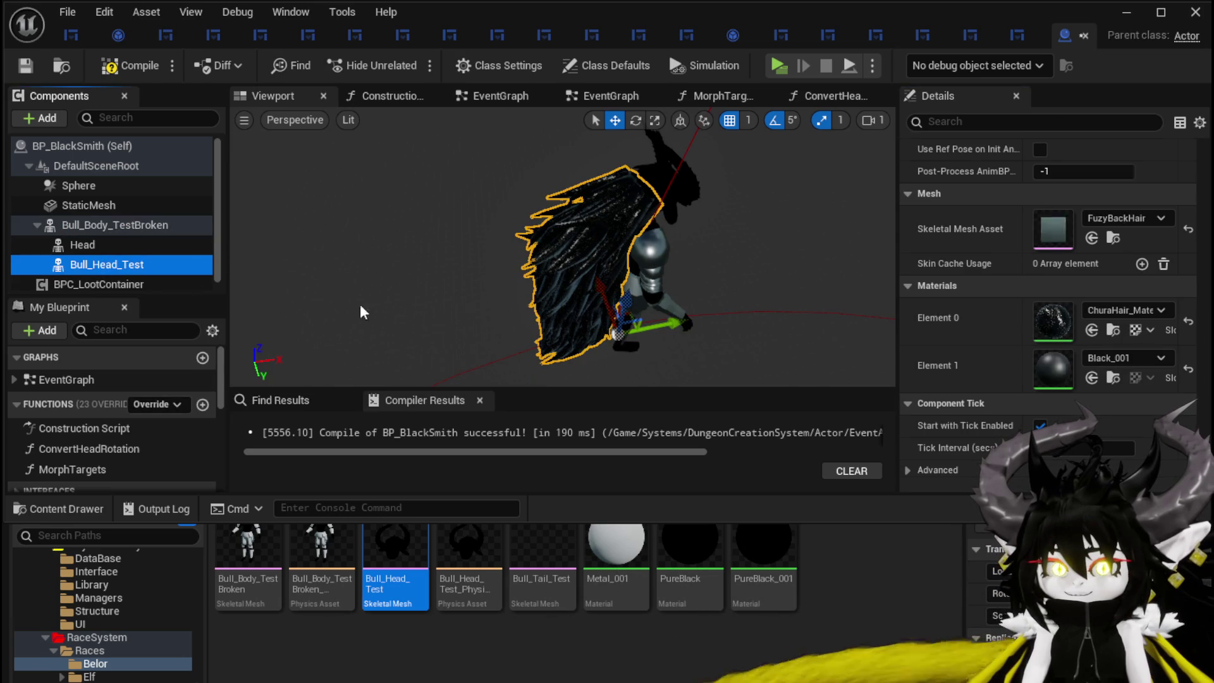
{"action": "right_click", "coordinate": [1055, 363]}
{"action": "left_click", "coordinate": [1100, 376]}
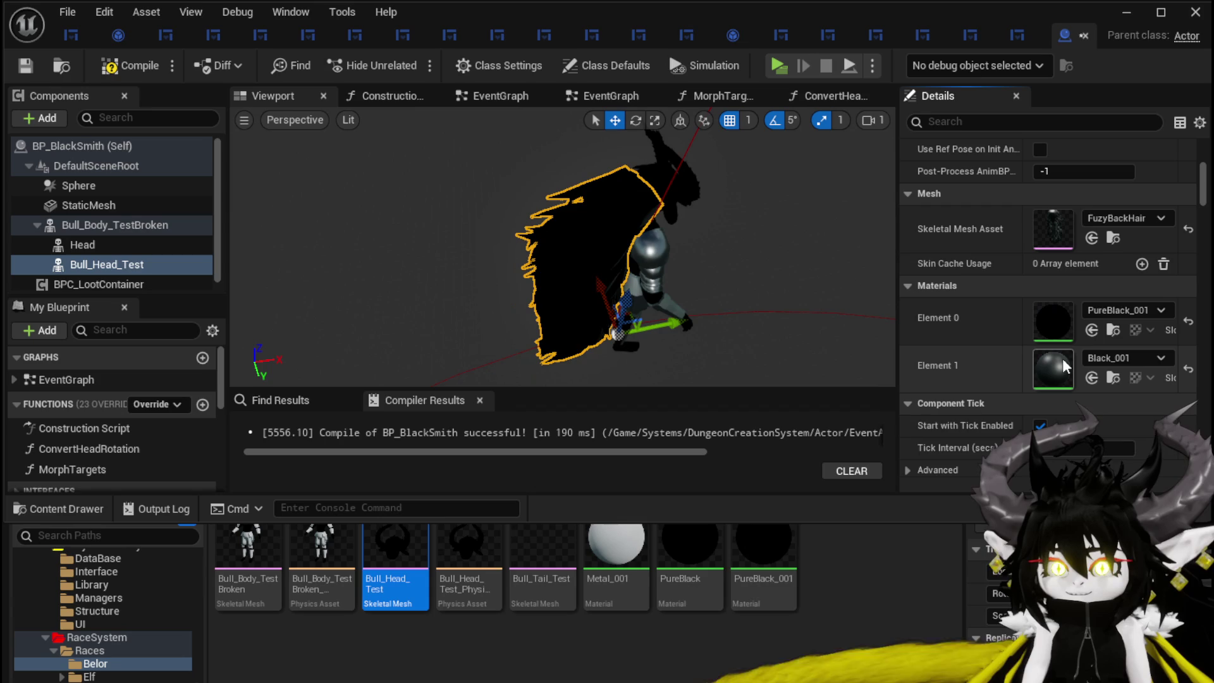
{"action": "right_click", "coordinate": [1054, 379]}
{"action": "left_click", "coordinate": [1100, 416]}
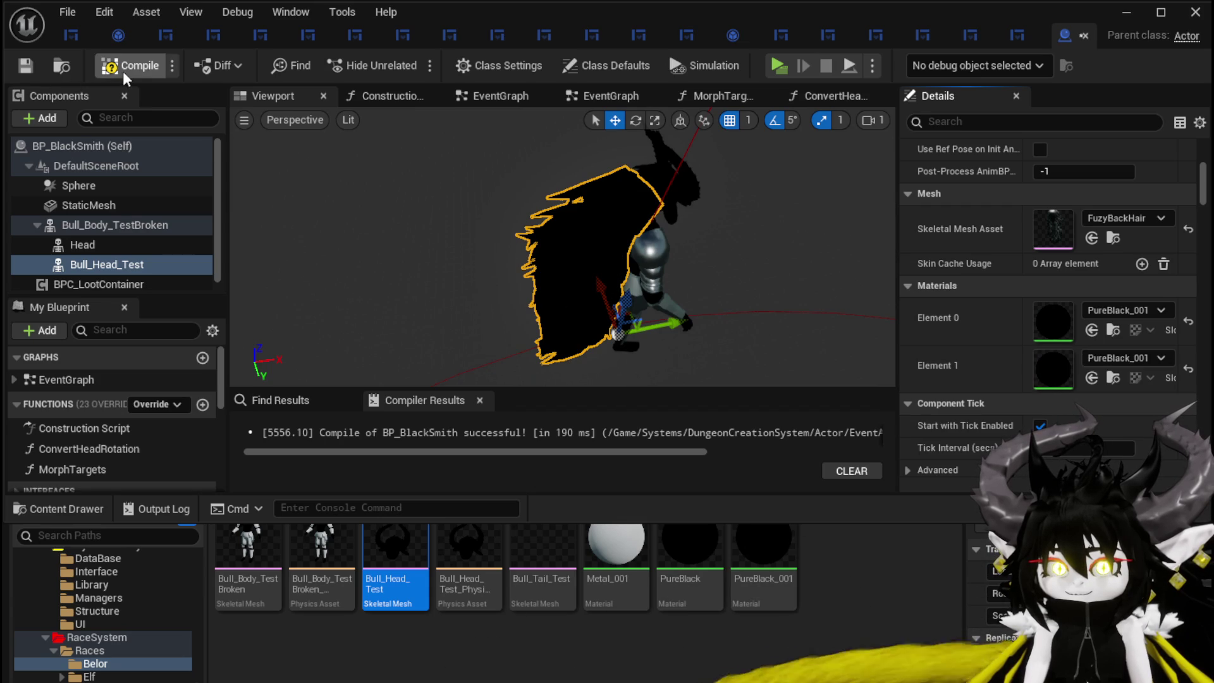
{"action": "left_click", "coordinate": [20, 65]}
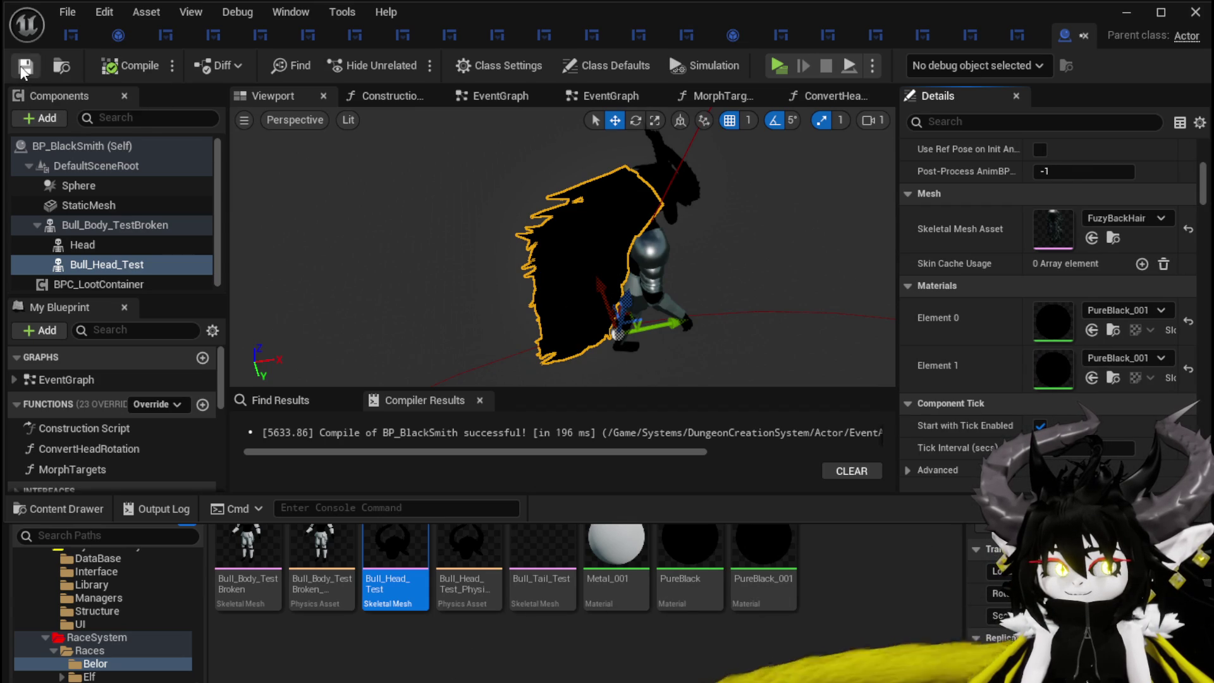
{"action": "left_click_drag", "start_coordinate": [677, 177], "coordinate": [677, 208]}
- Reposition the hair mesh along Y, first to 7 and then to -29
{"action": "scroll", "coordinate": [563, 253], "scroll_direction": "down", "scroll_amount": 5}
{"action": "scroll", "coordinate": [562, 253], "scroll_direction": "up", "scroll_amount": 6}
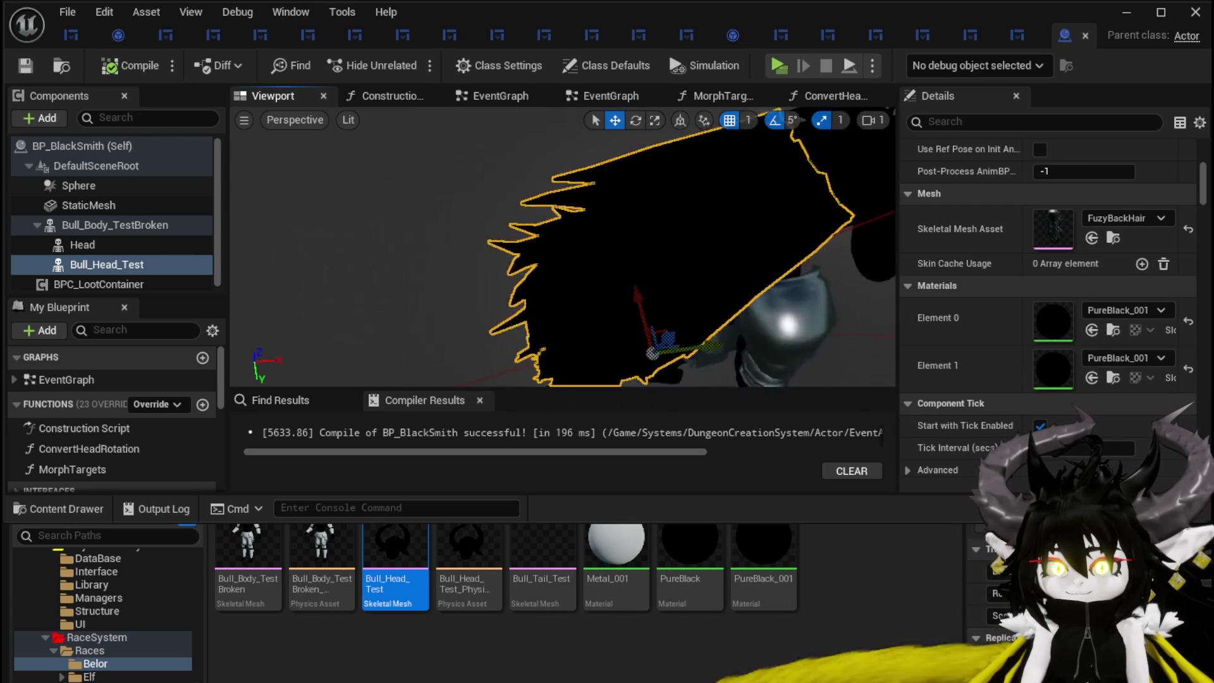
{"action": "scroll", "coordinate": [562, 253], "scroll_direction": "down", "scroll_amount": 3}
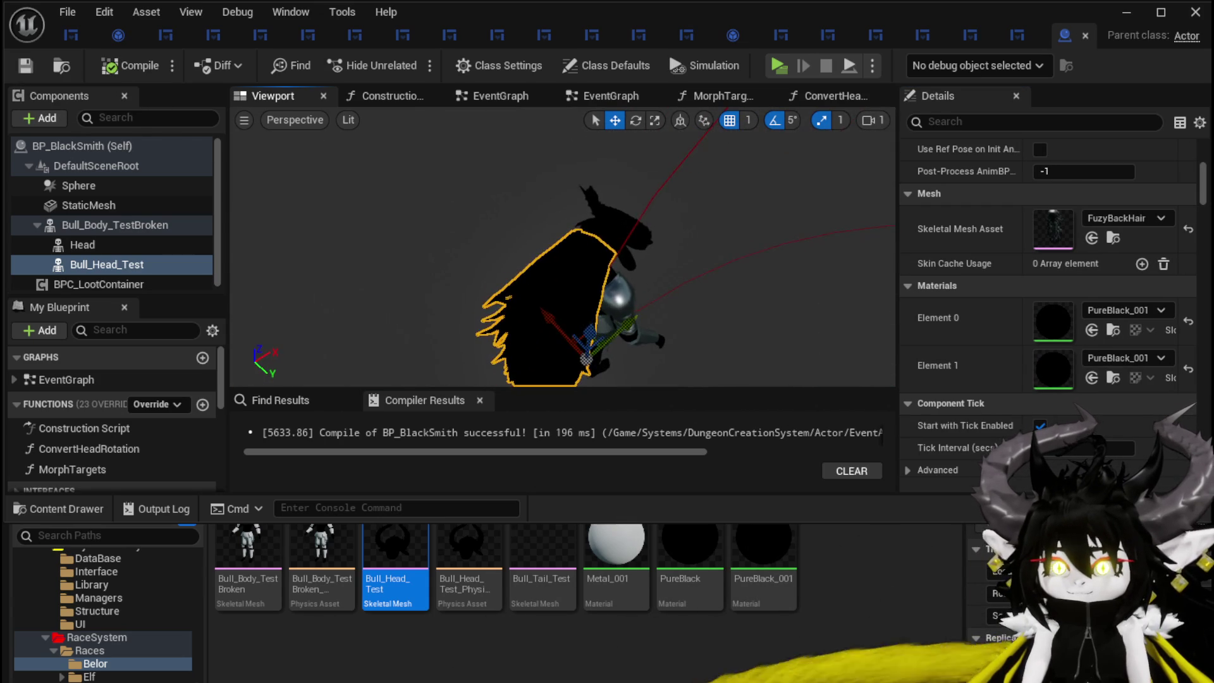
{"action": "scroll", "coordinate": [1083, 262], "scroll_direction": "up", "scroll_amount": 10}
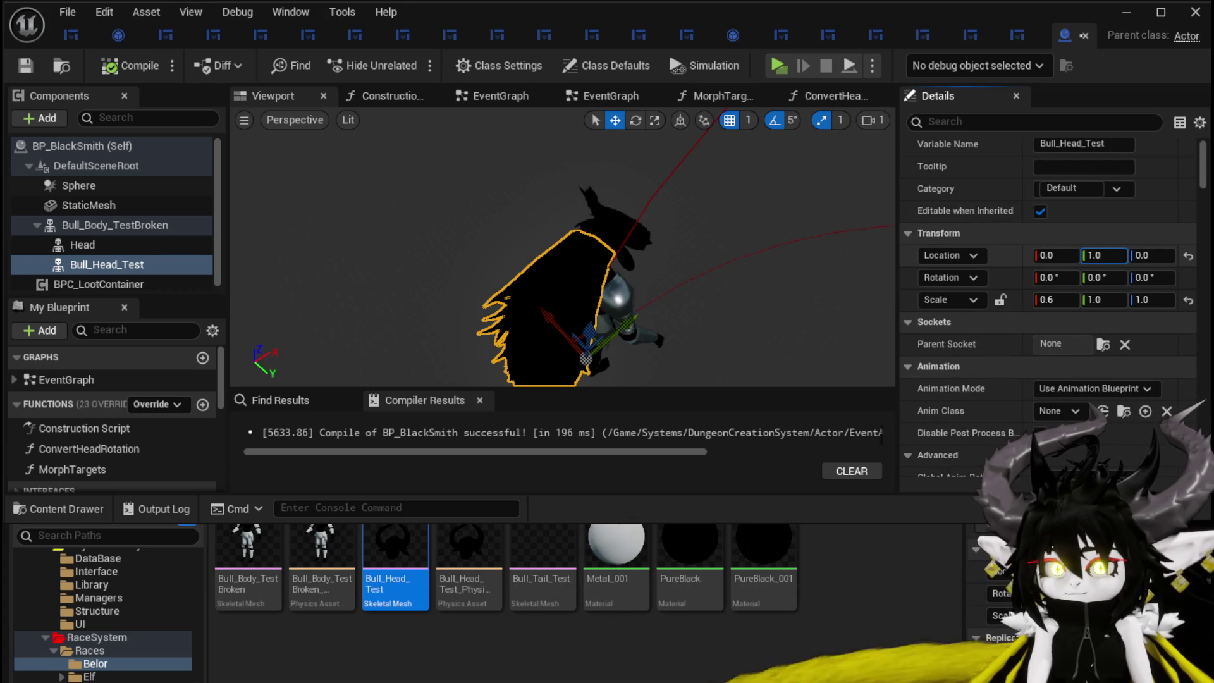
{"action": "type", "text": "7"}
{"action": "key", "text": "Return"}
{"action": "left_click_drag", "start_coordinate": [562, 253], "coordinate": [524, 253]}
{"action": "scroll", "coordinate": [562, 253], "scroll_direction": "up", "scroll_amount": 3}
{"action": "scroll", "coordinate": [563, 252], "scroll_direction": "down", "scroll_amount": 3}
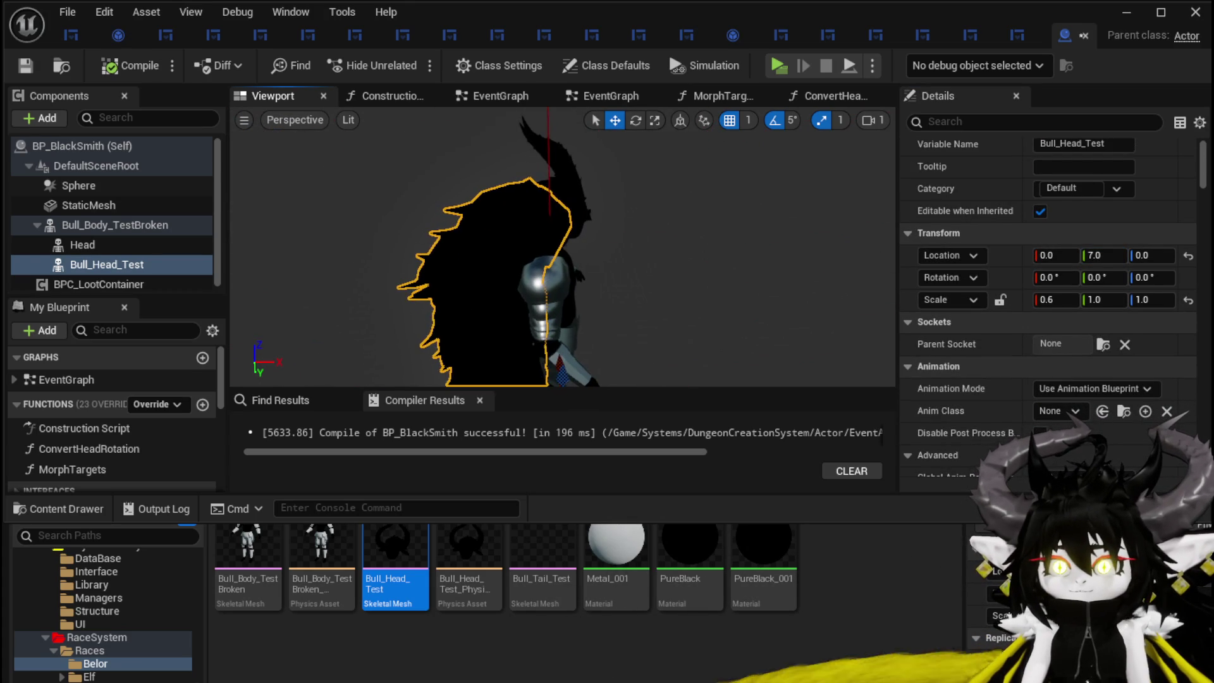
{"action": "scroll", "coordinate": [637, 263], "scroll_direction": "down", "scroll_amount": 5}
{"action": "mouse_move", "coordinate": [637, 262]}
{"action": "left_mouse_down"}
{"action": "mouse_move", "coordinate": [545, 256]}
{"action": "mouse_move", "coordinate": [616, 261]}
{"action": "left_mouse_up"}
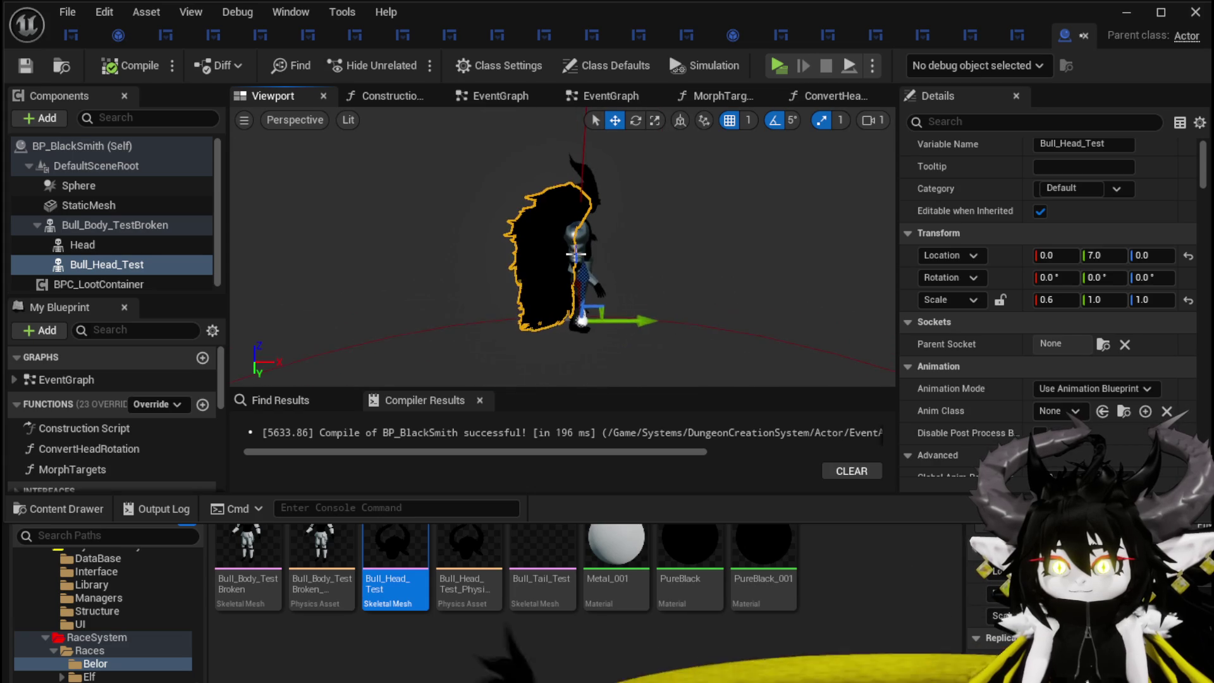
{"action": "key", "text": "e"}
{"action": "left_click_drag", "start_coordinate": [1105, 254], "coordinate": [1056, 254]}
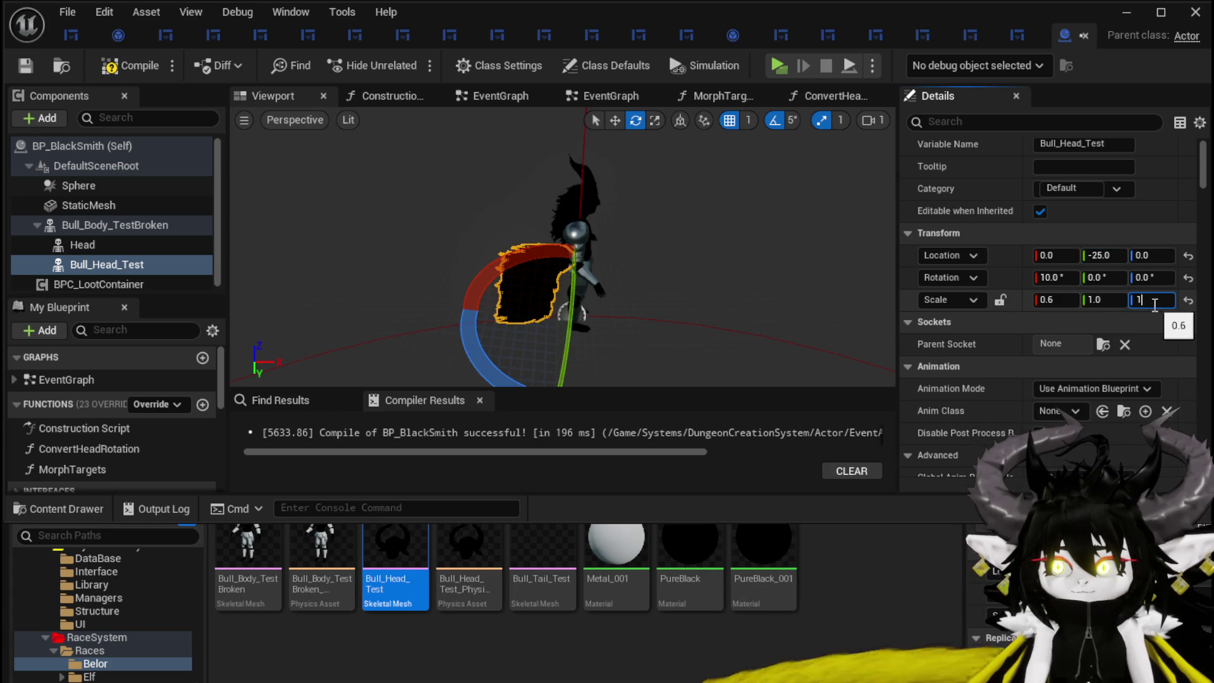
- Set the hair mesh's Z and Y scale to 1.0, save, and close the BP_BlackSmith editor
{"action": "key", "text": "Return"}
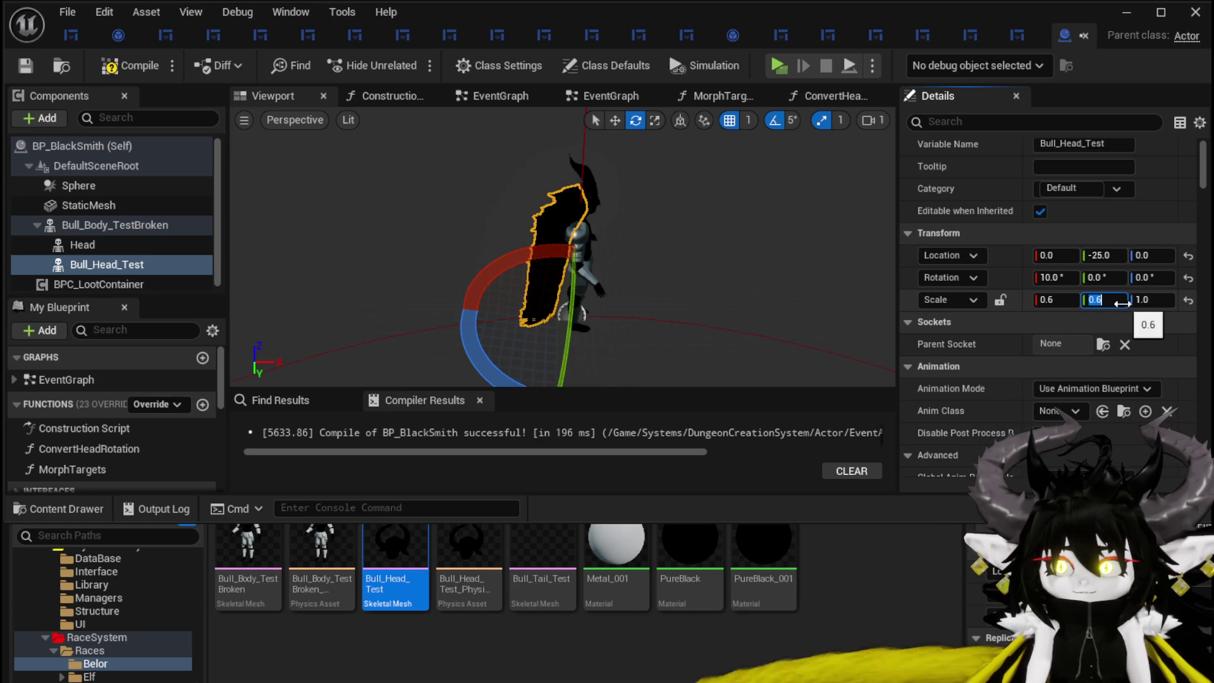
{"action": "type", "text": "1"}
{"action": "key", "text": "Return"}
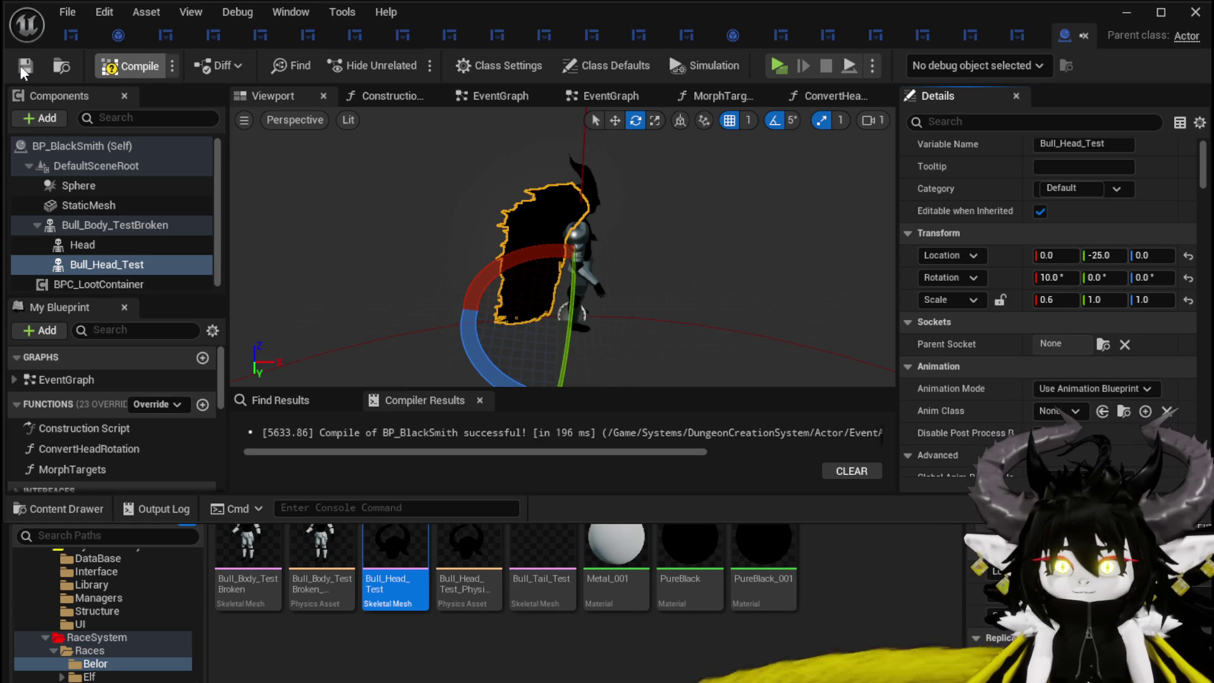
{"action": "left_click", "coordinate": [23, 65]}
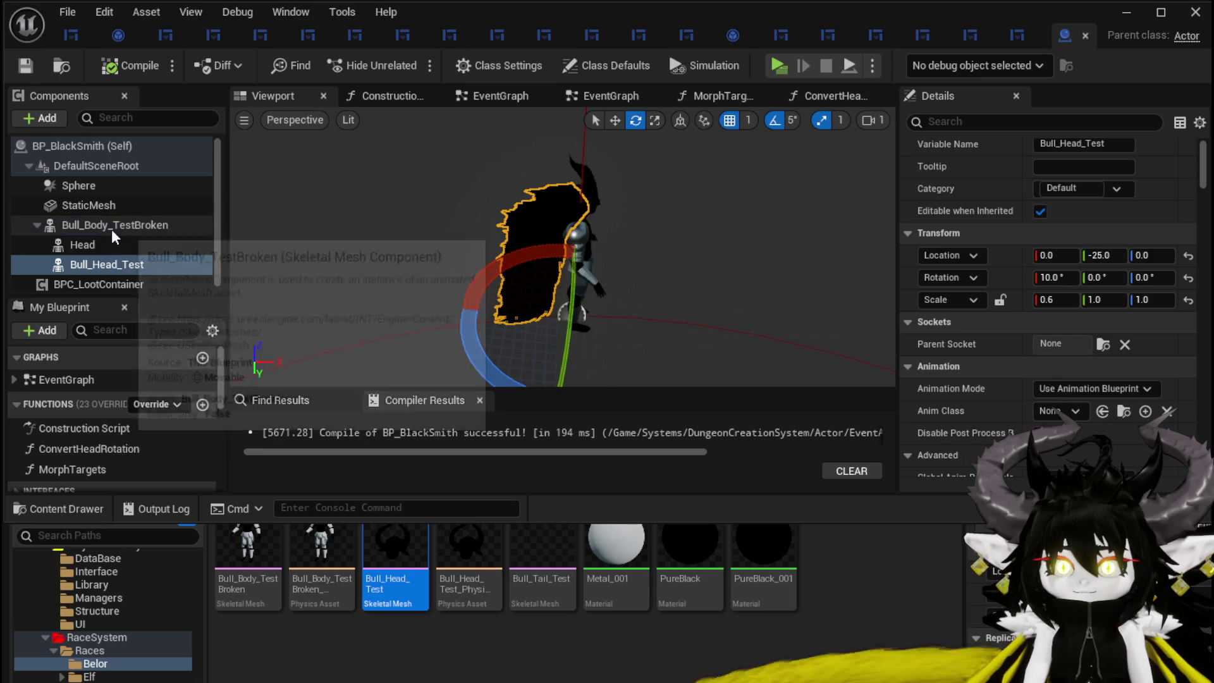
{"action": "scroll", "coordinate": [1010, 228], "scroll_direction": "up", "scroll_amount": 1}
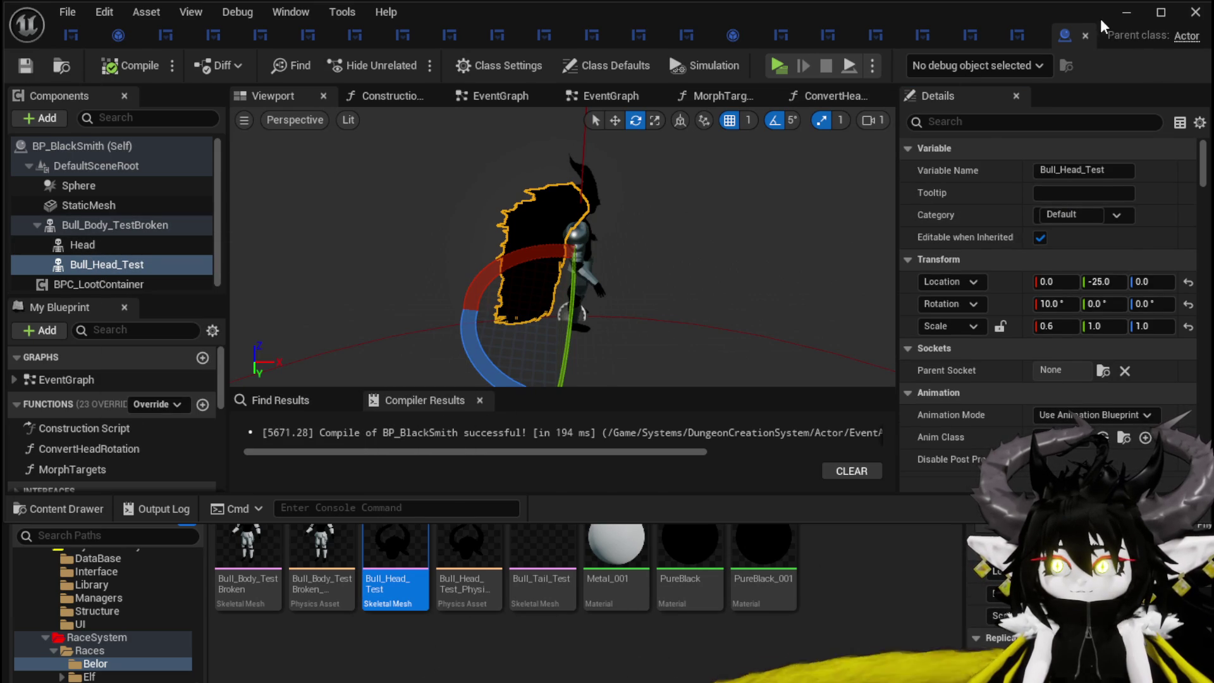
{"action": "left_click", "coordinate": [1084, 36]}
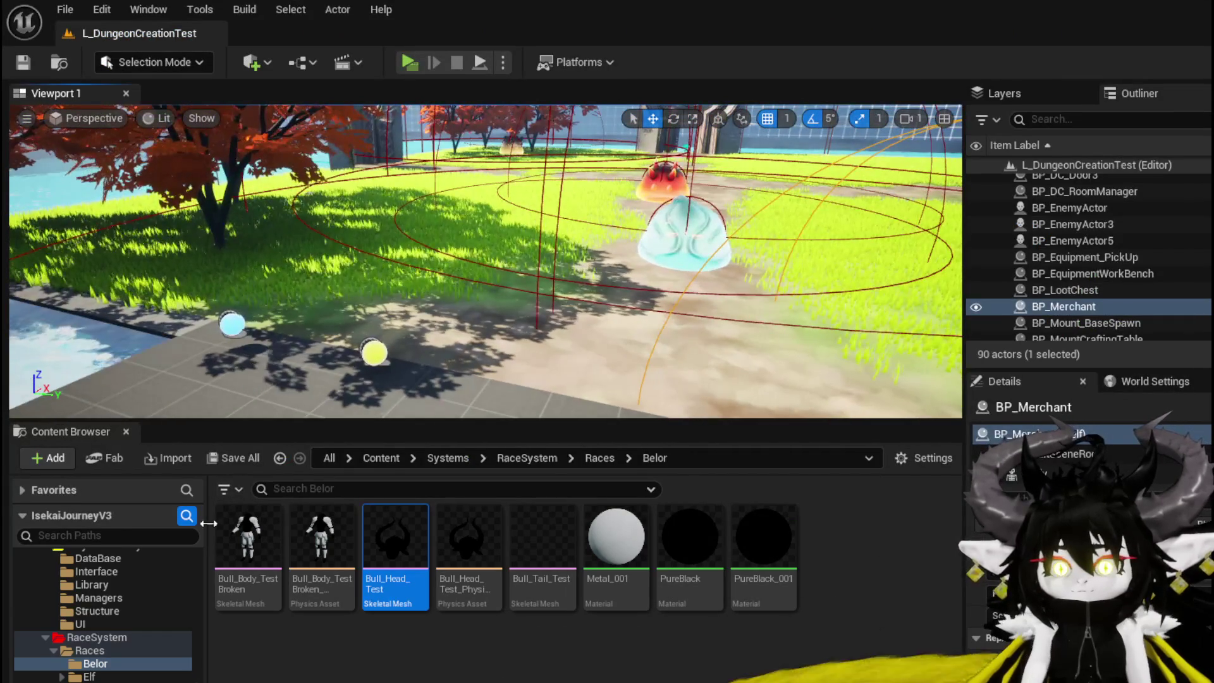
- Place a BP_BlackSmith instance on the grass in L_DungeonCreationTest and save the level
{"action": "scroll", "coordinate": [114, 657], "scroll_direction": "up", "scroll_amount": 5}
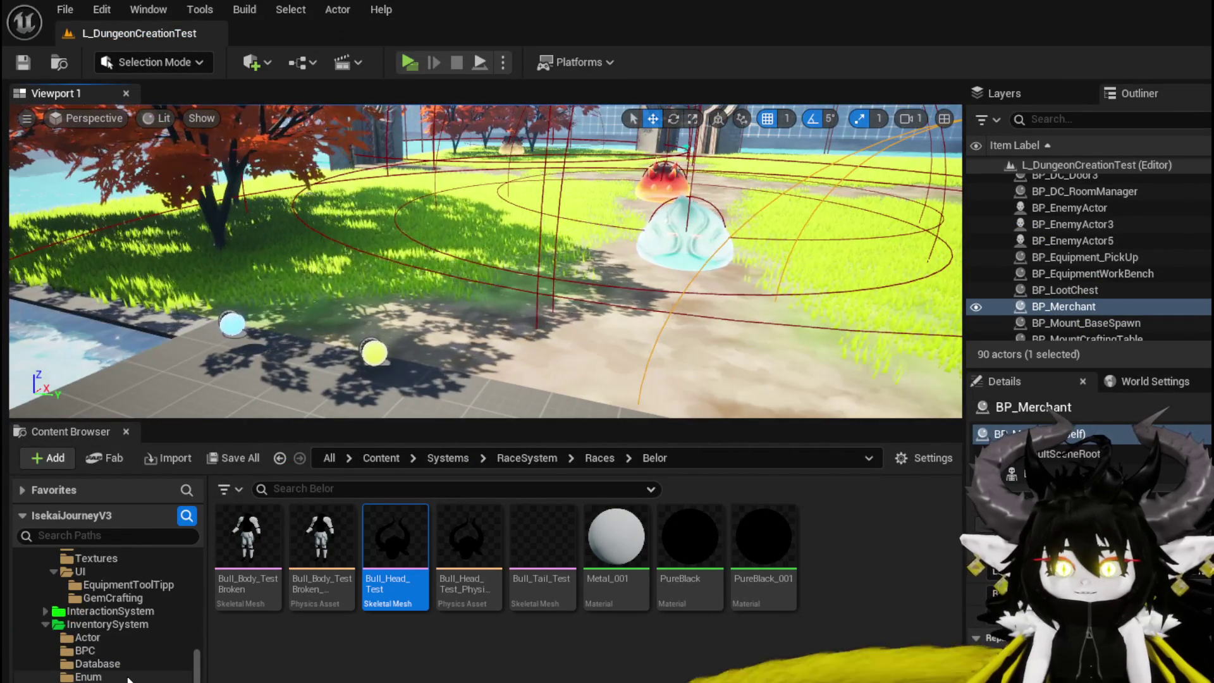
{"action": "scroll", "coordinate": [128, 679], "scroll_direction": "up", "scroll_amount": 5}
{"action": "scroll", "coordinate": [128, 678], "scroll_direction": "up", "scroll_amount": 5}
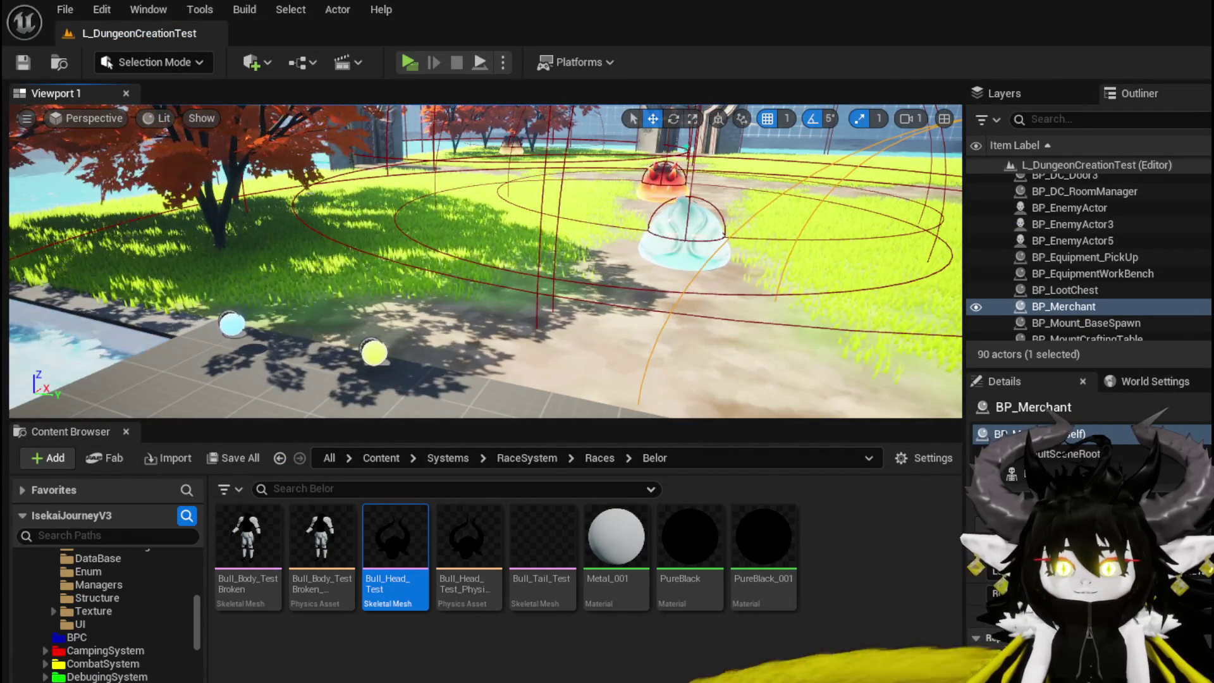
{"action": "key", "text": "alt+Left"}
{"action": "mouse_move", "coordinate": [479, 326]}
{"action": "left_mouse_down"}
{"action": "mouse_move", "coordinate": [443, 323]}
{"action": "mouse_move", "coordinate": [514, 316]}
{"action": "mouse_move", "coordinate": [455, 335]}
{"action": "mouse_move", "coordinate": [468, 322]}
{"action": "mouse_move", "coordinate": [493, 316]}
{"action": "mouse_move", "coordinate": [468, 360]}
{"action": "mouse_move", "coordinate": [411, 379]}
{"action": "mouse_move", "coordinate": [468, 354]}
{"action": "mouse_move", "coordinate": [442, 360]}
{"action": "left_mouse_up"}
{"action": "scroll", "coordinate": [443, 323], "scroll_direction": "up", "scroll_amount": 5}
{"action": "key", "text": "e"}
{"action": "key", "text": "ctrl+s"}
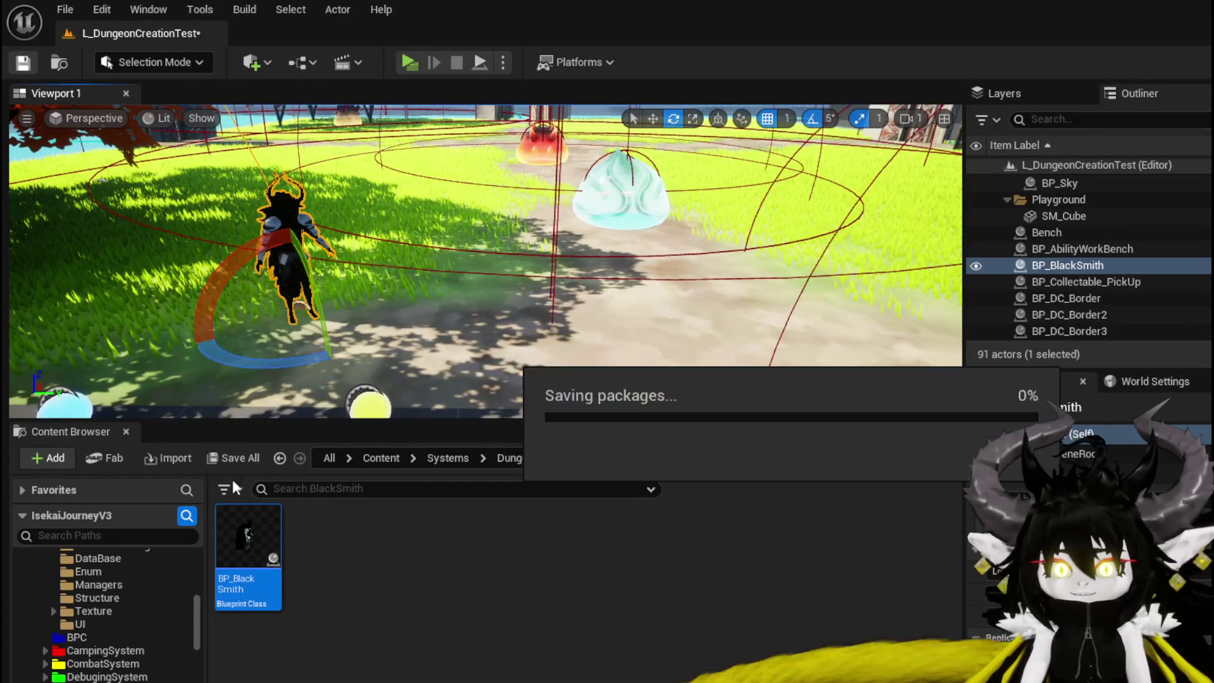
{"action": "double_click", "coordinate": [247, 524]}
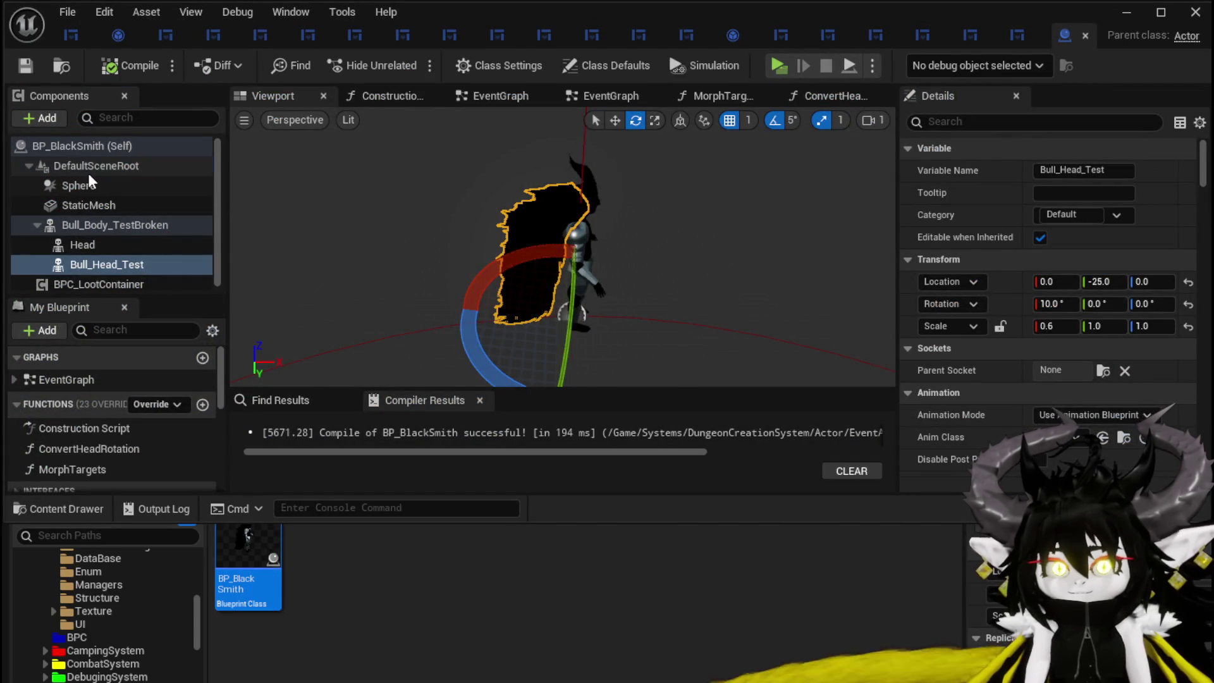
- Inspect the DefaultSceneRoot, Sphere, StaticMesh and Bull_Body_TestBroken components of BP_BlackSmith
{"action": "left_click", "coordinate": [88, 171]}
{"action": "left_click", "coordinate": [100, 189]}
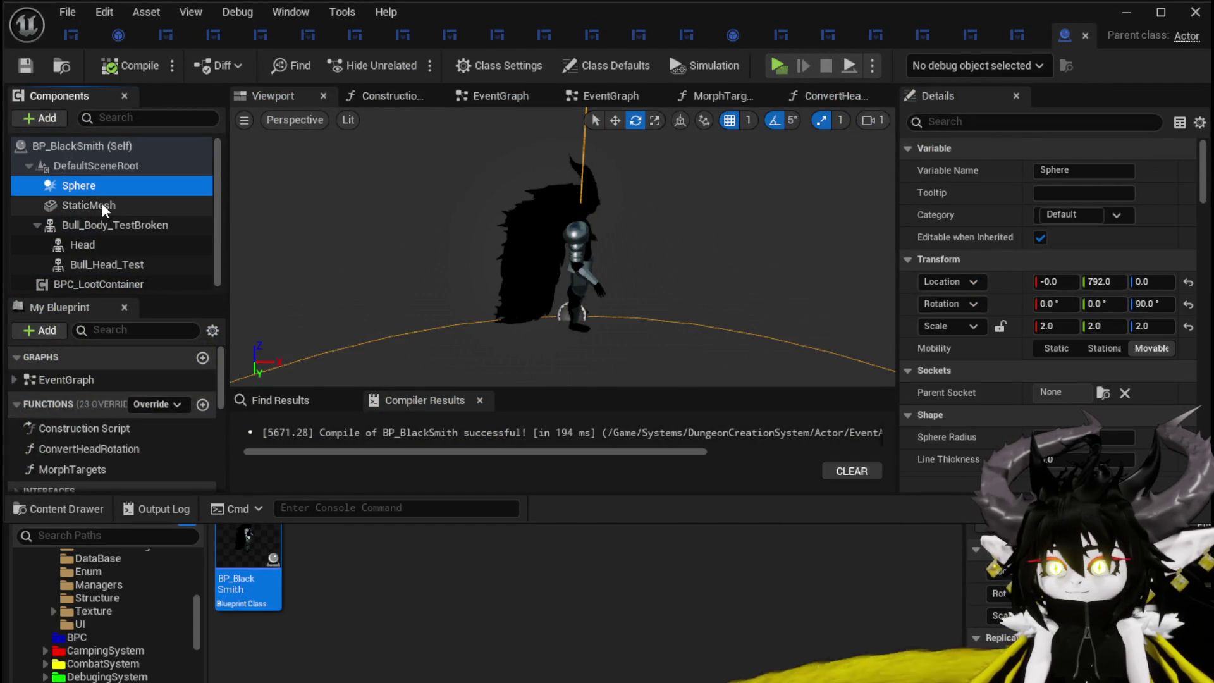
{"action": "left_click", "coordinate": [102, 202]}
{"action": "left_click", "coordinate": [103, 219]}
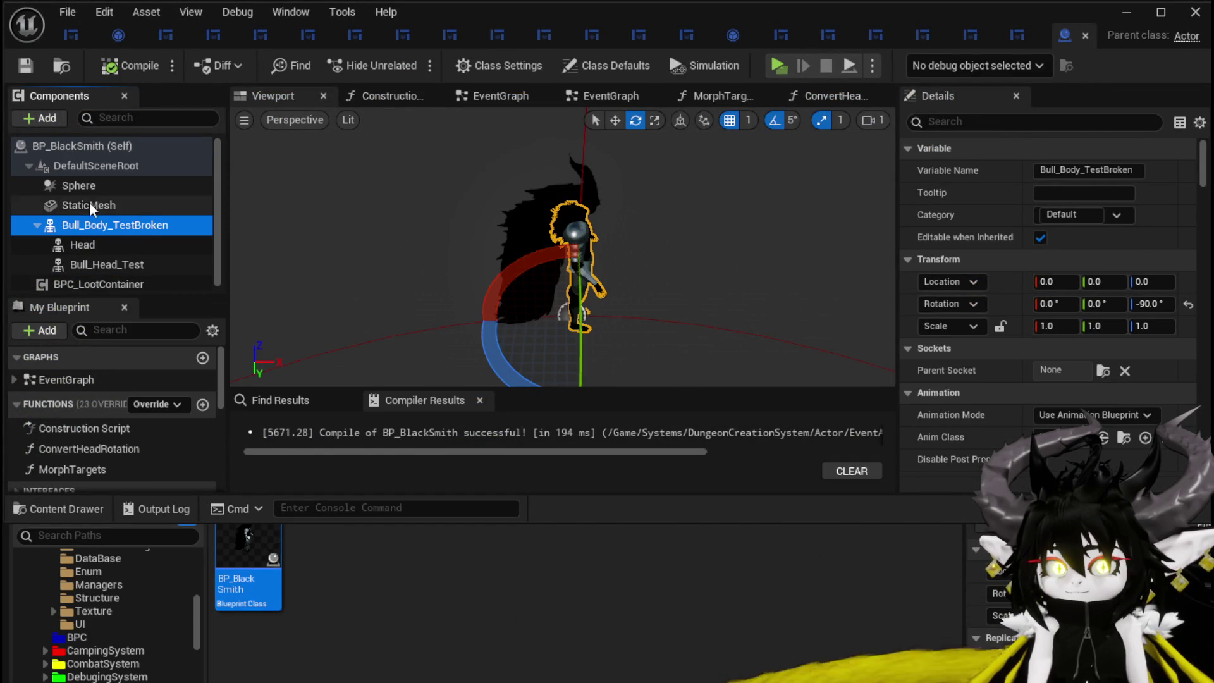
{"action": "left_click", "coordinate": [89, 204]}
{"action": "left_click", "coordinate": [103, 227]}
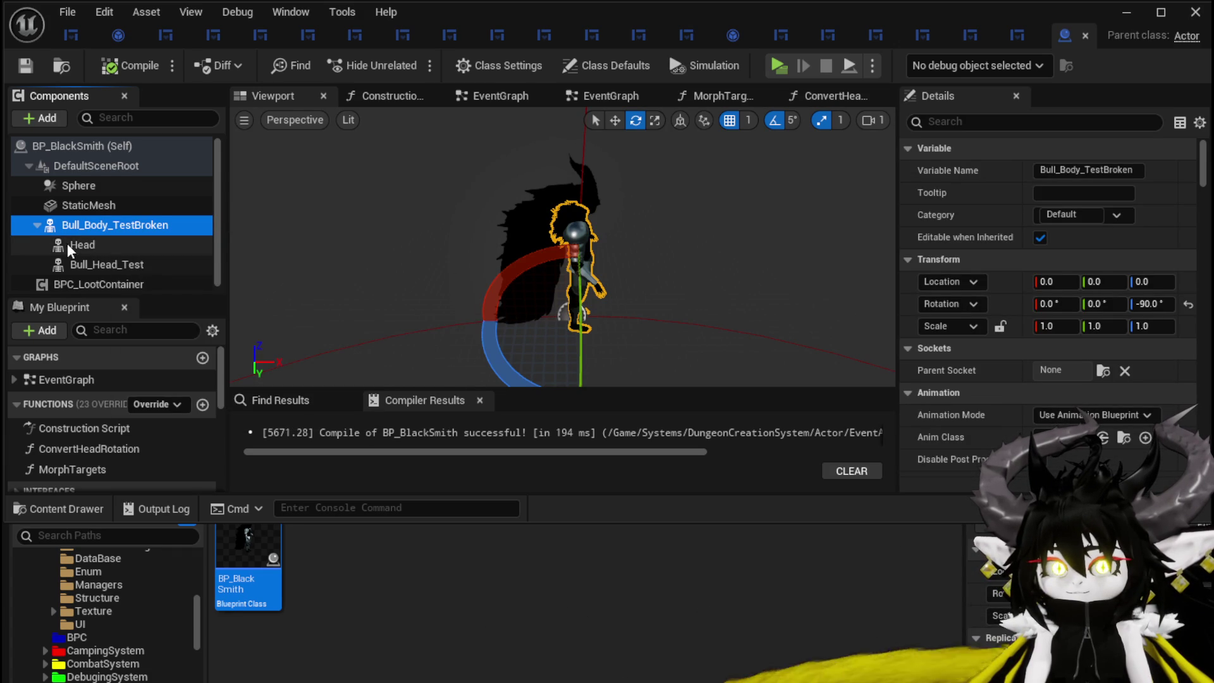
- Delete the BPC_LootContainer component, then compile, save and minimize BP_BlackSmith
{"action": "scroll", "coordinate": [95, 194], "scroll_direction": "down", "scroll_amount": 1}
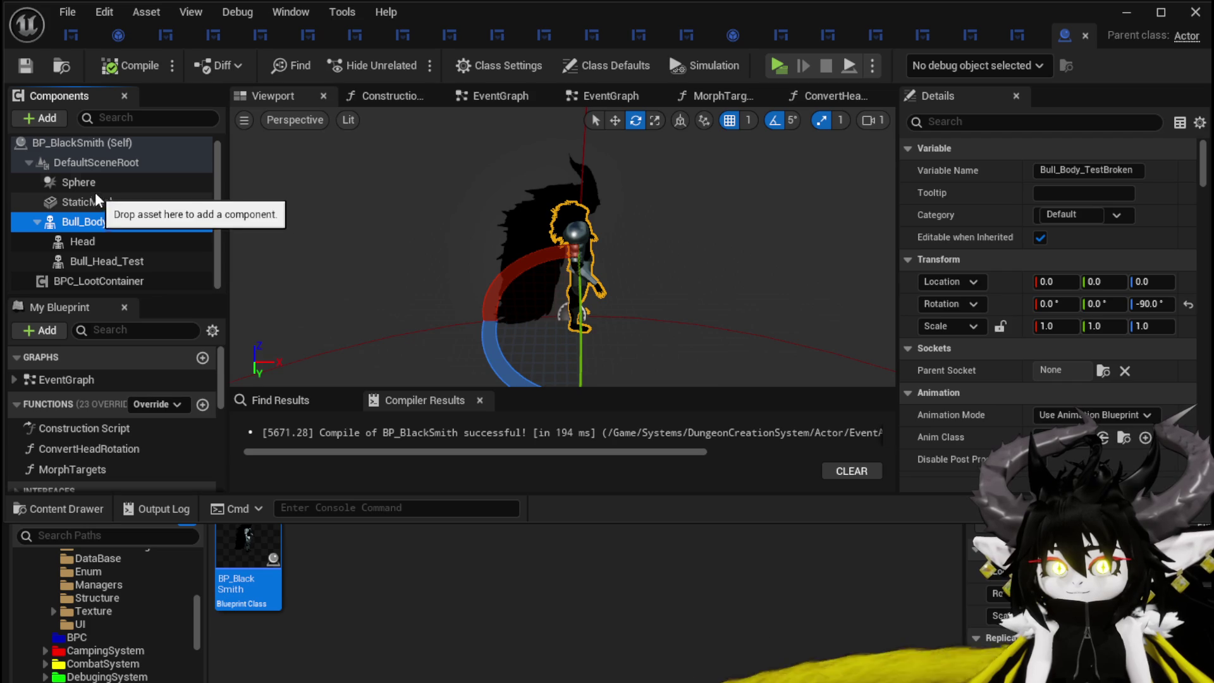
{"action": "left_click", "coordinate": [92, 283]}
{"action": "key", "text": "Delete"}
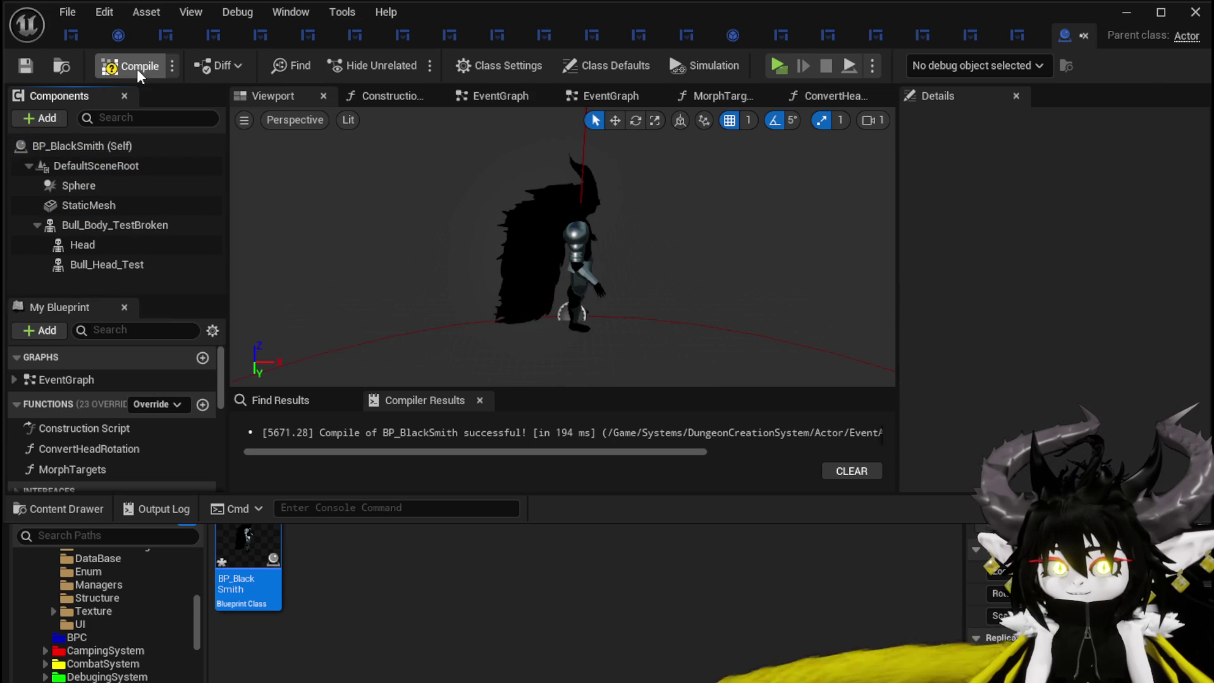
{"action": "left_click", "coordinate": [22, 68]}
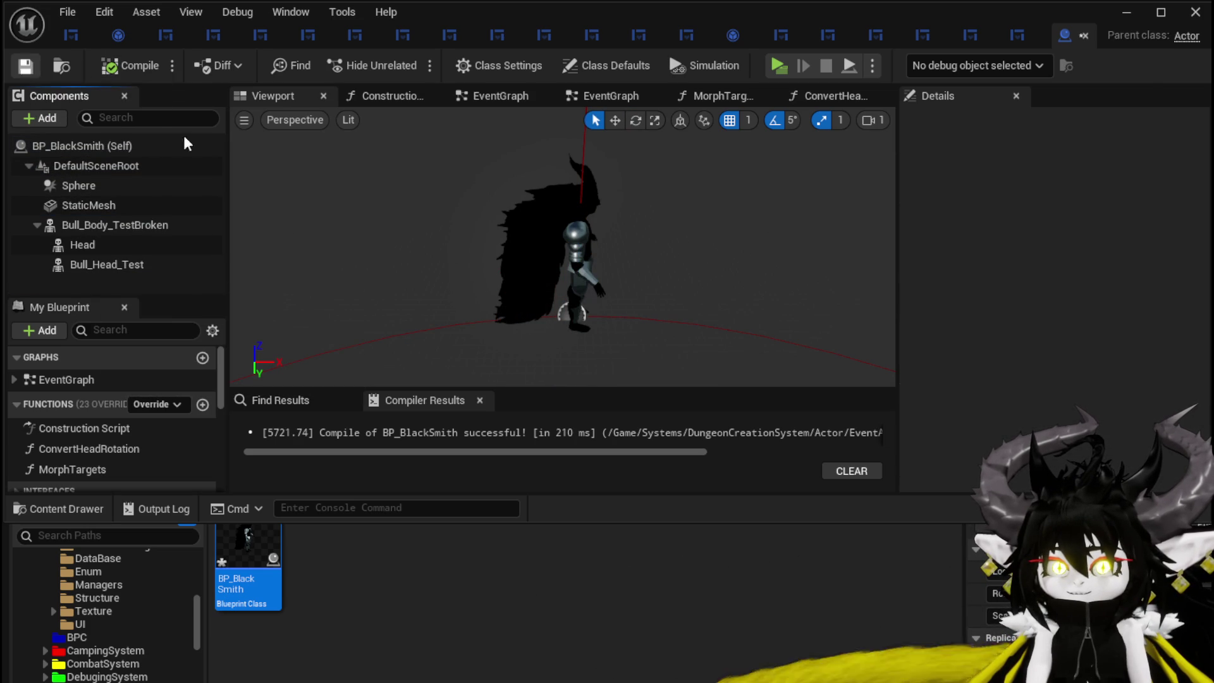
{"action": "left_click_drag", "start_coordinate": [563, 252], "coordinate": [663, 253]}
{"action": "scroll", "coordinate": [600, 289], "scroll_direction": "up", "scroll_amount": 2}
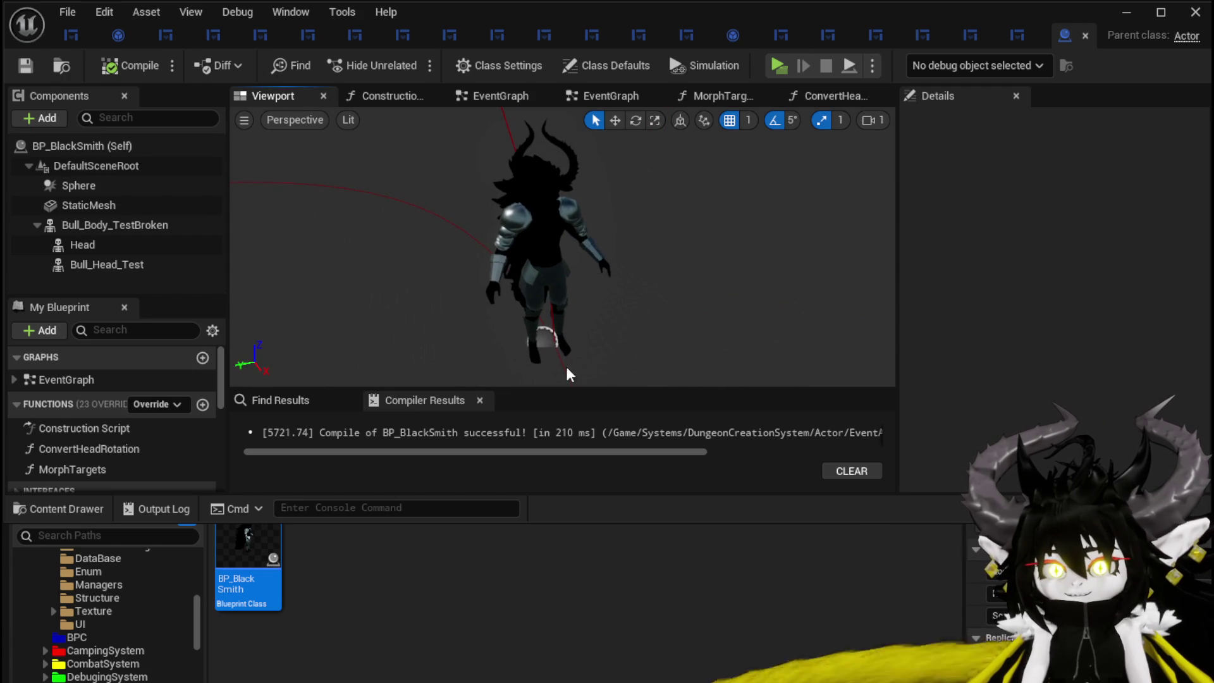
{"action": "mouse_move", "coordinate": [234, 529]}
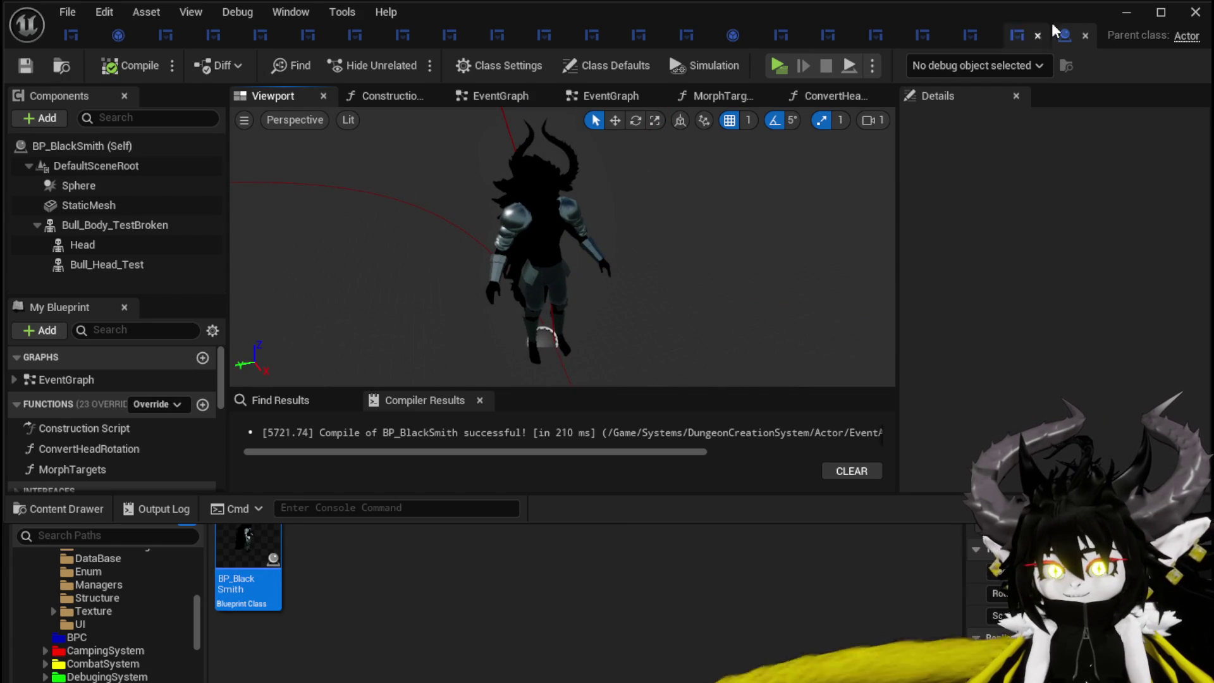
{"action": "left_click", "coordinate": [1127, 13]}
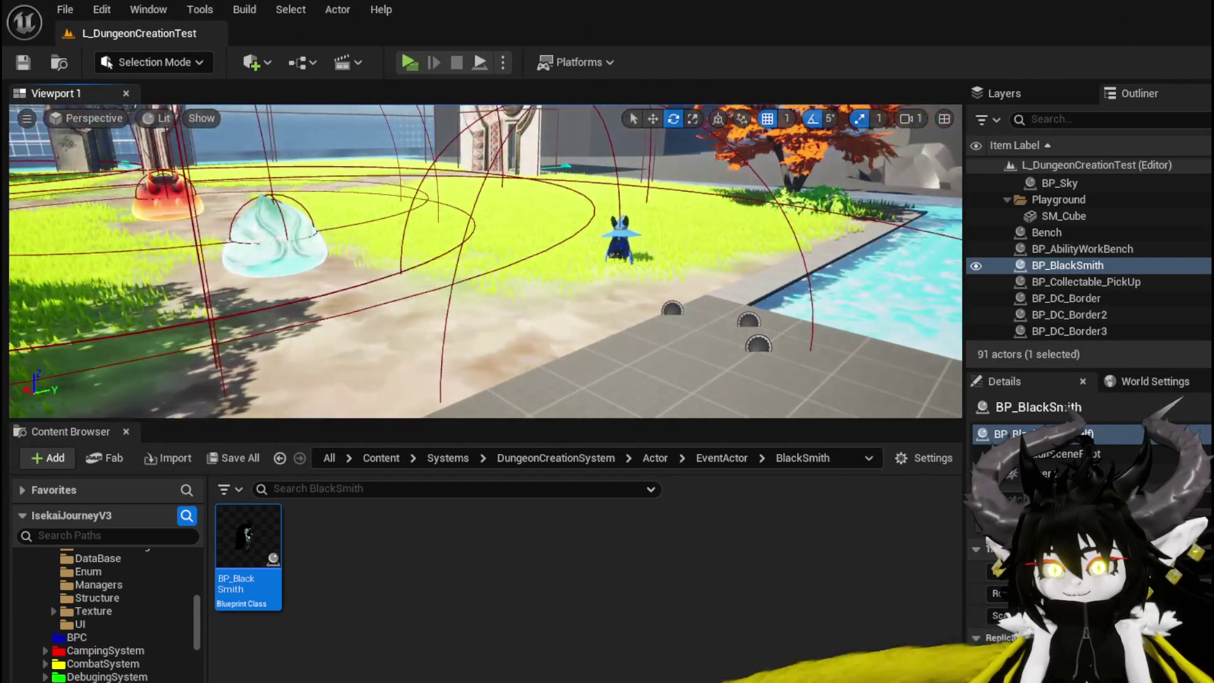
{"action": "left_click", "coordinate": [409, 62]}
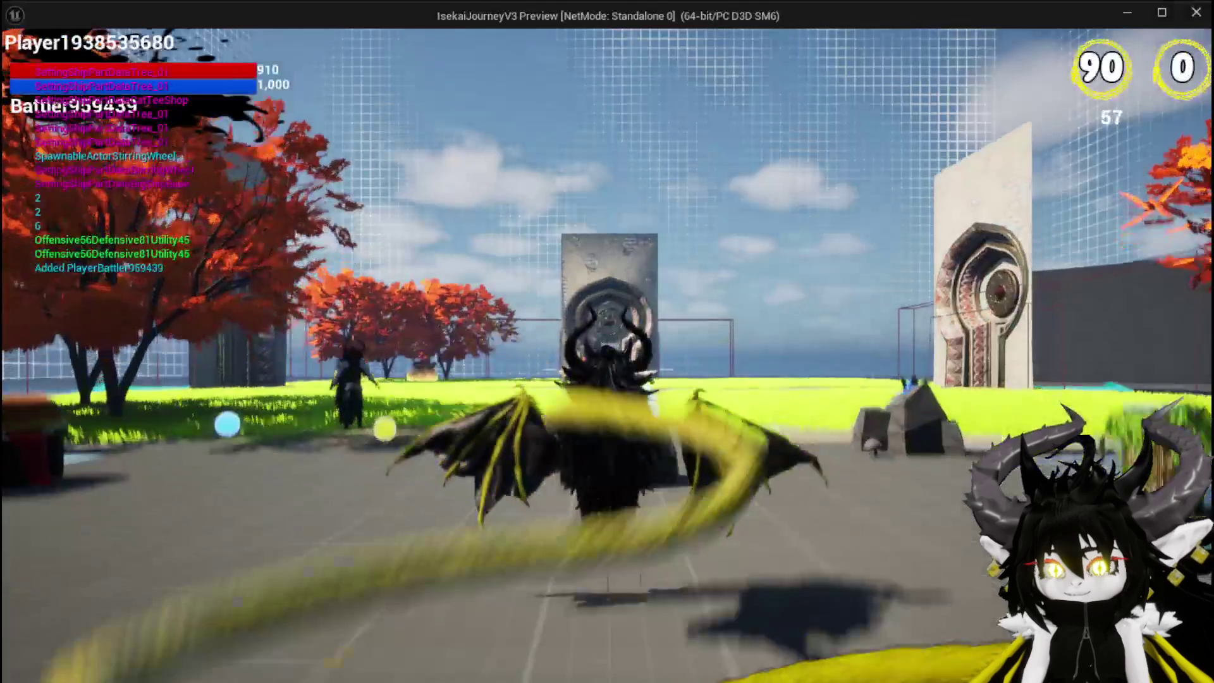
{"action": "key", "text": "w"}
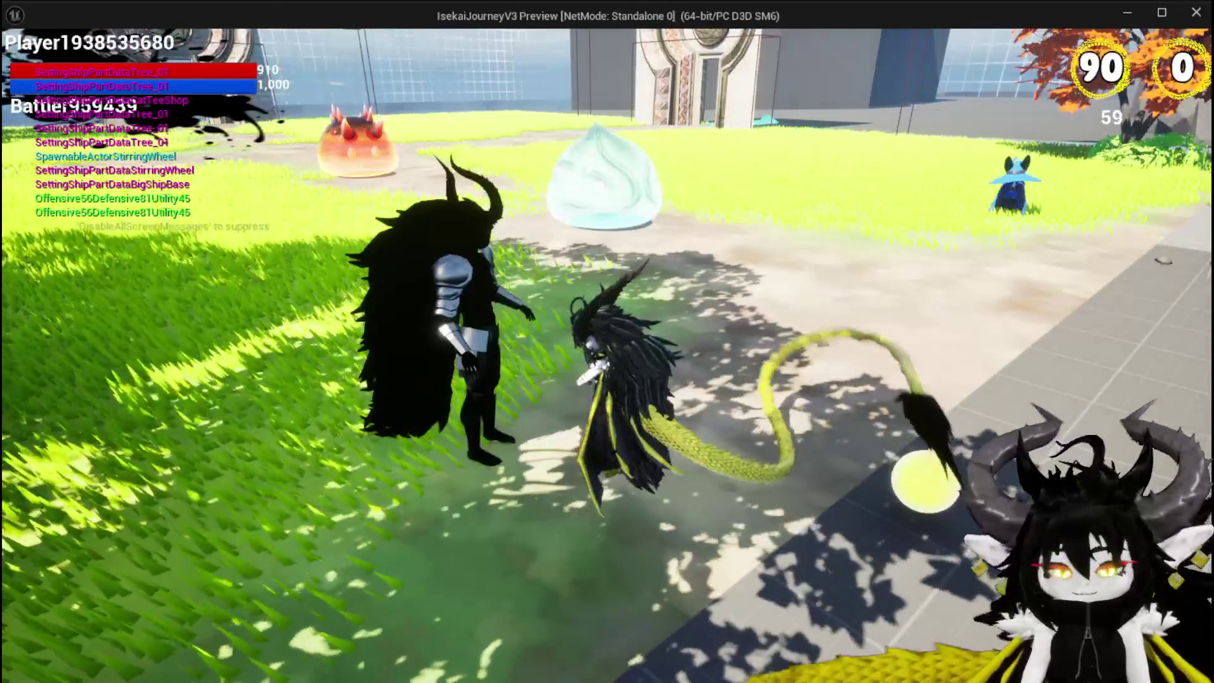
{"action": "key", "text": "Escape"}
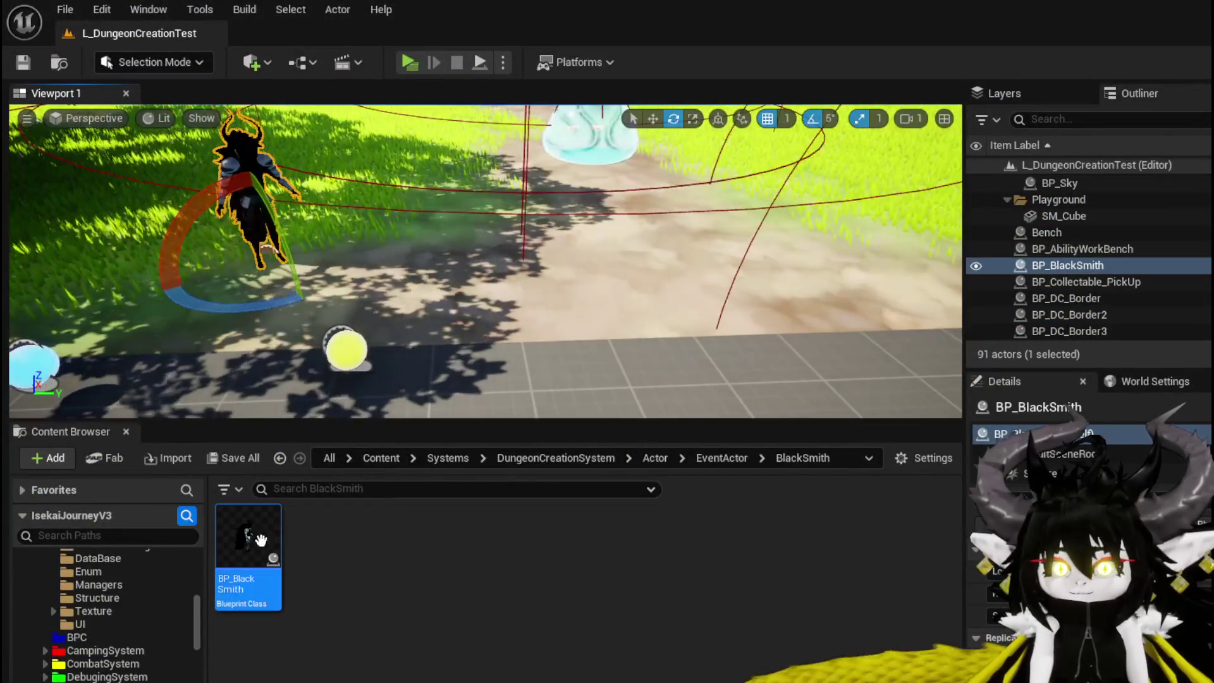
- Reopen BP_BlackSmith and scale the Bull_Body_TestBroken body mesh up to 1.6
{"action": "double_click", "coordinate": [250, 542]}
{"action": "left_click", "coordinate": [543, 219]}
{"action": "key", "text": "e"}
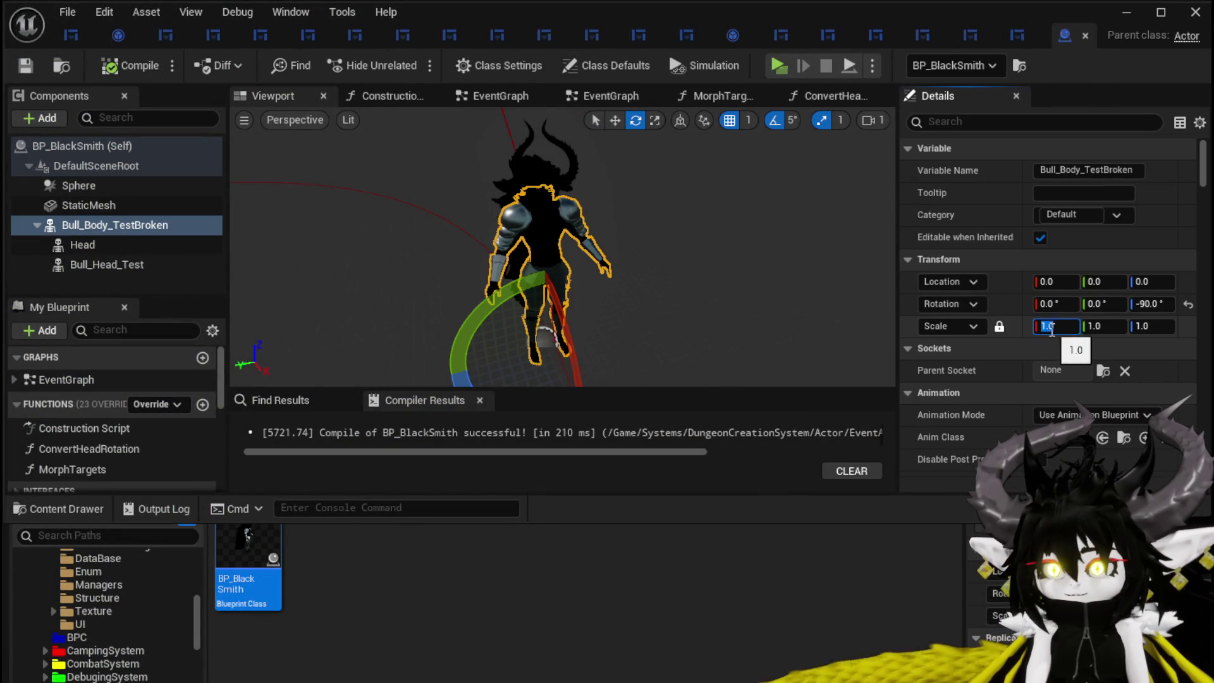
{"action": "type", "text": "6"}
{"action": "key", "text": "Return"}
{"action": "left_click_drag", "start_coordinate": [613, 251], "coordinate": [607, 269]}
{"action": "mouse_move", "coordinate": [450, 178]}
{"action": "left_mouse_down"}
{"action": "mouse_move", "coordinate": [486, 196]}
{"action": "mouse_move", "coordinate": [455, 203]}
{"action": "left_mouse_up"}
- Unlock proportional scaling, set the back-hair mesh's Y scale to 0.8, and compile and save
{"action": "left_click", "coordinate": [489, 197]}
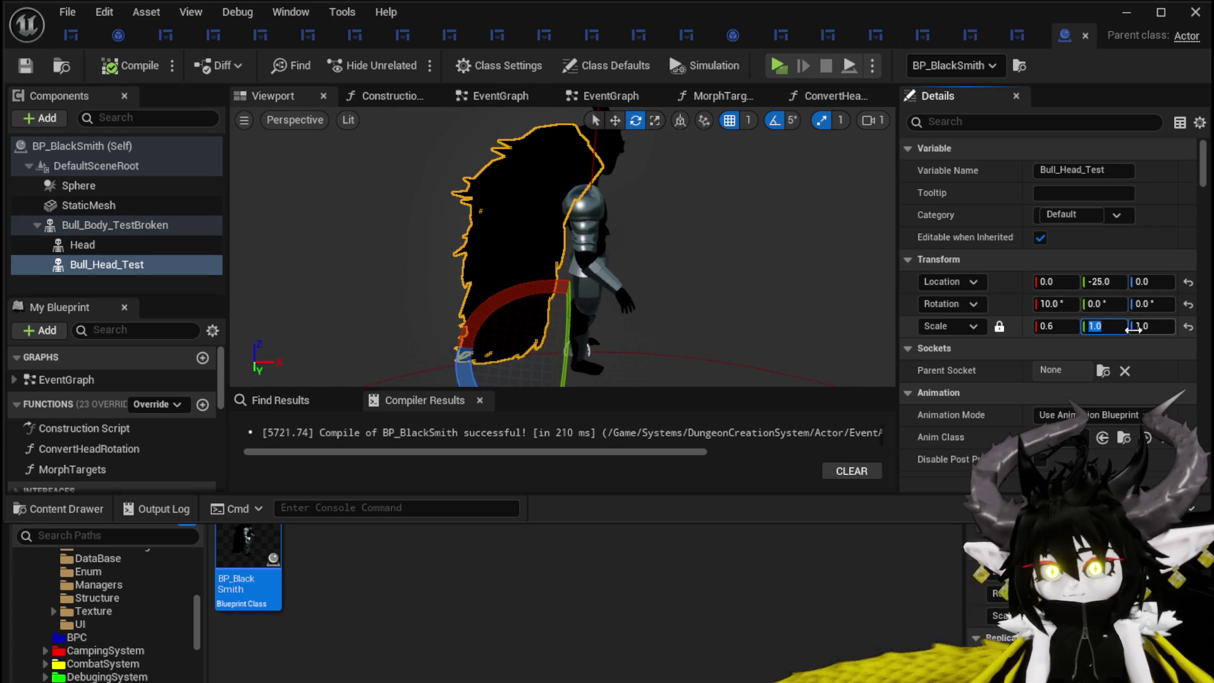
{"action": "type", "text": "8"}
{"action": "key", "text": "Return"}
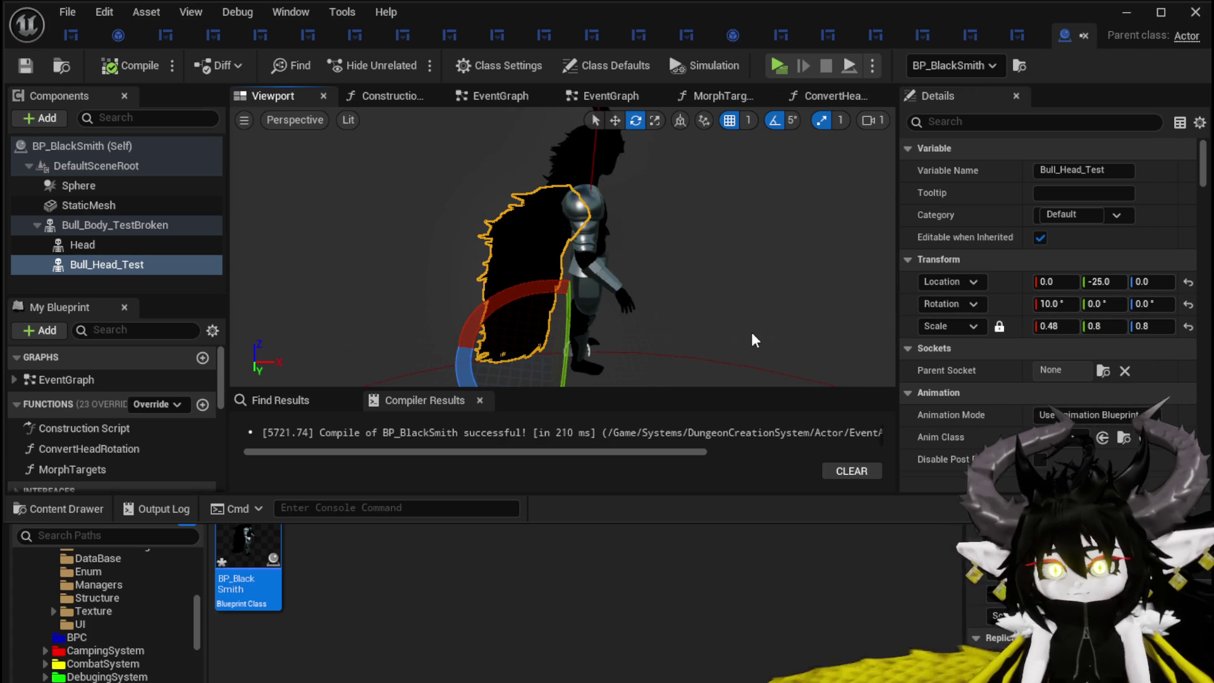
{"action": "key", "text": "ctrl+z"}
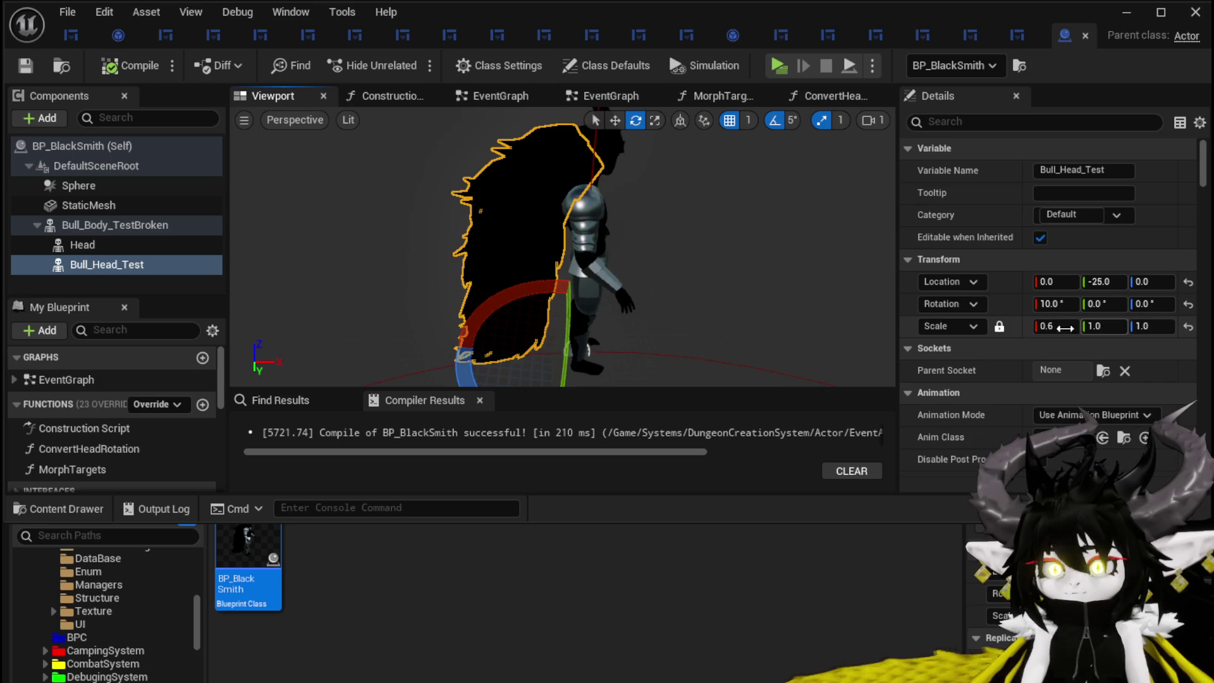
{"action": "left_click", "coordinate": [998, 327]}
{"action": "type", "text": "0"}
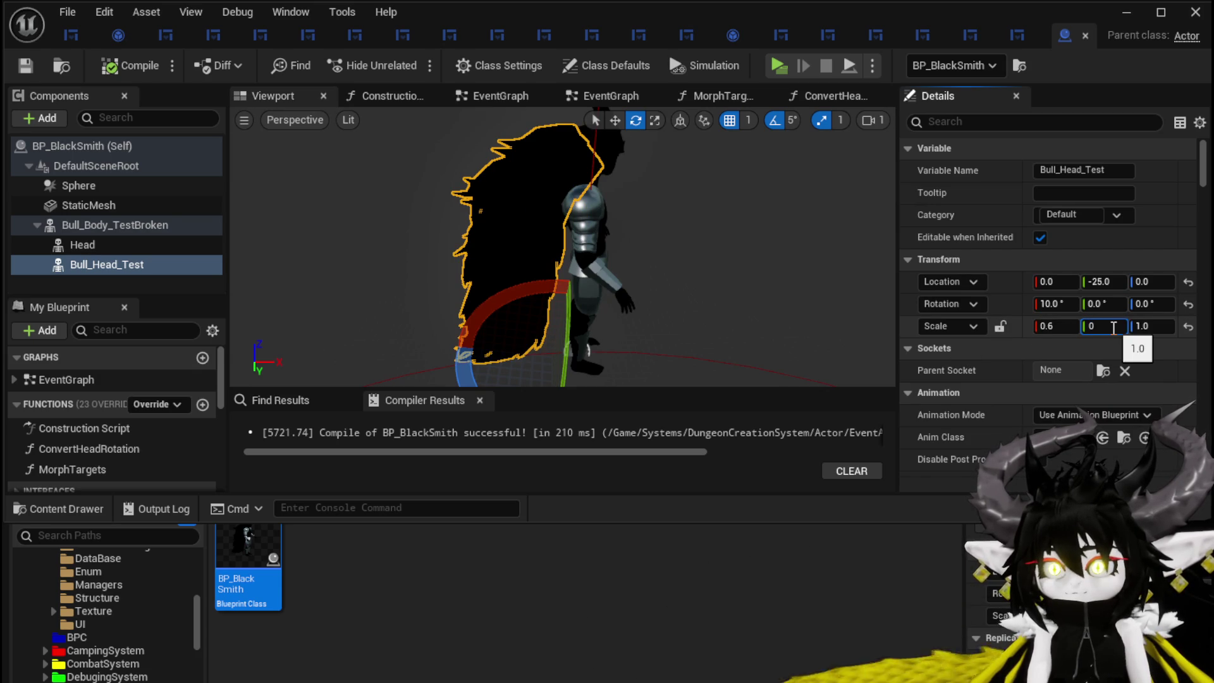
{"action": "type", "text": ".8"}
{"action": "key", "text": "Return"}
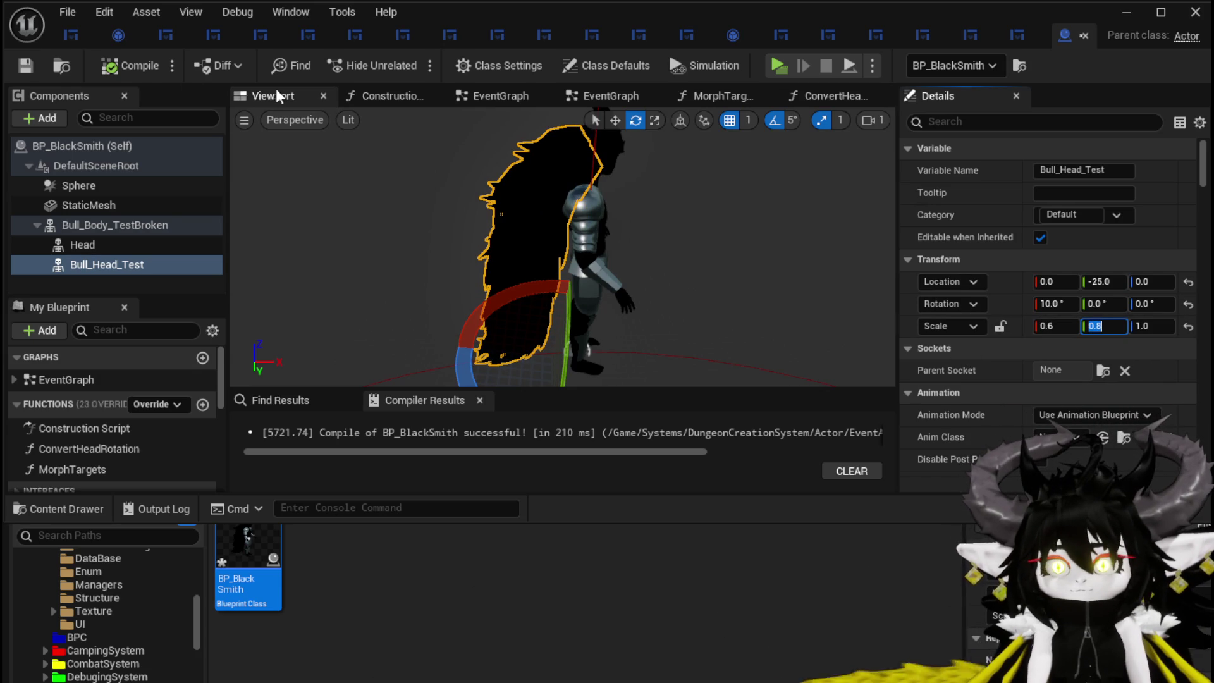
{"action": "left_click", "coordinate": [27, 66]}
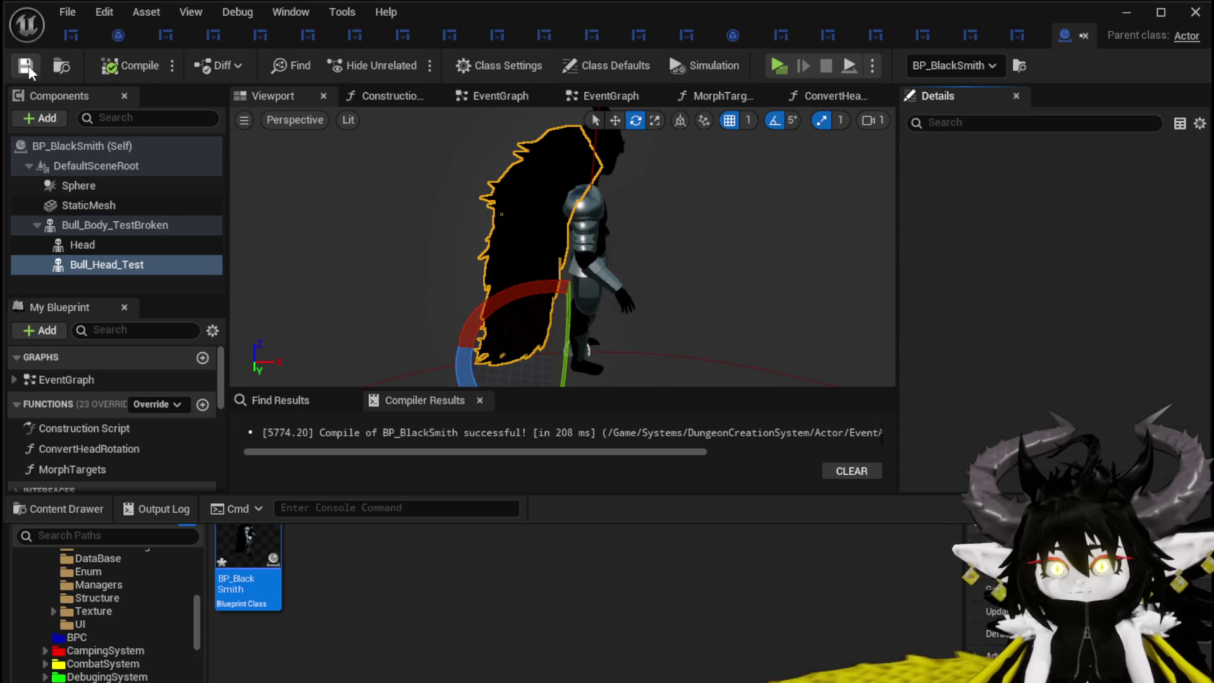
{"action": "left_click", "coordinate": [1127, 14]}
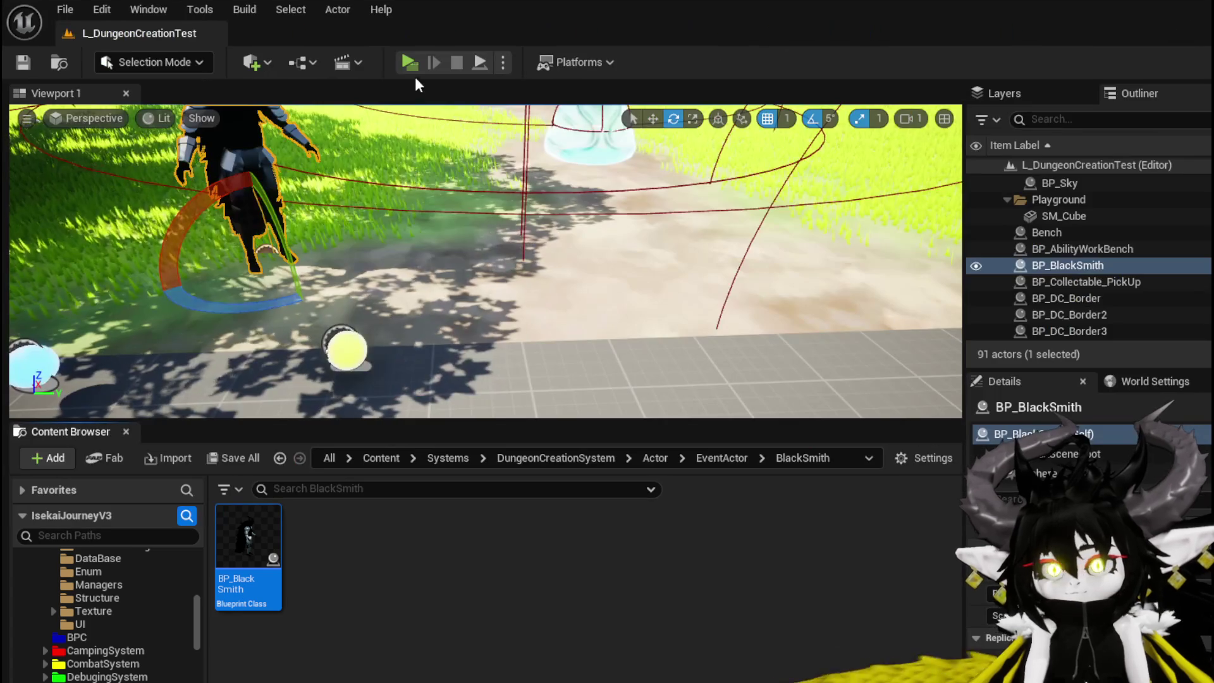
- Play the level, walking and jumping around the blacksmith NPC to check its hair, then stop
{"action": "left_click", "coordinate": [407, 60]}
{"action": "key", "text": "w"}
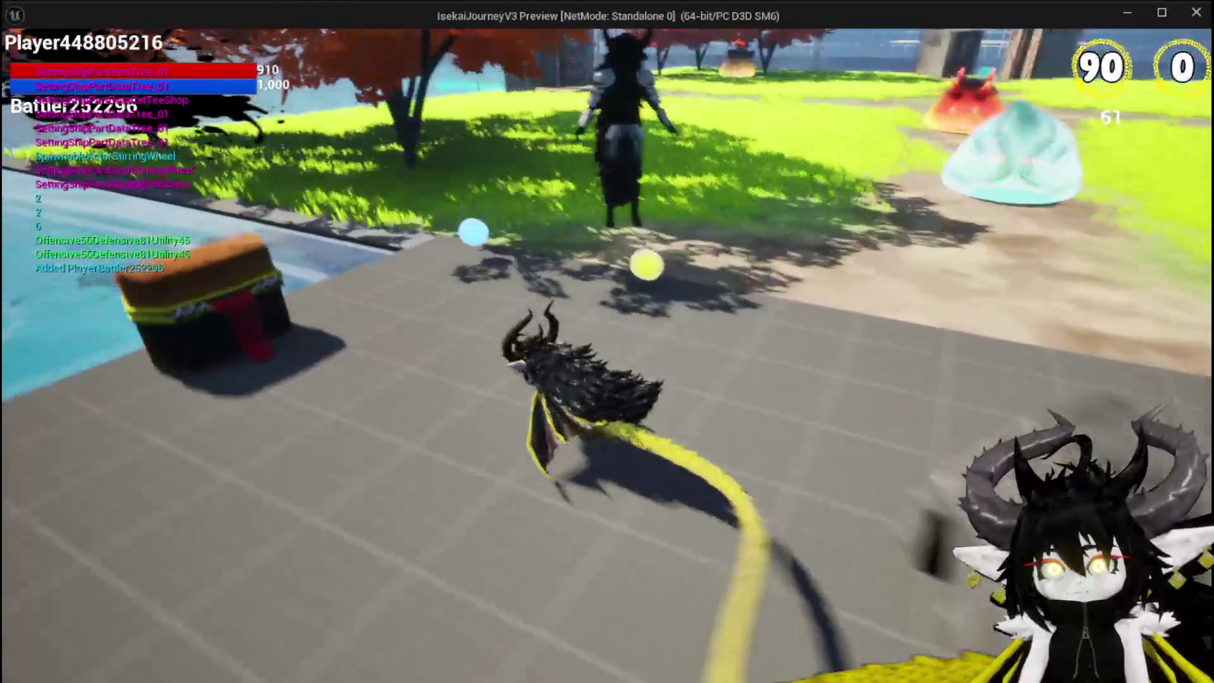
{"action": "key", "text": "a"}
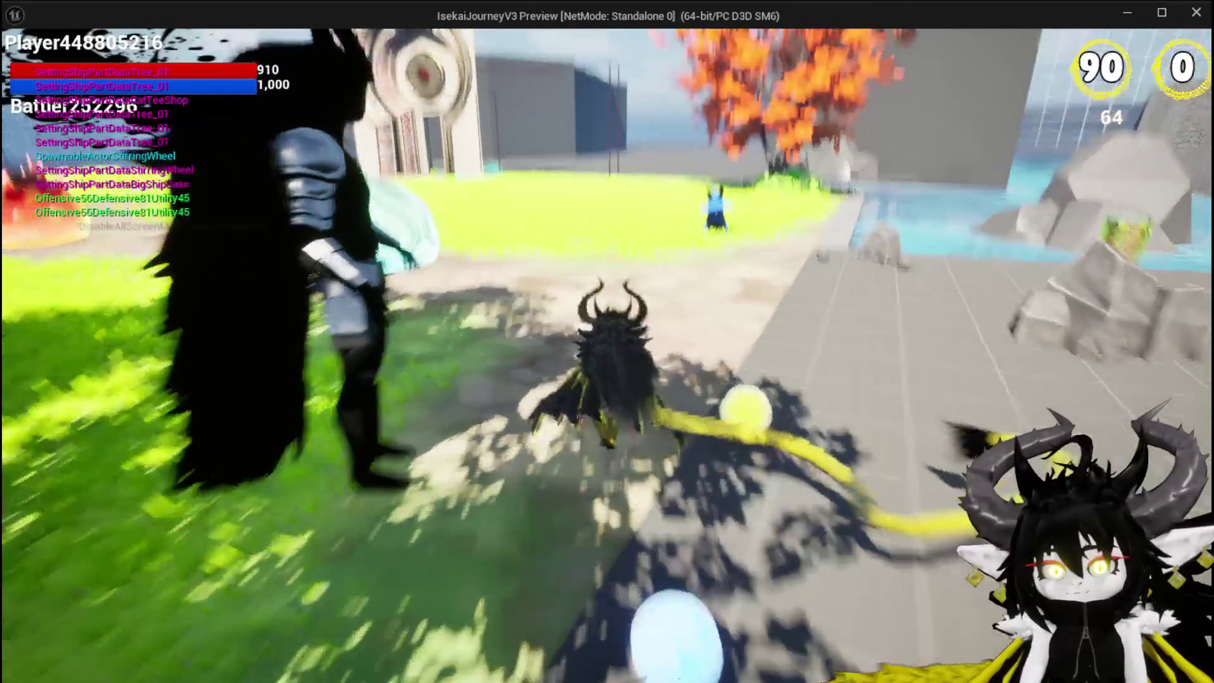
{"action": "key", "text": "d"}
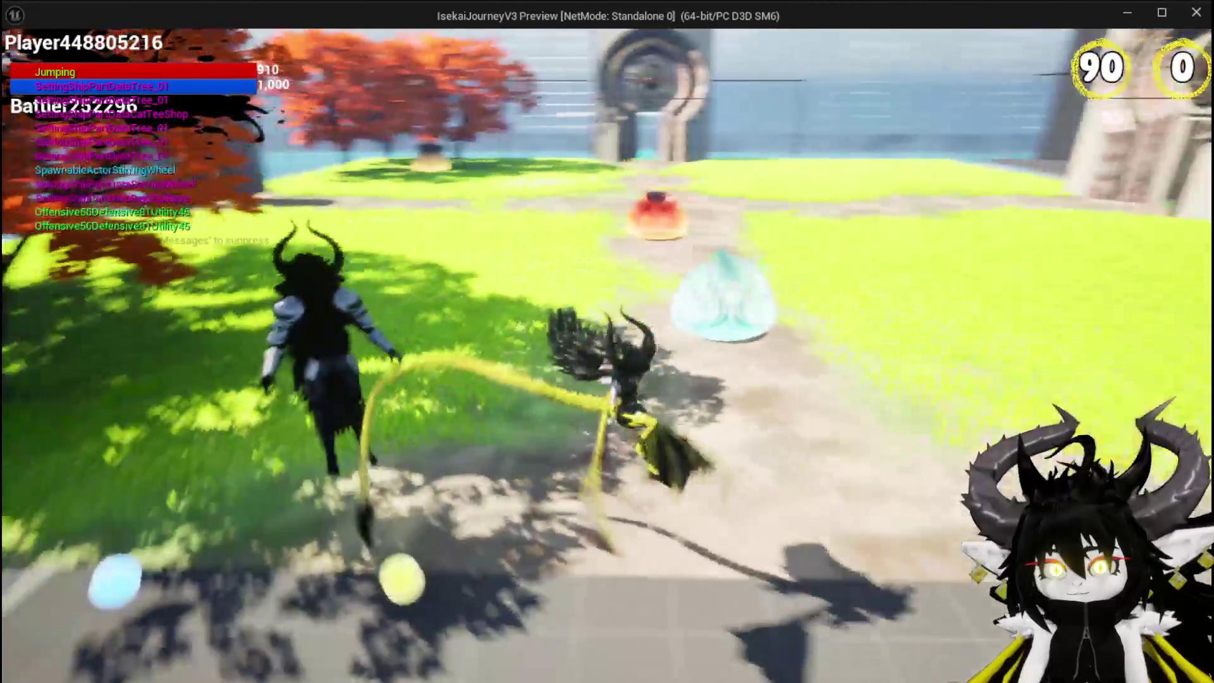
{"action": "key", "text": "space"}
{"action": "key", "text": "space"}
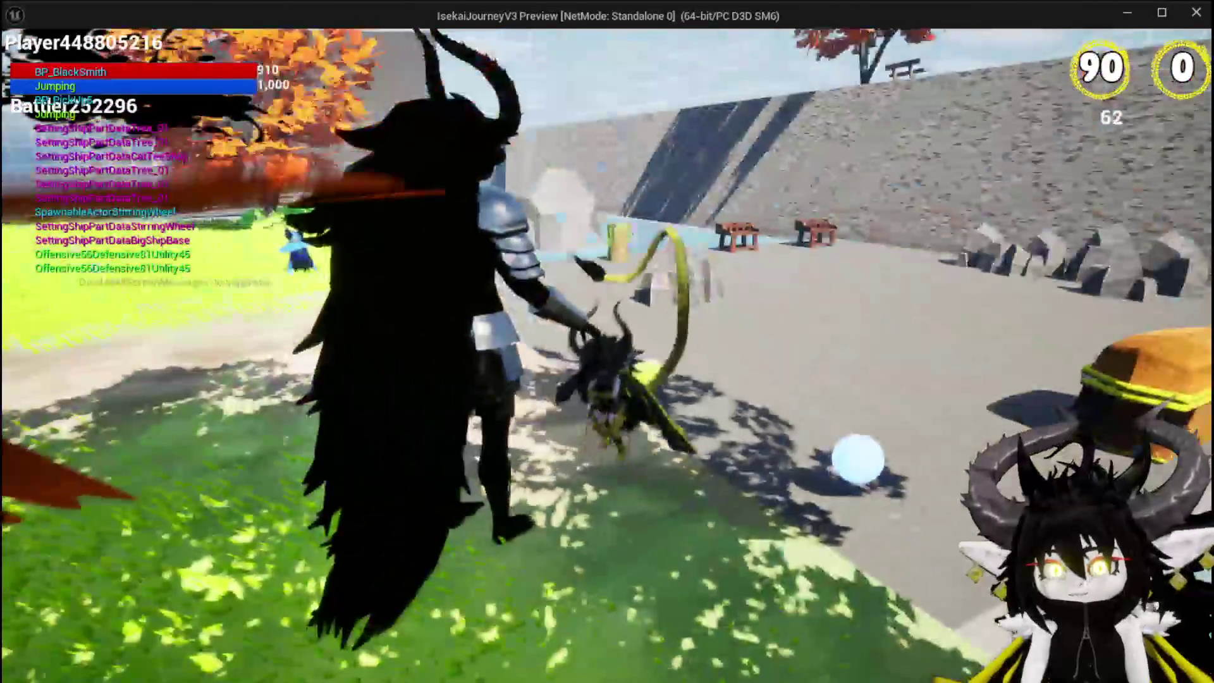
{"action": "key", "text": "space"}
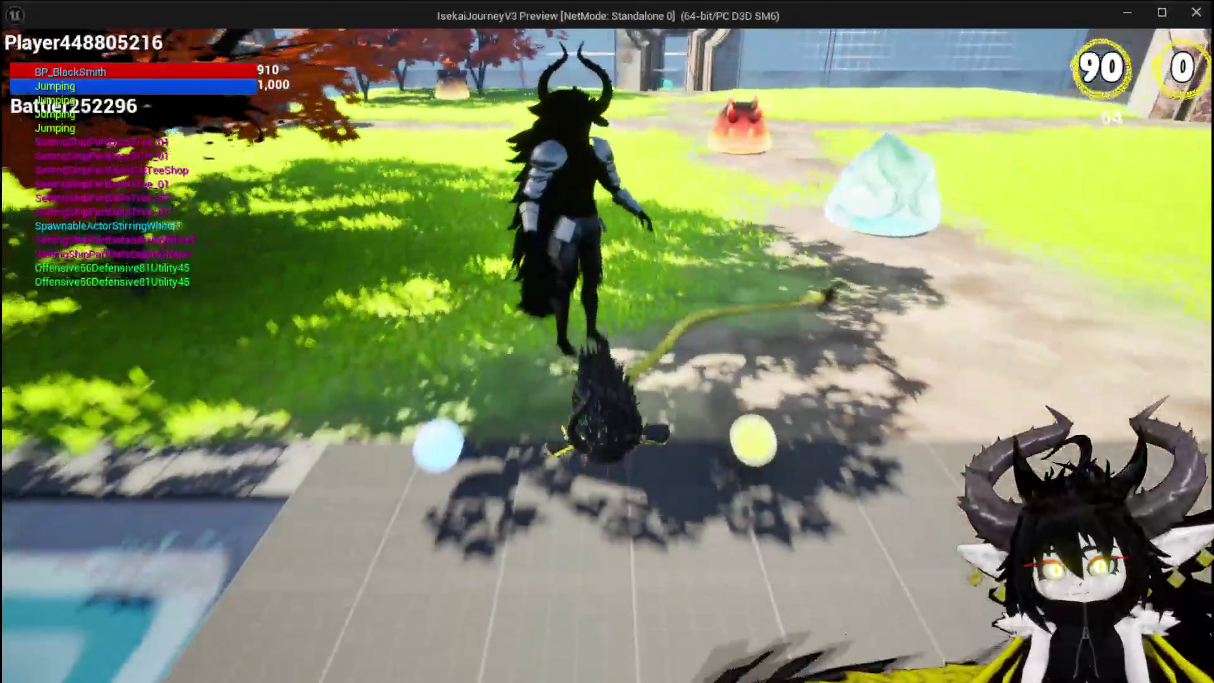
{"action": "key", "text": "space"}
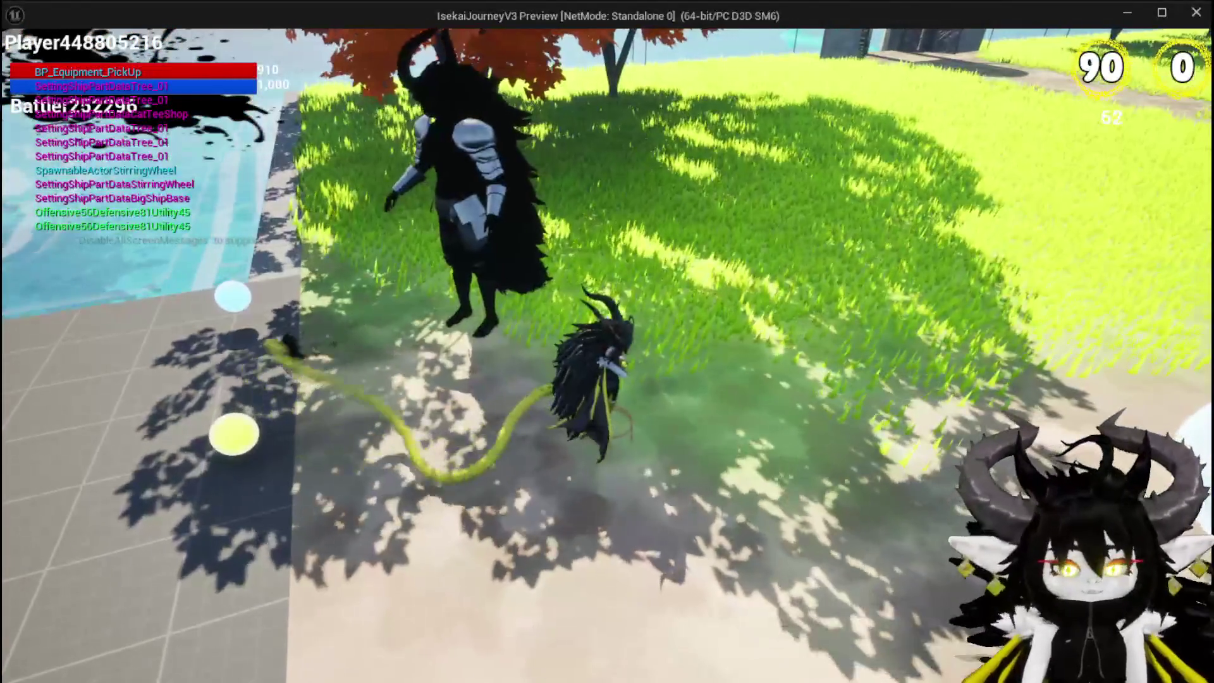
{"action": "key", "text": "Escape"}
{"action": "left_click", "coordinate": [22, 61]}
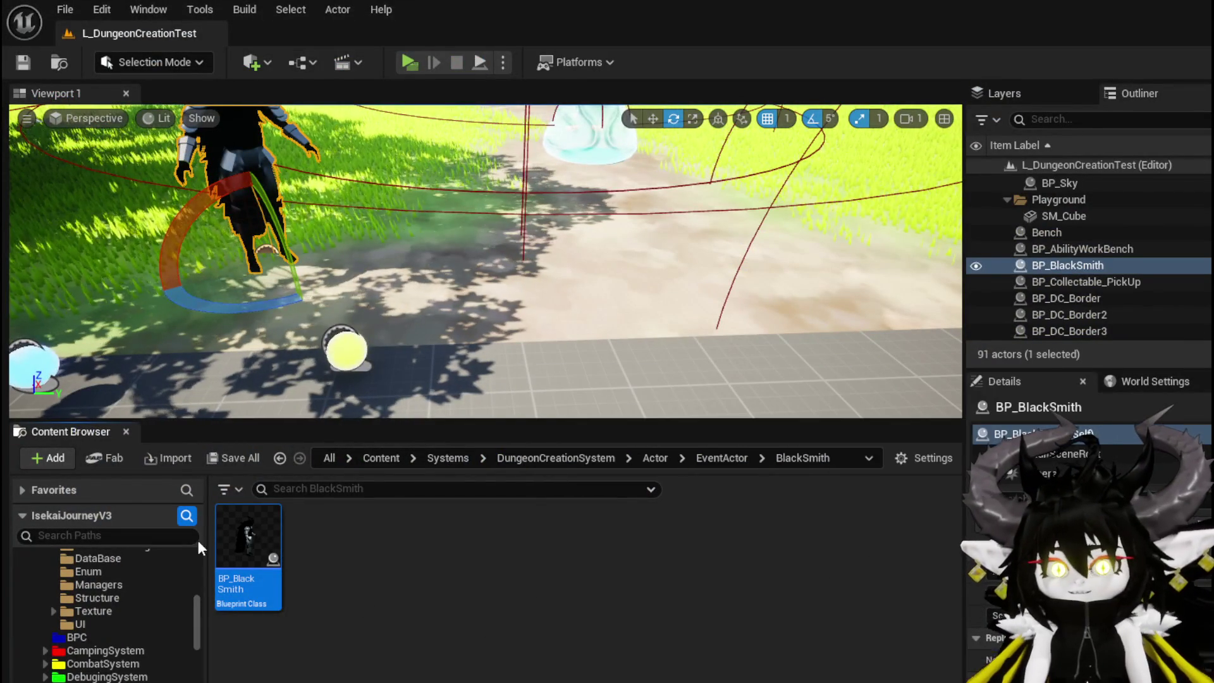
- Open BP_BlackSmith and parent the Bull_Head_Test hair mesh under the Head component
{"action": "double_click", "coordinate": [248, 537]}
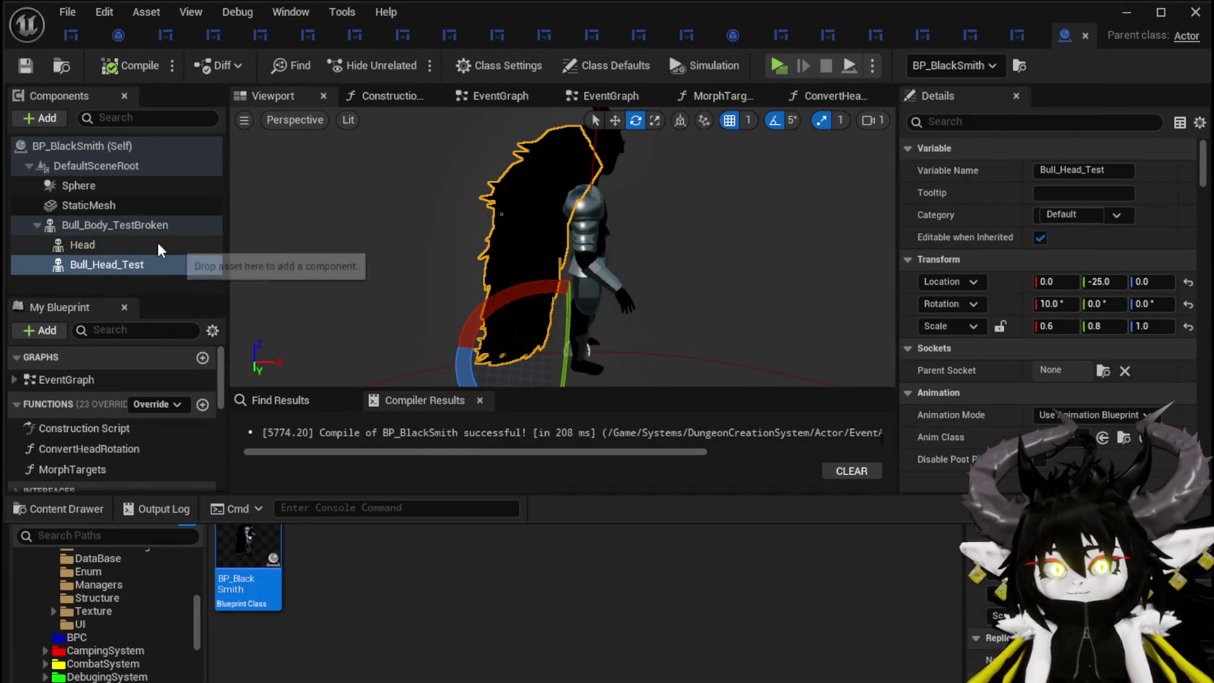
{"action": "left_click_drag", "start_coordinate": [108, 277], "coordinate": [110, 246]}
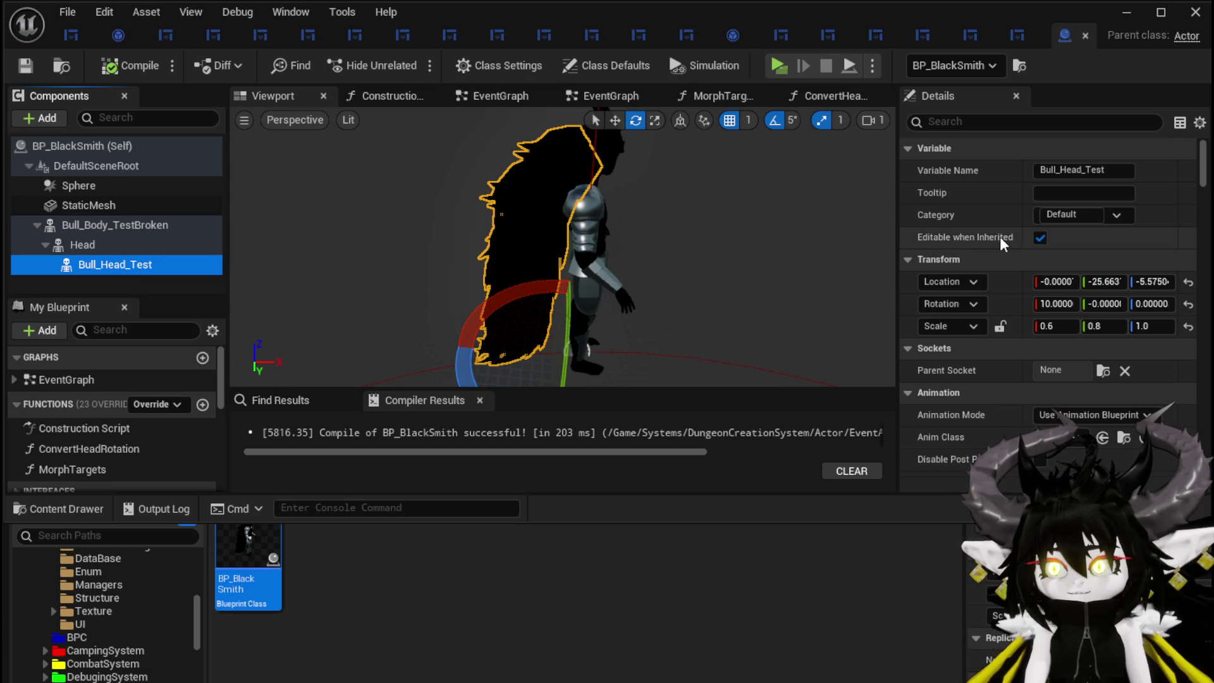
{"action": "scroll", "coordinate": [1006, 238], "scroll_direction": "down", "scroll_amount": 10}
{"action": "scroll", "coordinate": [1005, 236], "scroll_direction": "down", "scroll_amount": 5}
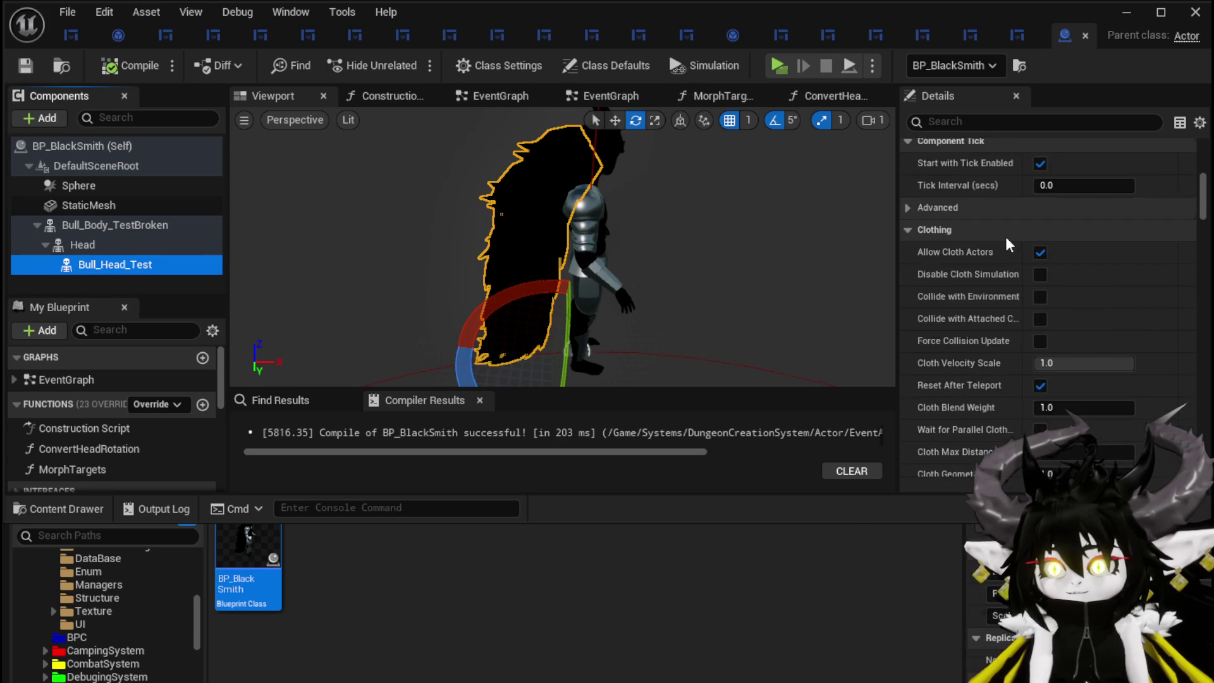
{"action": "scroll", "coordinate": [983, 307], "scroll_direction": "up", "scroll_amount": 2}
{"action": "scroll", "coordinate": [983, 307], "scroll_direction": "down", "scroll_amount": 2}
{"action": "scroll", "coordinate": [982, 305], "scroll_direction": "down", "scroll_amount": 10}
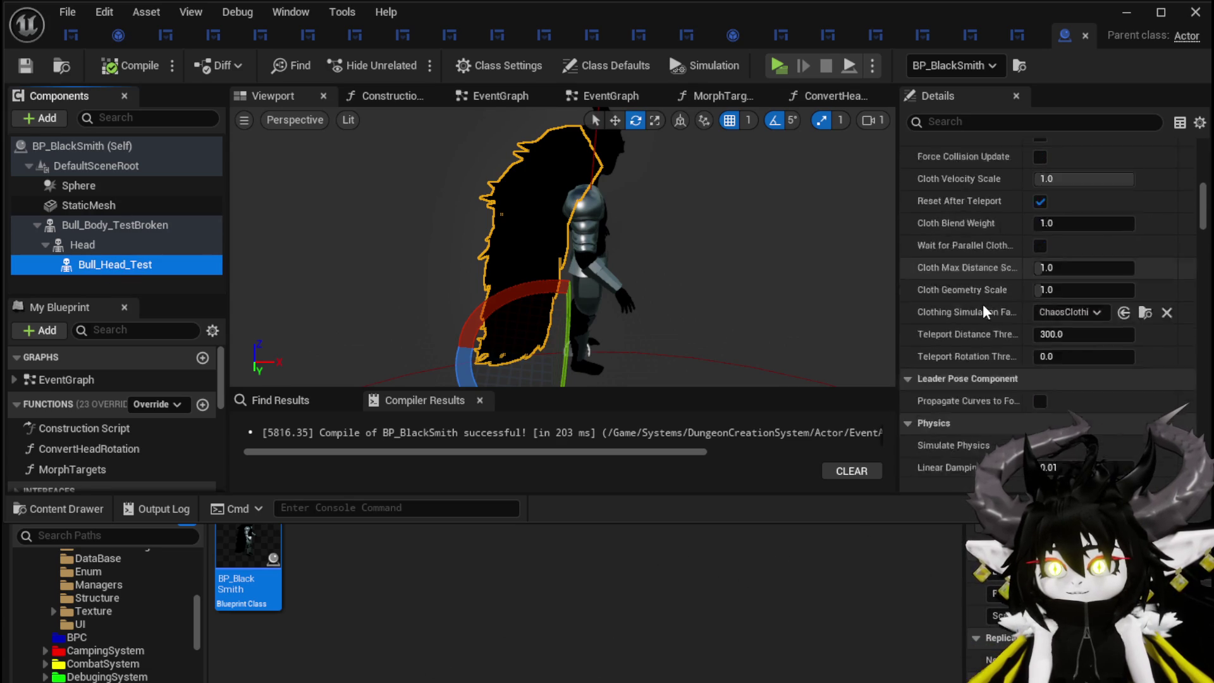
{"action": "scroll", "coordinate": [981, 294], "scroll_direction": "down", "scroll_amount": 10}
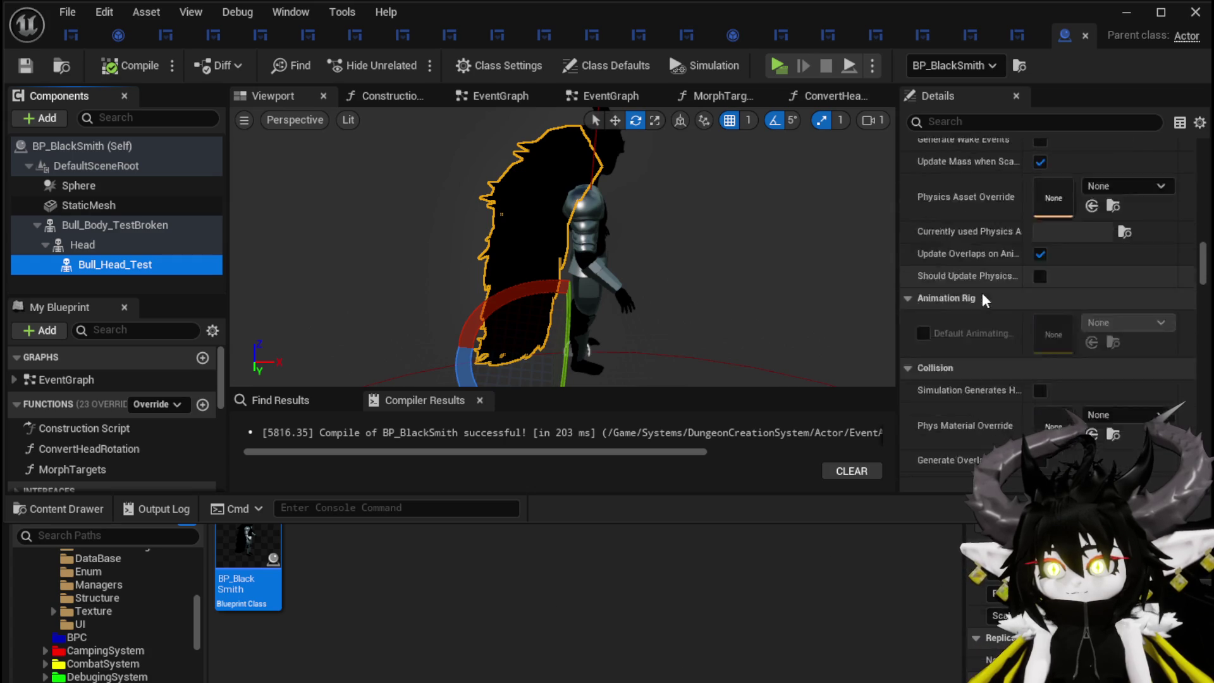
- Give the hair mesh the PhysicsActor collision preset and Simulate Physics, then compile
{"action": "left_click", "coordinate": [1064, 311]}
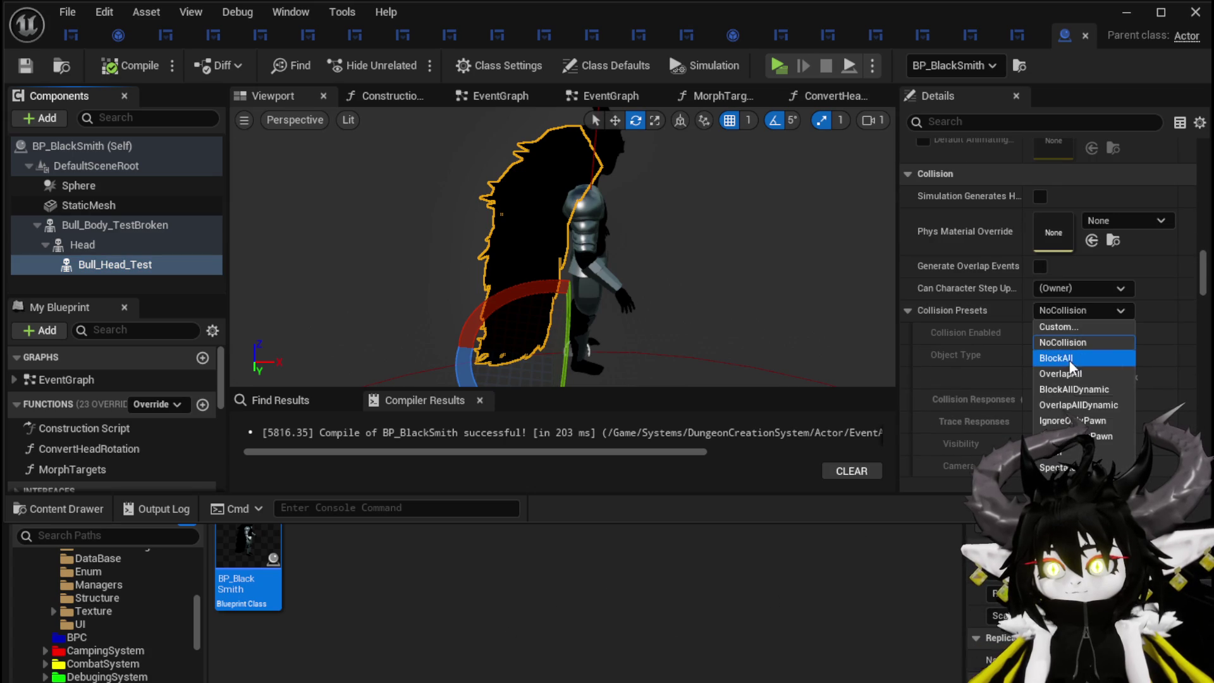
{"action": "left_click", "coordinate": [1056, 310]}
{"action": "scroll", "coordinate": [1075, 279], "scroll_direction": "down", "scroll_amount": 2}
{"action": "left_click", "coordinate": [1077, 260]}
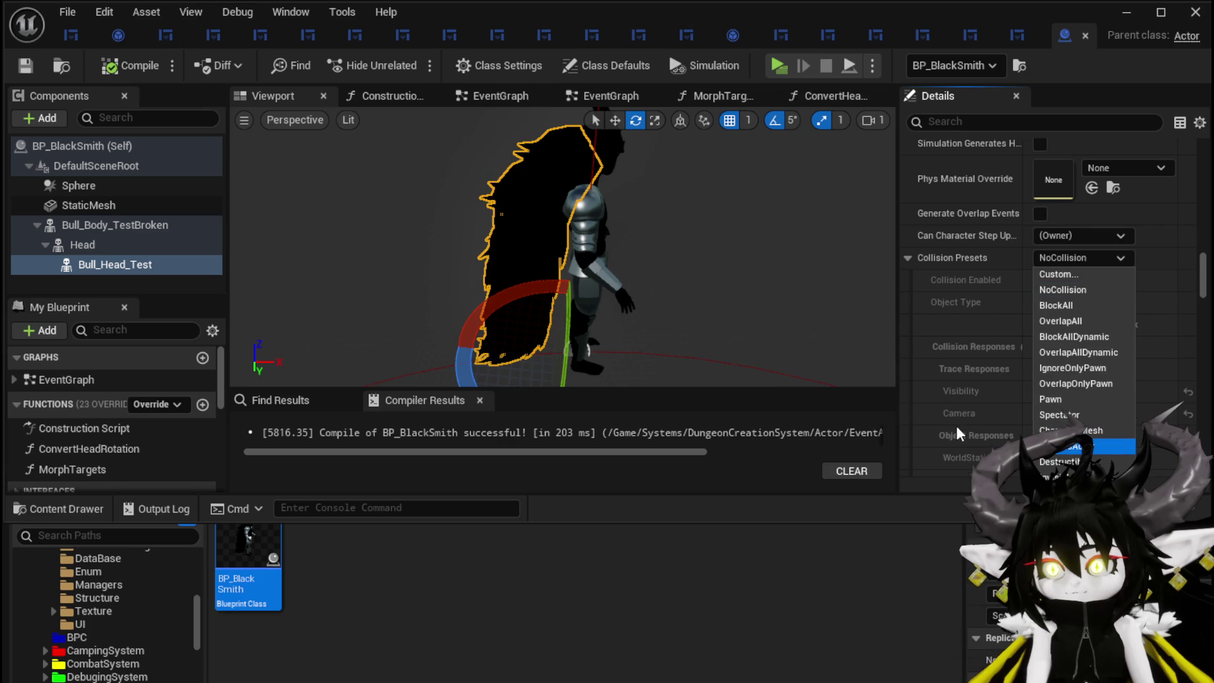
{"action": "left_click", "coordinate": [1068, 445]}
{"action": "scroll", "coordinate": [989, 338], "scroll_direction": "up", "scroll_amount": 10}
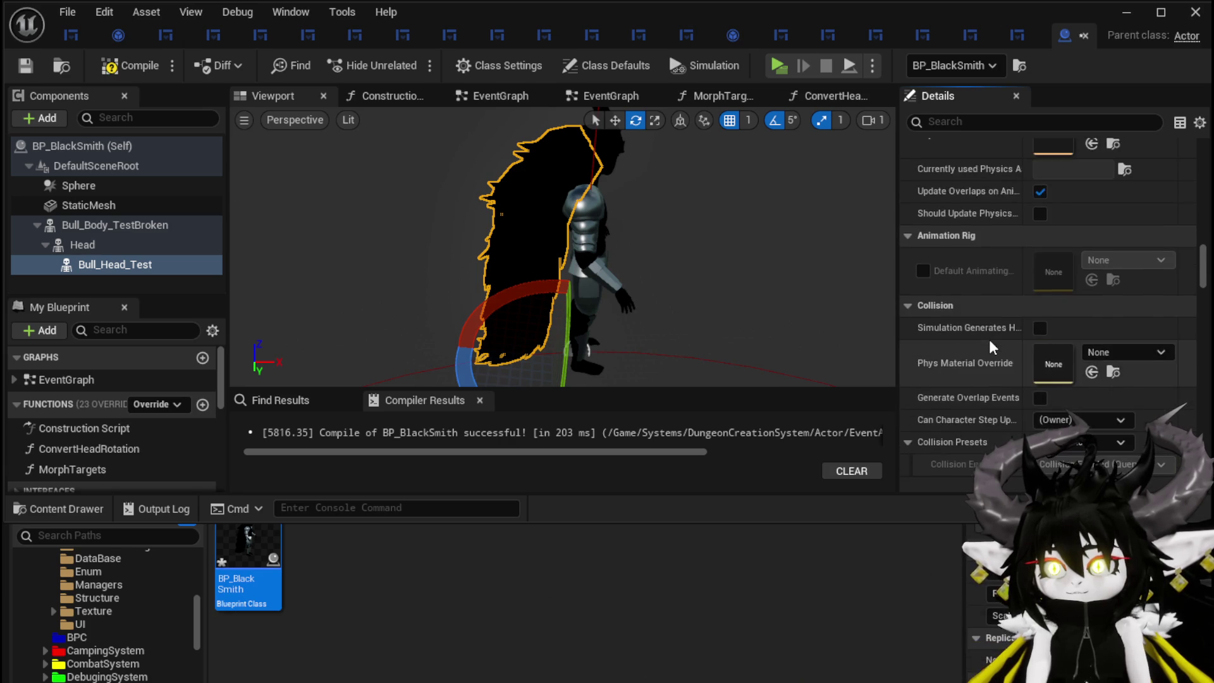
{"action": "scroll", "coordinate": [990, 339], "scroll_direction": "up", "scroll_amount": 10}
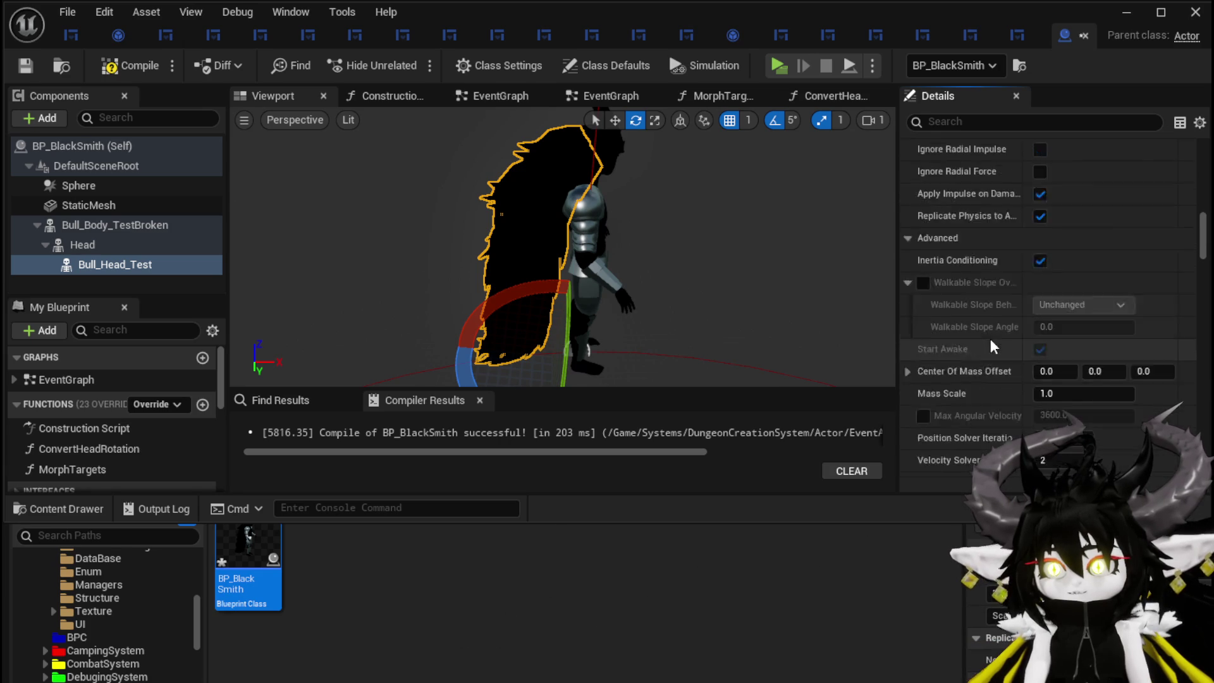
{"action": "left_click", "coordinate": [1040, 304]}
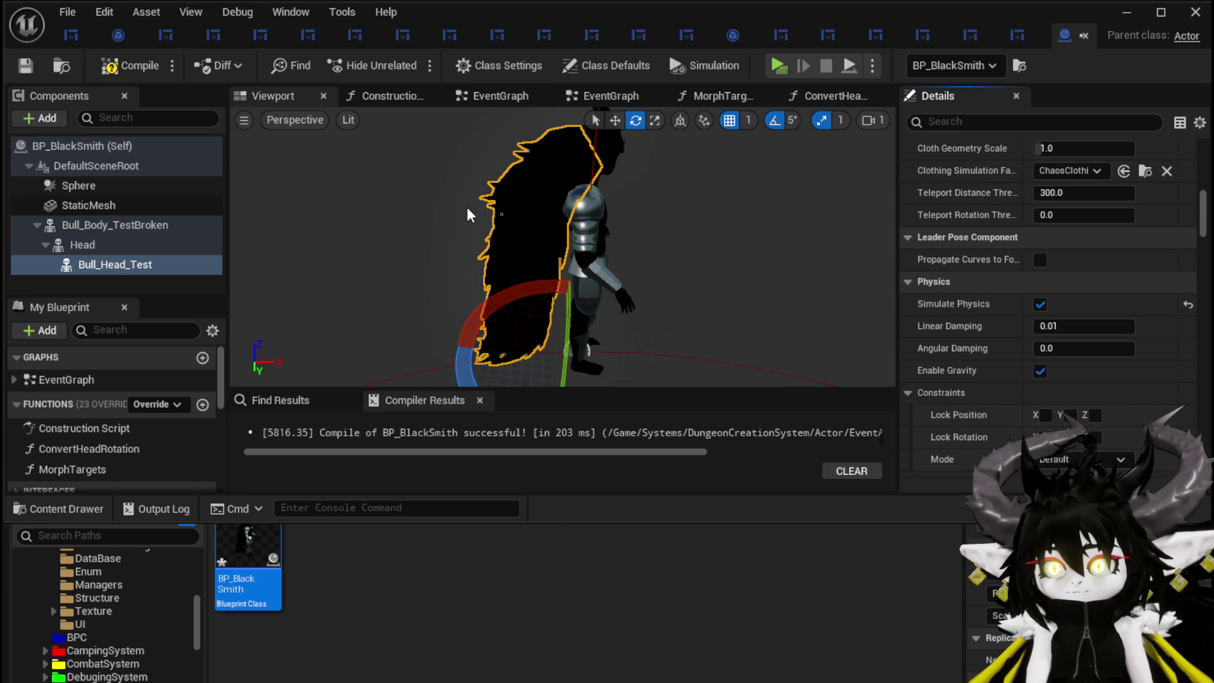
{"action": "left_click", "coordinate": [21, 64]}
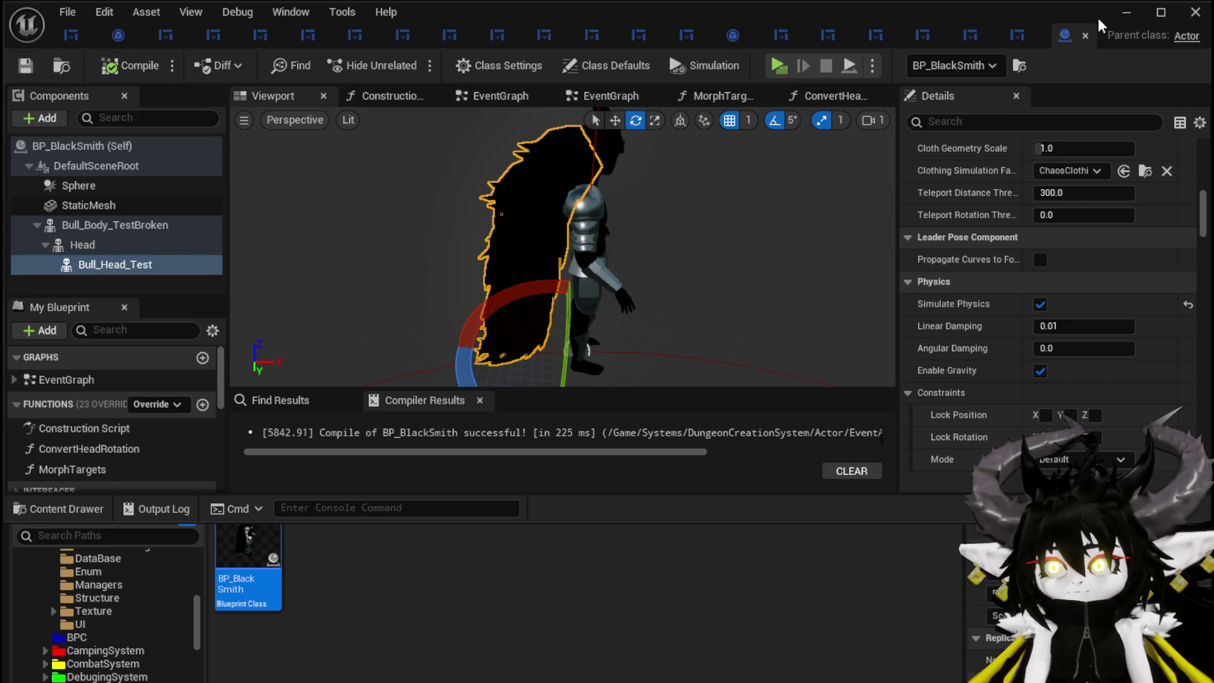
{"action": "left_click", "coordinate": [1085, 36]}
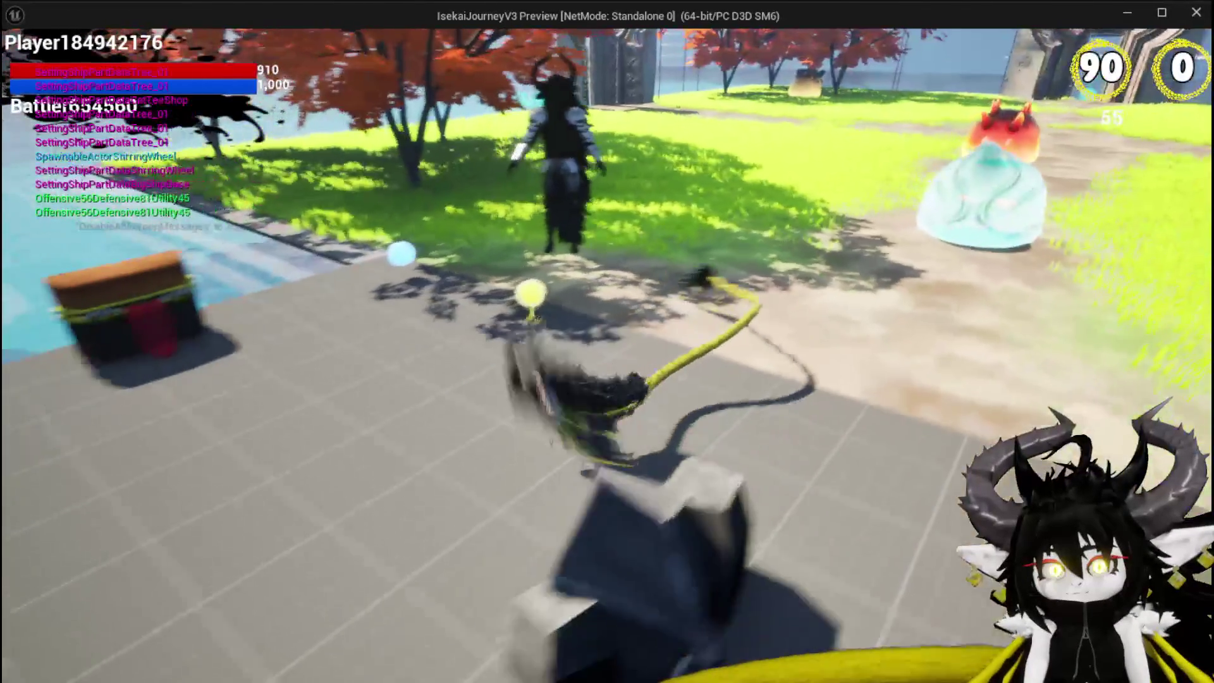
{"action": "key", "text": "Escape"}
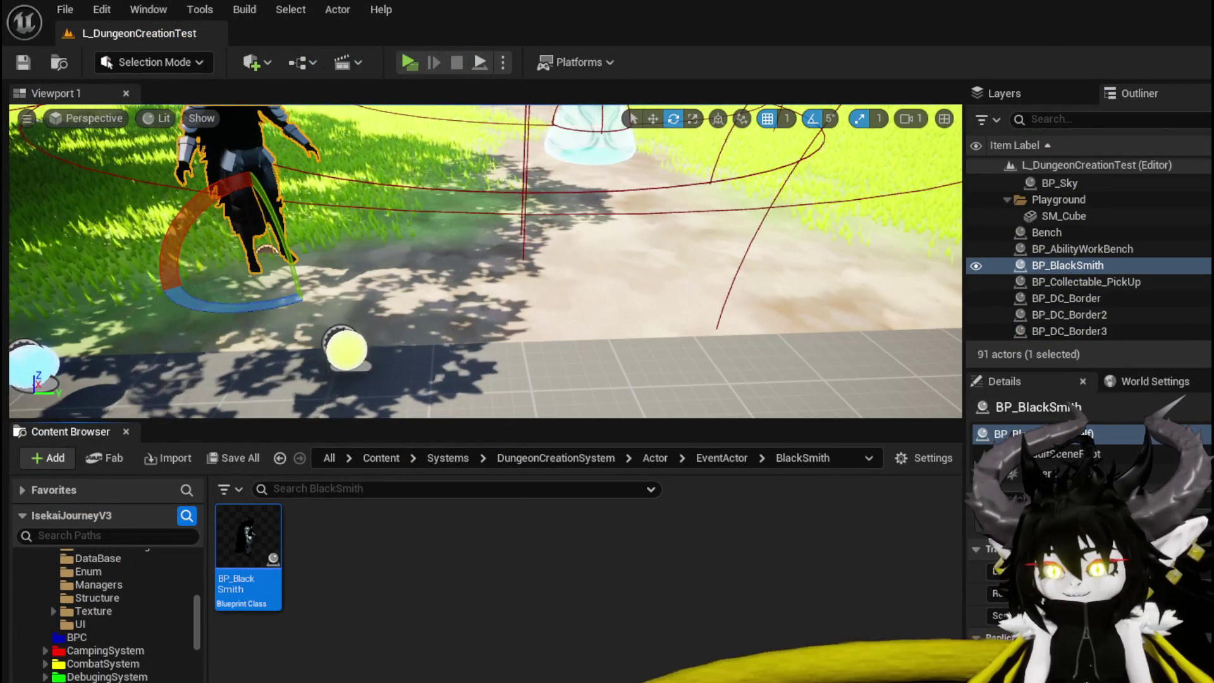
{"action": "key", "text": "alt+Tab"}
{"action": "scroll", "coordinate": [1004, 287], "scroll_direction": "up", "scroll_amount": 5}
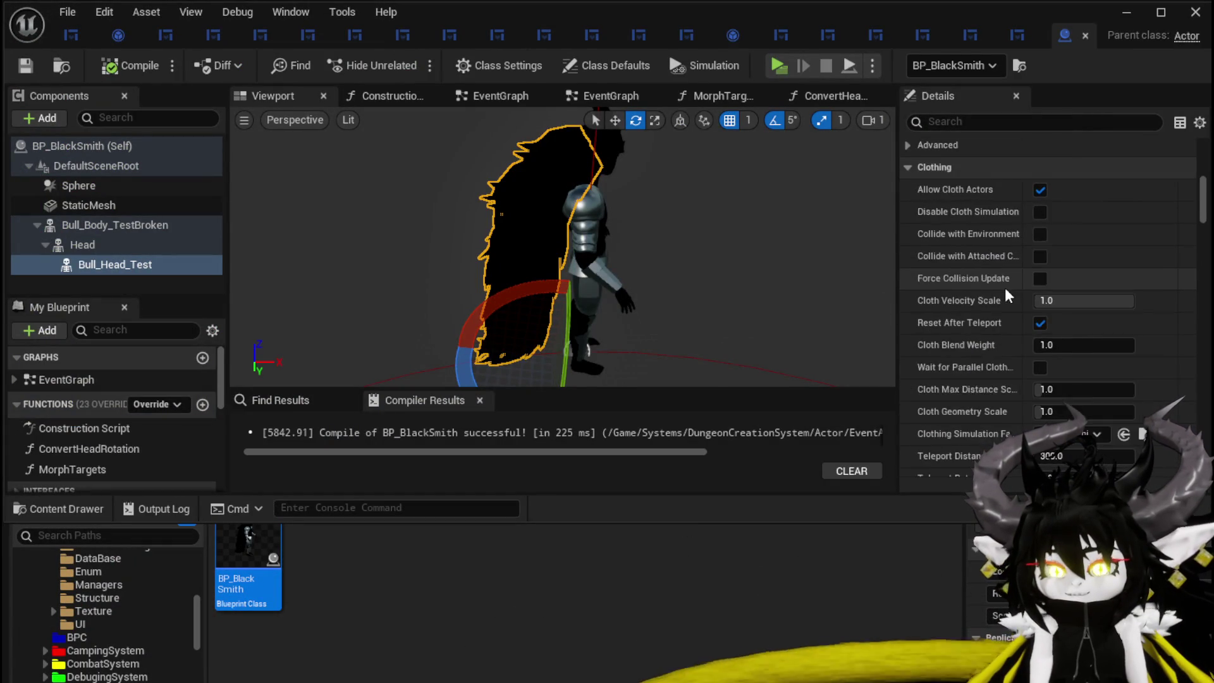